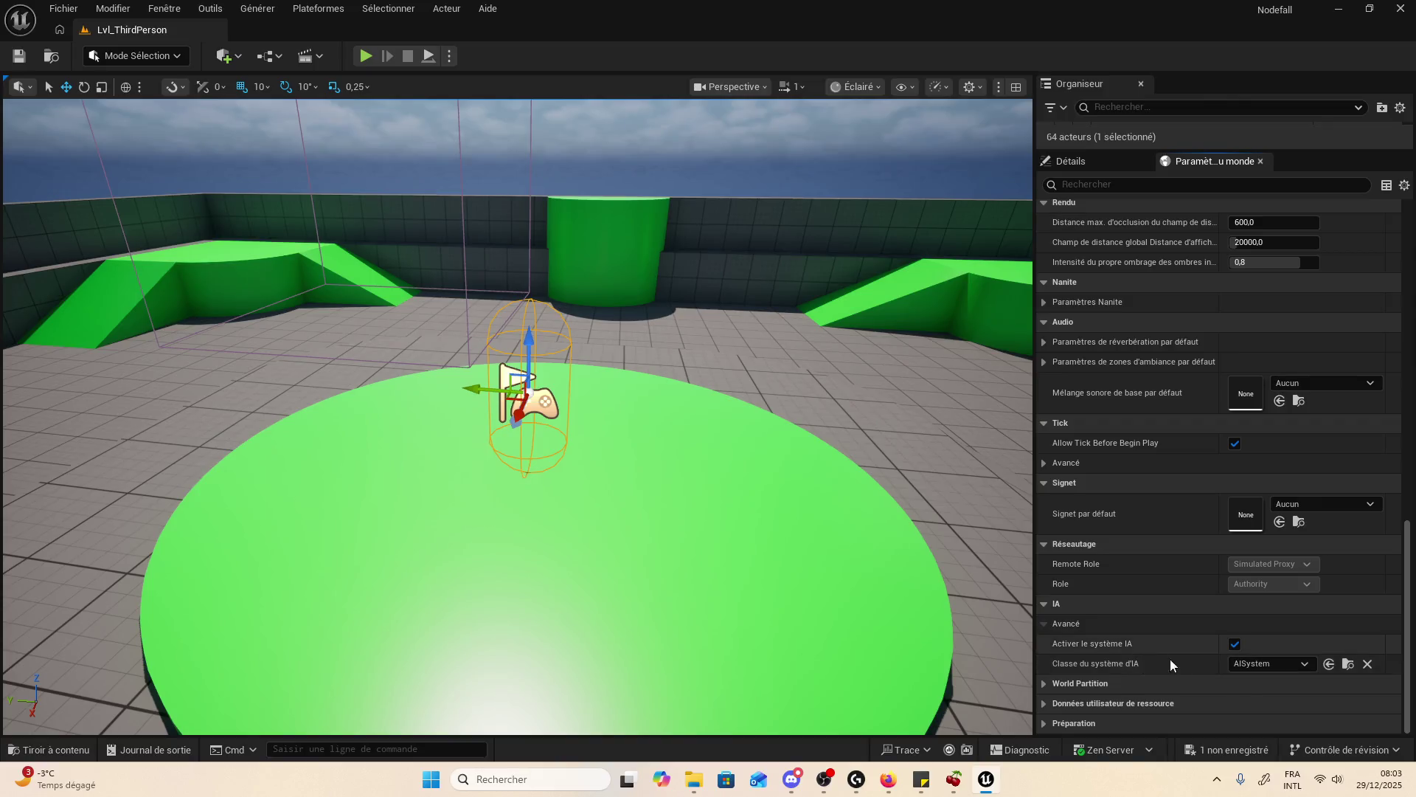
- Glance at the AI system class options, then try a world settings search for 'er' and clear it
{"action": "left_click", "coordinate": [1254, 665]}
{"action": "left_click", "coordinate": [1254, 665]}
{"action": "scroll", "coordinate": [1184, 648], "scroll_direction": "up", "scroll_amount": 15}
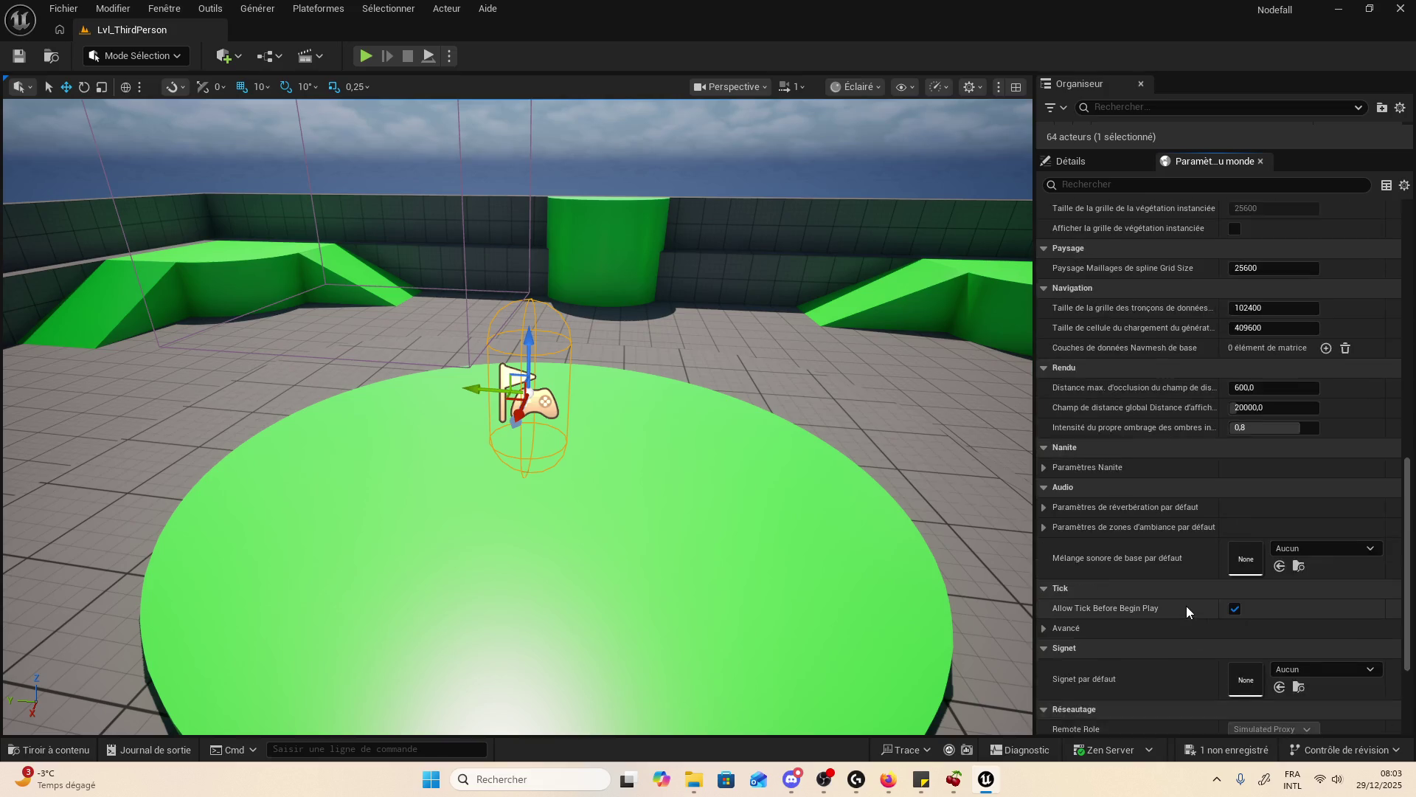
{"action": "left_click", "coordinate": [1115, 186]}
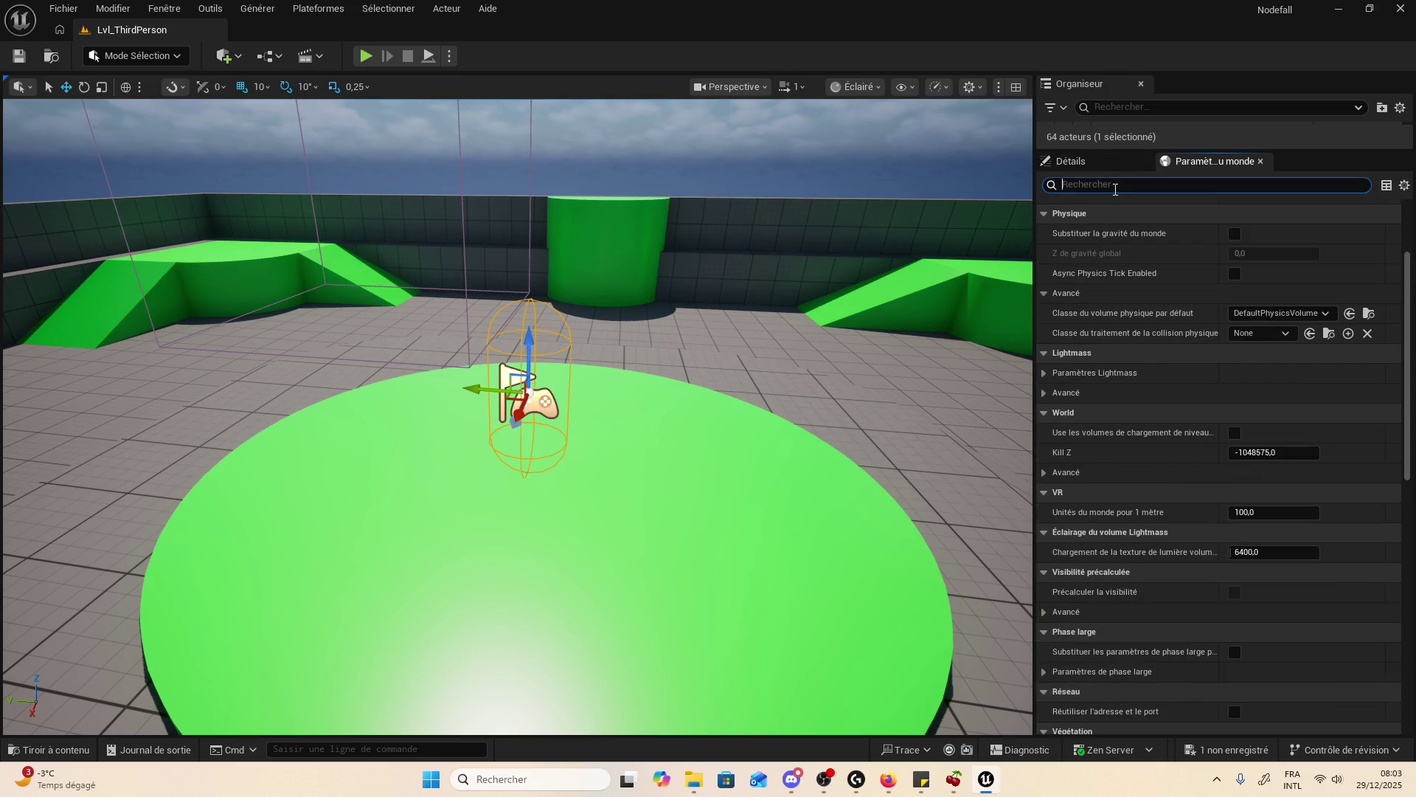
{"action": "type", "text": "player"}
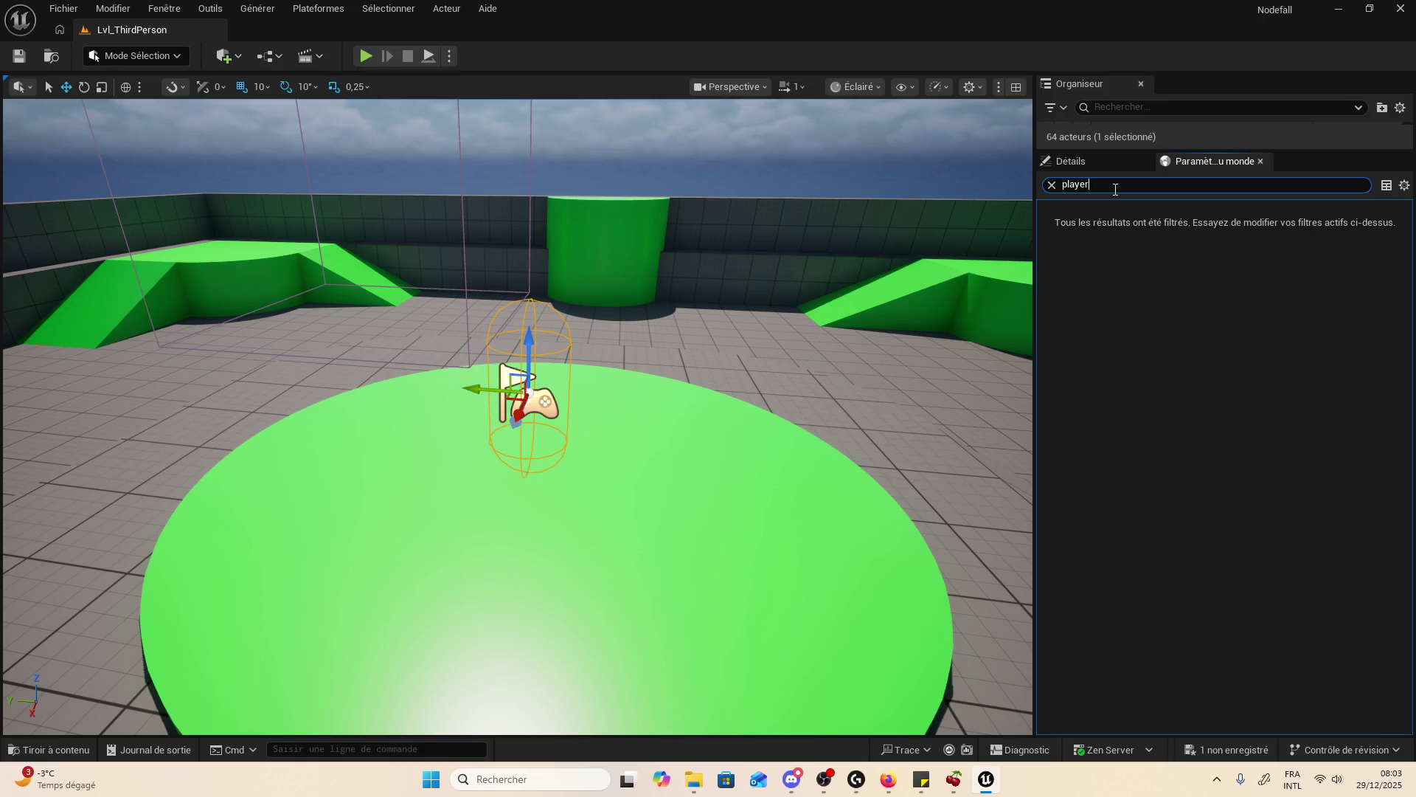
{"action": "key", "text": "BackSpace"}
{"action": "key", "text": "BackSpace"}
{"action": "key", "text": "BackSpace"}
{"action": "key", "text": "BackSpace"}
{"action": "key", "text": "BackSpace"}
{"action": "key", "text": "BackSpace"}
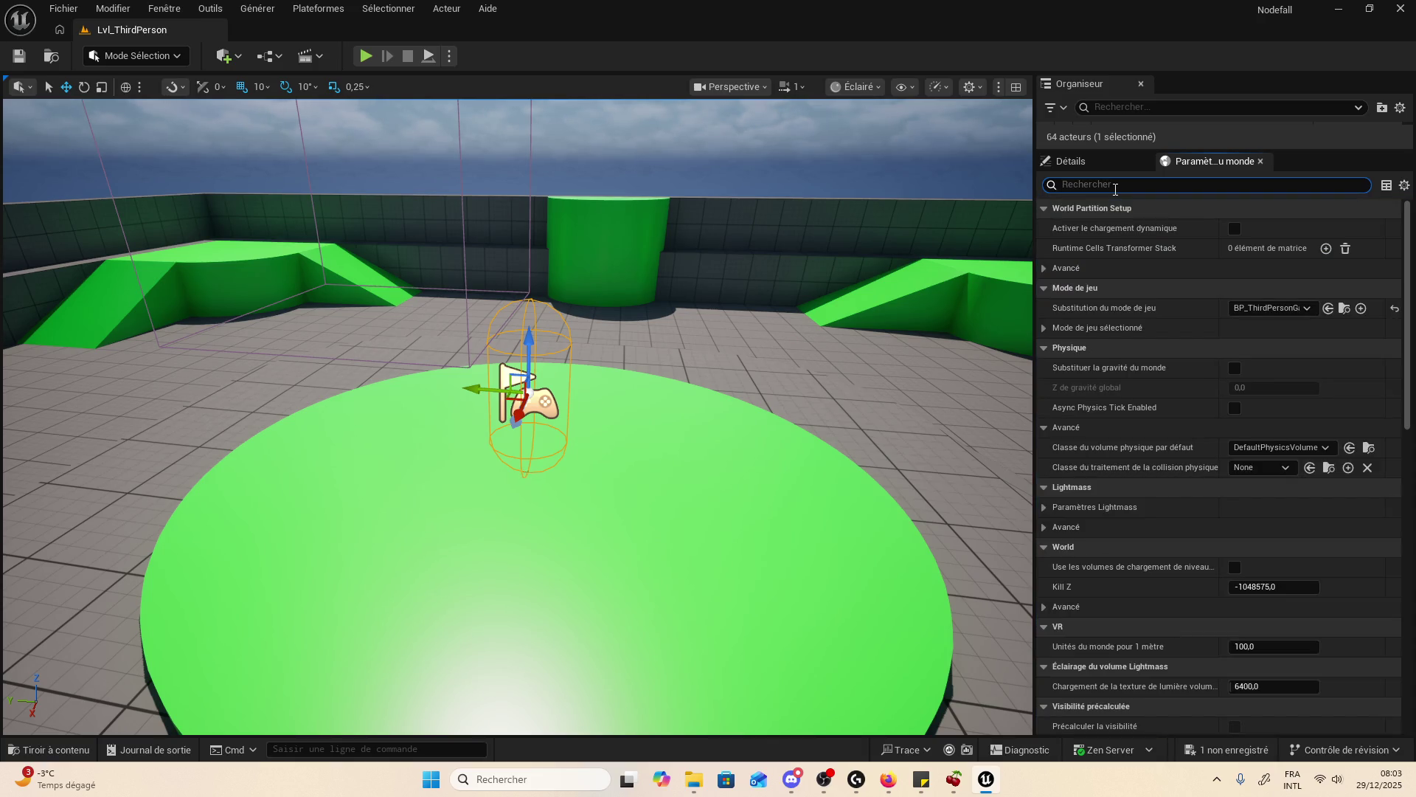
- Expand the advanced World Partition setup options and the game mode's class settings
{"action": "left_click", "coordinate": [1129, 265]}
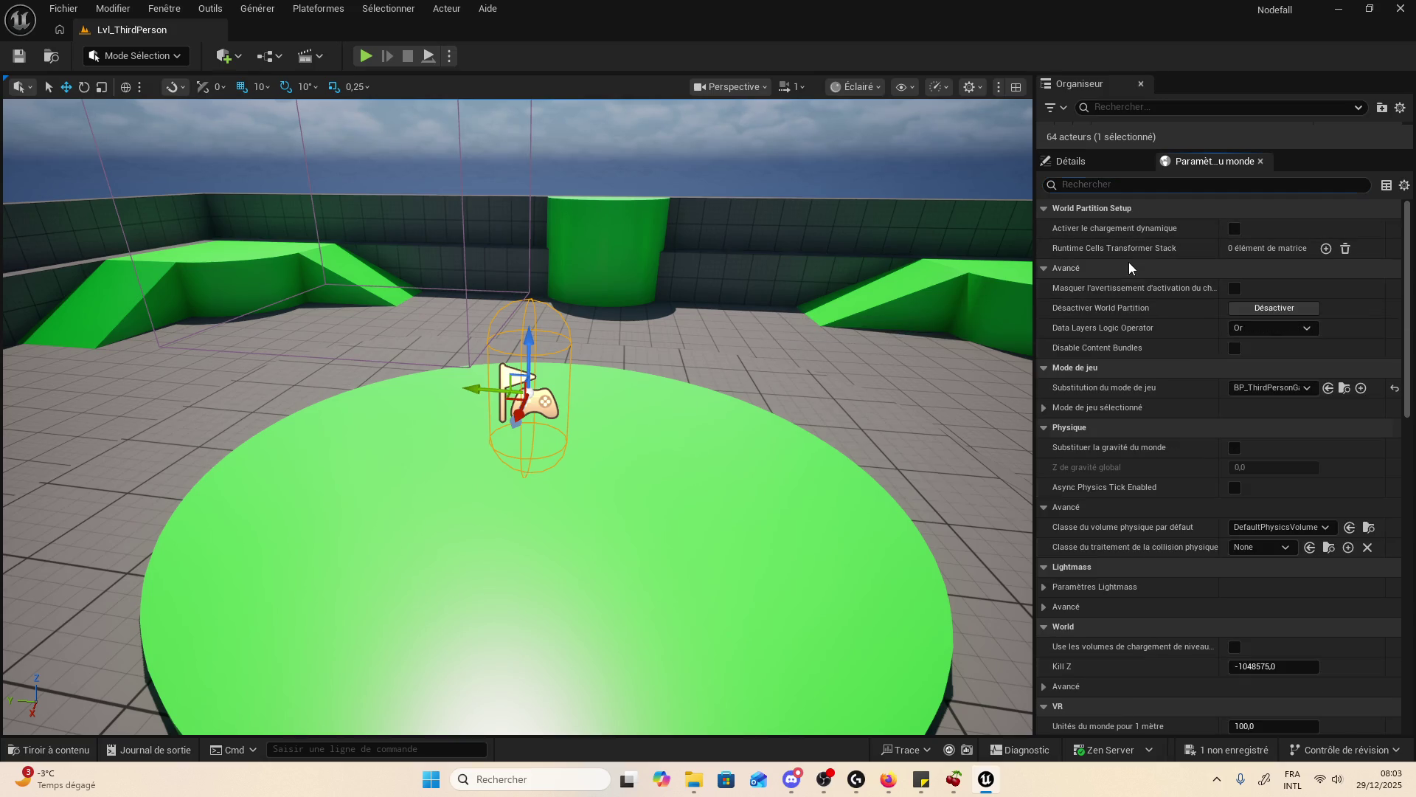
{"action": "scroll", "coordinate": [1154, 287], "scroll_direction": "down", "scroll_amount": 3}
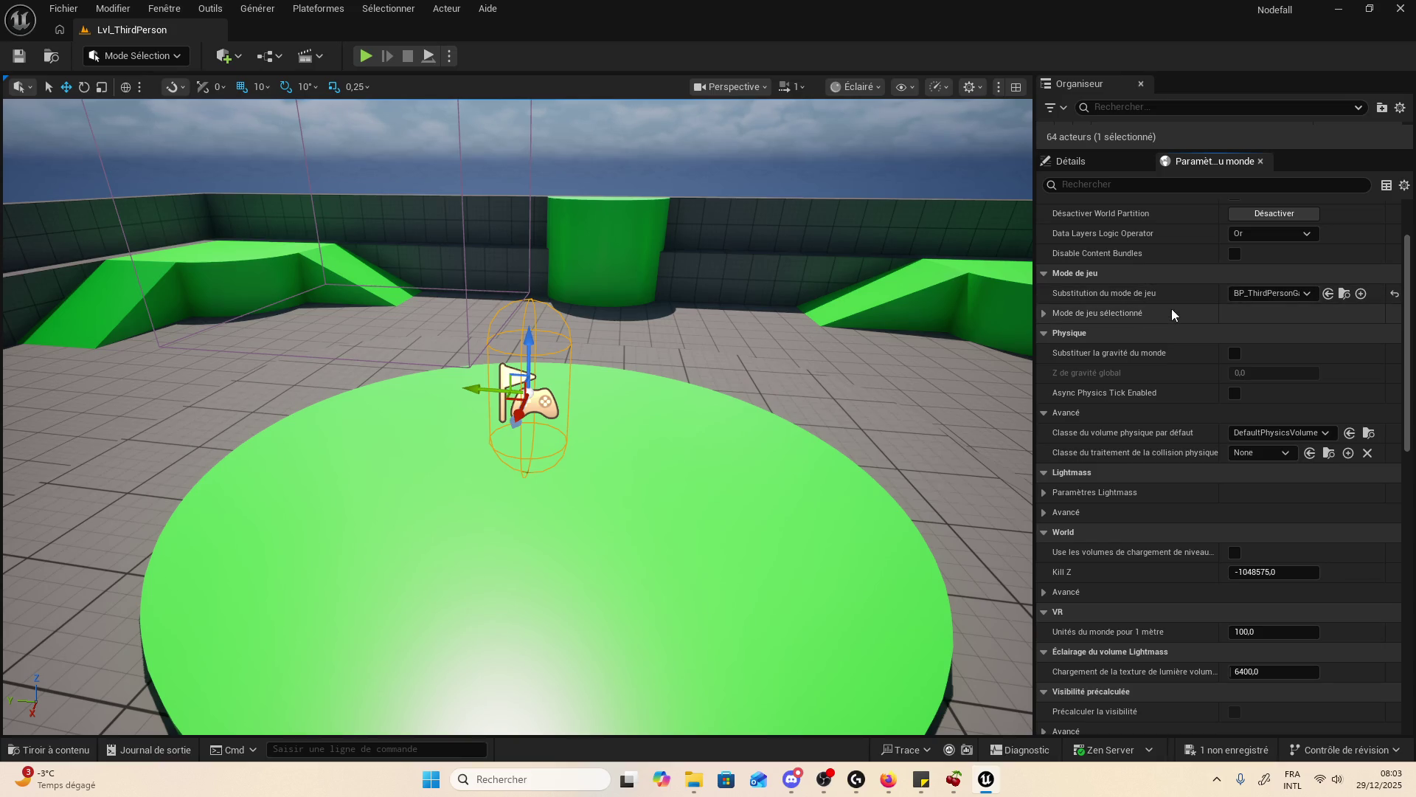
{"action": "left_click", "coordinate": [1041, 314]}
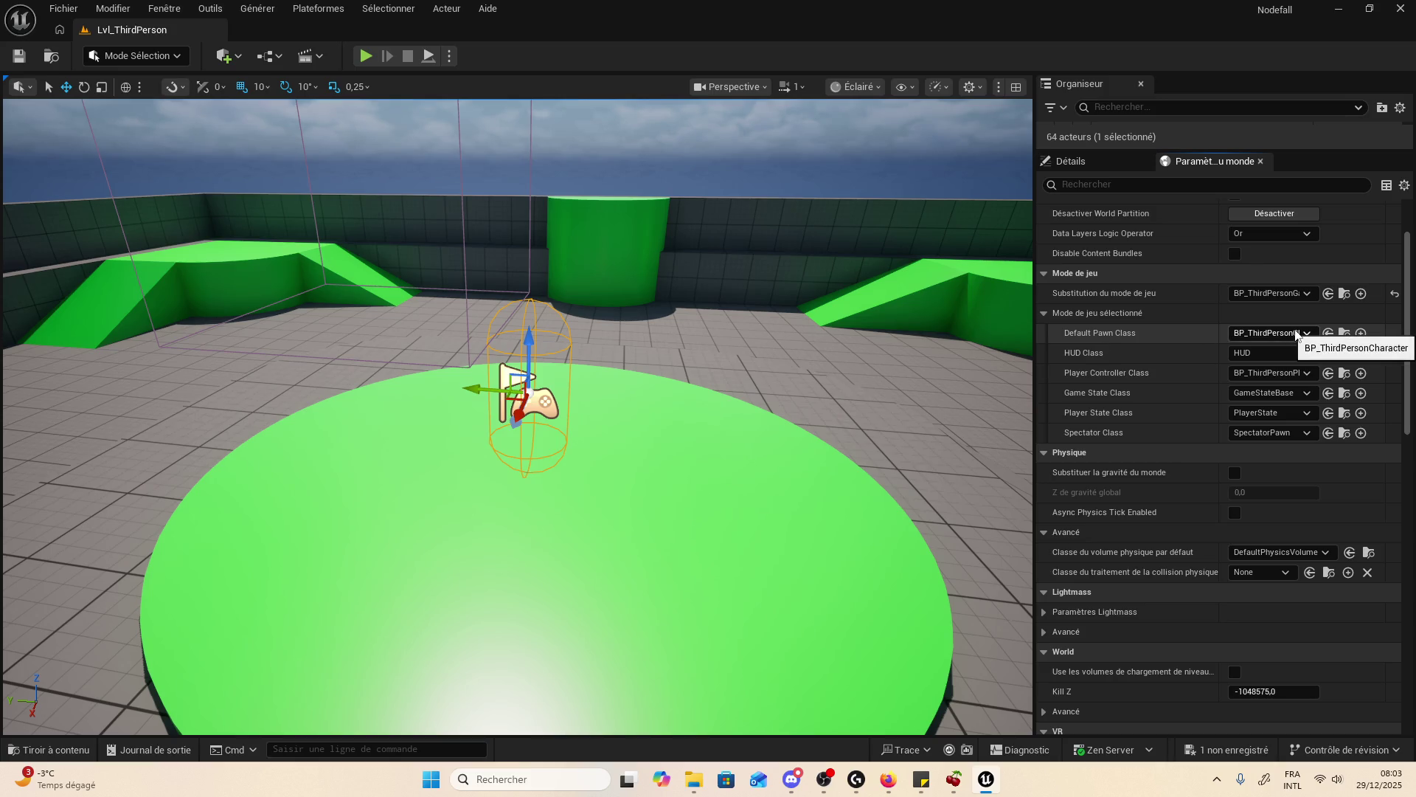
- Check the HUD Class choices, locate the player controller asset, and inspect BP_ThirdPersonCharacter's actions
{"action": "left_click", "coordinate": [1276, 355]}
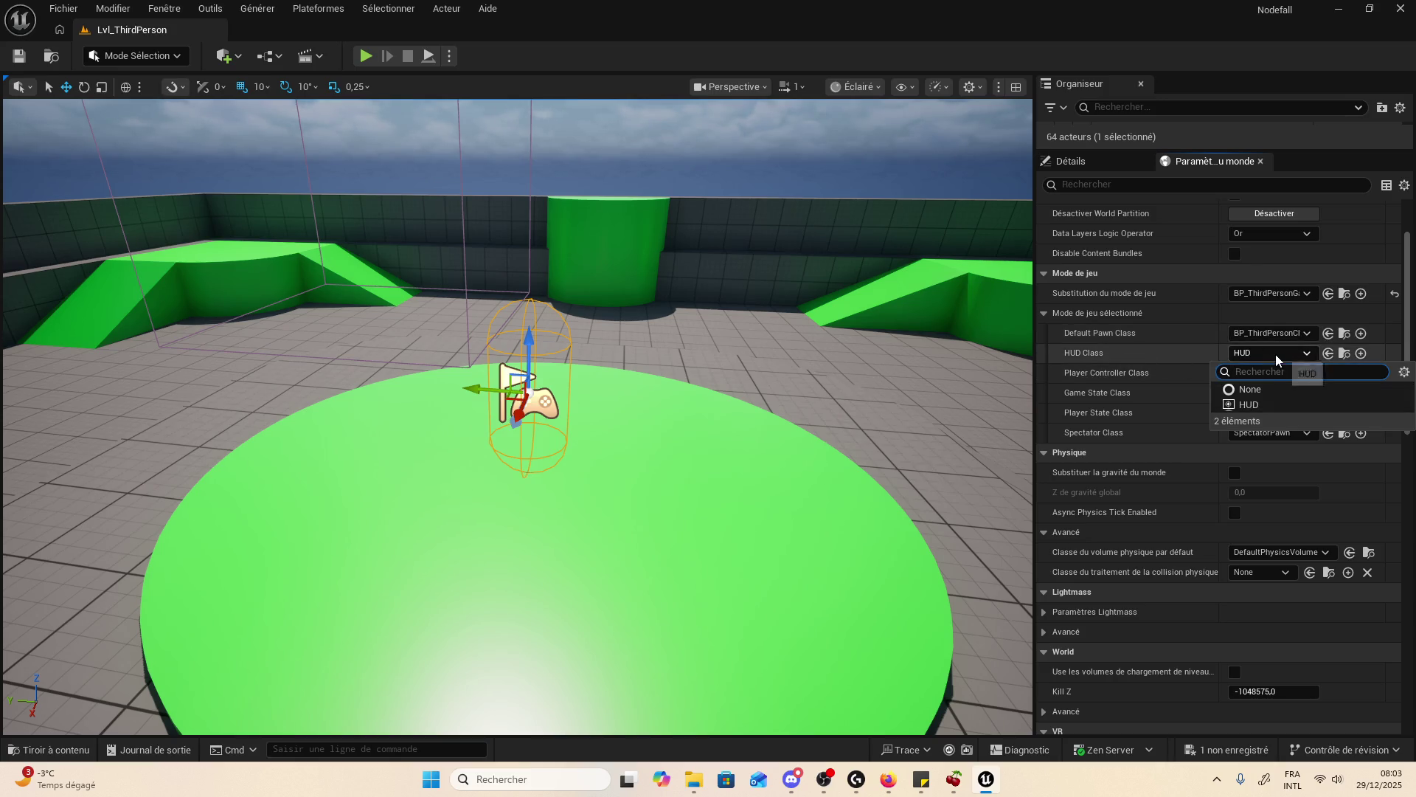
{"action": "left_click", "coordinate": [1276, 355]}
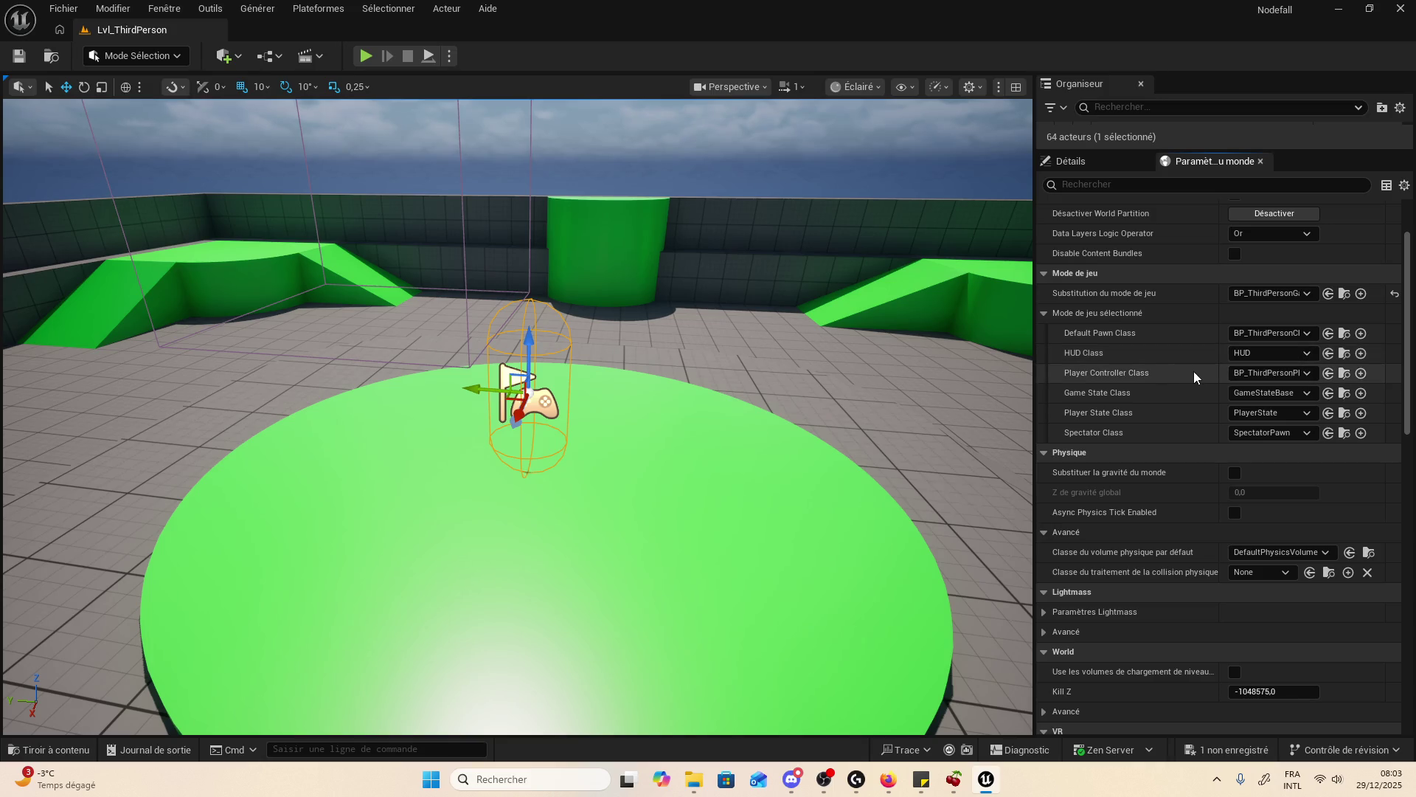
{"action": "left_click", "coordinate": [1345, 375]}
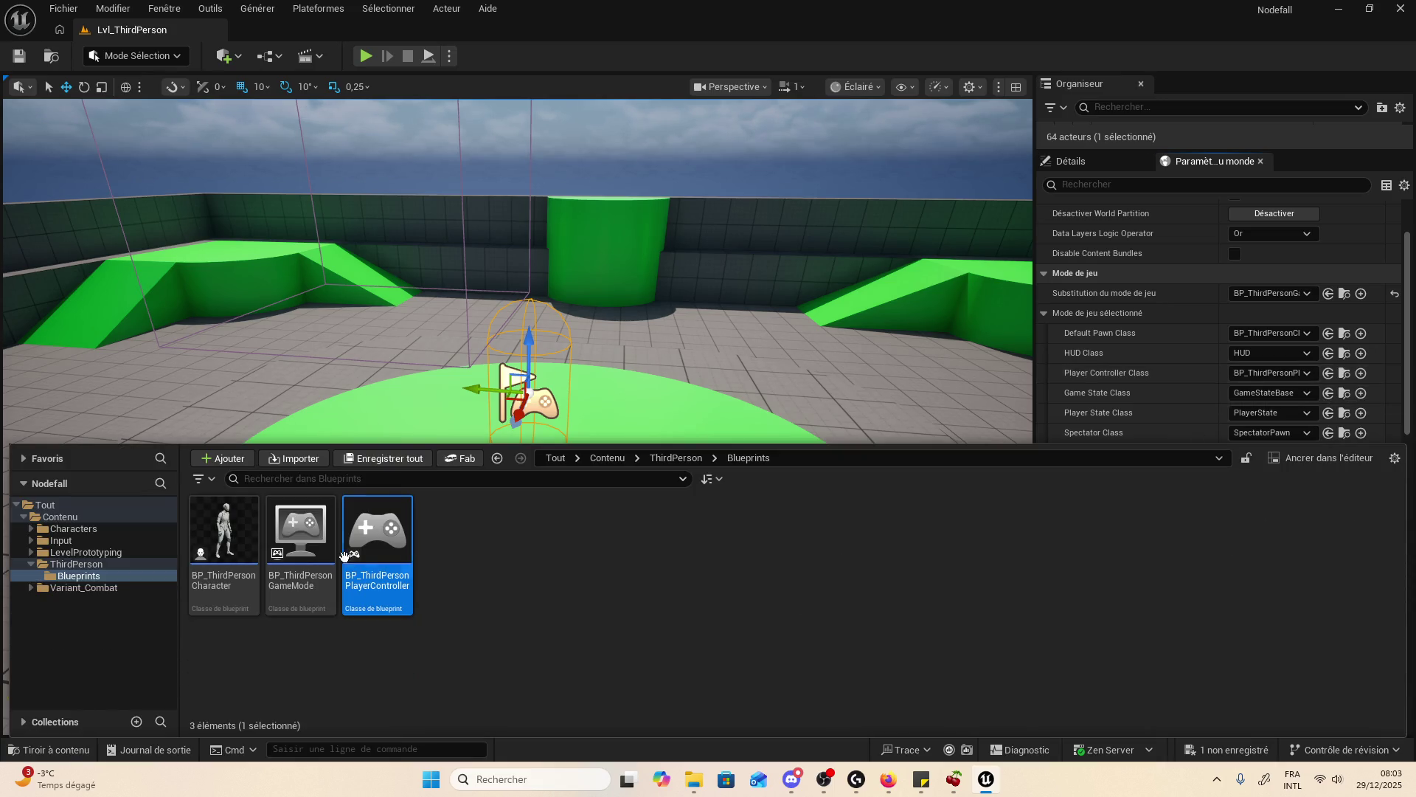
{"action": "left_click", "coordinate": [232, 536]}
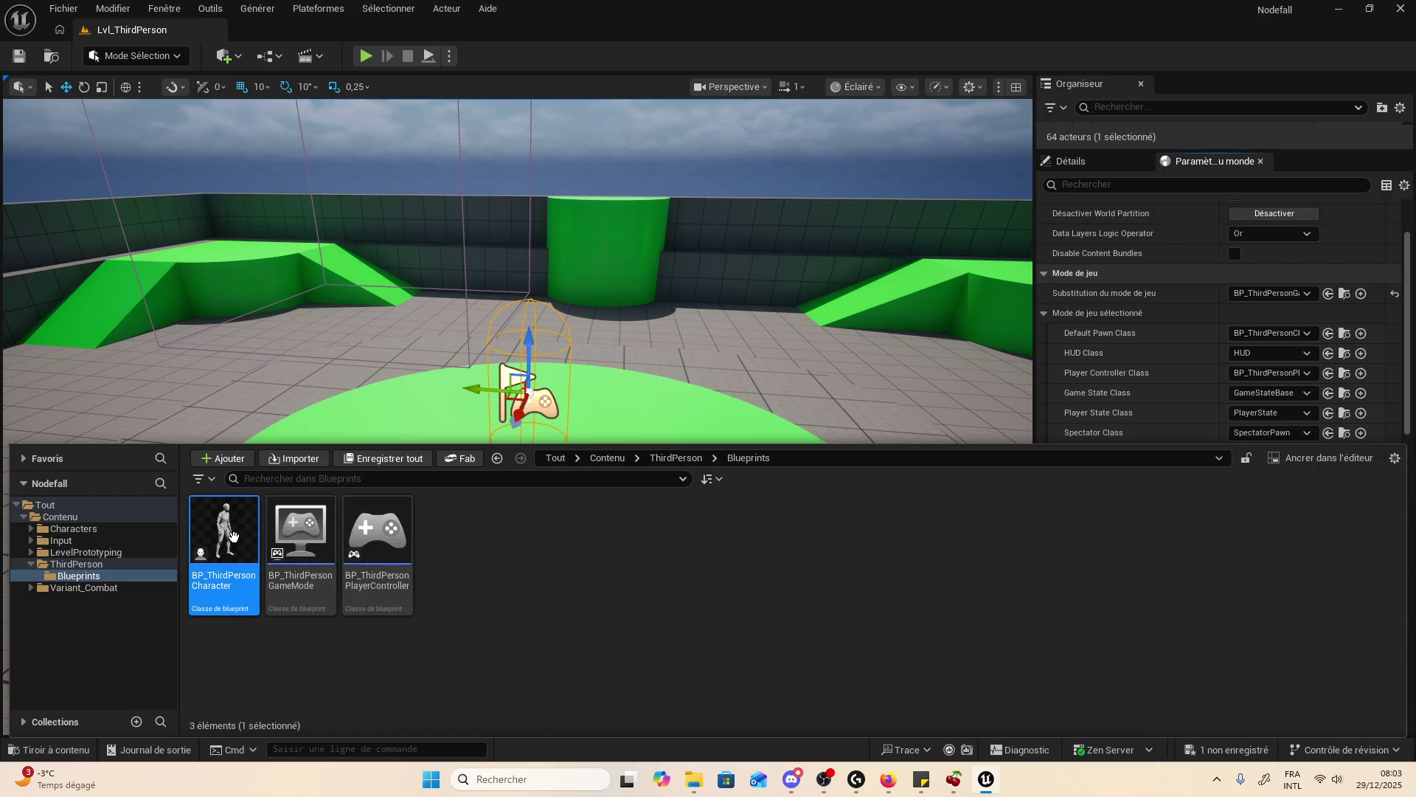
{"action": "right_click", "coordinate": [232, 537]}
{"action": "left_click", "coordinate": [683, 586]}
- Show the PlayerStart's details, open the ThirdPerson Blueprints folder, and select BP_ThirdPersonGameMode
{"action": "left_click", "coordinate": [1099, 161]}
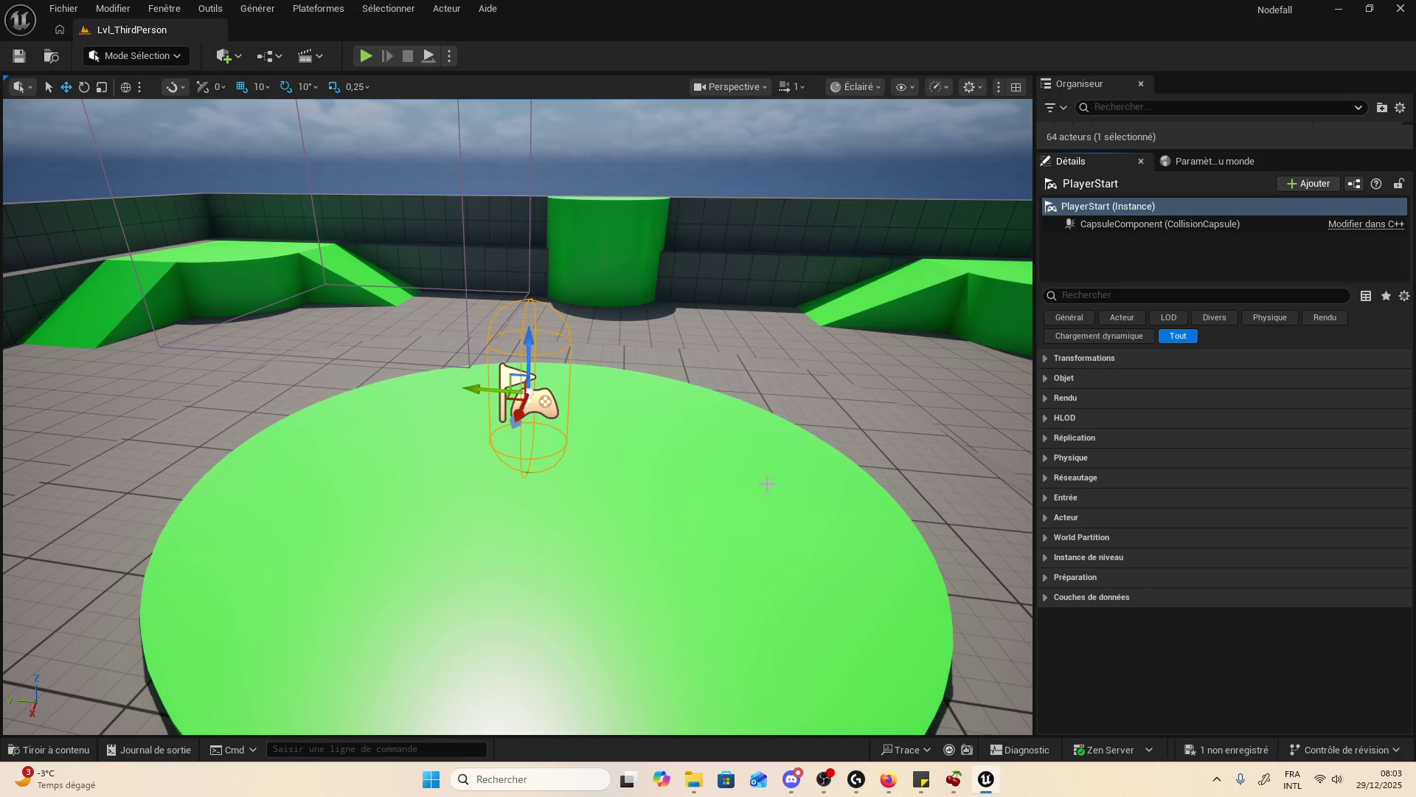
{"action": "left_click", "coordinate": [52, 749]}
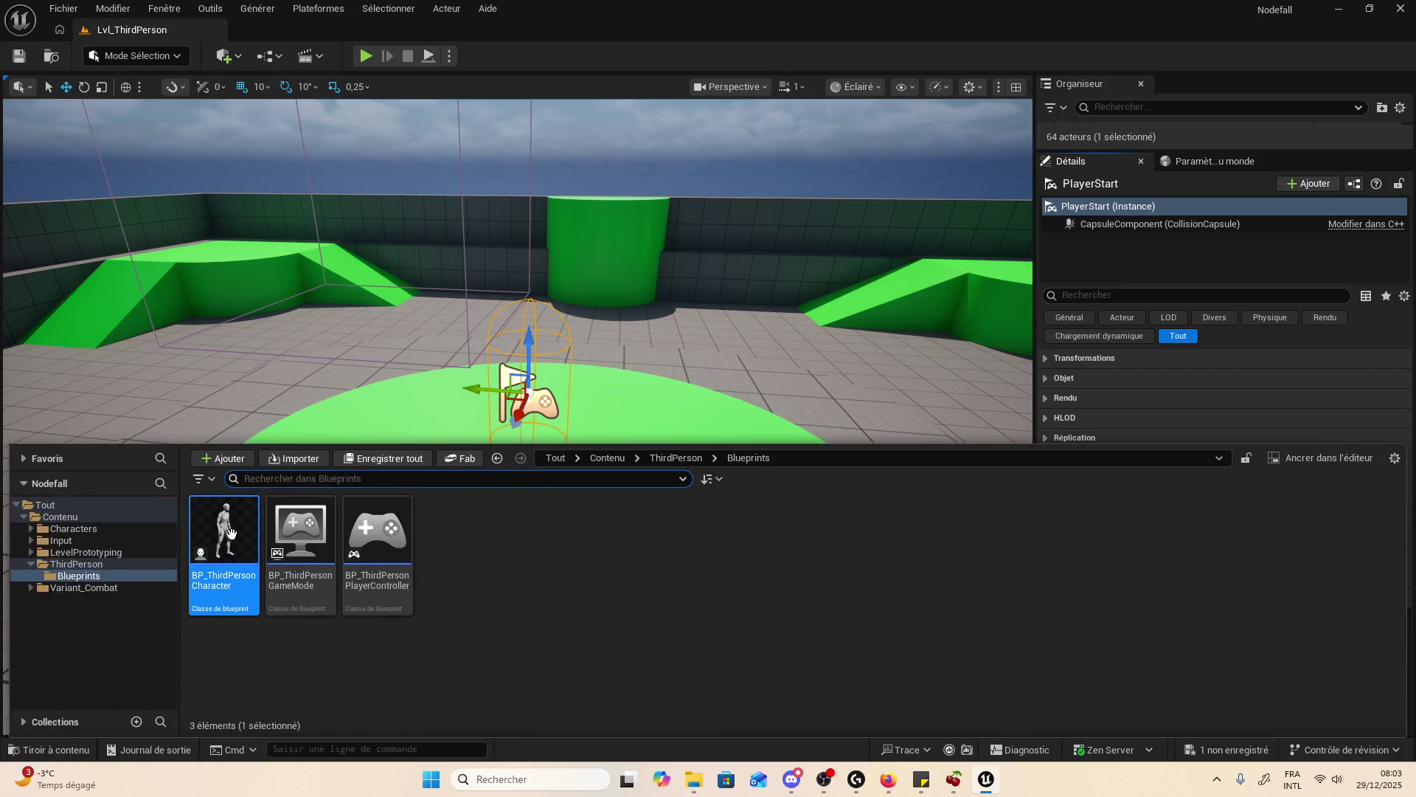
{"action": "left_click", "coordinate": [302, 560]}
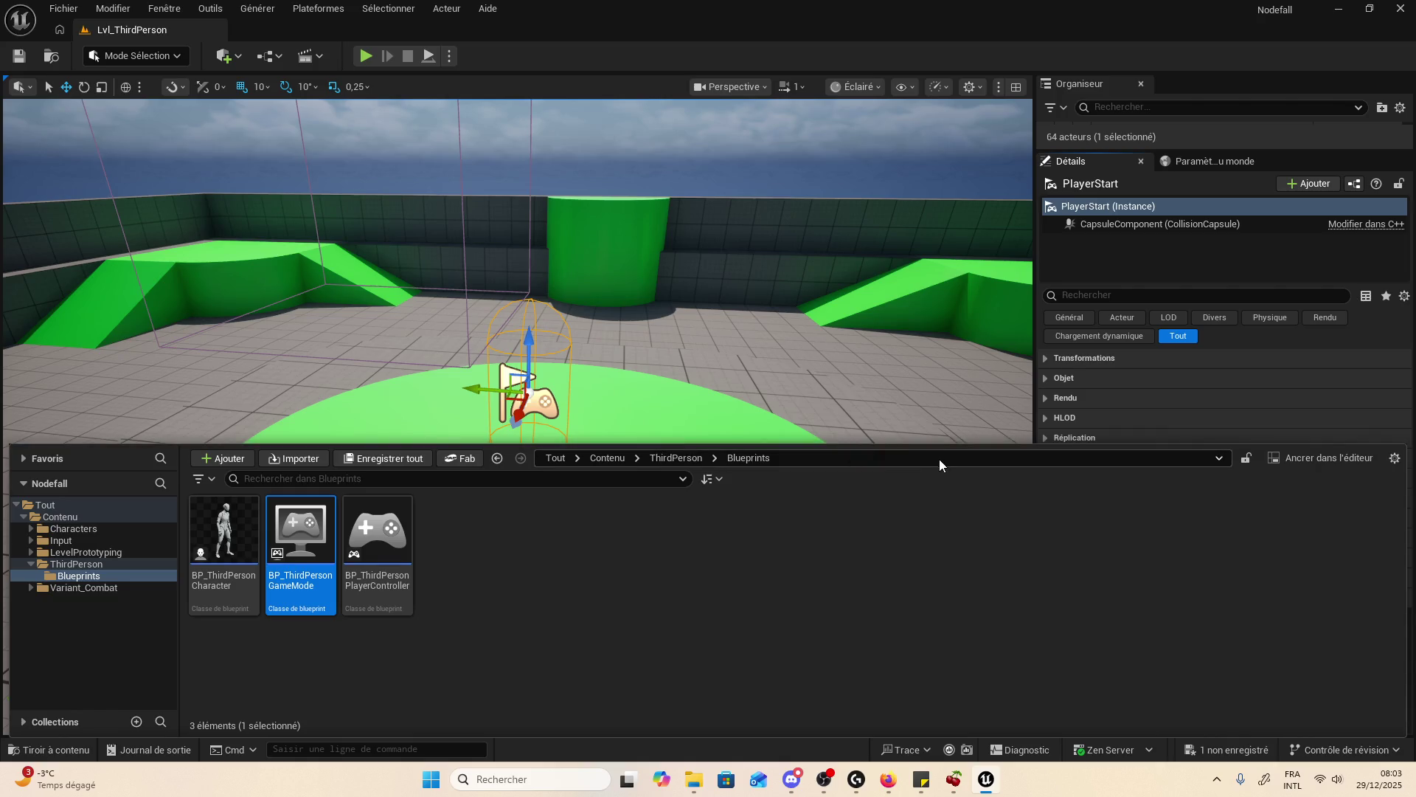
{"action": "mouse_move", "coordinate": [954, 444]}
{"action": "left_mouse_down"}
{"action": "mouse_move", "coordinate": [991, 662]}
{"action": "mouse_move", "coordinate": [1022, 375]}
{"action": "mouse_move", "coordinate": [1039, 643]}
{"action": "mouse_move", "coordinate": [995, 427]}
{"action": "left_mouse_up"}
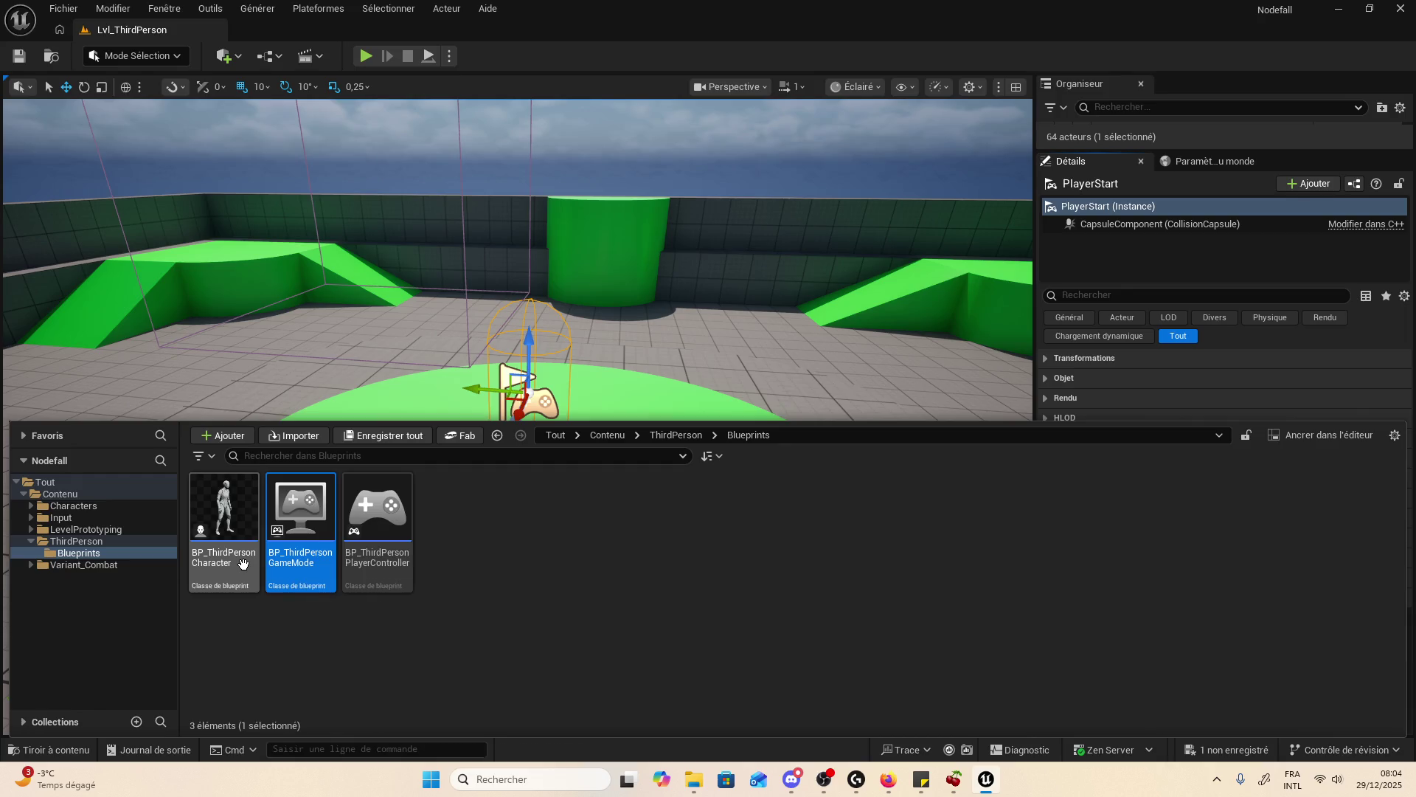
- Return to World Settings and locate the default pawn and player controller blueprints
{"action": "mouse_move", "coordinate": [242, 563]}
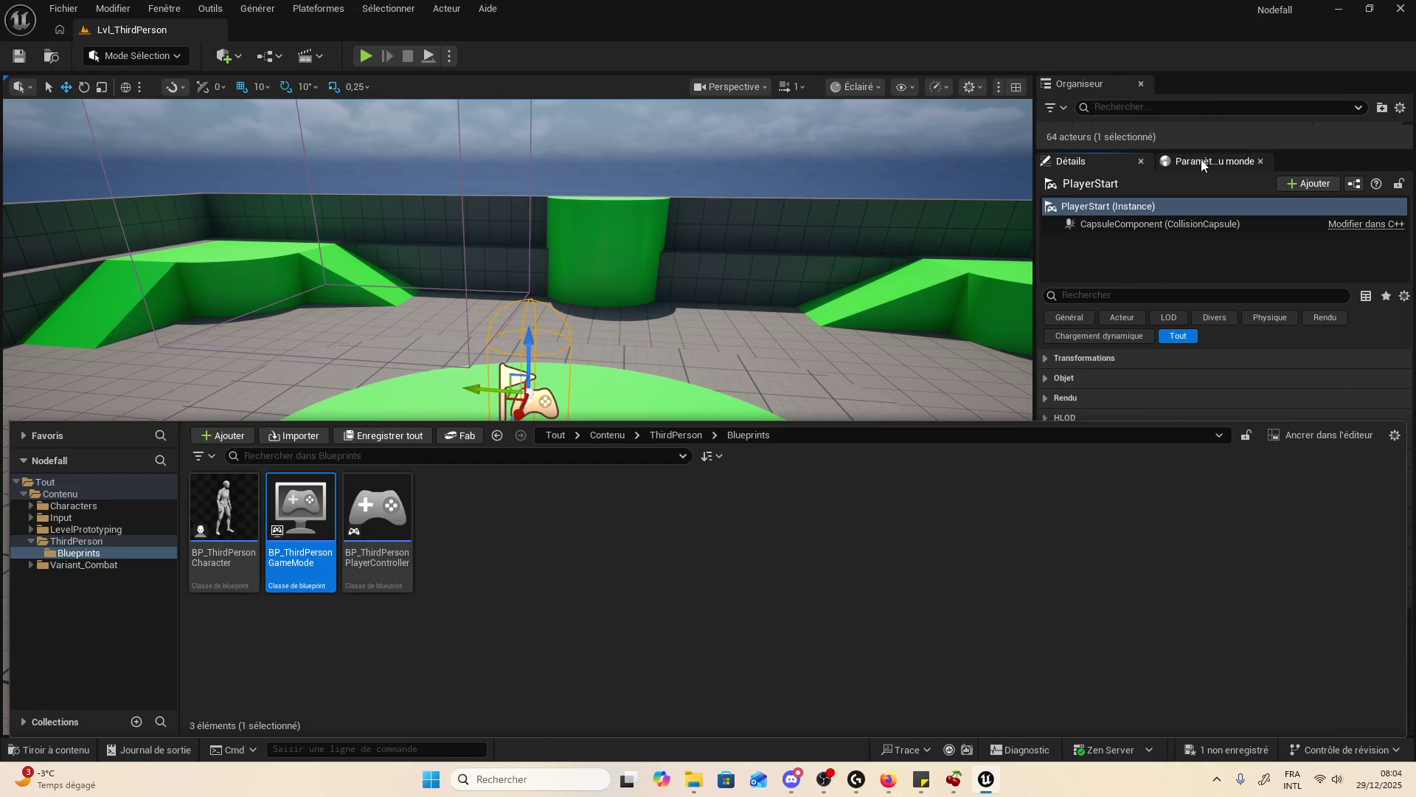
{"action": "left_click", "coordinate": [1202, 162]}
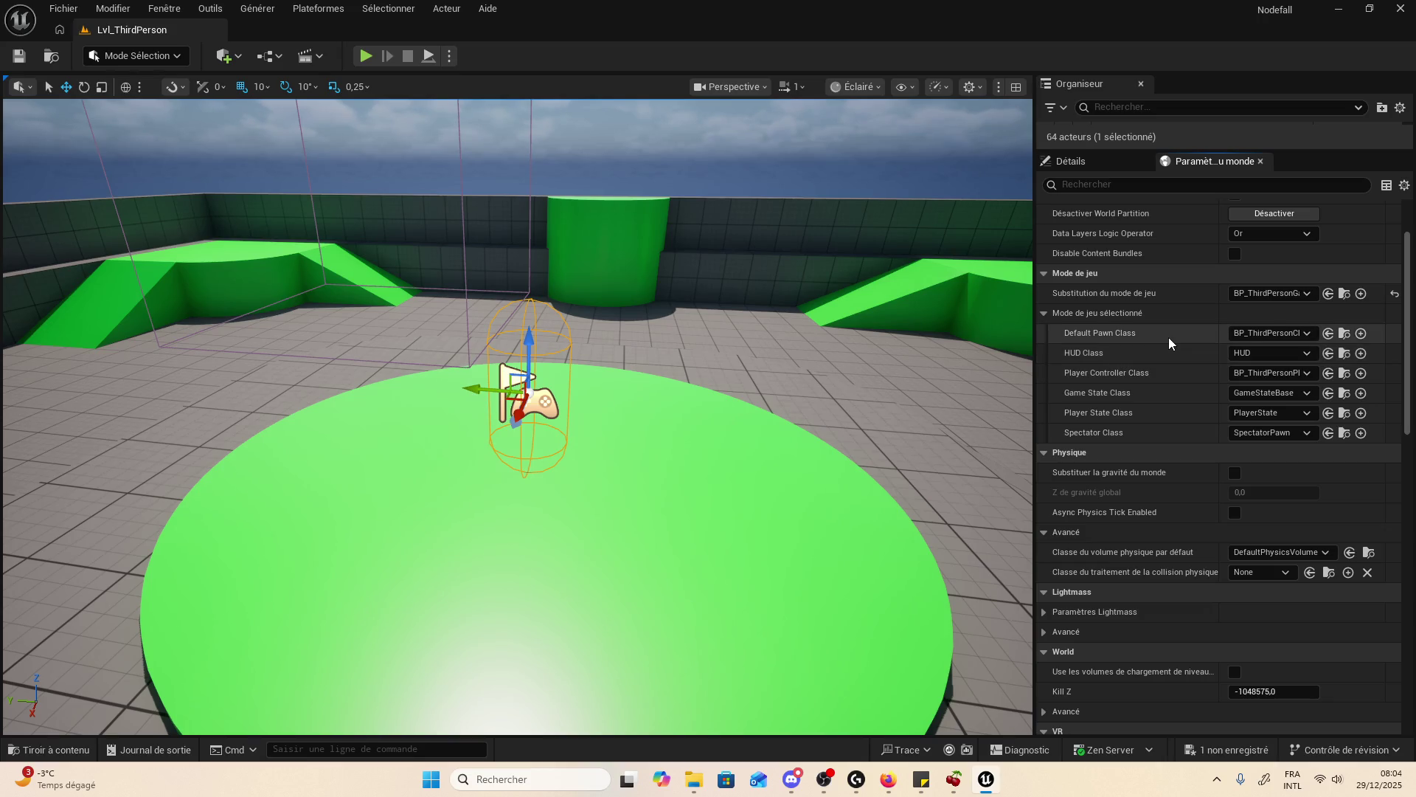
{"action": "left_click", "coordinate": [1344, 333]}
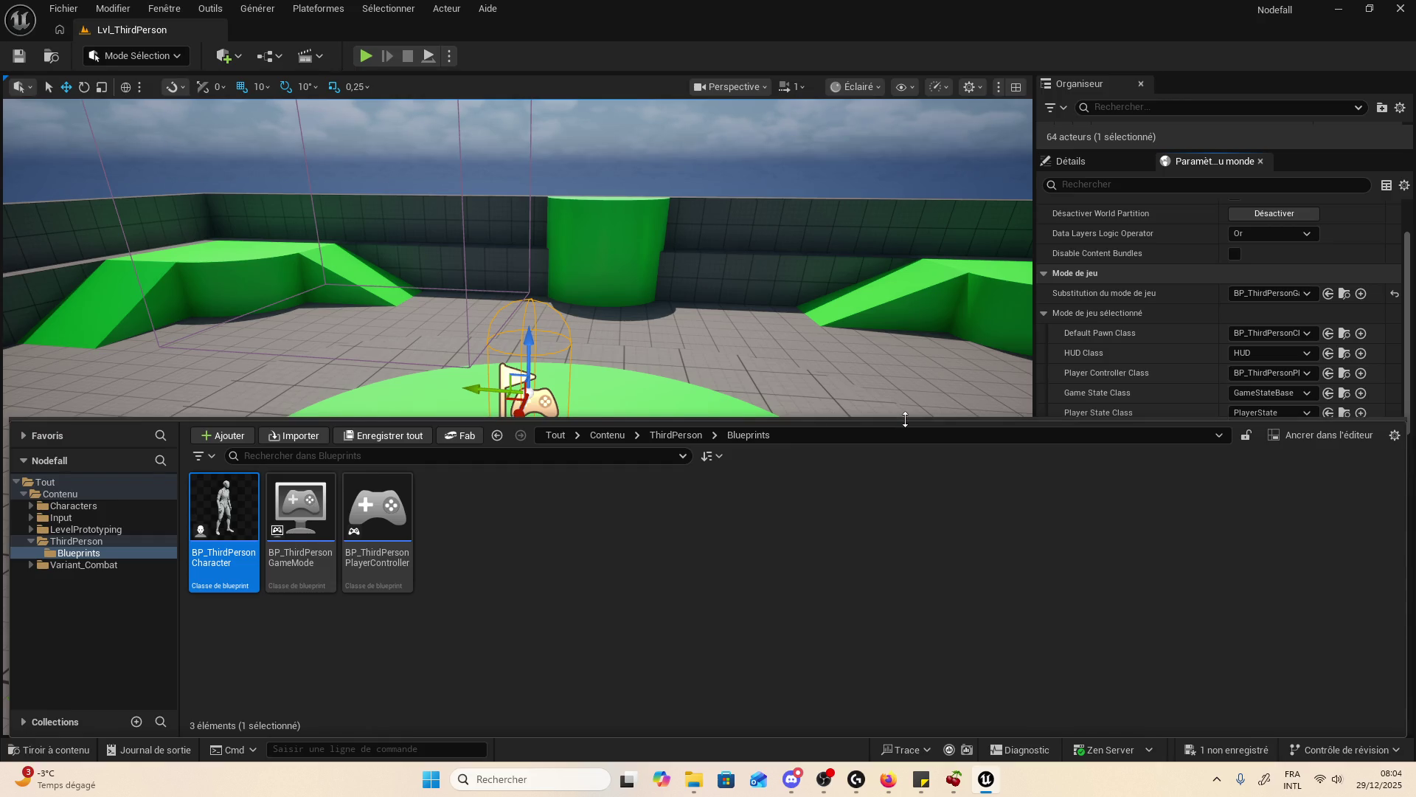
{"action": "left_click_drag", "start_coordinate": [902, 420], "coordinate": [901, 533]}
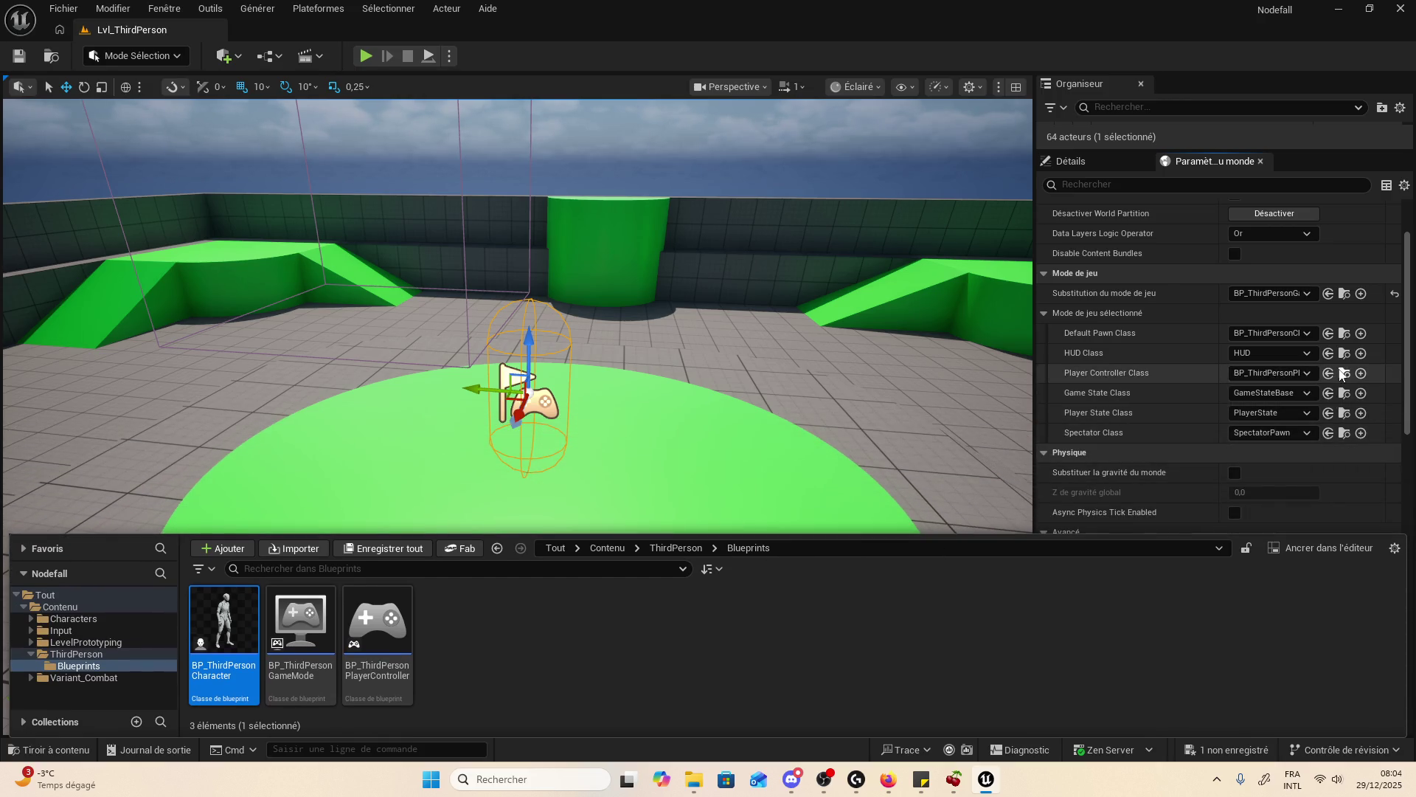
{"action": "left_click", "coordinate": [1340, 374]}
{"action": "left_click", "coordinate": [1340, 374]}
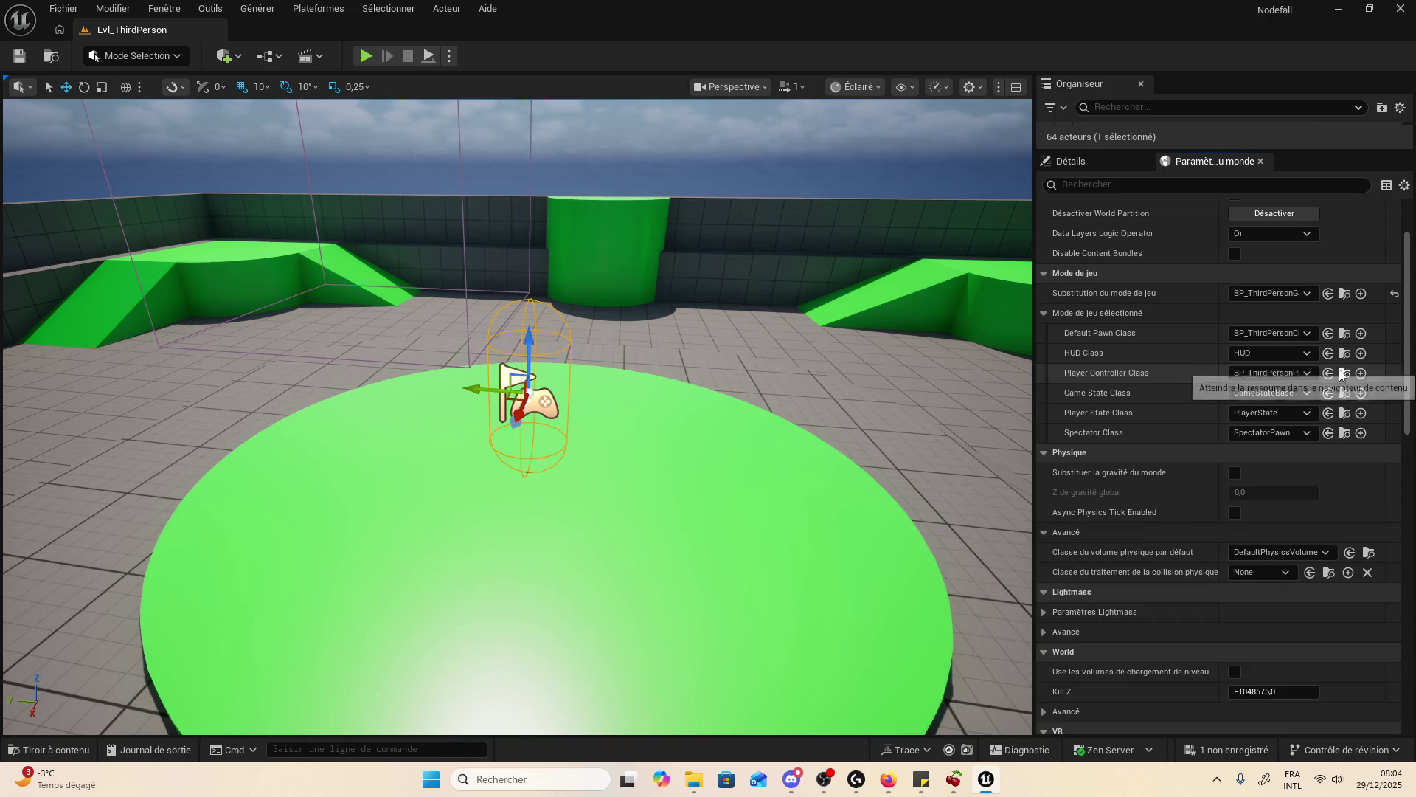
- Keep PlayerState as the player state class and leave the default physics volume unchanged
{"action": "left_click", "coordinate": [1273, 413]}
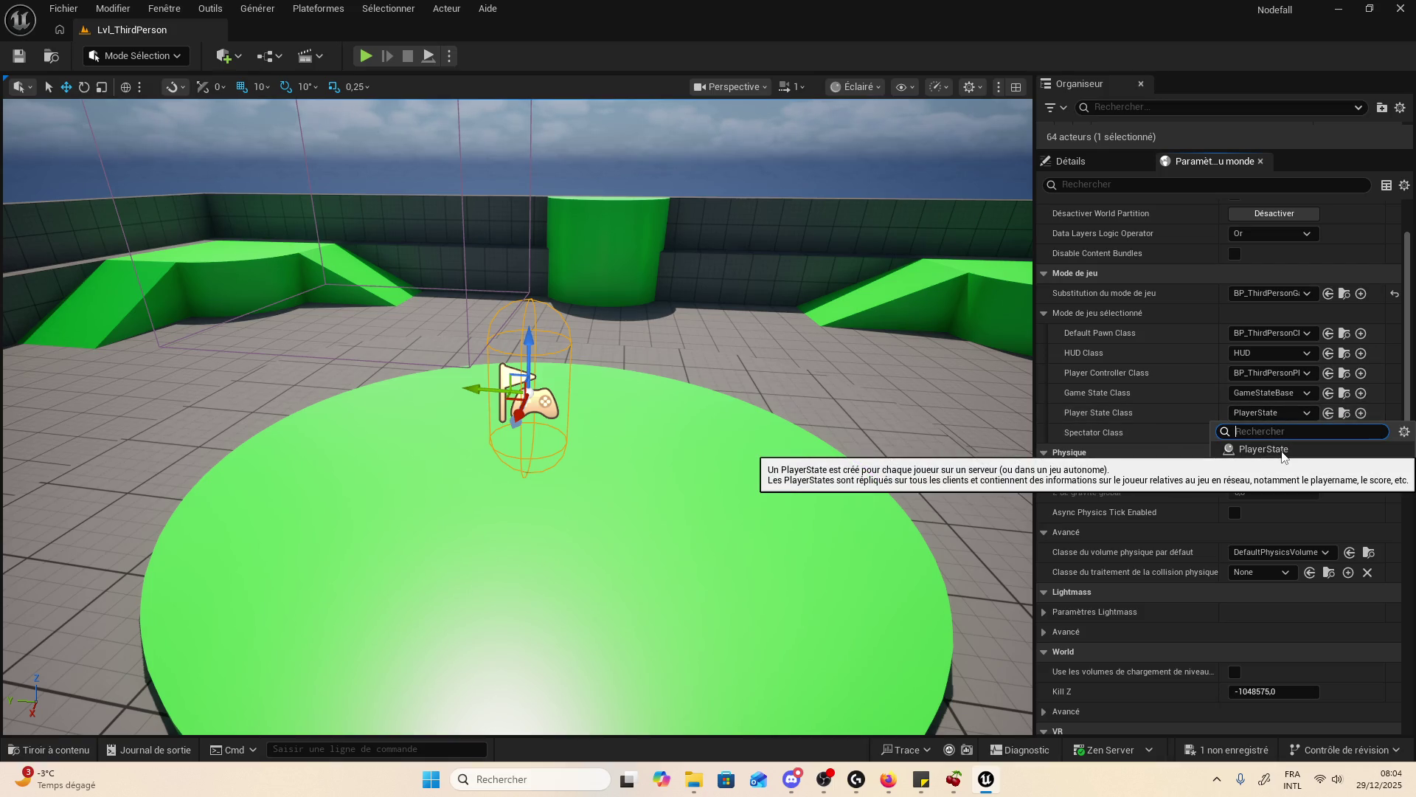
{"action": "left_click", "coordinate": [1282, 450]}
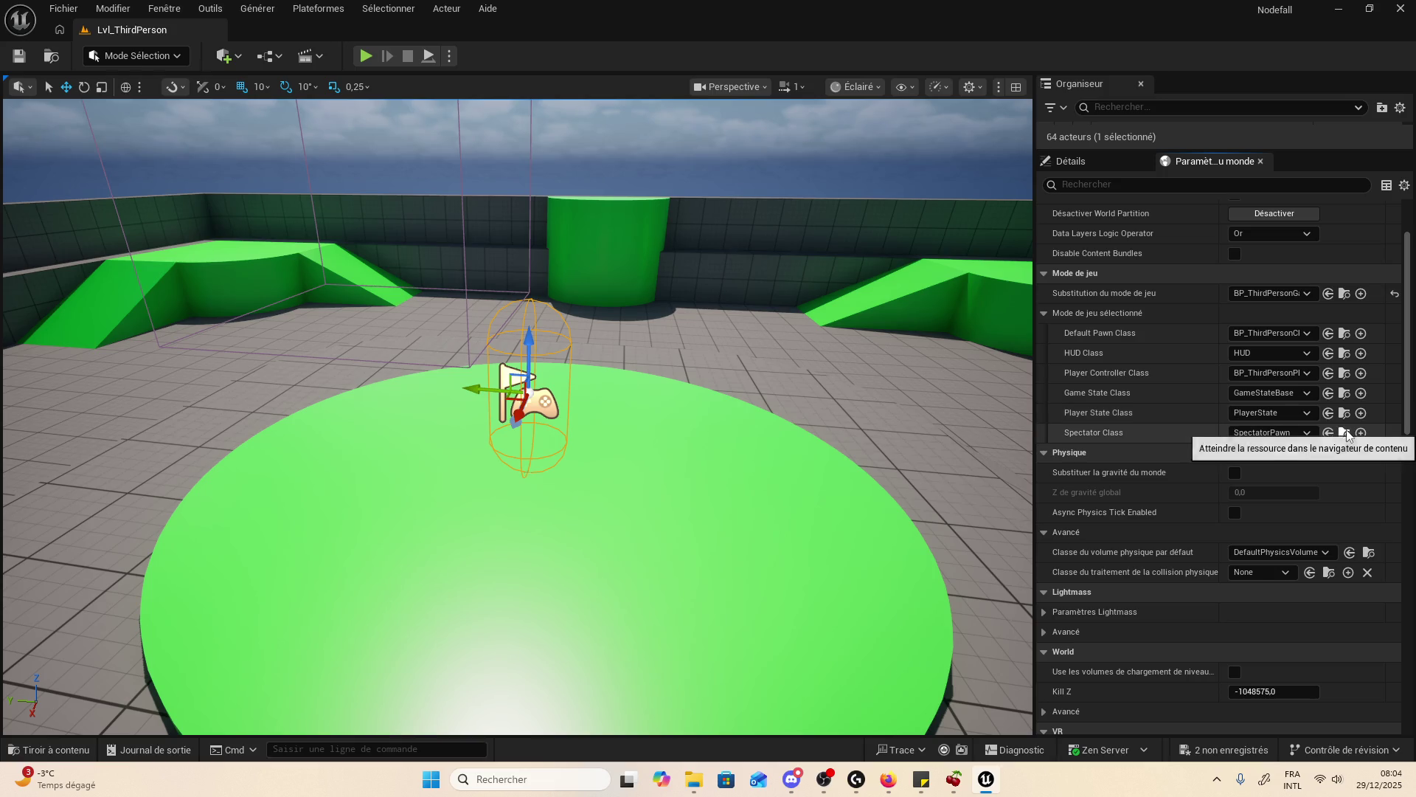
{"action": "left_click", "coordinate": [1342, 374]}
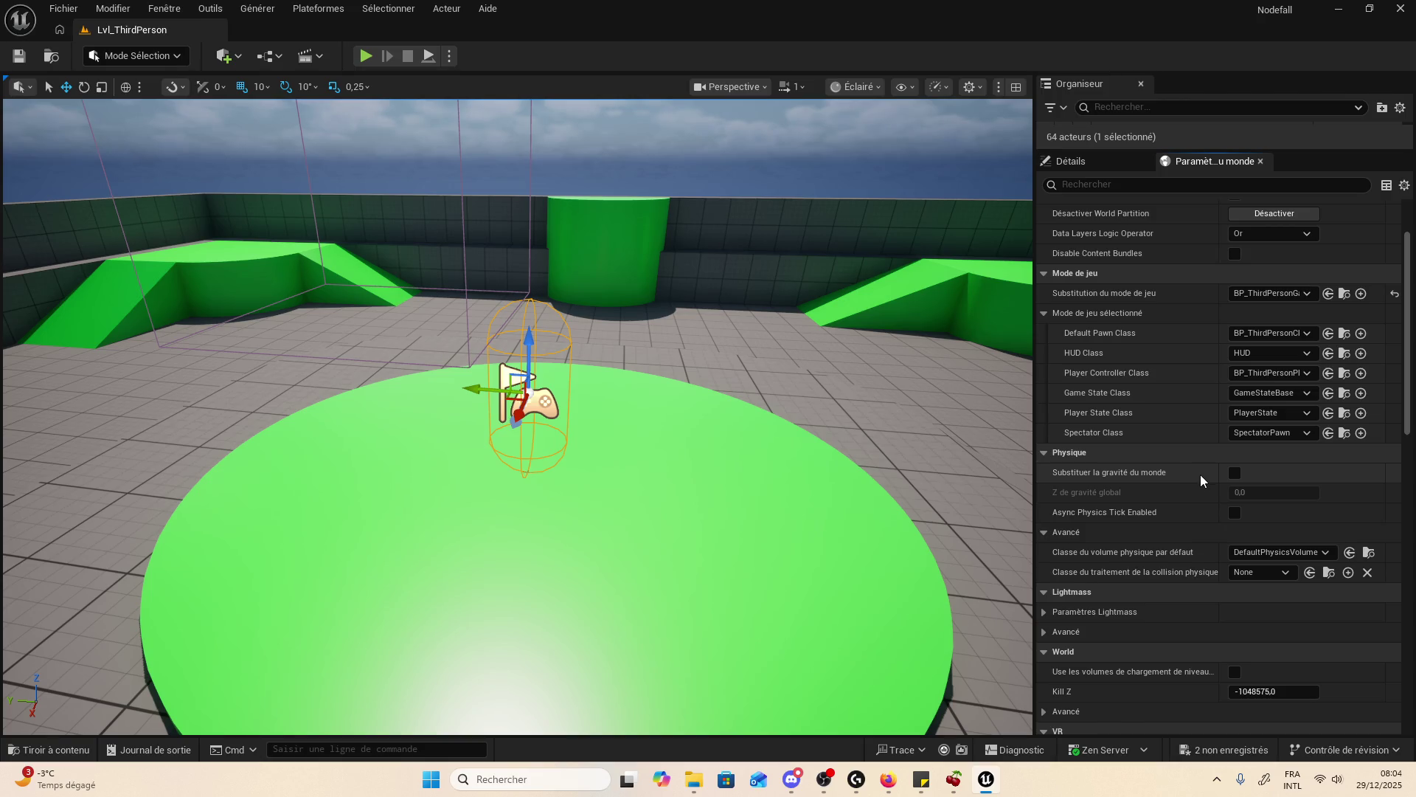
{"action": "scroll", "coordinate": [1201, 475], "scroll_direction": "down", "scroll_amount": 3}
{"action": "left_click", "coordinate": [1273, 483]}
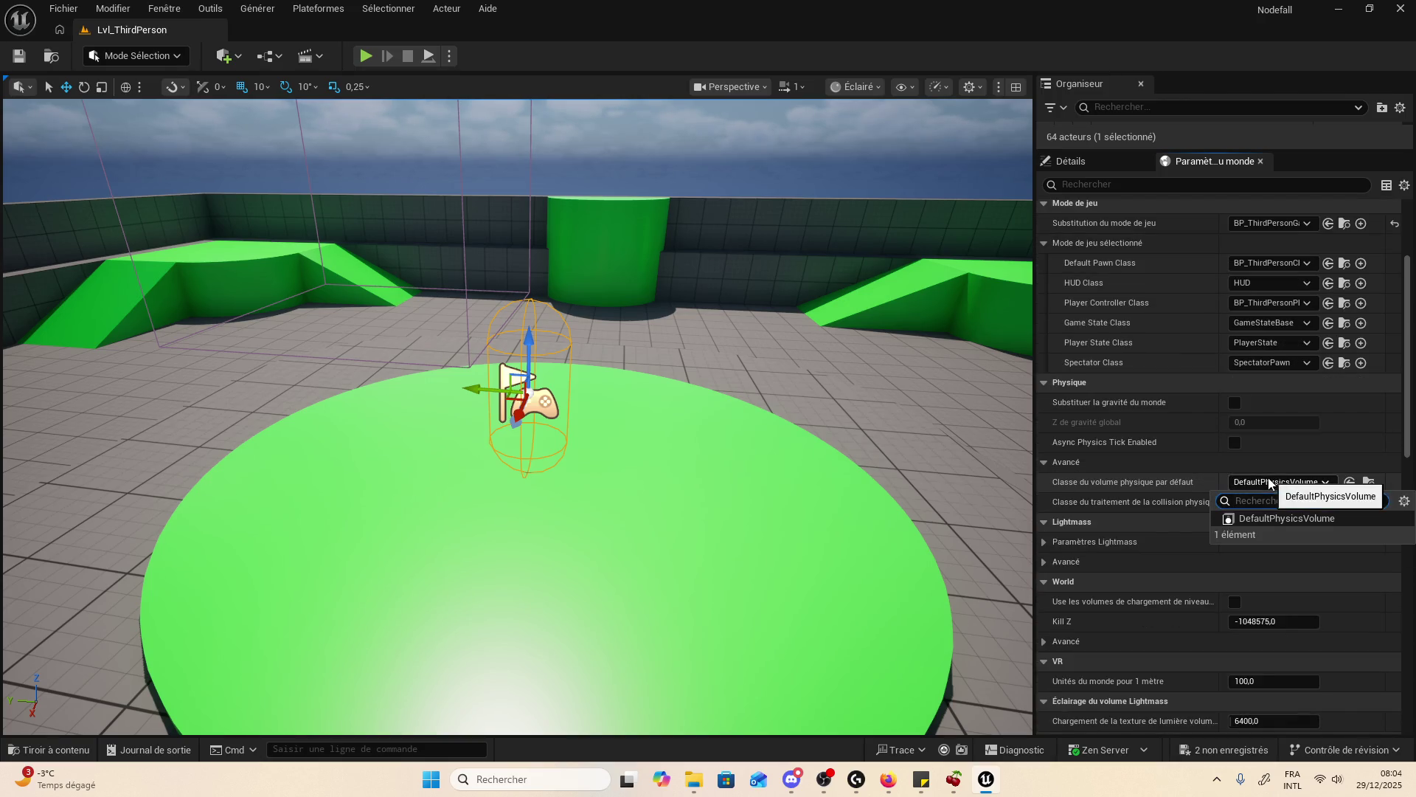
{"action": "left_click", "coordinate": [1183, 489]}
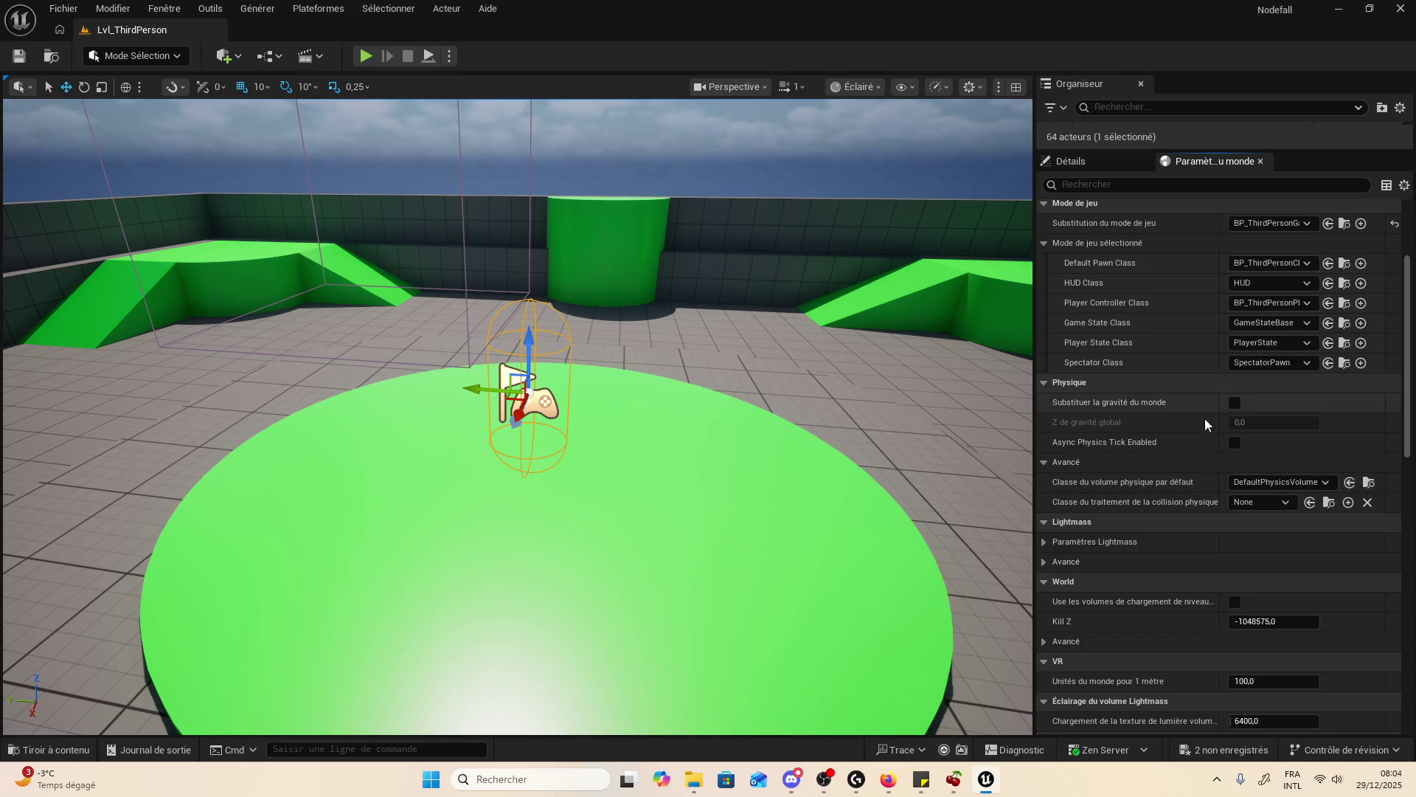
- Scroll down through the remaining World Settings sections and bring up the content browser
{"action": "scroll", "coordinate": [1147, 438], "scroll_direction": "up", "scroll_amount": 2}
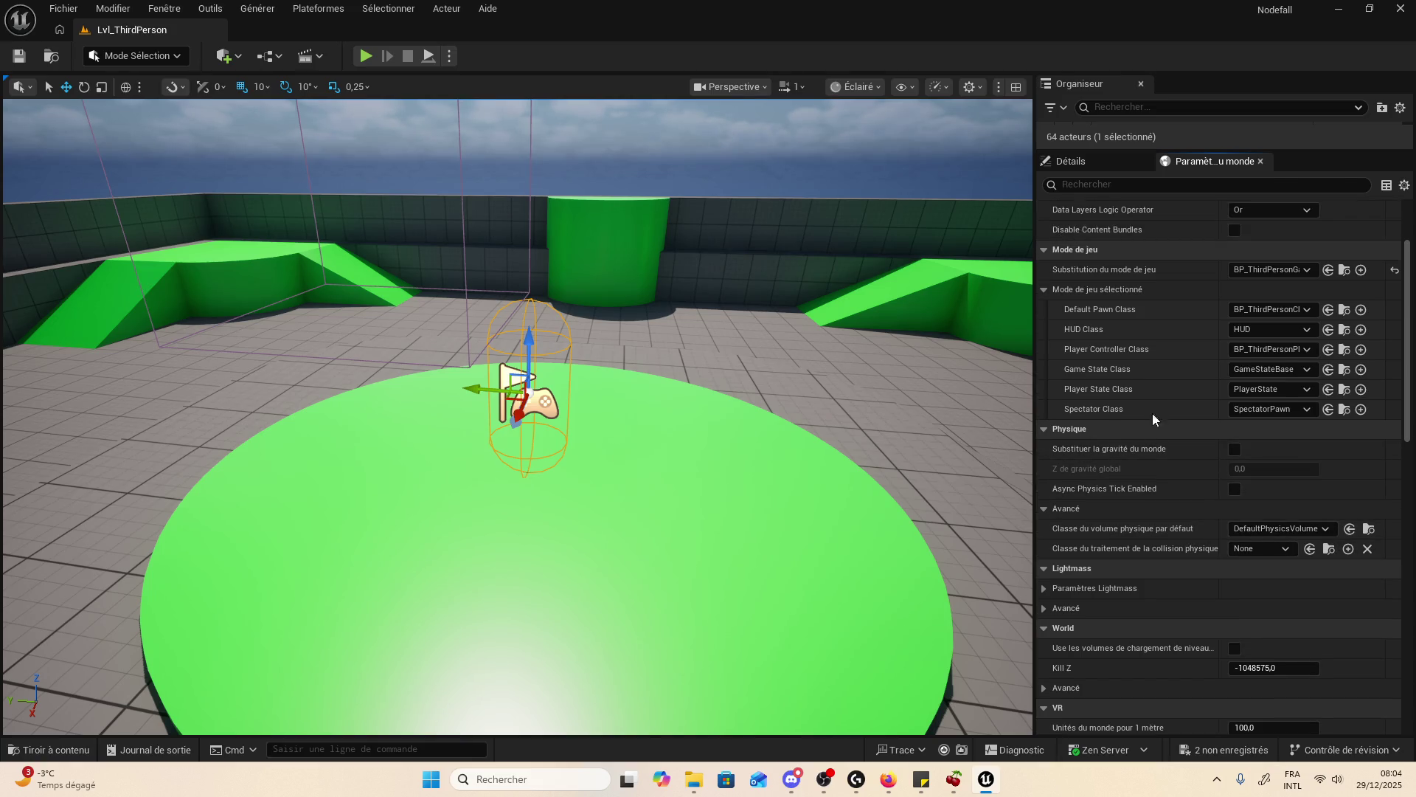
{"action": "scroll", "coordinate": [1133, 340], "scroll_direction": "down", "scroll_amount": 7}
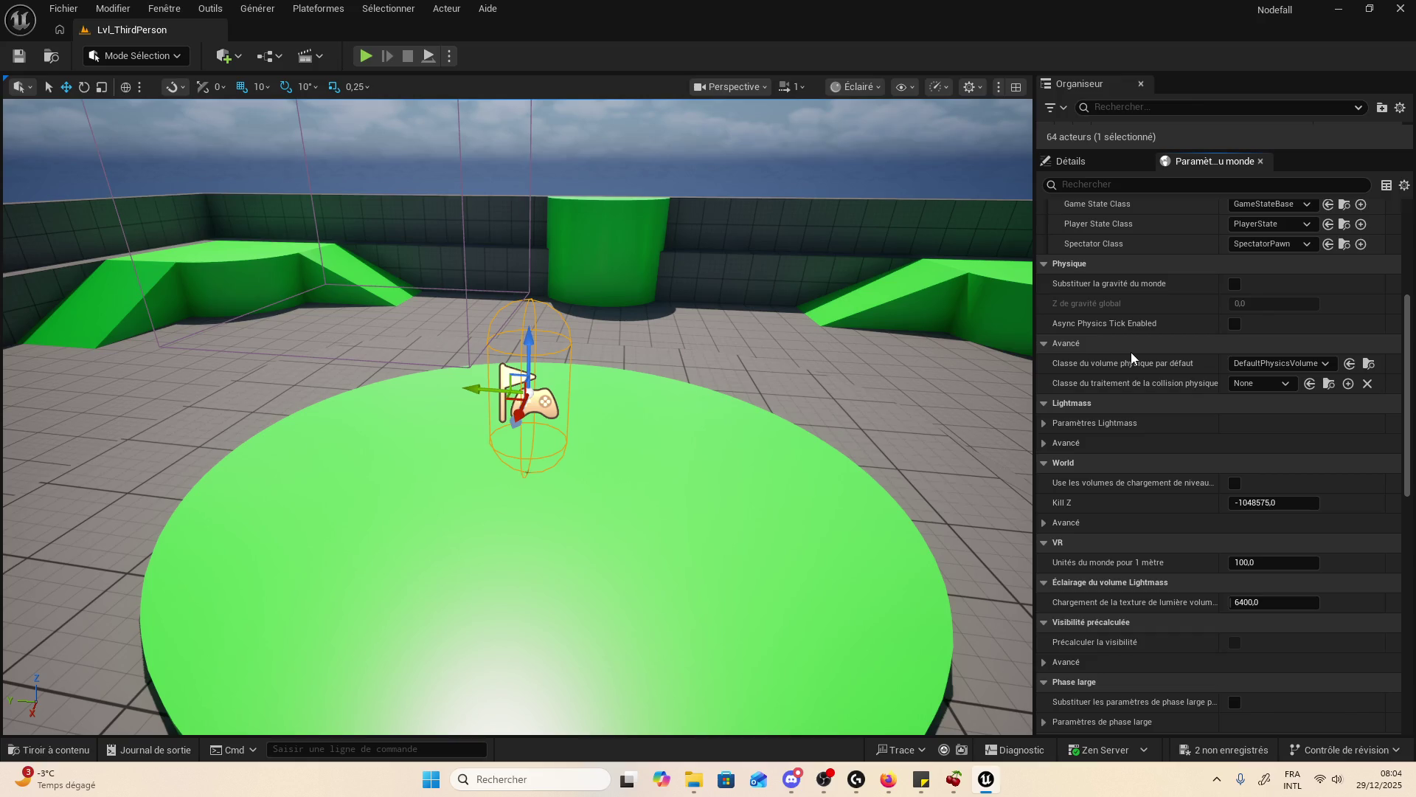
{"action": "scroll", "coordinate": [1131, 354], "scroll_direction": "down", "scroll_amount": 4}
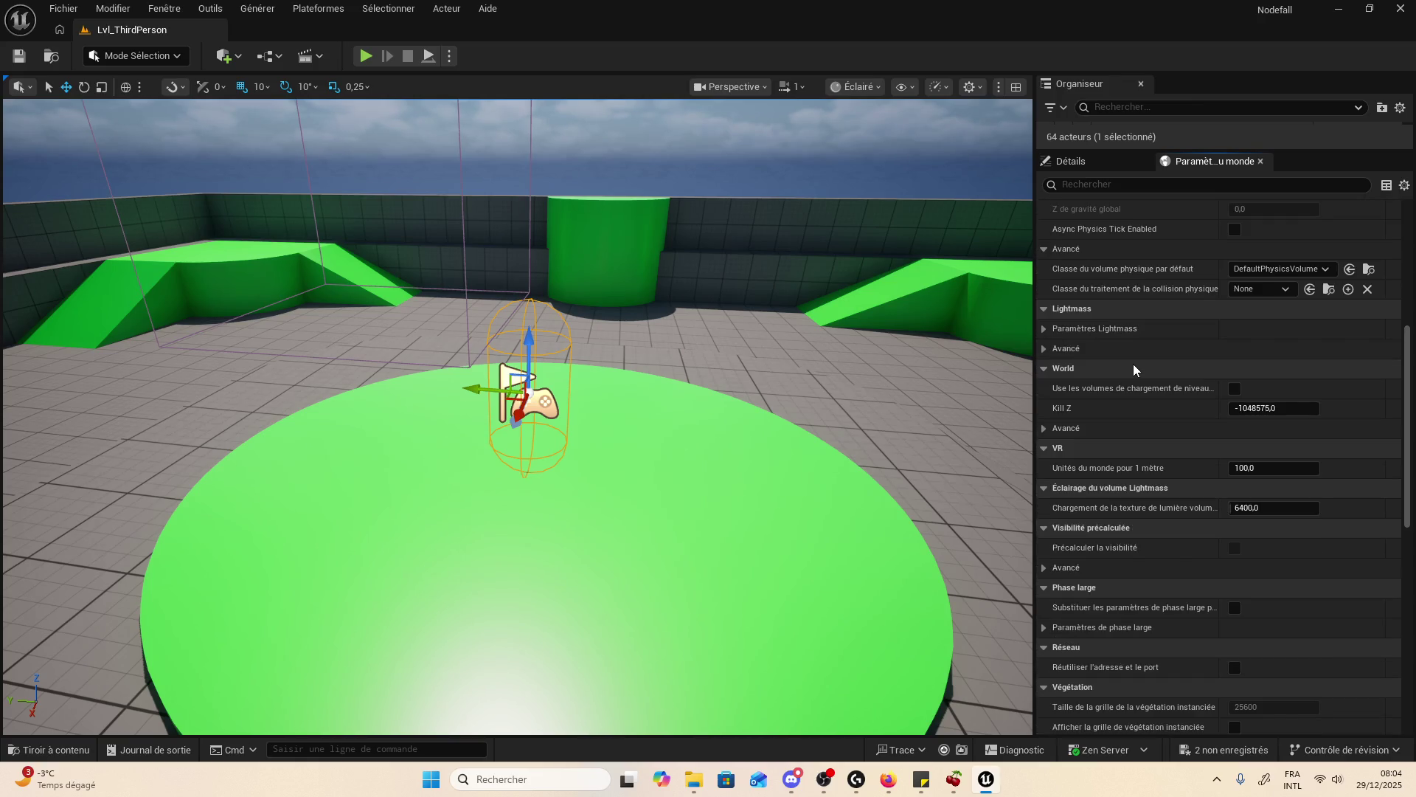
{"action": "scroll", "coordinate": [1136, 373], "scroll_direction": "down", "scroll_amount": 7}
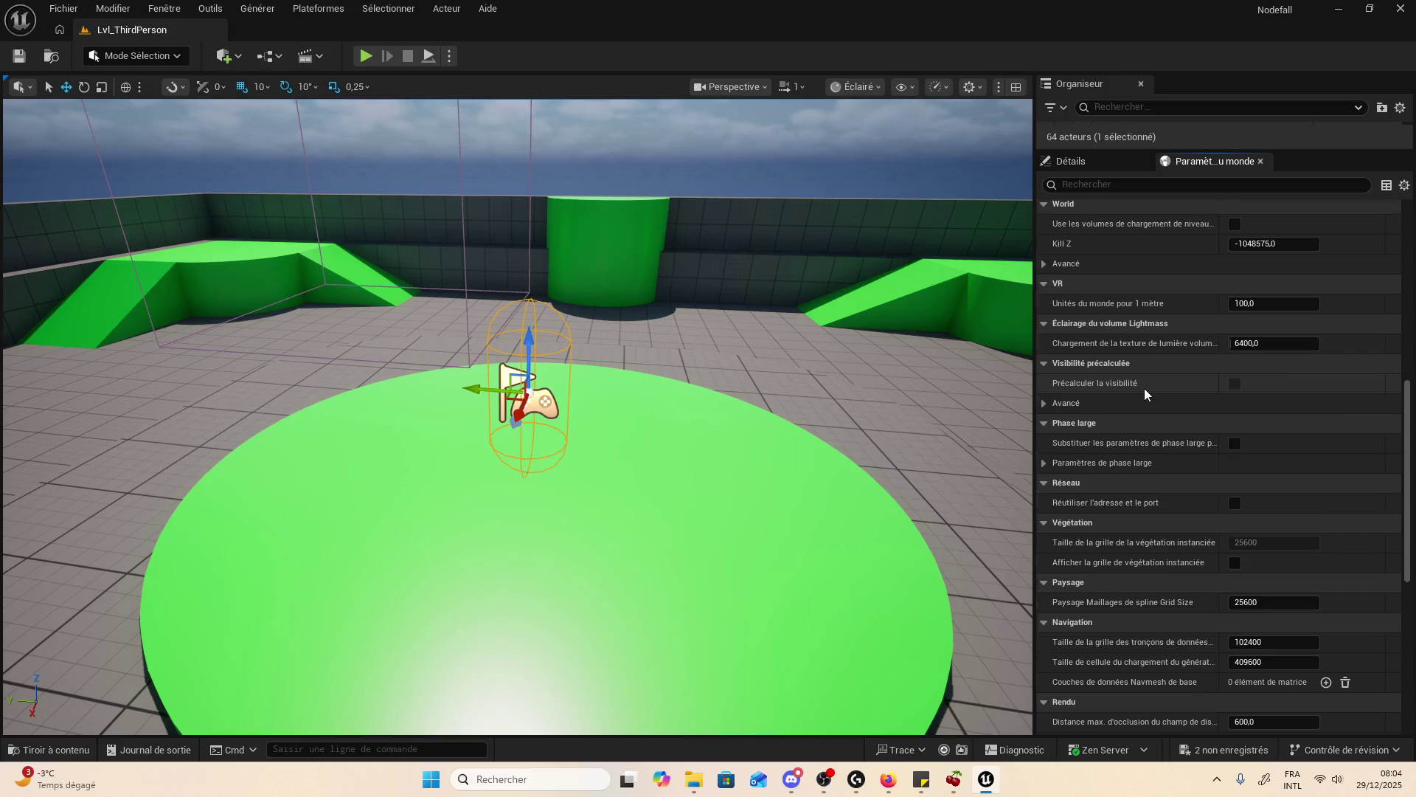
{"action": "scroll", "coordinate": [1144, 388], "scroll_direction": "down", "scroll_amount": 8}
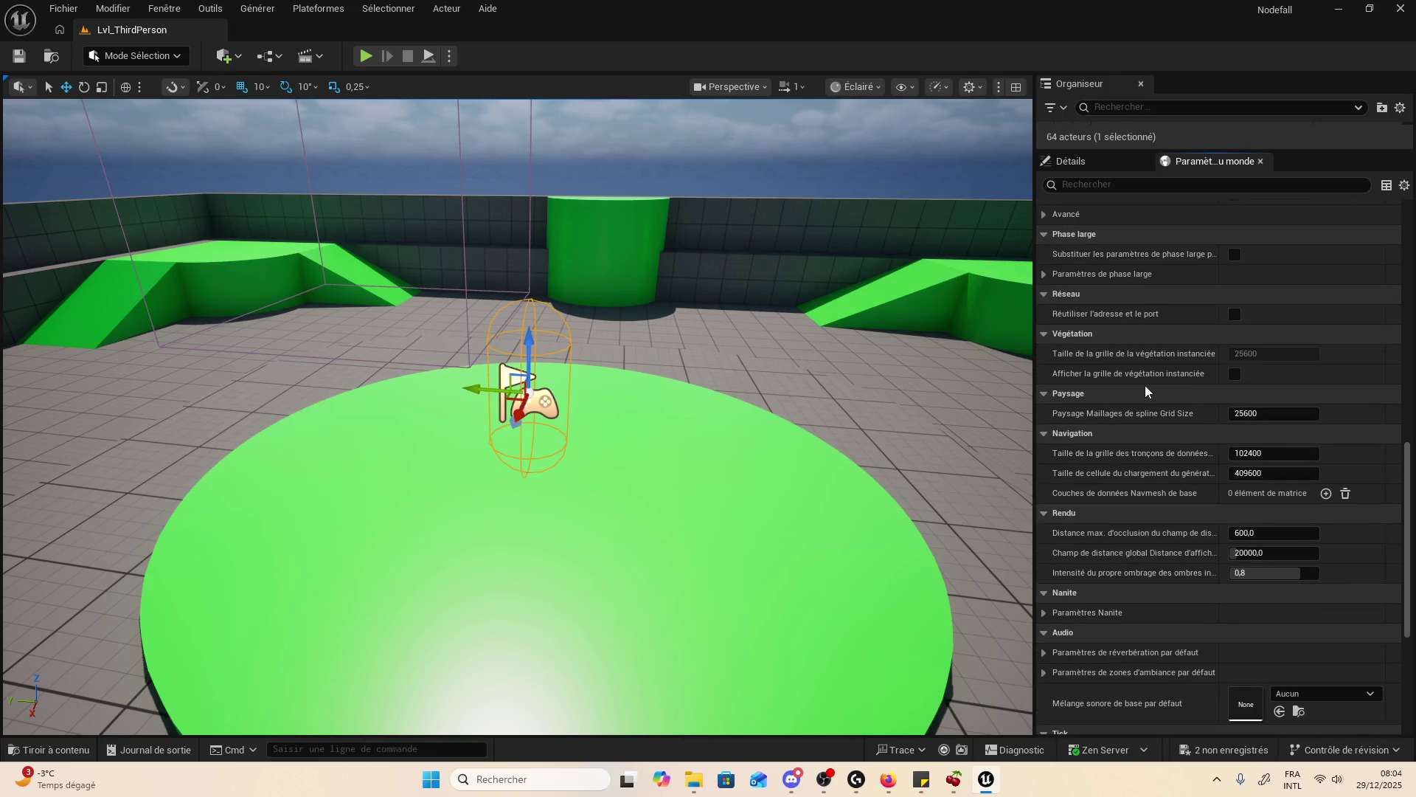
{"action": "scroll", "coordinate": [1145, 385], "scroll_direction": "down", "scroll_amount": 8}
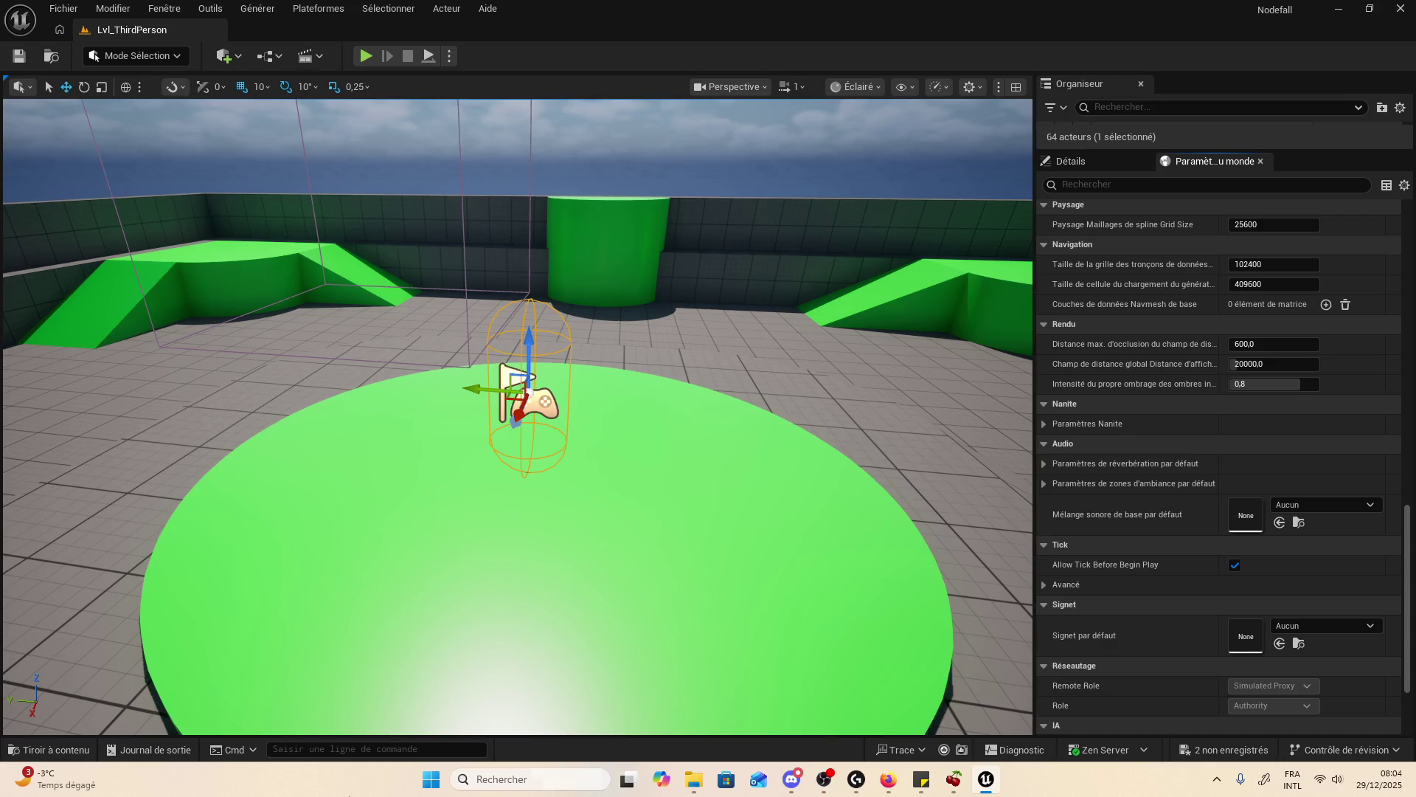
{"action": "left_click", "coordinate": [83, 753]}
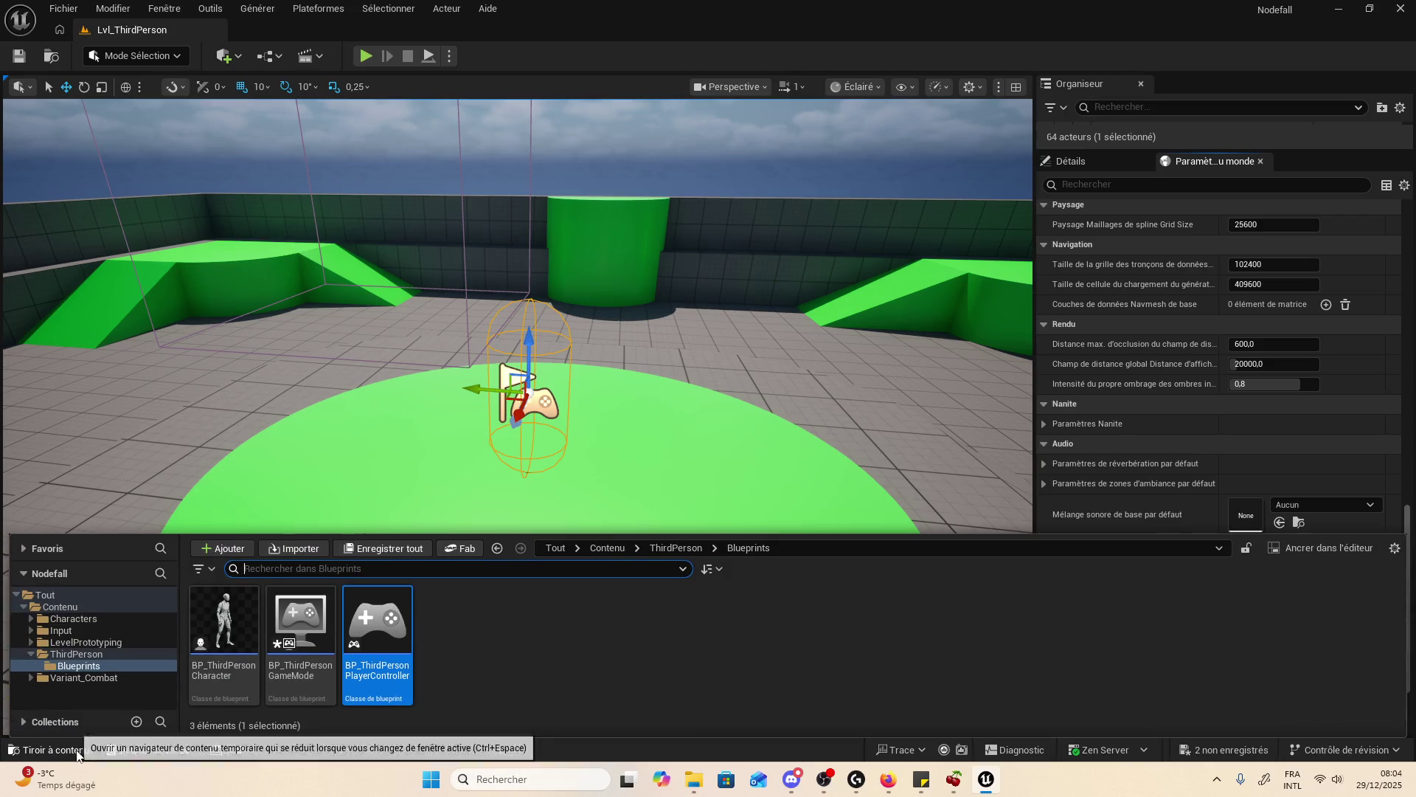
- Browse the ThirdPerson folder and the Characters/Mannequins folders, including Anims
{"action": "left_click", "coordinate": [102, 653]}
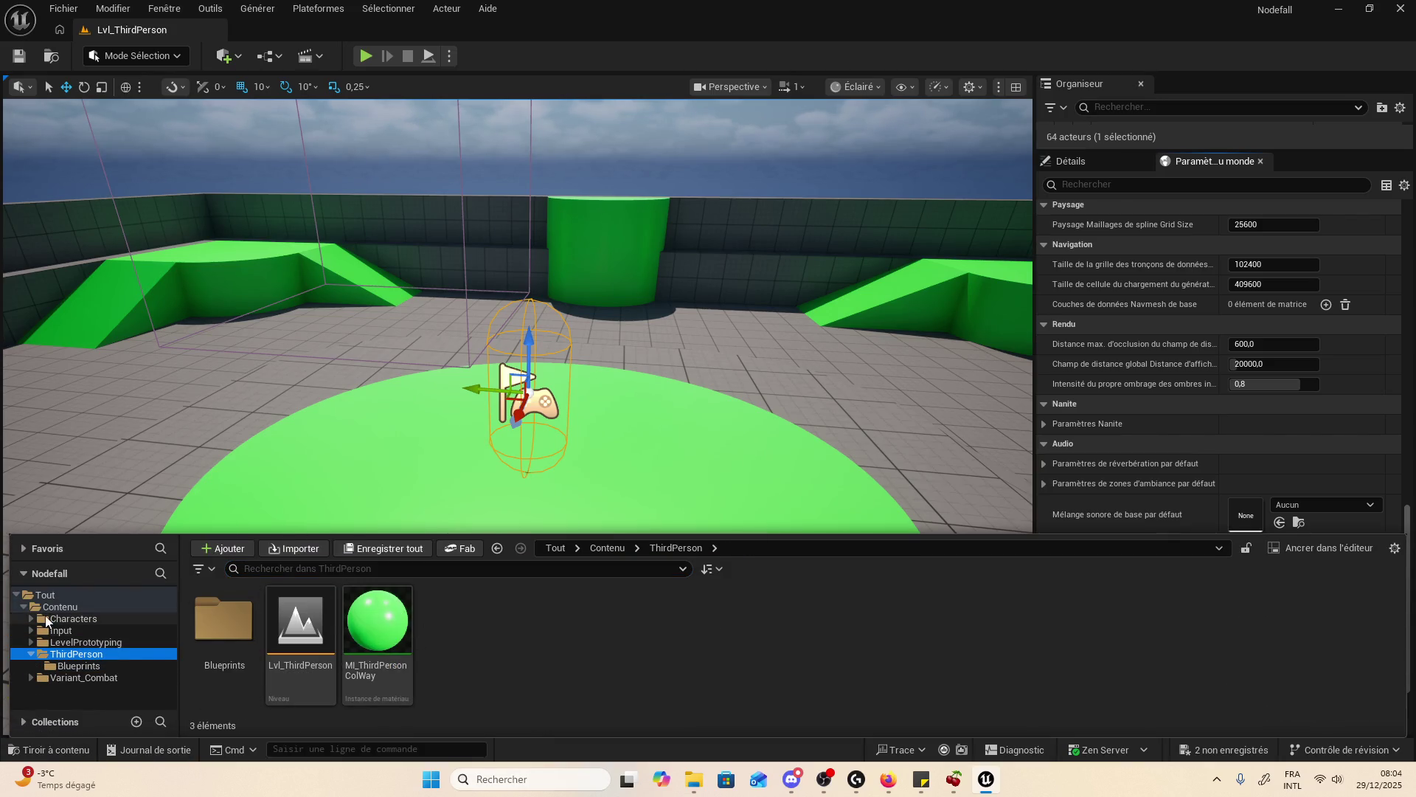
{"action": "left_click", "coordinate": [31, 619]}
{"action": "left_click", "coordinate": [81, 630]}
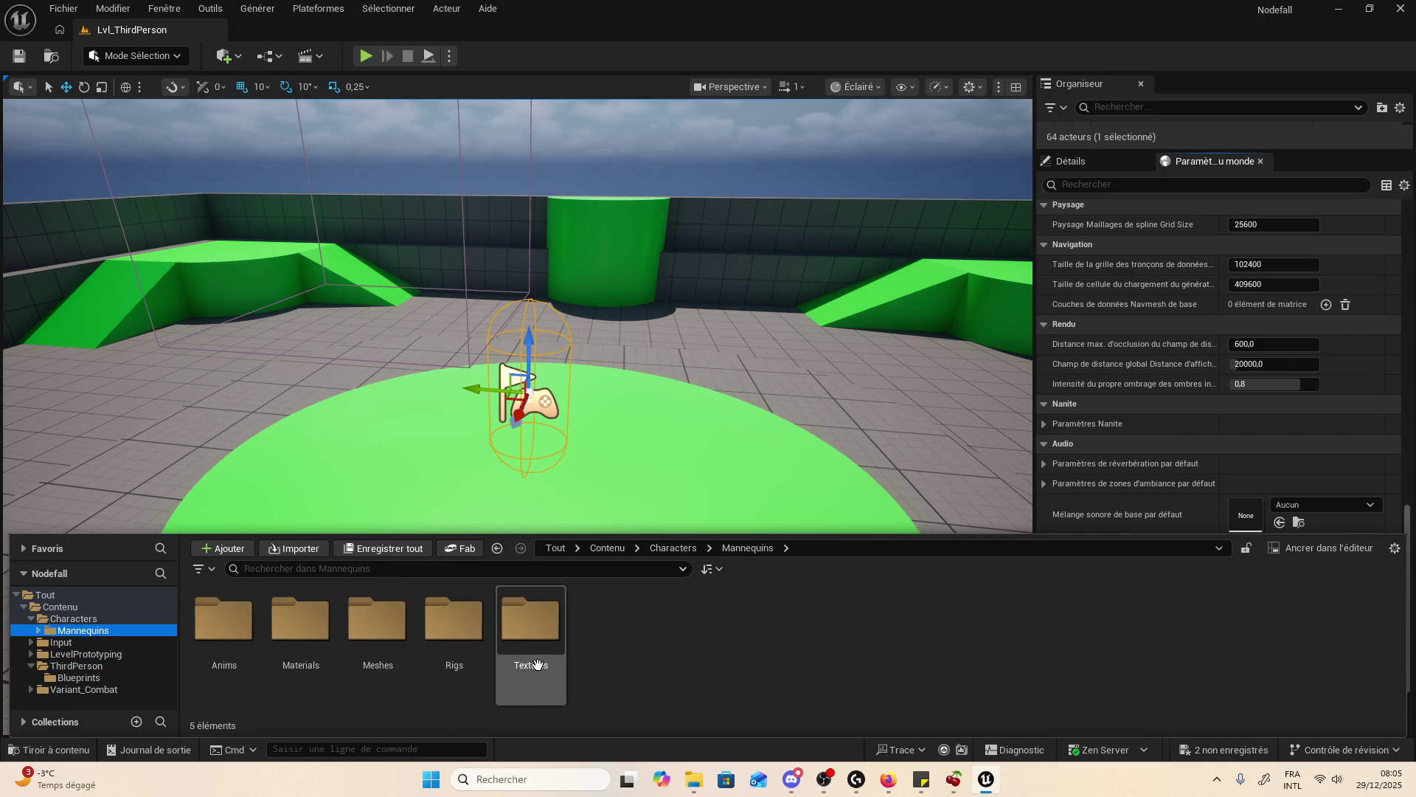
{"action": "left_click", "coordinate": [204, 646]}
{"action": "double_click", "coordinate": [204, 647]}
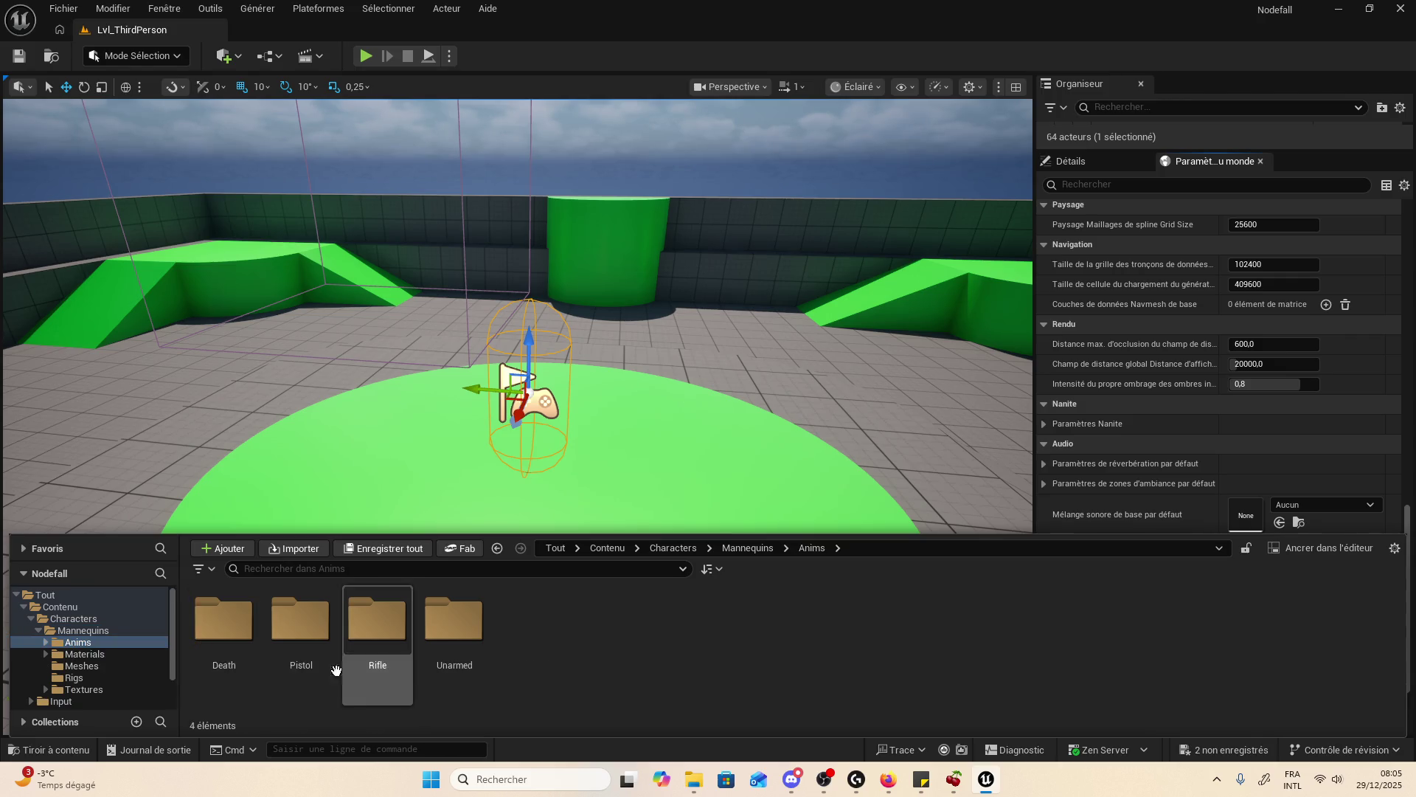
{"action": "left_click", "coordinate": [94, 631]}
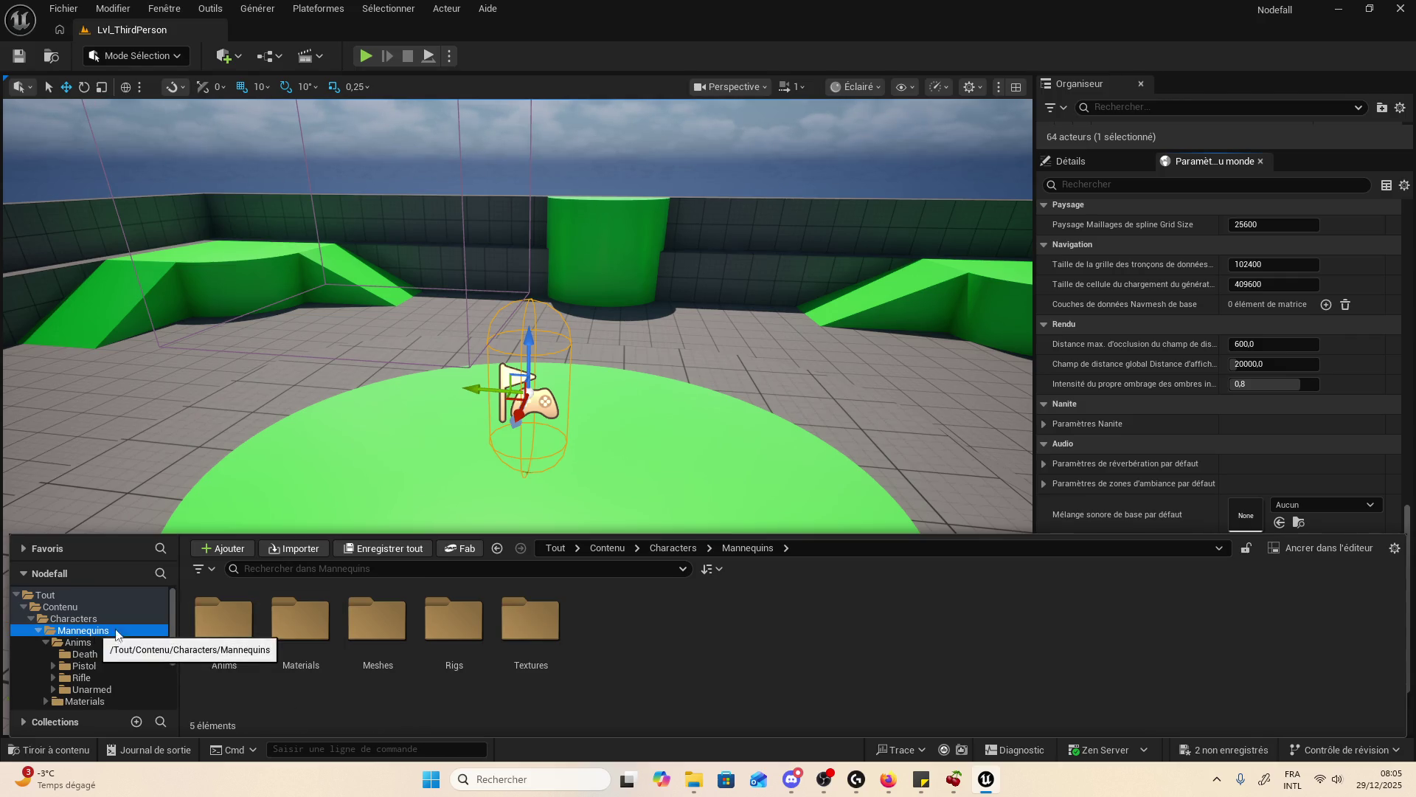
{"action": "left_click", "coordinate": [38, 631]}
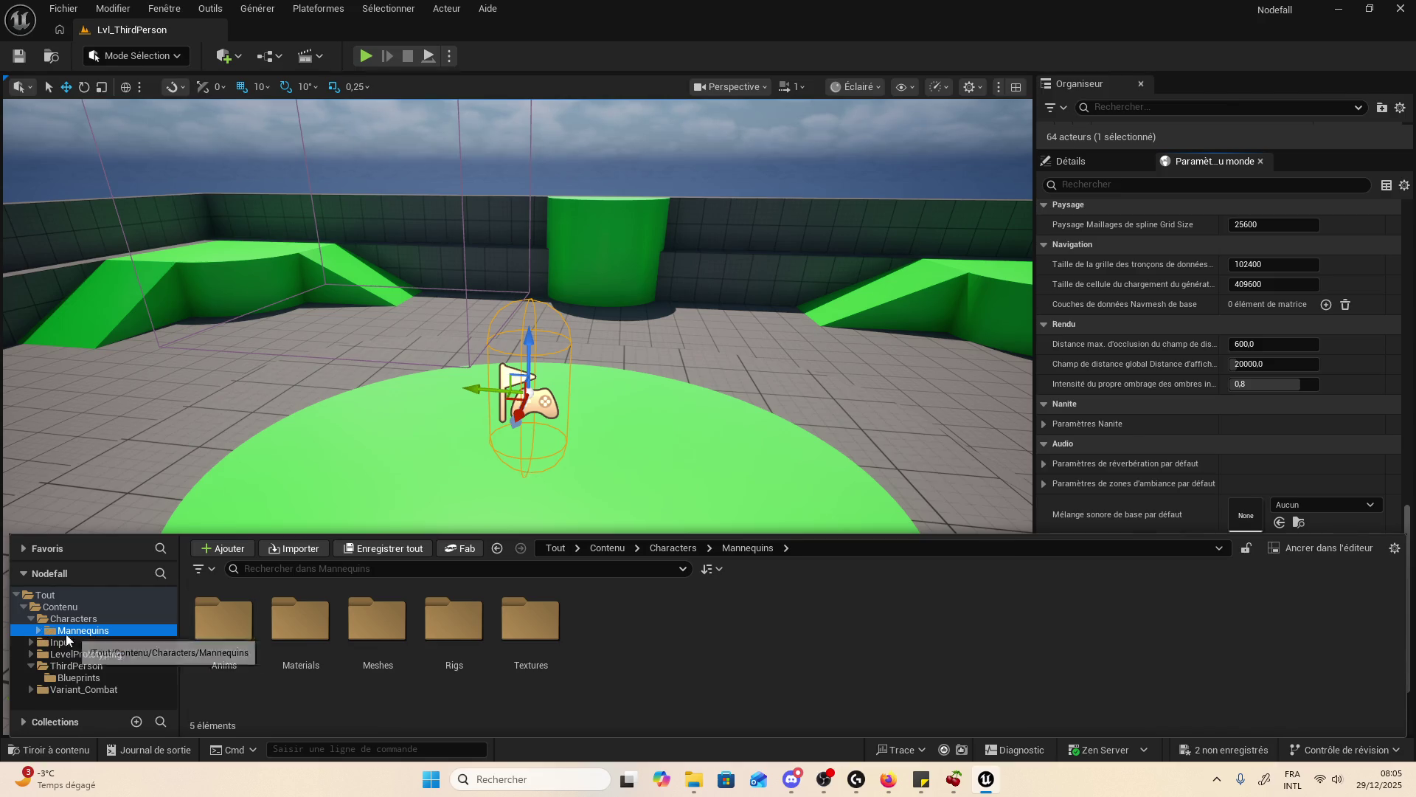
{"action": "double_click", "coordinate": [60, 634]}
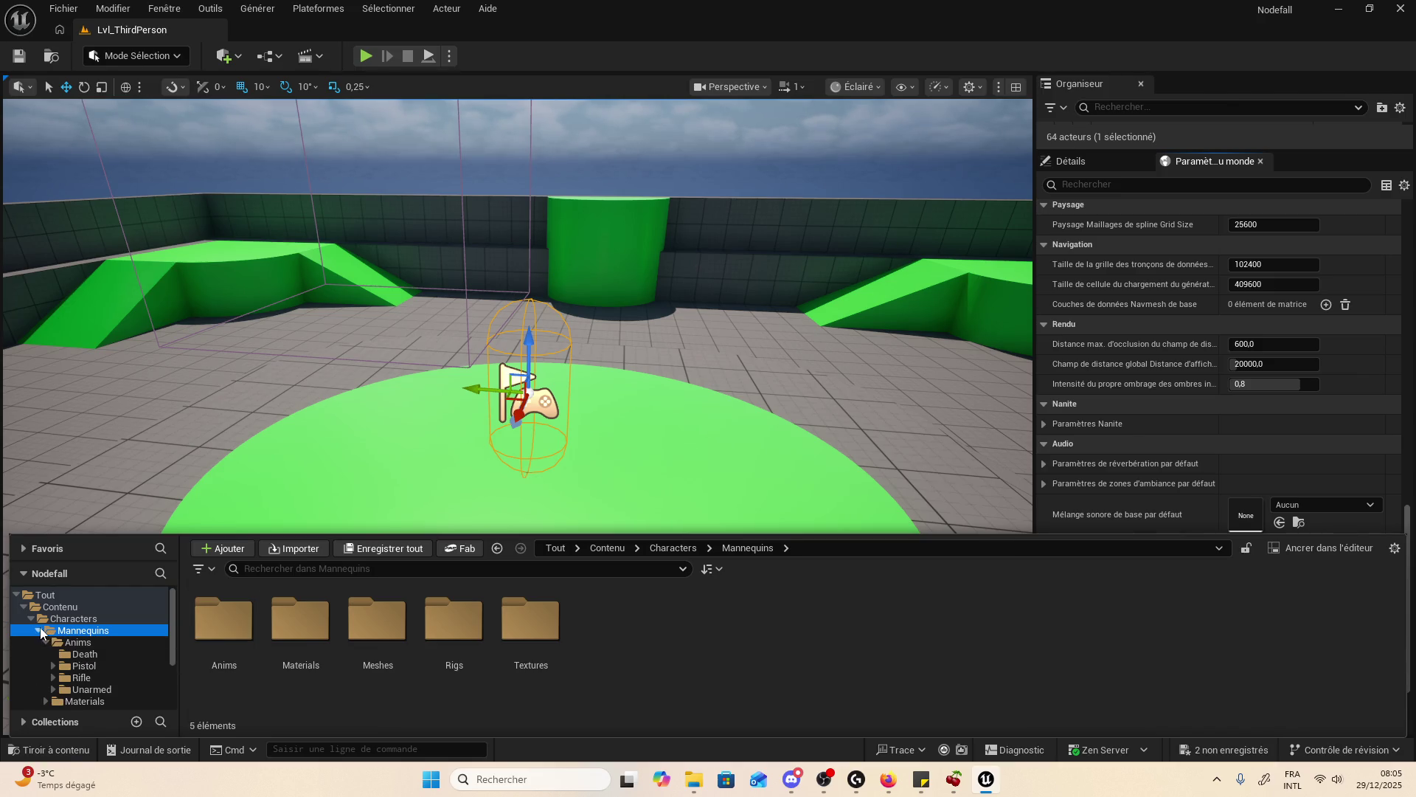
{"action": "left_click", "coordinate": [39, 631]}
- Look through the Input and ThirdPerson Blueprints folders, then select Variant_Combat
{"action": "left_click", "coordinate": [61, 642]}
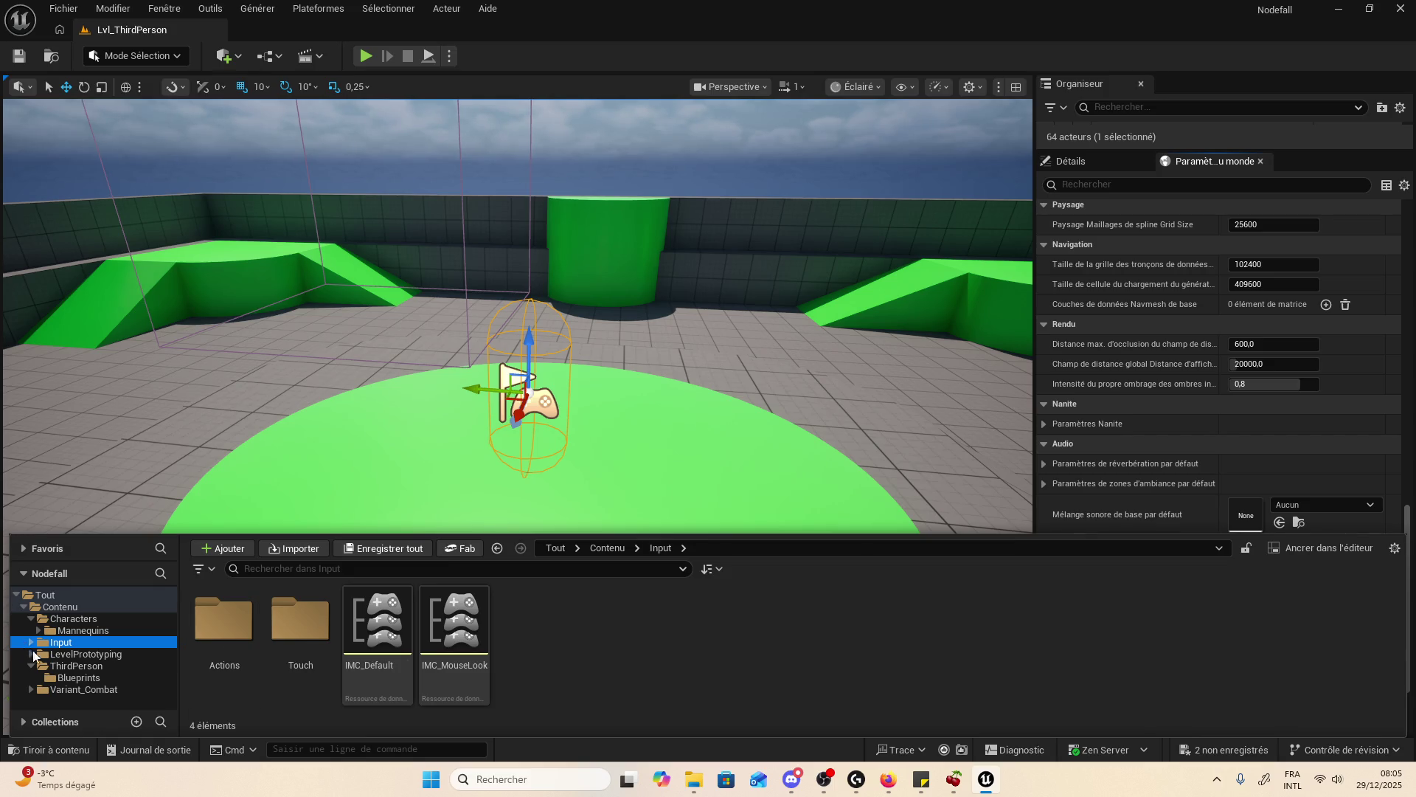
{"action": "left_click", "coordinate": [108, 667]}
{"action": "left_click", "coordinate": [113, 675]}
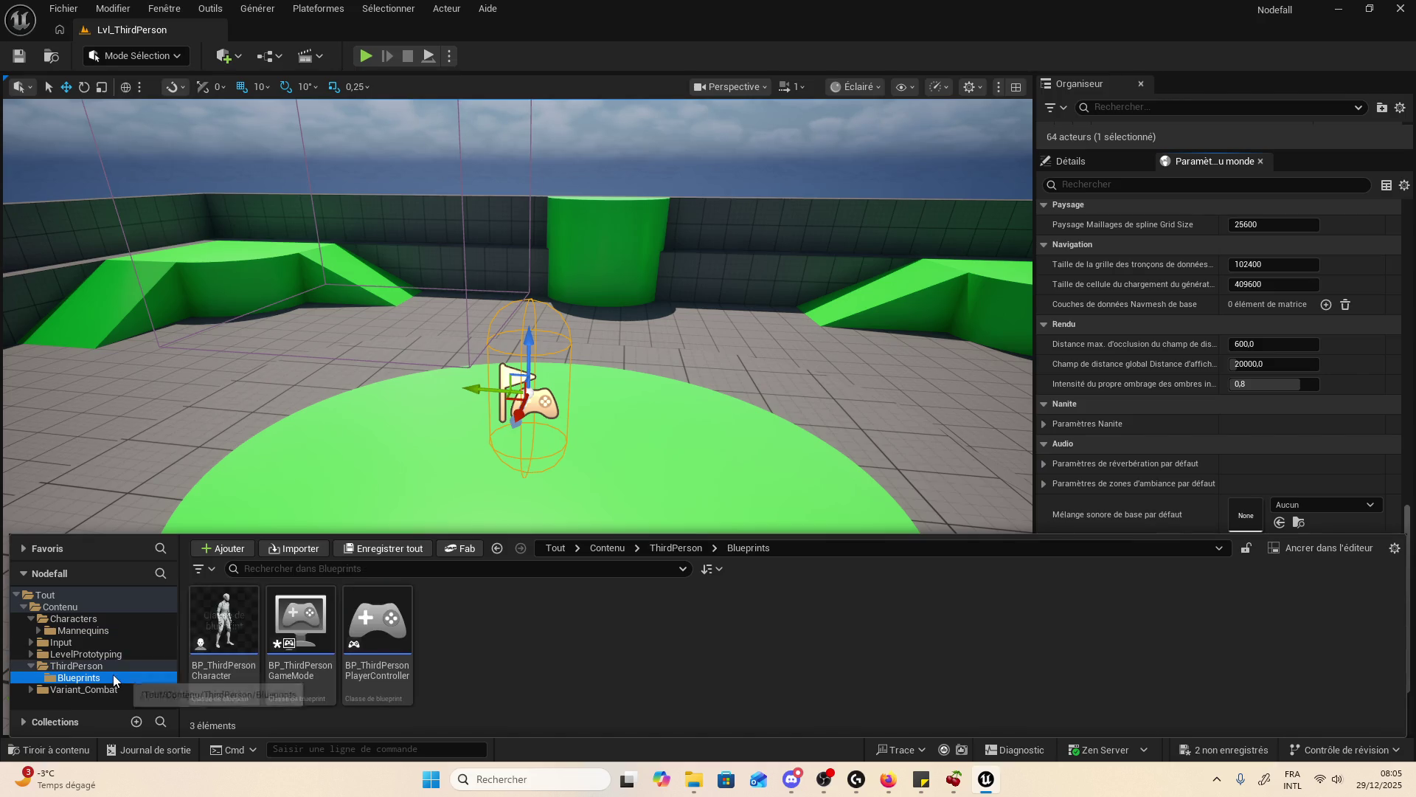
{"action": "left_click", "coordinate": [159, 667]}
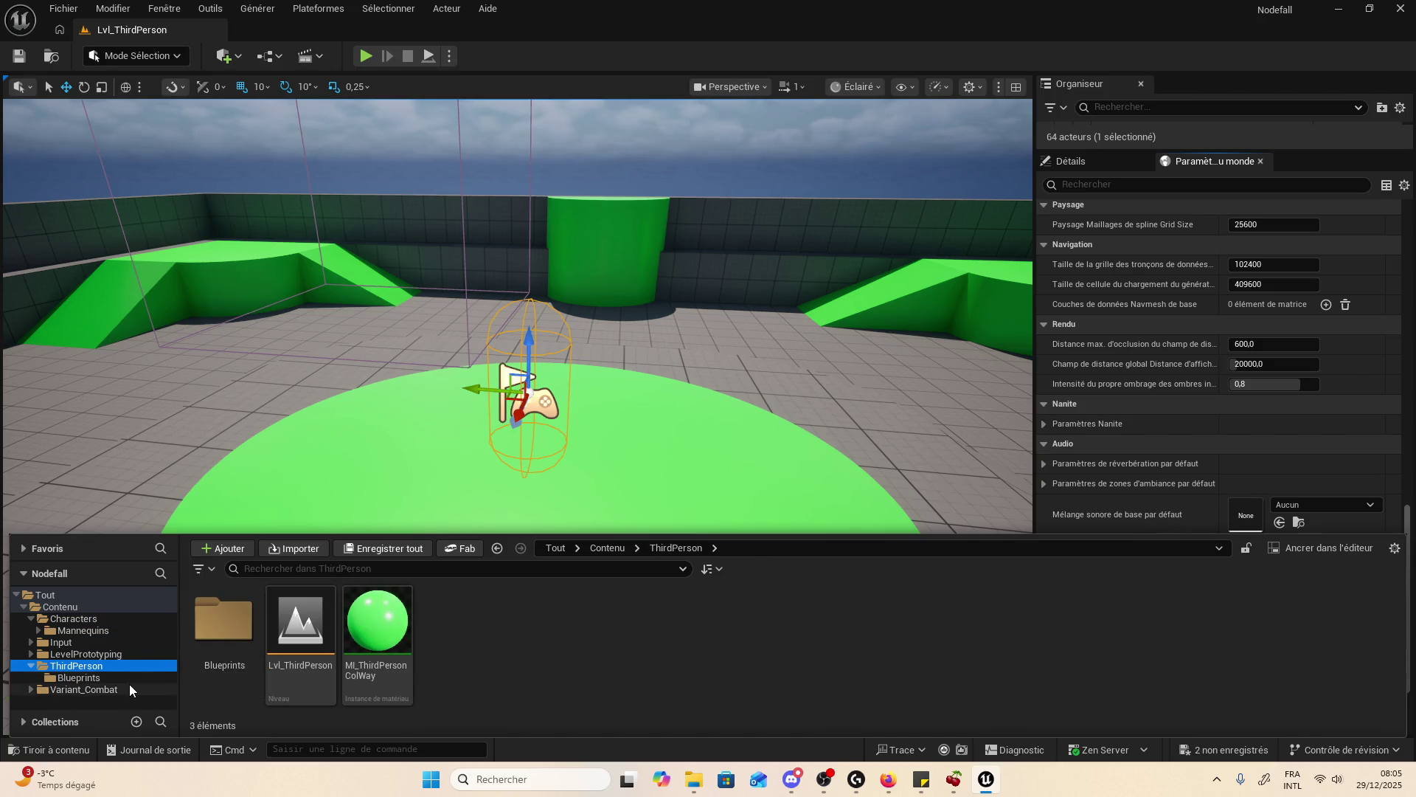
{"action": "left_click", "coordinate": [130, 687]}
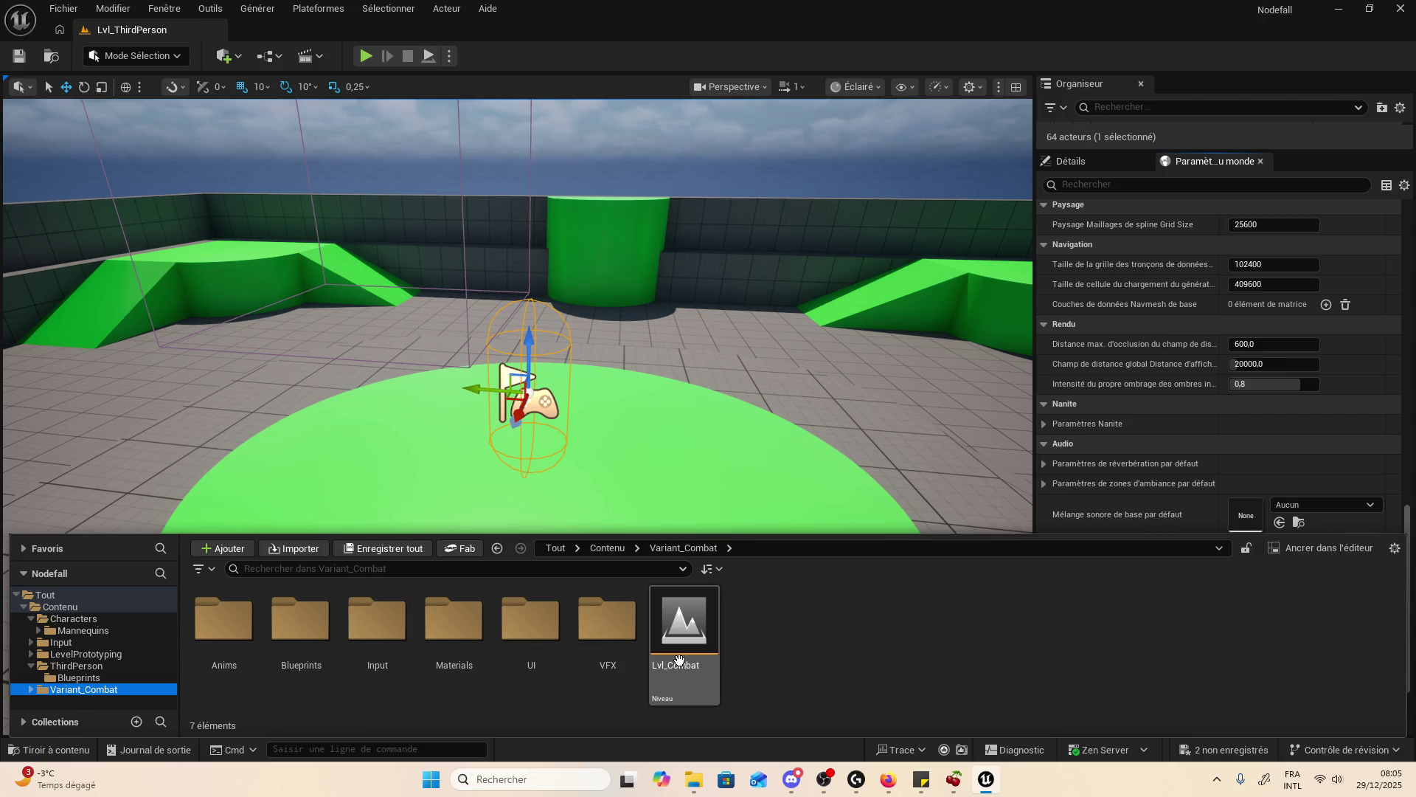
- Open Lvl_Combat without saving the previous level, then start a play-test
{"action": "double_click", "coordinate": [690, 624]}
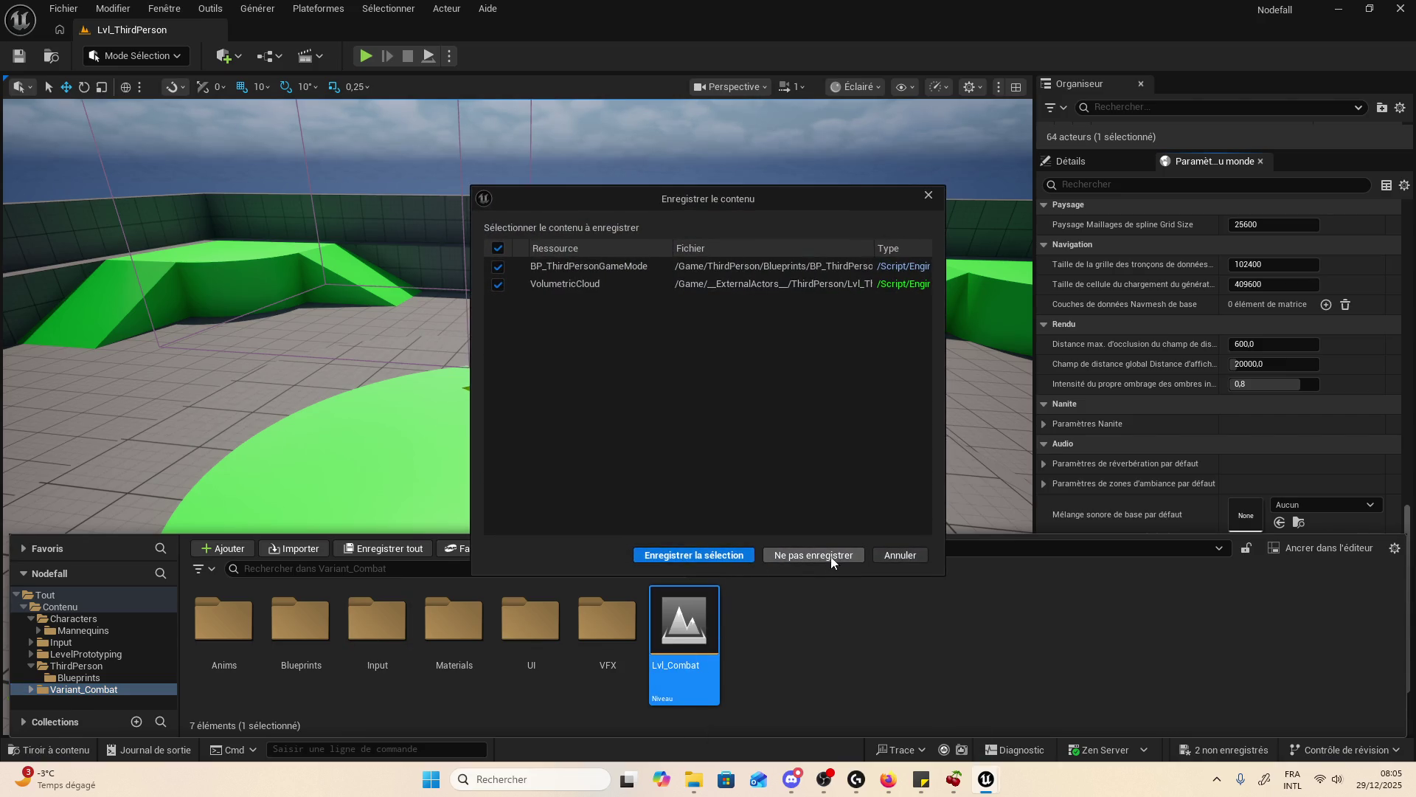
{"action": "left_click", "coordinate": [839, 556]}
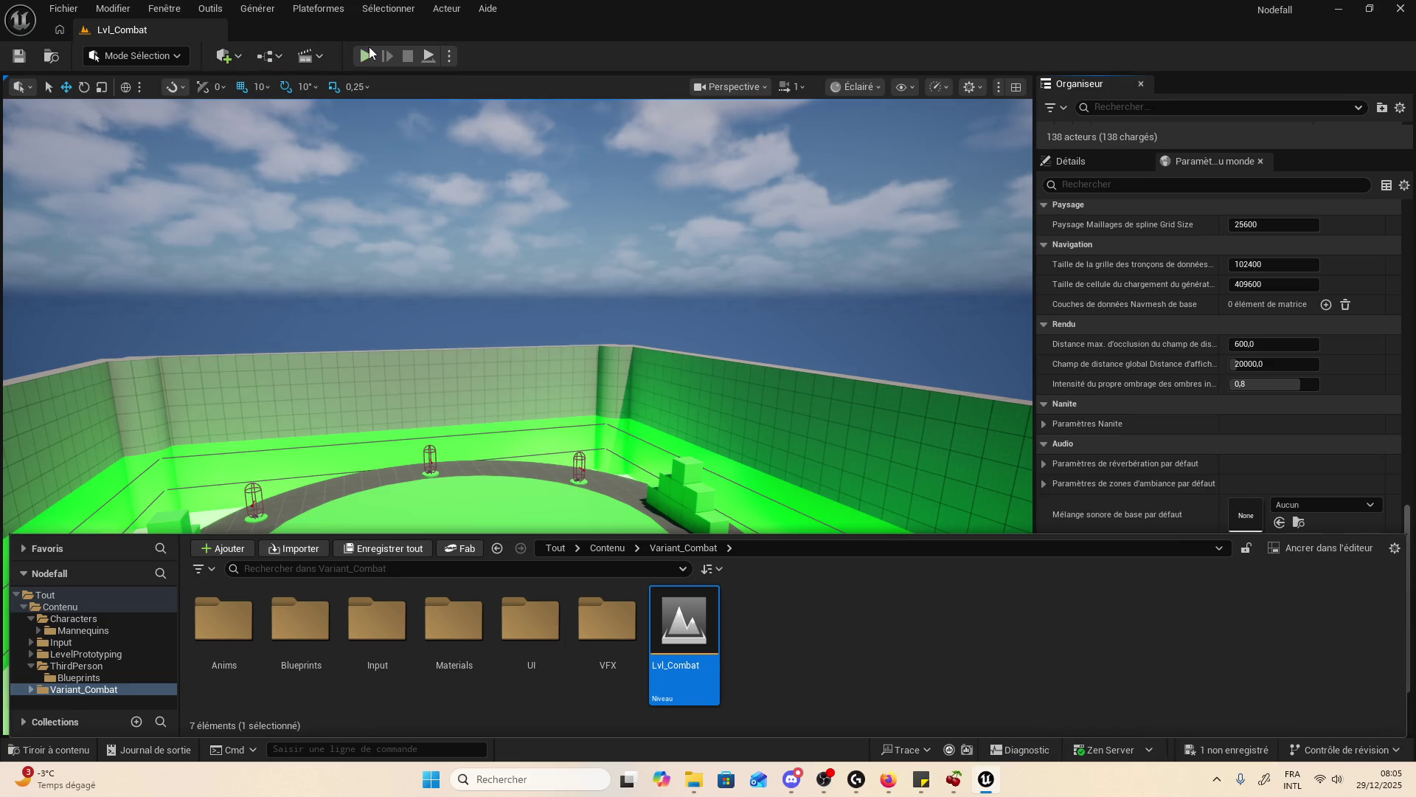
{"action": "left_click", "coordinate": [369, 49]}
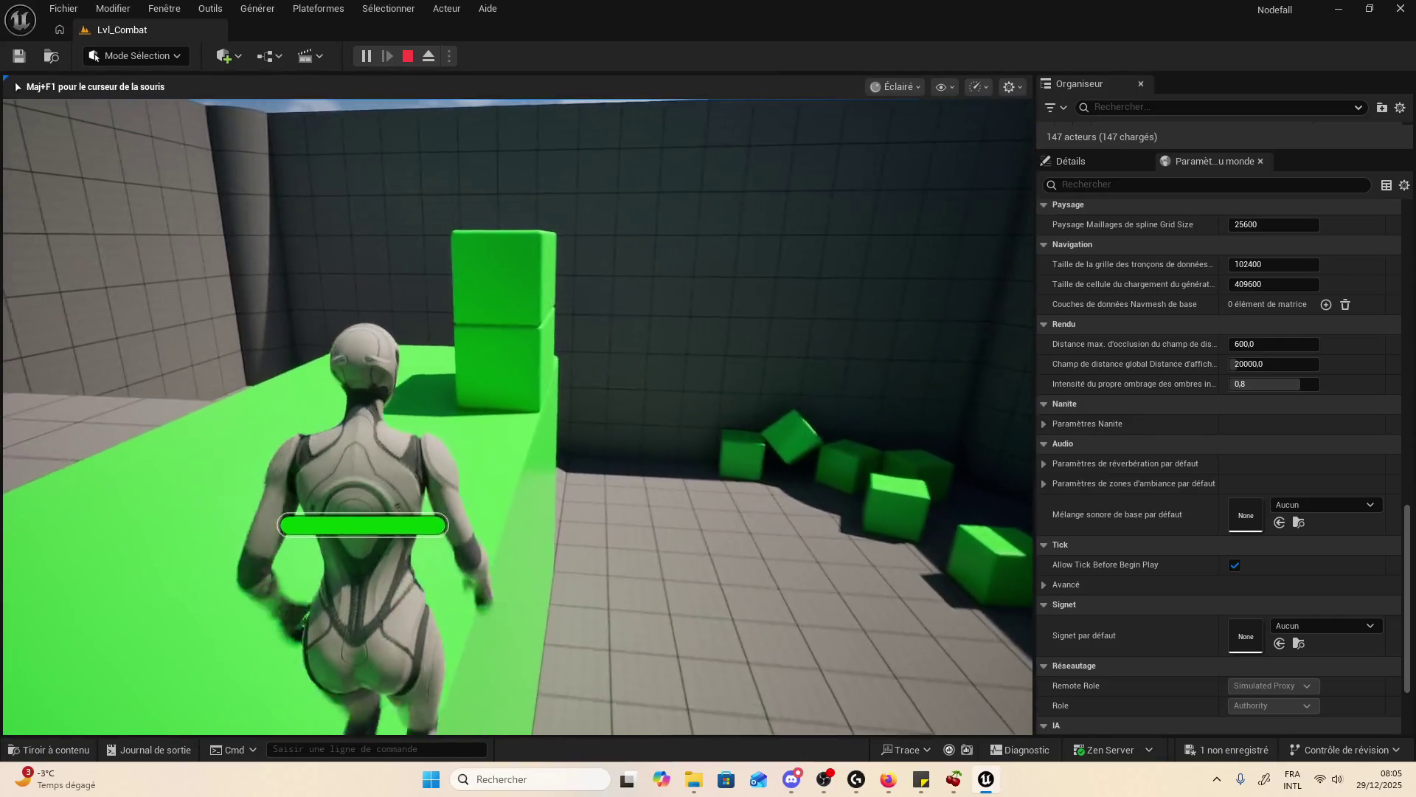
- Stop the Lvl_Combat play session with Escape
{"action": "key", "text": "Escape"}
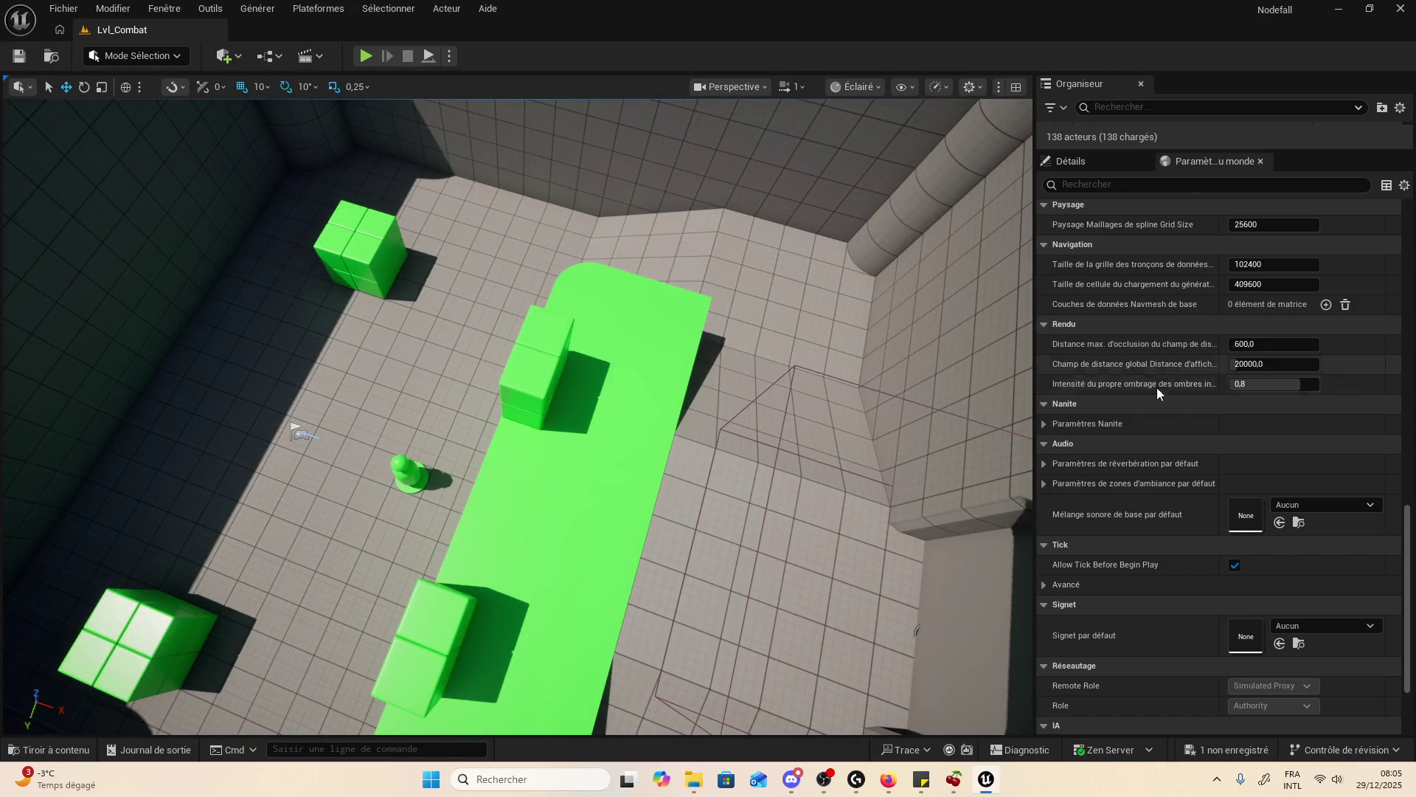
- Select Lvl_Combat's PlayerStart and its CapsuleComponent (half height 92, radius 40)
{"action": "scroll", "coordinate": [1157, 389], "scroll_direction": "down", "scroll_amount": 3}
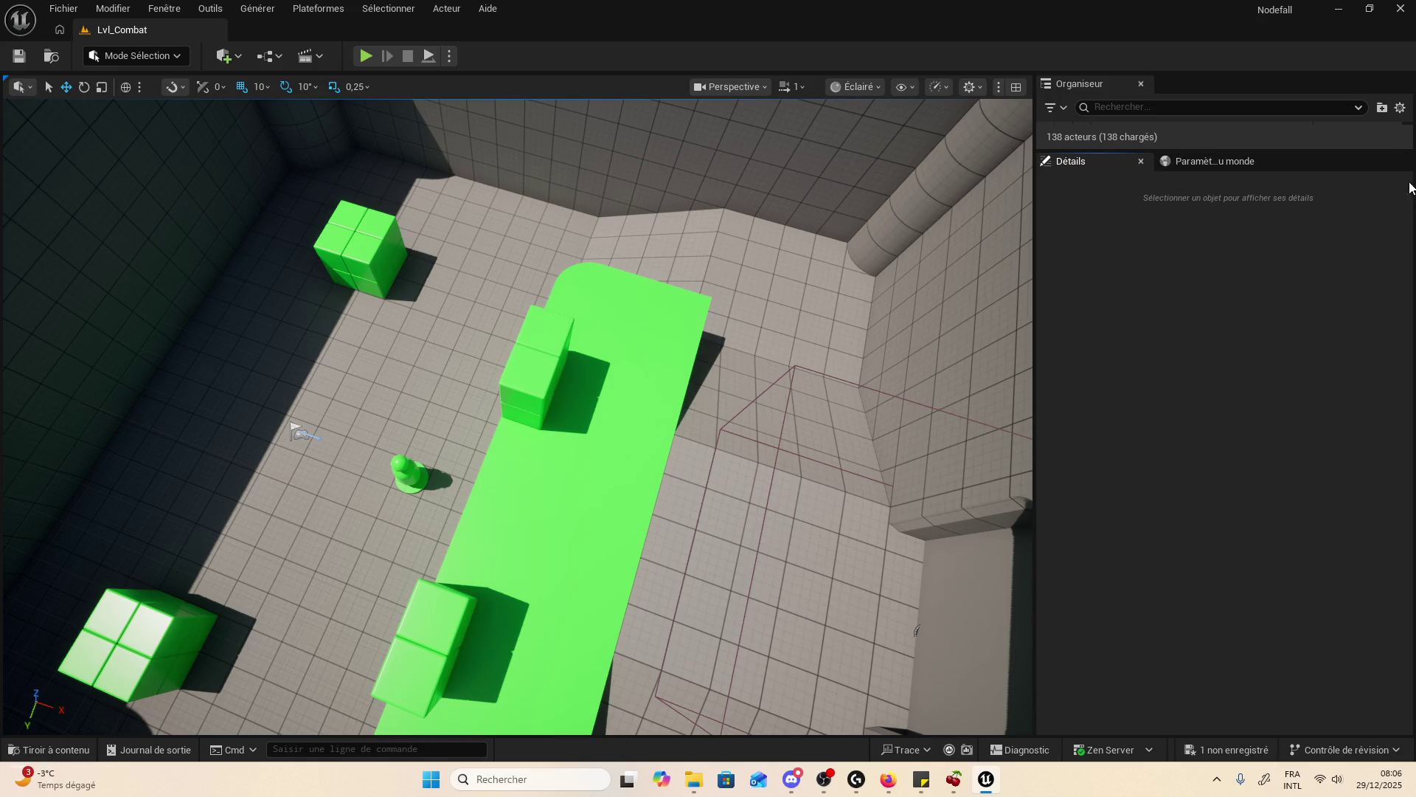
{"action": "left_click", "coordinate": [57, 752]}
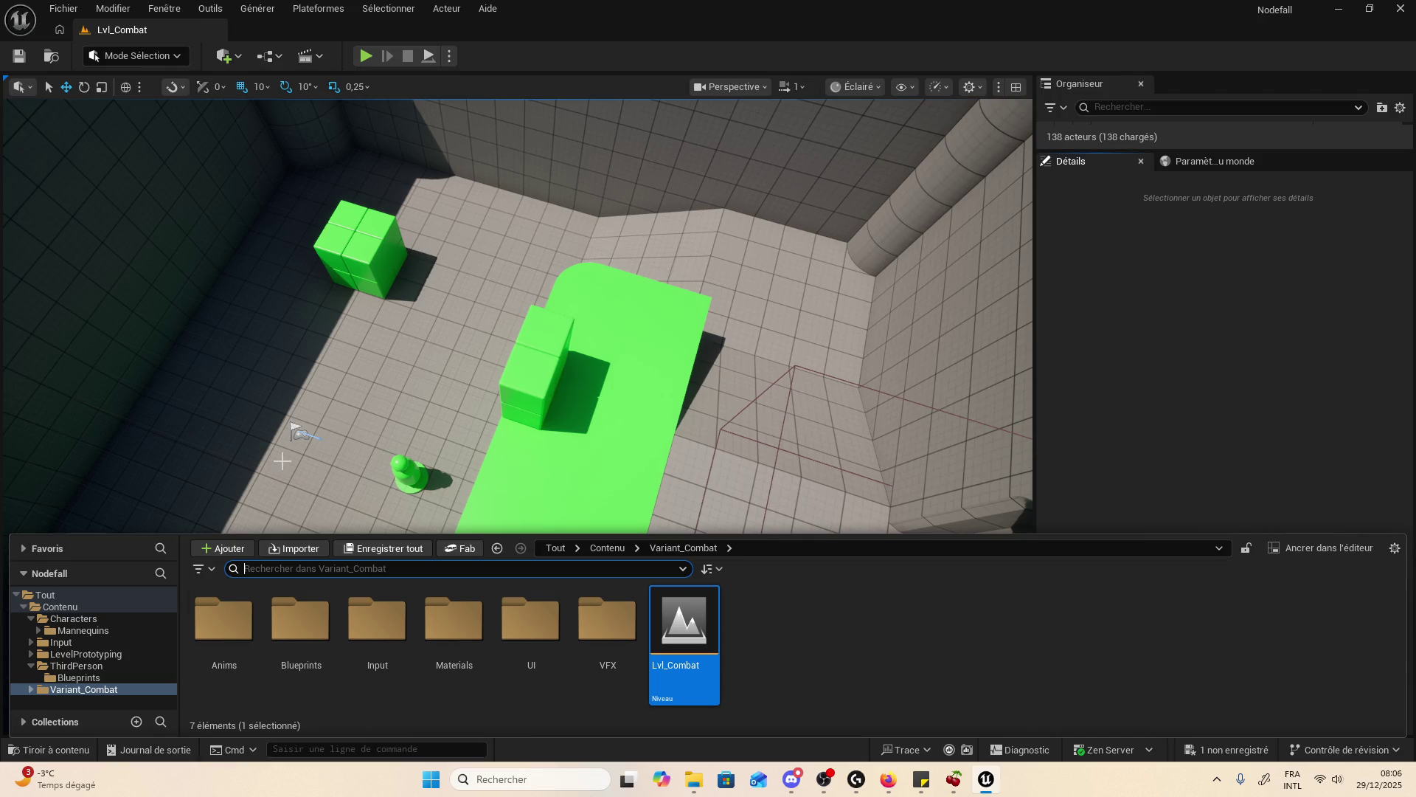
{"action": "left_click", "coordinate": [297, 445]}
{"action": "left_click", "coordinate": [308, 437]}
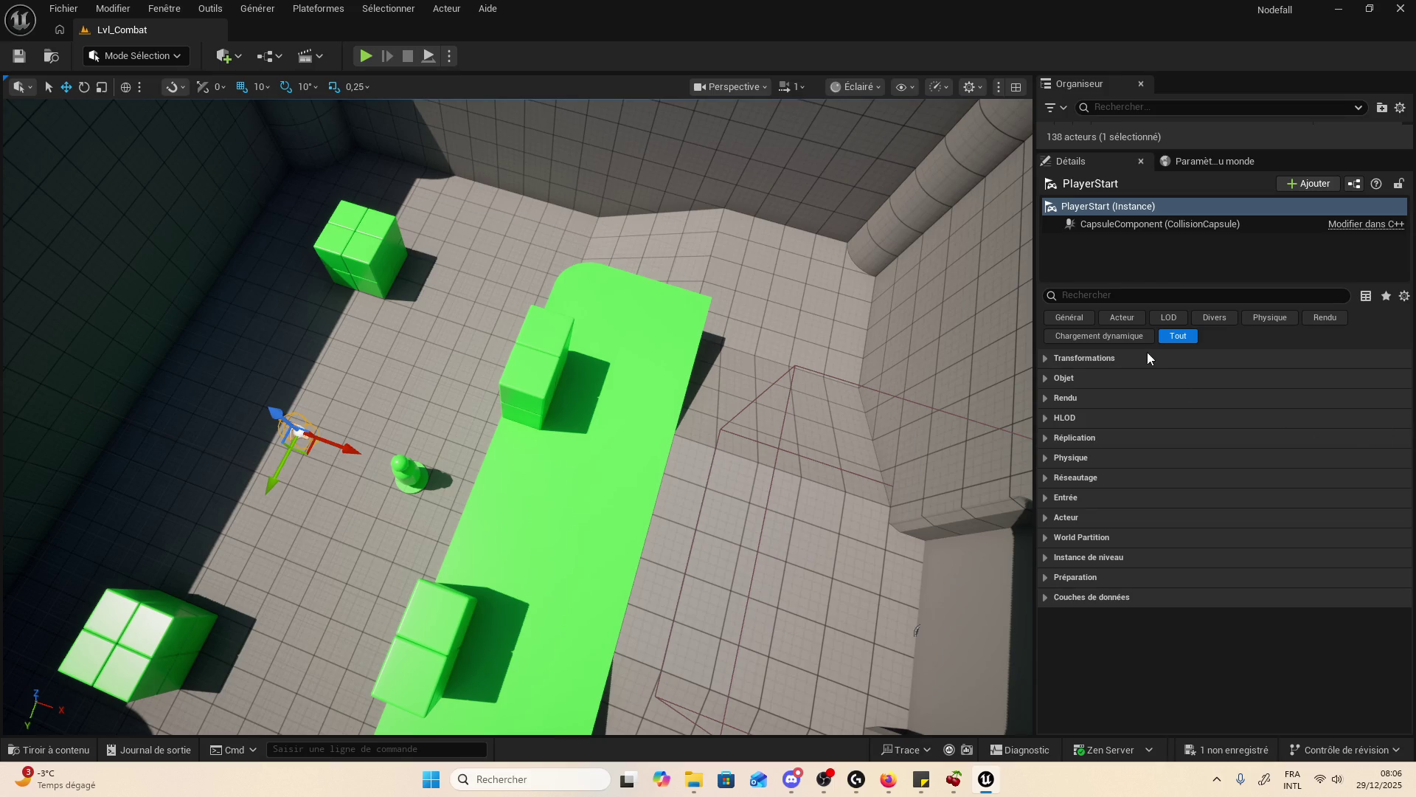
{"action": "left_click", "coordinate": [1152, 228]}
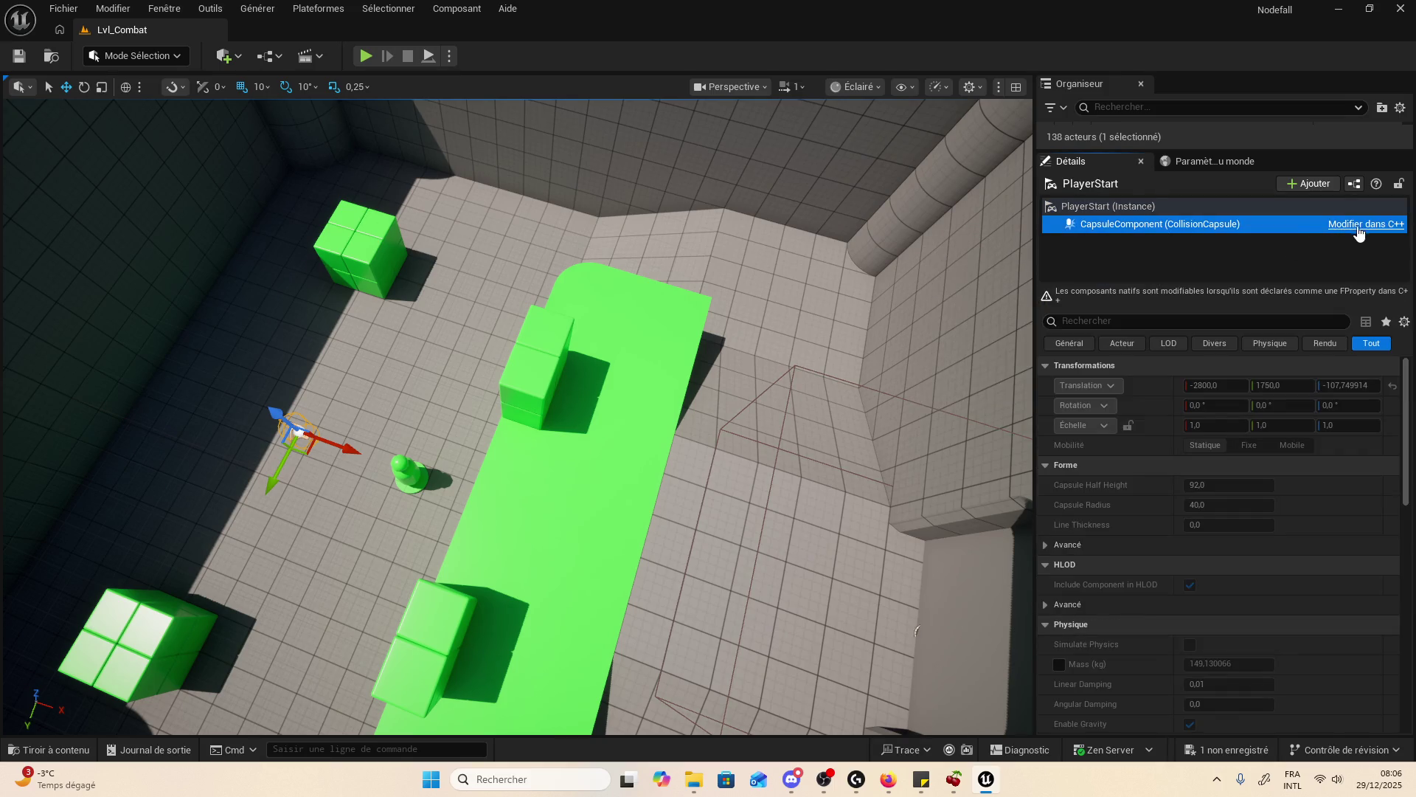
- Open NavigationObjectBase.h in Visual Studio, read it to the end, and return to Unreal
{"action": "left_click", "coordinate": [1359, 225]}
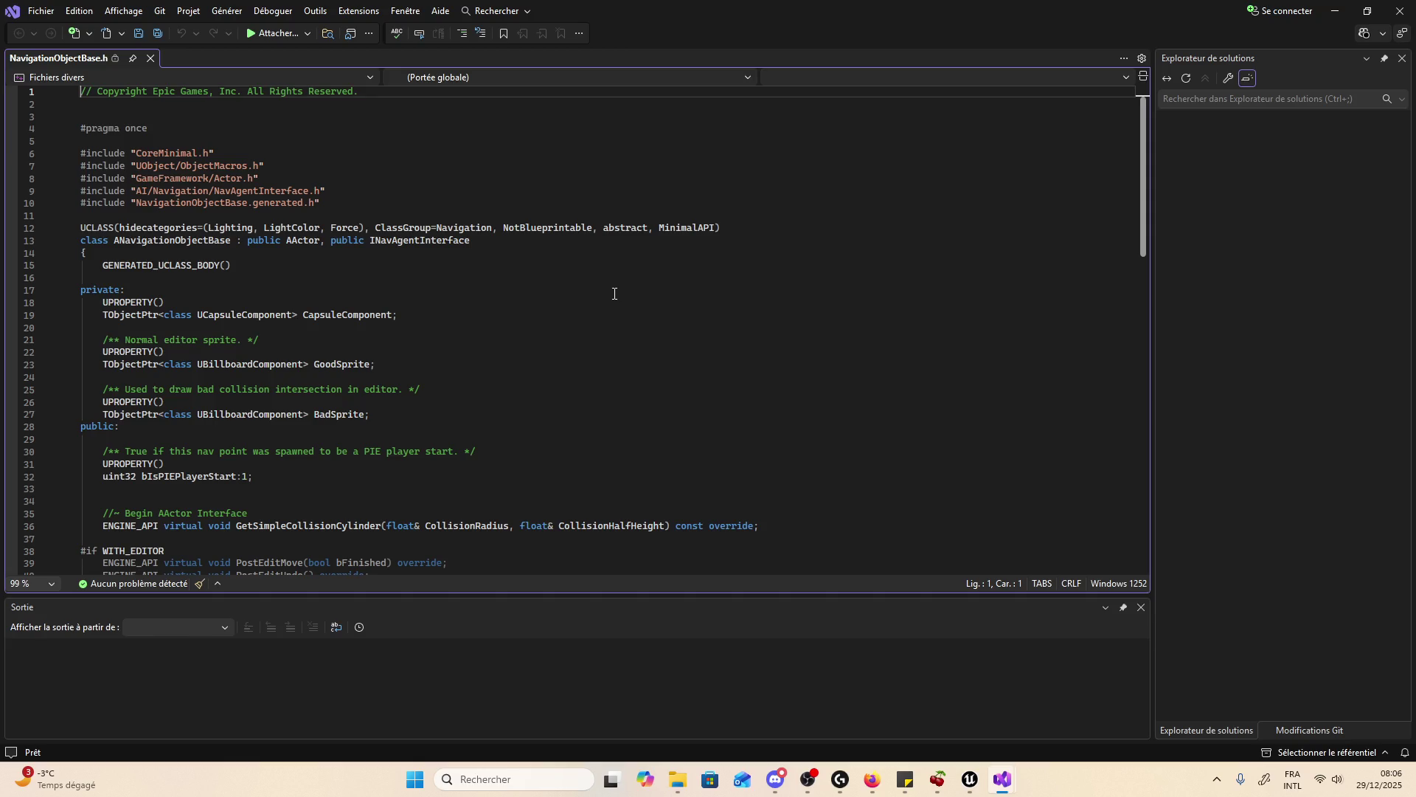
{"action": "scroll", "coordinate": [355, 341], "scroll_direction": "down", "scroll_amount": 5}
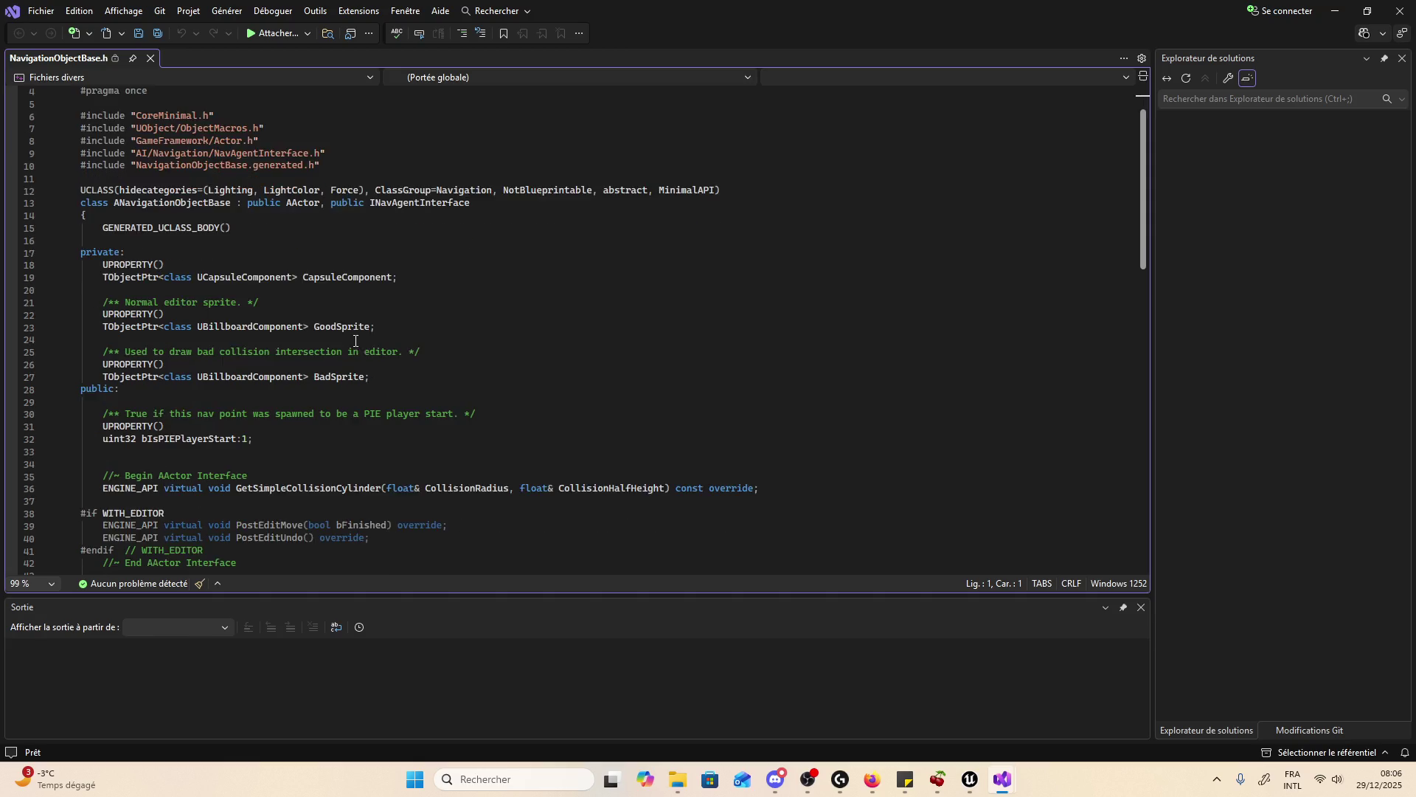
{"action": "scroll", "coordinate": [604, 357], "scroll_direction": "up", "scroll_amount": 3}
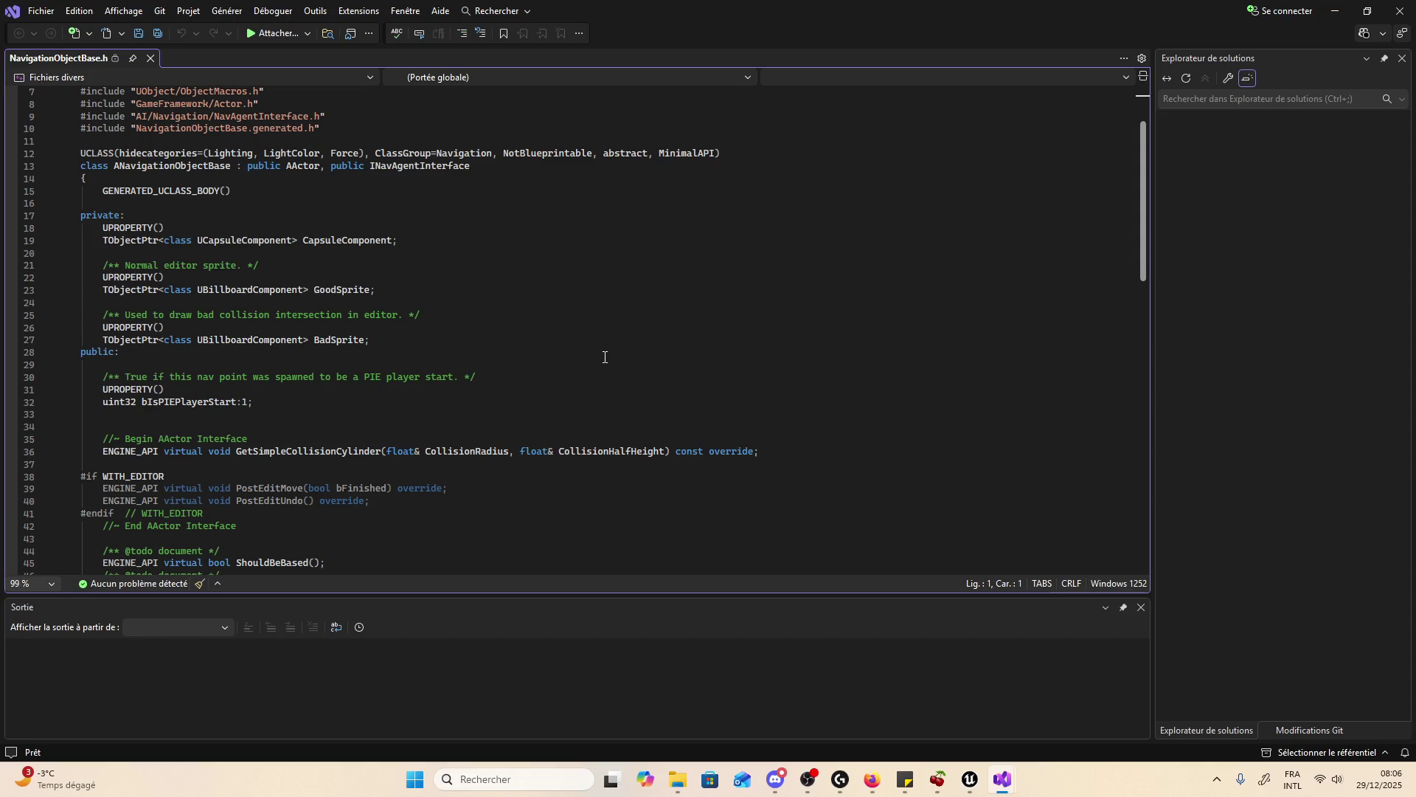
{"action": "scroll", "coordinate": [604, 357], "scroll_direction": "down", "scroll_amount": 4}
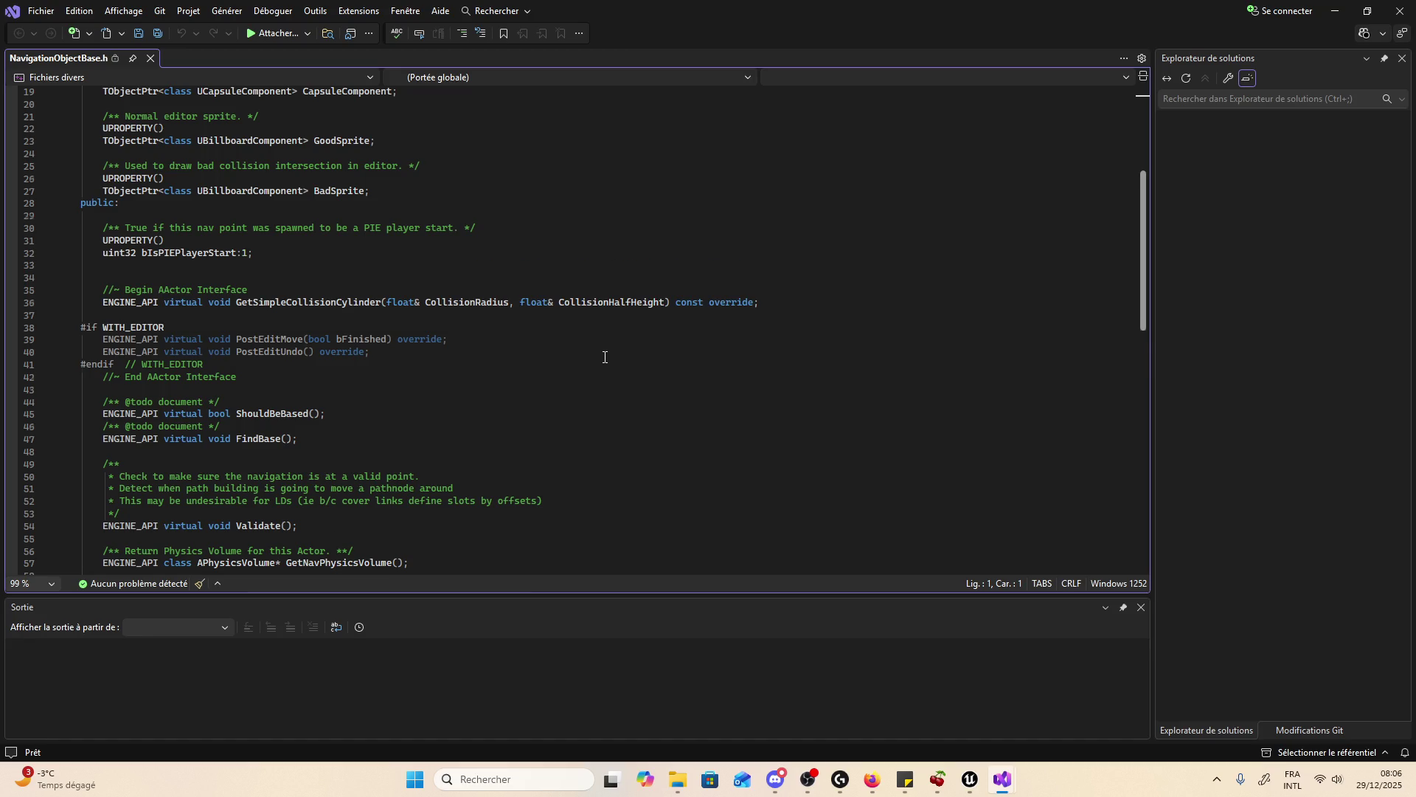
{"action": "scroll", "coordinate": [604, 357], "scroll_direction": "down", "scroll_amount": 3}
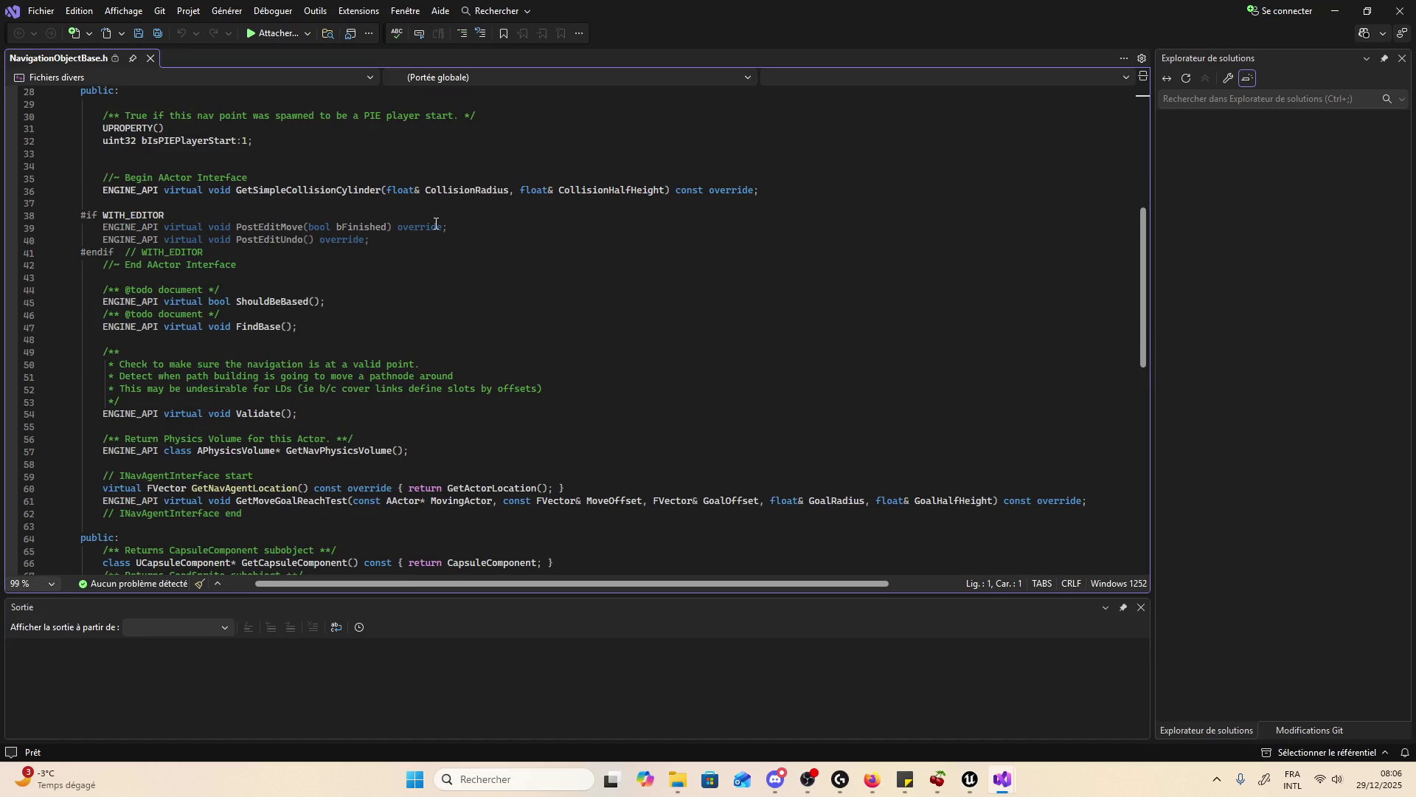
{"action": "scroll", "coordinate": [436, 224], "scroll_direction": "down", "scroll_amount": 4}
{"action": "scroll", "coordinate": [338, 284], "scroll_direction": "down", "scroll_amount": 3}
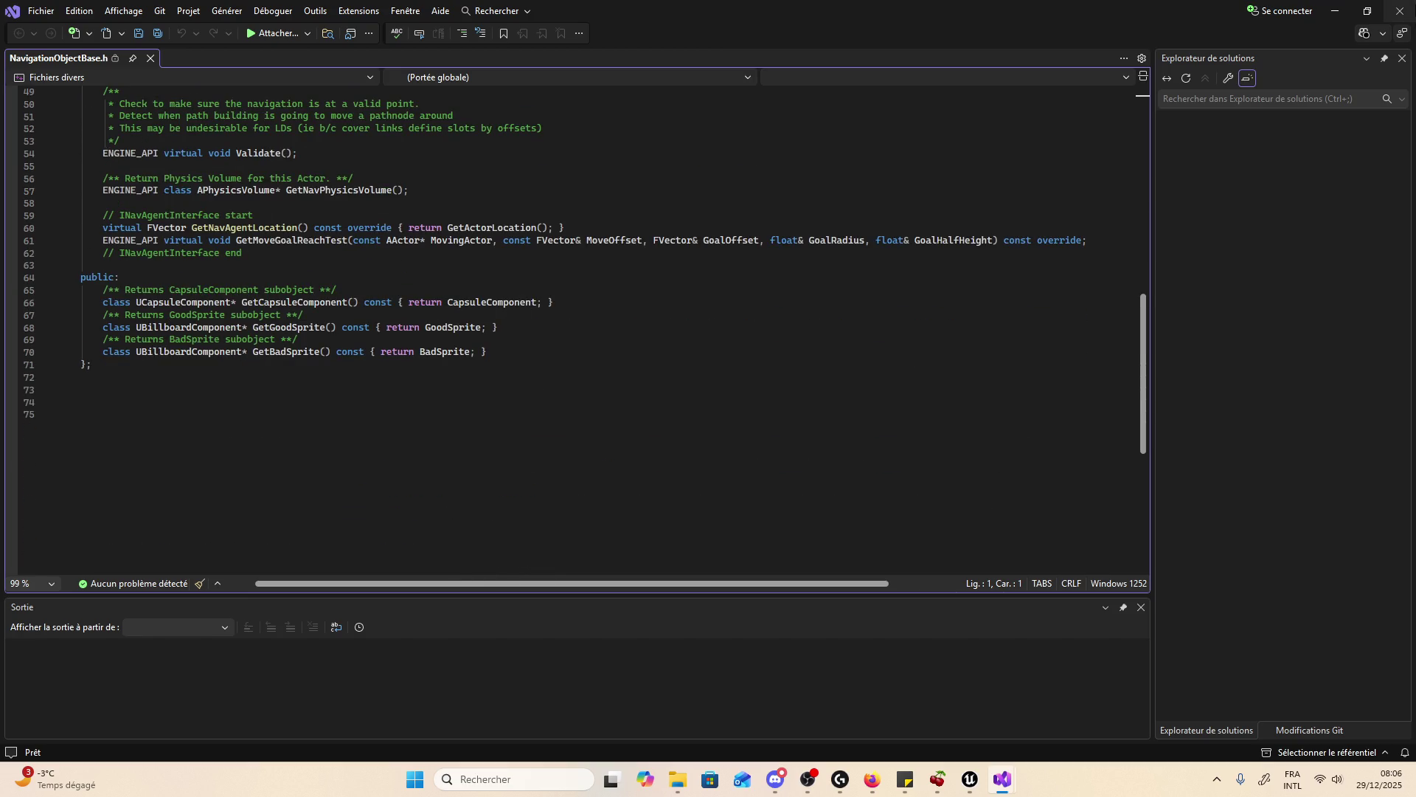
{"action": "key", "text": "alt+Tab"}
{"action": "scroll", "coordinate": [1276, 414], "scroll_direction": "down", "scroll_amount": 2}
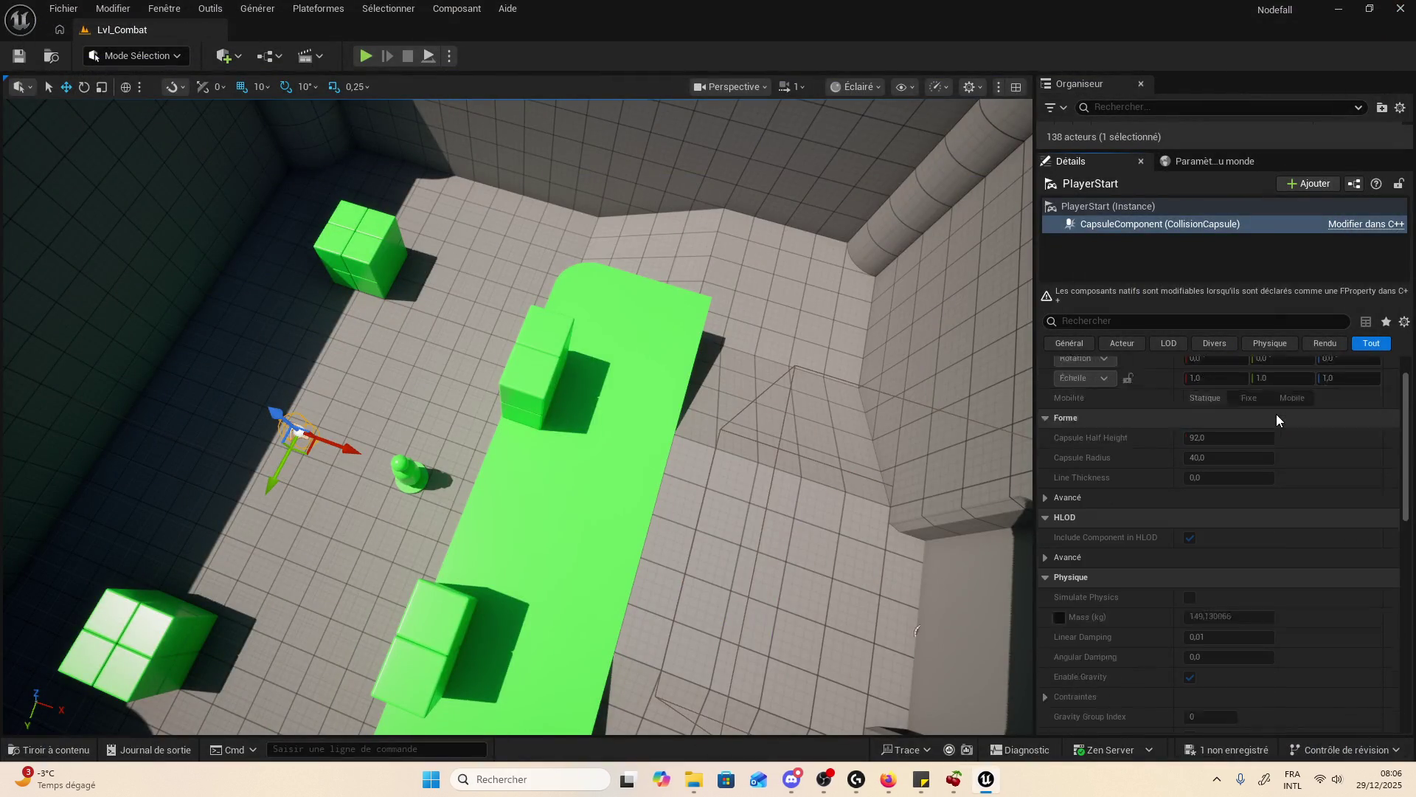
- Switch to World Settings, then open the Variant_Combat Input folder in the content browser
{"action": "scroll", "coordinate": [1276, 414], "scroll_direction": "down", "scroll_amount": 8}
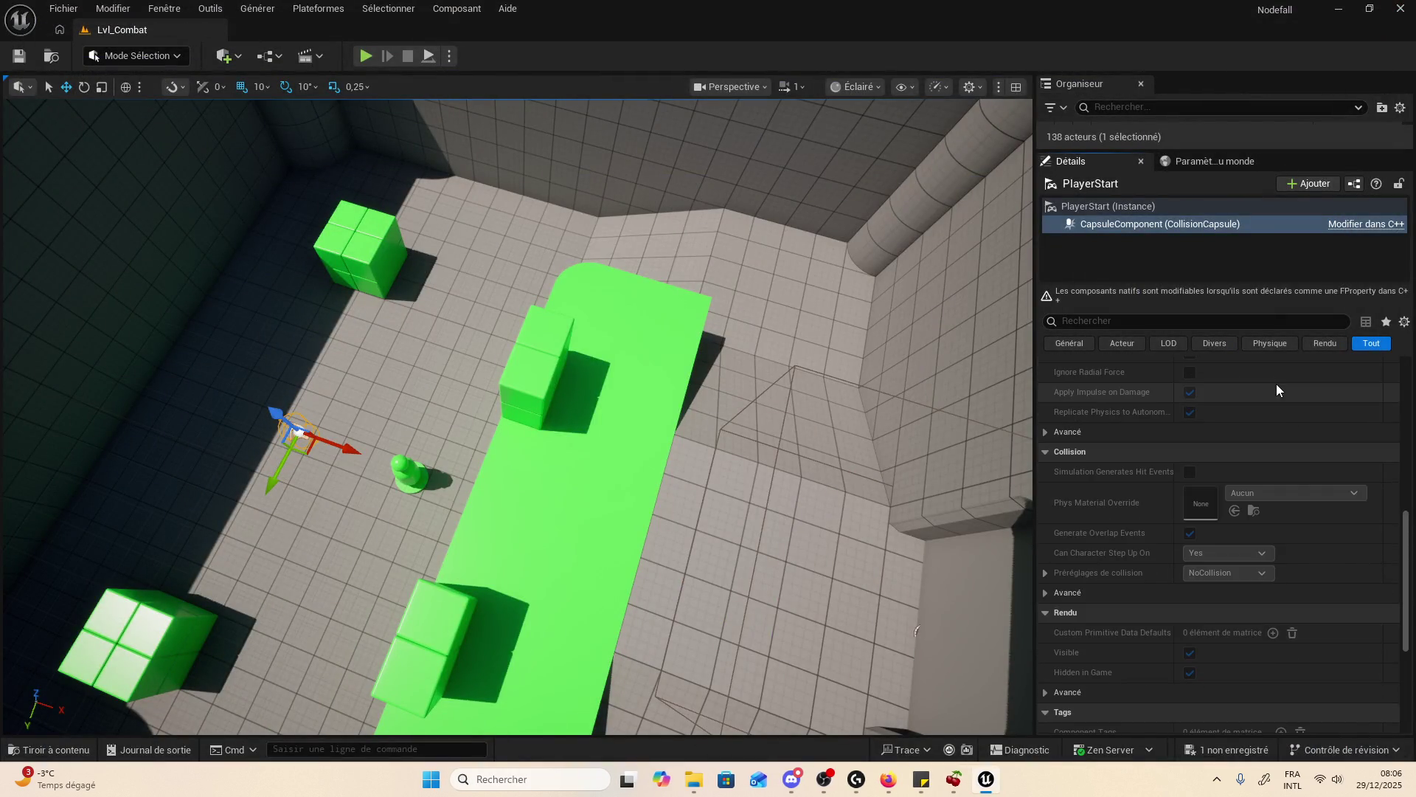
{"action": "scroll", "coordinate": [1277, 389], "scroll_direction": "down", "scroll_amount": 5}
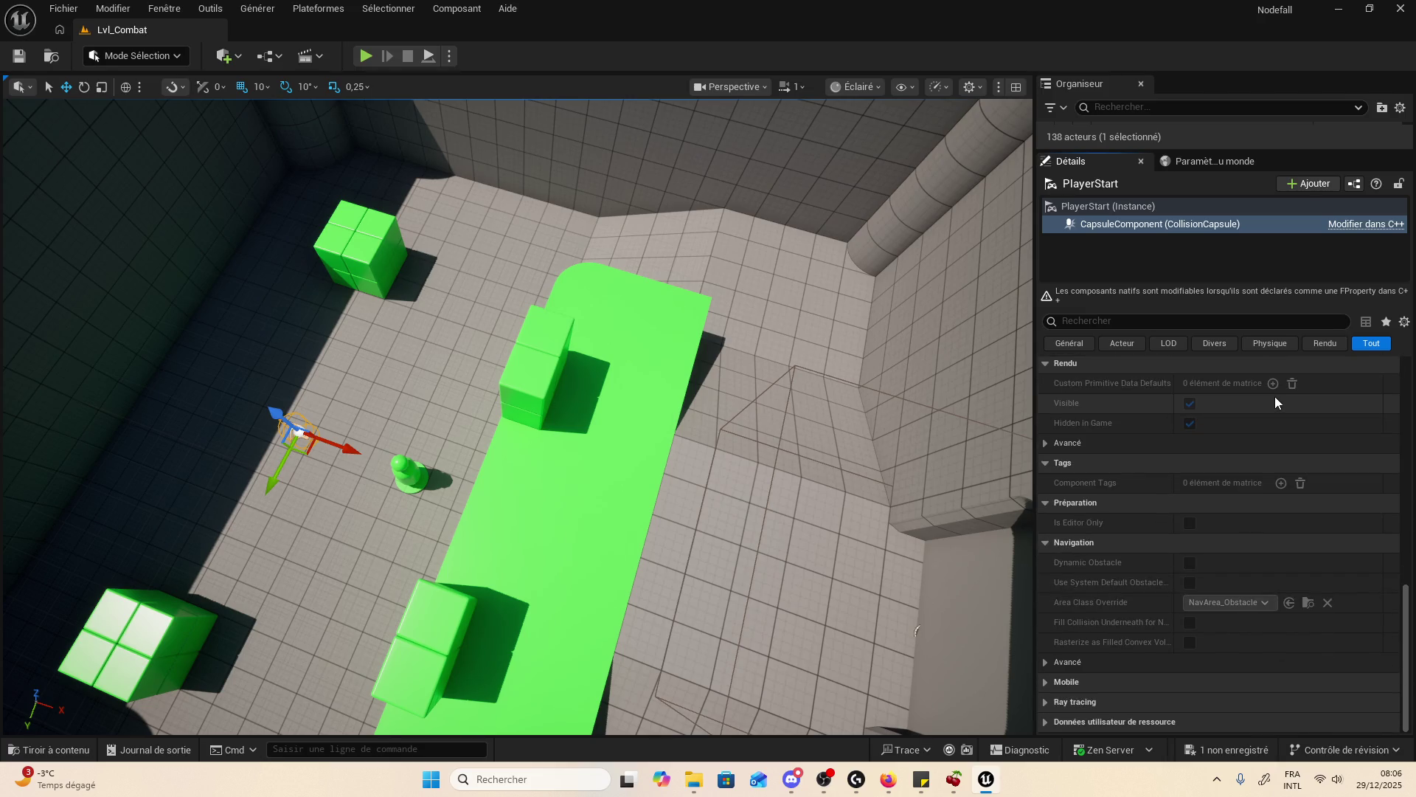
{"action": "left_click", "coordinate": [1227, 161]}
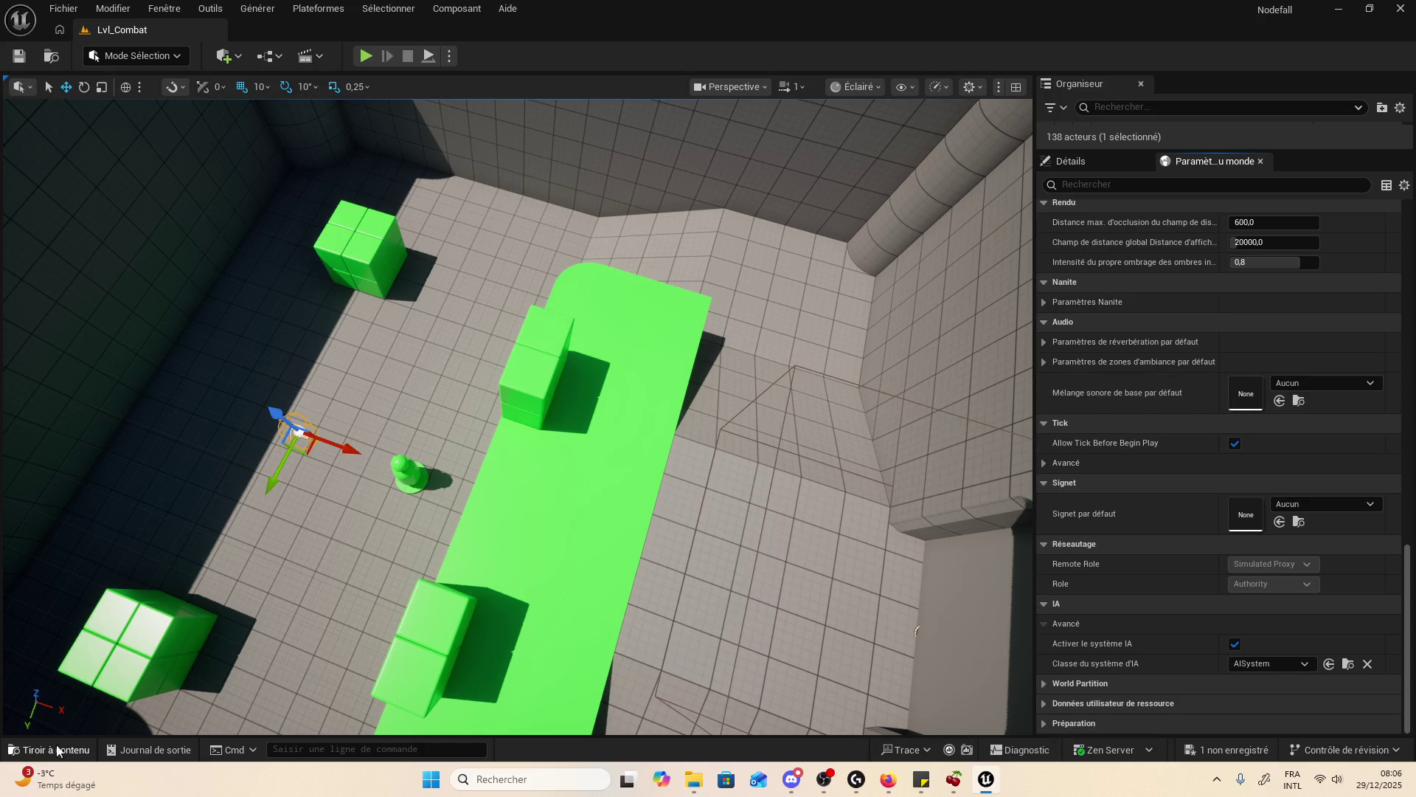
{"action": "left_click", "coordinate": [81, 750]}
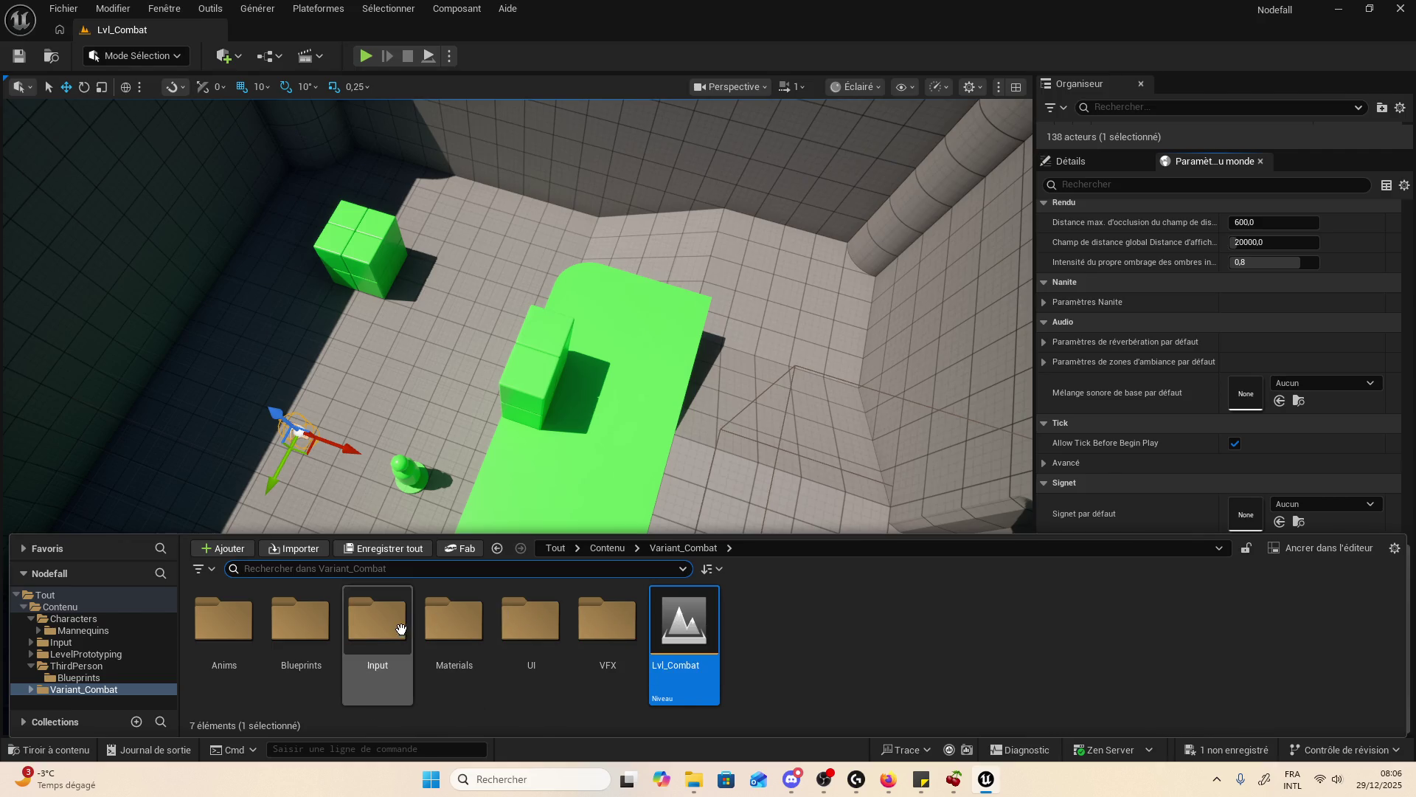
{"action": "double_click", "coordinate": [373, 616]}
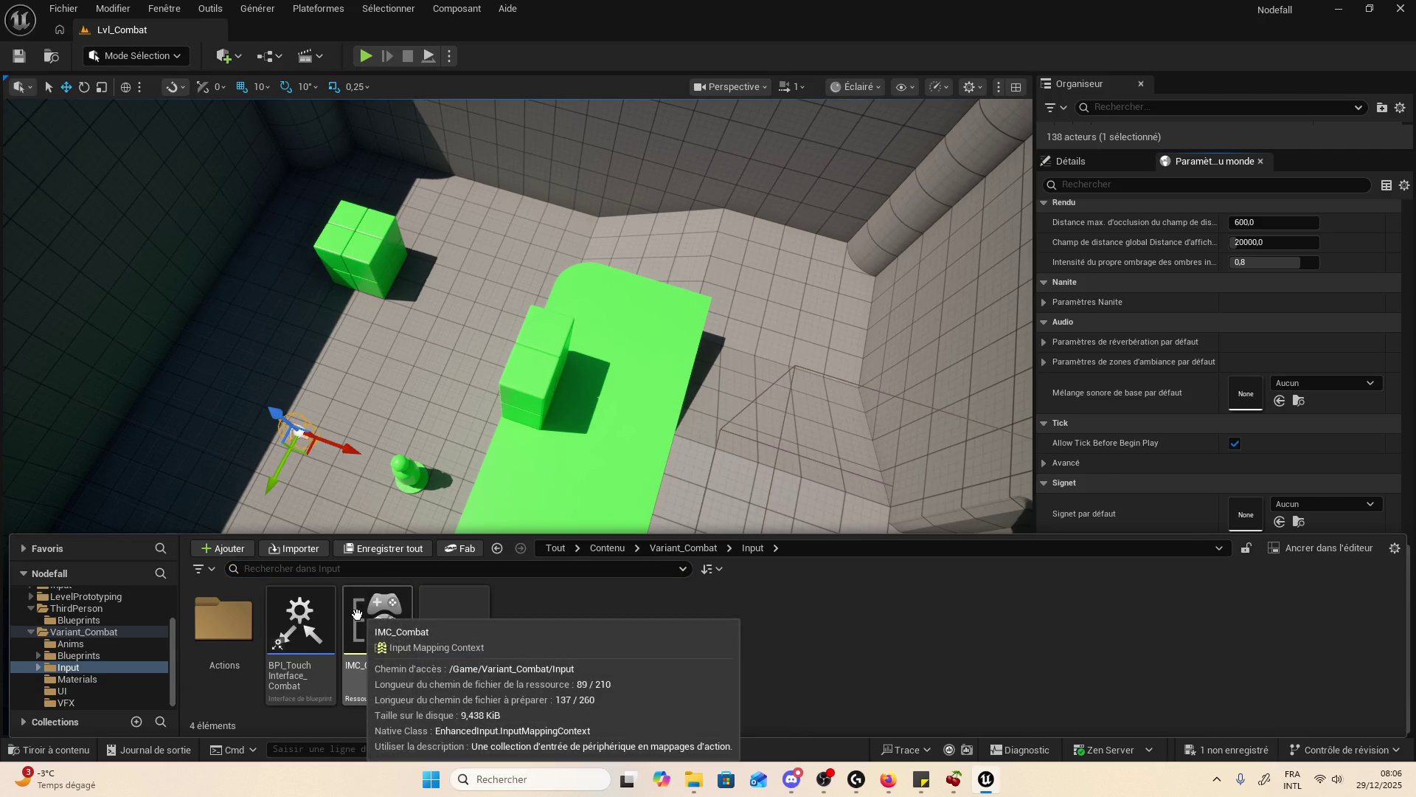
- Open IMC_Combat, review its five mappings from IA_Move to IA_ToggleCameraSide, then close it
{"action": "double_click", "coordinate": [357, 615]}
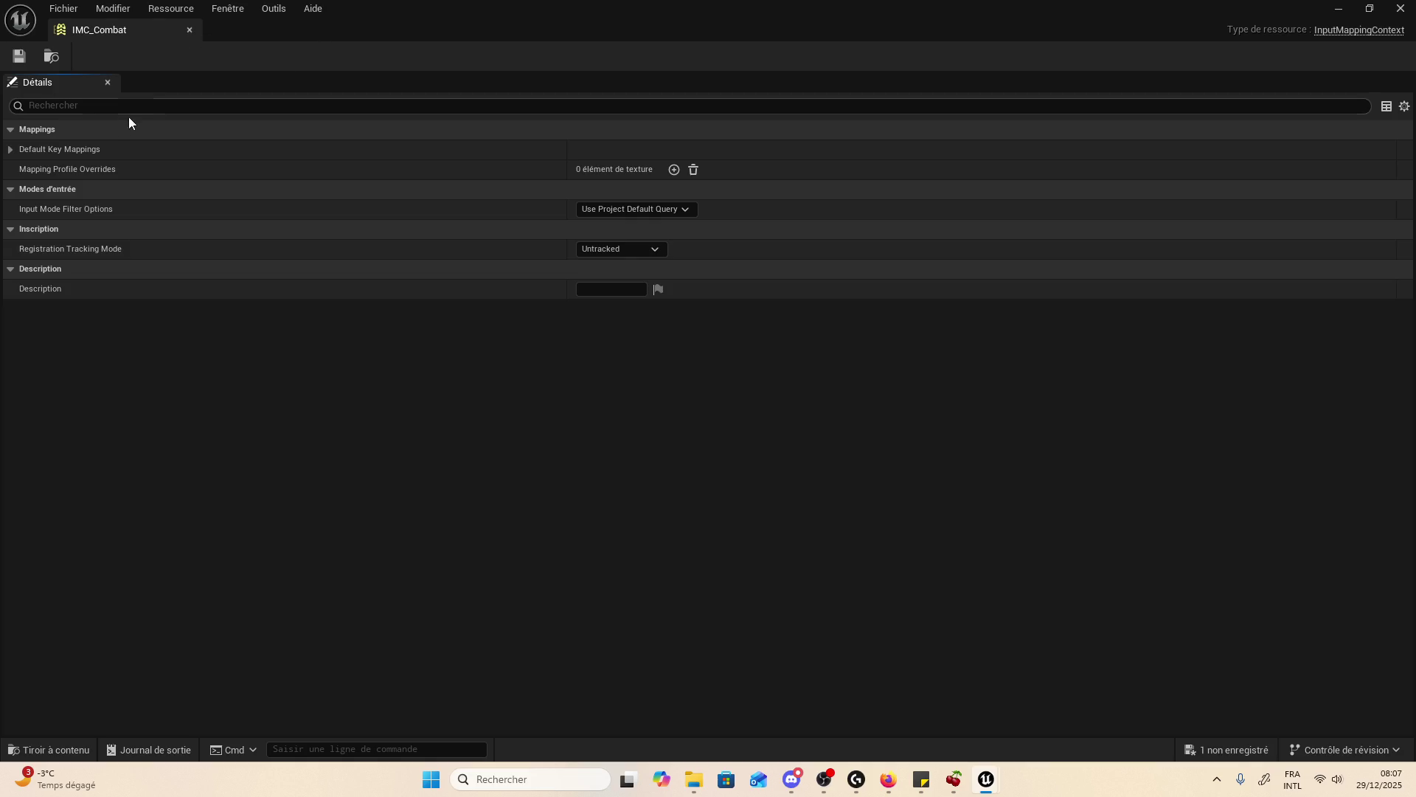
{"action": "left_click", "coordinate": [10, 150]}
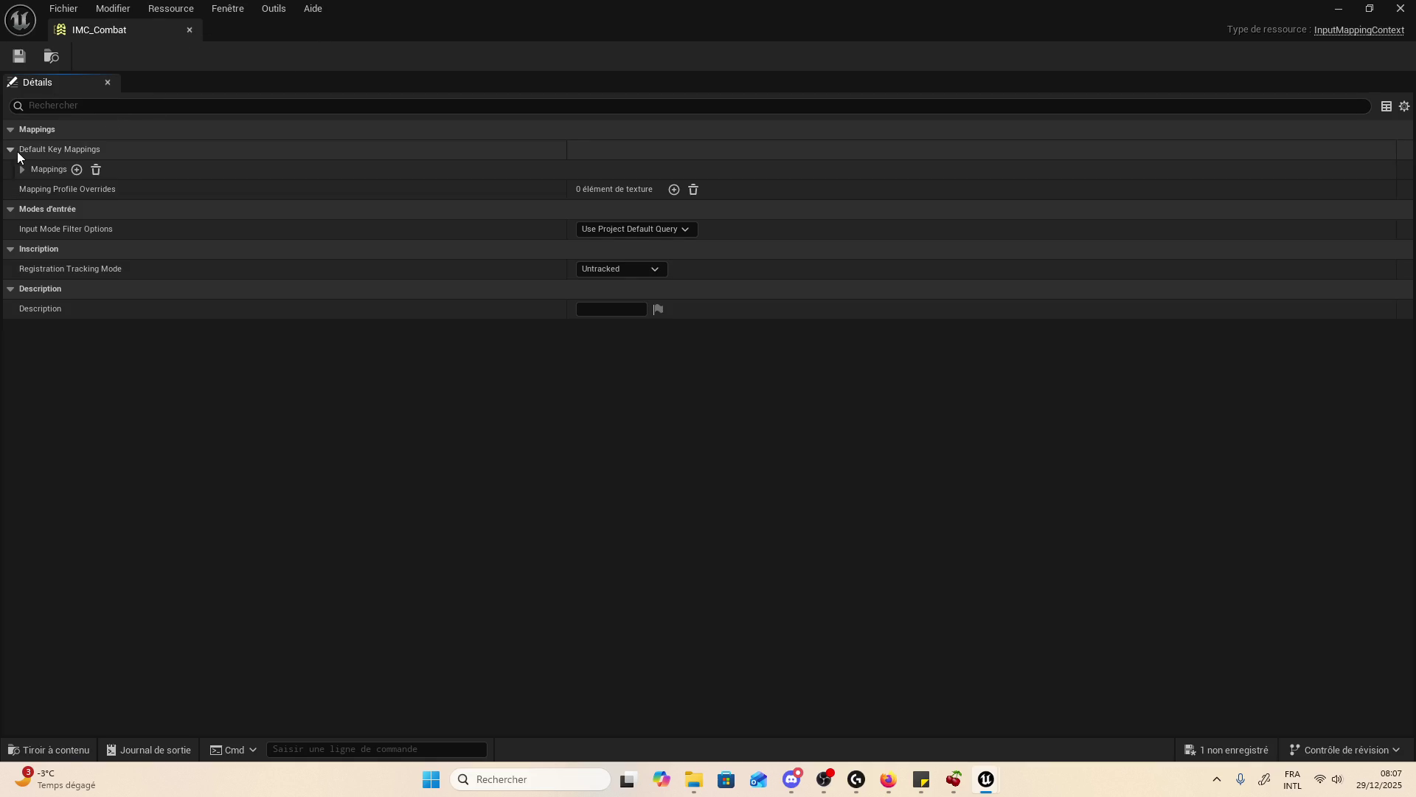
{"action": "left_click", "coordinate": [25, 170]}
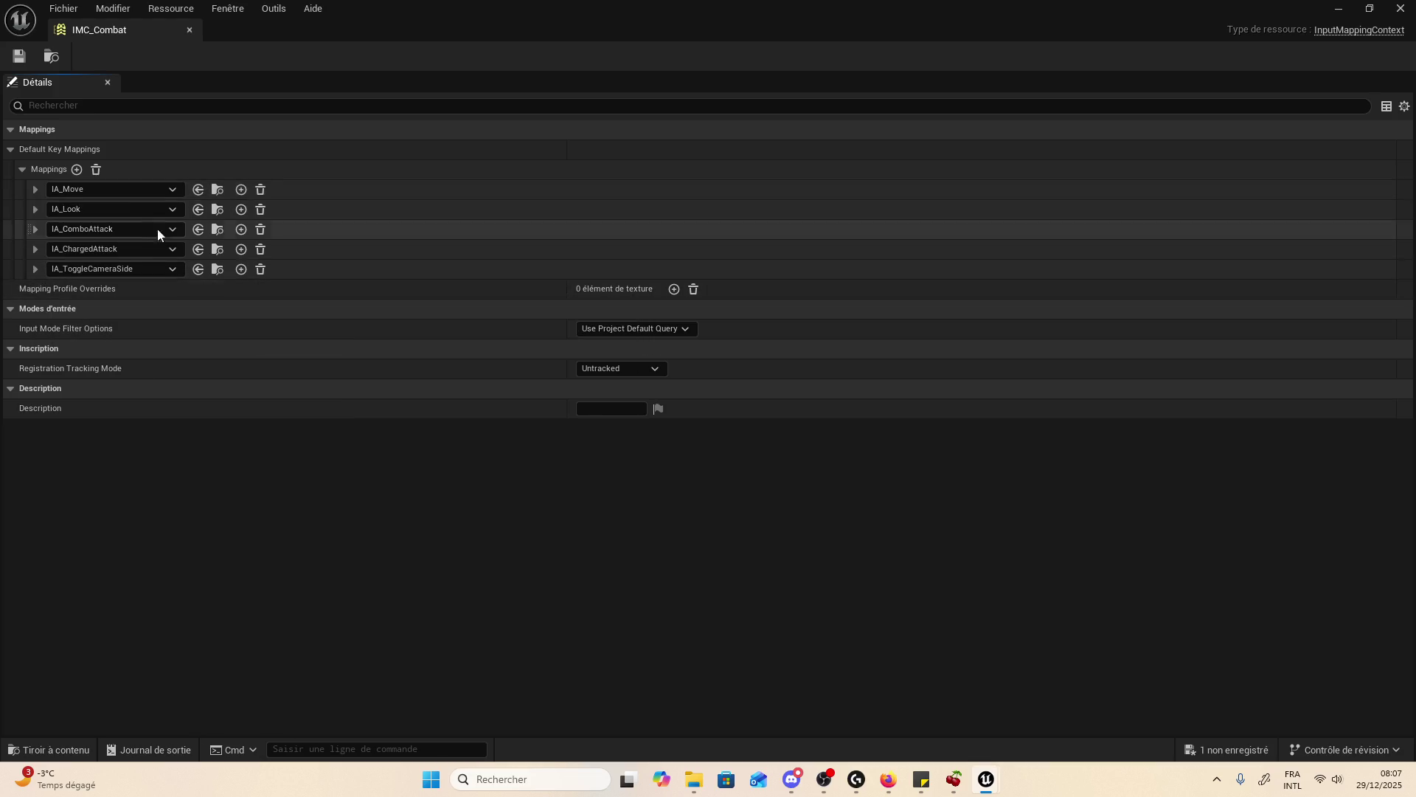
{"action": "left_click", "coordinate": [128, 188]}
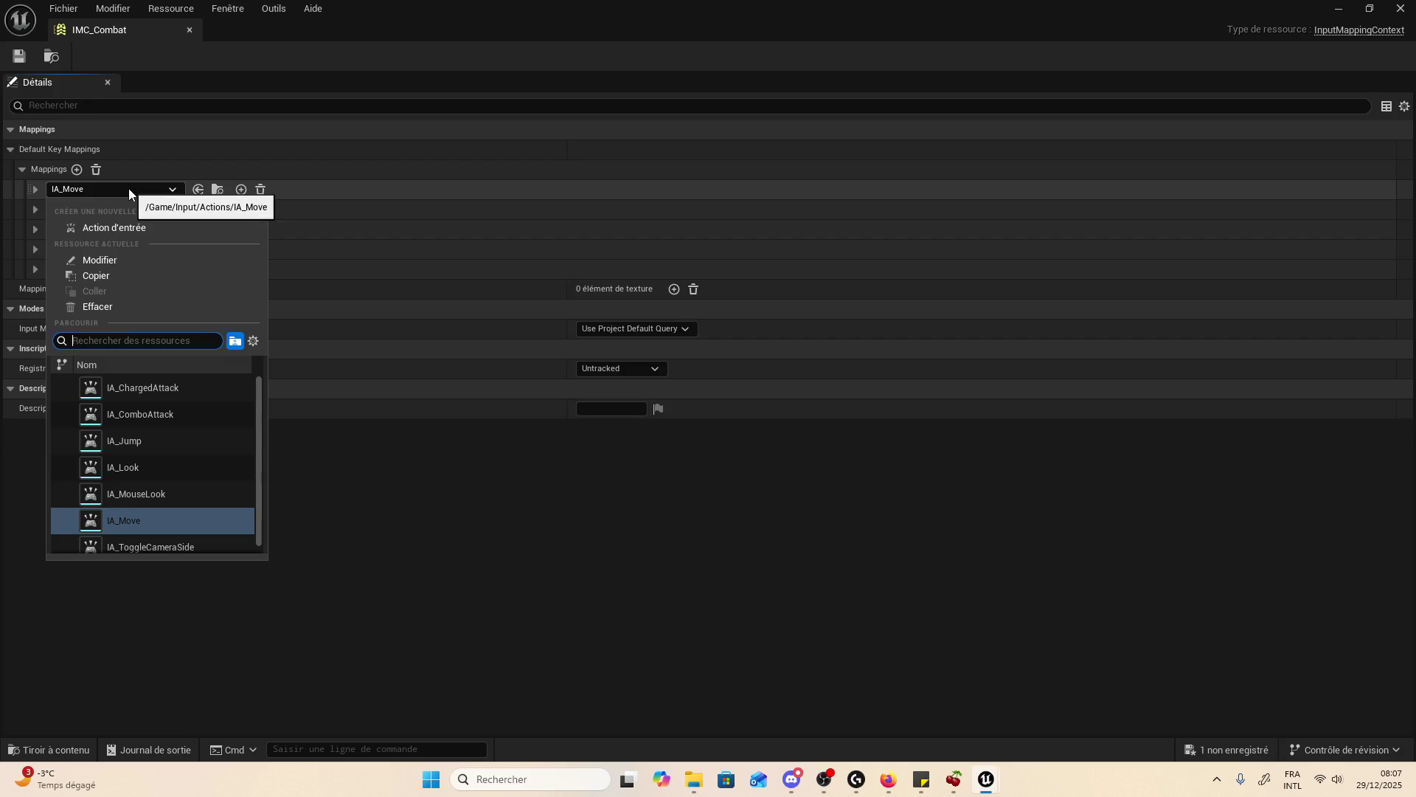
{"action": "left_click", "coordinate": [128, 188]}
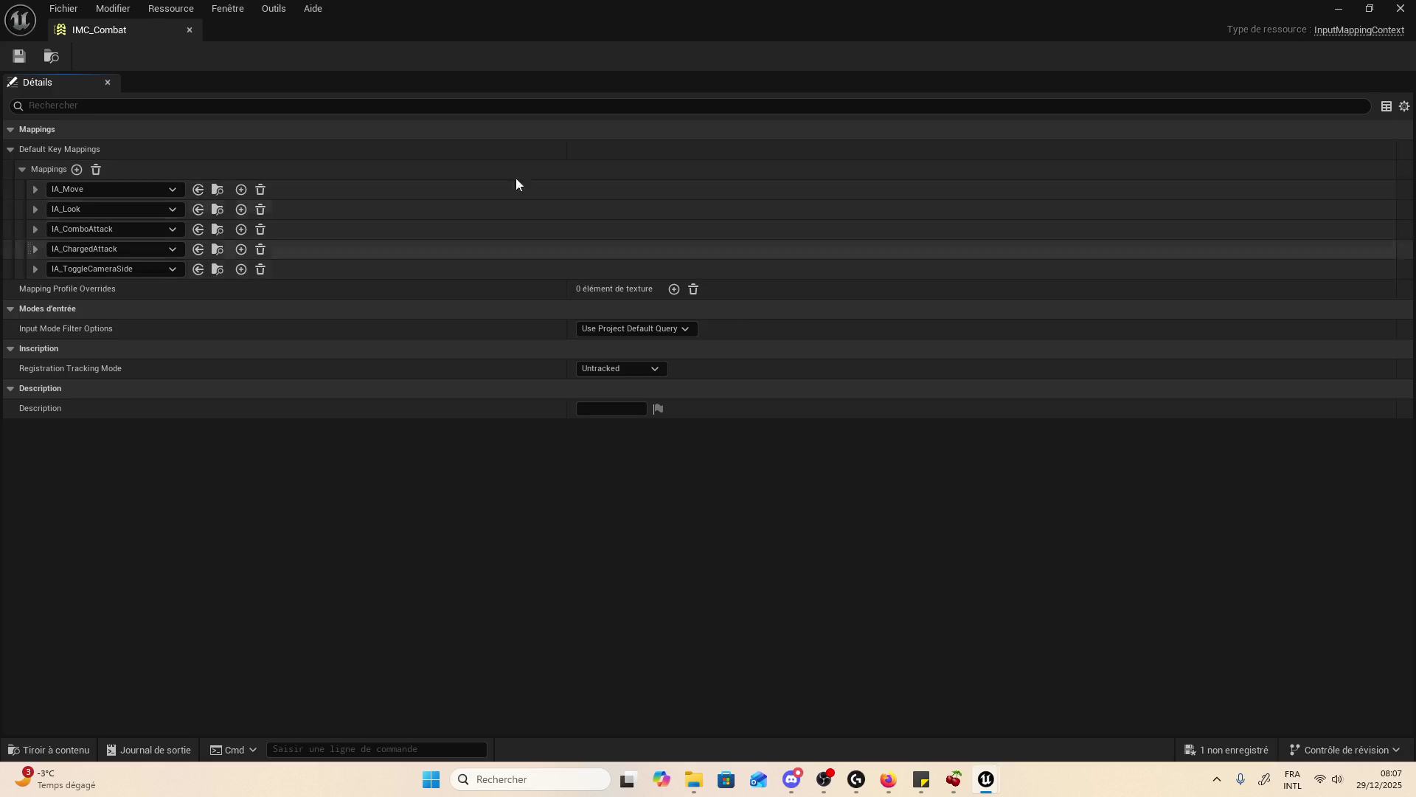
{"action": "left_click", "coordinate": [1400, 9]}
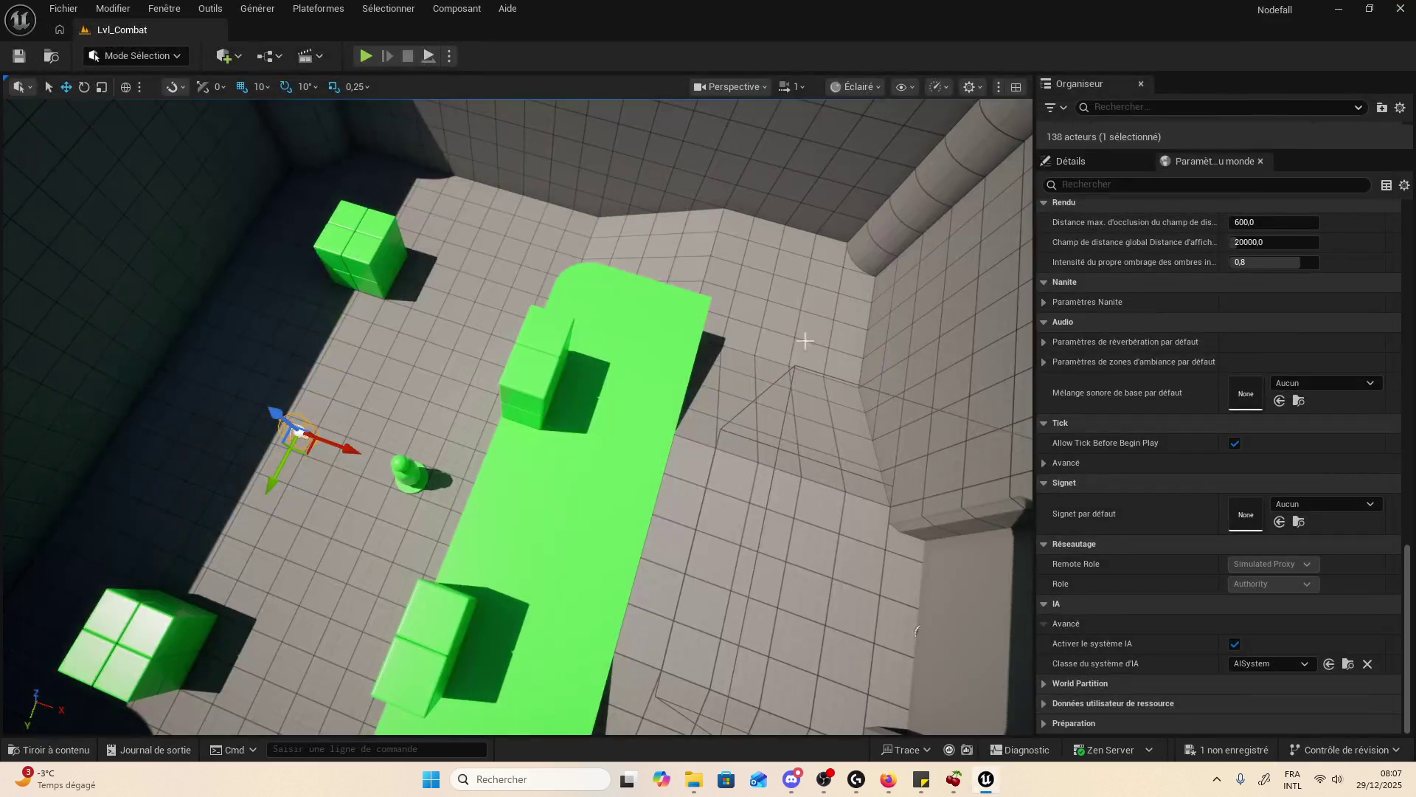
- Inspect the UI_LifeBar widget from Variant_Combat > UI, close it, and show the PlayerStart's Details again
{"action": "left_click", "coordinate": [57, 755]}
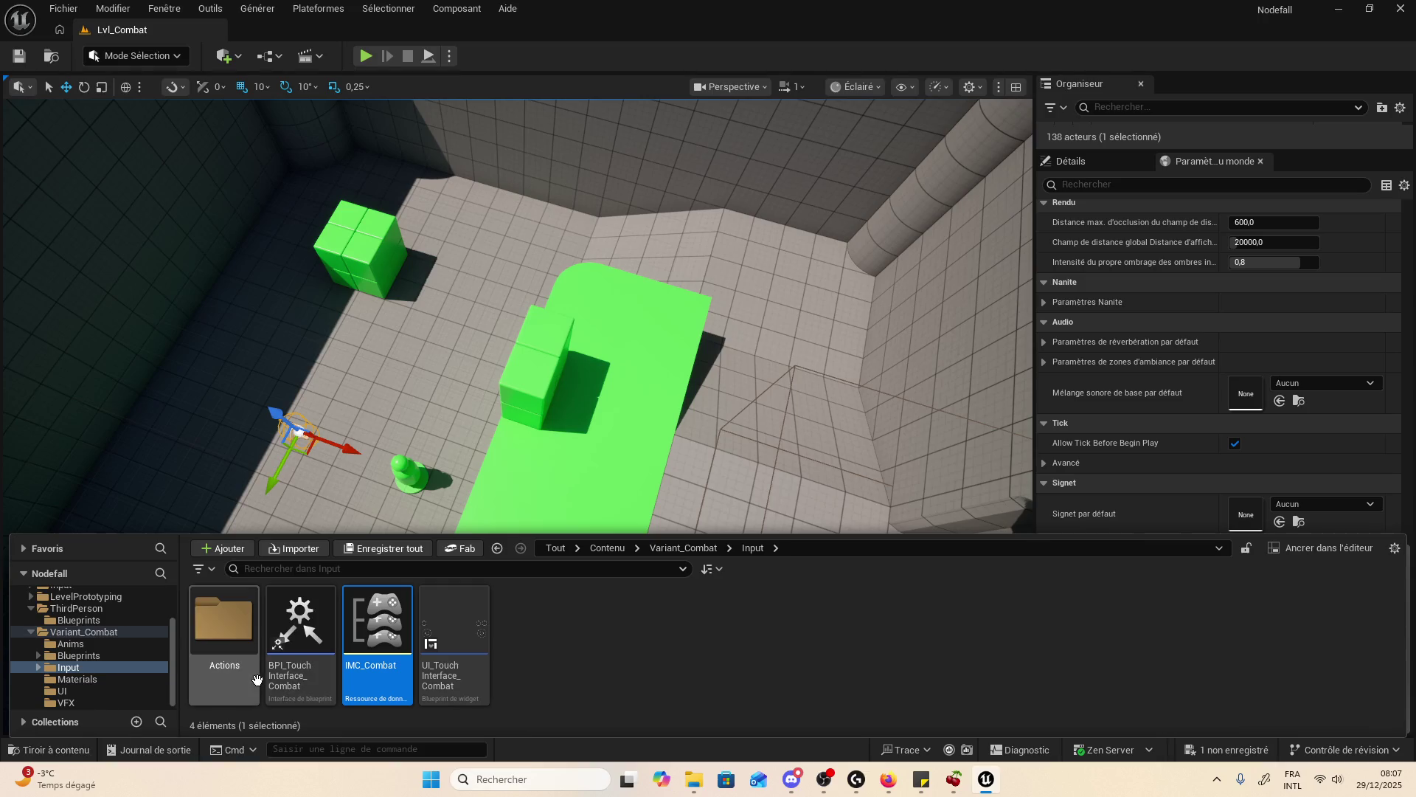
{"action": "left_click", "coordinate": [84, 632]}
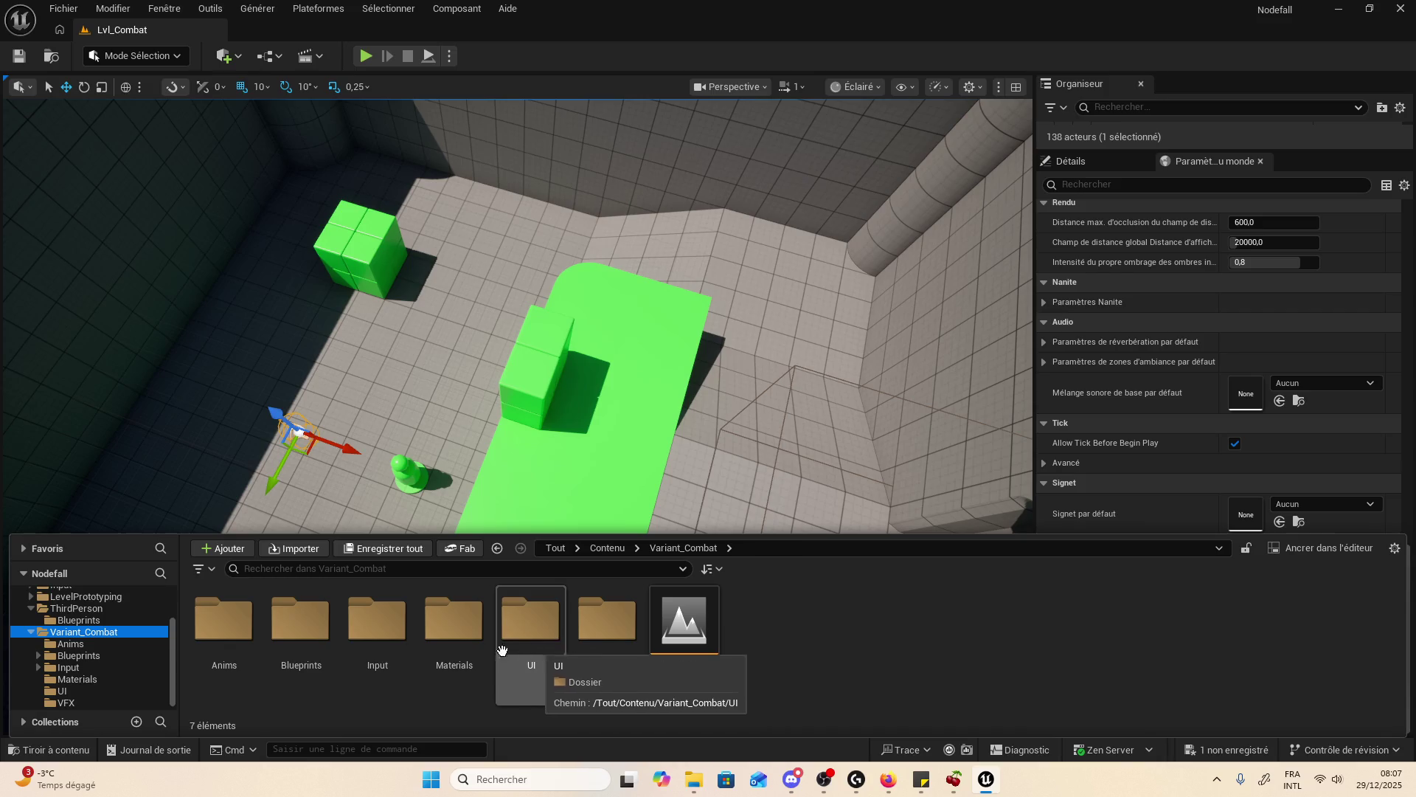
{"action": "double_click", "coordinate": [535, 639]}
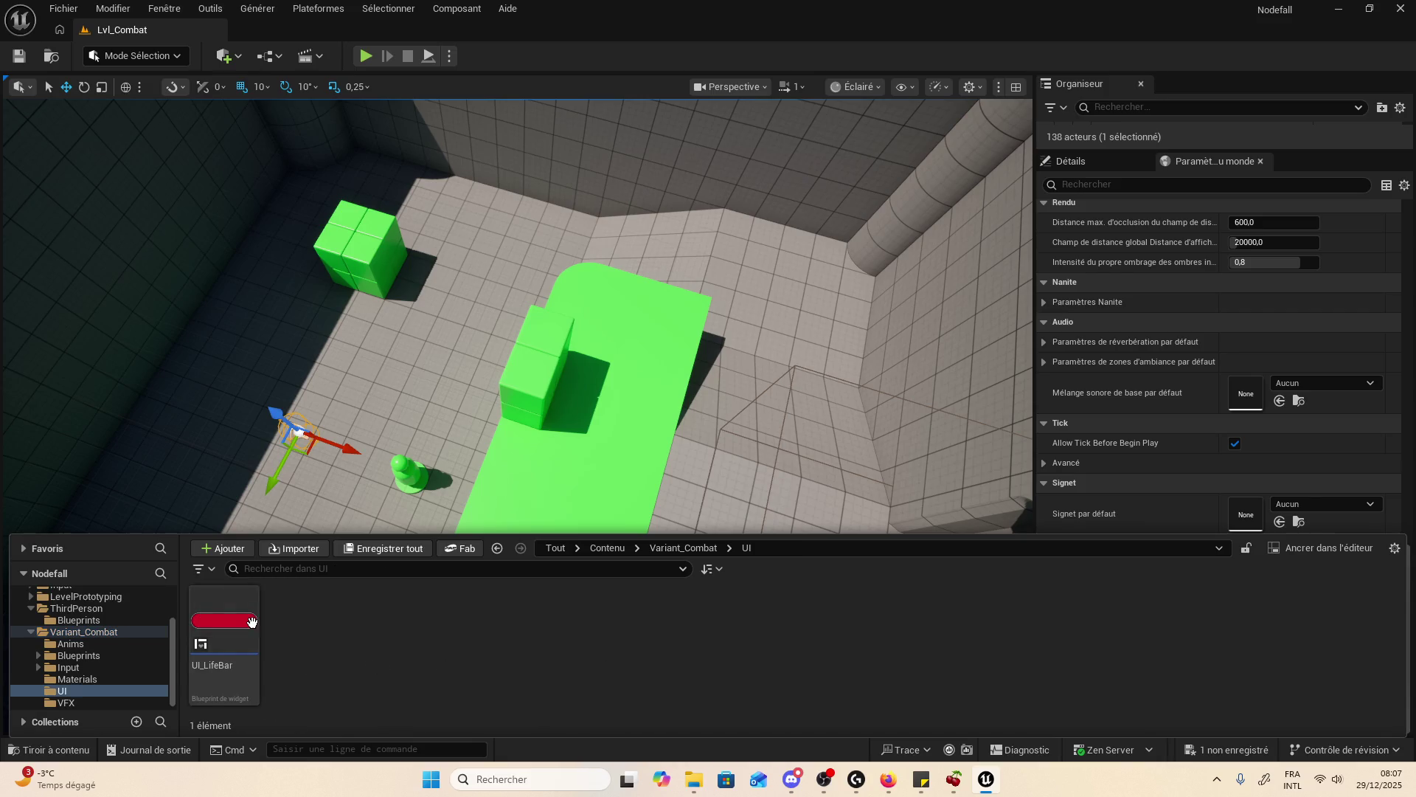
{"action": "double_click", "coordinate": [251, 622]}
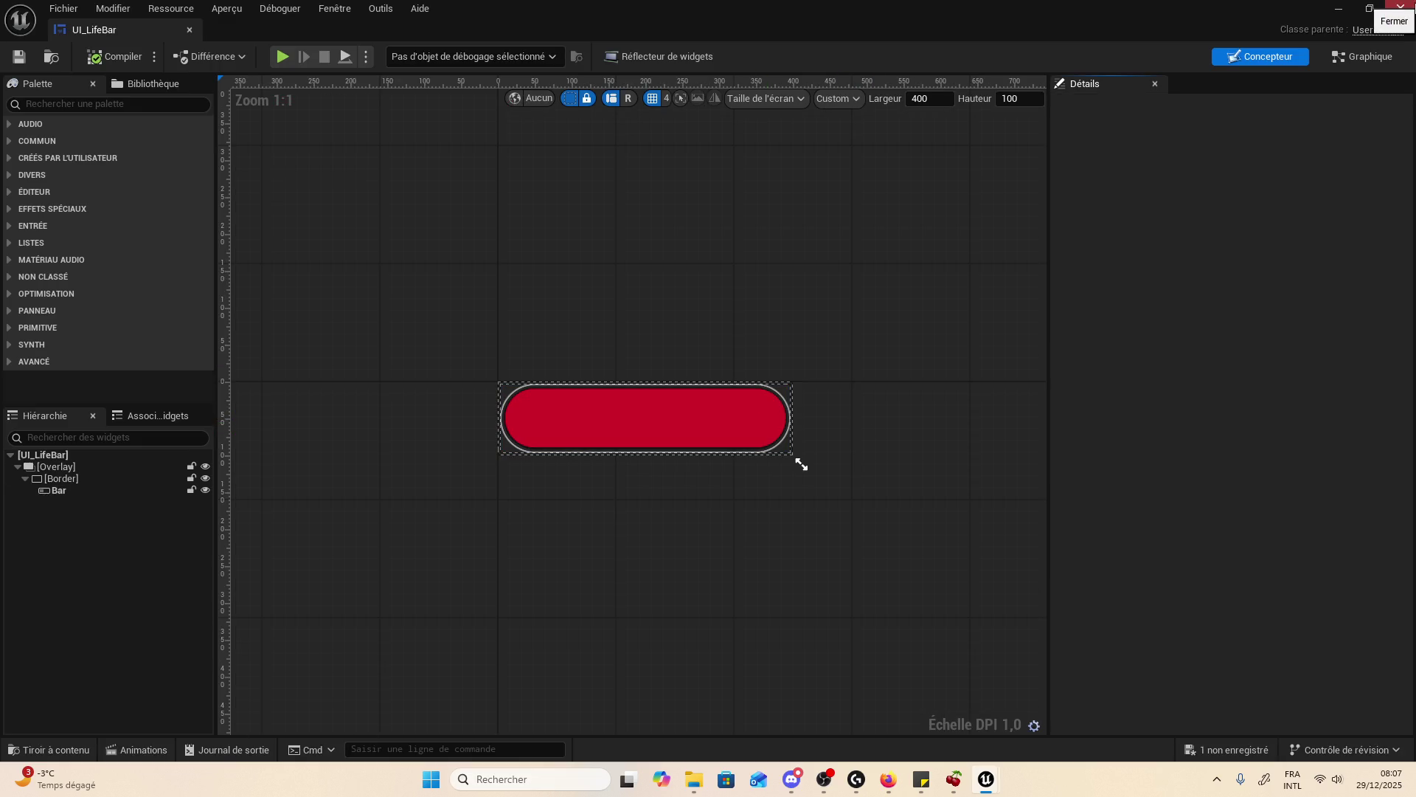
{"action": "left_click", "coordinate": [1400, 7]}
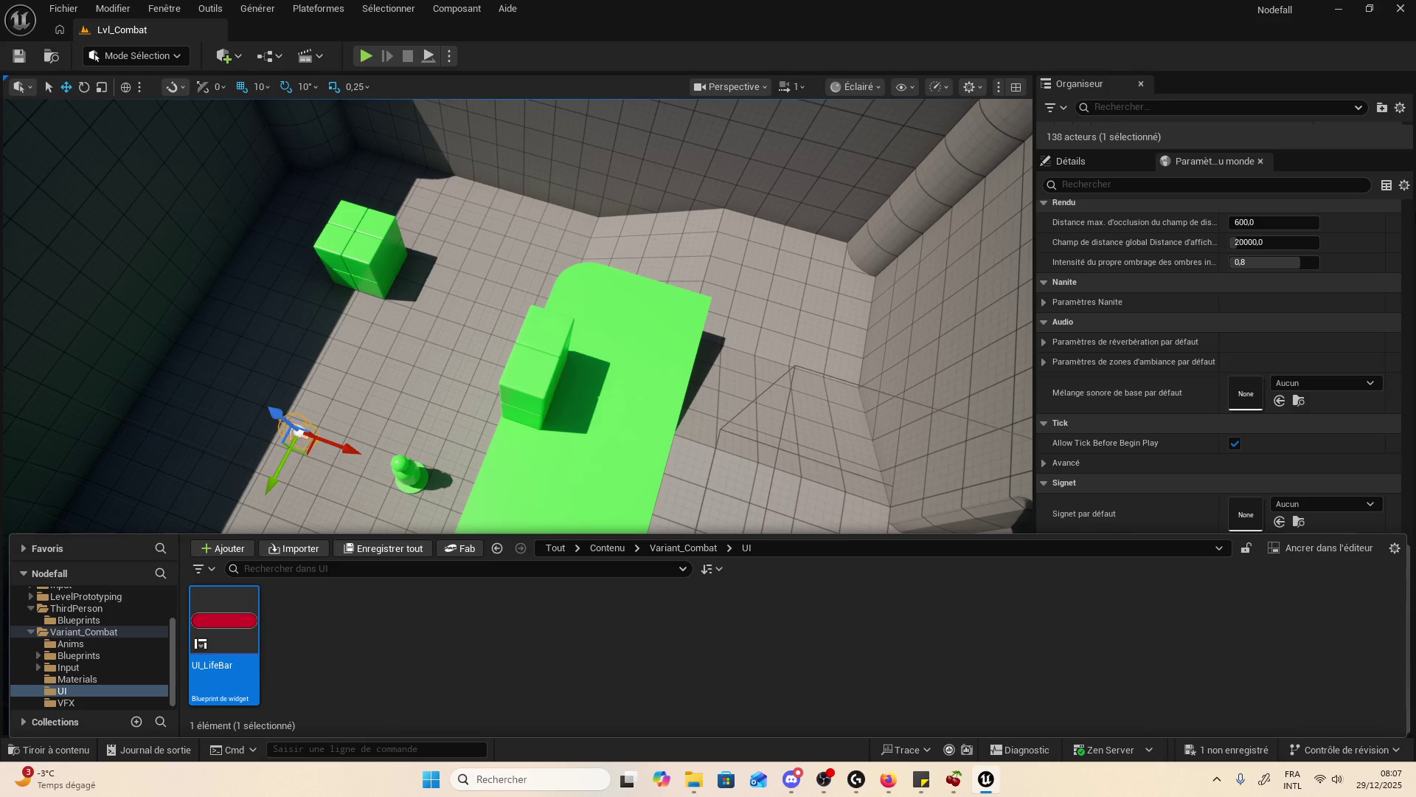
{"action": "left_click", "coordinate": [1105, 162]}
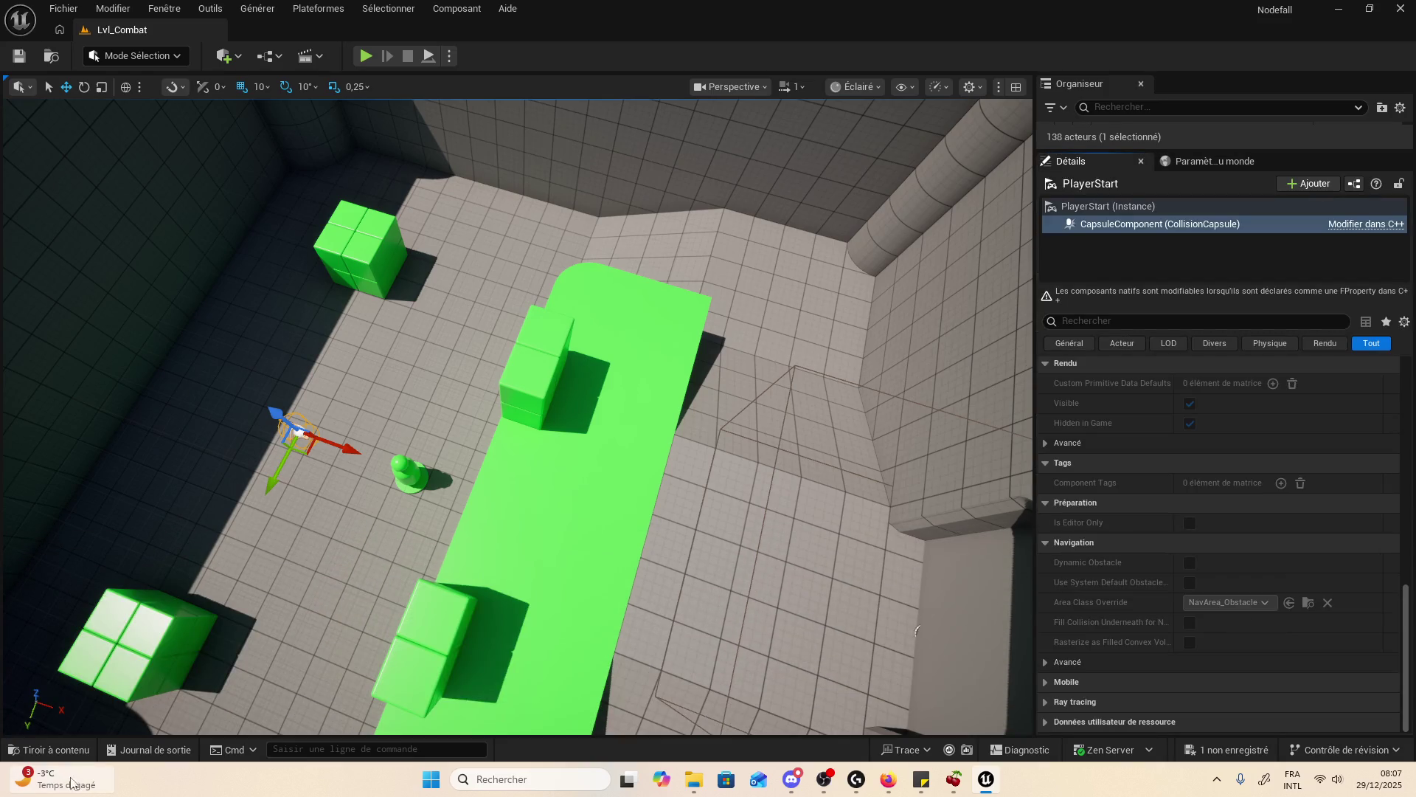
- Orbit the Lvl_Combat viewport and select the large floor plate SM_Cube22
{"action": "left_click", "coordinate": [49, 749]}
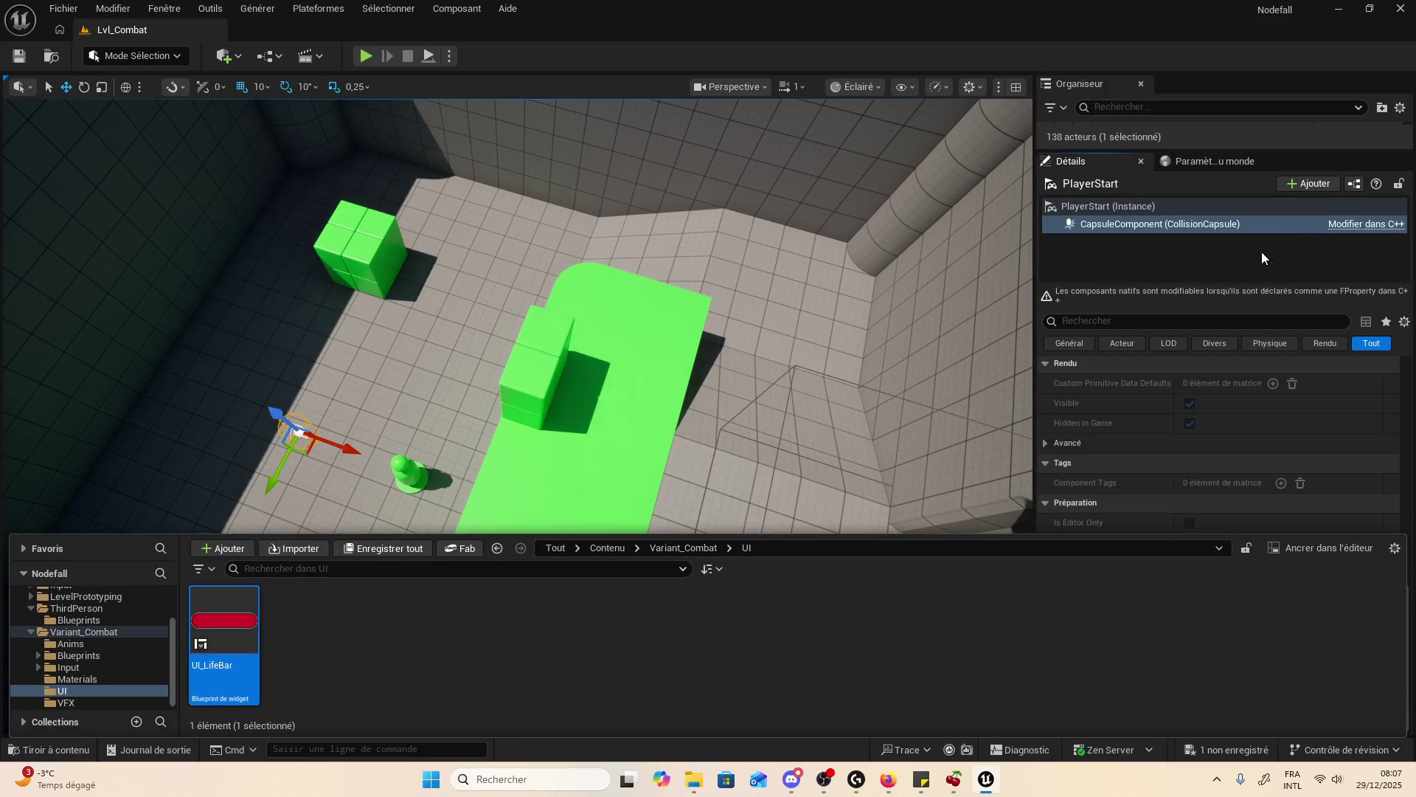
{"action": "left_click_drag", "start_coordinate": [956, 350], "coordinate": [697, 353]}
{"action": "scroll", "coordinate": [690, 395], "scroll_direction": "up", "scroll_amount": 3}
{"action": "scroll", "coordinate": [690, 399], "scroll_direction": "up", "scroll_amount": 3}
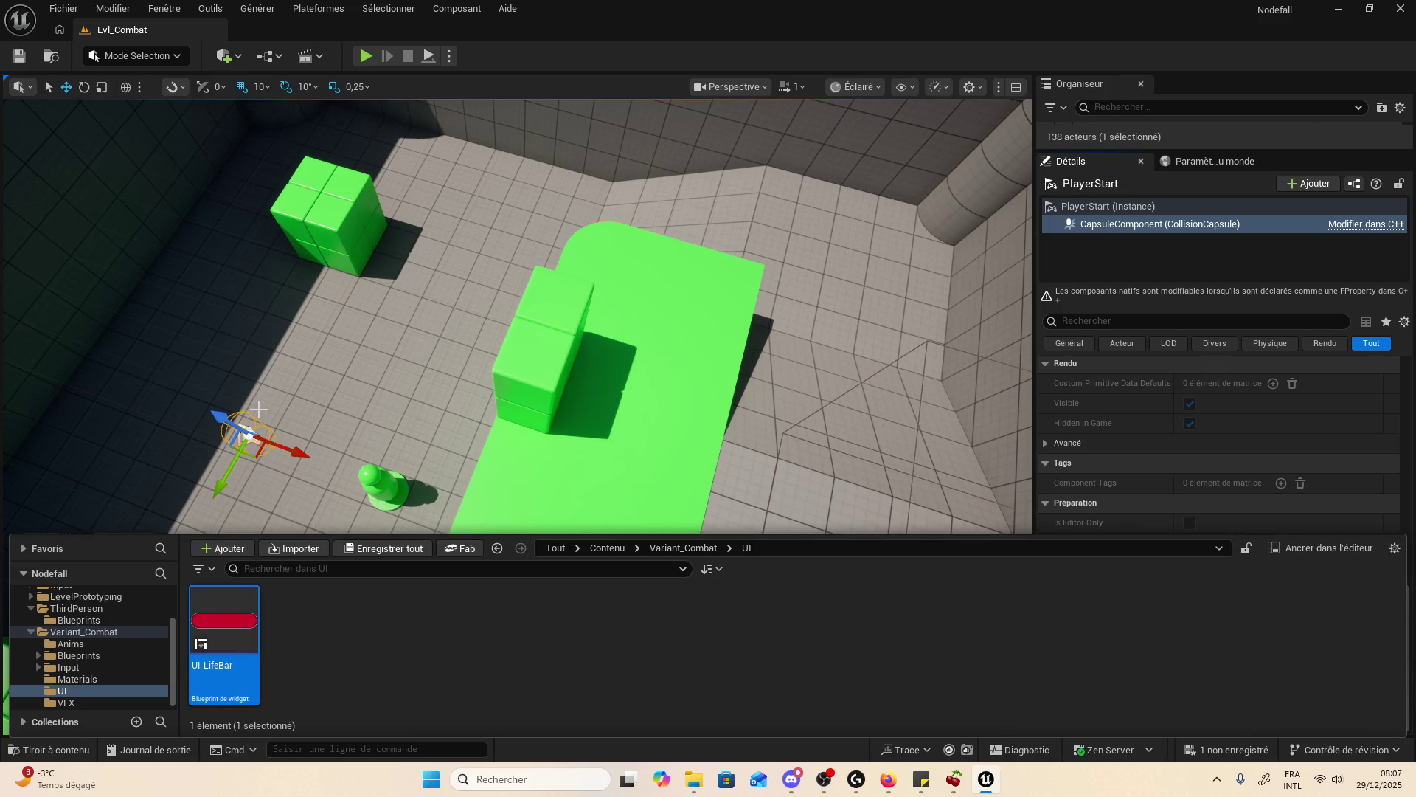
{"action": "left_click", "coordinate": [254, 435]}
{"action": "left_click", "coordinate": [258, 436]}
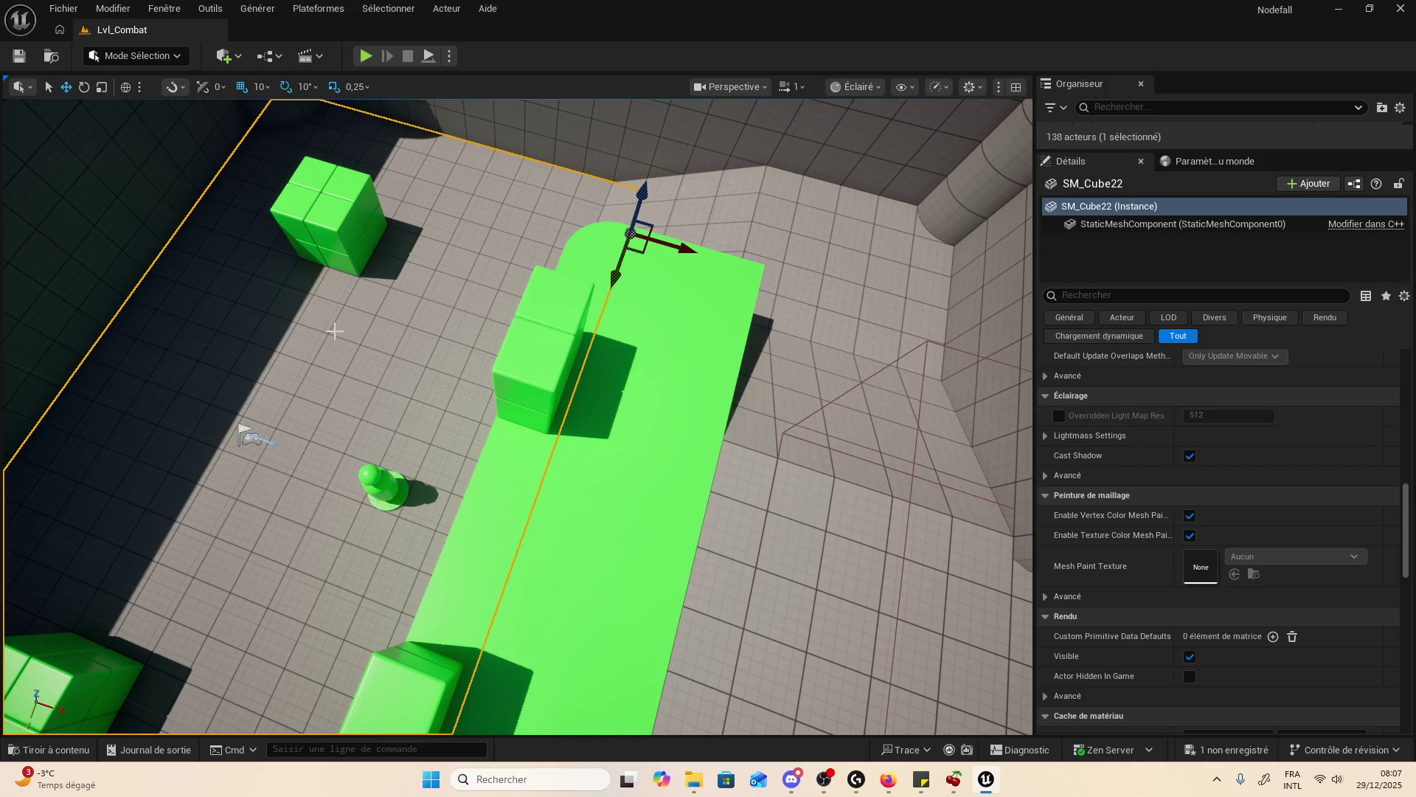
{"action": "scroll", "coordinate": [334, 331], "scroll_direction": "down", "scroll_amount": 2}
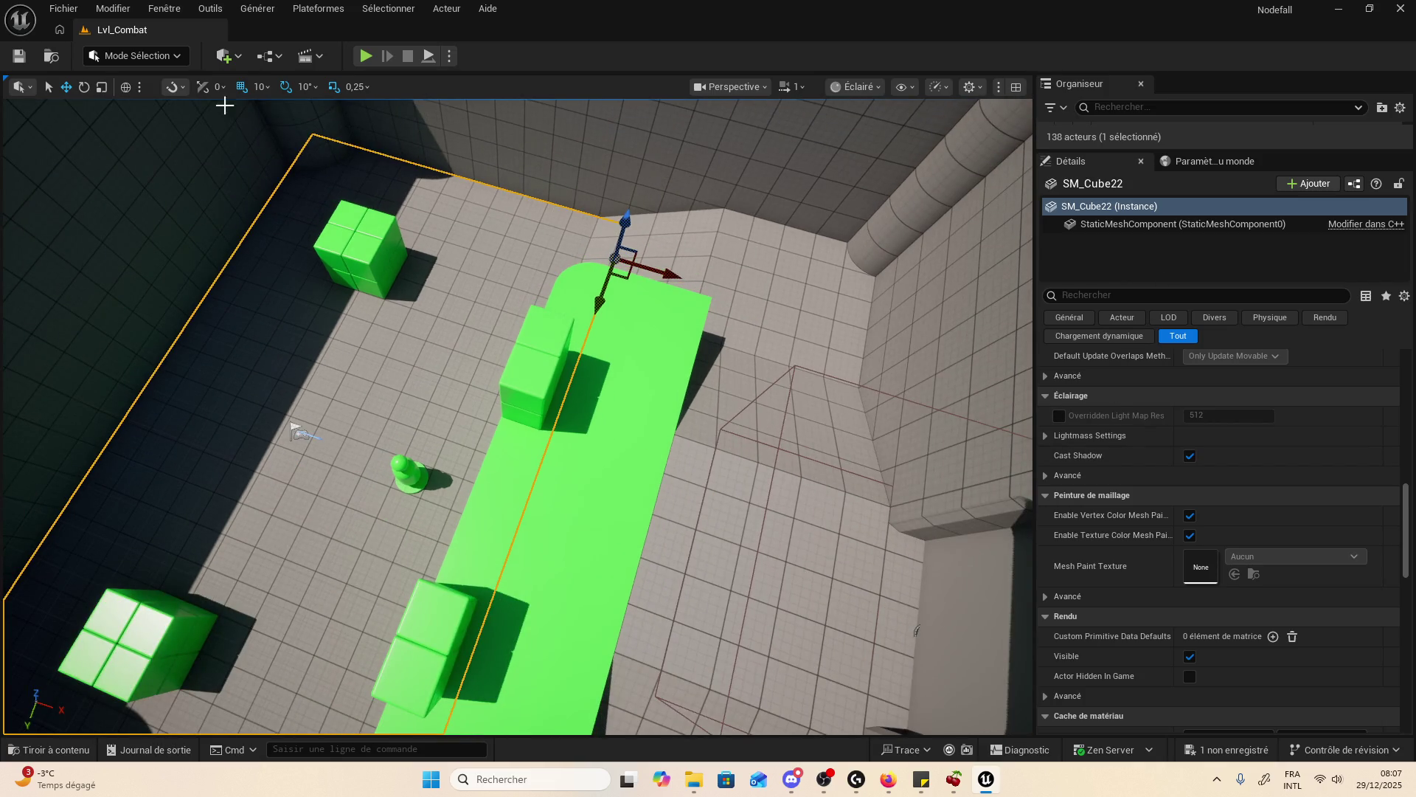
{"action": "left_click", "coordinate": [318, 8]}
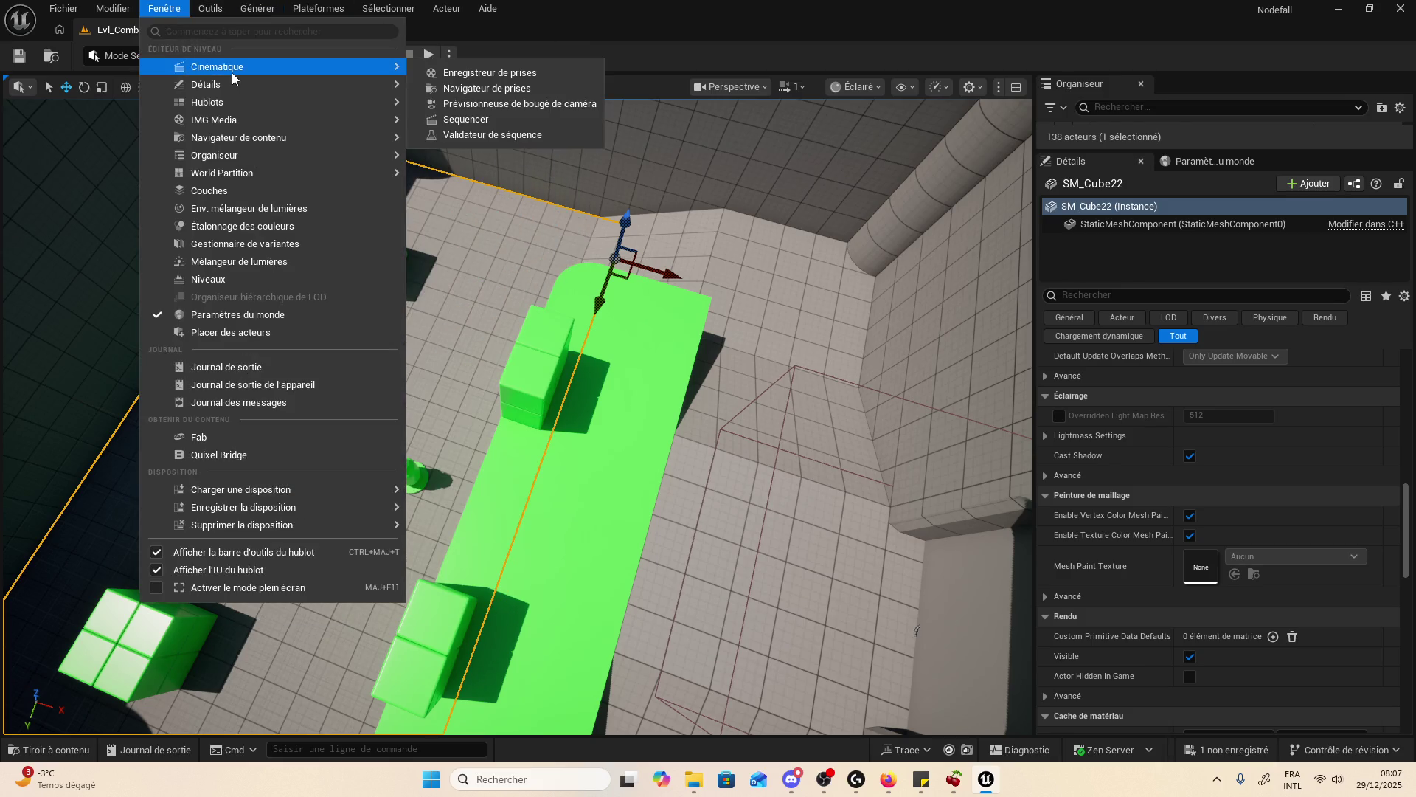
{"action": "mouse_move", "coordinate": [237, 109]}
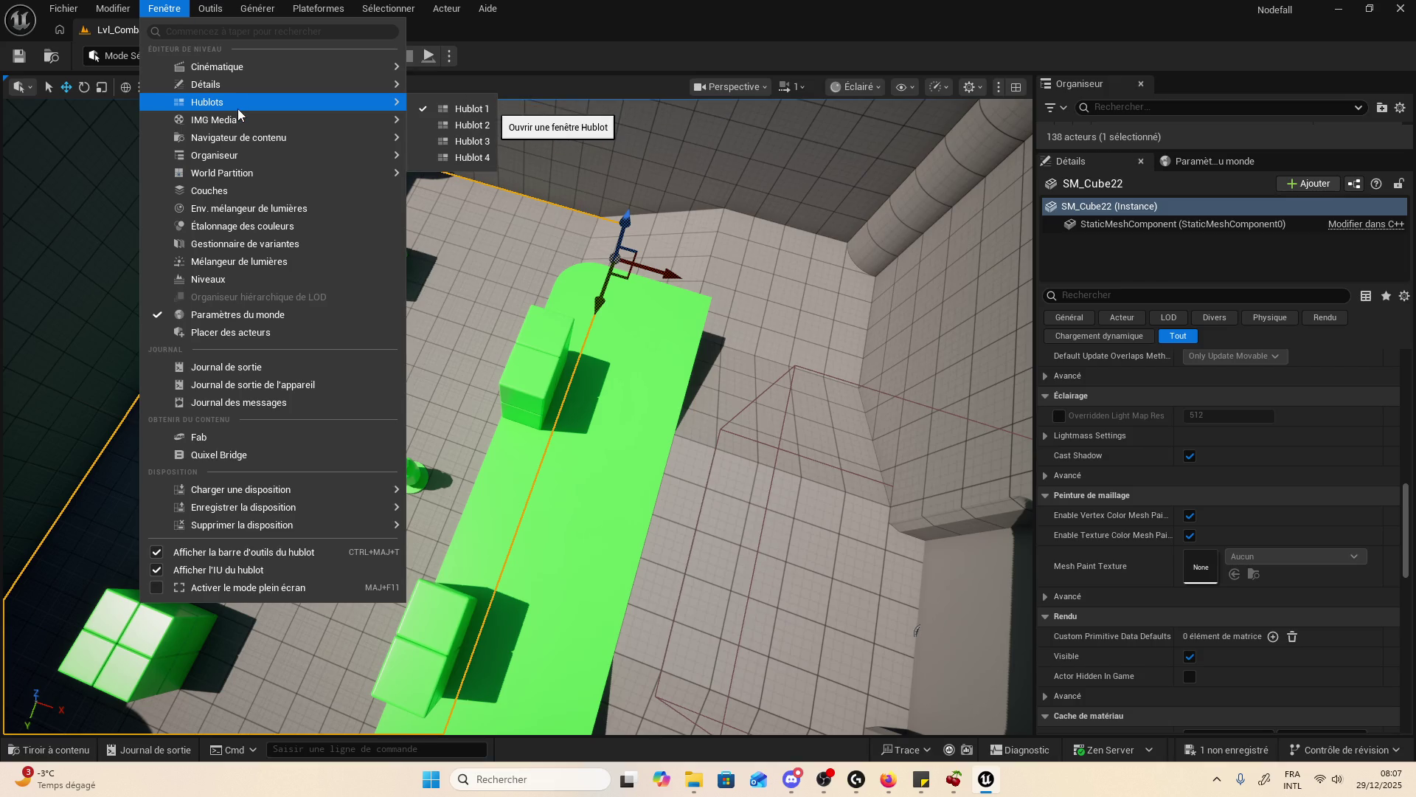
{"action": "left_click", "coordinate": [488, 127]}
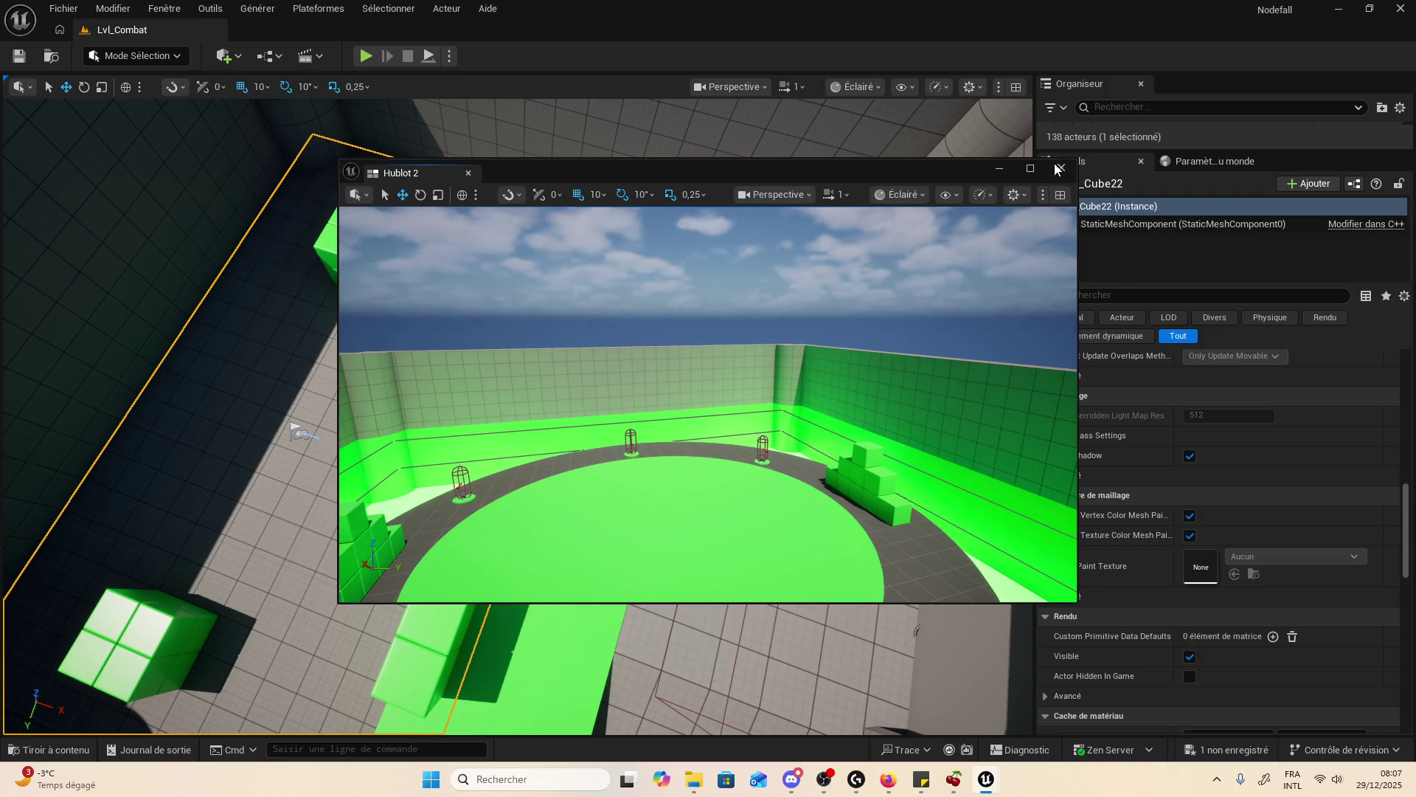
{"action": "left_click", "coordinate": [1059, 168]}
{"action": "left_click", "coordinate": [185, 11]}
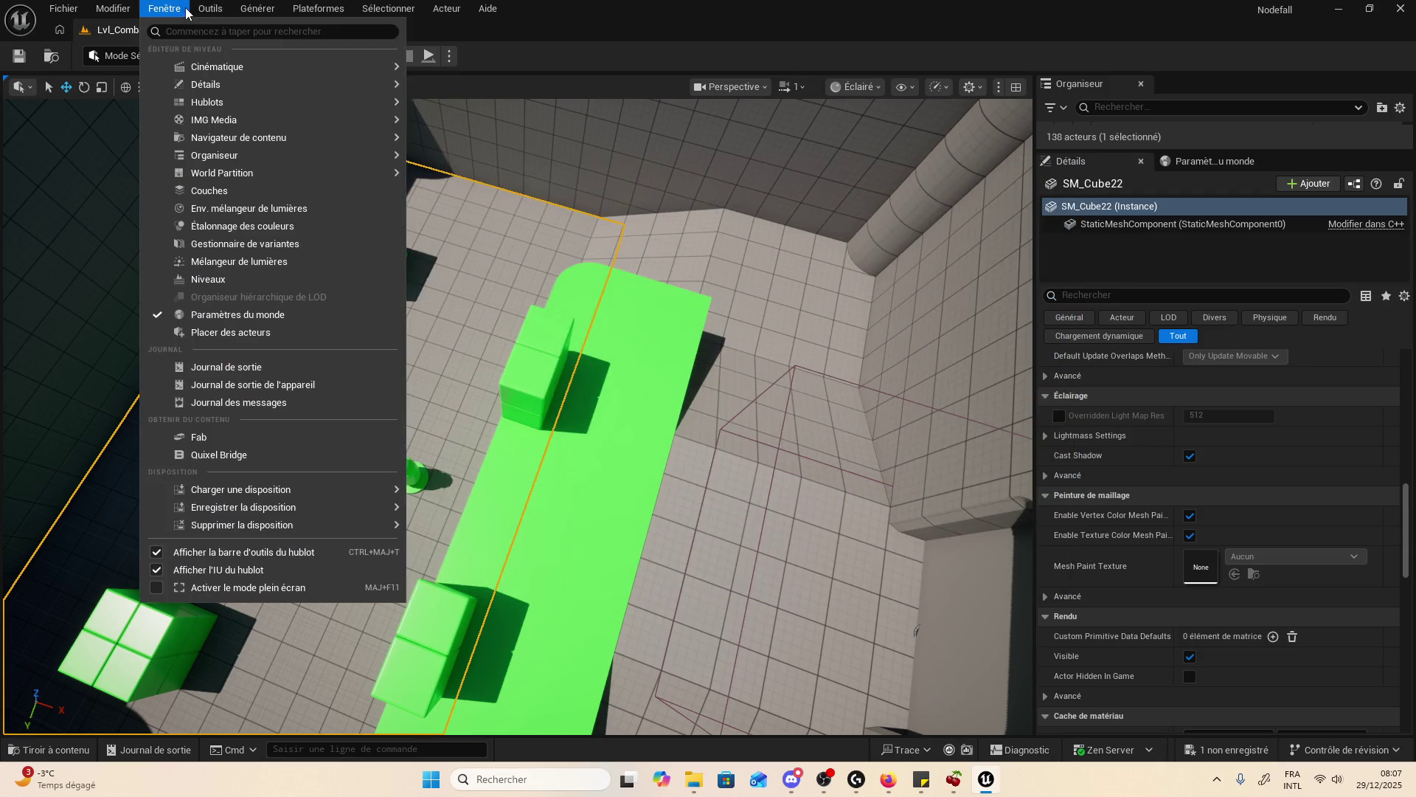
{"action": "mouse_move", "coordinate": [262, 137]}
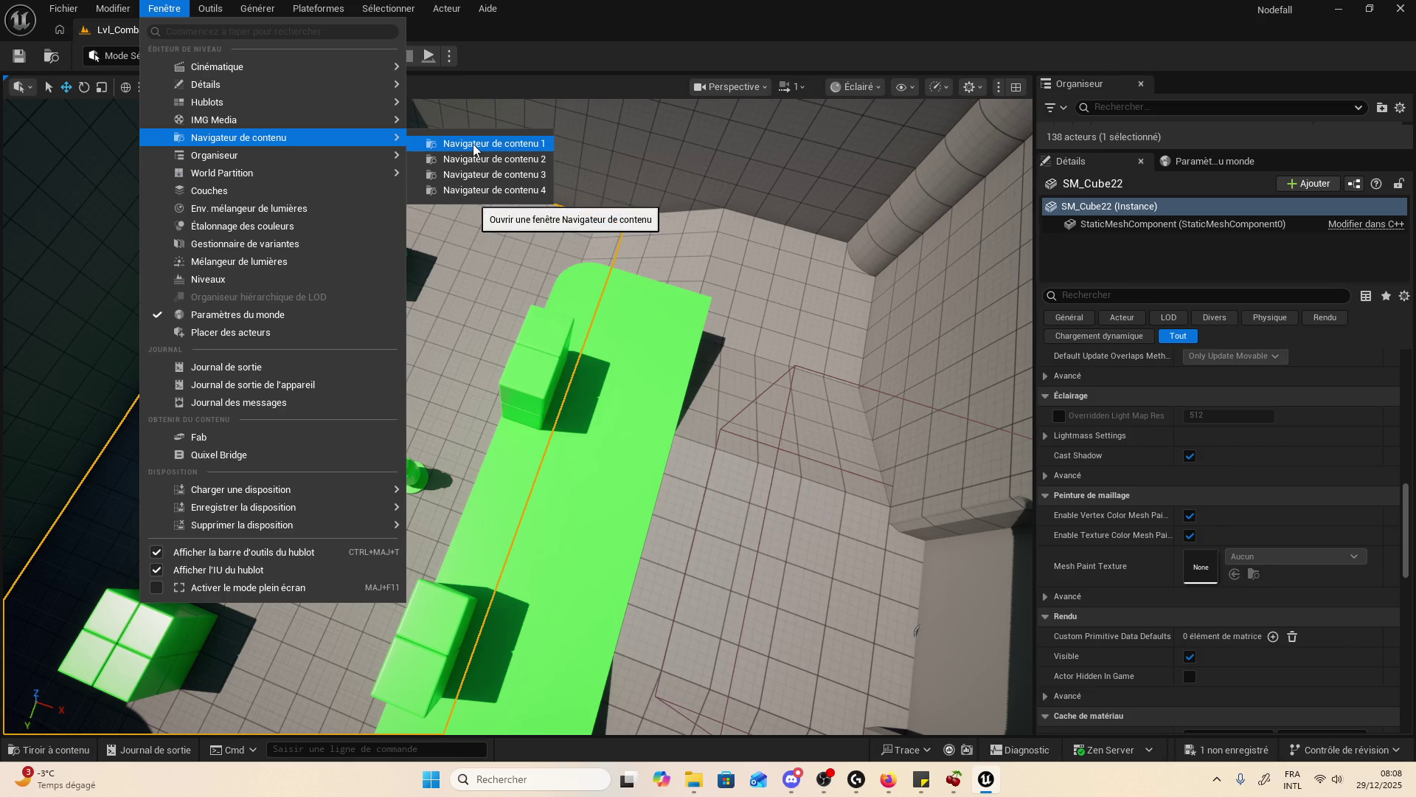
{"action": "mouse_move", "coordinate": [368, 154]}
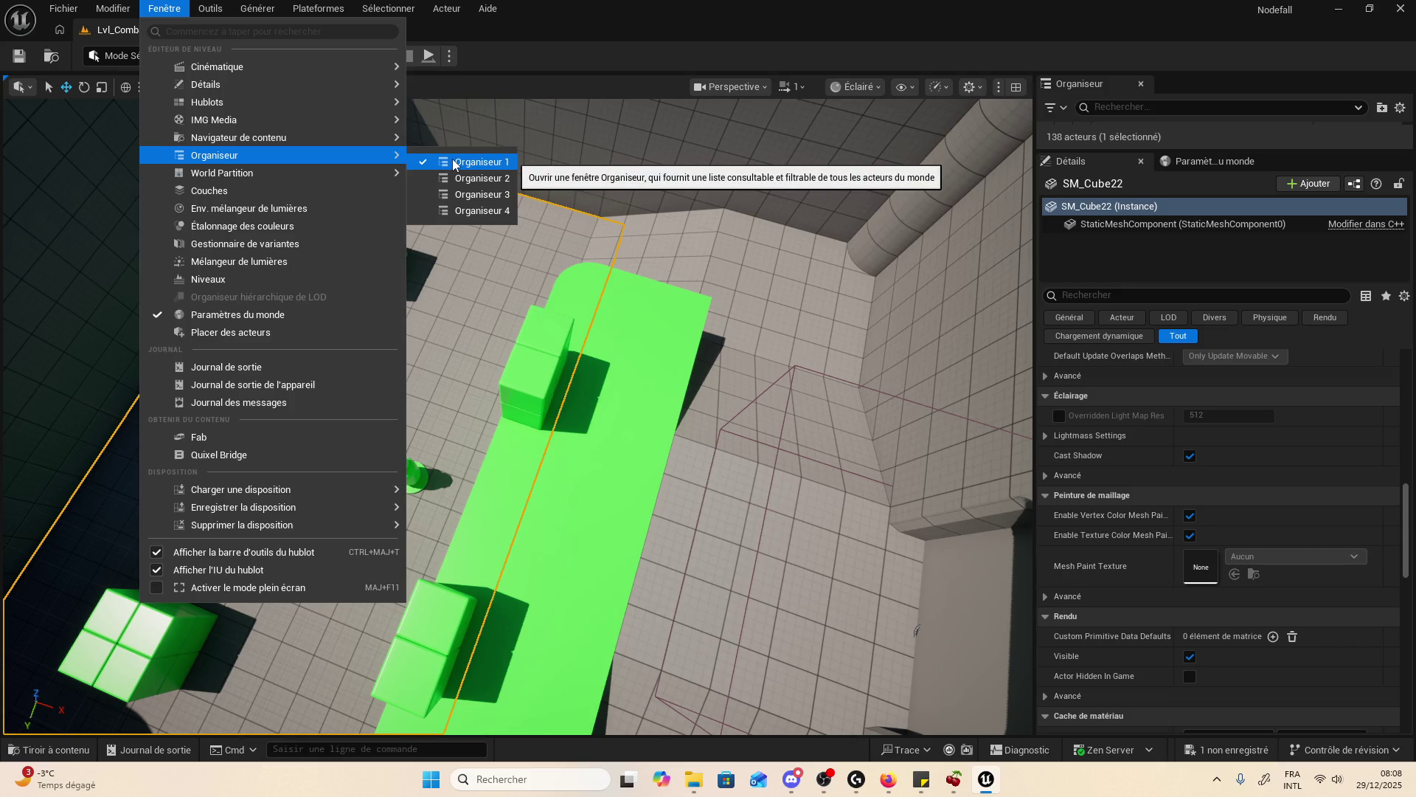
{"action": "left_click", "coordinate": [1143, 162]}
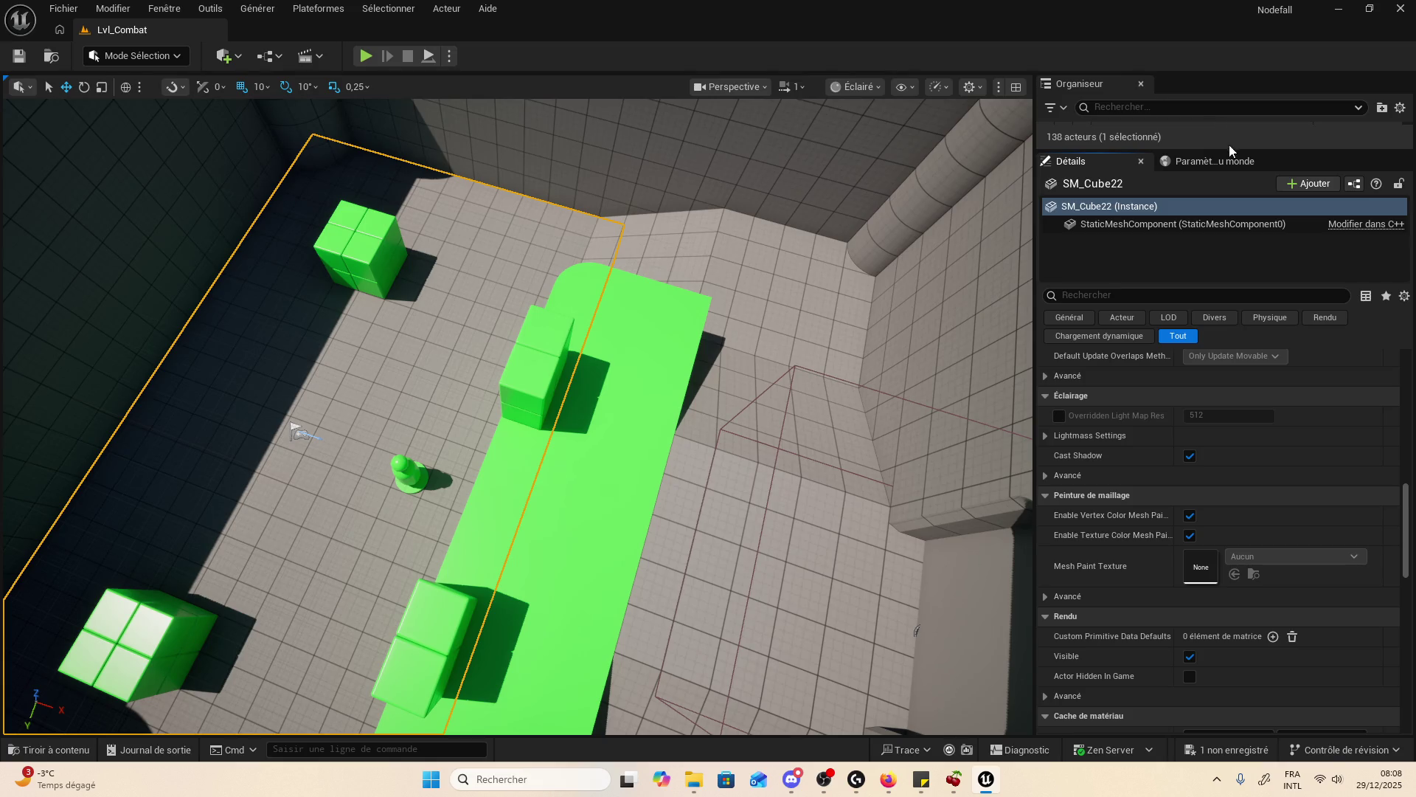
- Enlarge the Outliner over the Details panel and collapse its Gameplay and LevelGeometry folders
{"action": "mouse_move", "coordinate": [1229, 149]}
{"action": "left_mouse_down"}
{"action": "mouse_move", "coordinate": [1231, 745]}
{"action": "mouse_move", "coordinate": [1230, 706]}
{"action": "left_mouse_up"}
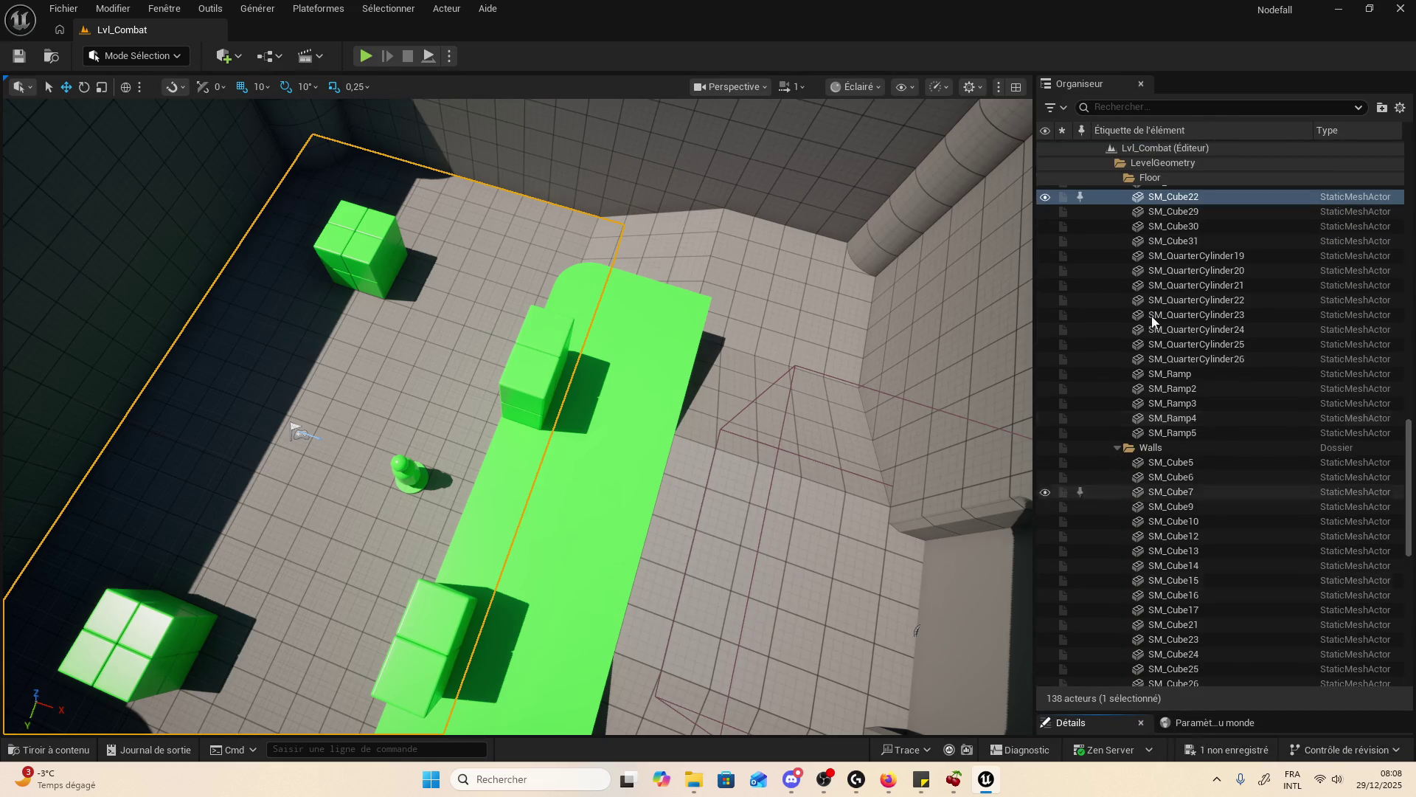
{"action": "left_click", "coordinate": [1135, 174]}
{"action": "scroll", "coordinate": [1127, 166], "scroll_direction": "up", "scroll_amount": 5}
{"action": "left_click", "coordinate": [1139, 177]}
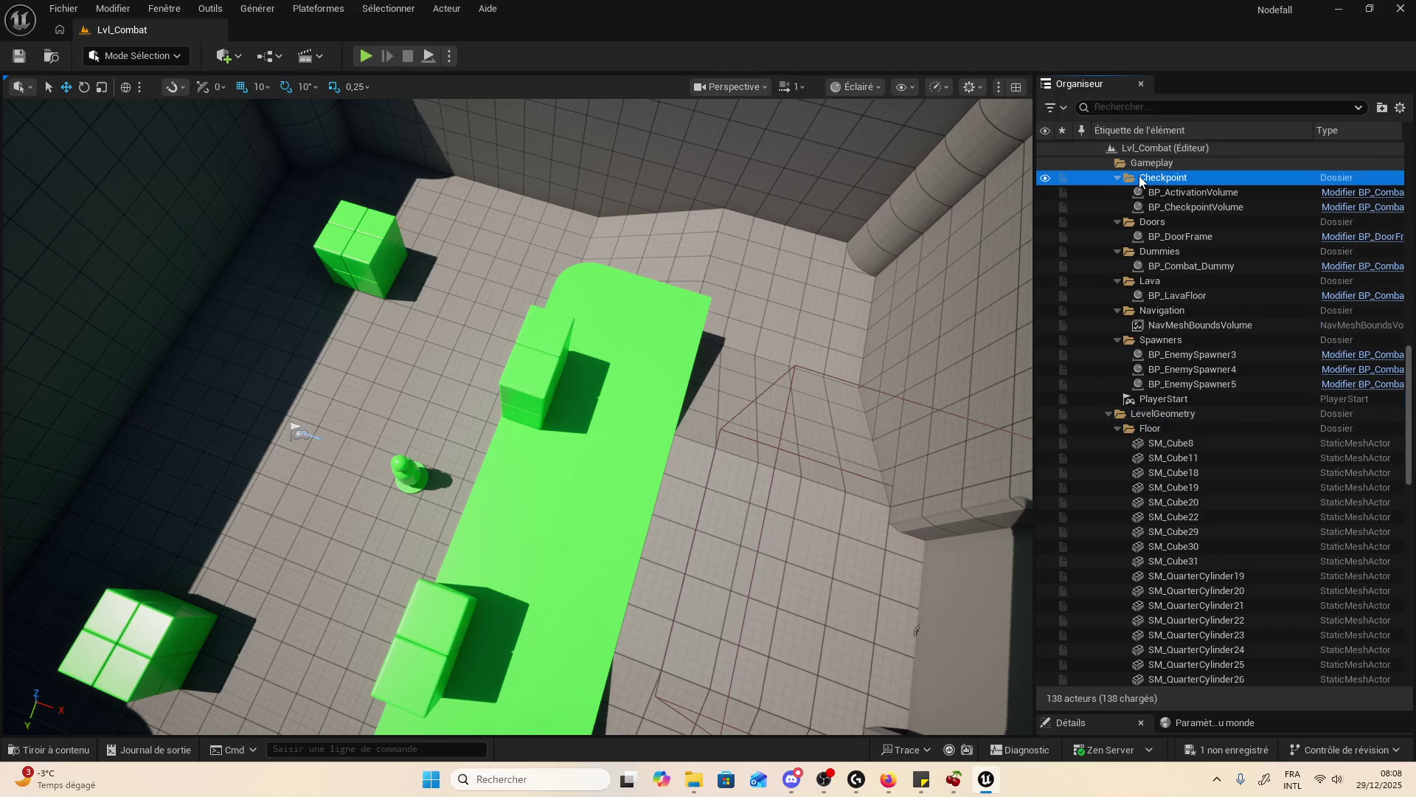
{"action": "double_click", "coordinate": [1141, 166]}
{"action": "key", "text": "F2"}
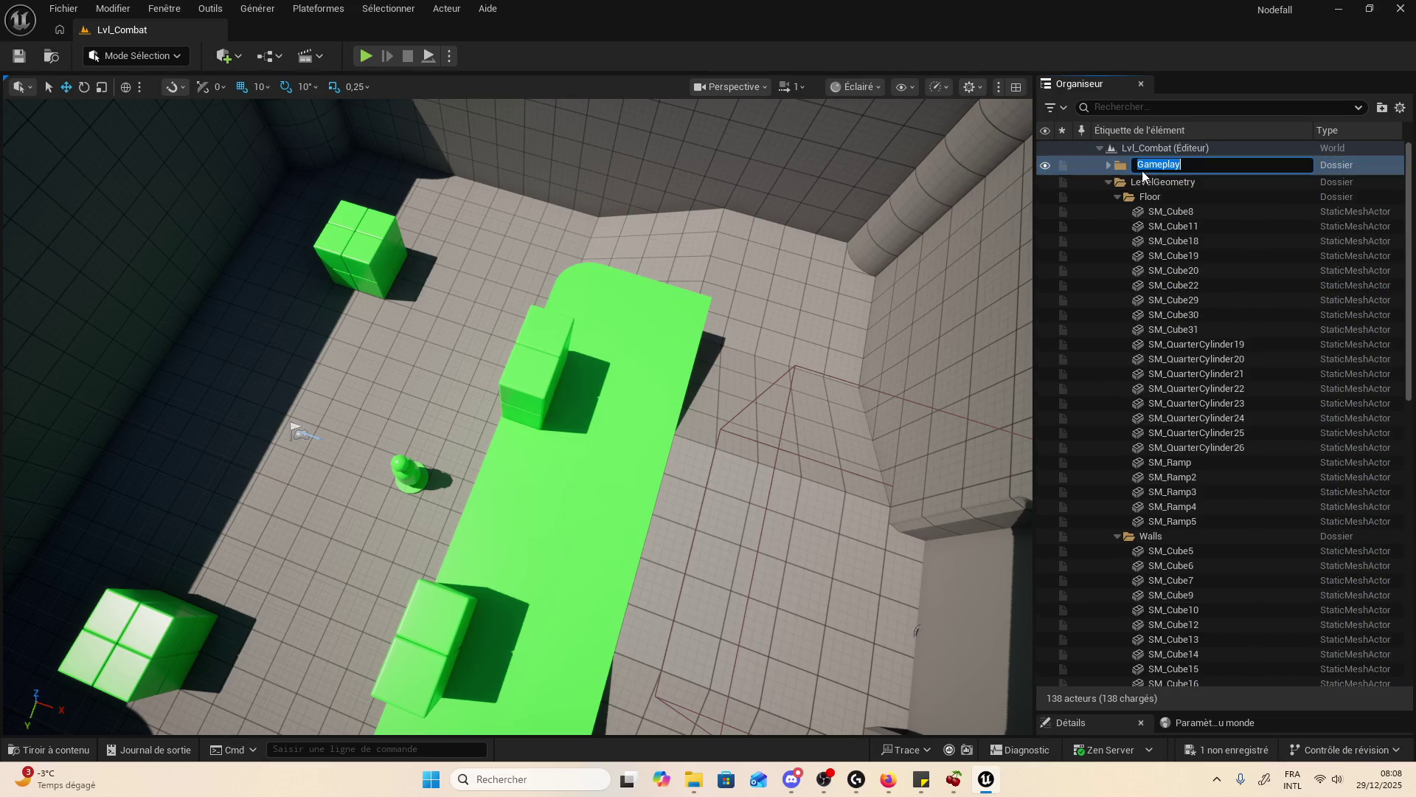
{"action": "key", "text": "Return"}
{"action": "double_click", "coordinate": [1151, 179]}
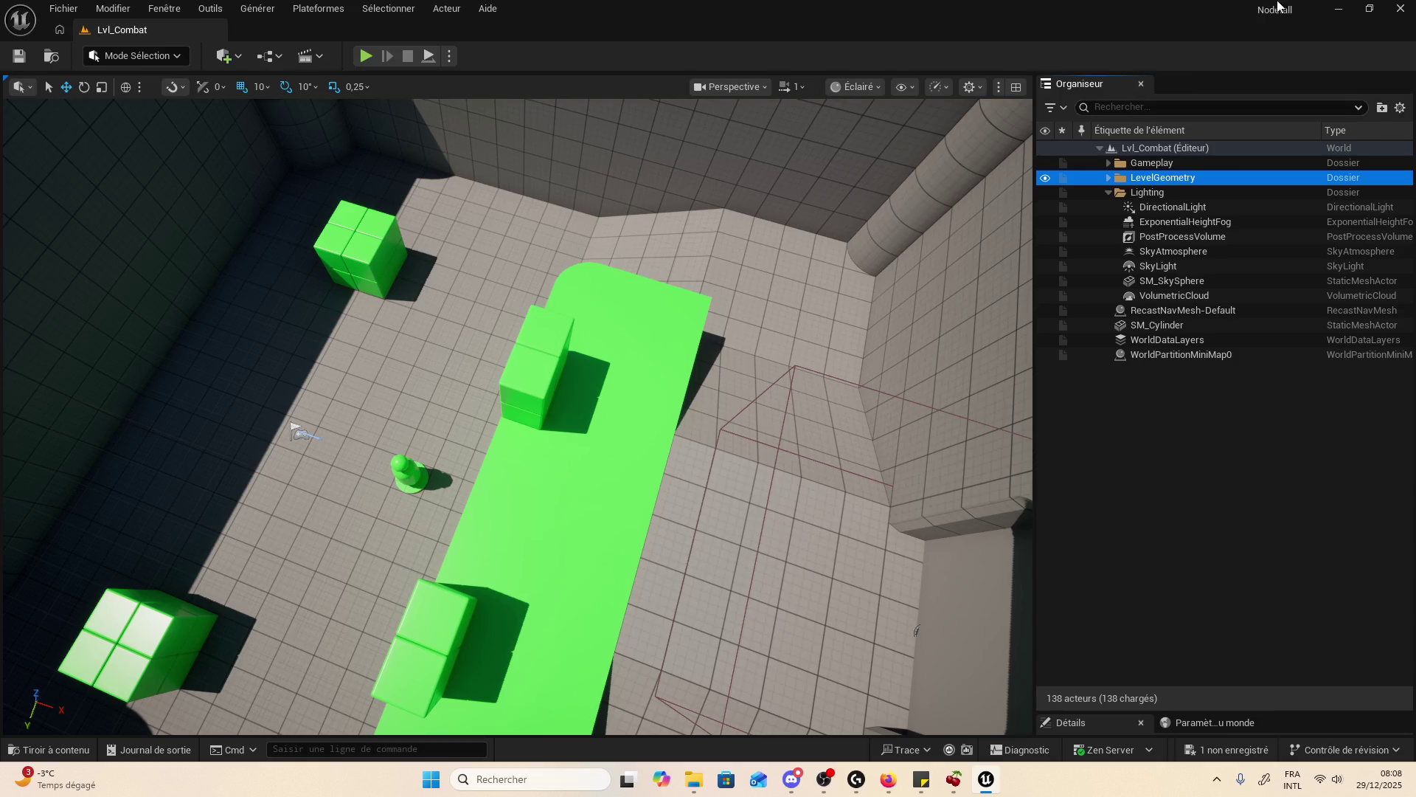
- Dock the Outliner as its own panel and drag the splitter to widen the viewport
{"action": "mouse_move", "coordinate": [1071, 81]}
{"action": "left_mouse_down"}
{"action": "mouse_move", "coordinate": [901, 118]}
{"action": "mouse_move", "coordinate": [250, 87]}
{"action": "mouse_move", "coordinate": [20, 137]}
{"action": "left_mouse_up"}
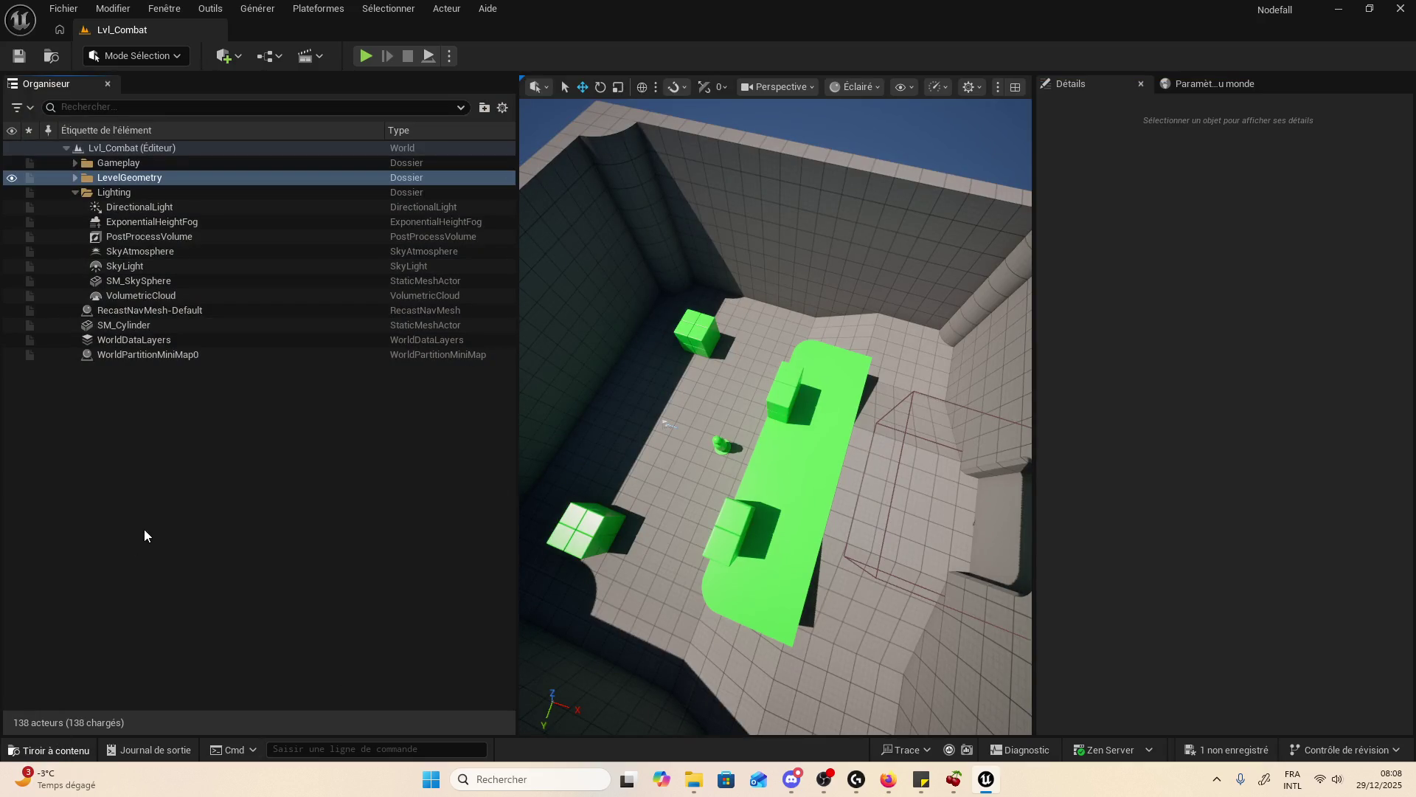
{"action": "left_click", "coordinate": [44, 749]}
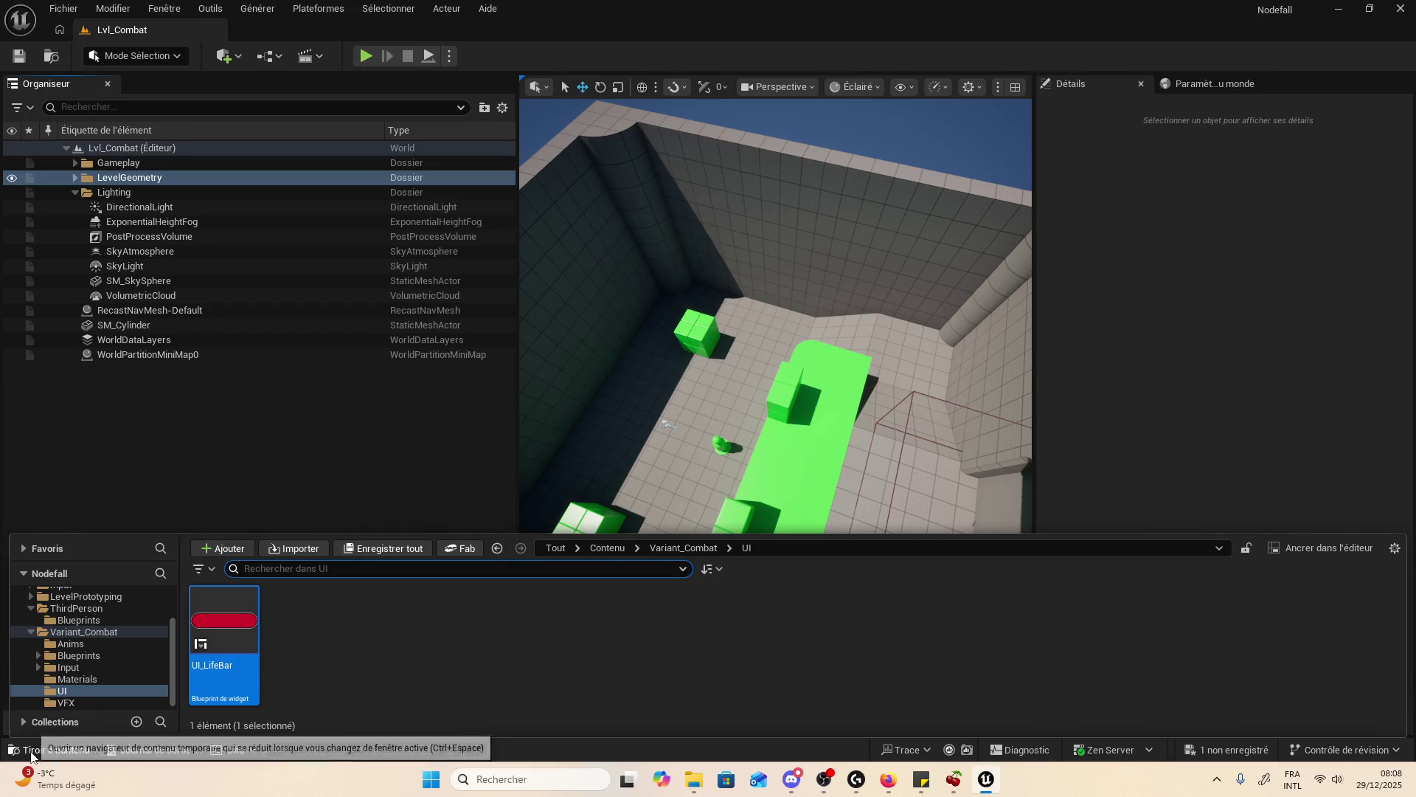
{"action": "left_click", "coordinate": [33, 749]}
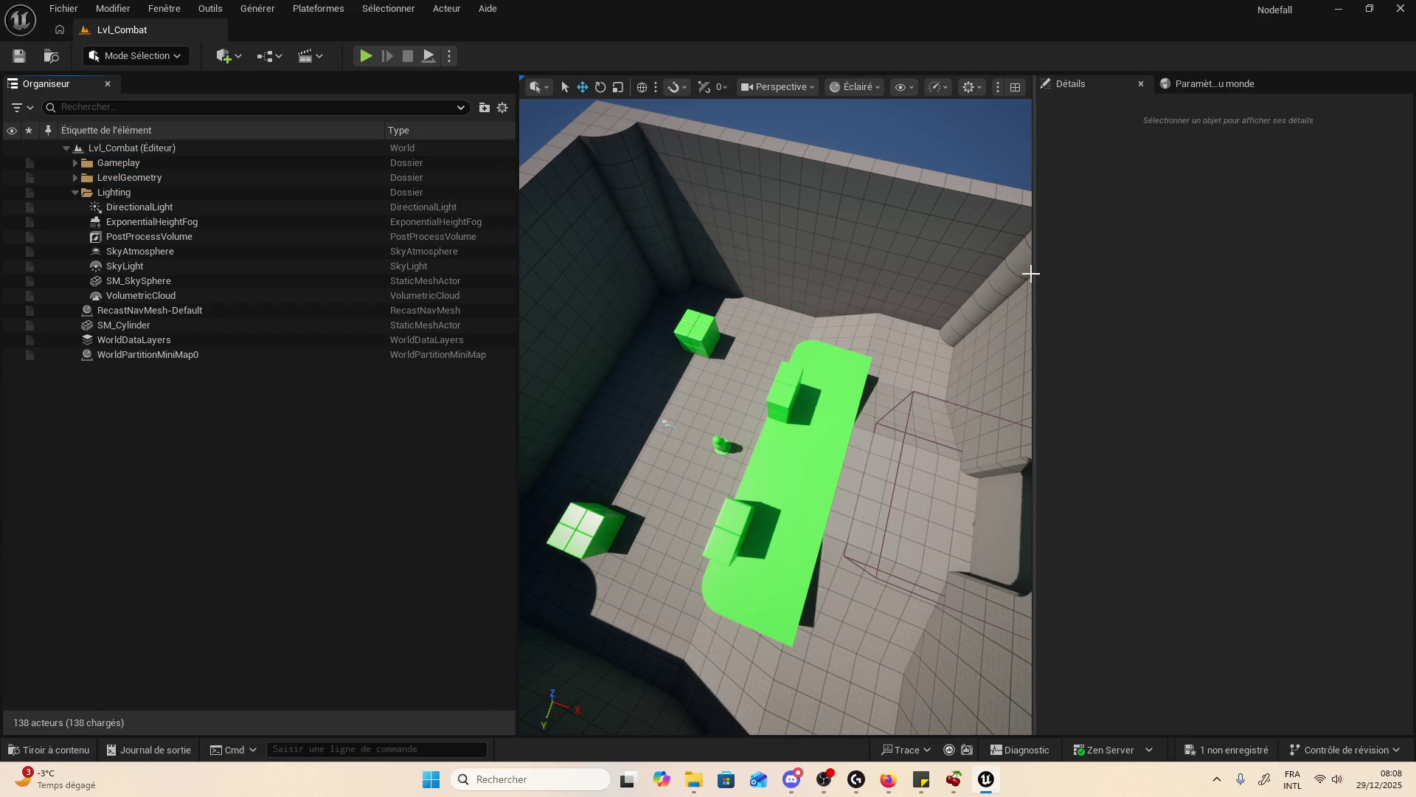
{"action": "left_click_drag", "start_coordinate": [1032, 273], "coordinate": [1197, 258]}
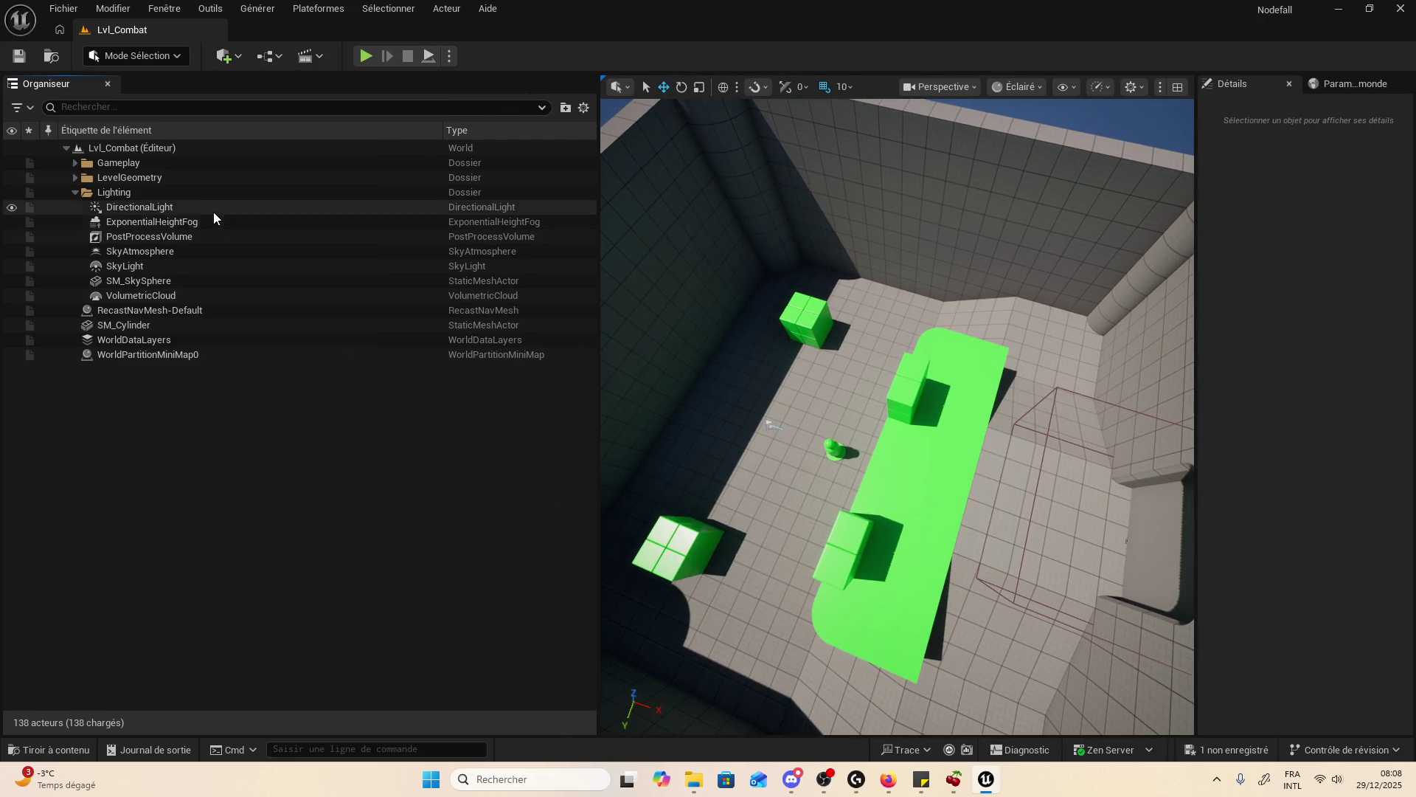
- Expand the Gameplay folders, frame BP_DoorFrame, and turn the view toward the green arena
{"action": "double_click", "coordinate": [174, 167]}
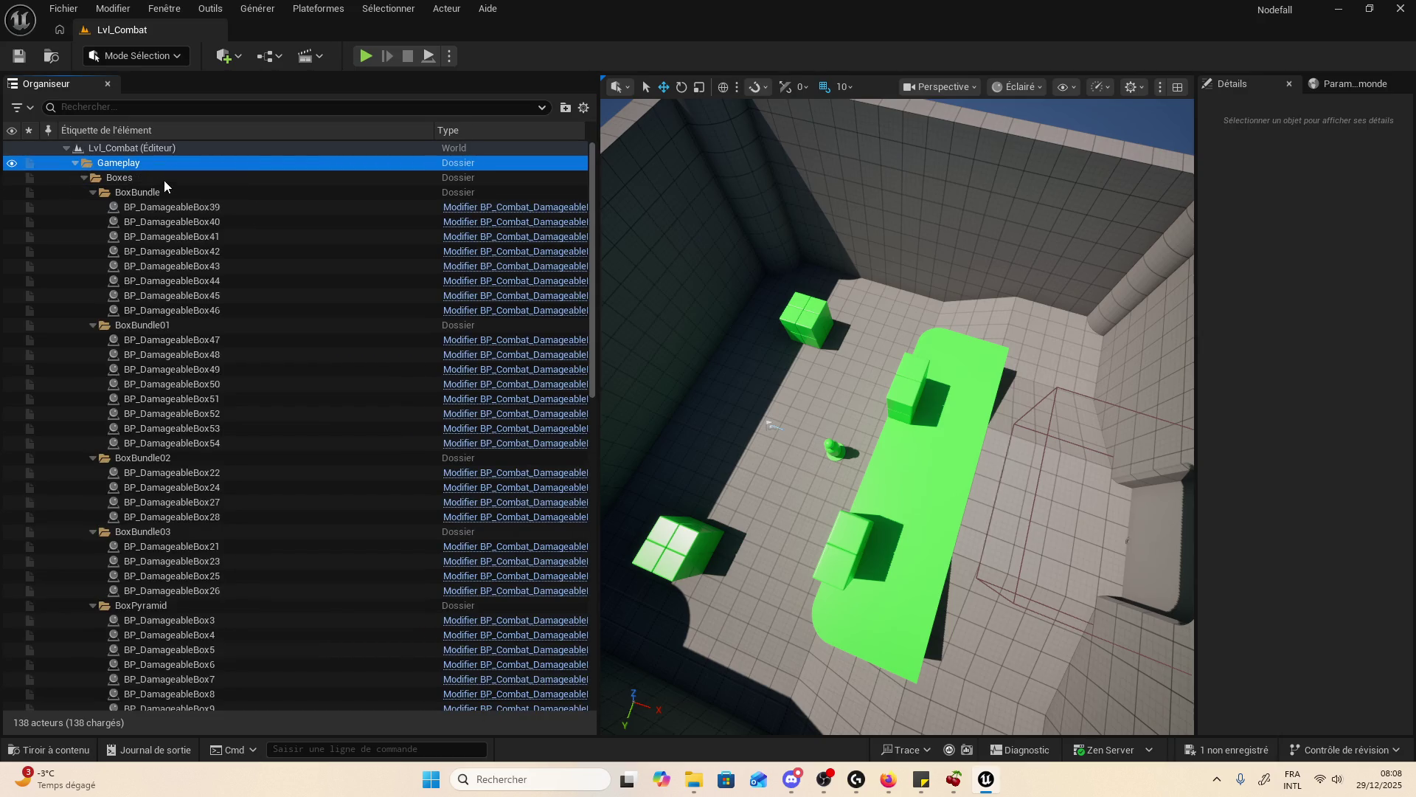
{"action": "double_click", "coordinate": [157, 180]}
{"action": "left_click", "coordinate": [155, 194]}
{"action": "double_click", "coordinate": [155, 193]}
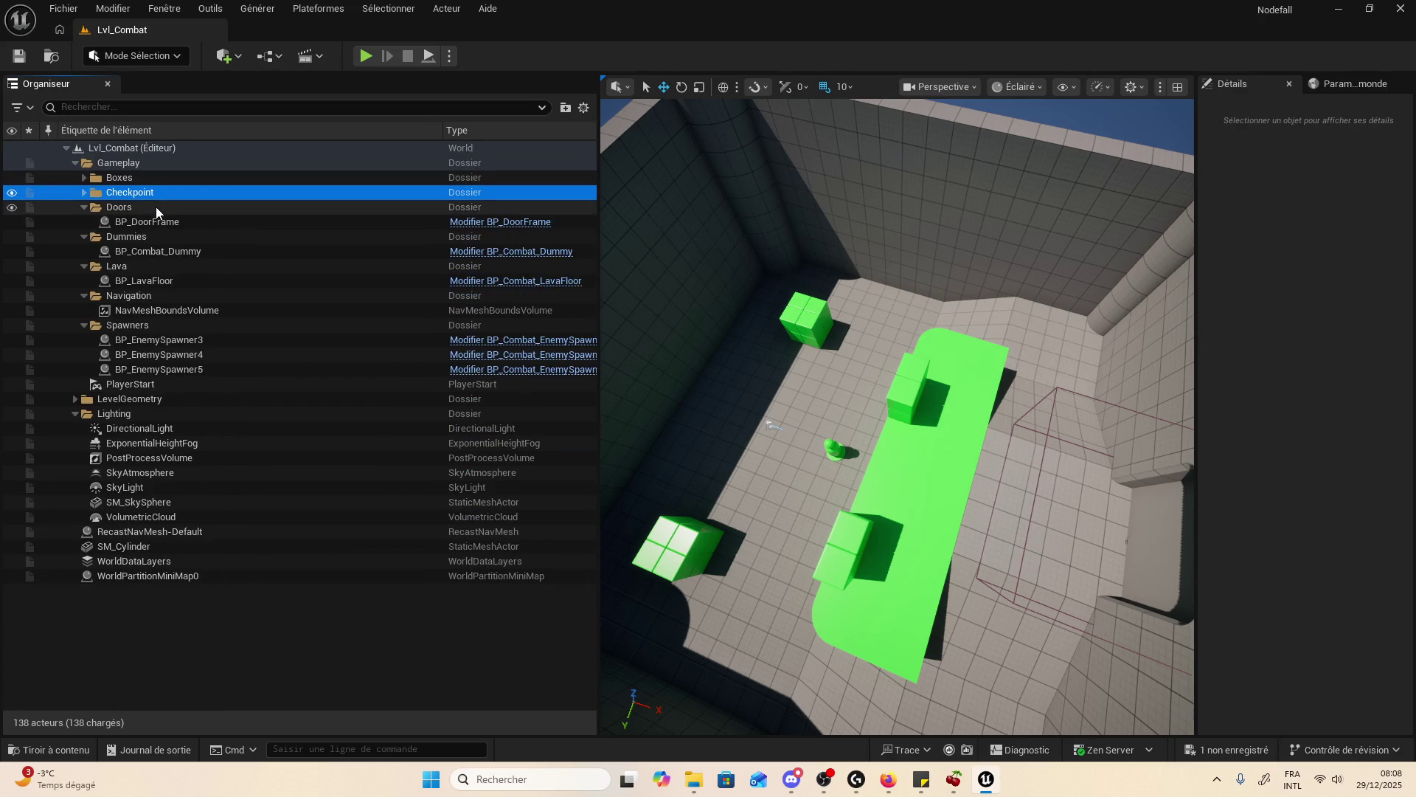
{"action": "double_click", "coordinate": [159, 208]}
{"action": "double_click", "coordinate": [161, 223]}
{"action": "double_click", "coordinate": [171, 210]}
{"action": "left_click", "coordinate": [175, 222]}
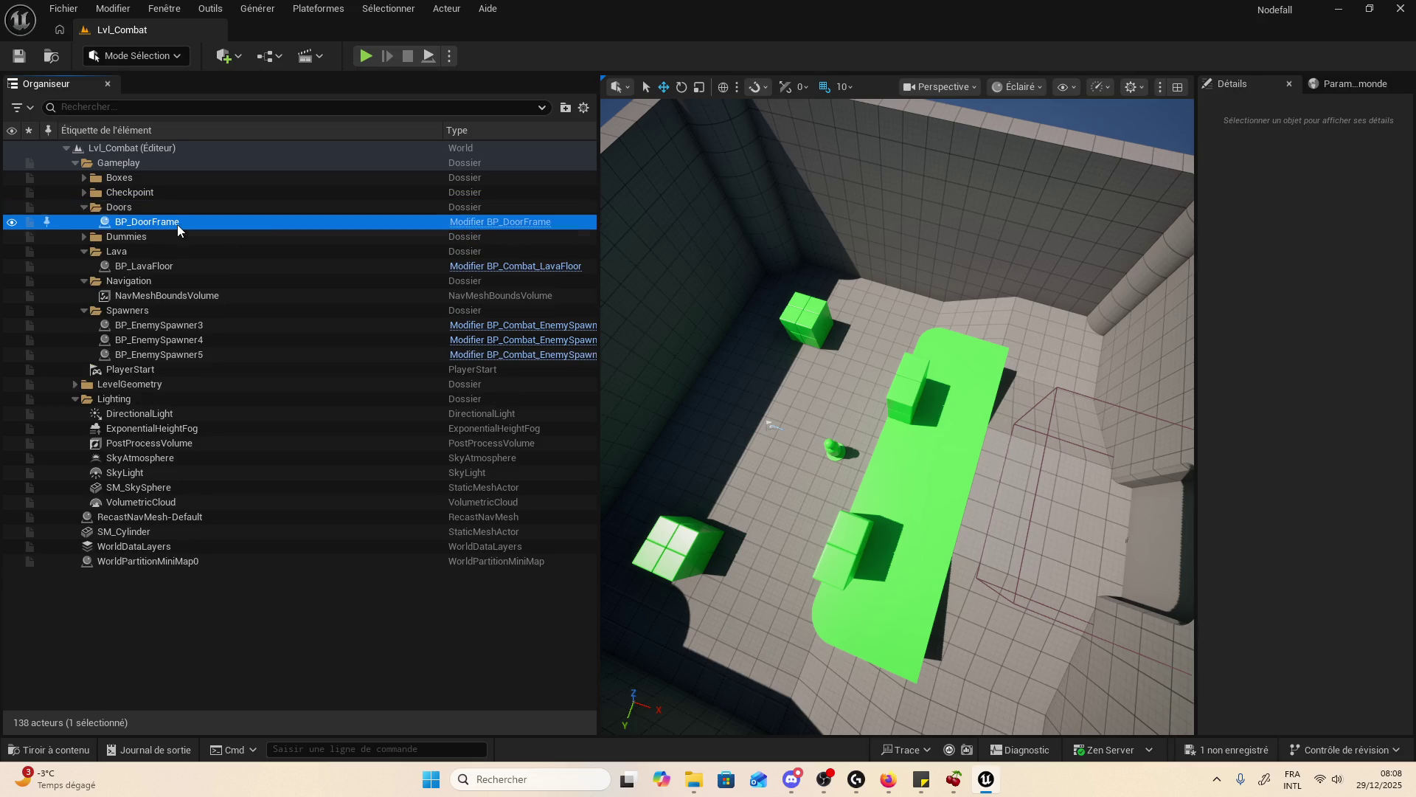
{"action": "key", "text": "f"}
{"action": "scroll", "coordinate": [775, 480], "scroll_direction": "down", "scroll_amount": 10}
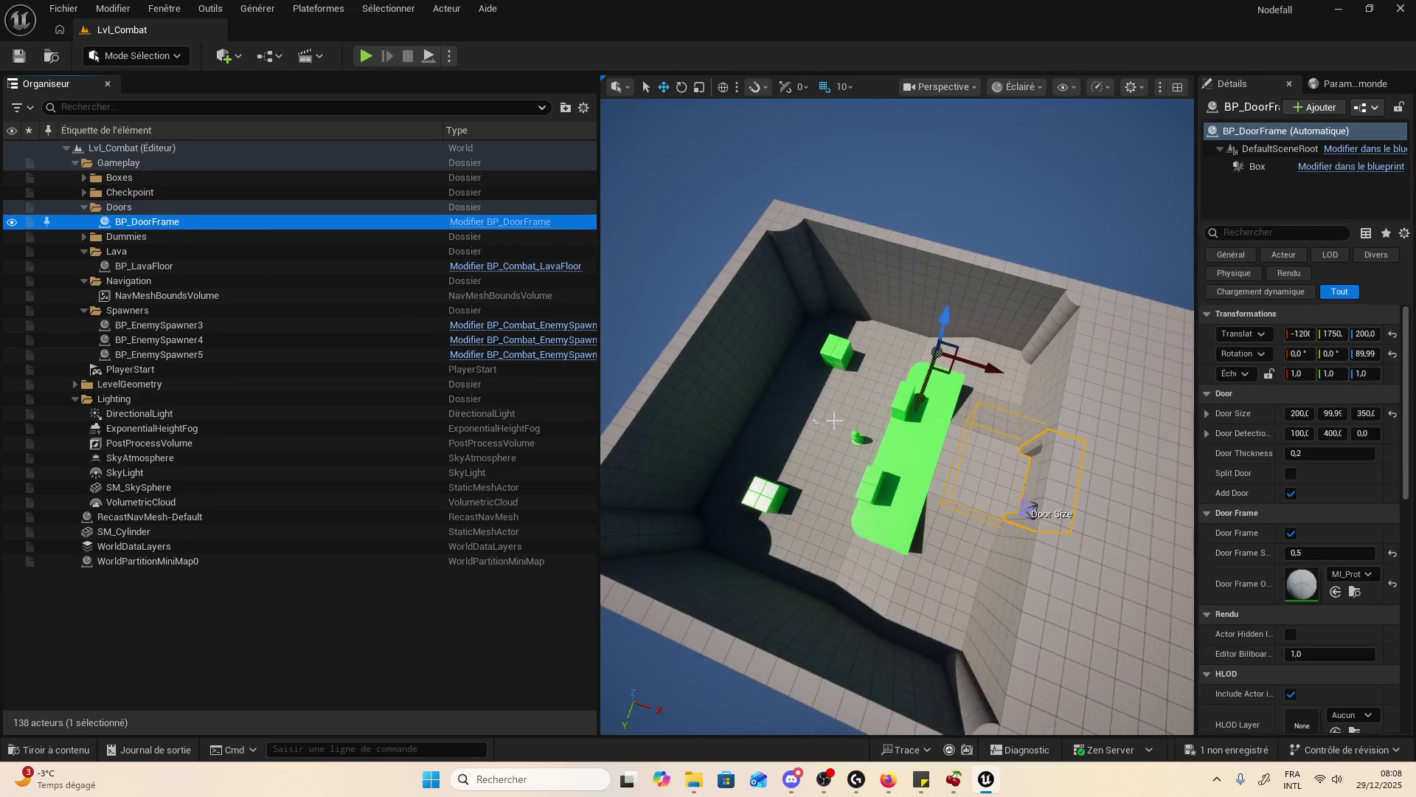
{"action": "left_click_drag", "start_coordinate": [905, 574], "coordinate": [996, 574]}
- Browse the Boxes folder, focusing on BP_DamageableBox39, the BoxPyramid boxes and BP_DamageableBox8
{"action": "double_click", "coordinate": [209, 182]}
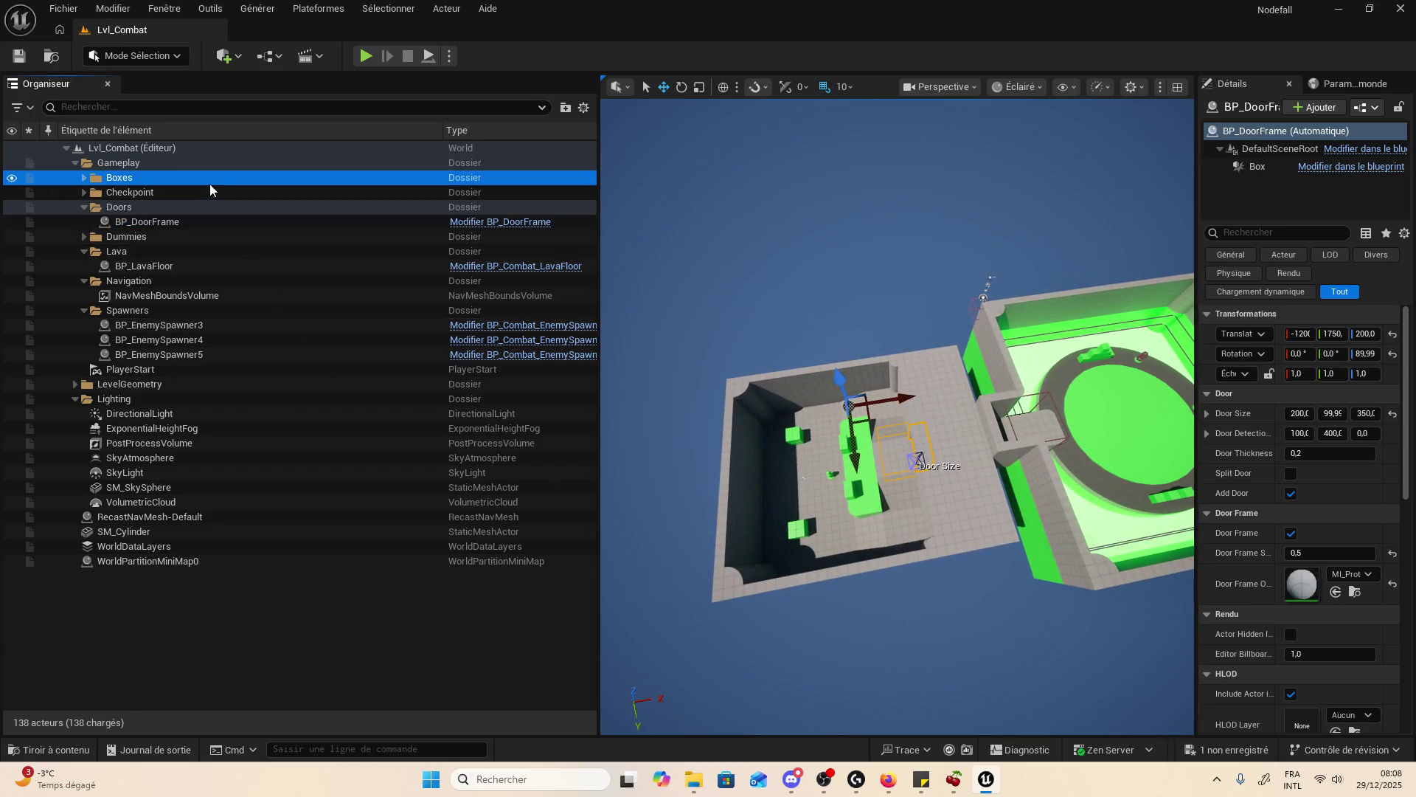
{"action": "left_click", "coordinate": [214, 197]}
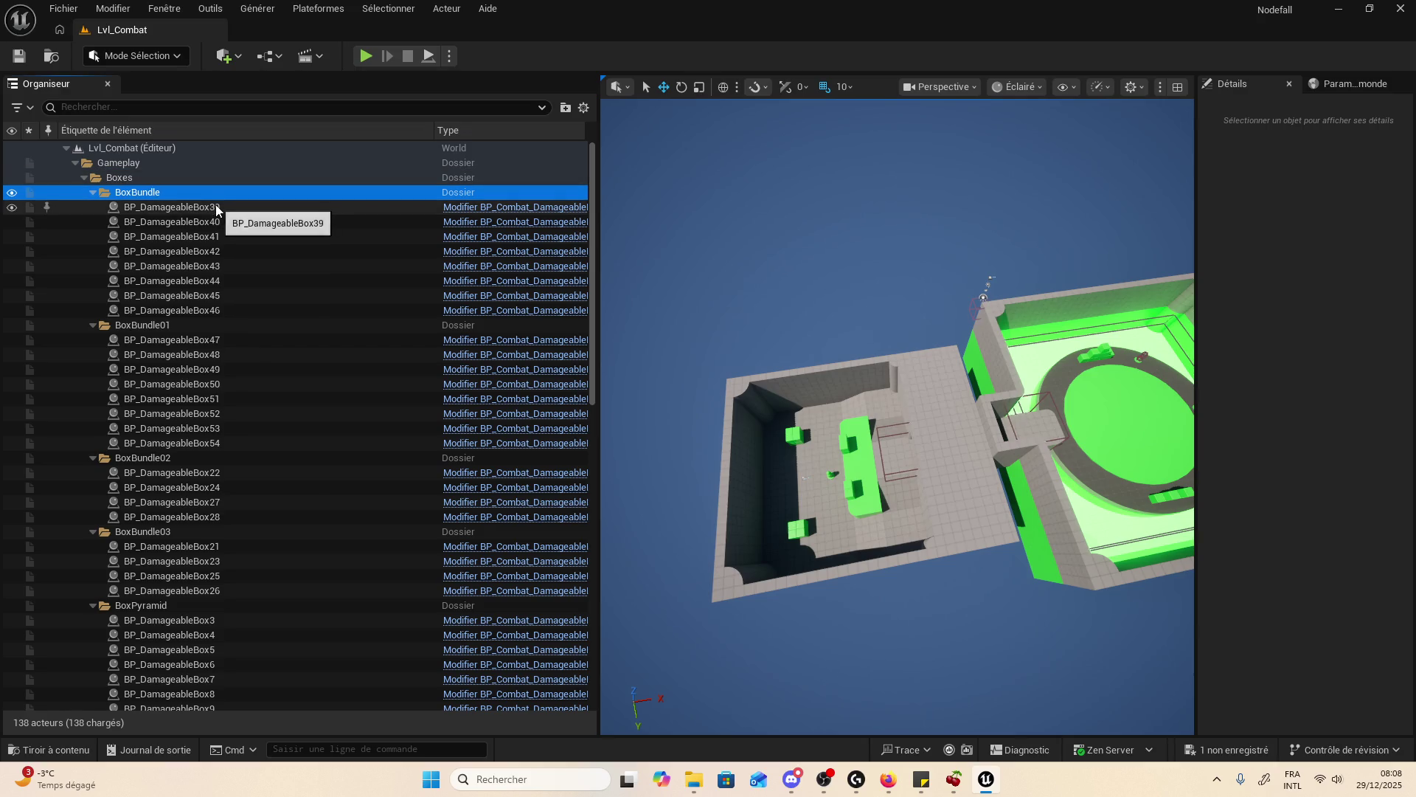
{"action": "double_click", "coordinate": [216, 208]}
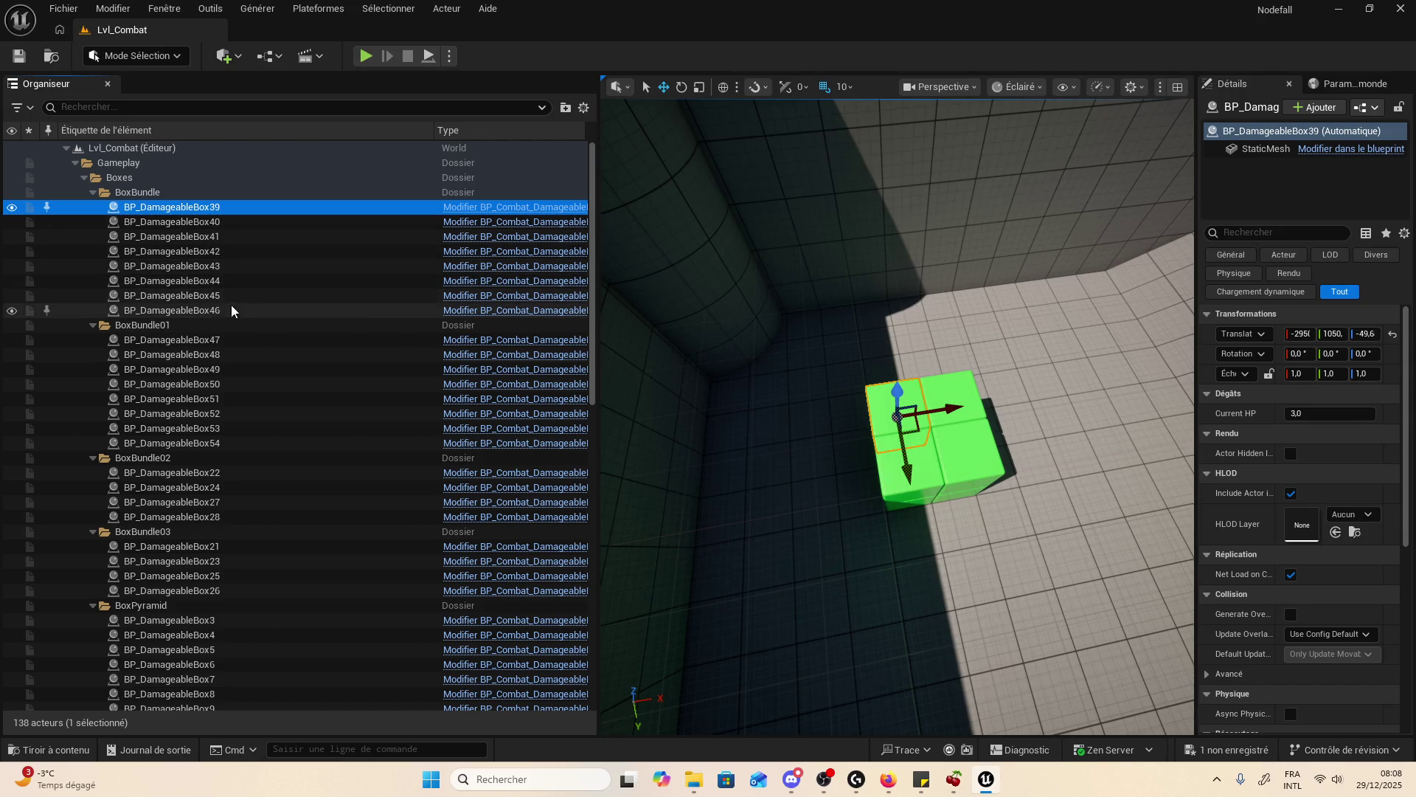
{"action": "double_click", "coordinate": [118, 192]}
{"action": "double_click", "coordinate": [134, 207]}
{"action": "double_click", "coordinate": [139, 221]}
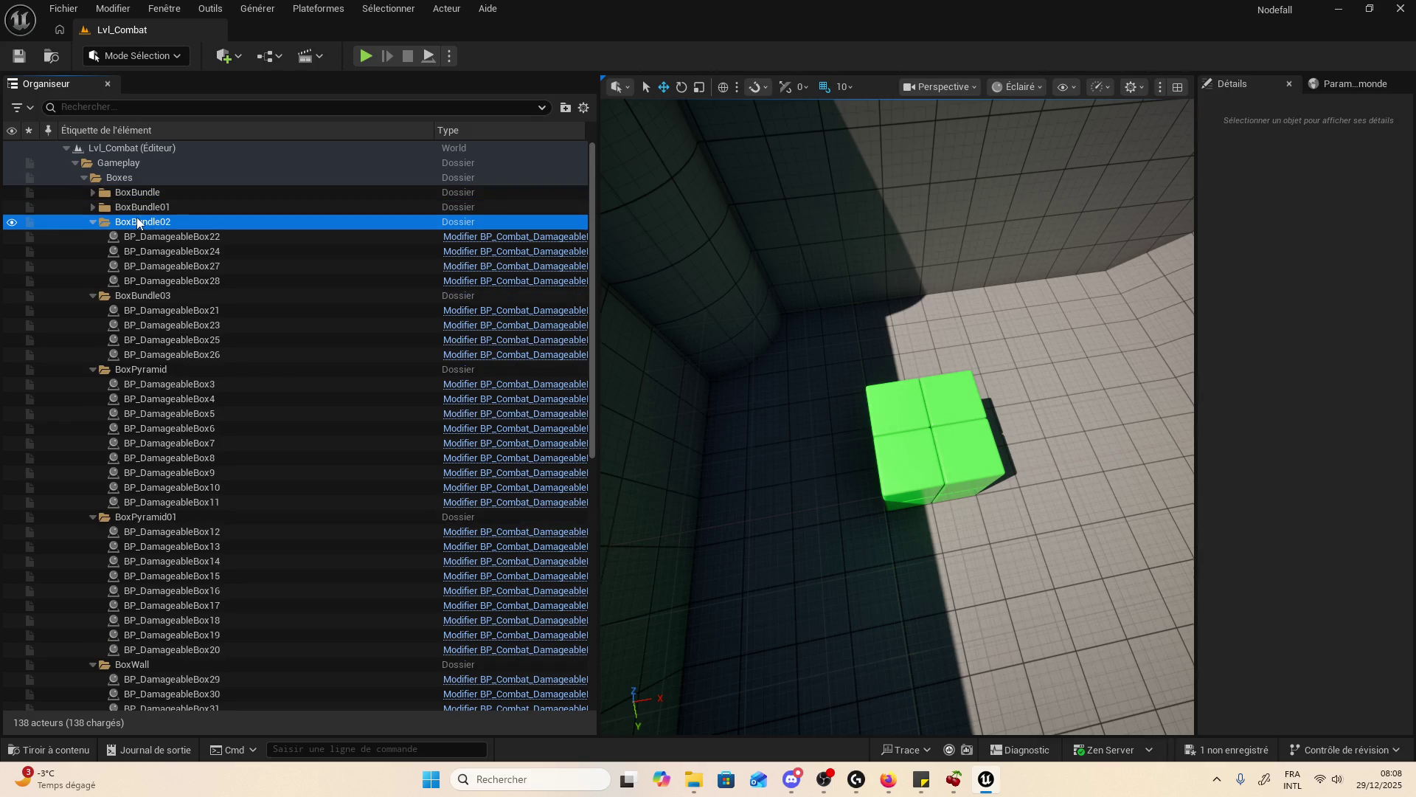
{"action": "double_click", "coordinate": [144, 236]}
{"action": "scroll", "coordinate": [151, 278], "scroll_direction": "down", "scroll_amount": 5}
{"action": "scroll", "coordinate": [162, 284], "scroll_direction": "up", "scroll_amount": 5}
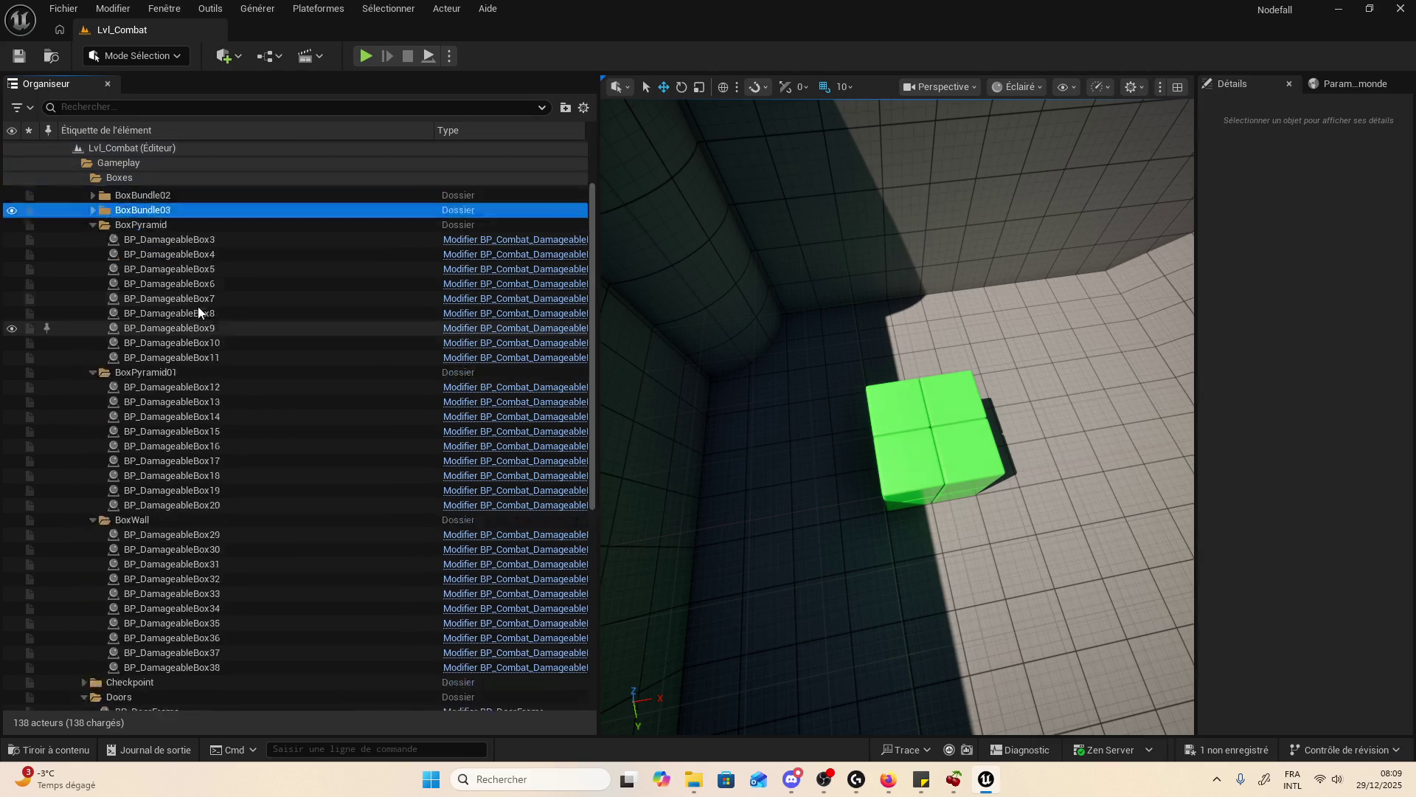
{"action": "left_click", "coordinate": [190, 281]}
{"action": "double_click", "coordinate": [198, 325]}
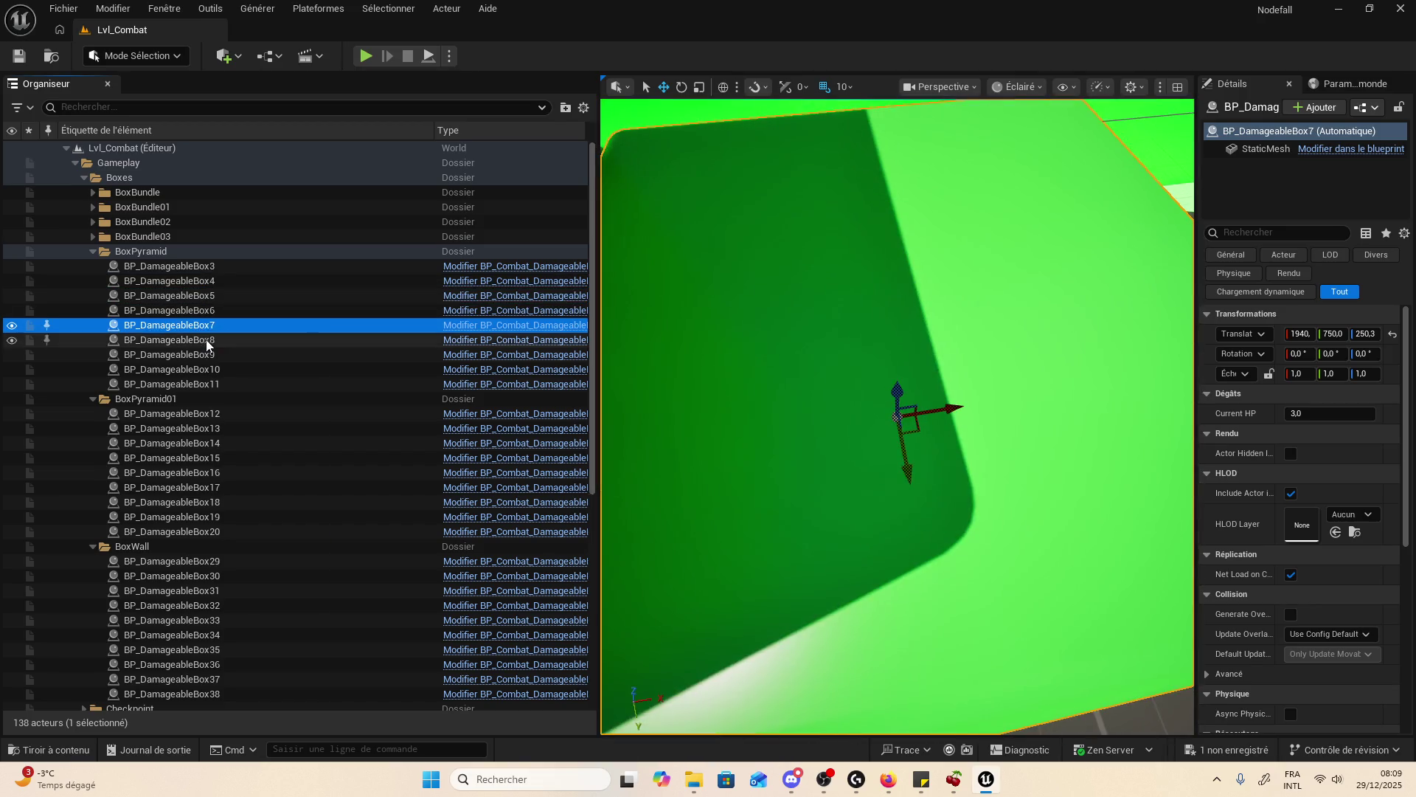
{"action": "double_click", "coordinate": [206, 339]}
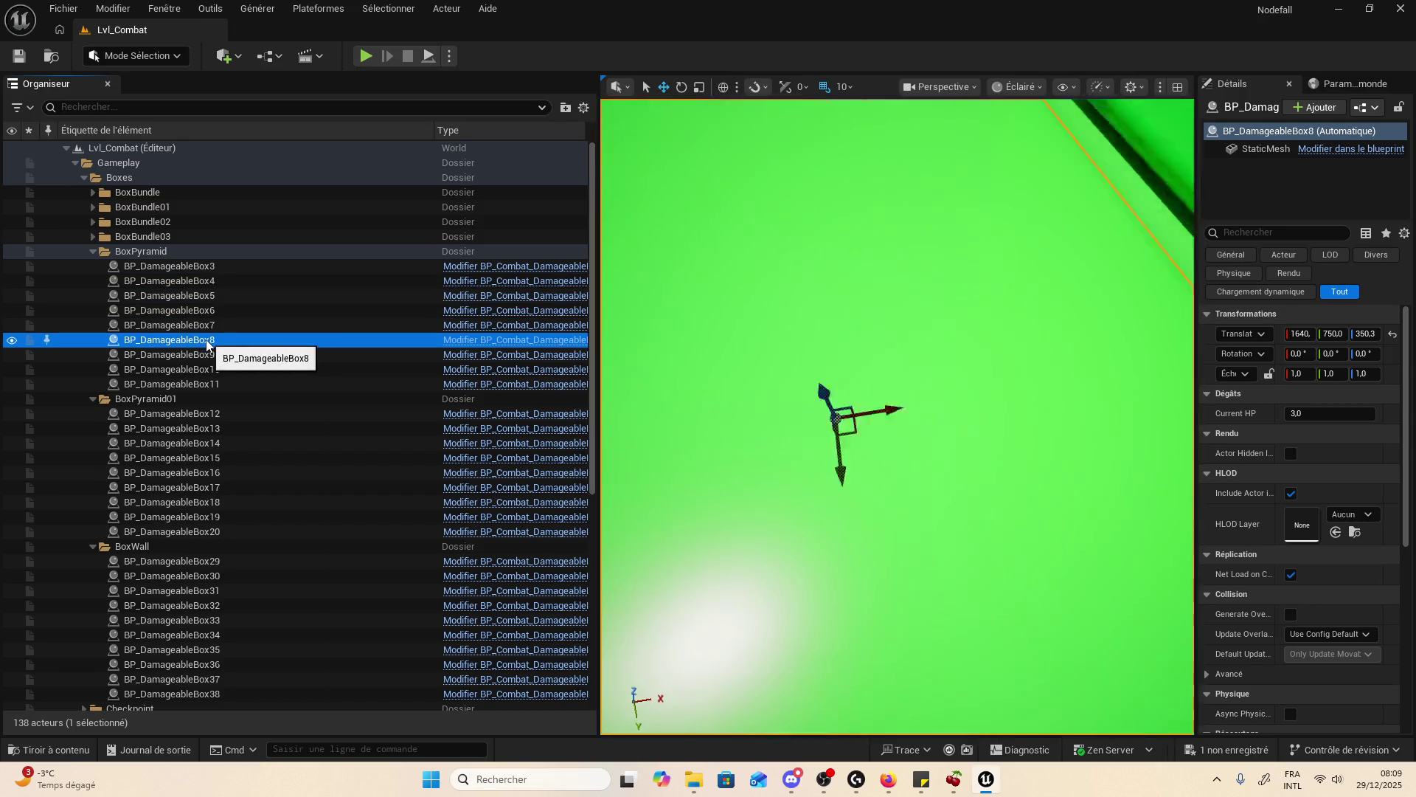
- Focus BP_ActivationVolume under Checkpoint and open its blueprint for editing
{"action": "double_click", "coordinate": [94, 180]}
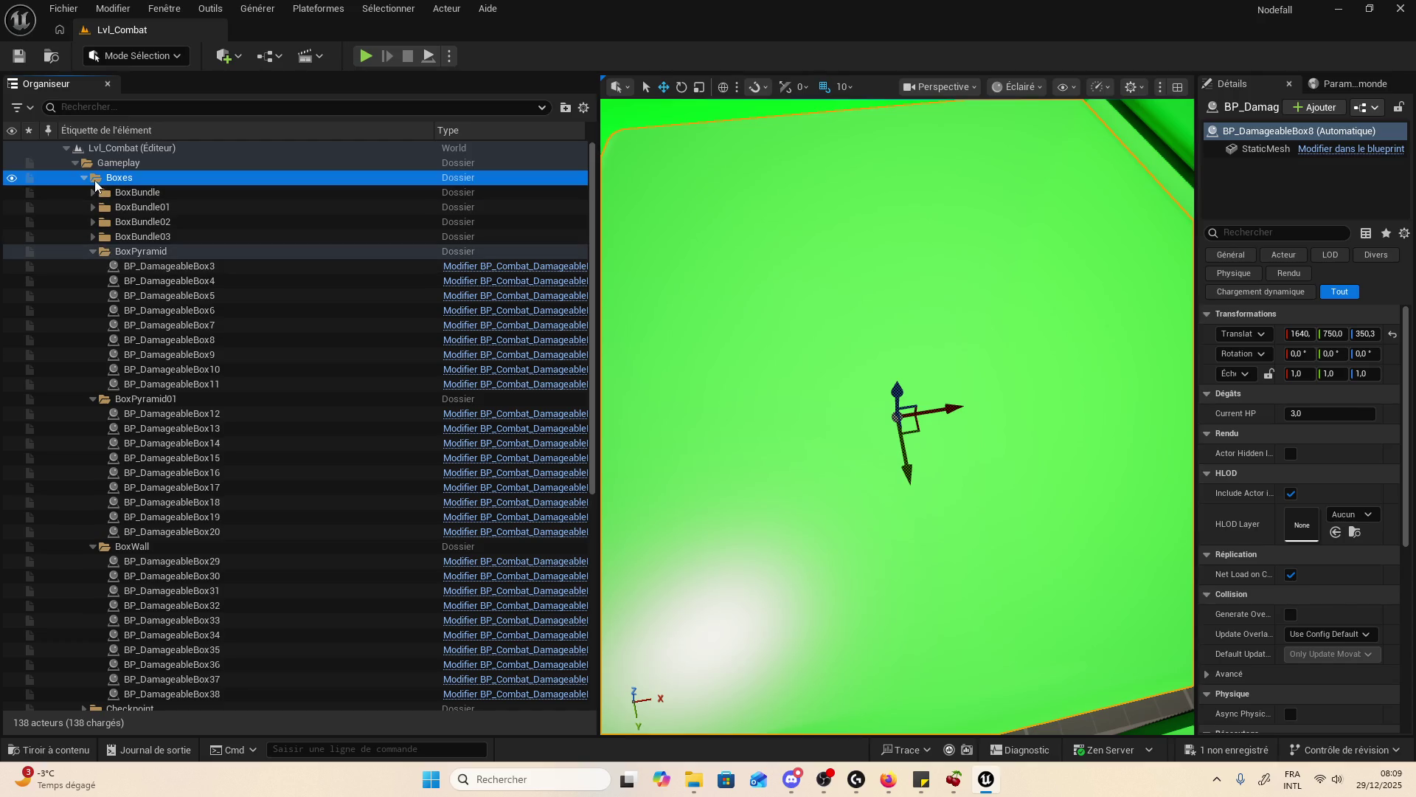
{"action": "left_click", "coordinate": [127, 193]}
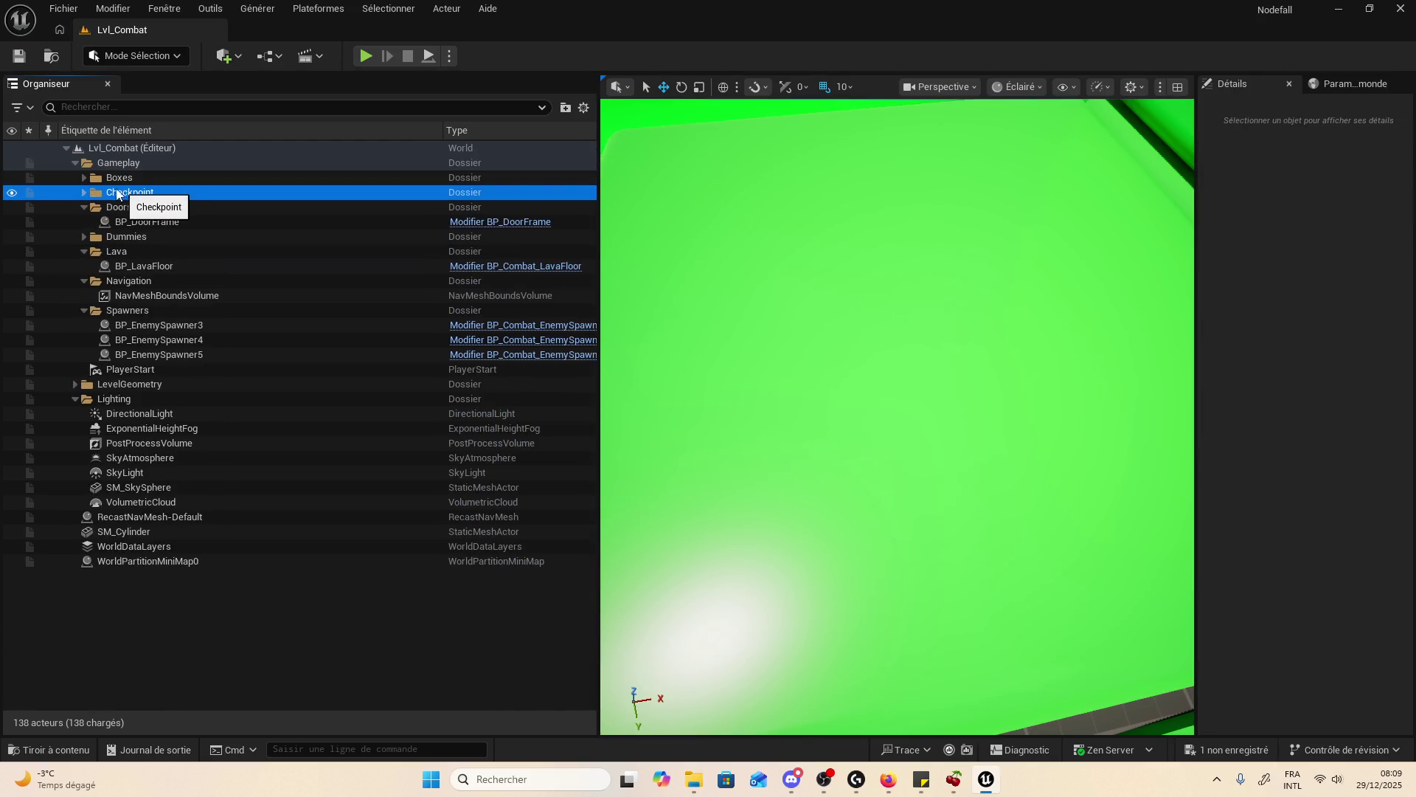
{"action": "left_click", "coordinate": [91, 197]}
{"action": "double_click", "coordinate": [148, 207]}
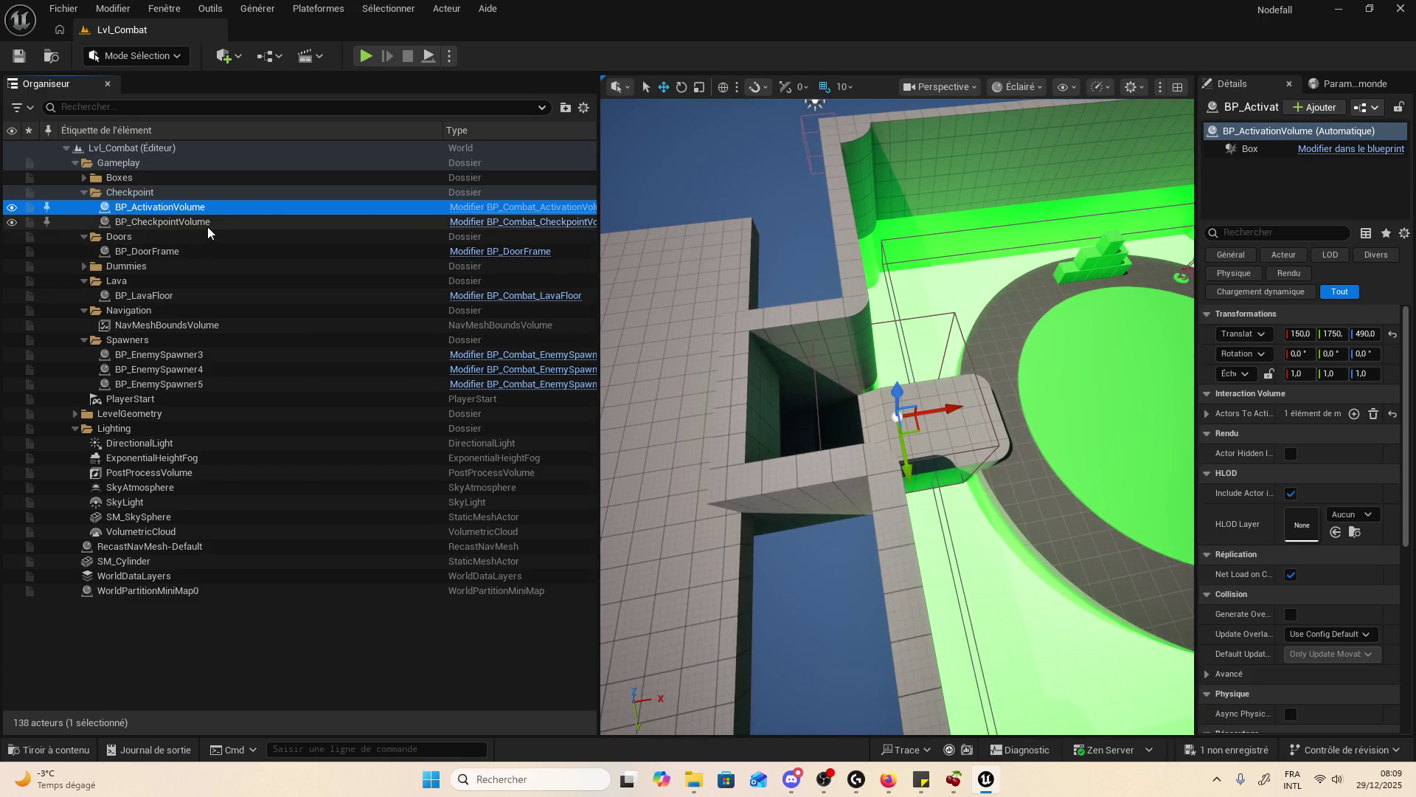
{"action": "left_click", "coordinate": [1366, 149]}
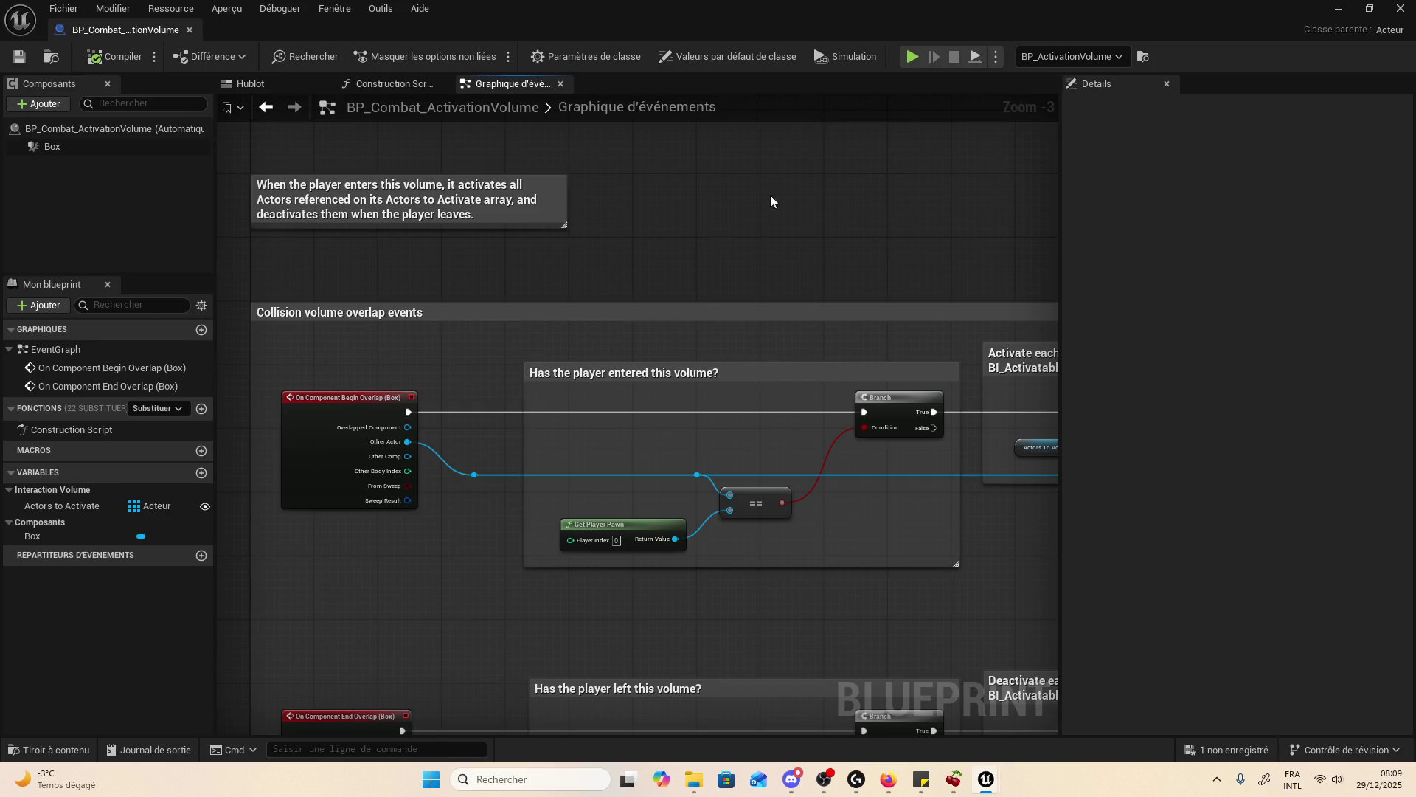
- Review the Event Graph's player-entered checks and activate/deactivate overlap logic
{"action": "scroll", "coordinate": [770, 195], "scroll_direction": "up", "scroll_amount": 3}
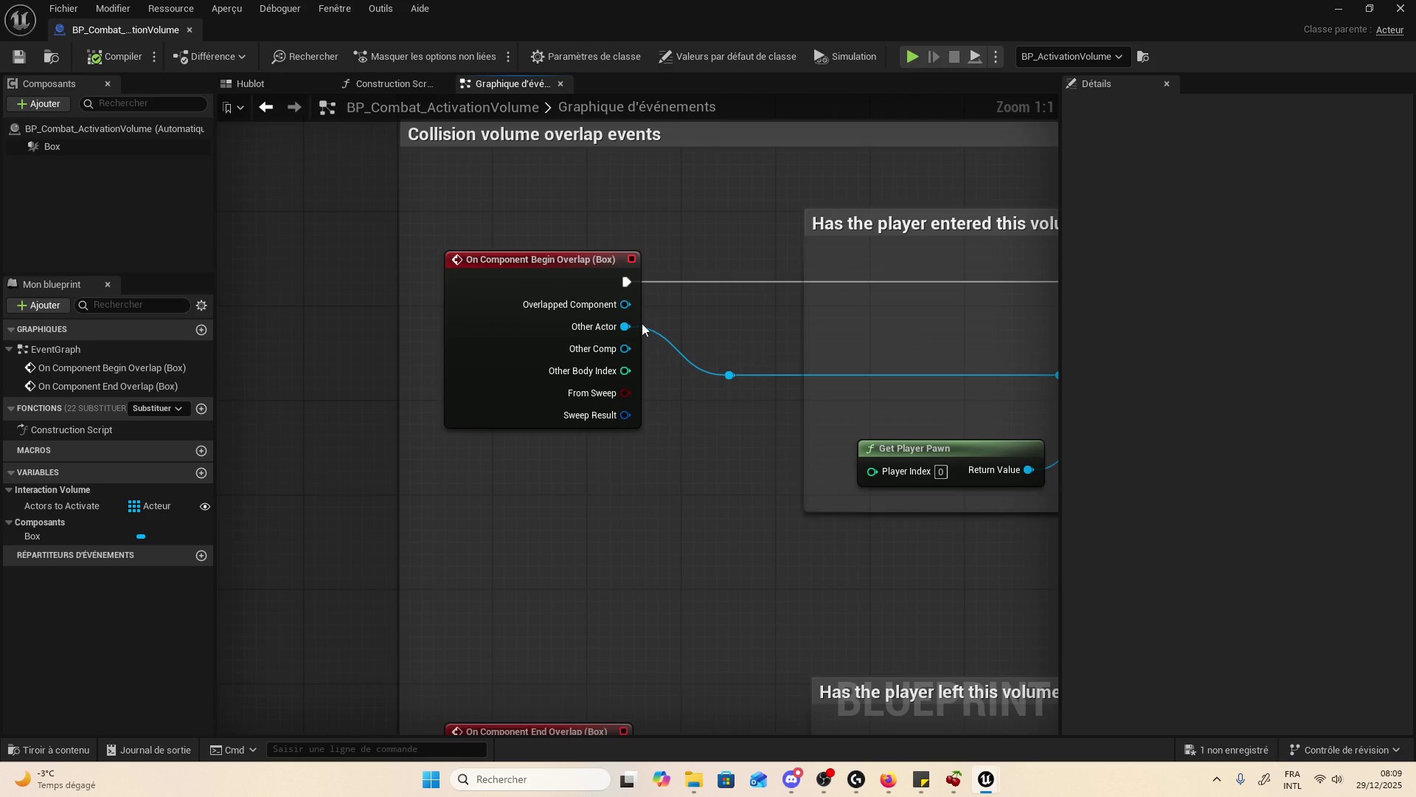
{"action": "scroll", "coordinate": [643, 329], "scroll_direction": "down", "scroll_amount": 1}
{"action": "left_click_drag", "start_coordinate": [951, 392], "coordinate": [498, 373]}
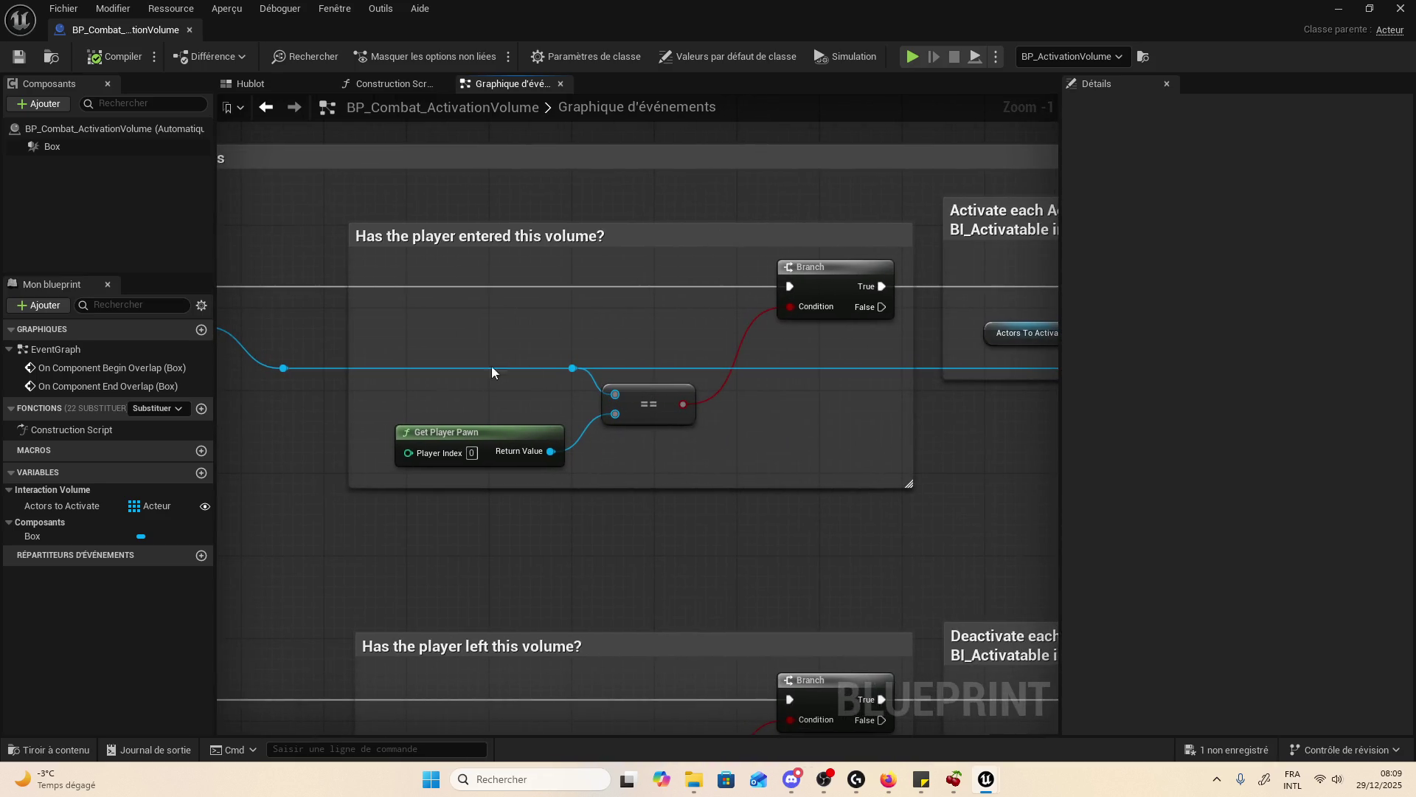
{"action": "scroll", "coordinate": [640, 401], "scroll_direction": "up", "scroll_amount": 1}
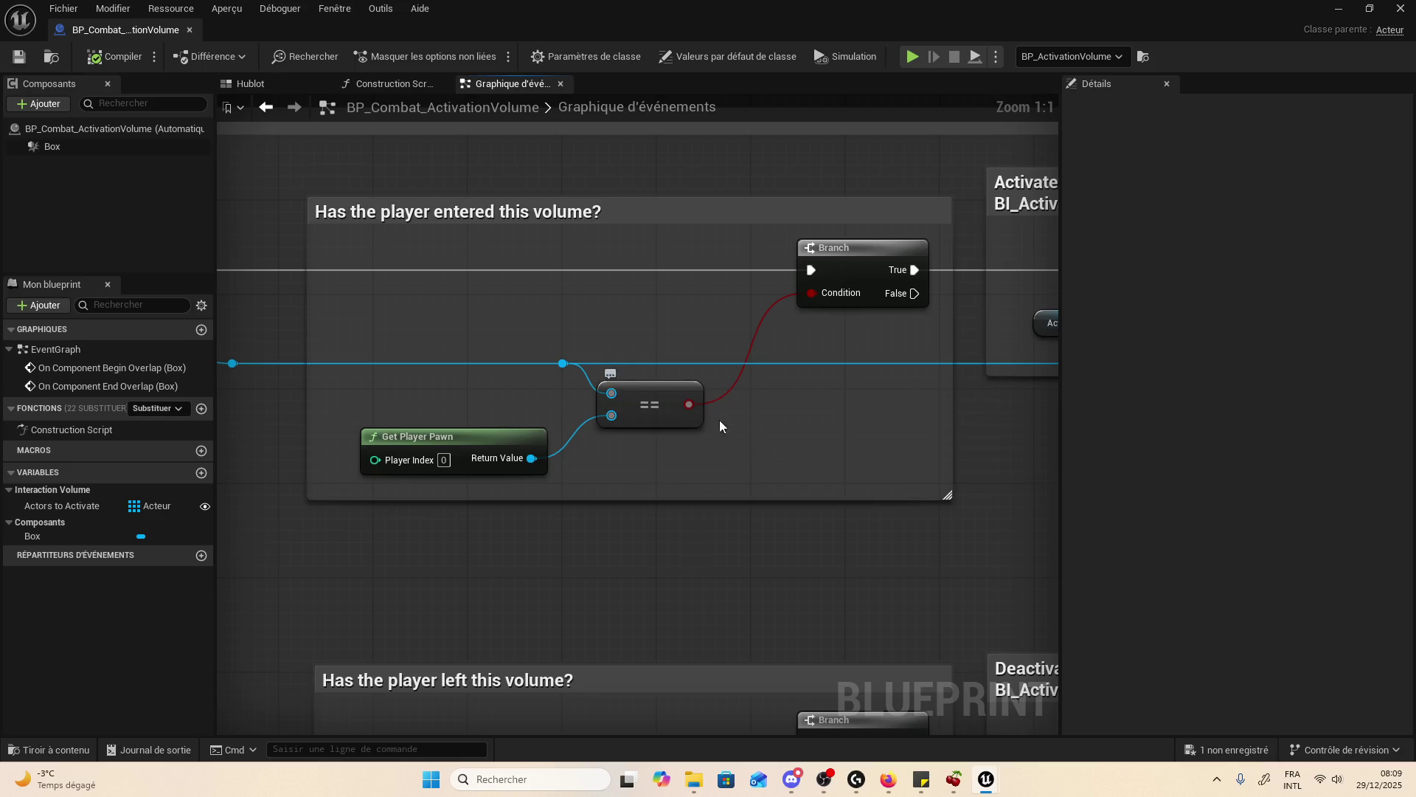
{"action": "scroll", "coordinate": [680, 445], "scroll_direction": "down", "scroll_amount": 5}
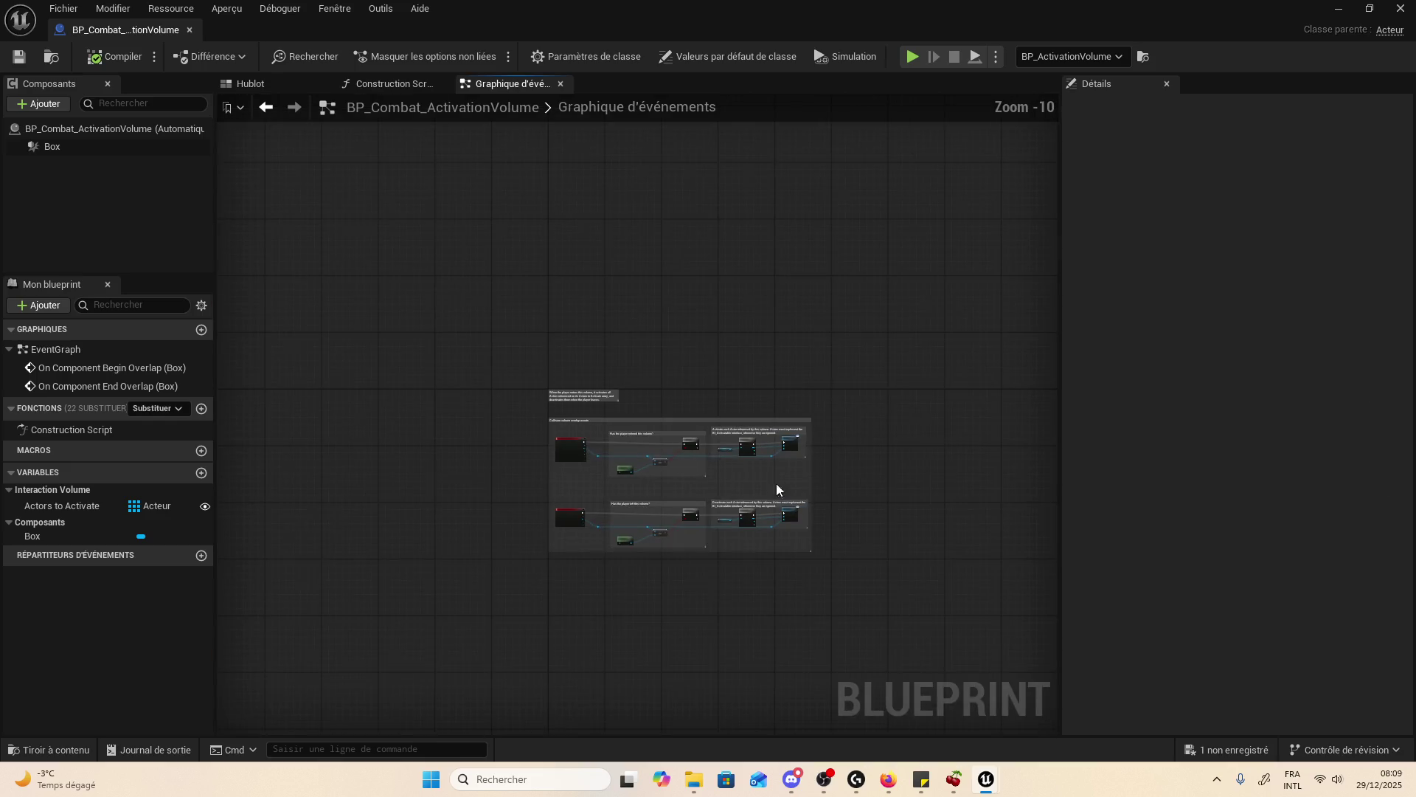
{"action": "scroll", "coordinate": [777, 490], "scroll_direction": "up", "scroll_amount": 2}
{"action": "mouse_move", "coordinate": [787, 471]}
{"action": "left_mouse_down"}
{"action": "mouse_move", "coordinate": [762, 428]}
{"action": "mouse_move", "coordinate": [989, 402]}
{"action": "mouse_move", "coordinate": [711, 383]}
{"action": "mouse_move", "coordinate": [871, 338]}
{"action": "left_mouse_up"}
{"action": "scroll", "coordinate": [1027, 310], "scroll_direction": "down", "scroll_amount": 6}
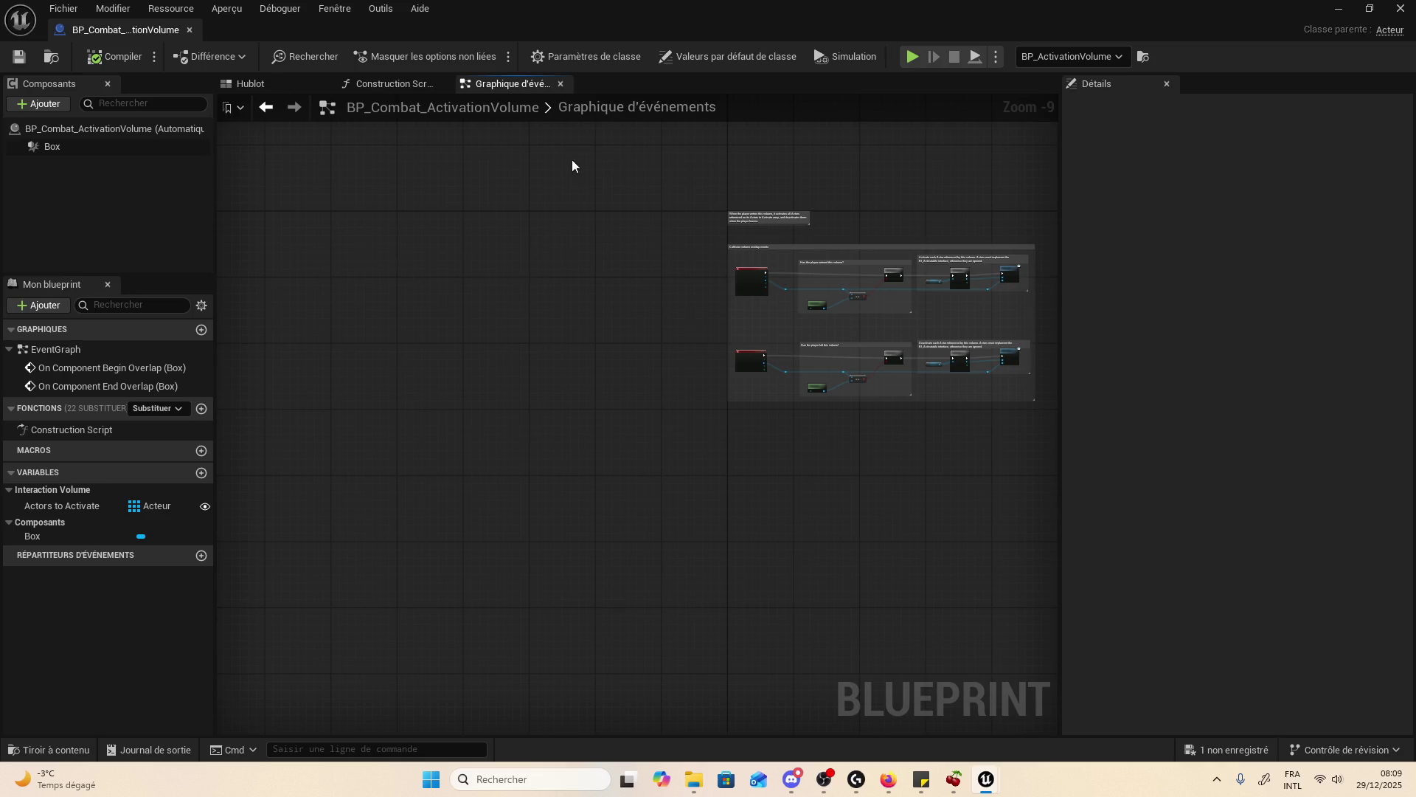
- Close the blueprint's tabs and window, then quit Unreal without saving BP_ThirdPersonGameMode
{"action": "left_click", "coordinate": [561, 83]}
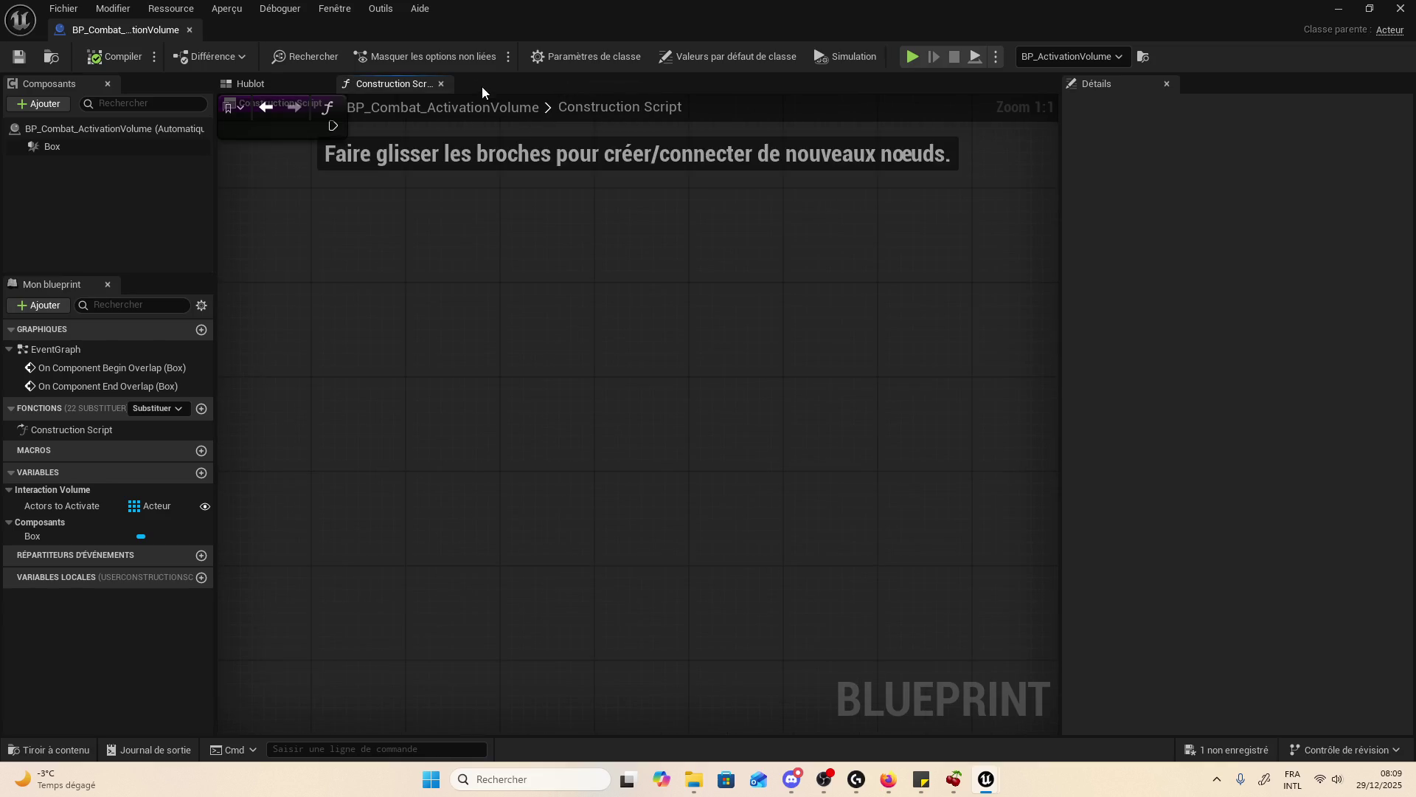
{"action": "left_click", "coordinate": [442, 84]}
{"action": "left_click", "coordinate": [321, 84]}
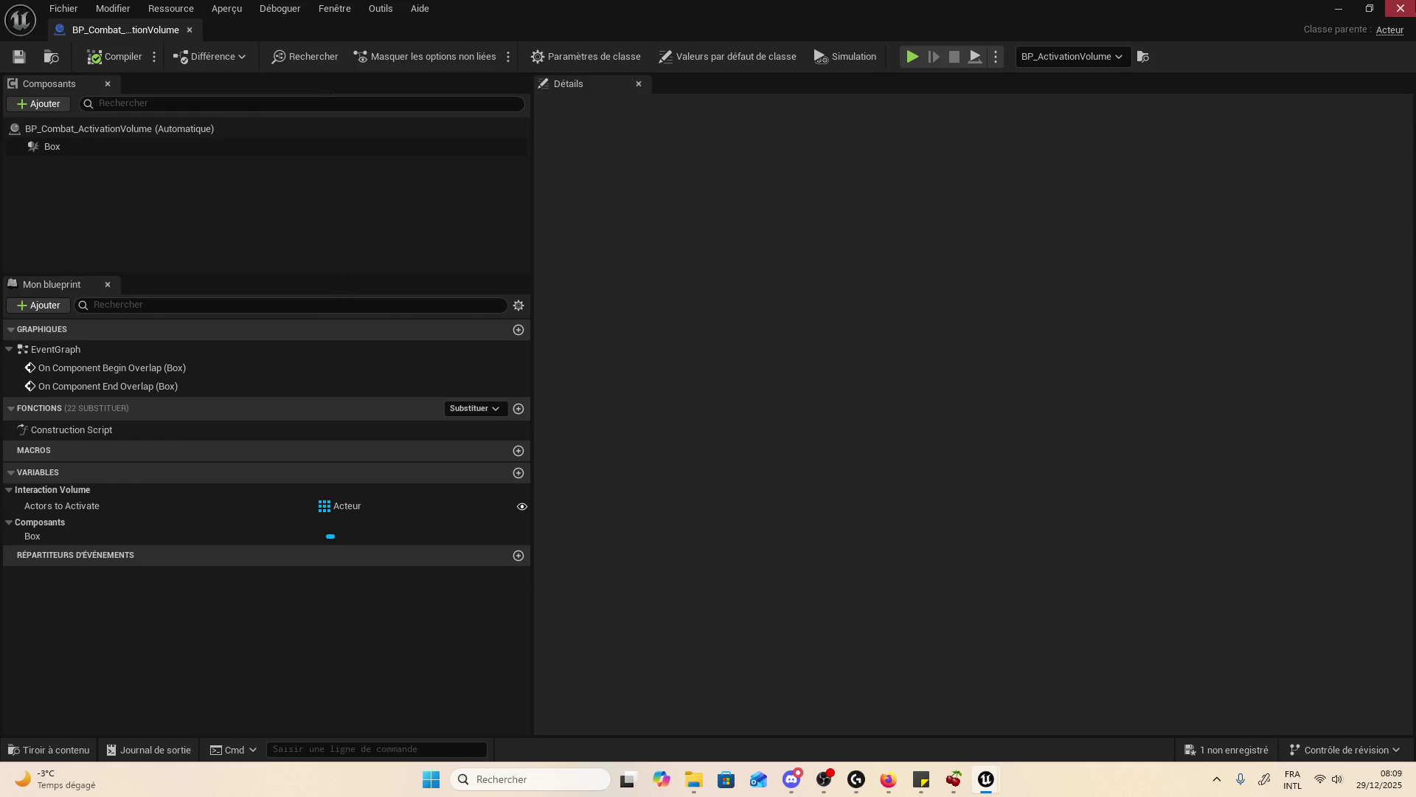
{"action": "left_click", "coordinate": [1400, 8]}
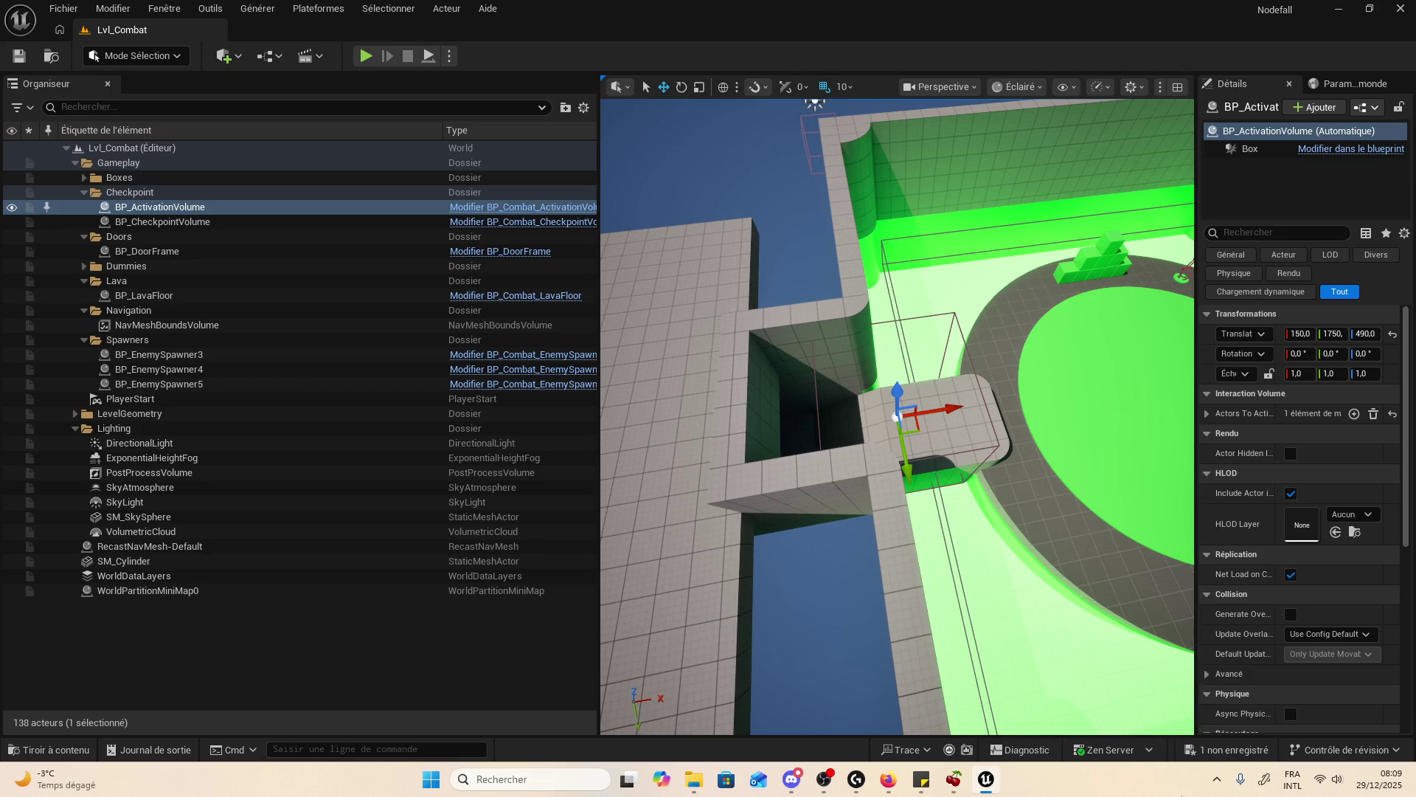
{"action": "left_click", "coordinate": [1400, 8]}
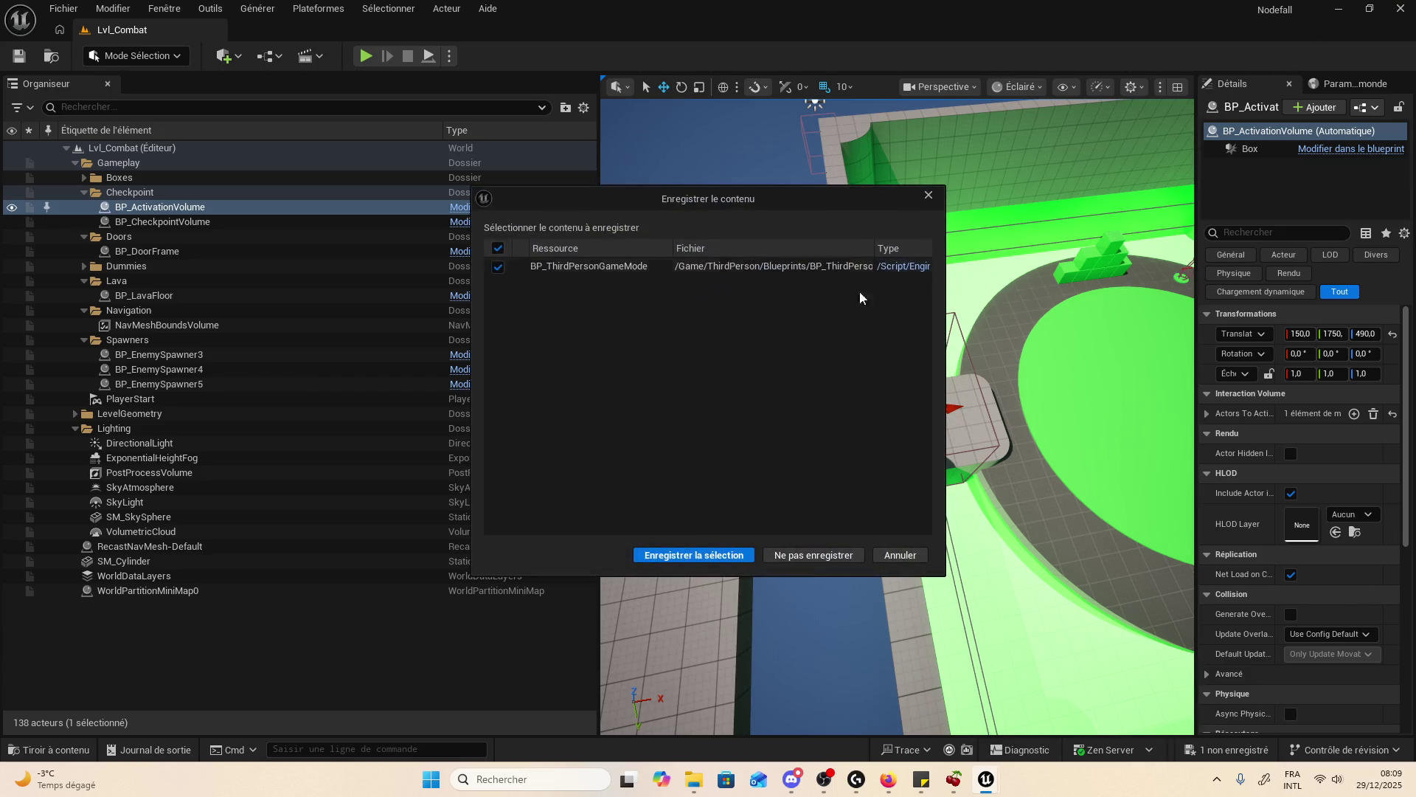
{"action": "left_click", "coordinate": [807, 552]}
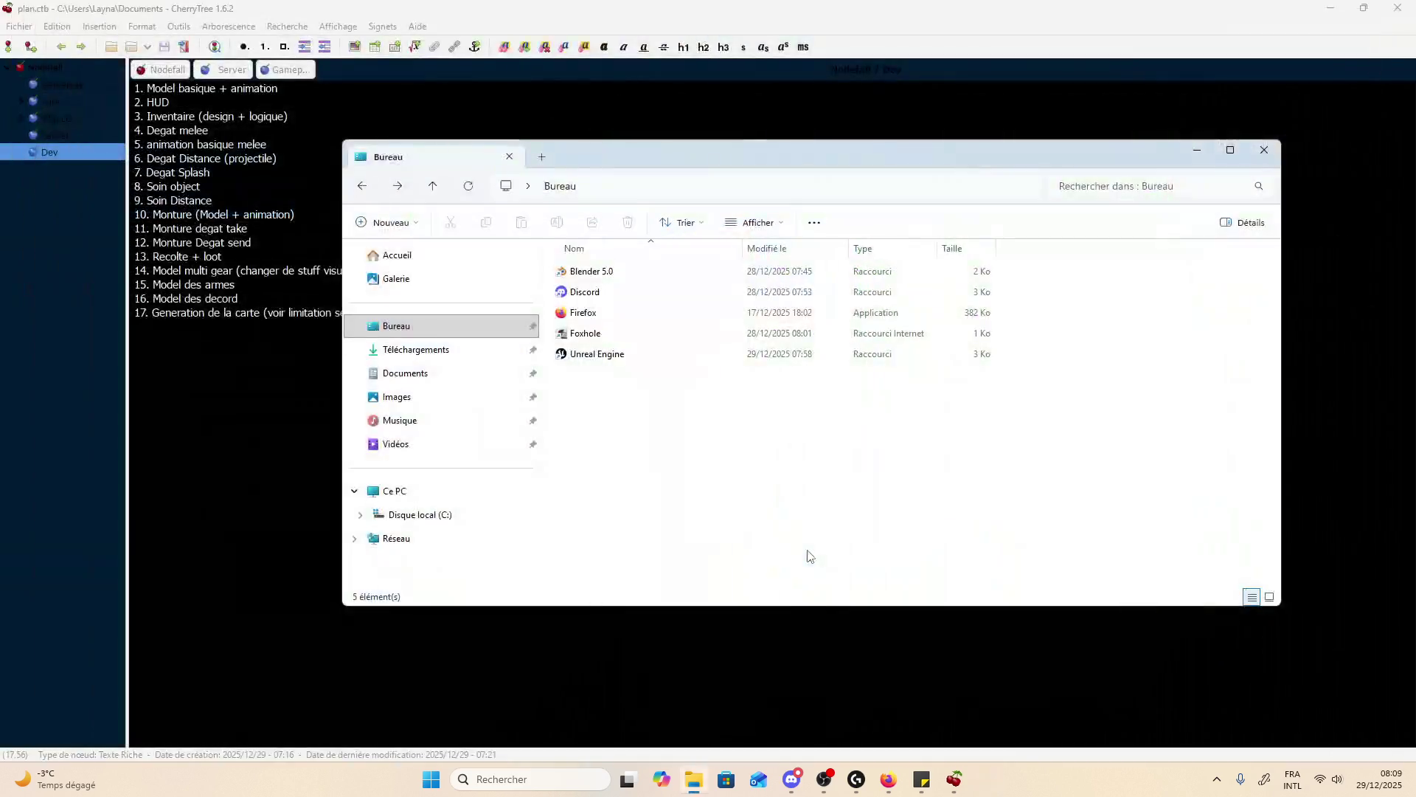
- Recycle the NodeFallDEV folder from Documents and open the Epic Games Launcher from the tray
{"action": "left_click", "coordinate": [406, 349]}
{"action": "left_click", "coordinate": [410, 373]}
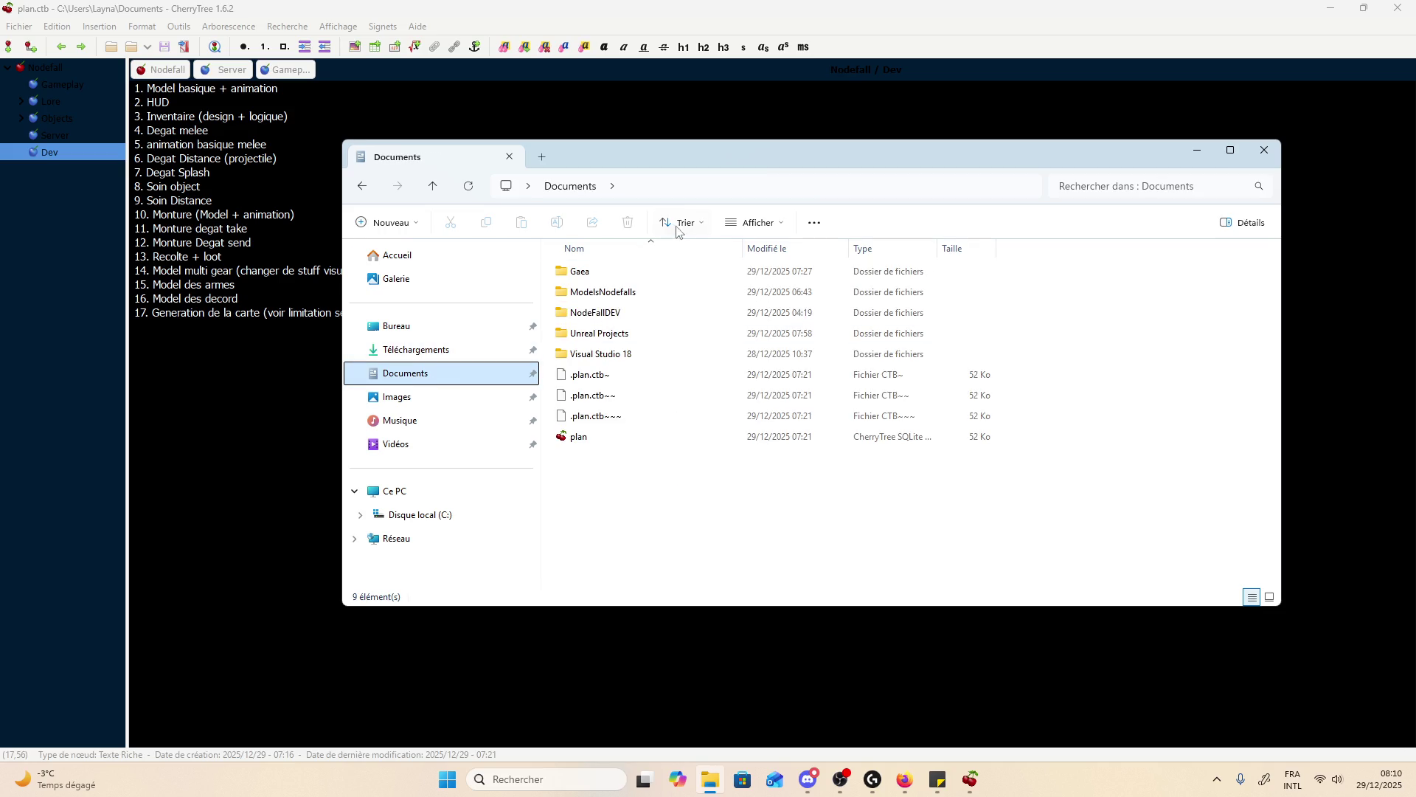
{"action": "left_click", "coordinate": [665, 297]}
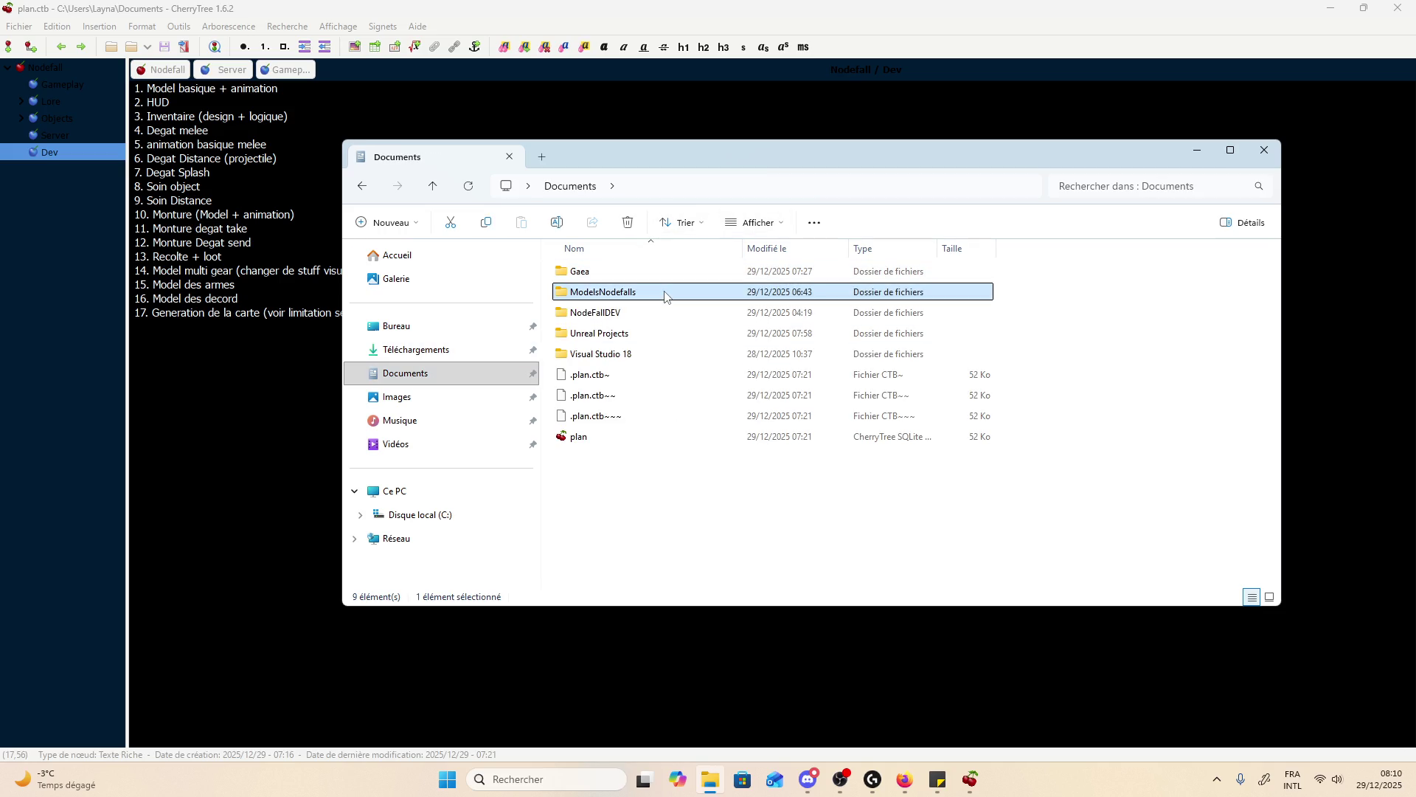
{"action": "left_click", "coordinate": [664, 313]}
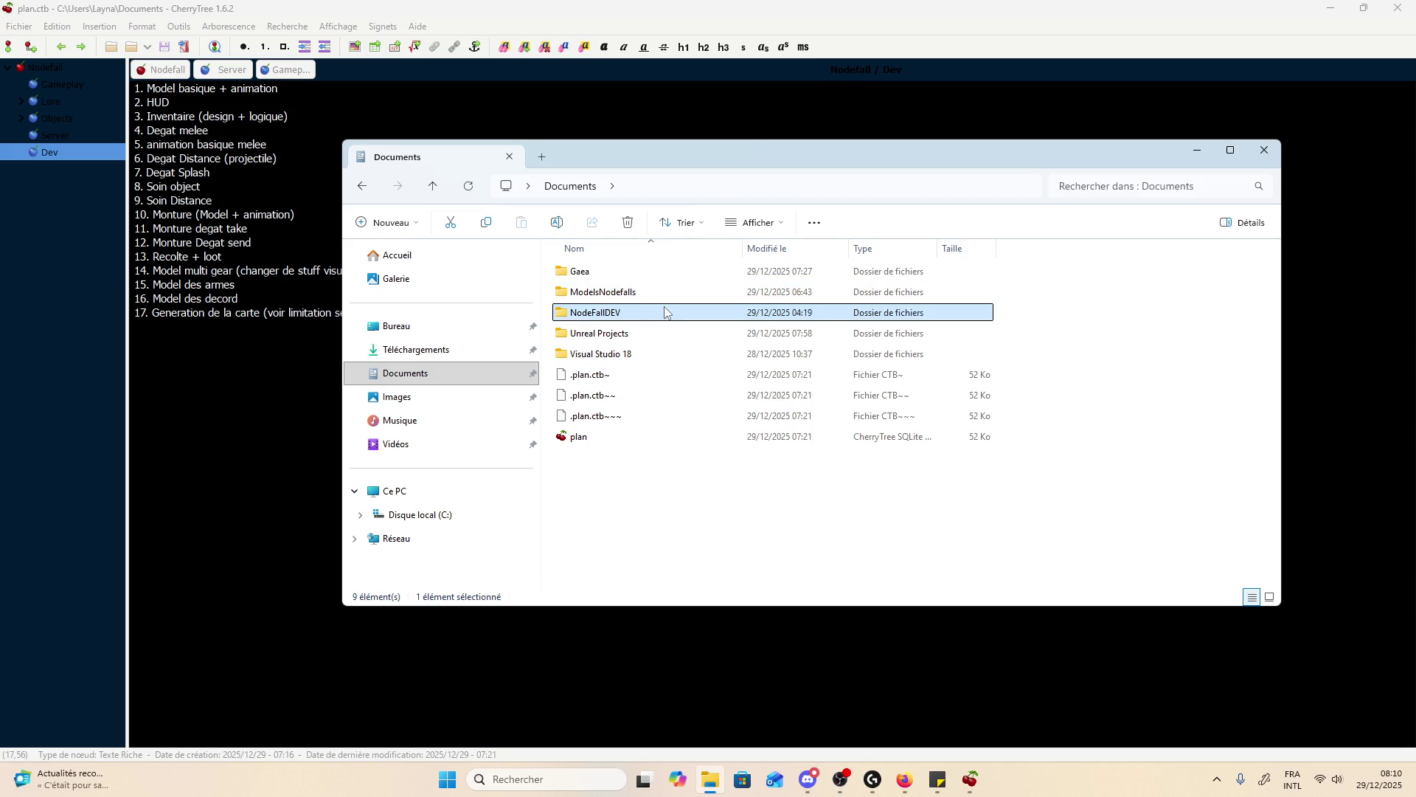
{"action": "key", "text": "Delete"}
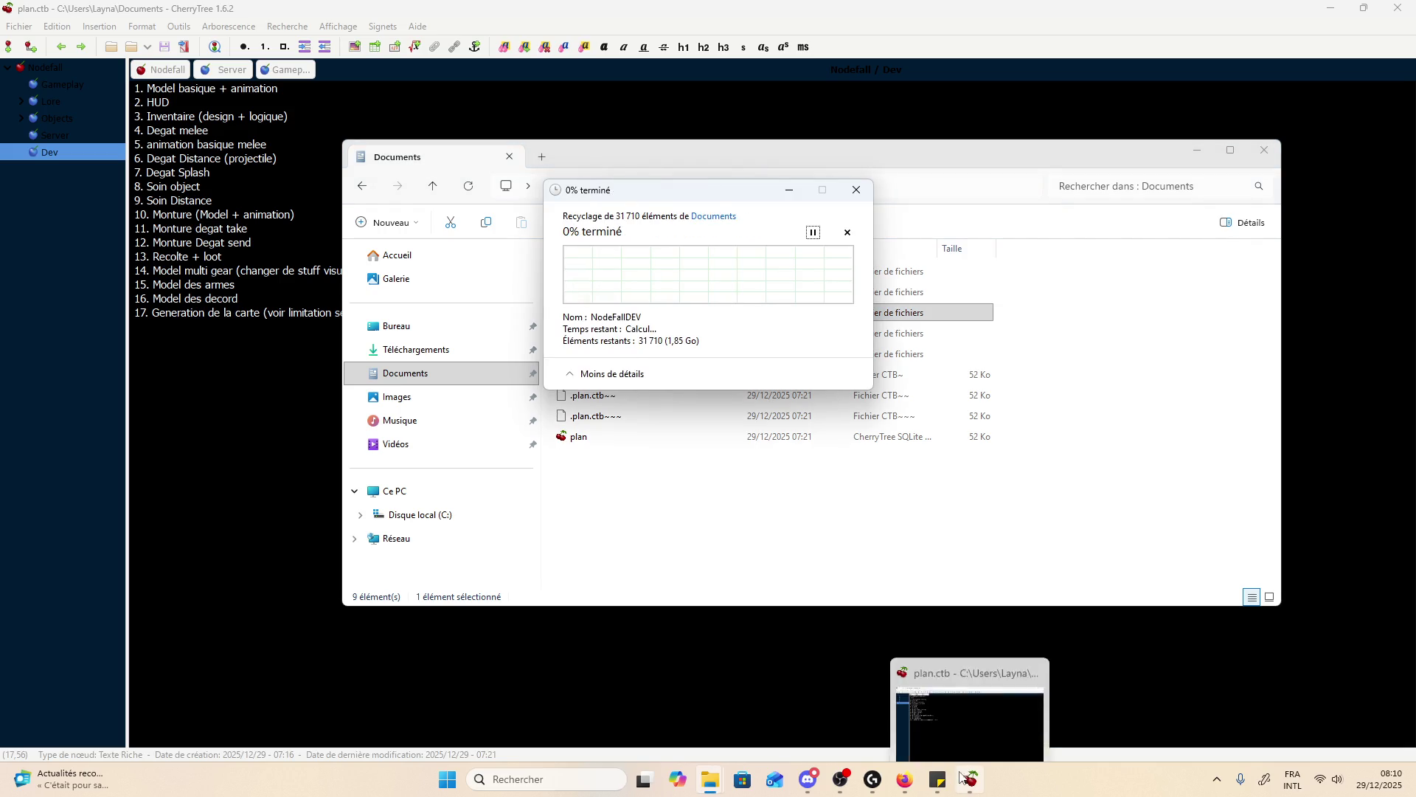
{"action": "left_click", "coordinate": [1217, 780]}
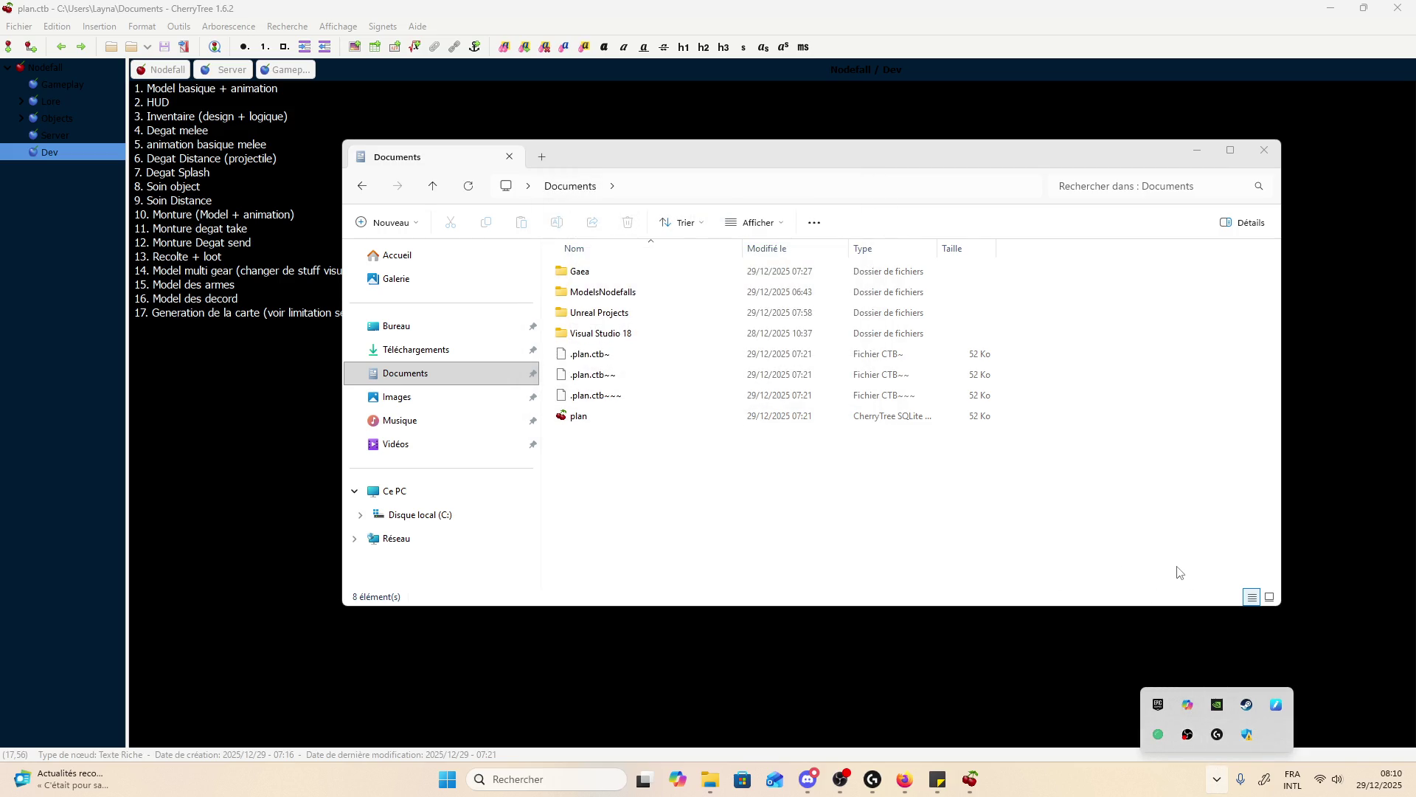
{"action": "left_click", "coordinate": [1159, 704]}
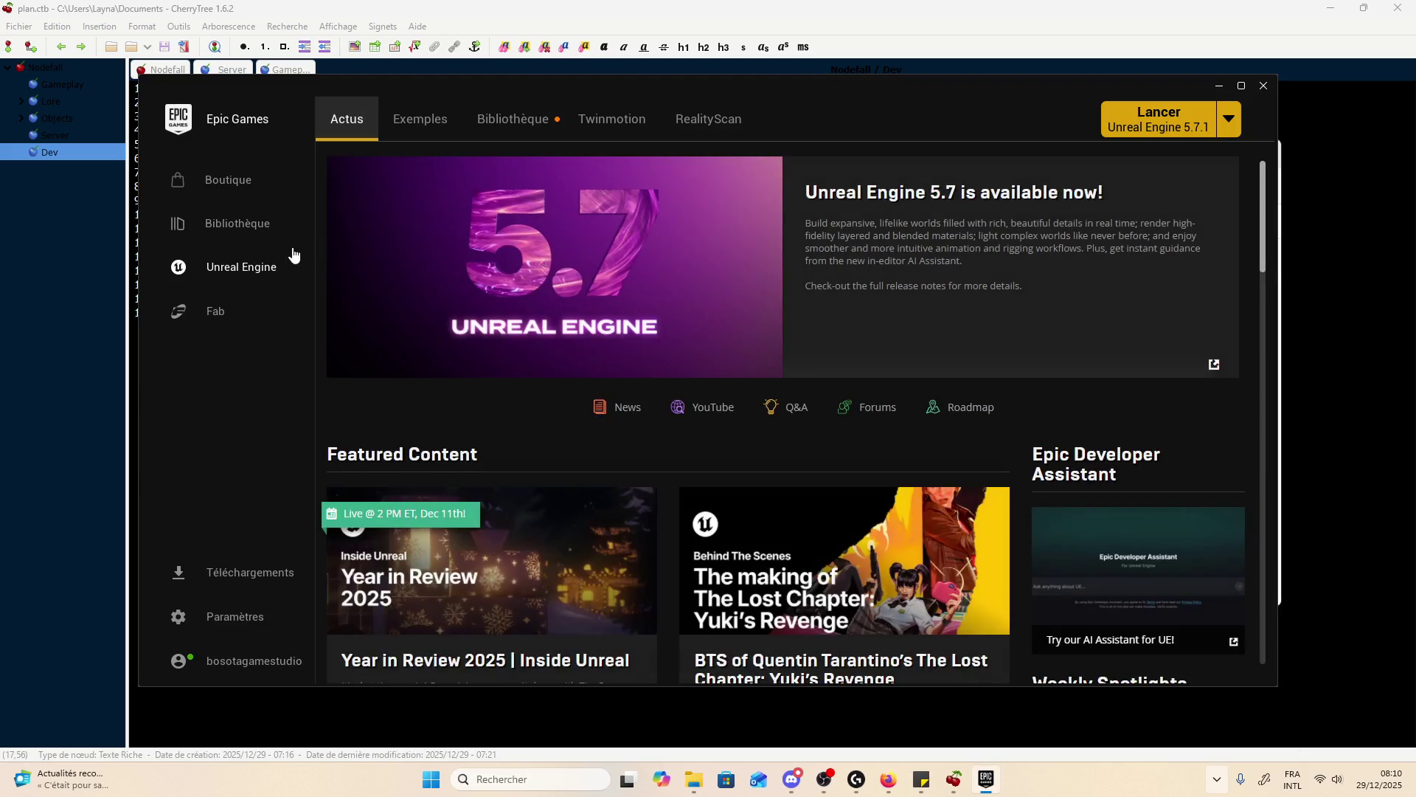
- Launch Unreal Engine 5.7.1 from the Epic Games Launcher
{"action": "left_click", "coordinate": [1165, 109]}
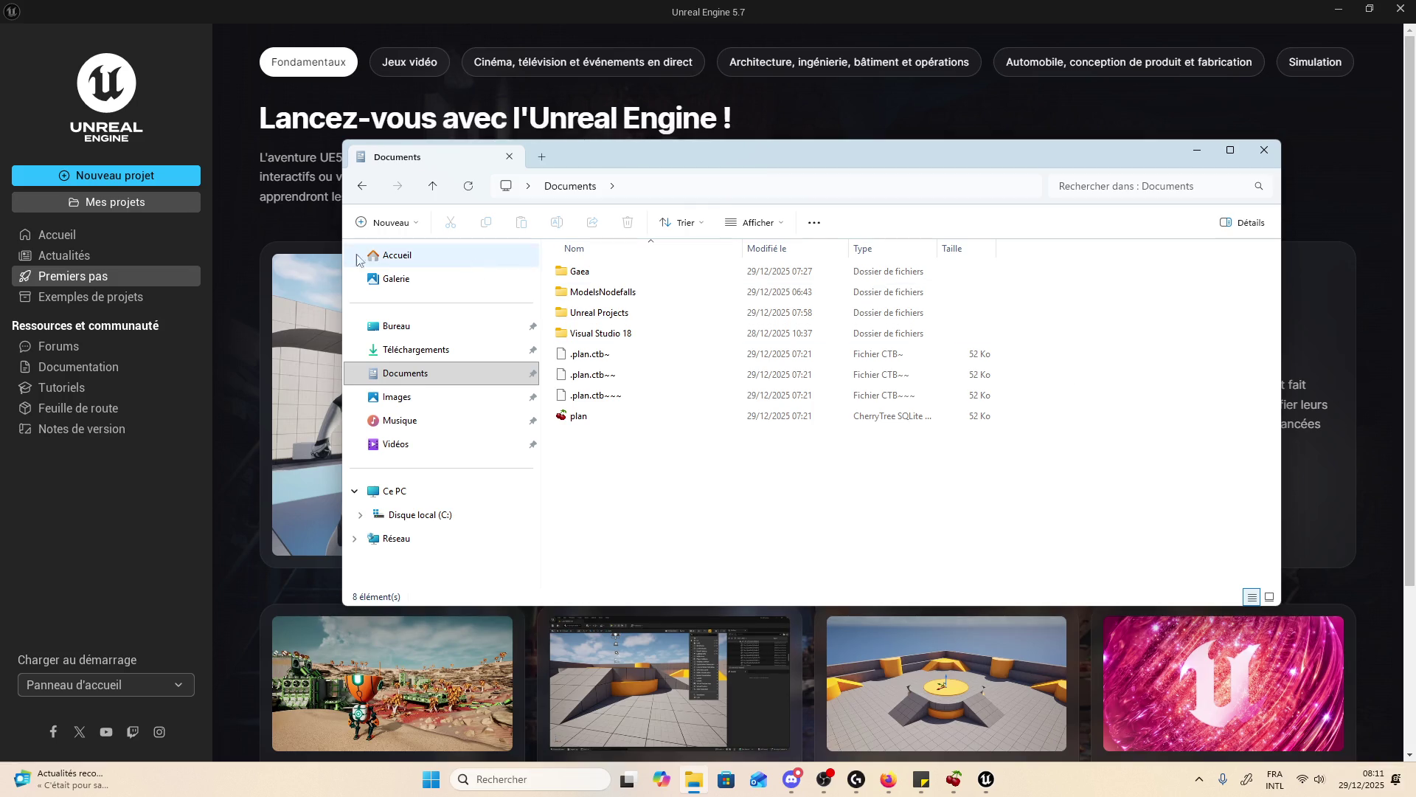
- Start a new Third Person project set to C++ in the project browser
{"action": "left_click", "coordinate": [166, 183]}
{"action": "left_click", "coordinate": [164, 178]}
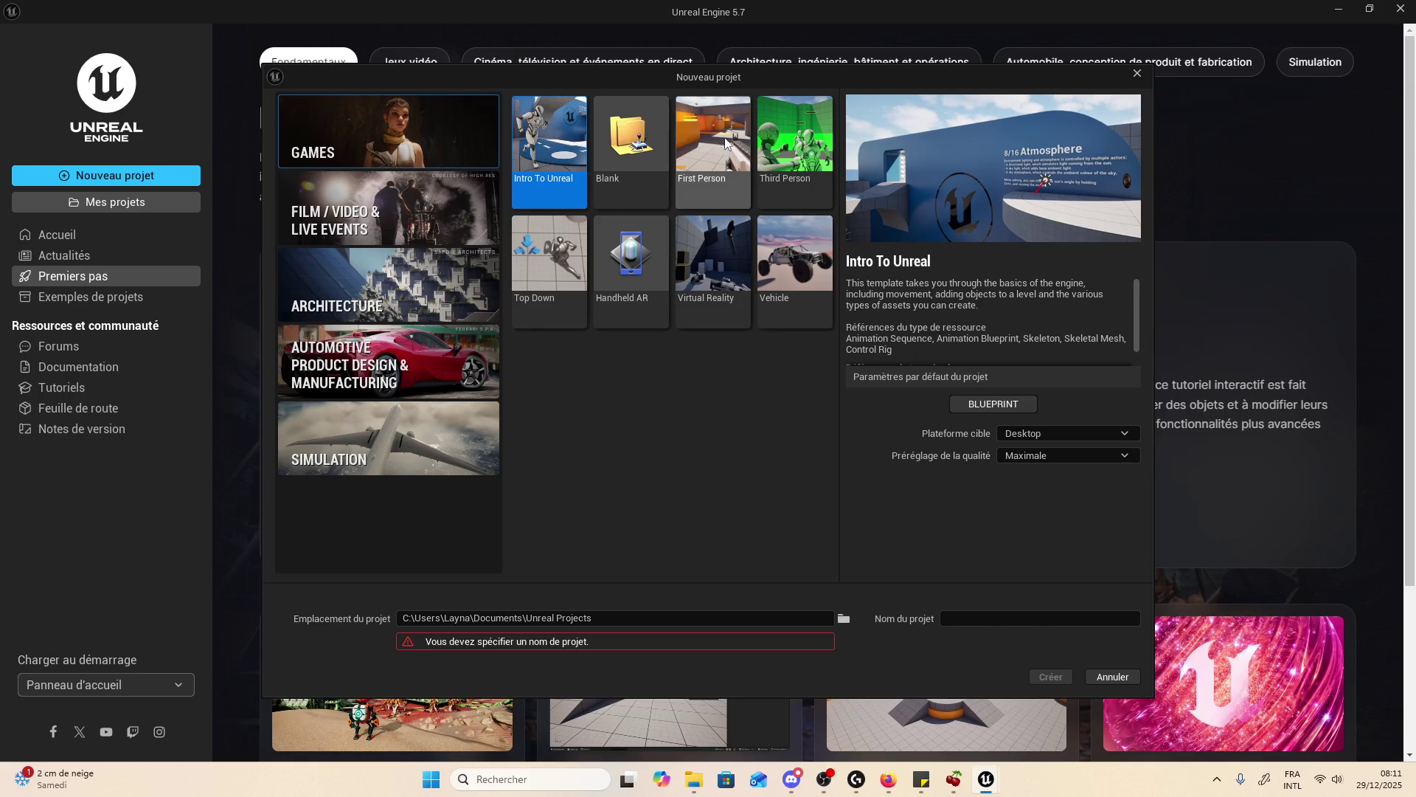
{"action": "left_click", "coordinate": [781, 137]}
{"action": "left_click", "coordinate": [1051, 404]}
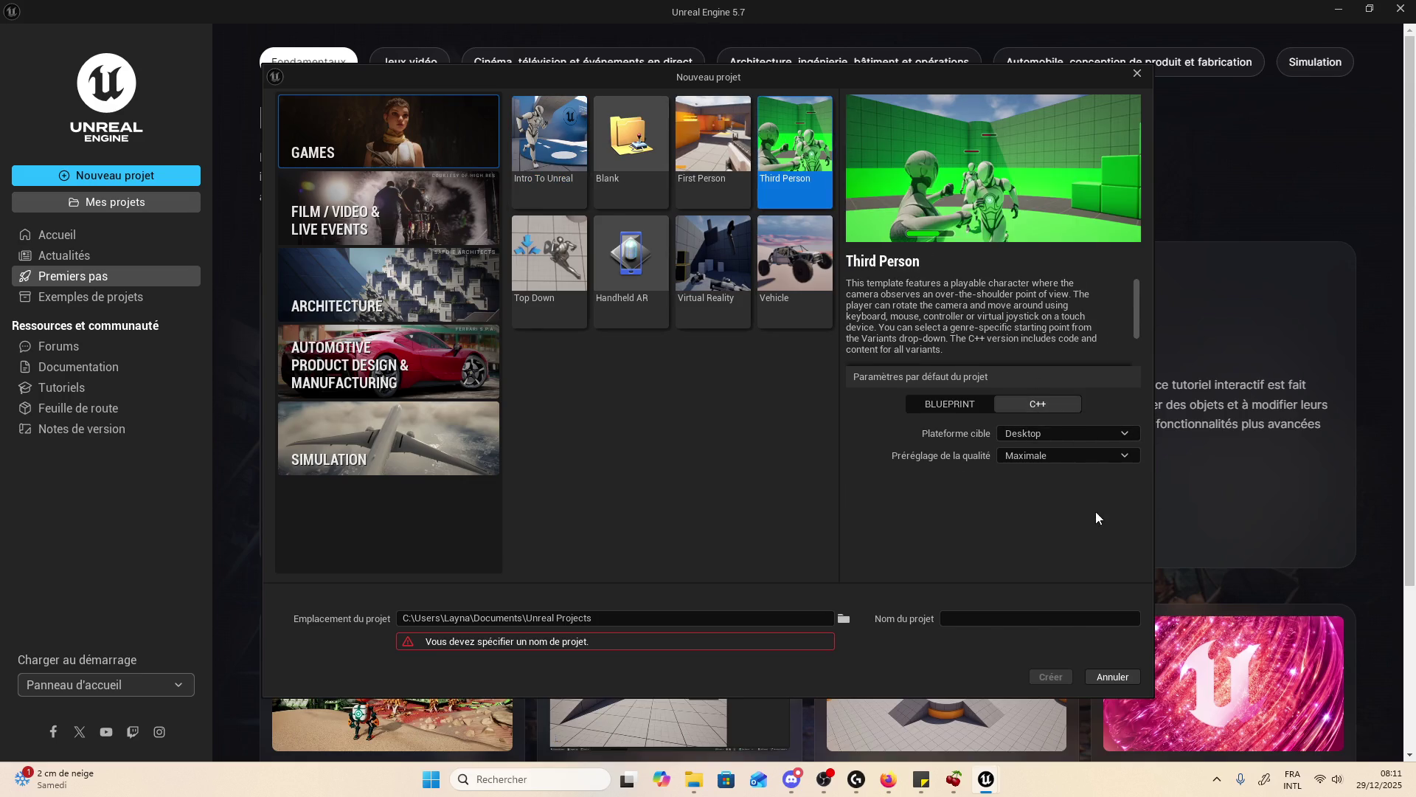
{"action": "left_click", "coordinate": [975, 621]}
- Delete the old Nodefall and Nodefalls folders from Documents > Unreal Projects
{"action": "left_click", "coordinate": [689, 786]}
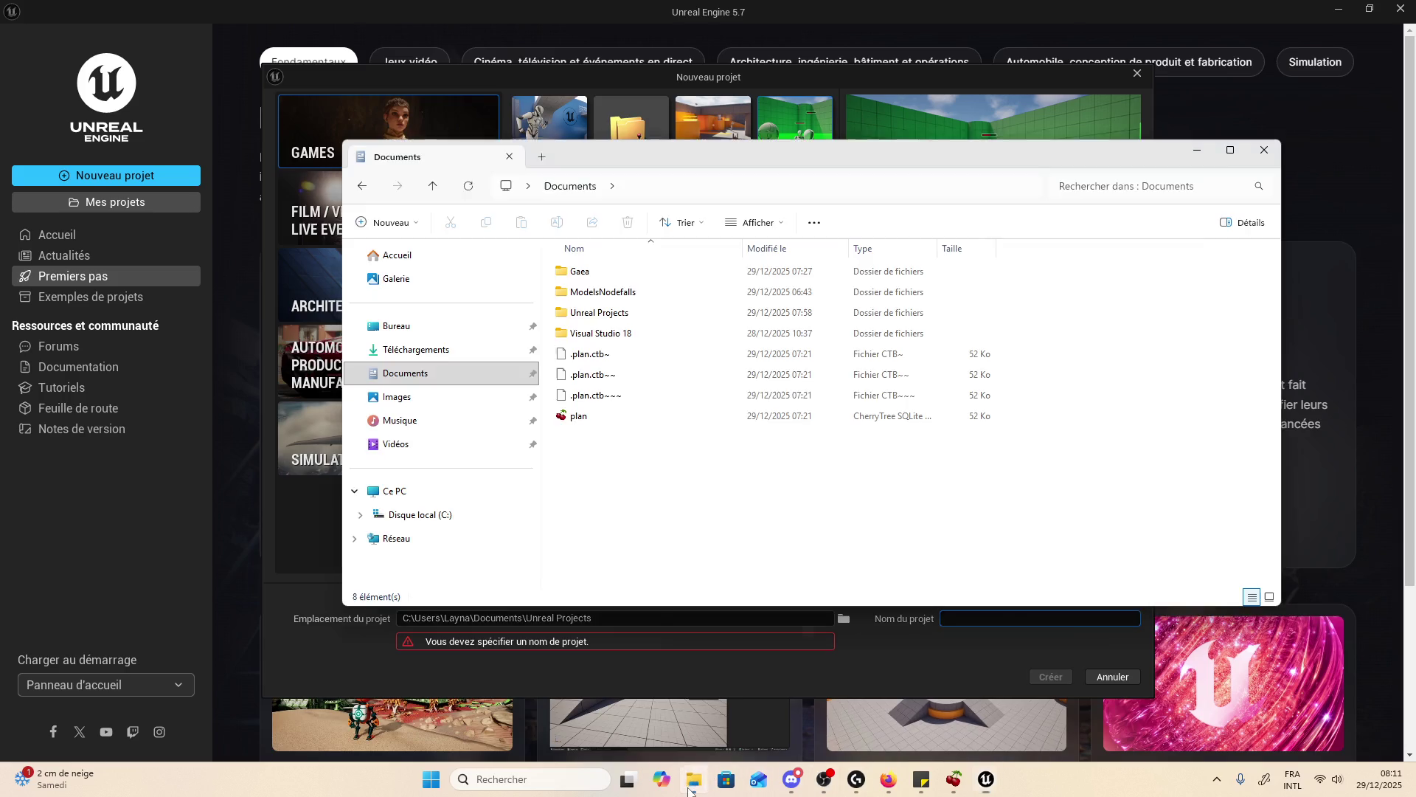
{"action": "double_click", "coordinate": [612, 311]}
{"action": "left_click", "coordinate": [612, 278]}
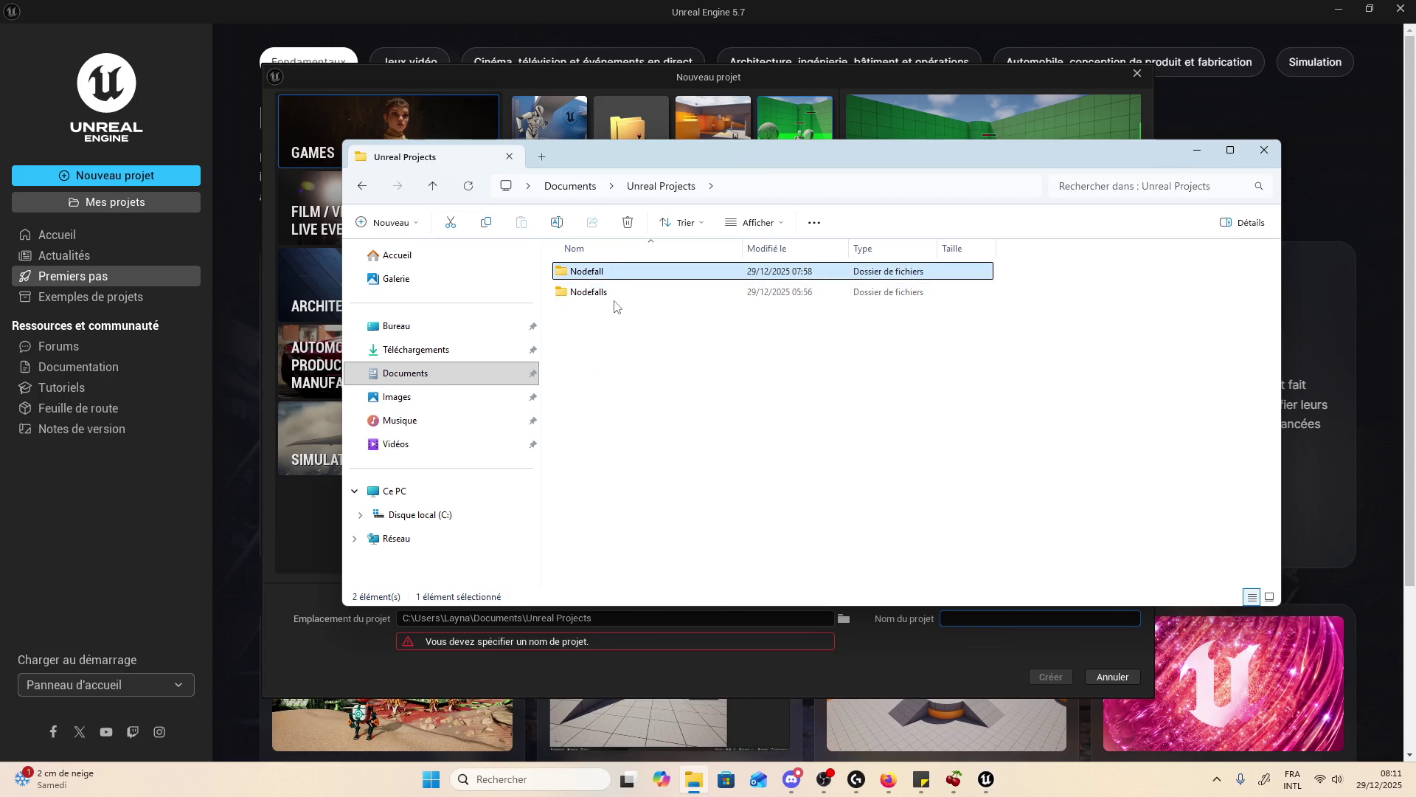
{"action": "left_click", "coordinate": [617, 297], "text": "ctrl"}
{"action": "key", "text": "Delete"}
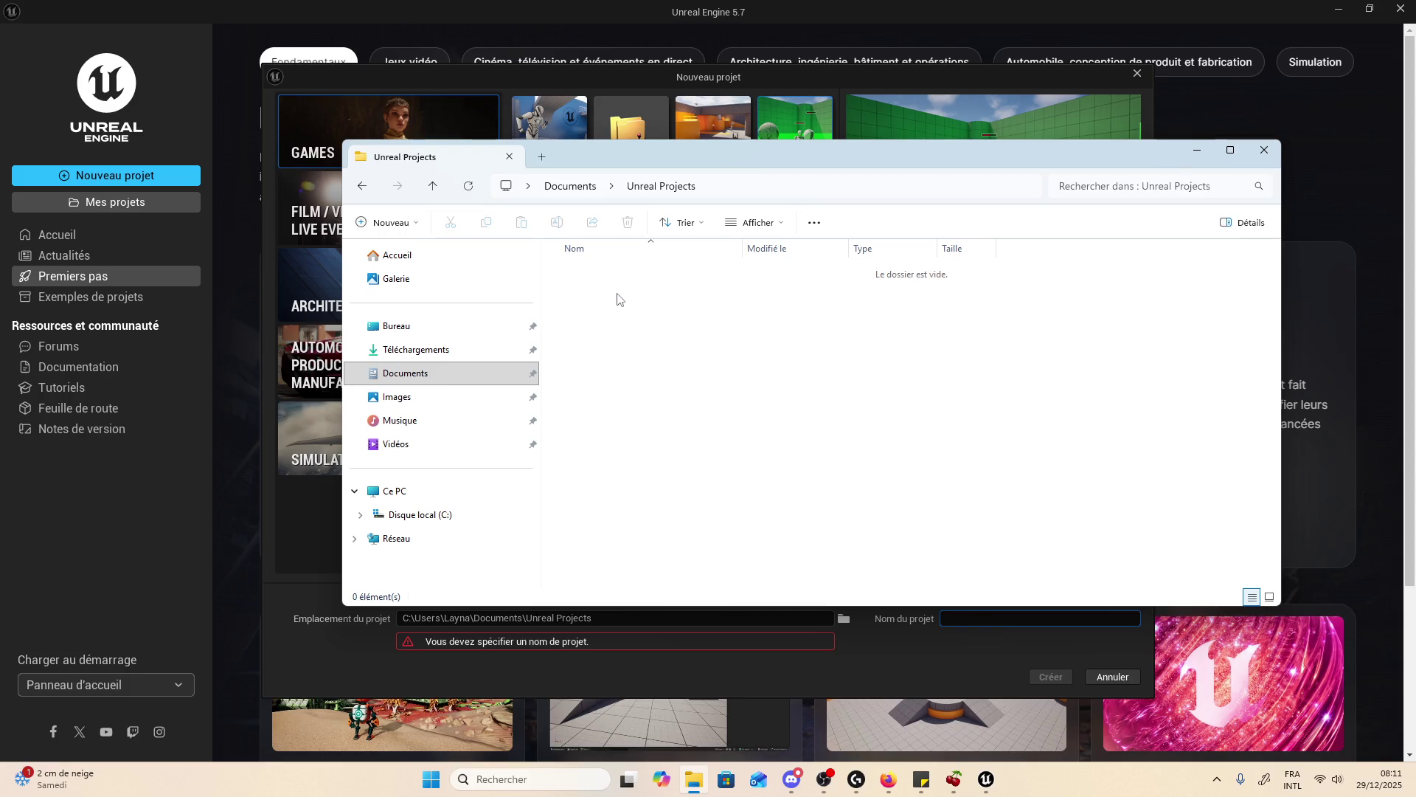
- Name the project Nodefall and create it
{"action": "left_click", "coordinate": [1263, 150]}
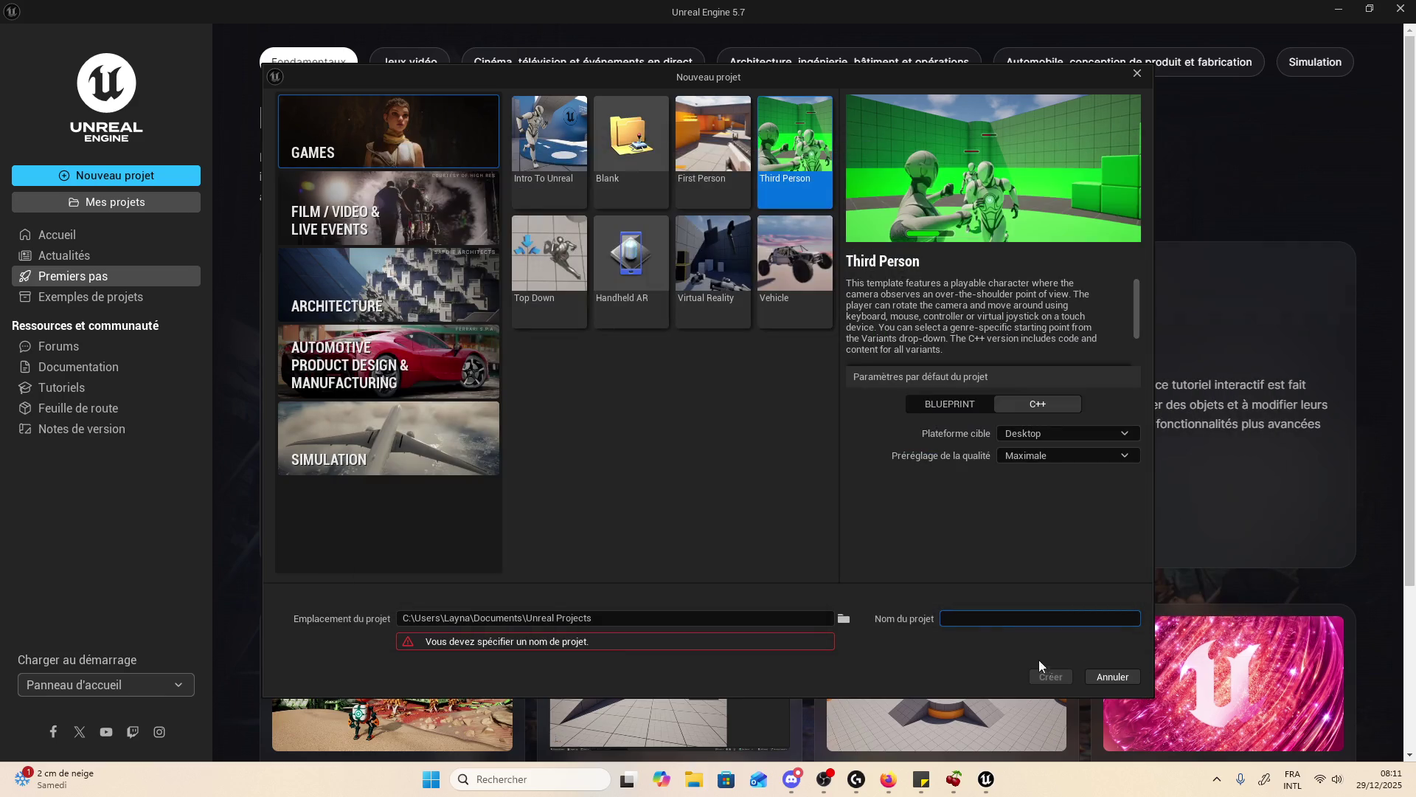
{"action": "type", "text": "Nodefall"}
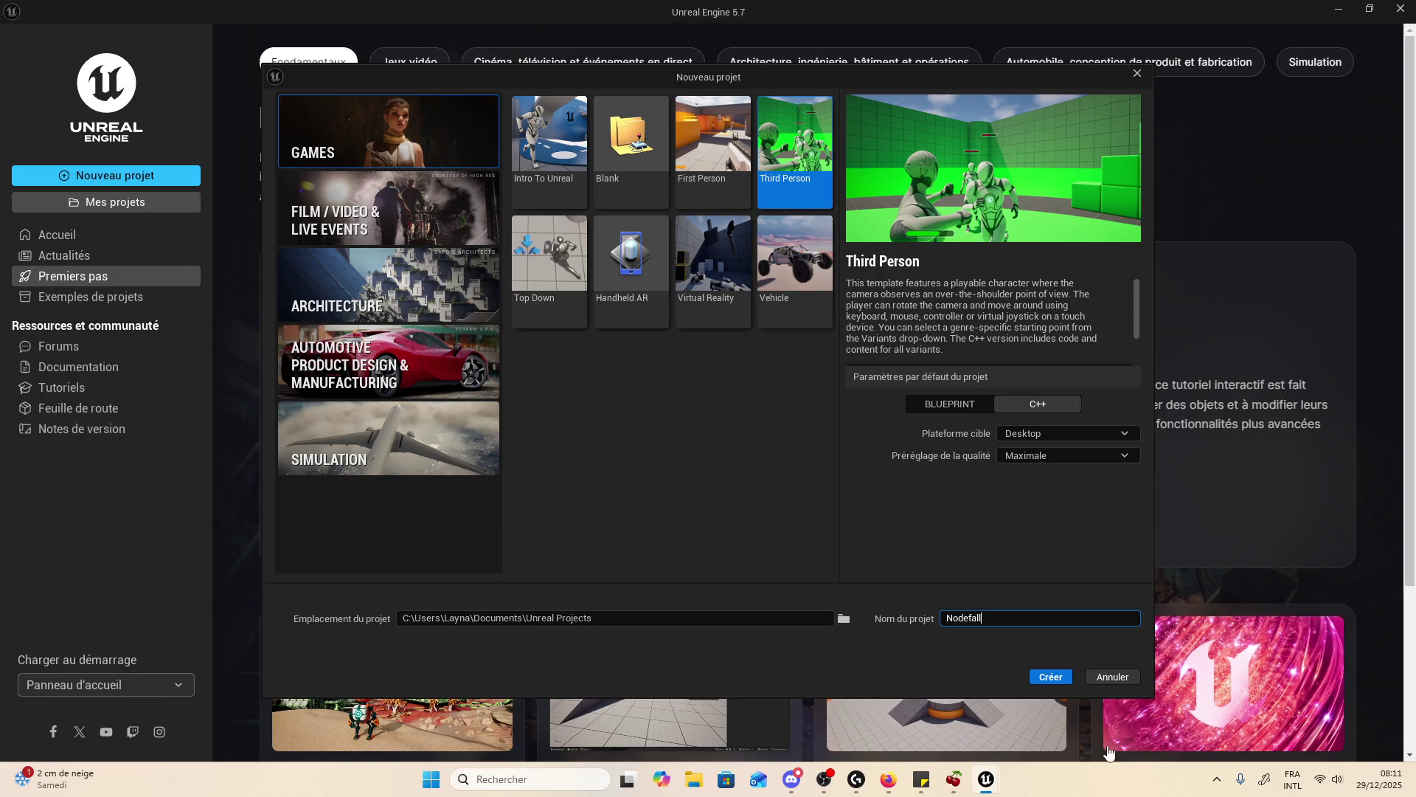
{"action": "left_click", "coordinate": [1052, 677]}
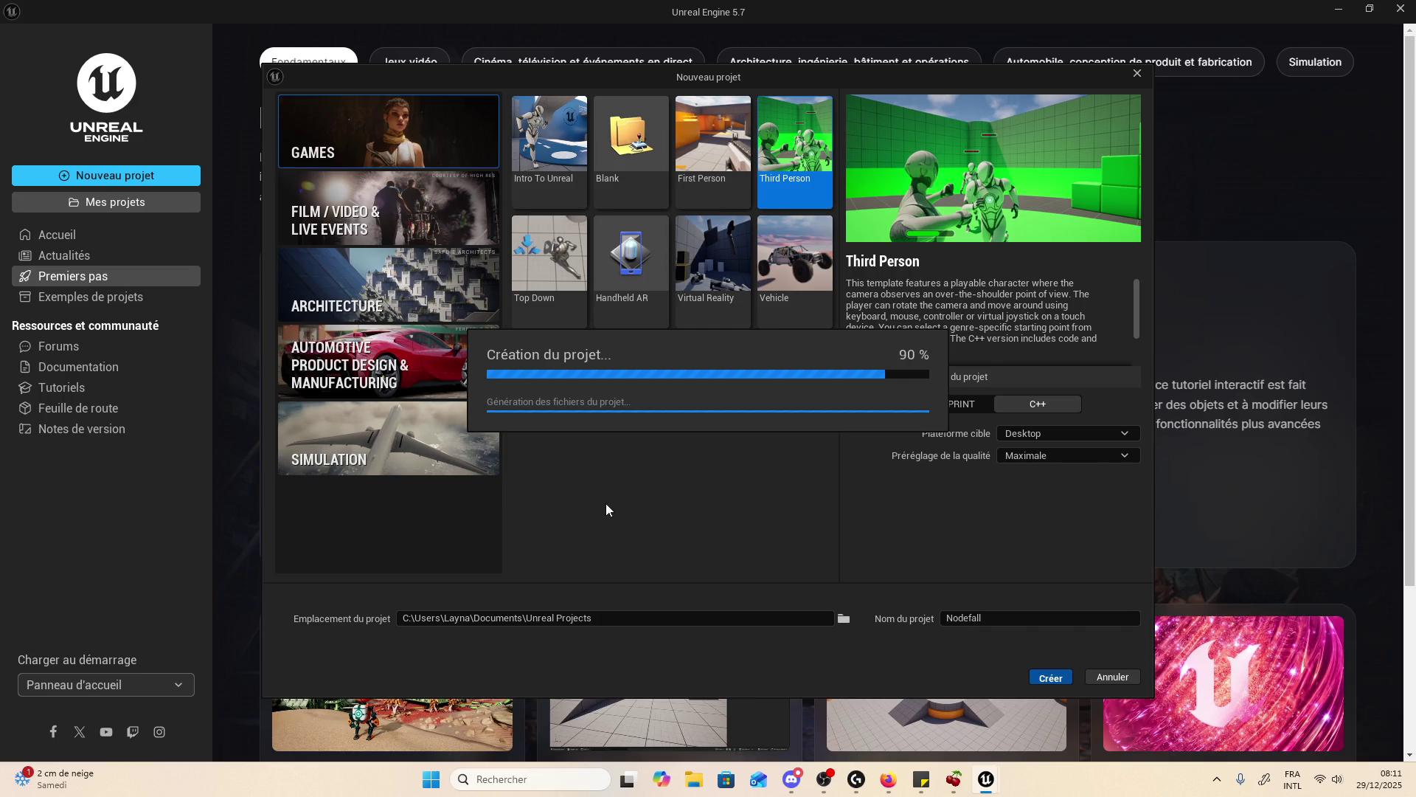
- Leave Nodefall generating and switch to the YouTube results tab in Firefox
{"action": "mouse_move", "coordinate": [985, 776]}
{"action": "mouse_move", "coordinate": [926, 793]}
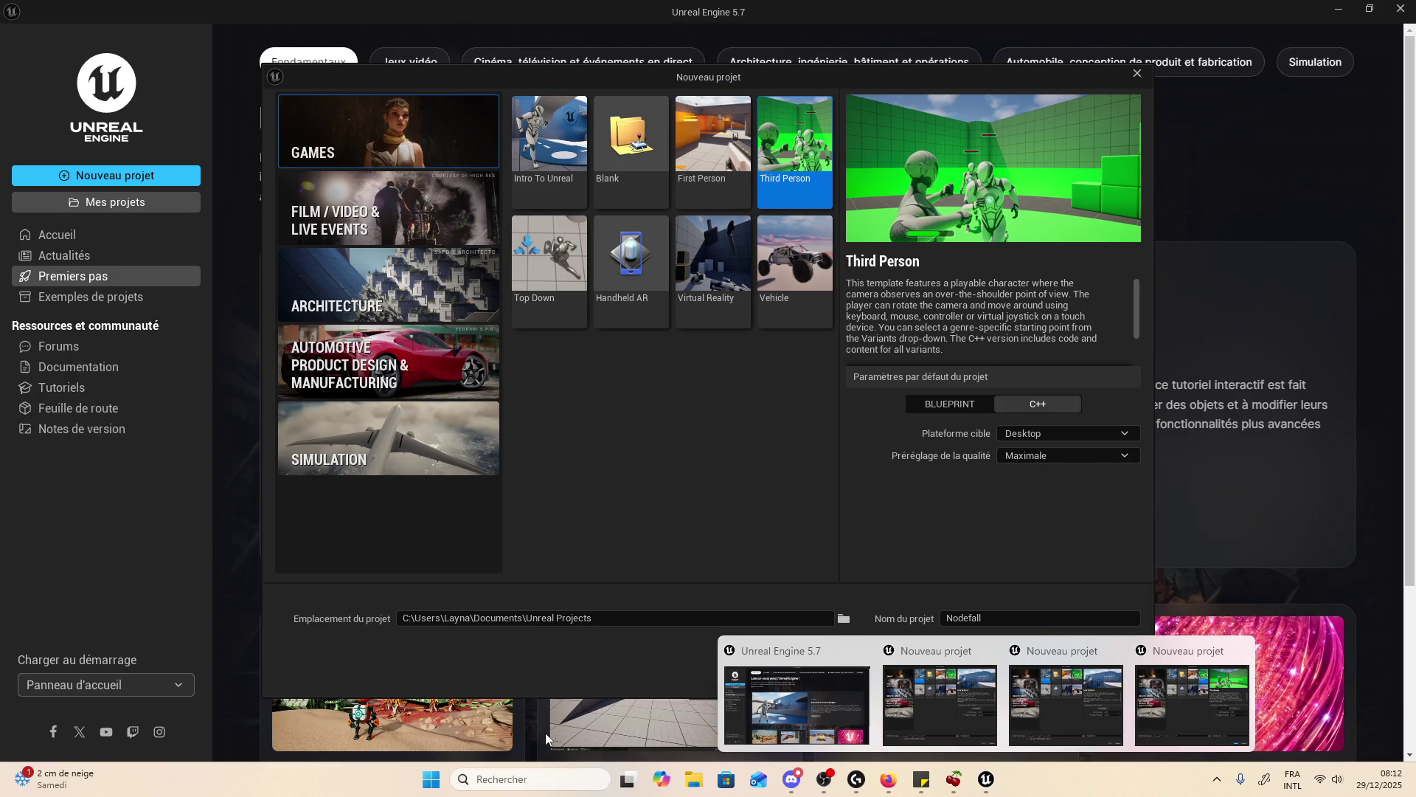
{"action": "key", "text": "super"}
{"action": "key", "text": "Escape"}
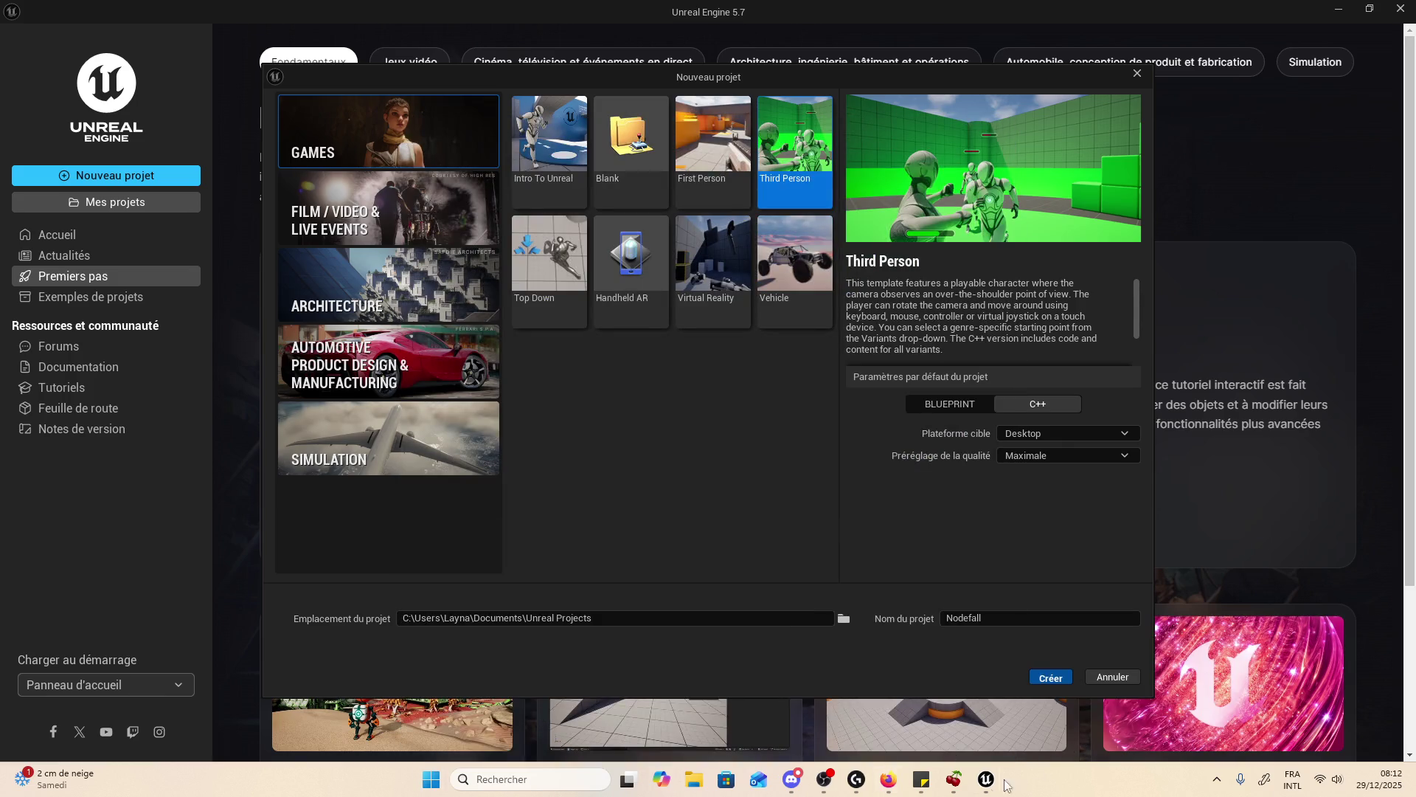
{"action": "left_click", "coordinate": [878, 792]}
{"action": "left_click", "coordinate": [280, 17]}
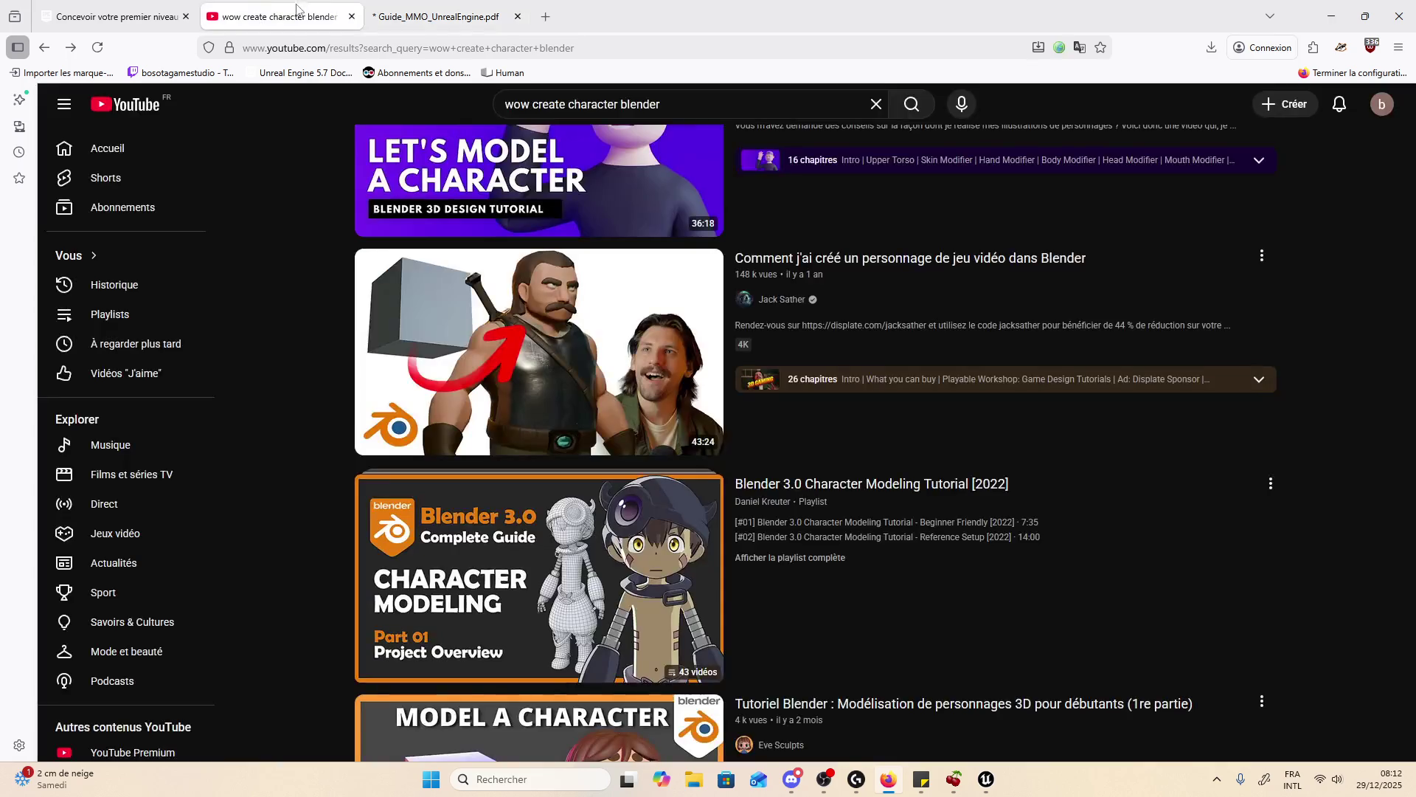
- Play the 'Comment j'ai créé un personnage de jeu vidéo dans Blender' video, then reopen Epic Games Launcher
{"action": "scroll", "coordinate": [694, 336], "scroll_direction": "down", "scroll_amount": 1}
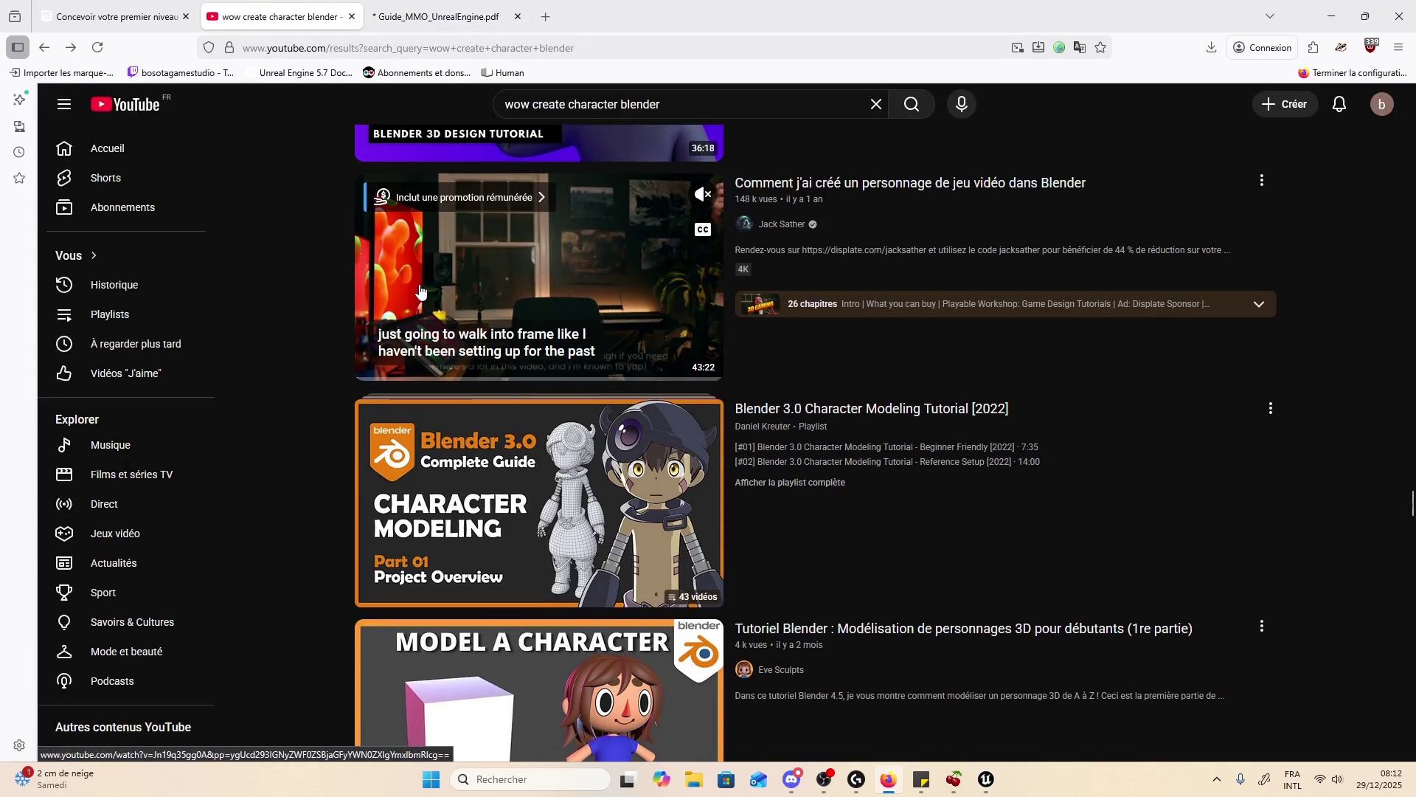
{"action": "left_click", "coordinate": [694, 335]}
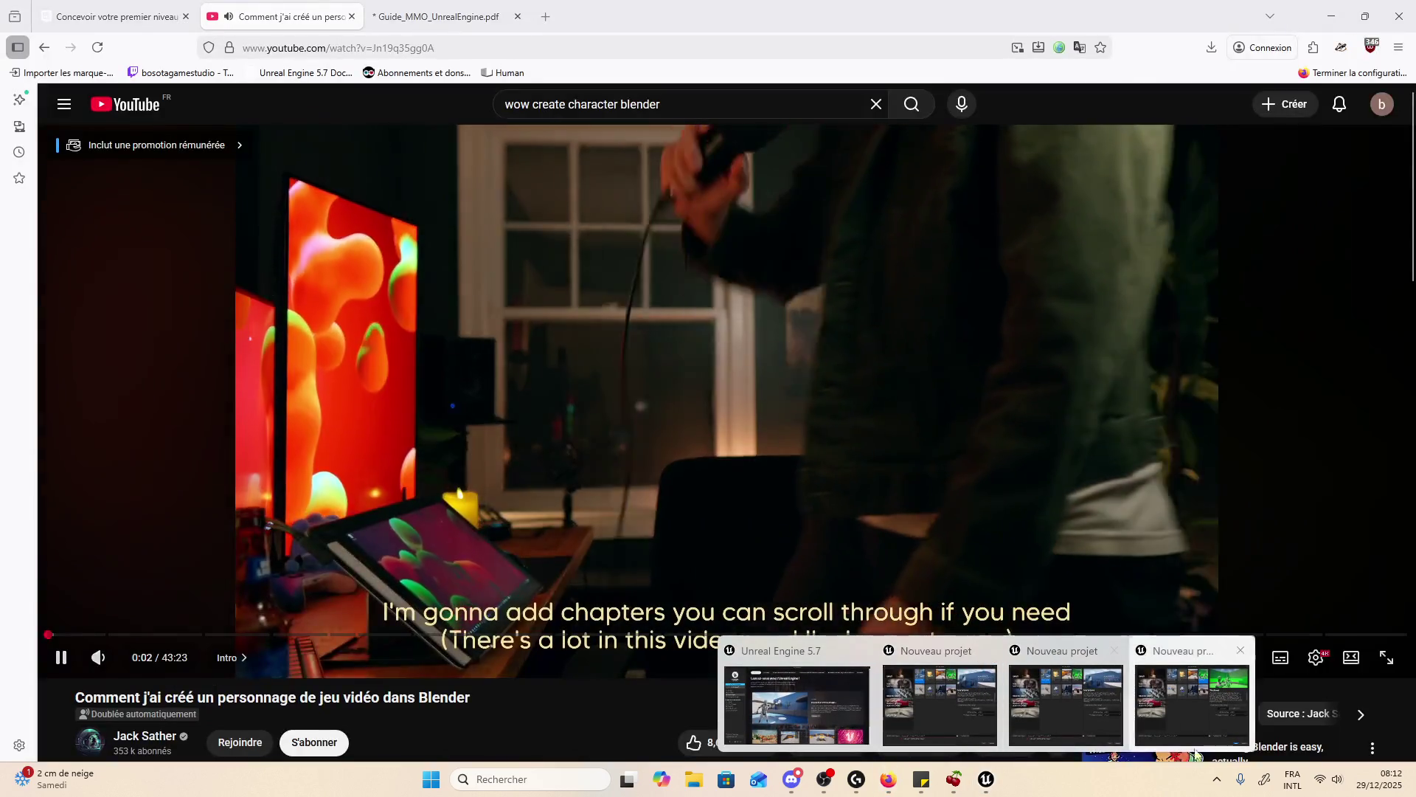
{"action": "left_click", "coordinate": [1218, 780]}
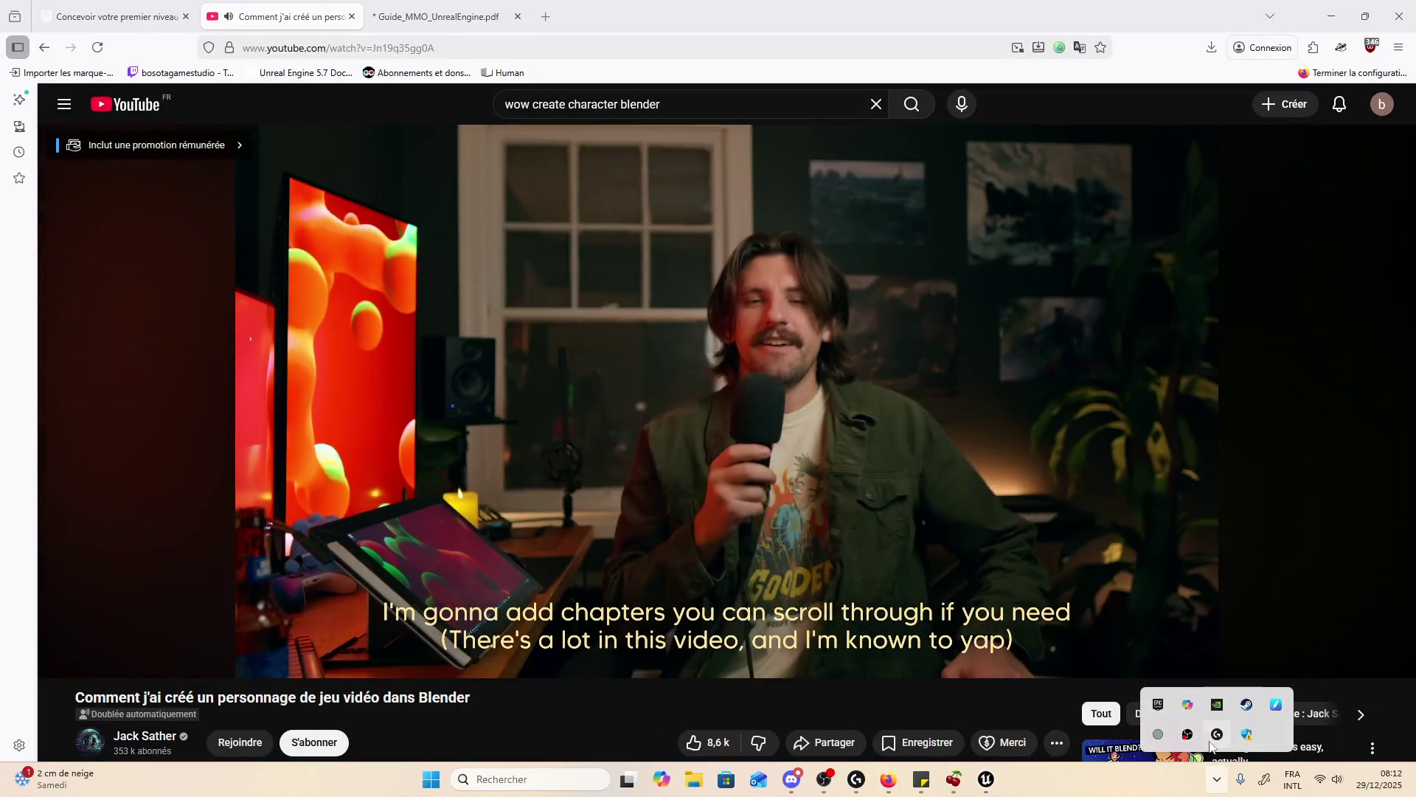
{"action": "right_click", "coordinate": [1158, 704]}
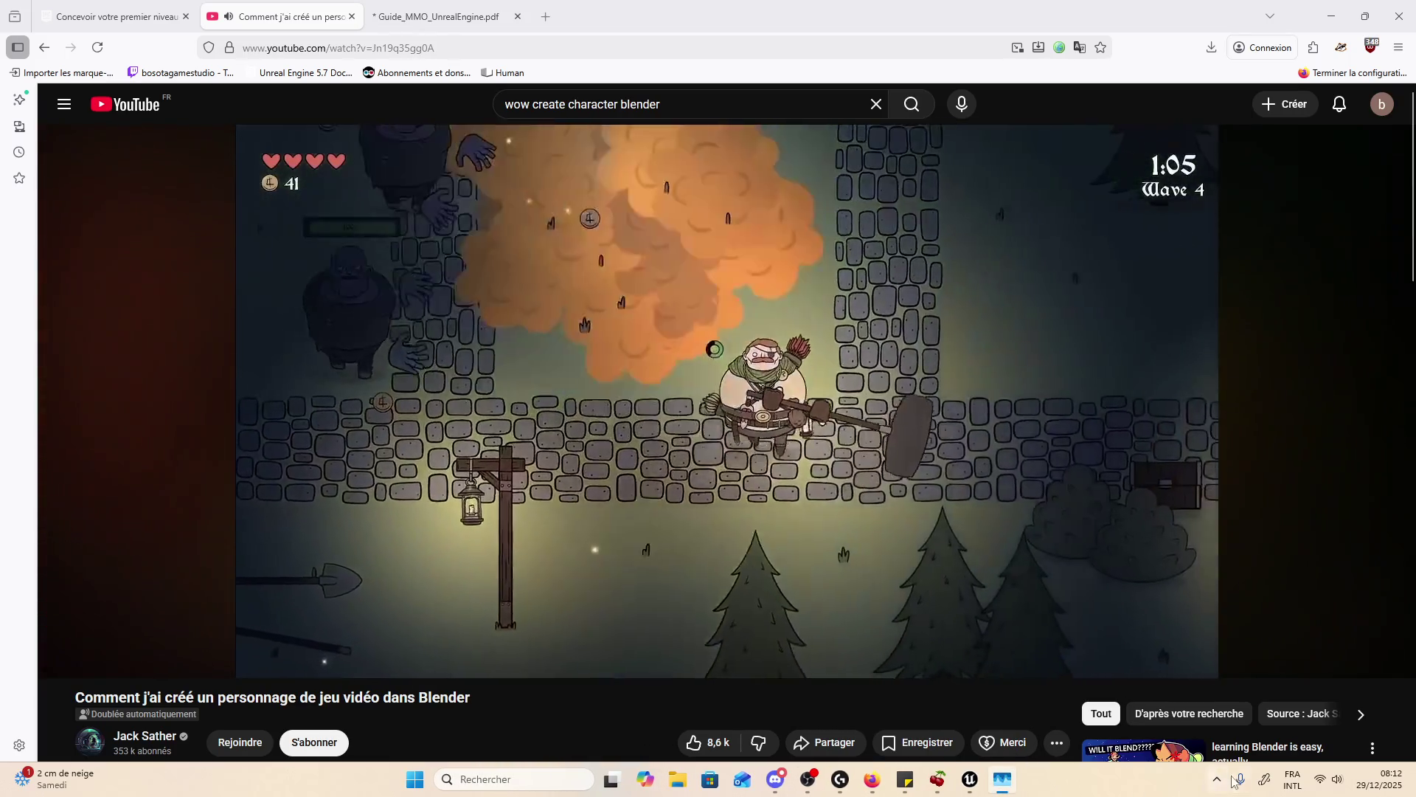
{"action": "left_click", "coordinate": [1224, 779]}
{"action": "mouse_move", "coordinate": [972, 784]}
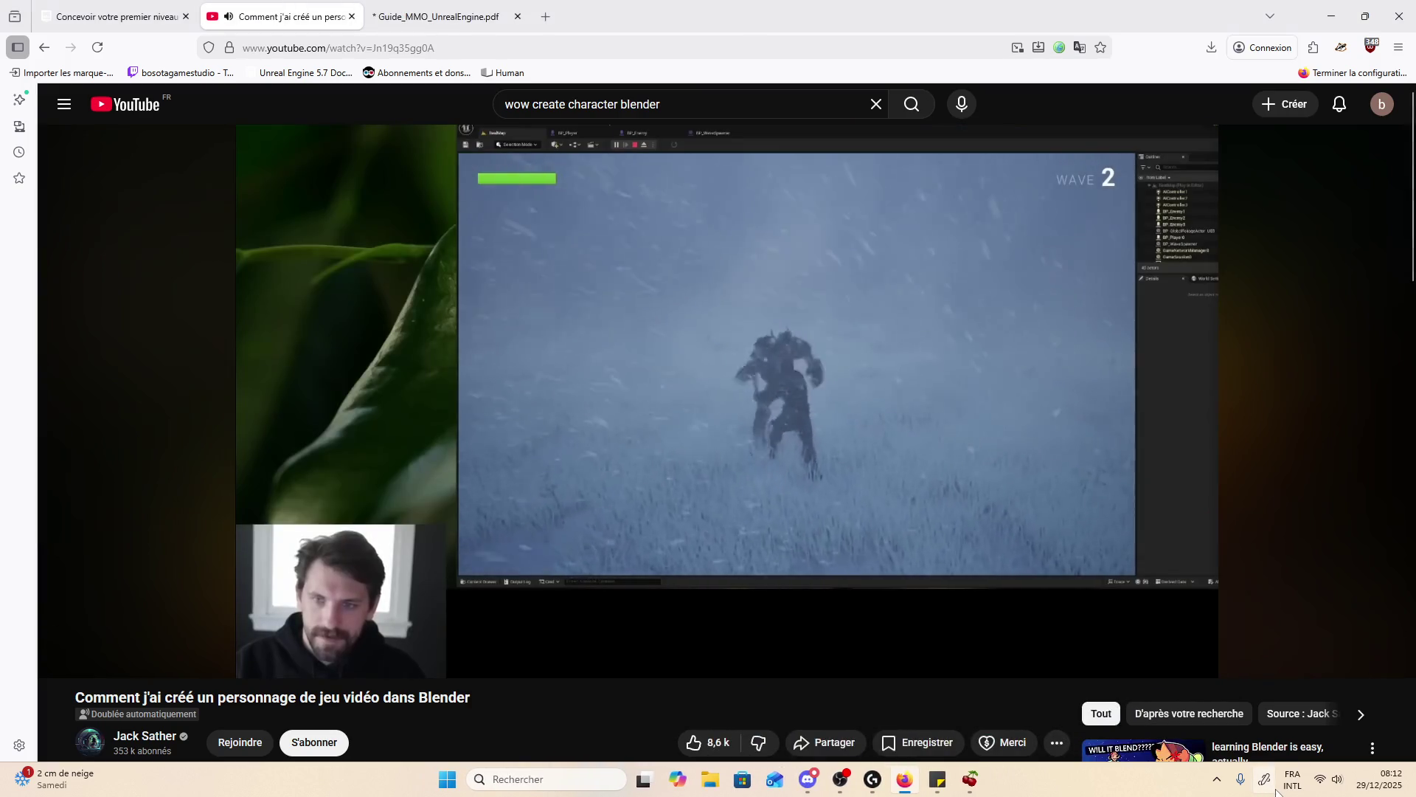
{"action": "left_click", "coordinate": [1217, 780]}
{"action": "left_click", "coordinate": [1158, 716]}
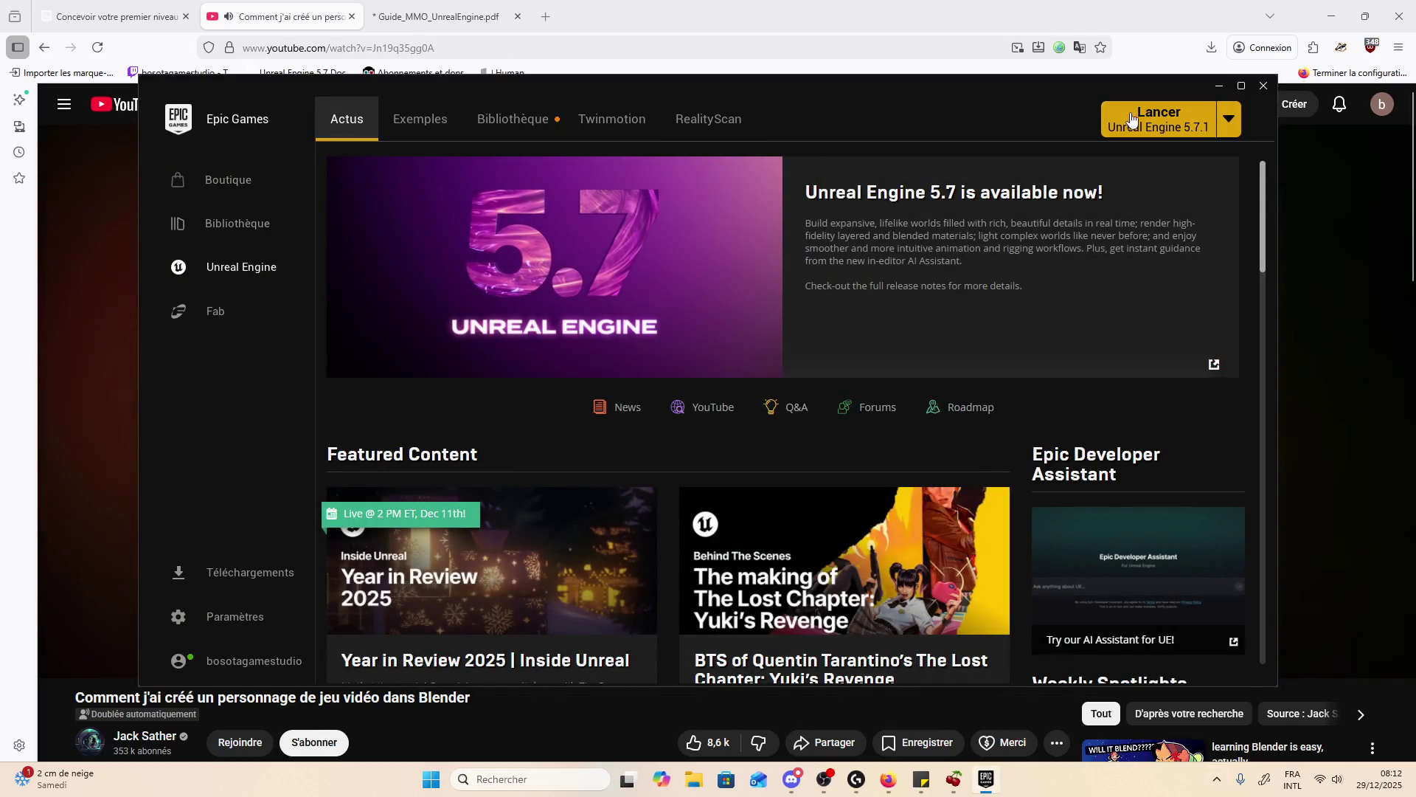
- Launch Unreal Engine 5.7.1, pause the YouTube video, and bring the Unreal window forward
{"action": "left_click", "coordinate": [1128, 118]}
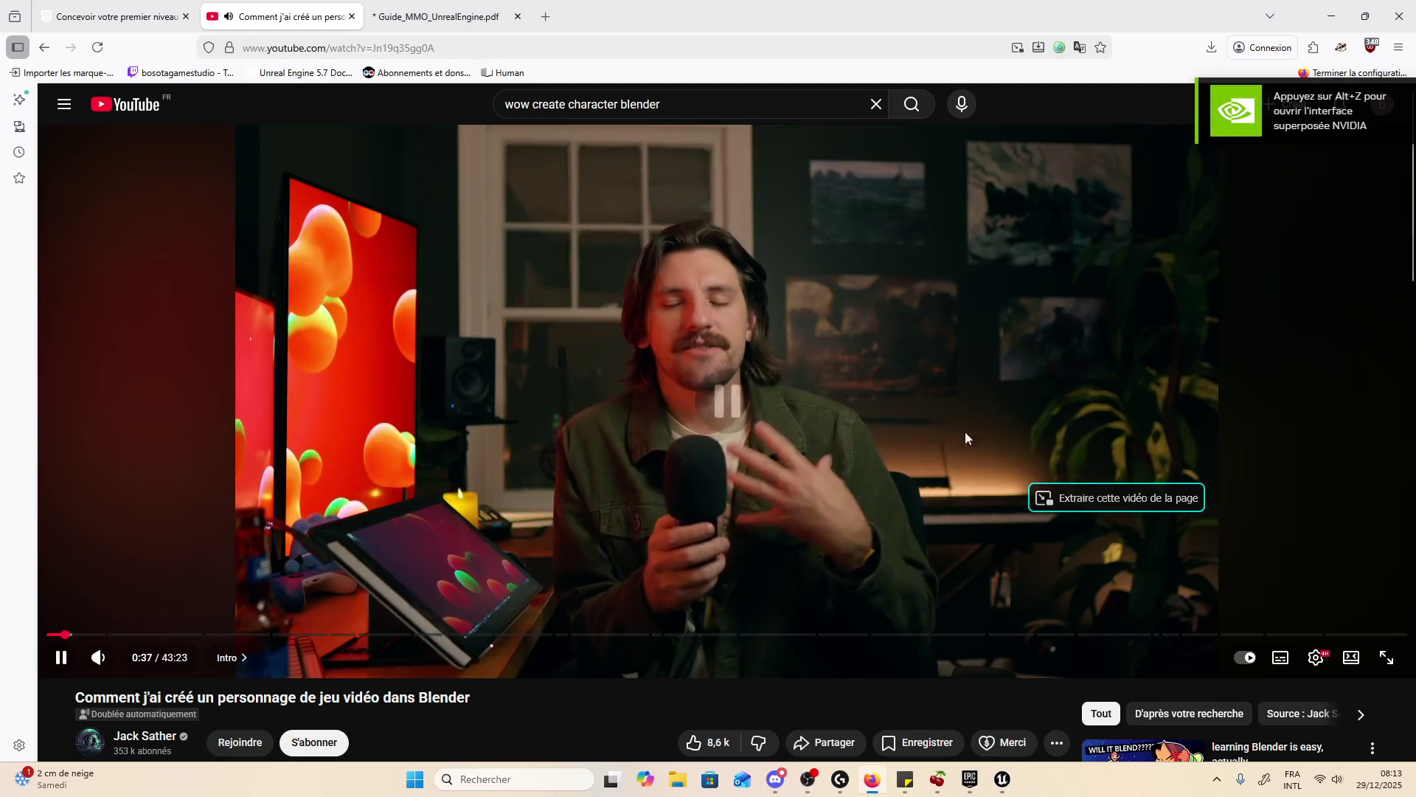
{"action": "left_click", "coordinate": [965, 431]}
{"action": "left_click", "coordinate": [1005, 775]}
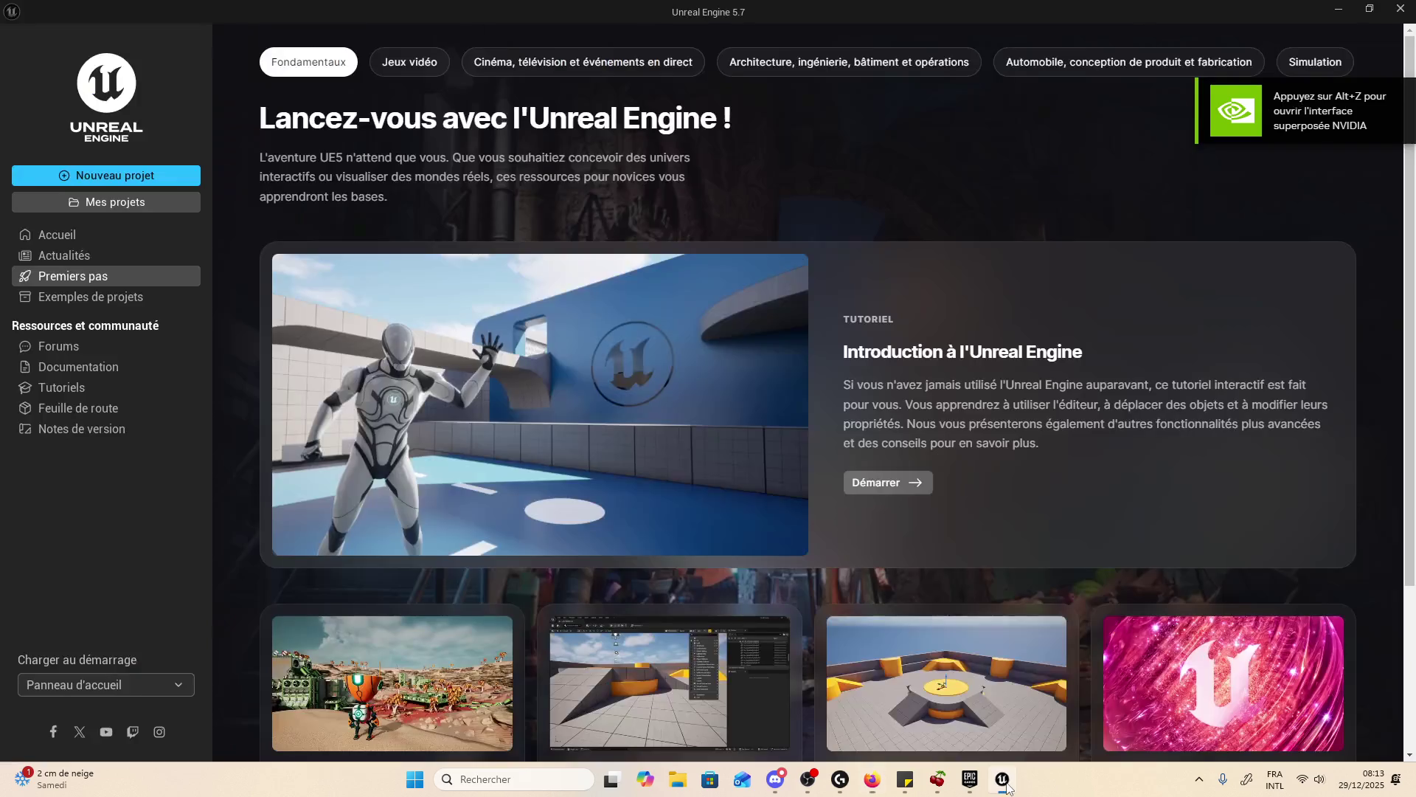
- Open the Nodefall project, allowing .NET Host through the firewall and agreeing to rebuild modules
{"action": "left_click", "coordinate": [139, 200]}
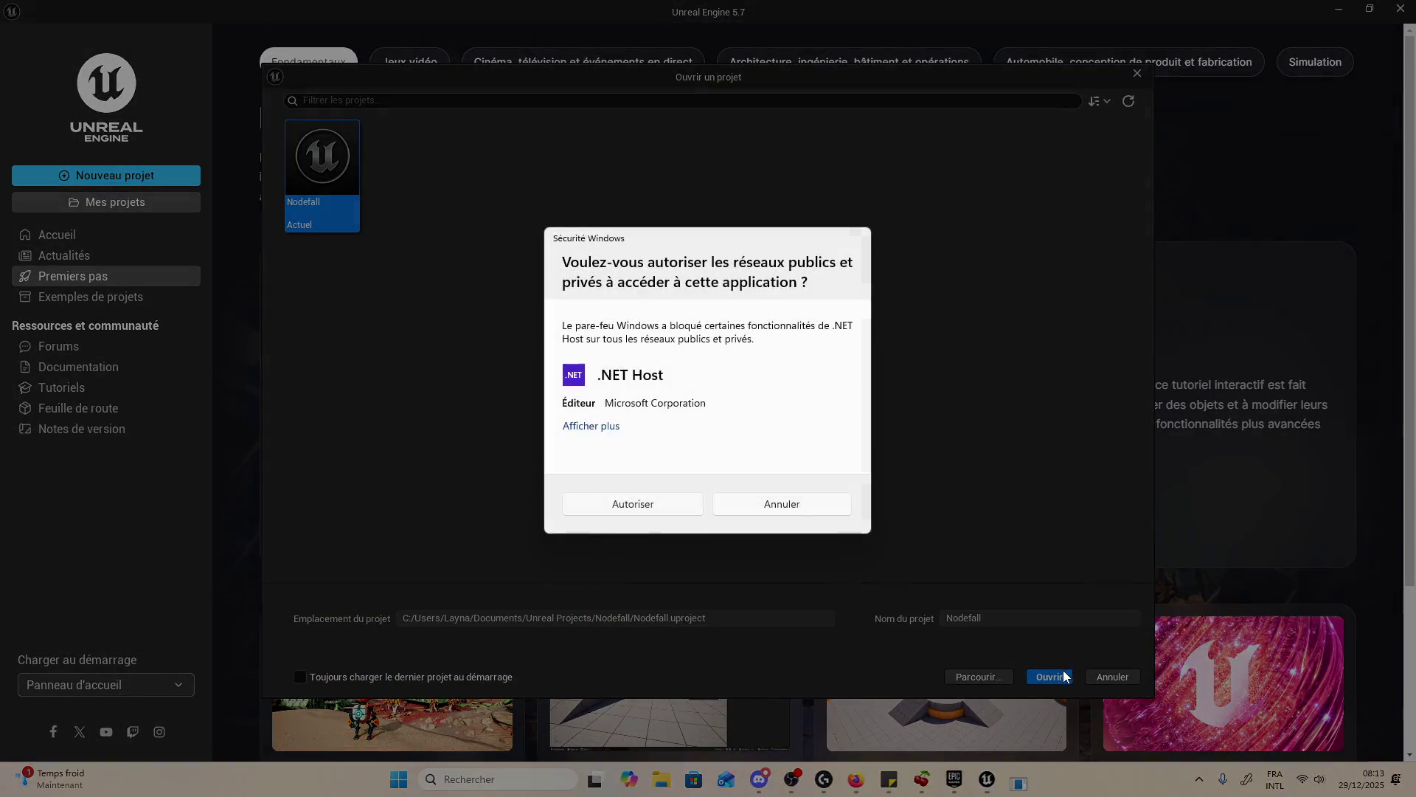
{"action": "left_click", "coordinate": [648, 498]}
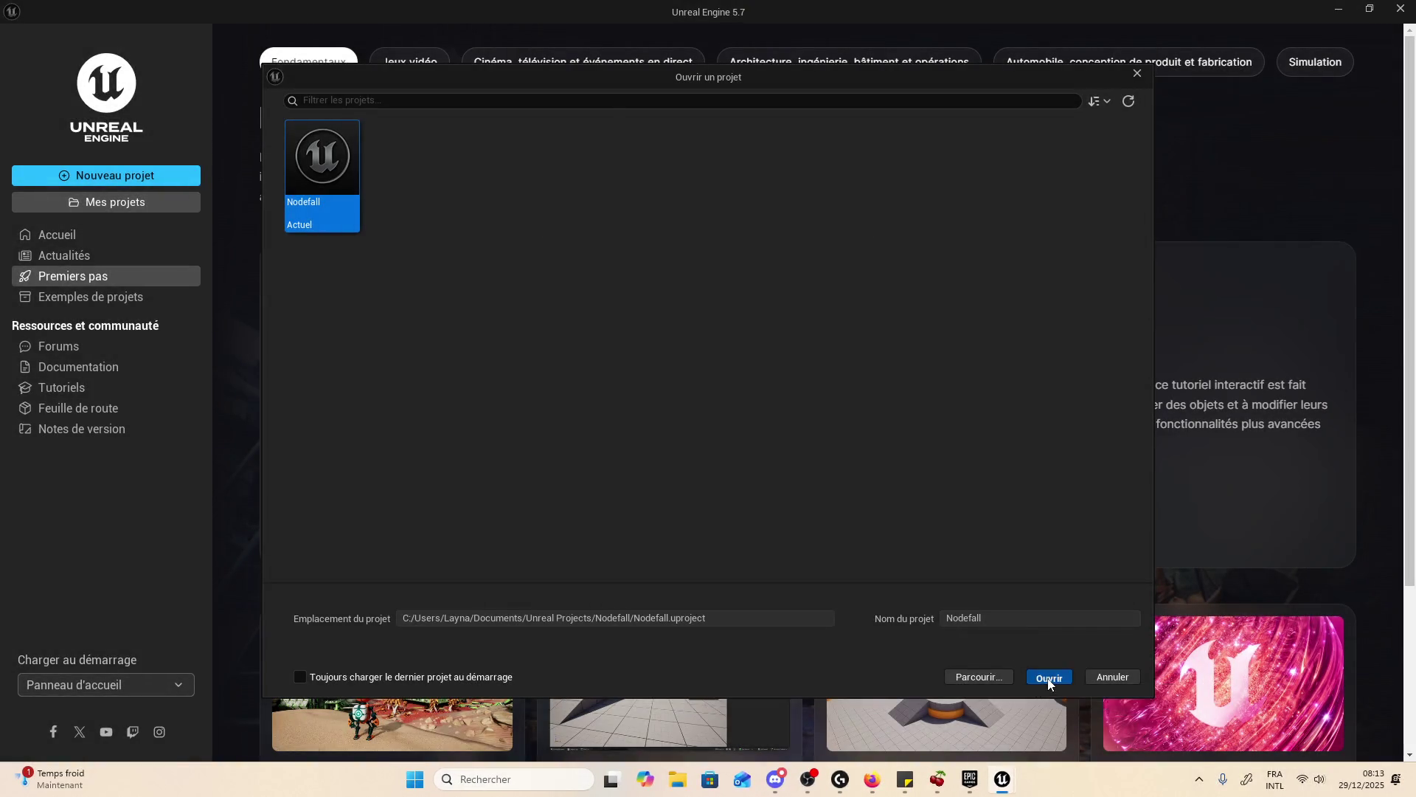
{"action": "left_click", "coordinate": [1049, 677]}
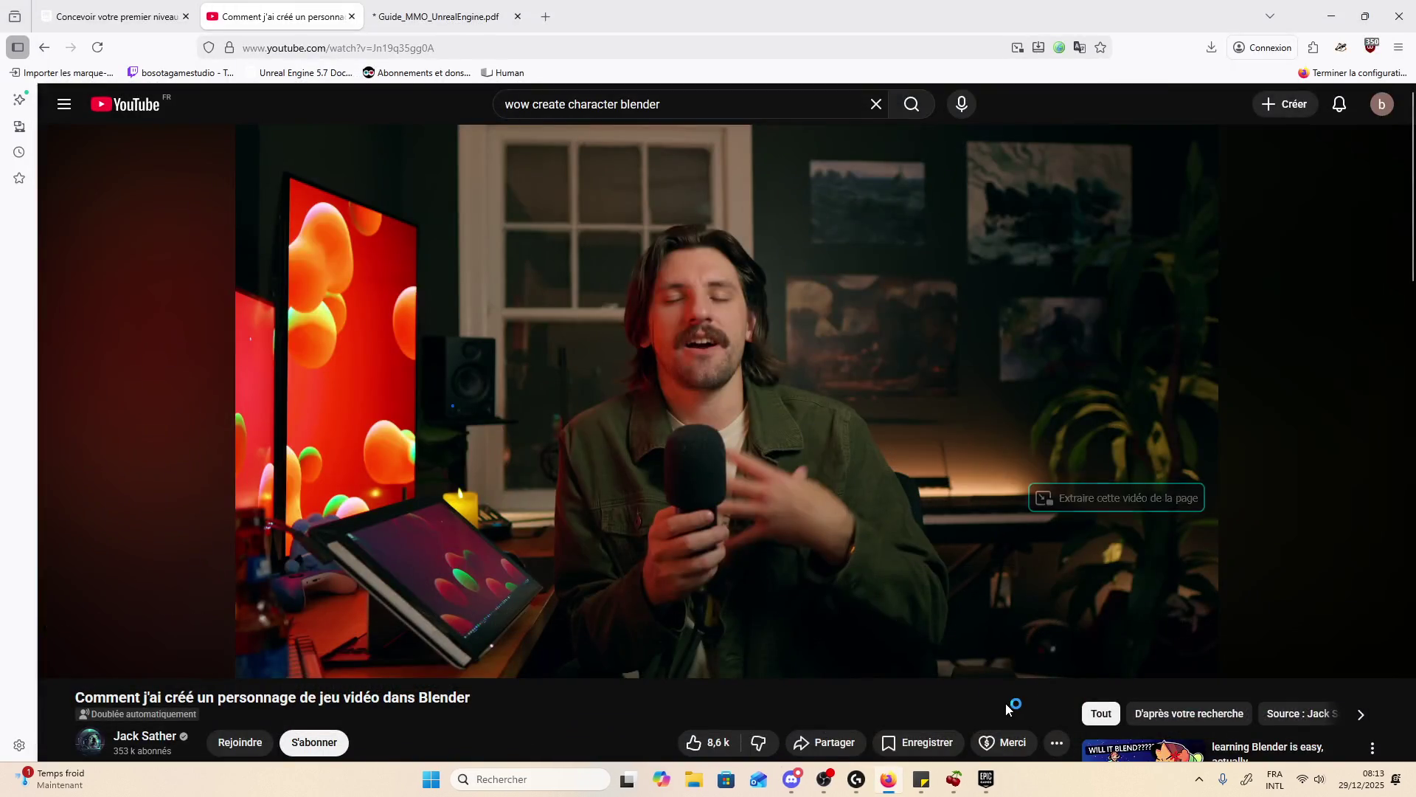
{"action": "left_click", "coordinate": [773, 443]}
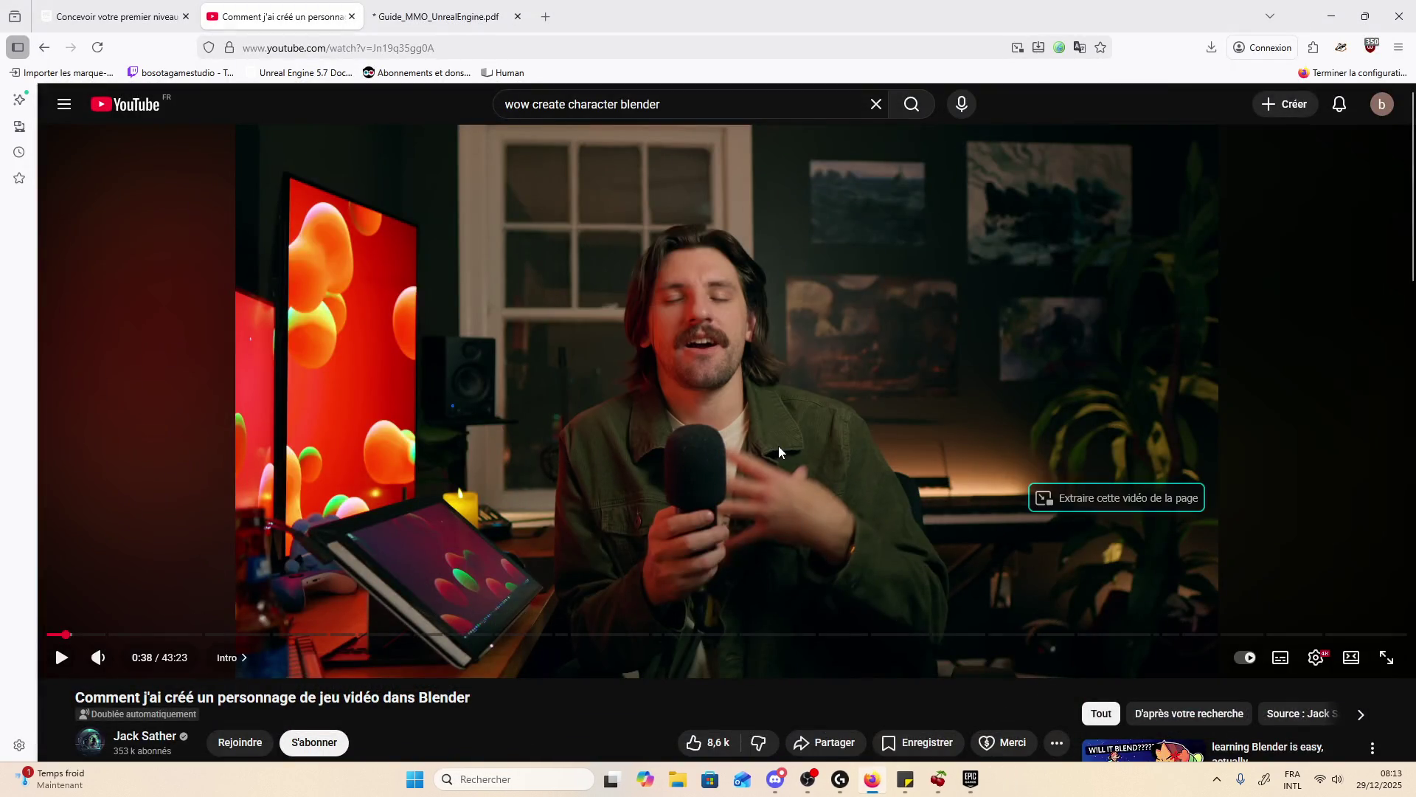
- Relaunch Unreal Engine 5.7.1 from the Epic Games Launcher and bring its window forward
{"action": "left_click", "coordinate": [986, 780]}
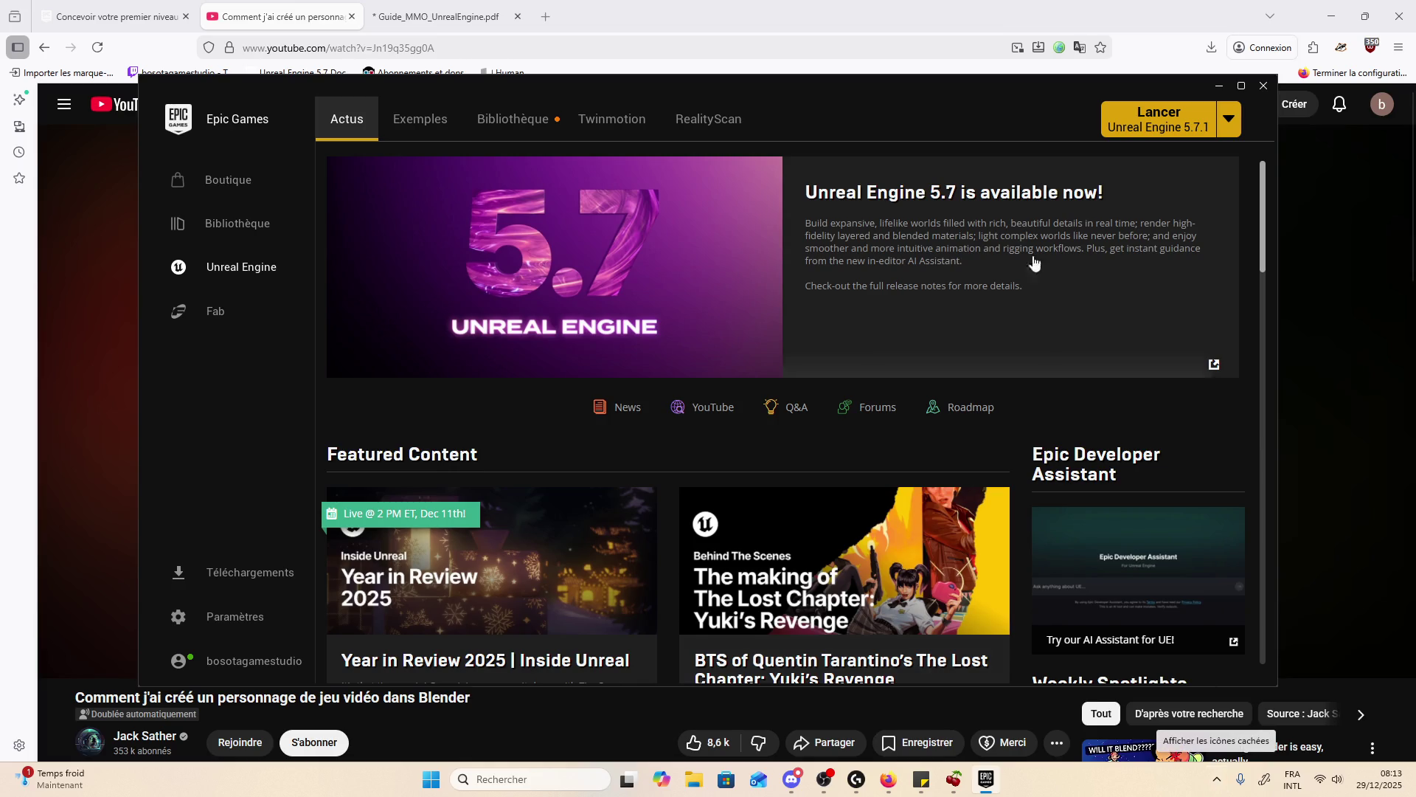
{"action": "left_click", "coordinate": [1123, 136]}
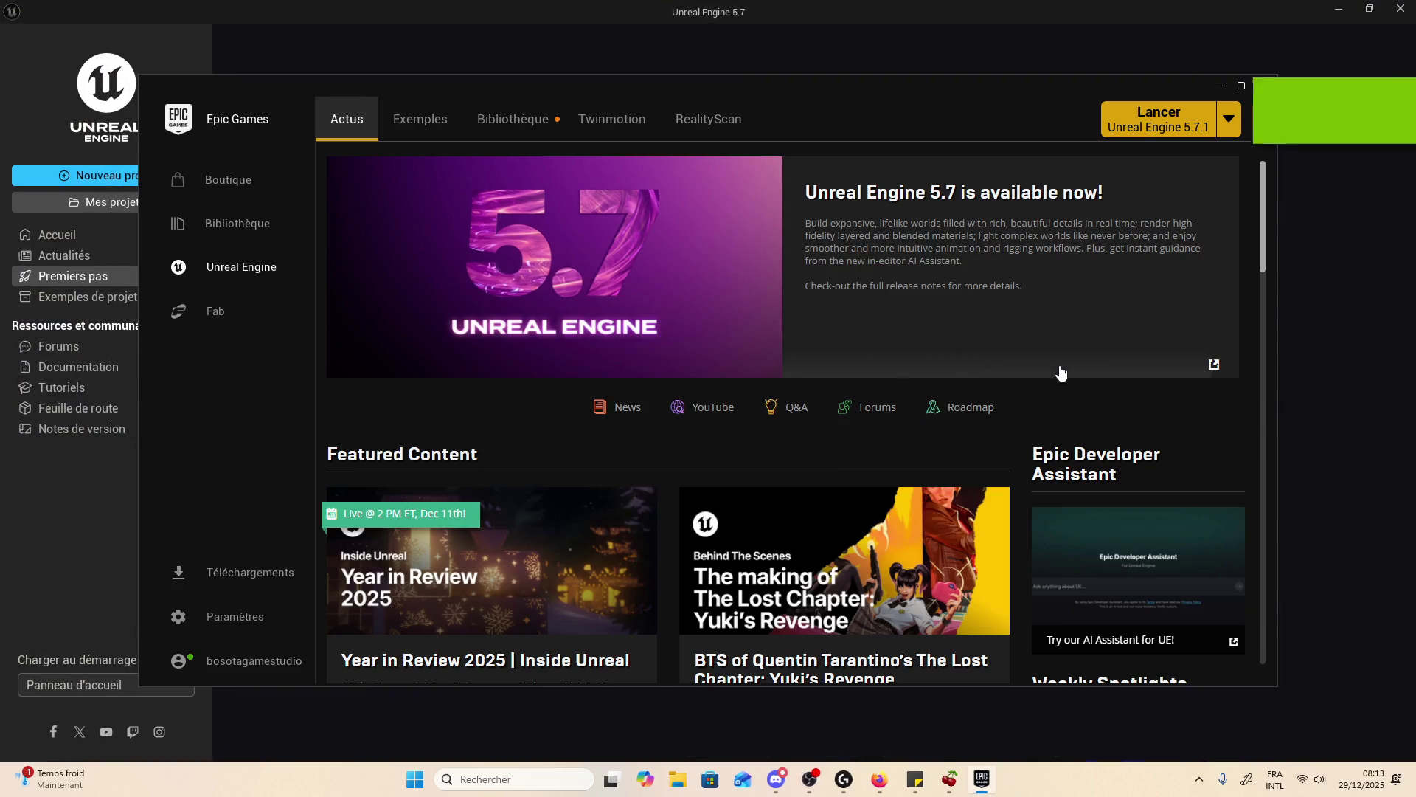
{"action": "left_click", "coordinate": [649, 31]}
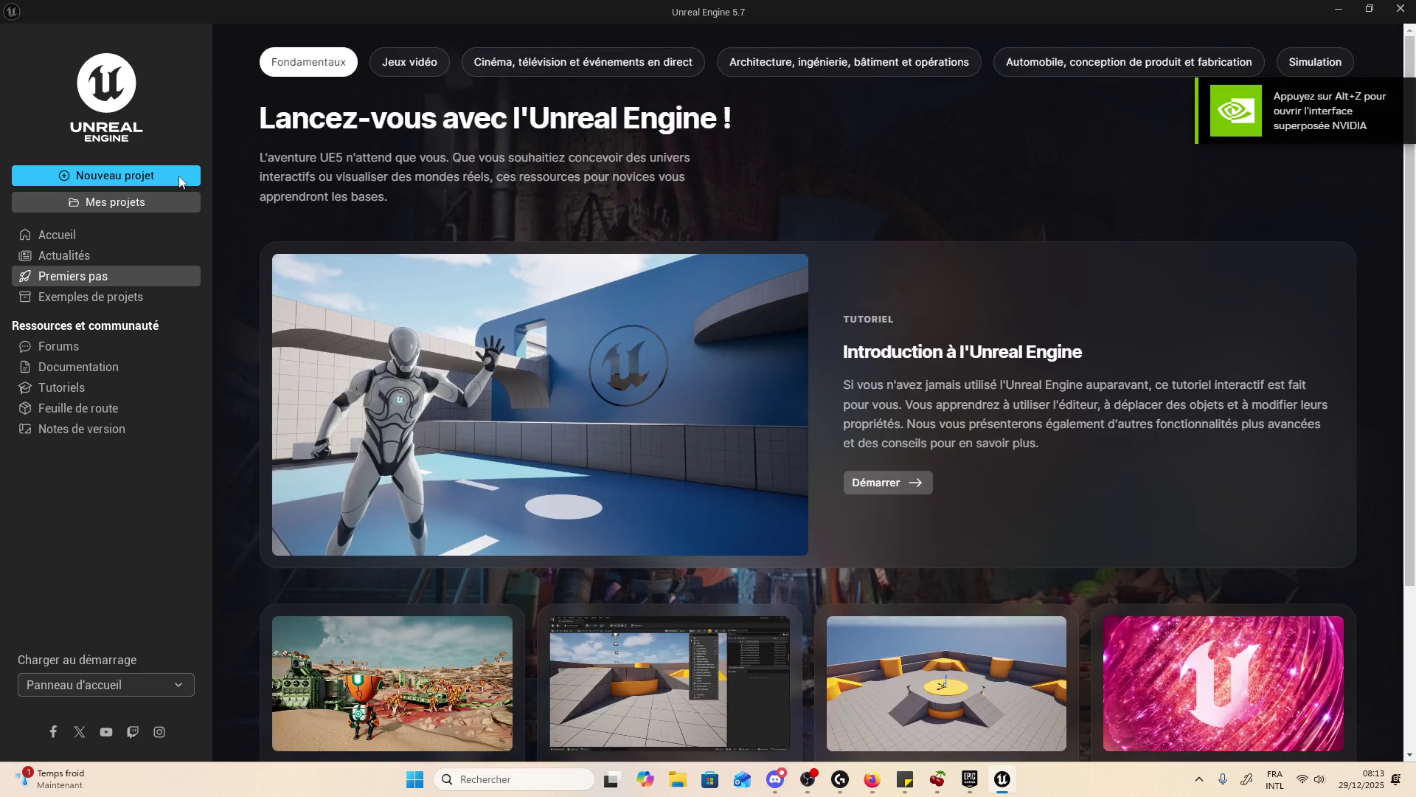
- Start a new project and pick the Games > Third Person template after browsing other templates
{"action": "left_click", "coordinate": [178, 180]}
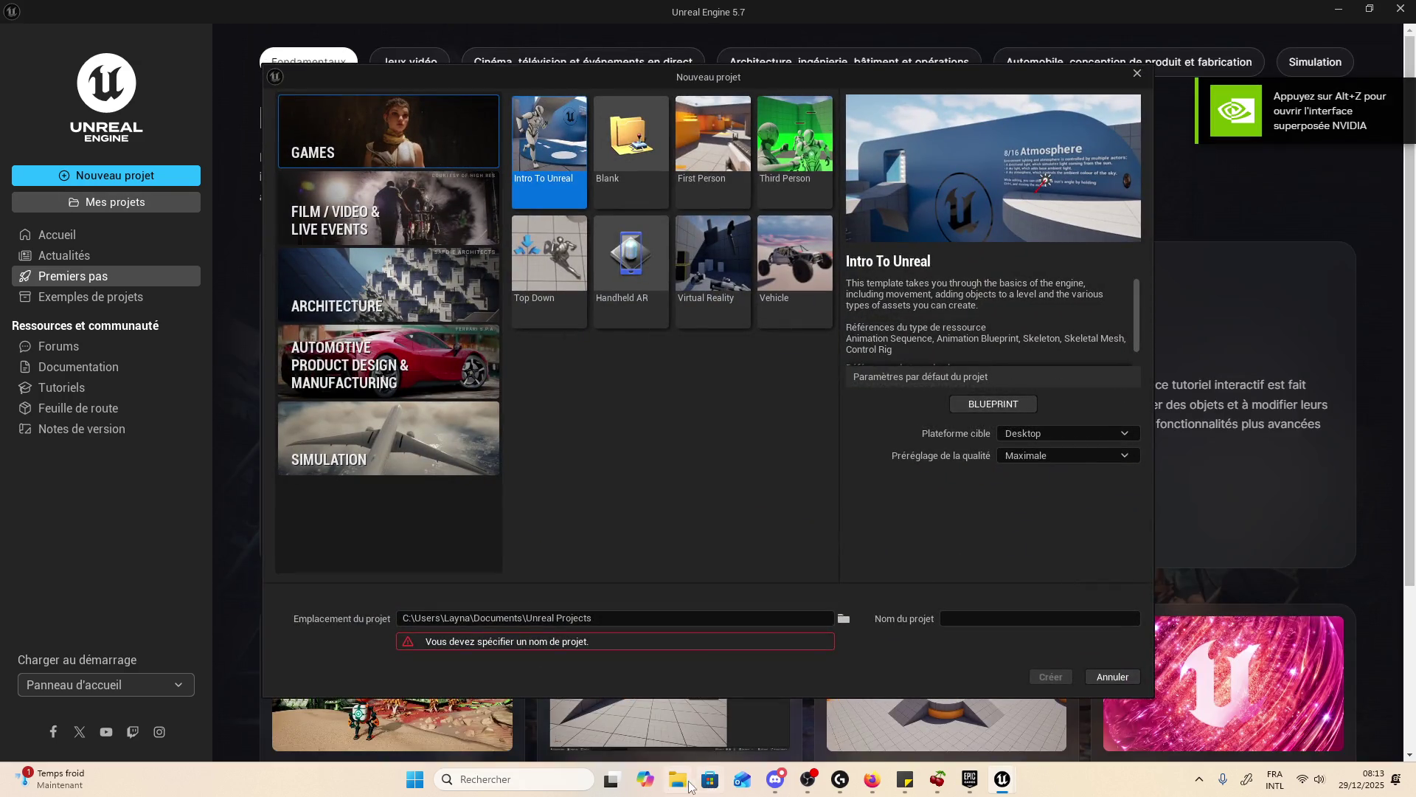
{"action": "left_click", "coordinate": [690, 786]}
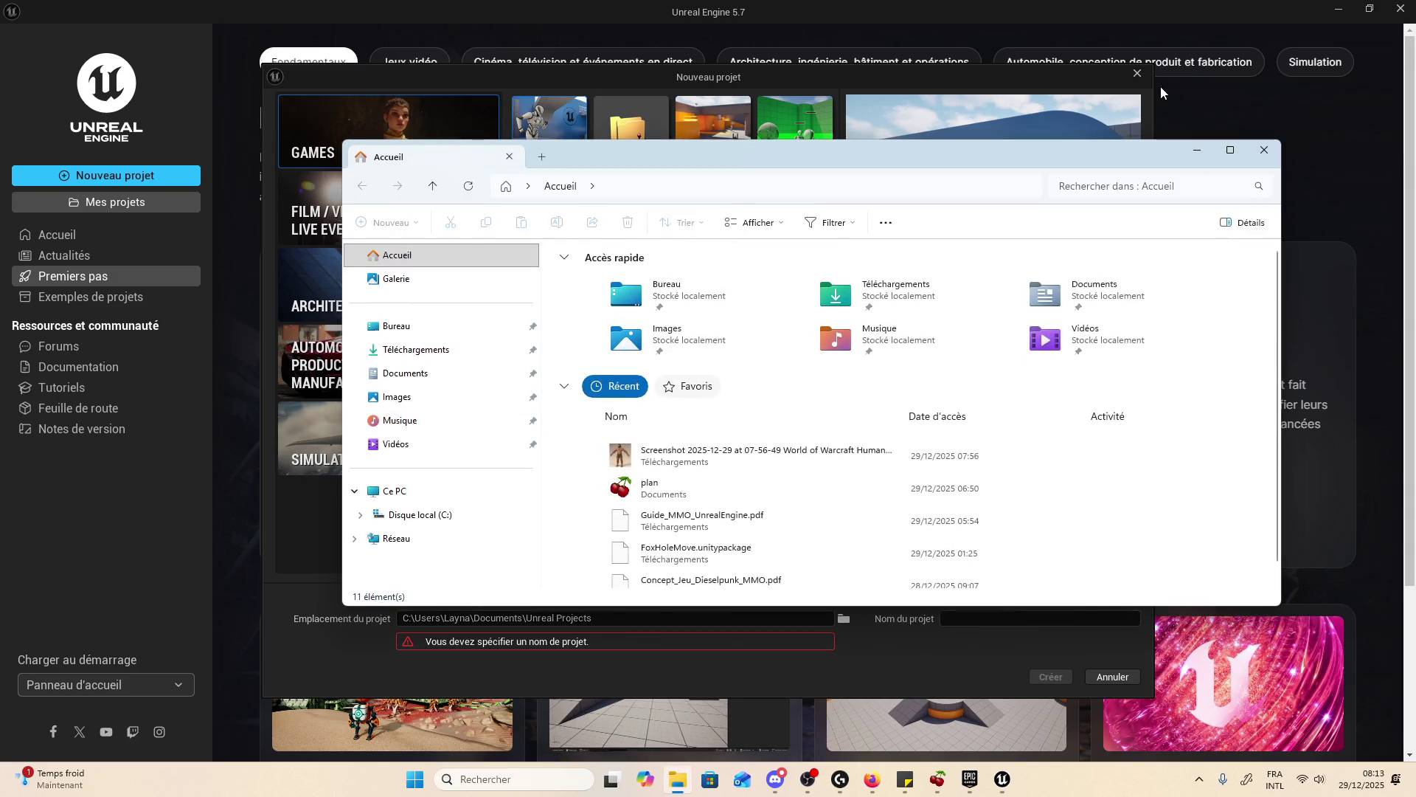
{"action": "left_click", "coordinate": [1264, 149]}
{"action": "left_click", "coordinate": [795, 152]}
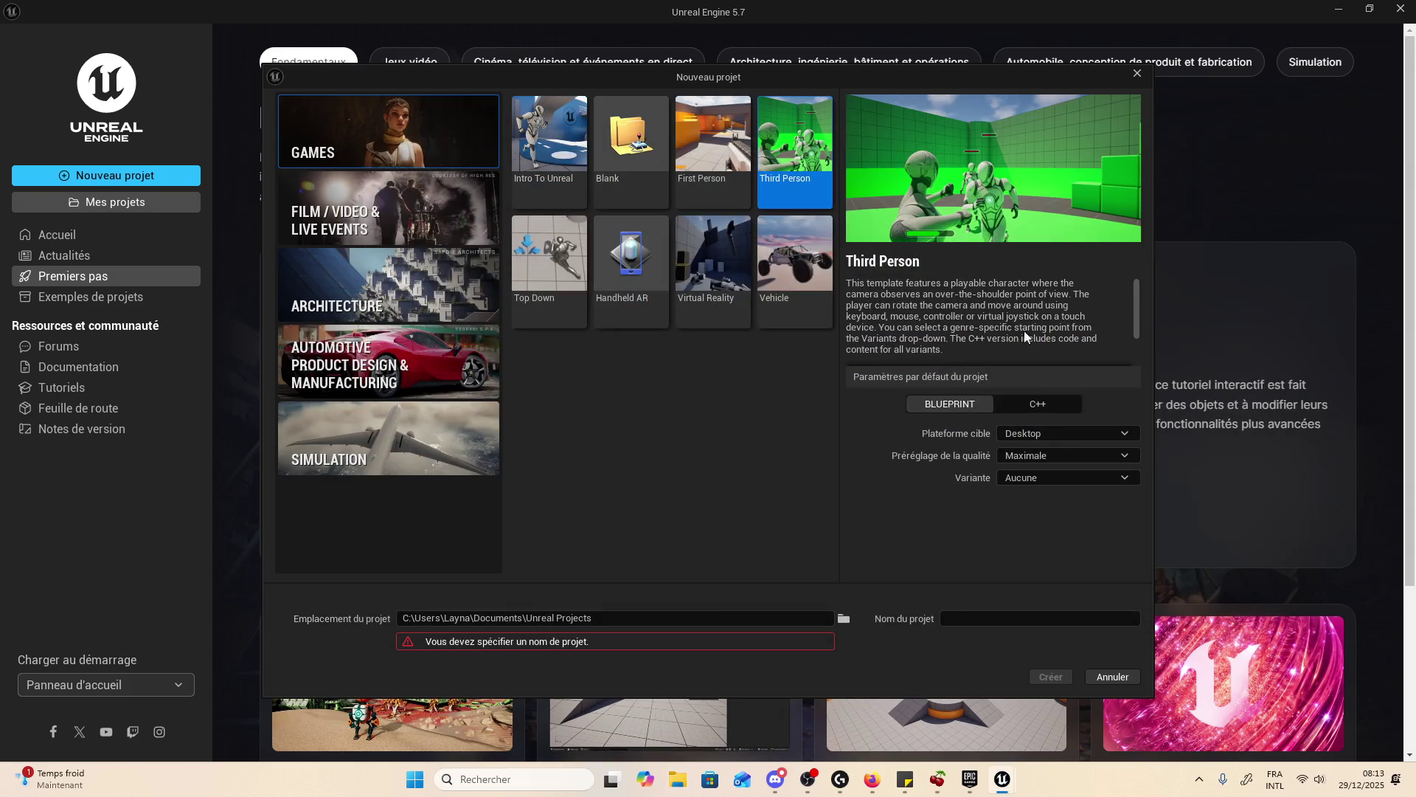
{"action": "left_click", "coordinate": [417, 469]}
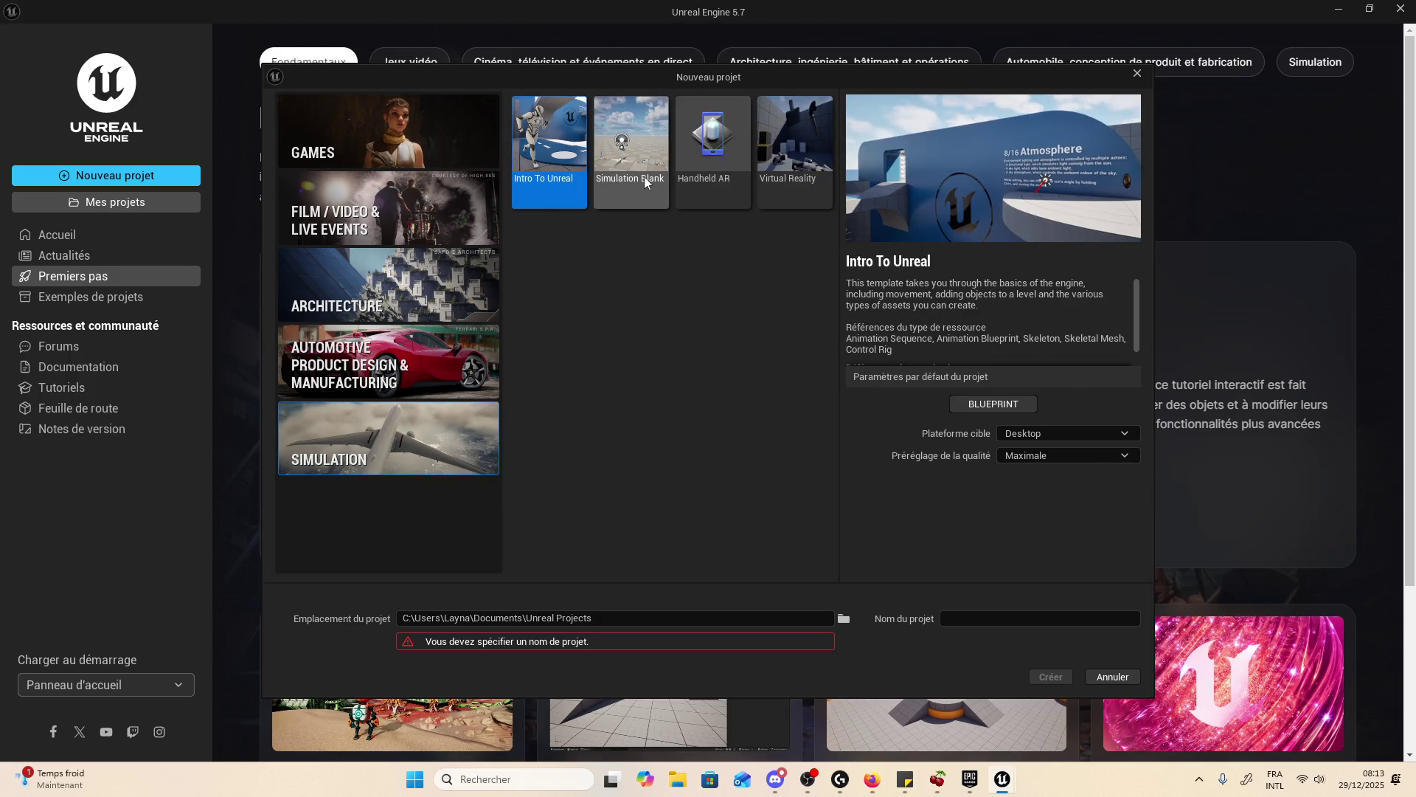
{"action": "left_click", "coordinate": [792, 147]}
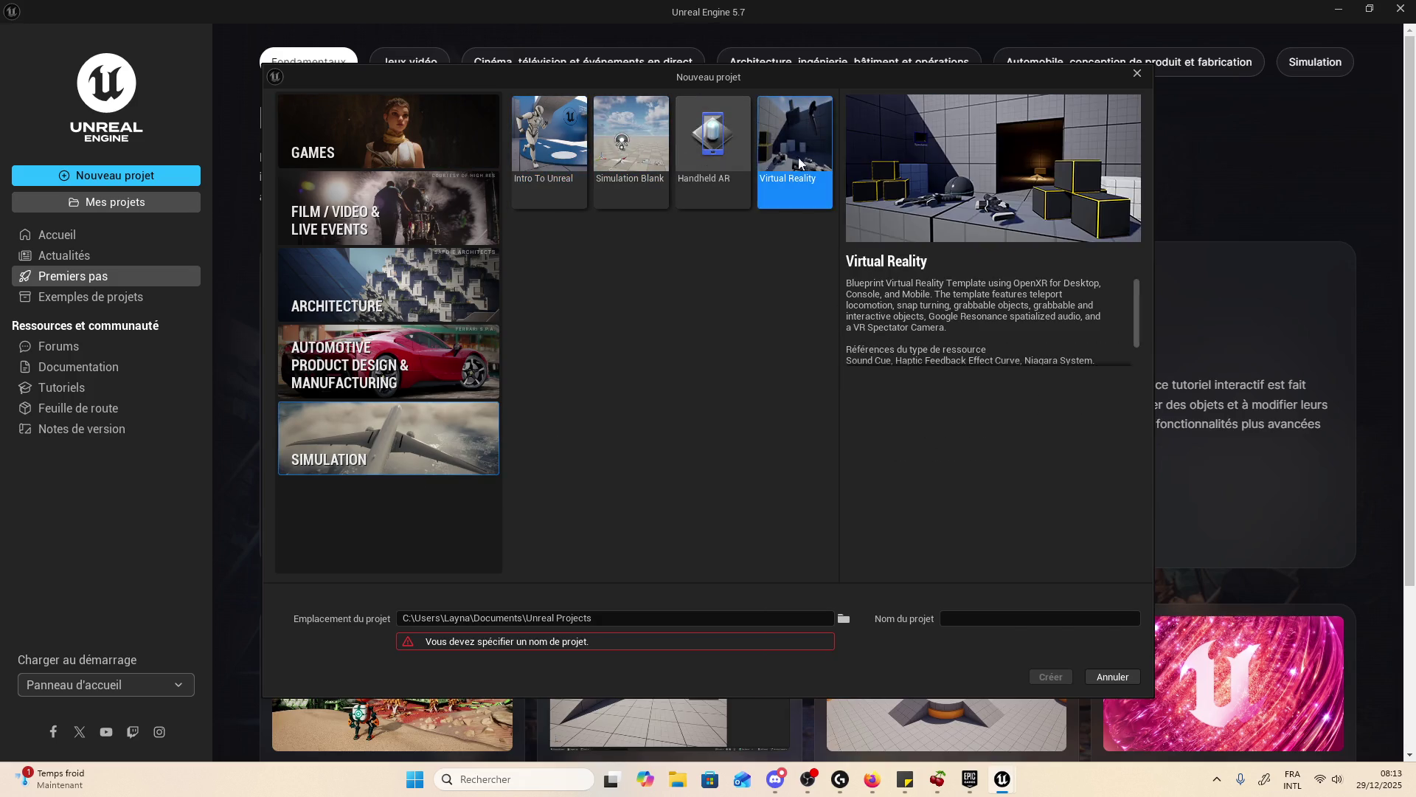
{"action": "left_click", "coordinate": [388, 131]}
{"action": "left_click", "coordinate": [758, 148]}
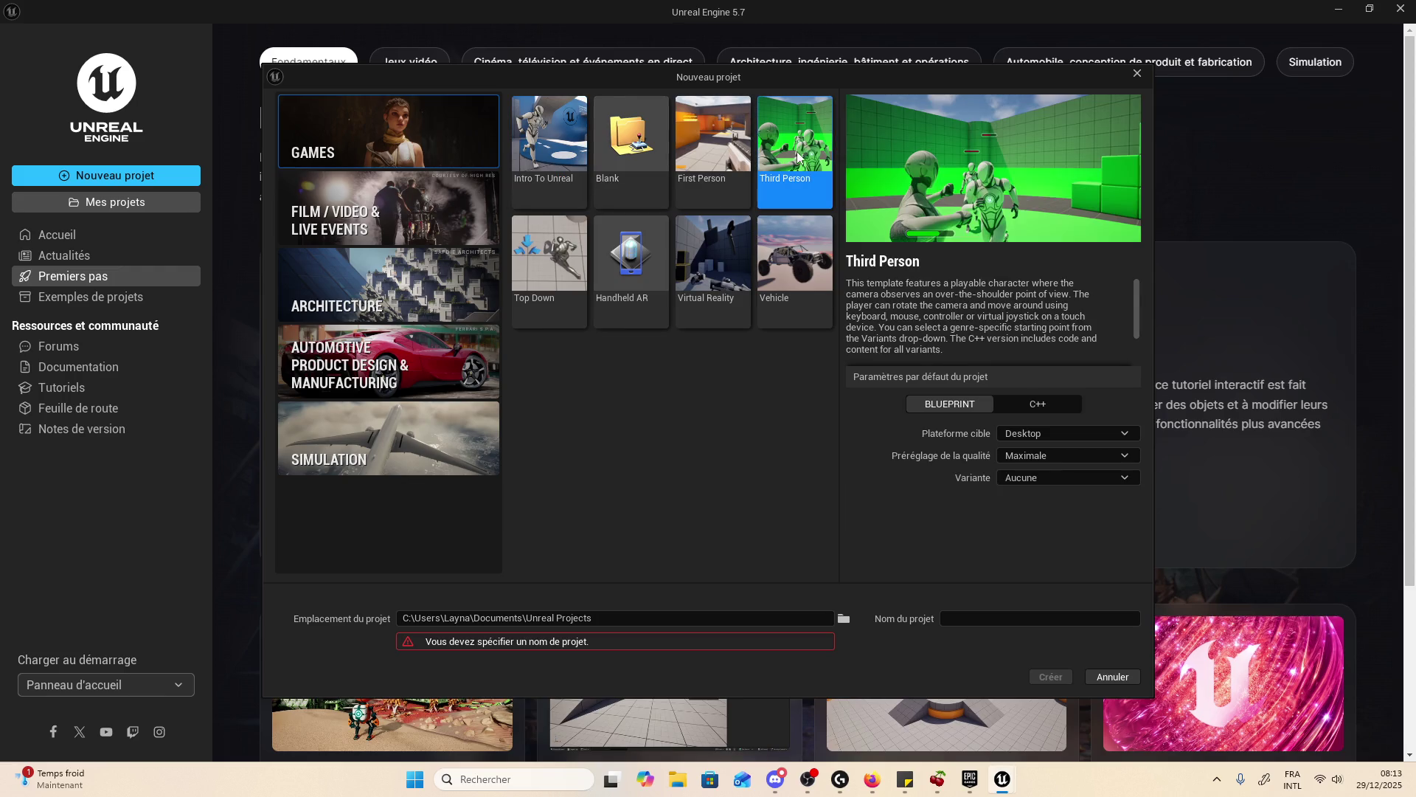
- Make the project C++, name it NodefallDev, and create it
{"action": "left_click", "coordinate": [1040, 404]}
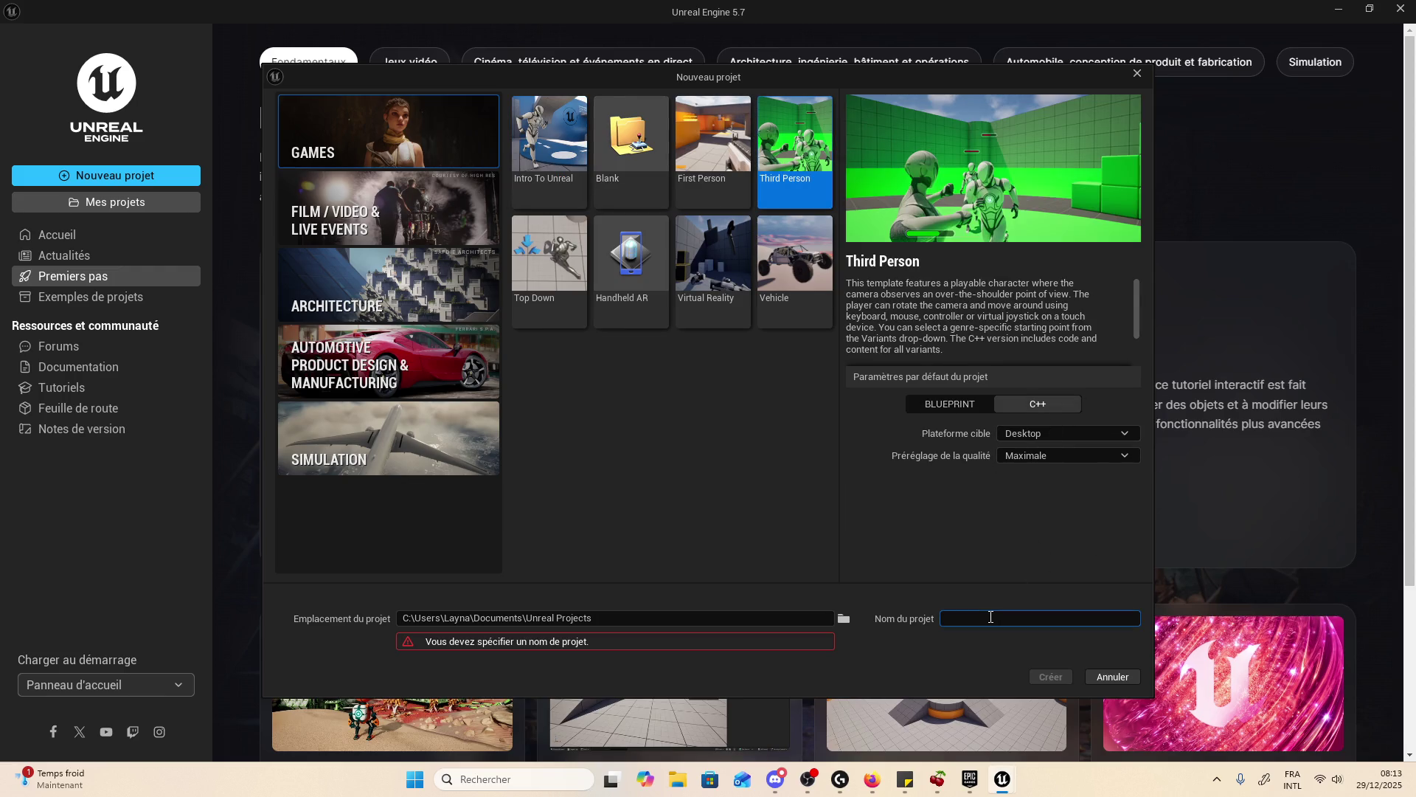
{"action": "type", "text": "Nodef"}
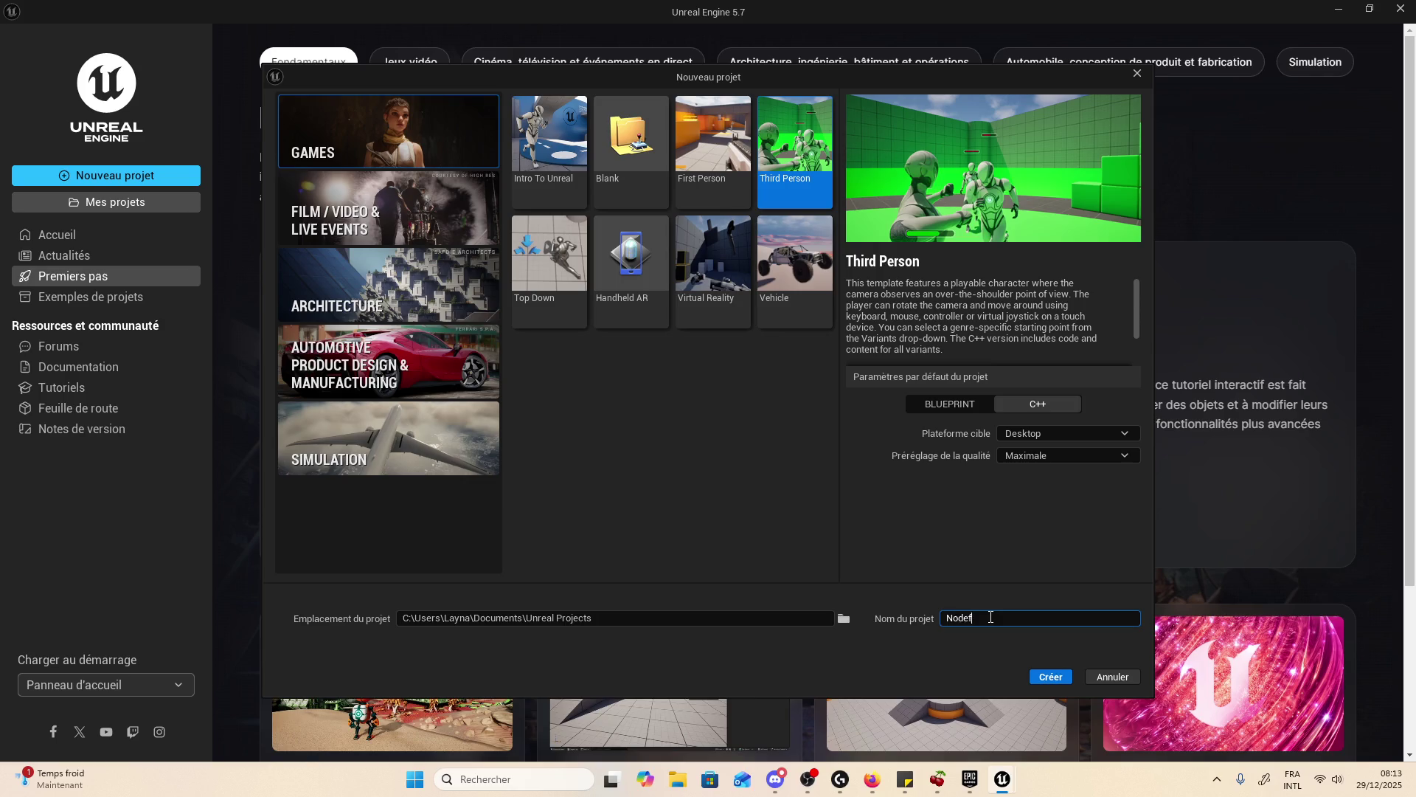
{"action": "type", "text": "allDev"}
{"action": "left_click", "coordinate": [1051, 680]}
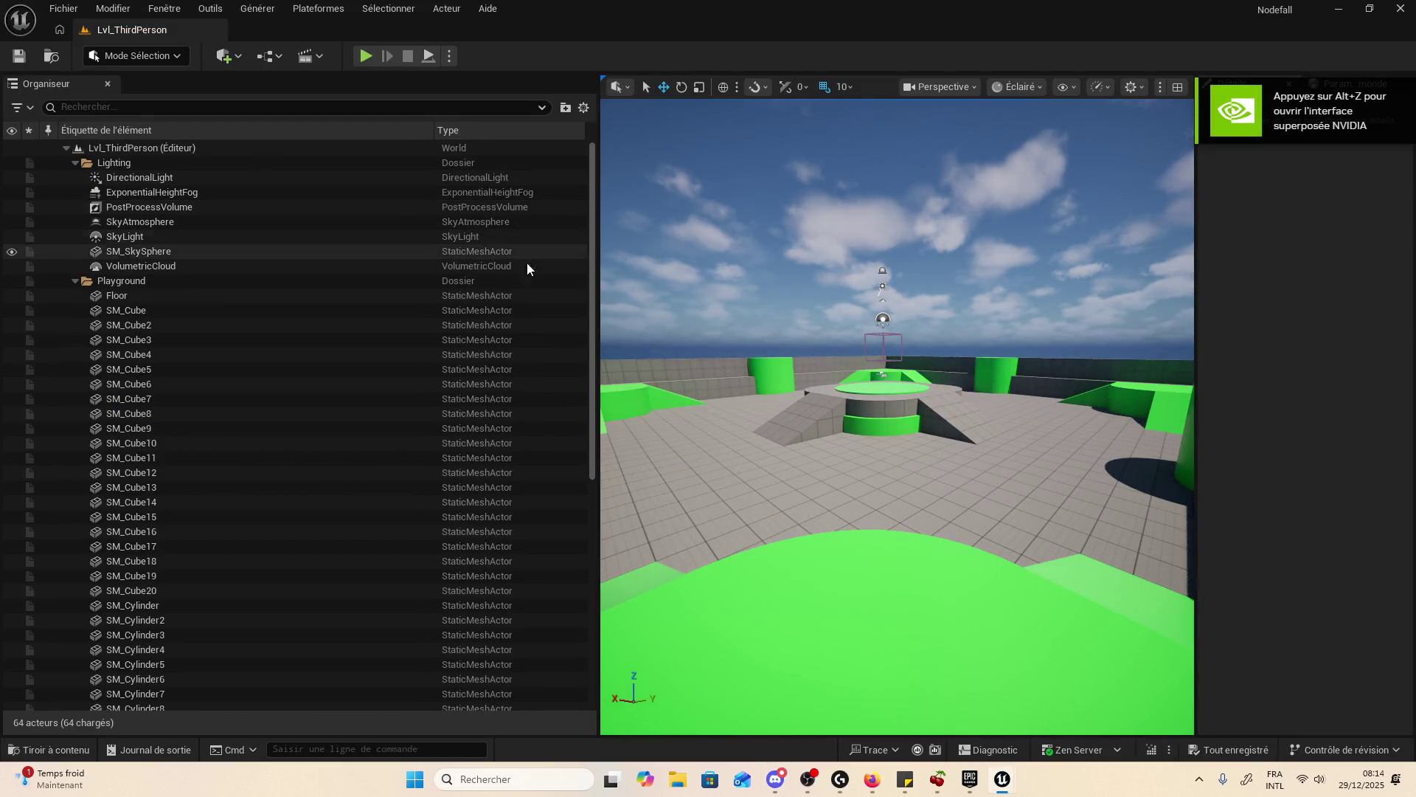
- Narrow the Organiseur to widen the viewport and select SM_Cube to view its properties
{"action": "left_click_drag", "start_coordinate": [588, 356], "coordinate": [372, 398]}
{"action": "left_click", "coordinate": [219, 309]}
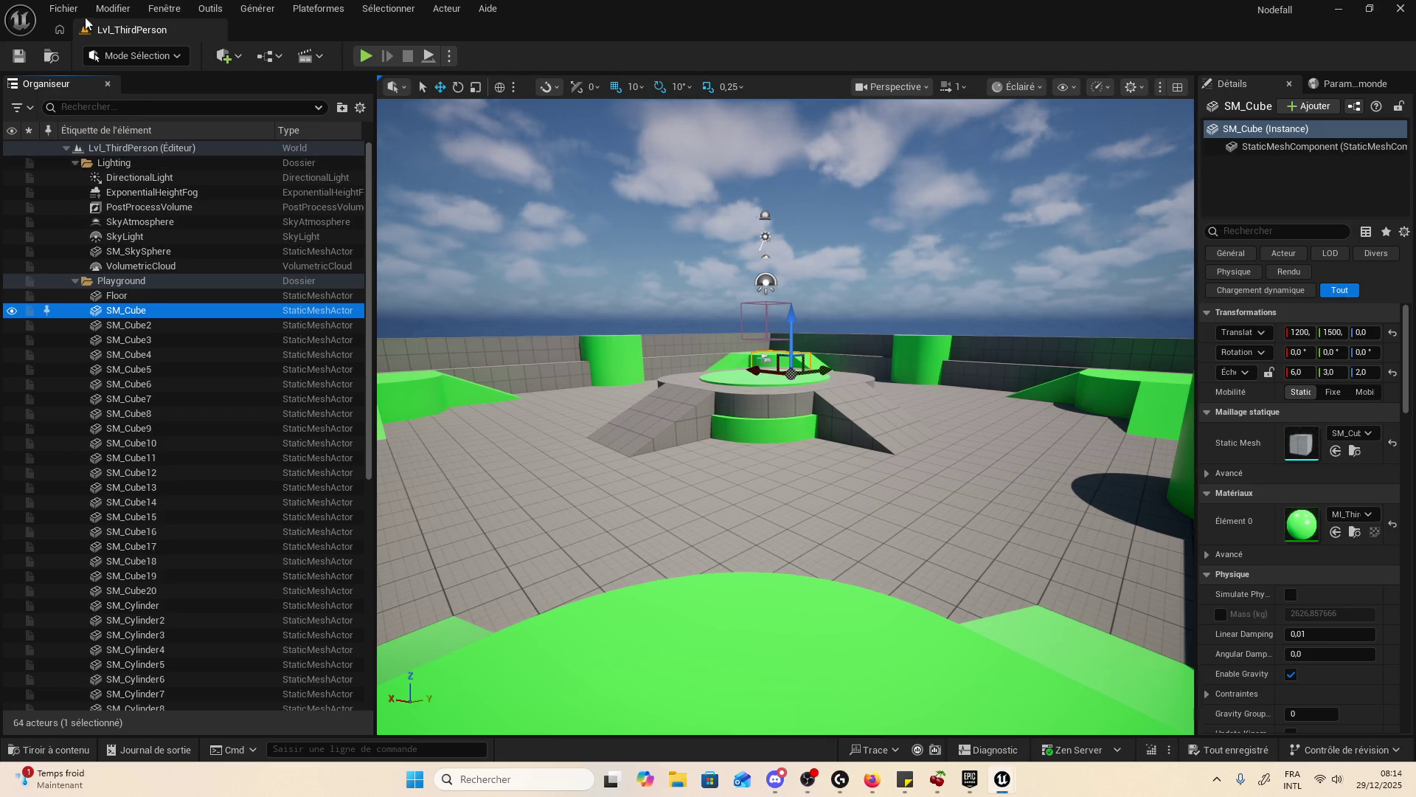
- Inspect SM_Cube4 and its static mesh component in a widened properties panel
{"action": "left_click", "coordinate": [66, 9]}
{"action": "left_click", "coordinate": [608, 42]}
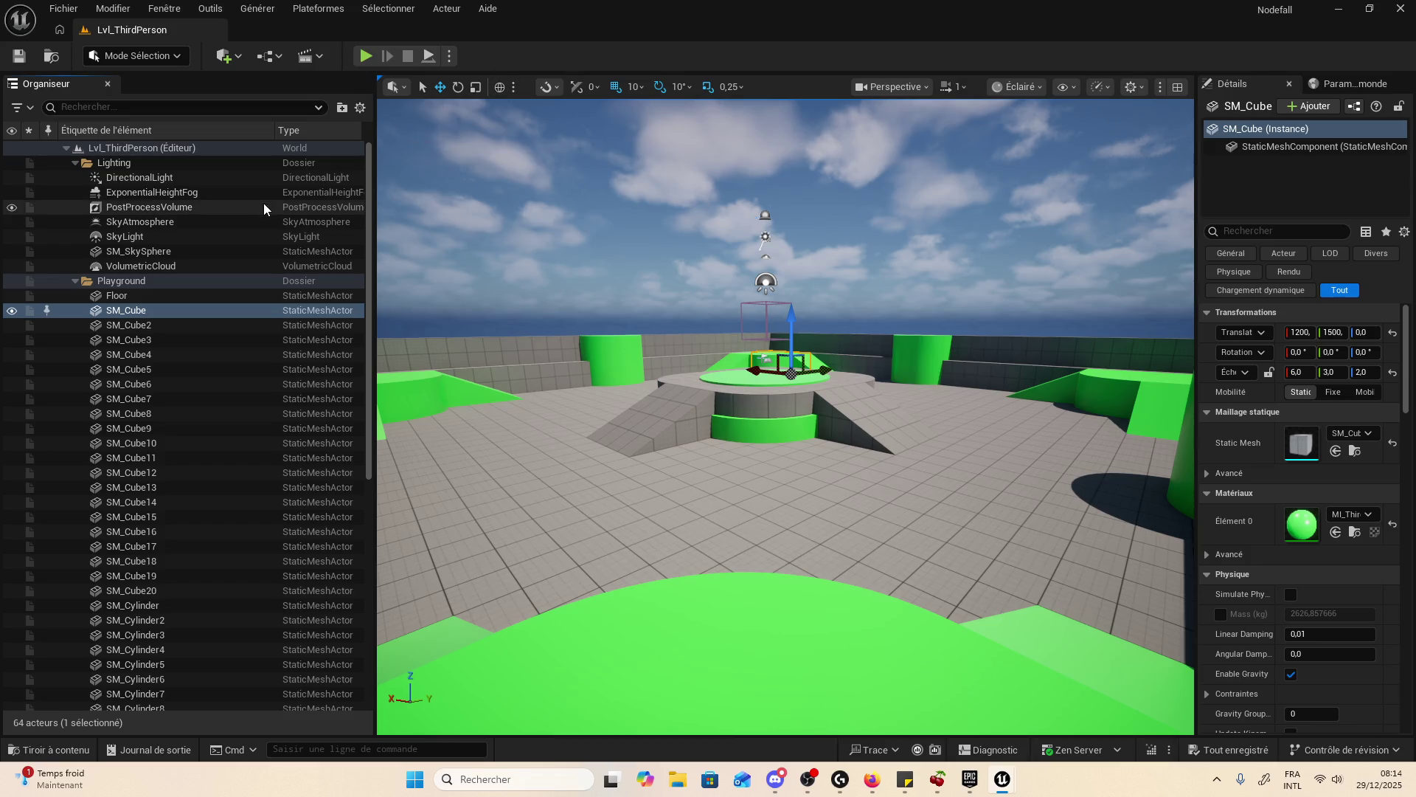
{"action": "left_click", "coordinate": [241, 357]}
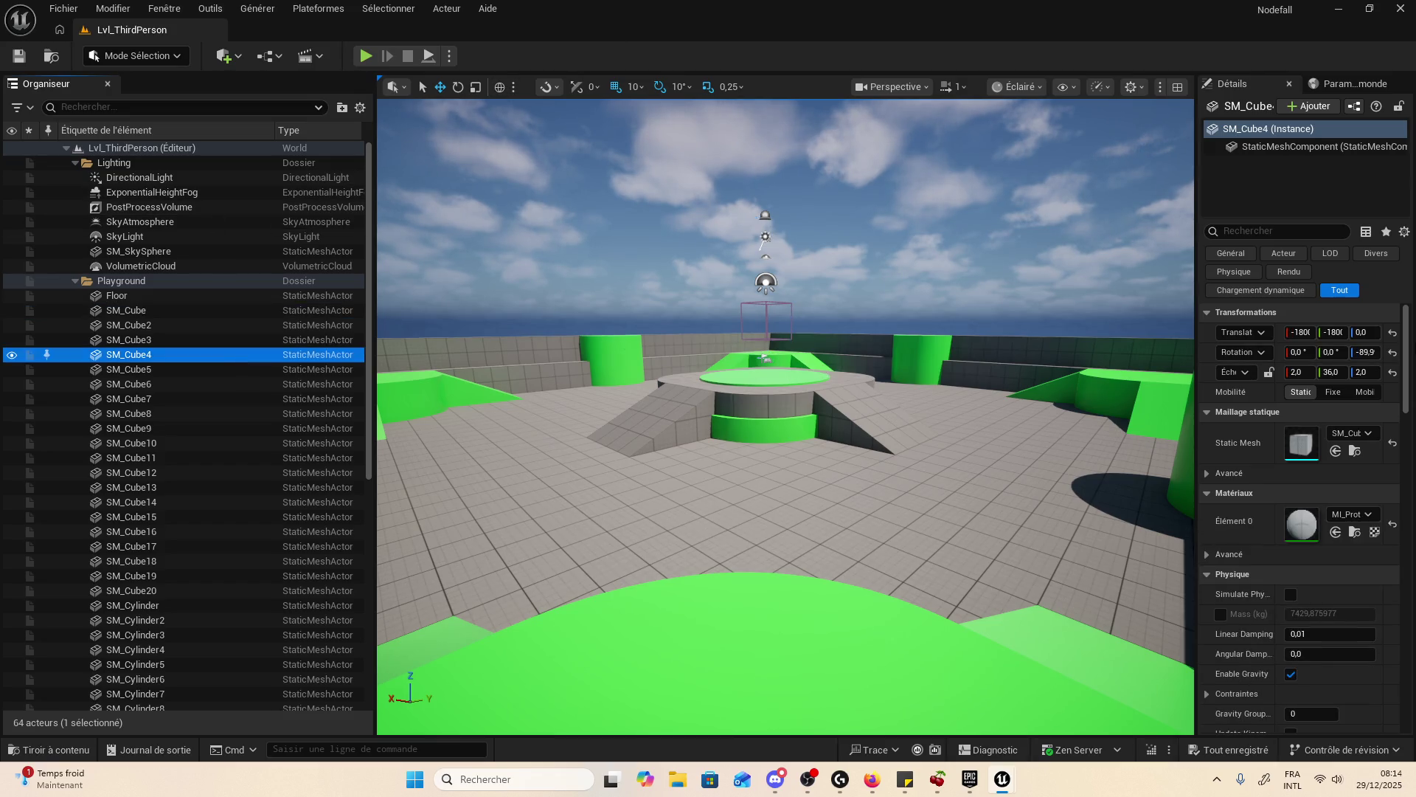
{"action": "left_click", "coordinate": [1328, 146]}
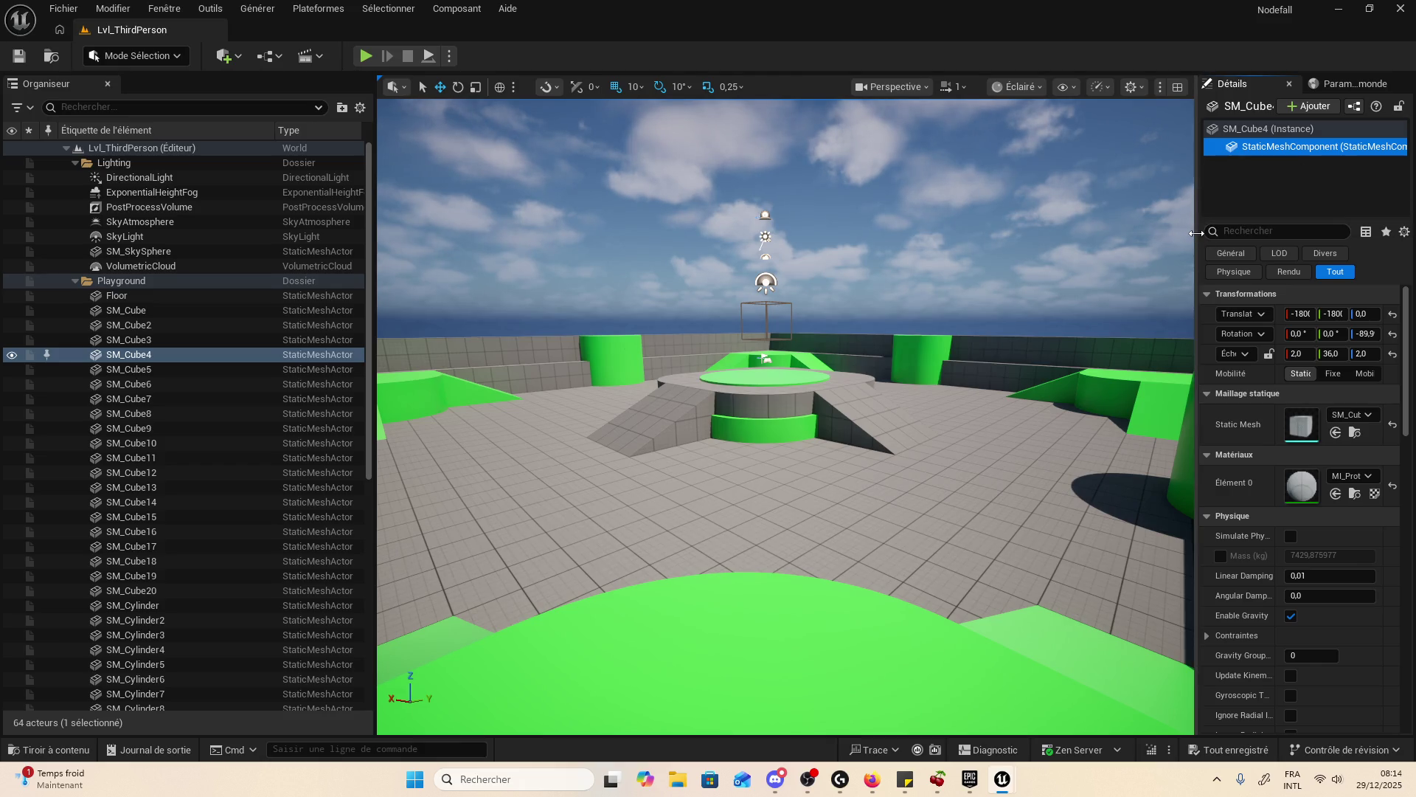
{"action": "mouse_move", "coordinate": [1196, 233]}
{"action": "left_mouse_down"}
{"action": "mouse_move", "coordinate": [768, 233]}
{"action": "mouse_move", "coordinate": [855, 233]}
{"action": "left_mouse_up"}
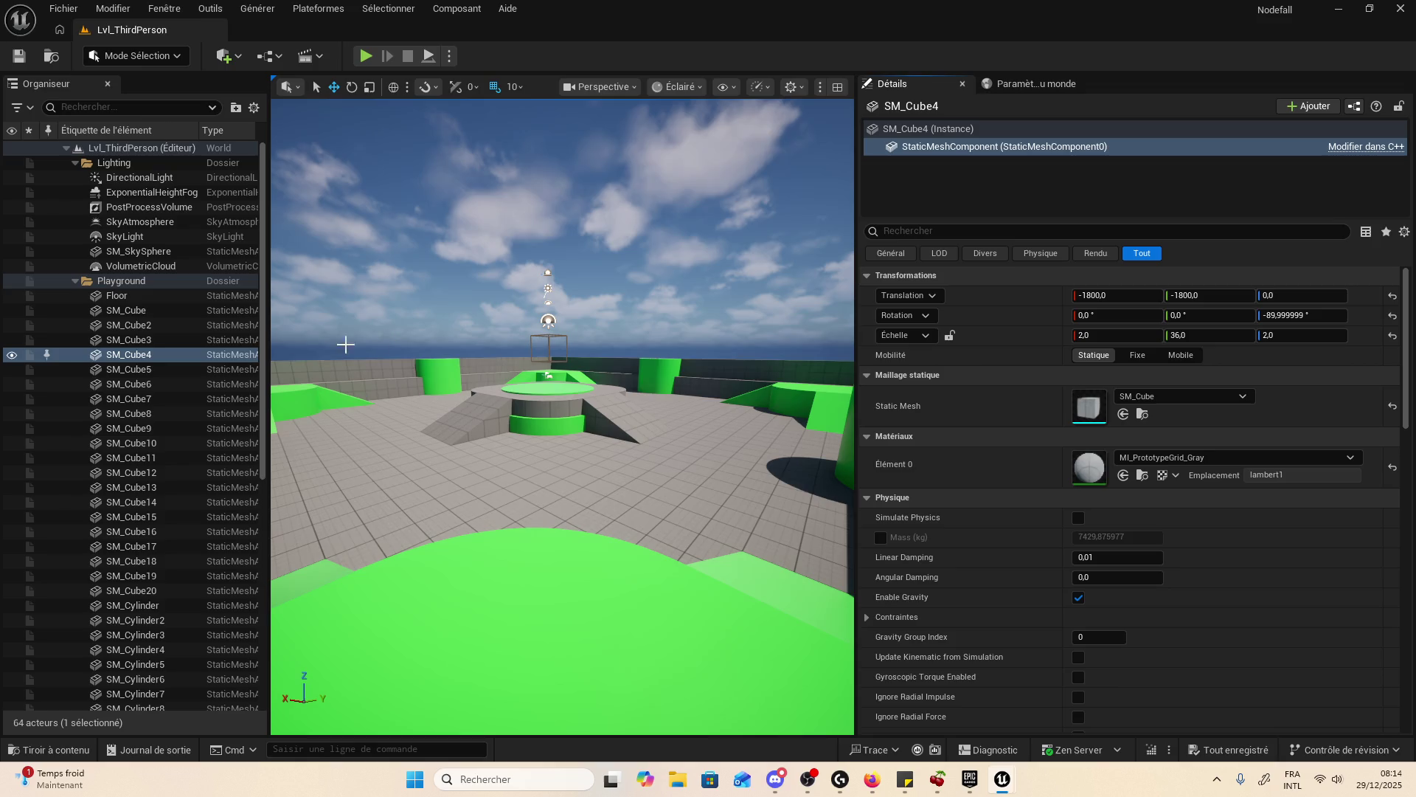
{"action": "scroll", "coordinate": [210, 304], "scroll_direction": "down", "scroll_amount": 10}
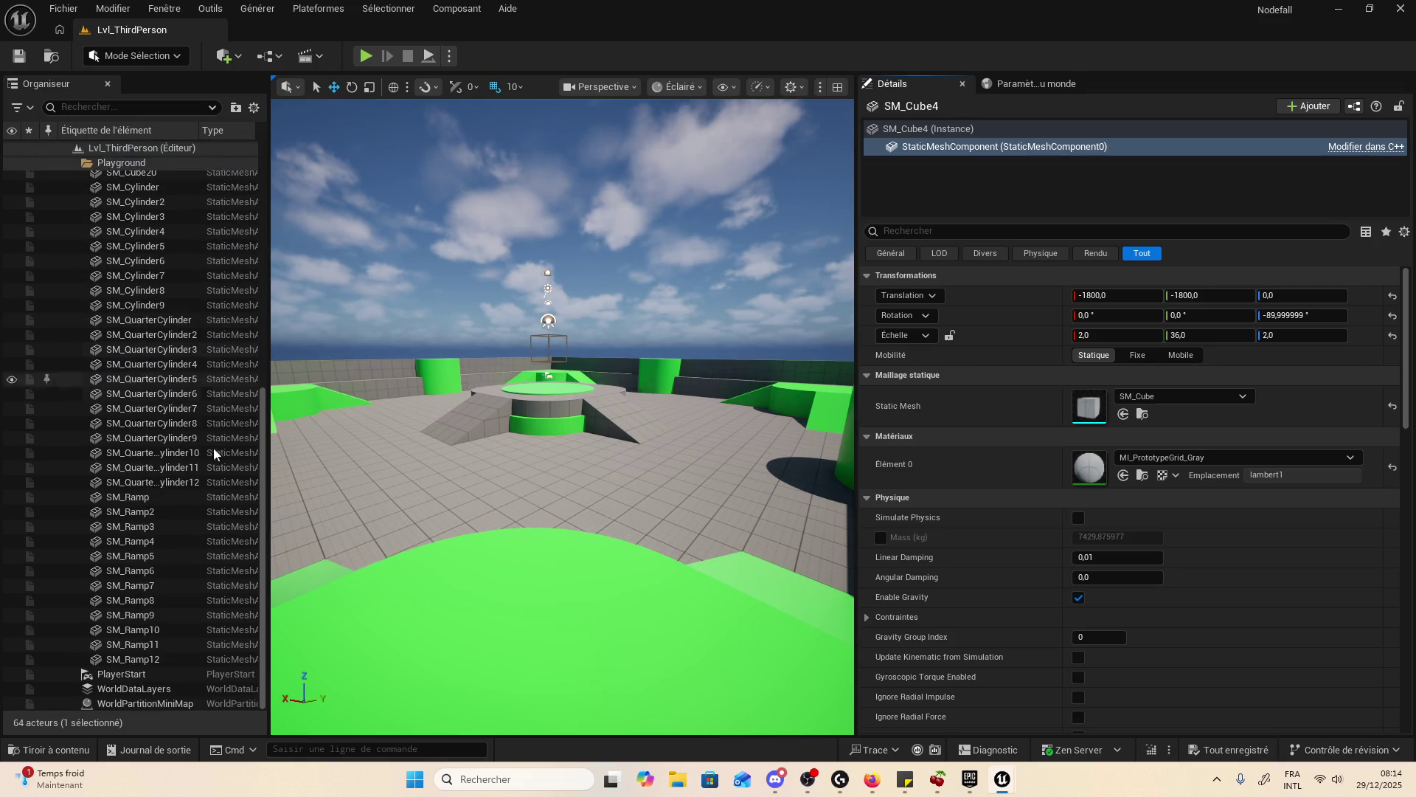
- Select the PlayerStart at 0, 0, 302.01, then open the Content Drawer's folders
{"action": "left_click", "coordinate": [142, 671]}
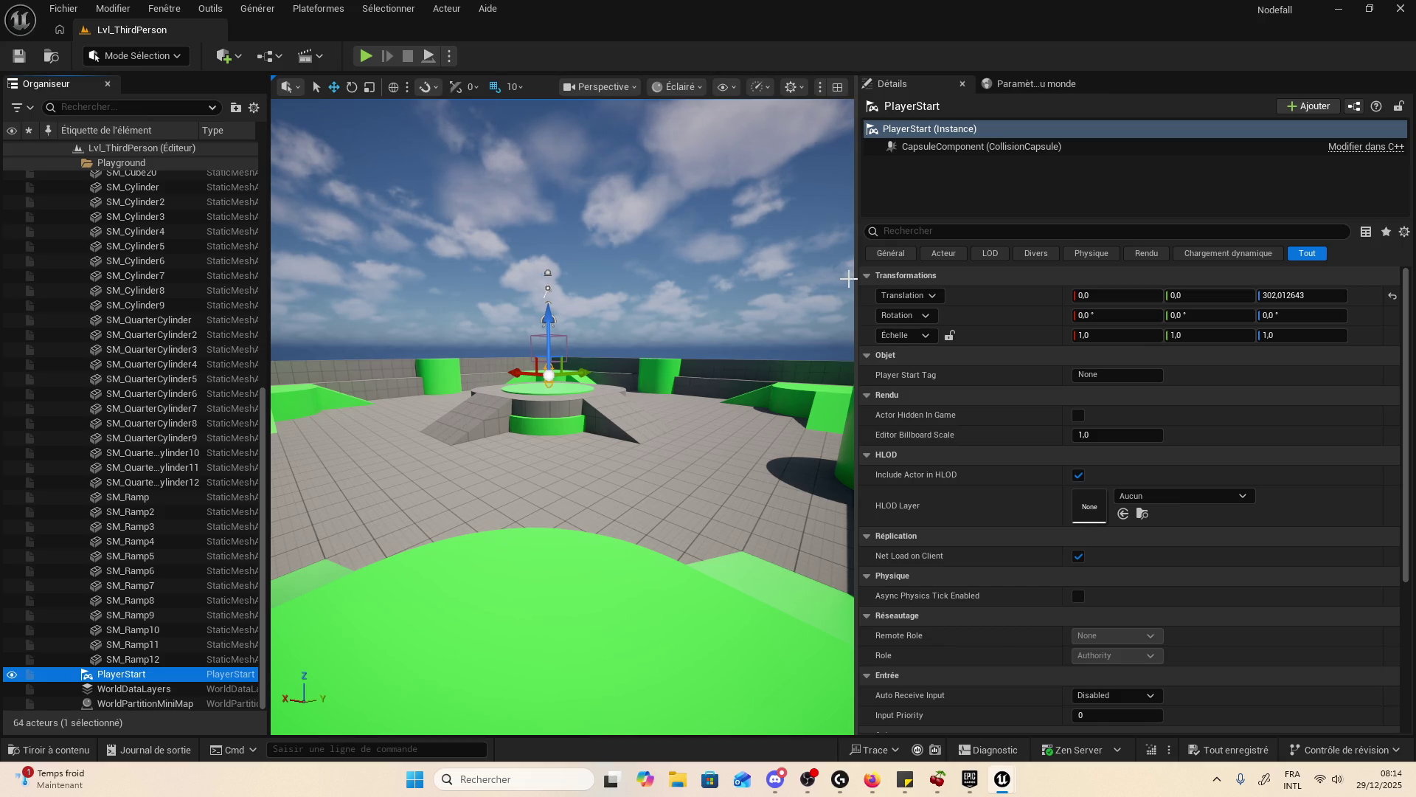
{"action": "left_click_drag", "start_coordinate": [860, 279], "coordinate": [1068, 262]}
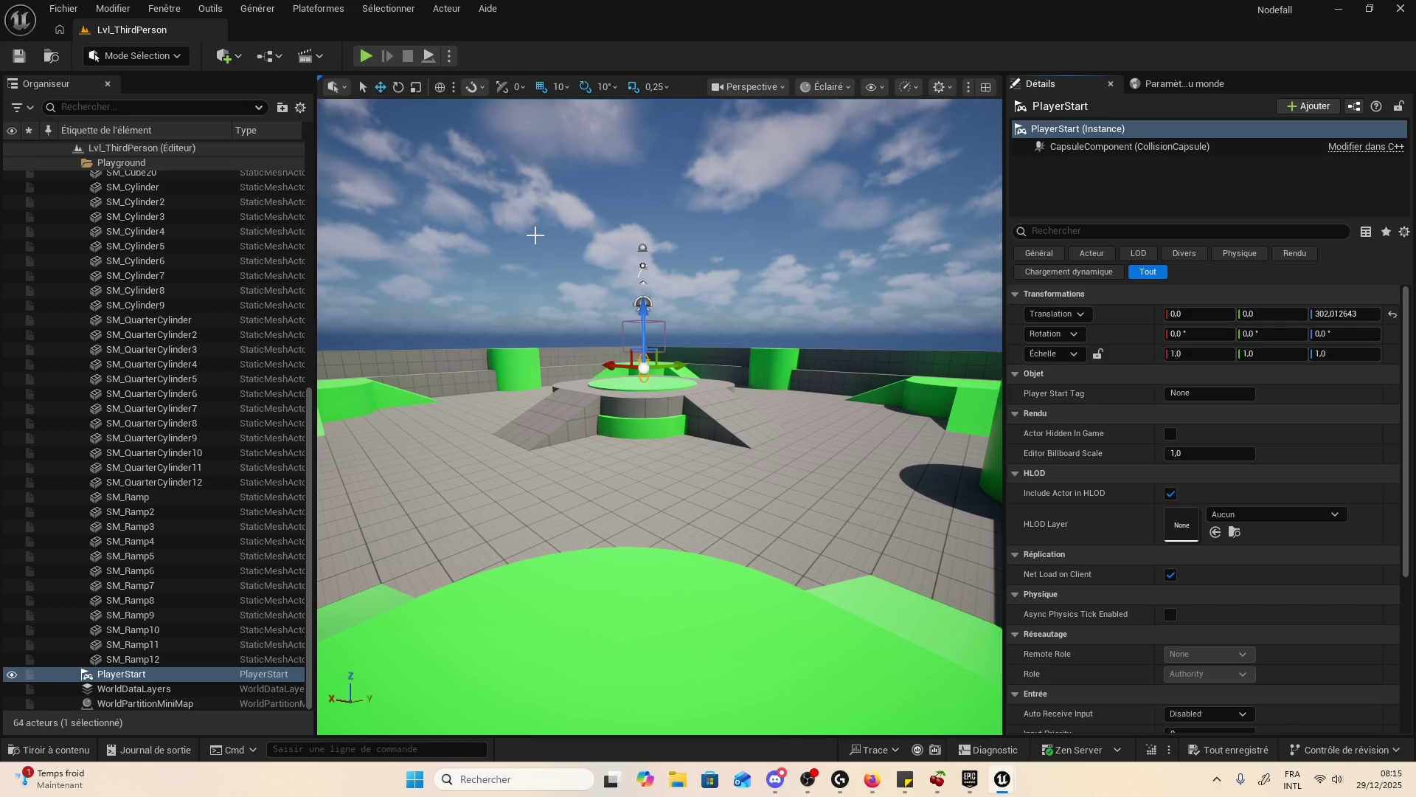
{"action": "scroll", "coordinate": [758, 368], "scroll_direction": "down", "scroll_amount": 10}
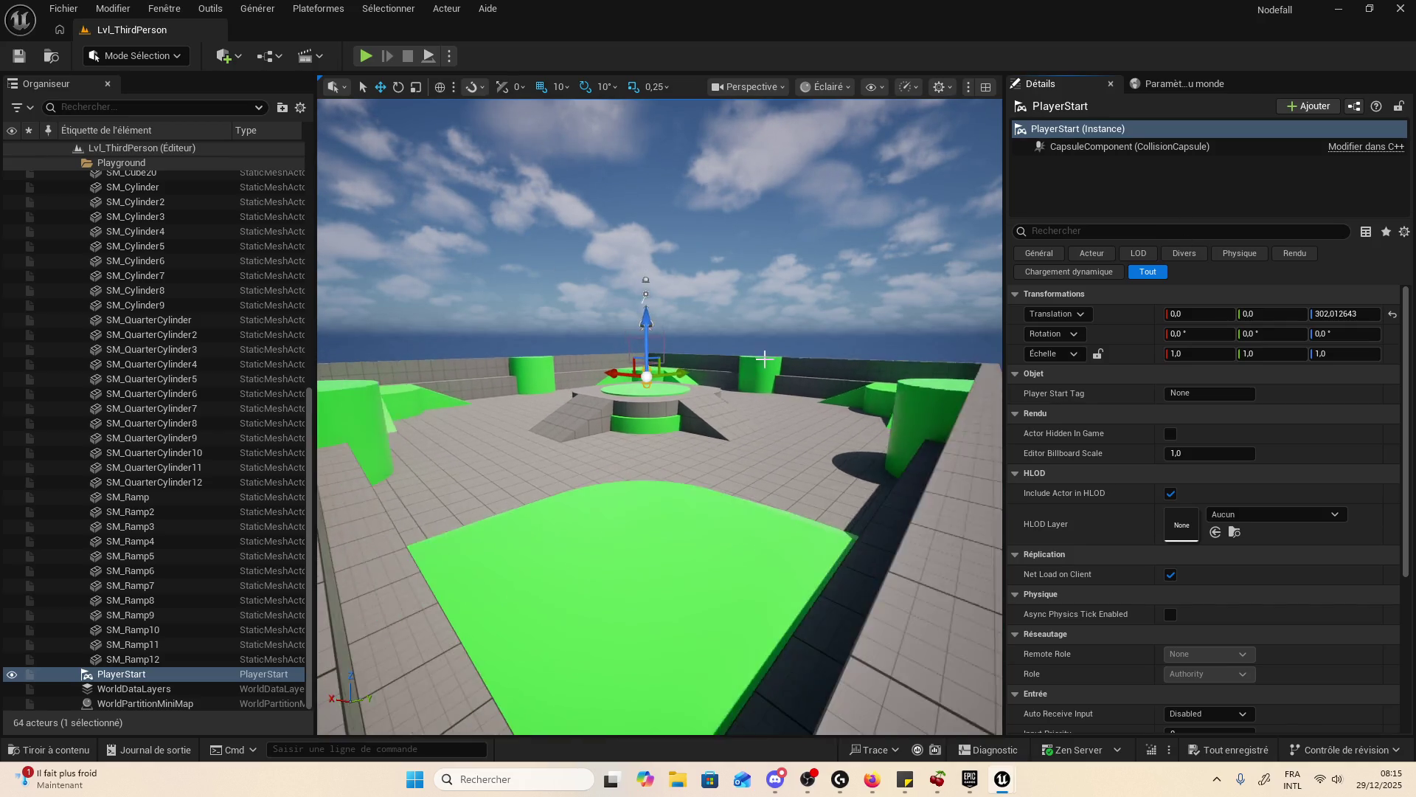
{"action": "scroll", "coordinate": [758, 368], "scroll_direction": "up", "scroll_amount": 8}
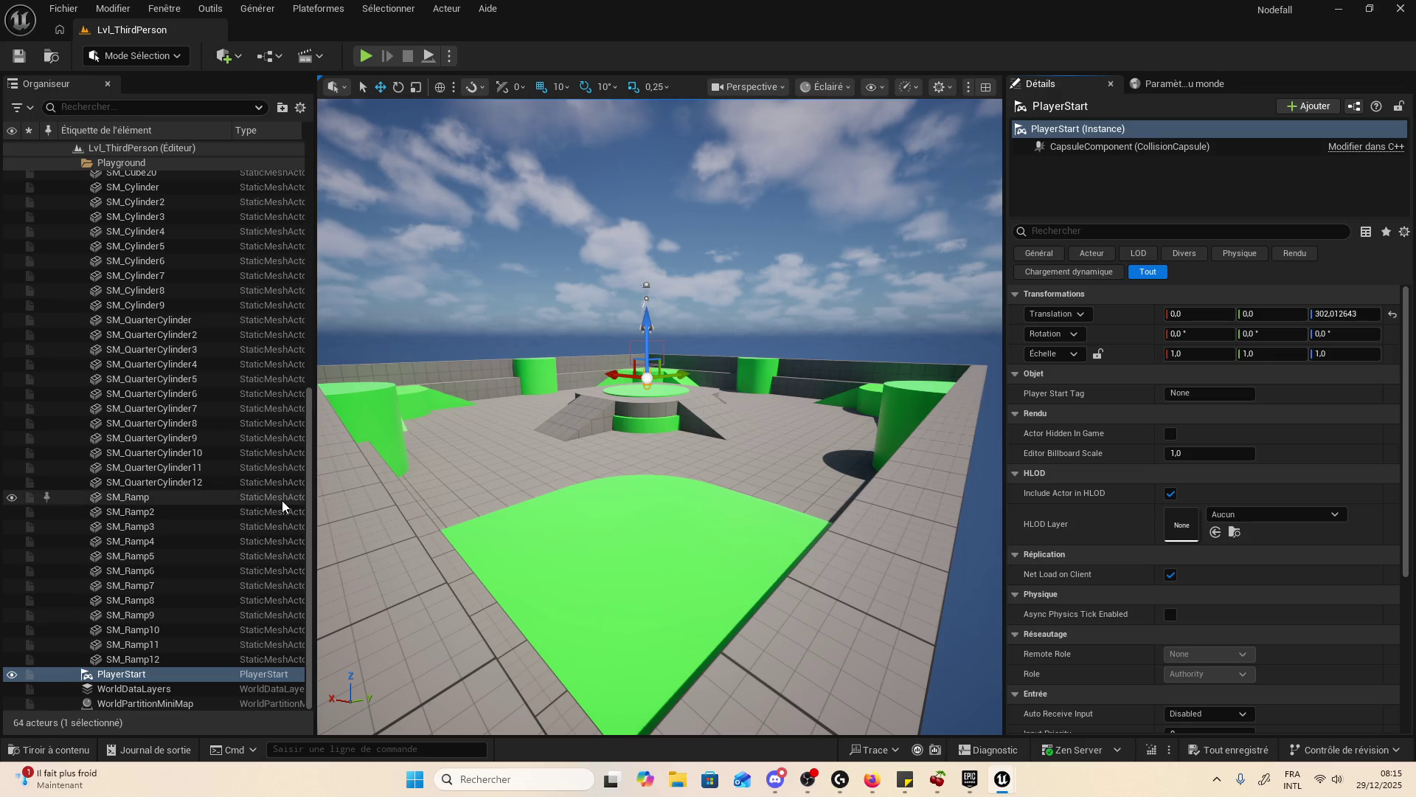
{"action": "left_click", "coordinate": [229, 690]}
{"action": "left_click", "coordinate": [221, 675]}
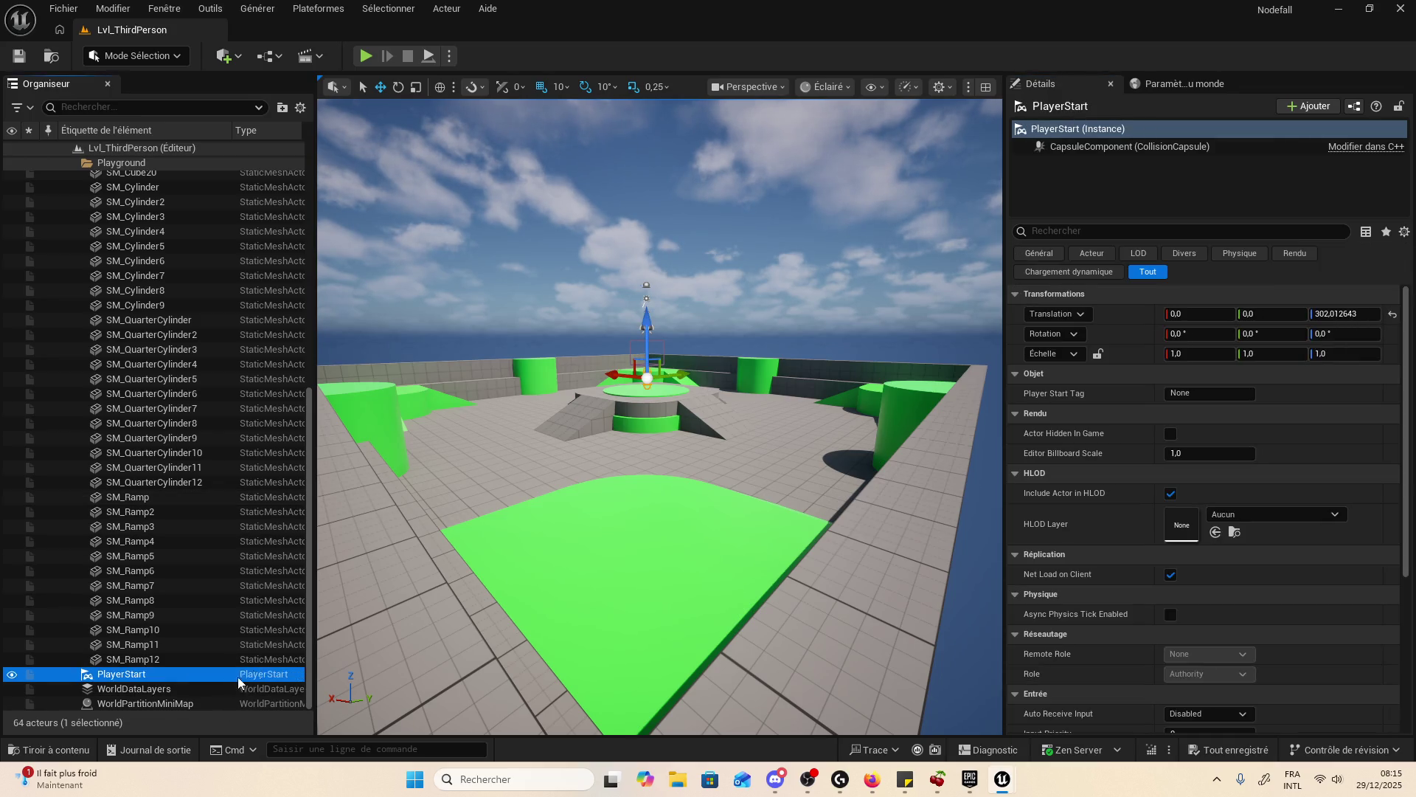
{"action": "scroll", "coordinate": [610, 453], "scroll_direction": "down", "scroll_amount": 5}
{"action": "scroll", "coordinate": [609, 453], "scroll_direction": "up", "scroll_amount": 5}
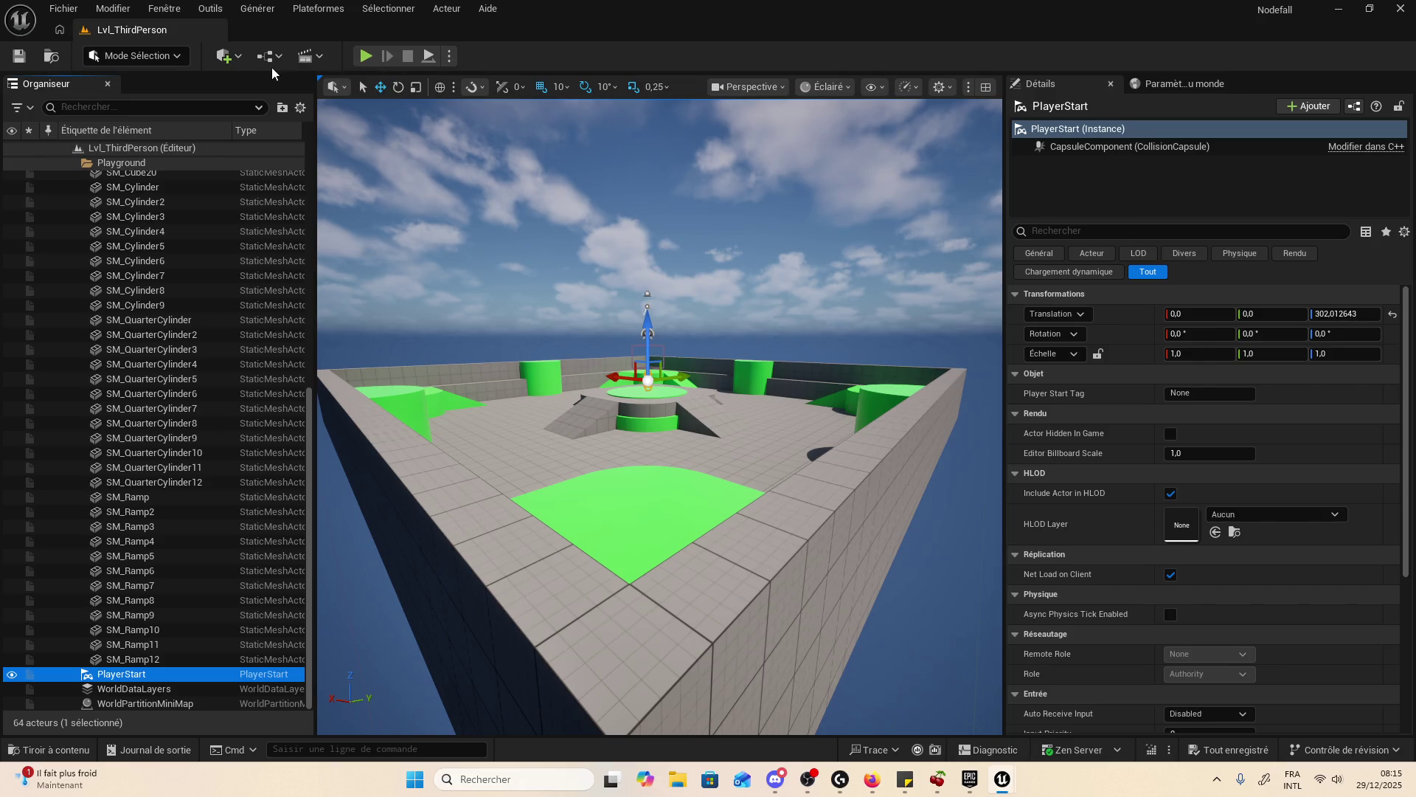
{"action": "left_click", "coordinate": [51, 750]}
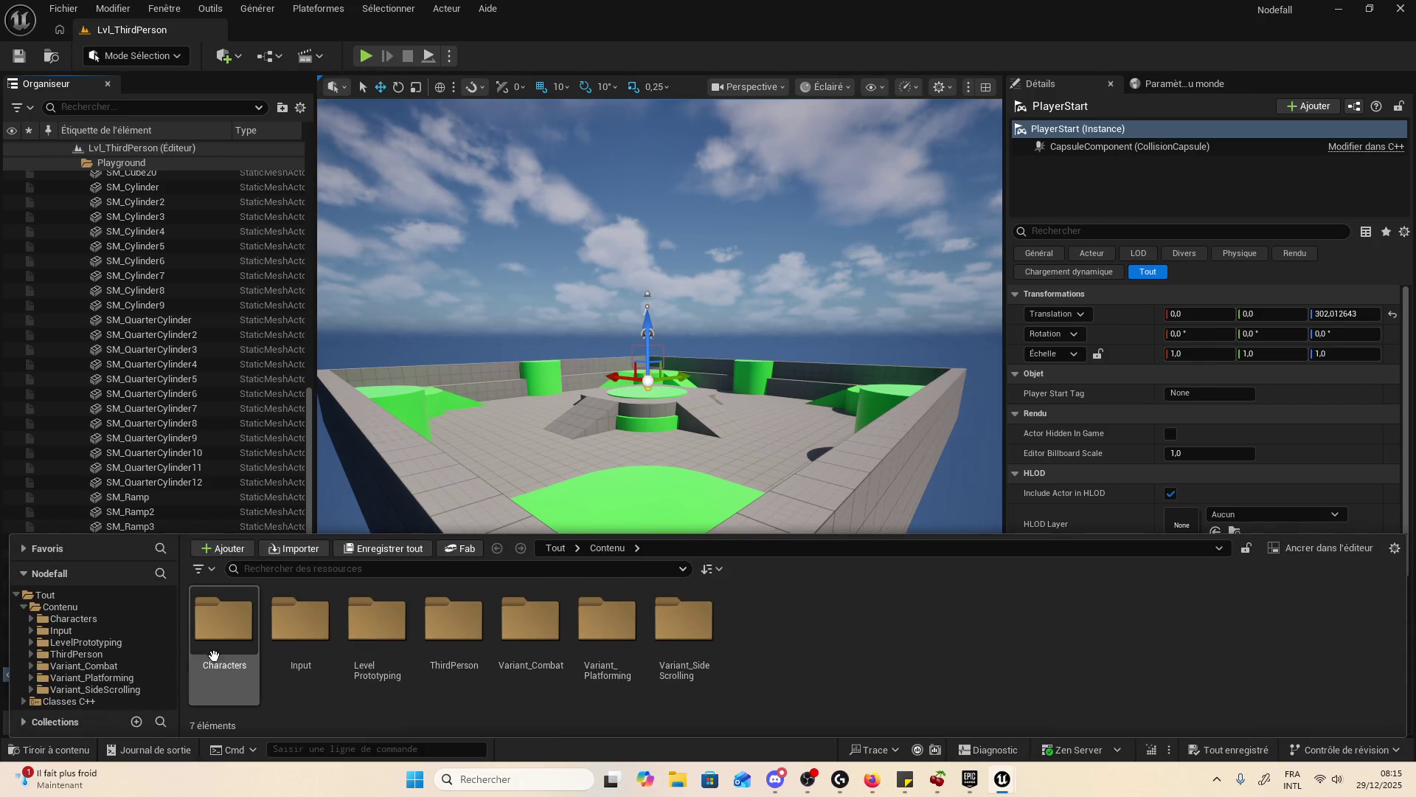
- Open the Lvl_Combat level from the Variant_Combat folder
{"action": "left_click", "coordinate": [118, 666]}
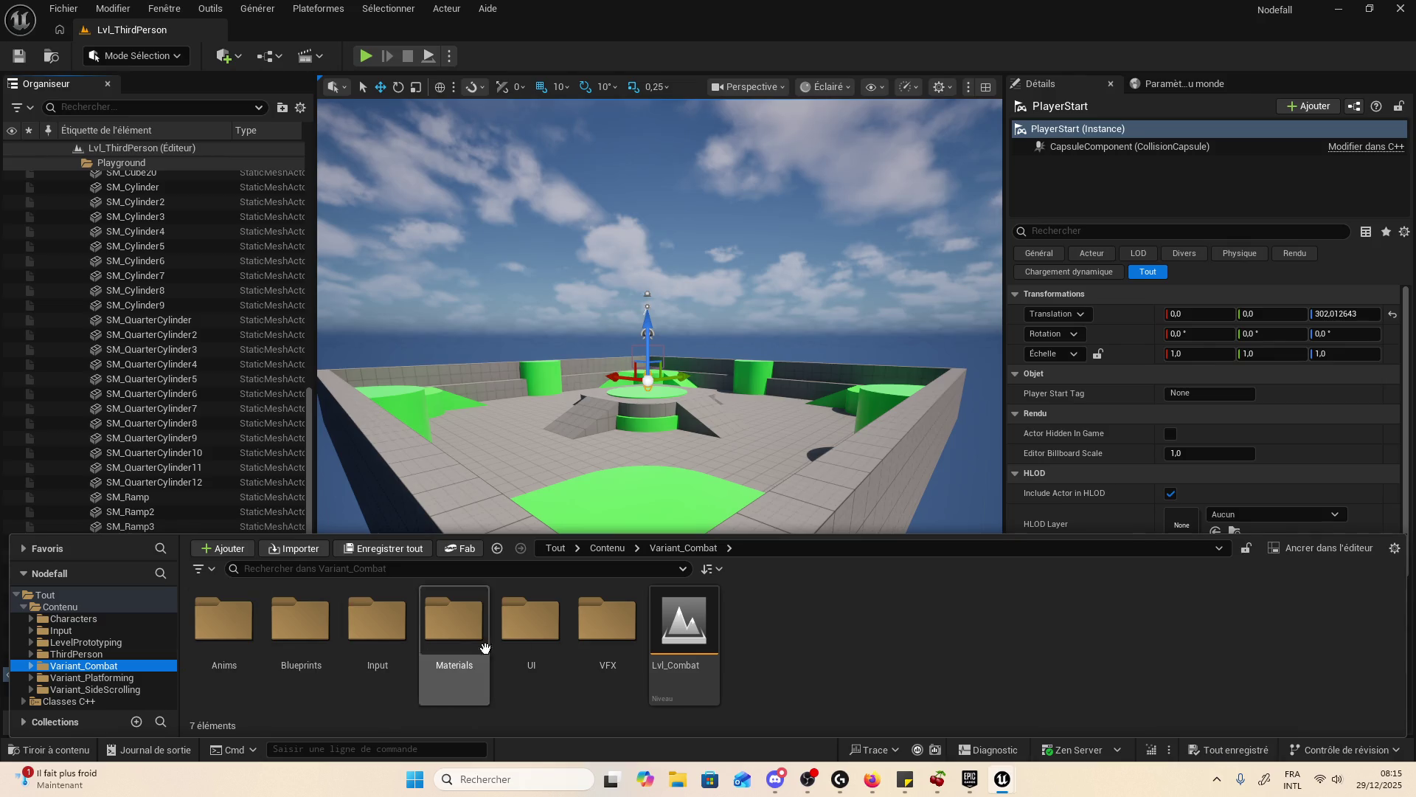
{"action": "double_click", "coordinate": [687, 618]}
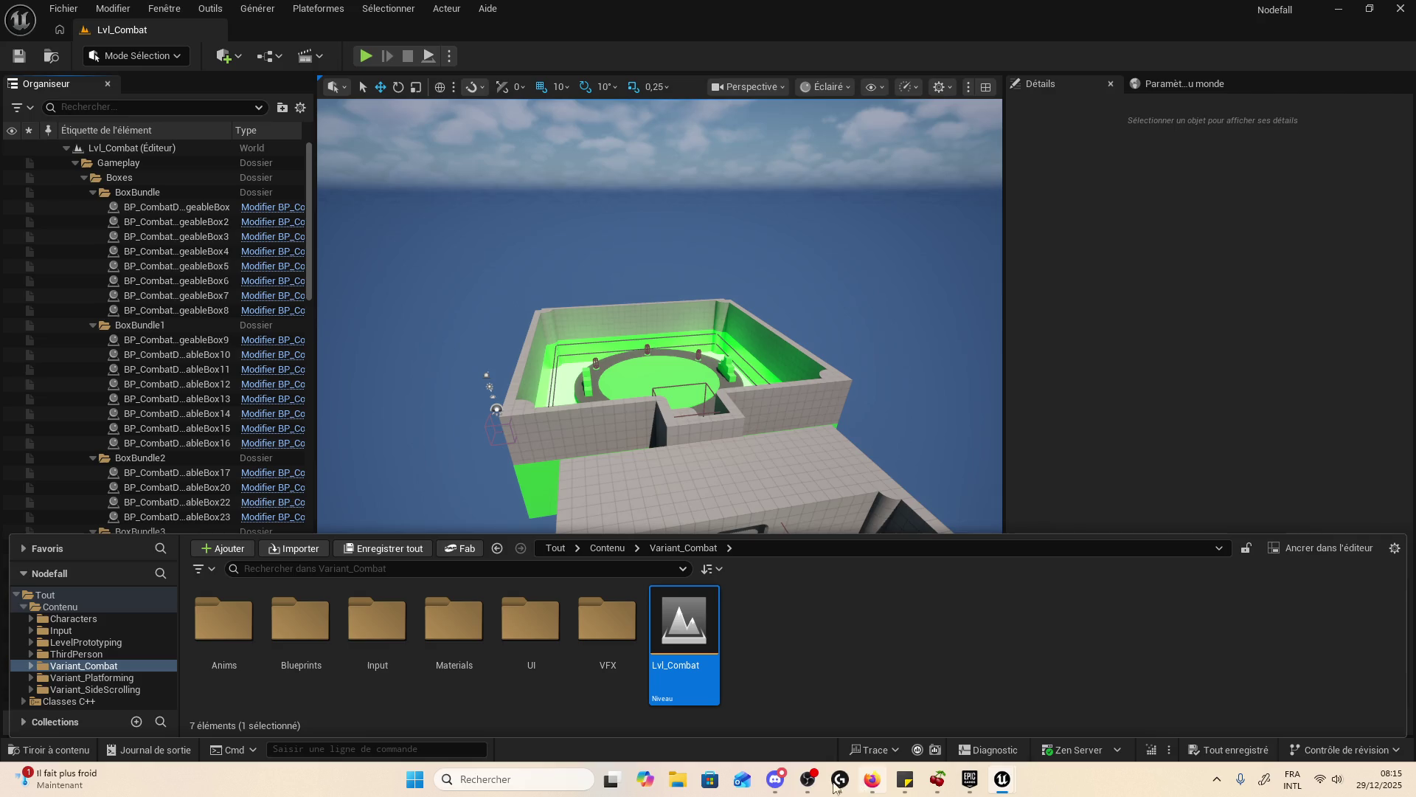
{"action": "left_click", "coordinate": [783, 782]}
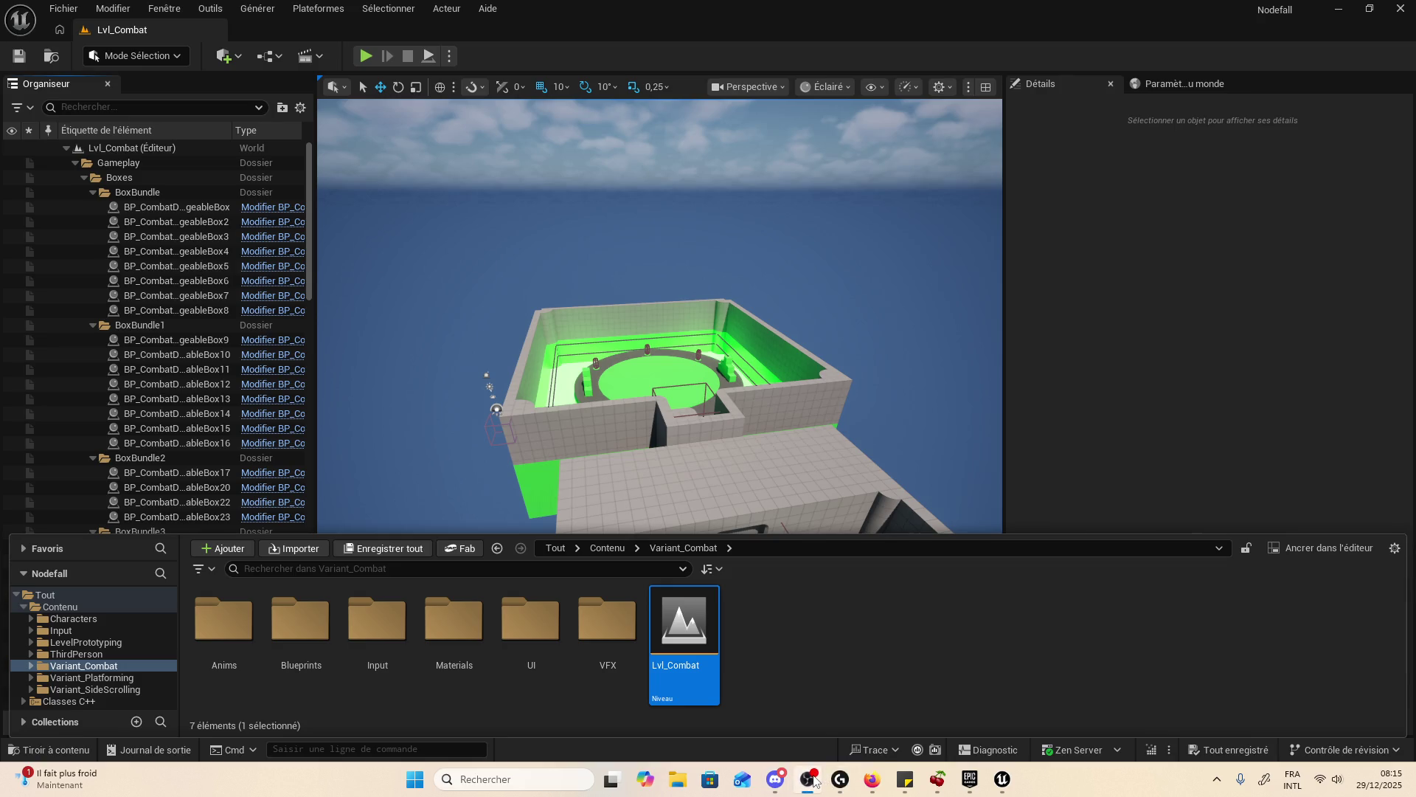
{"action": "left_click", "coordinate": [889, 26]}
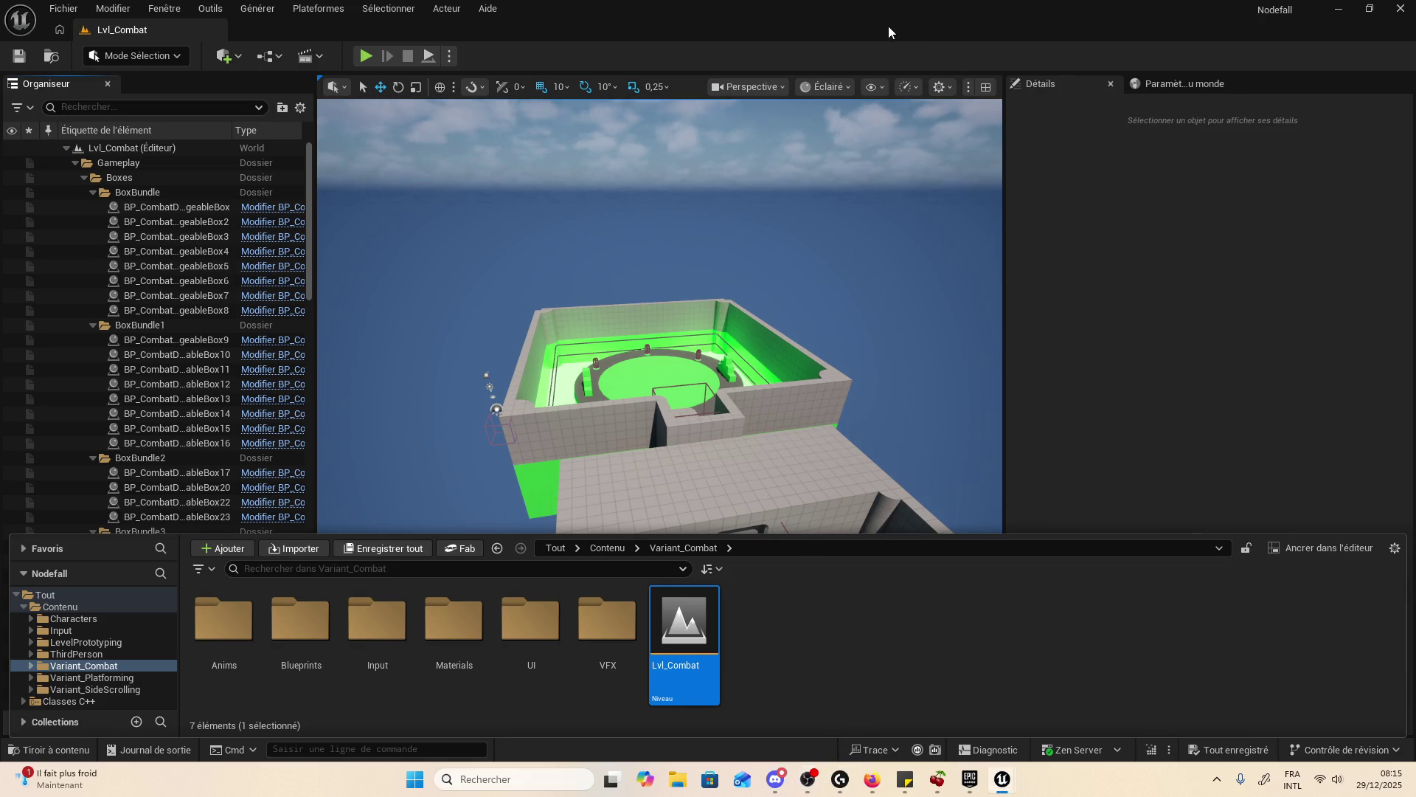
{"action": "scroll", "coordinate": [517, 371], "scroll_direction": "up", "scroll_amount": 3}
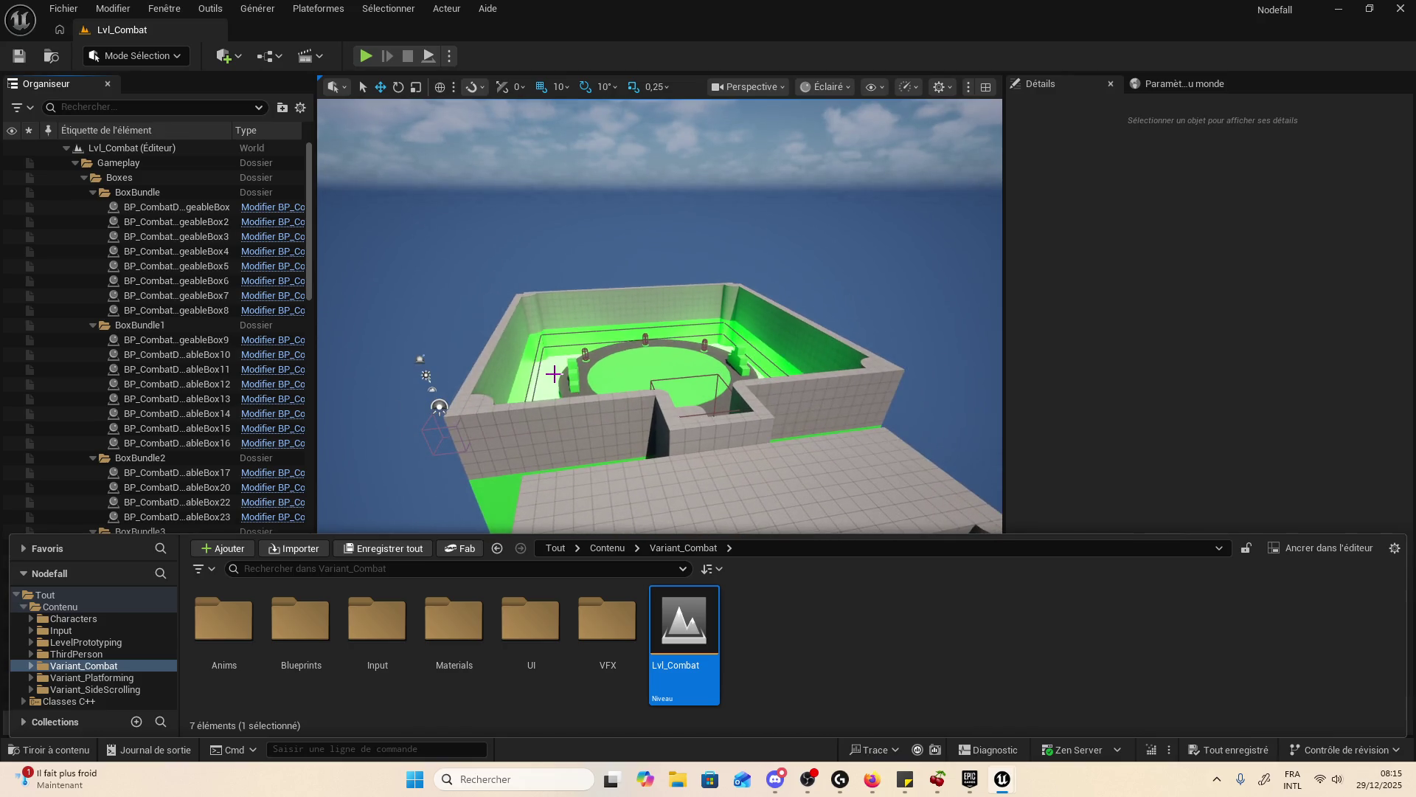
- Collapse the Boxes, Checkpoint, Doors, Dummies, Lava and Navigation outliner folders
{"action": "left_click", "coordinate": [83, 177]}
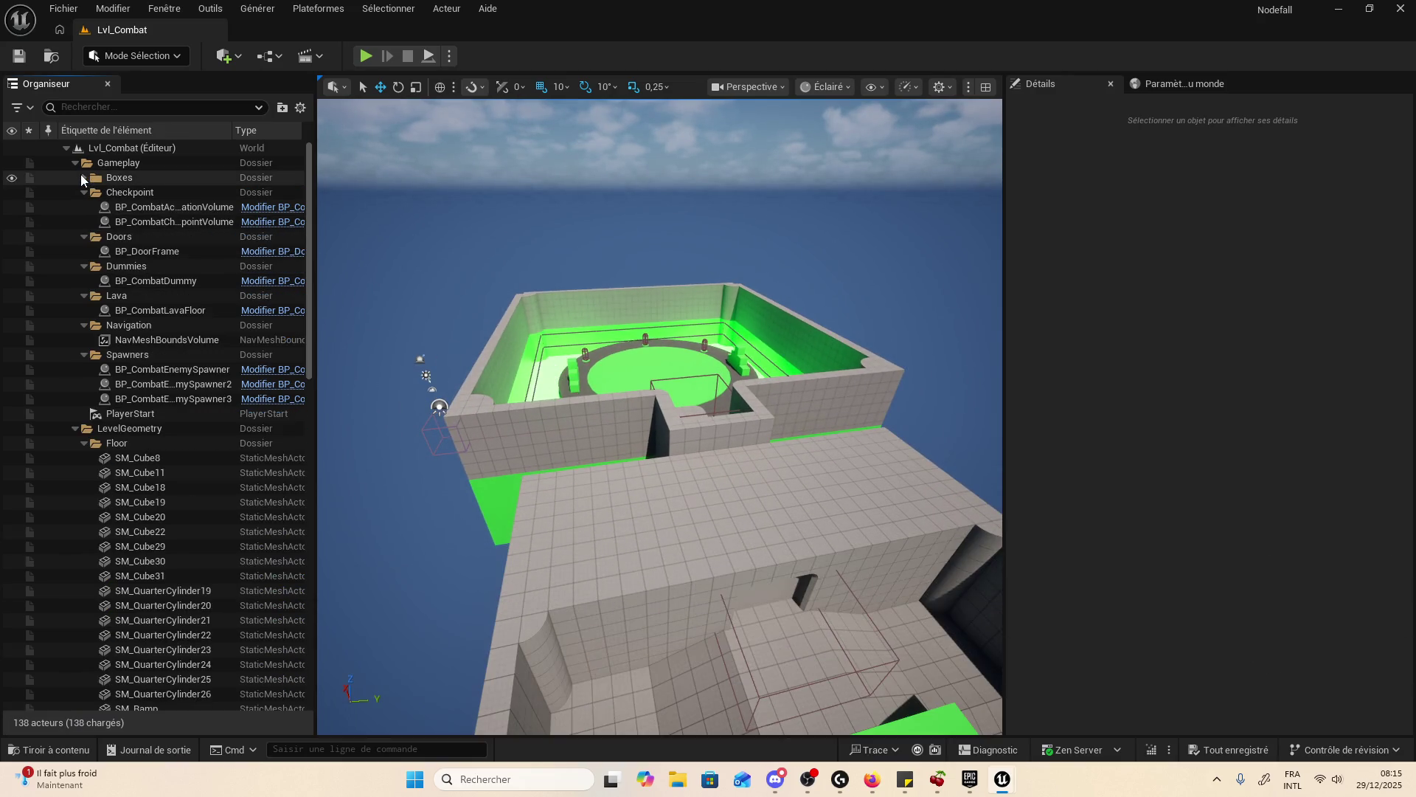
{"action": "left_click", "coordinate": [82, 191]}
{"action": "left_click", "coordinate": [81, 205]}
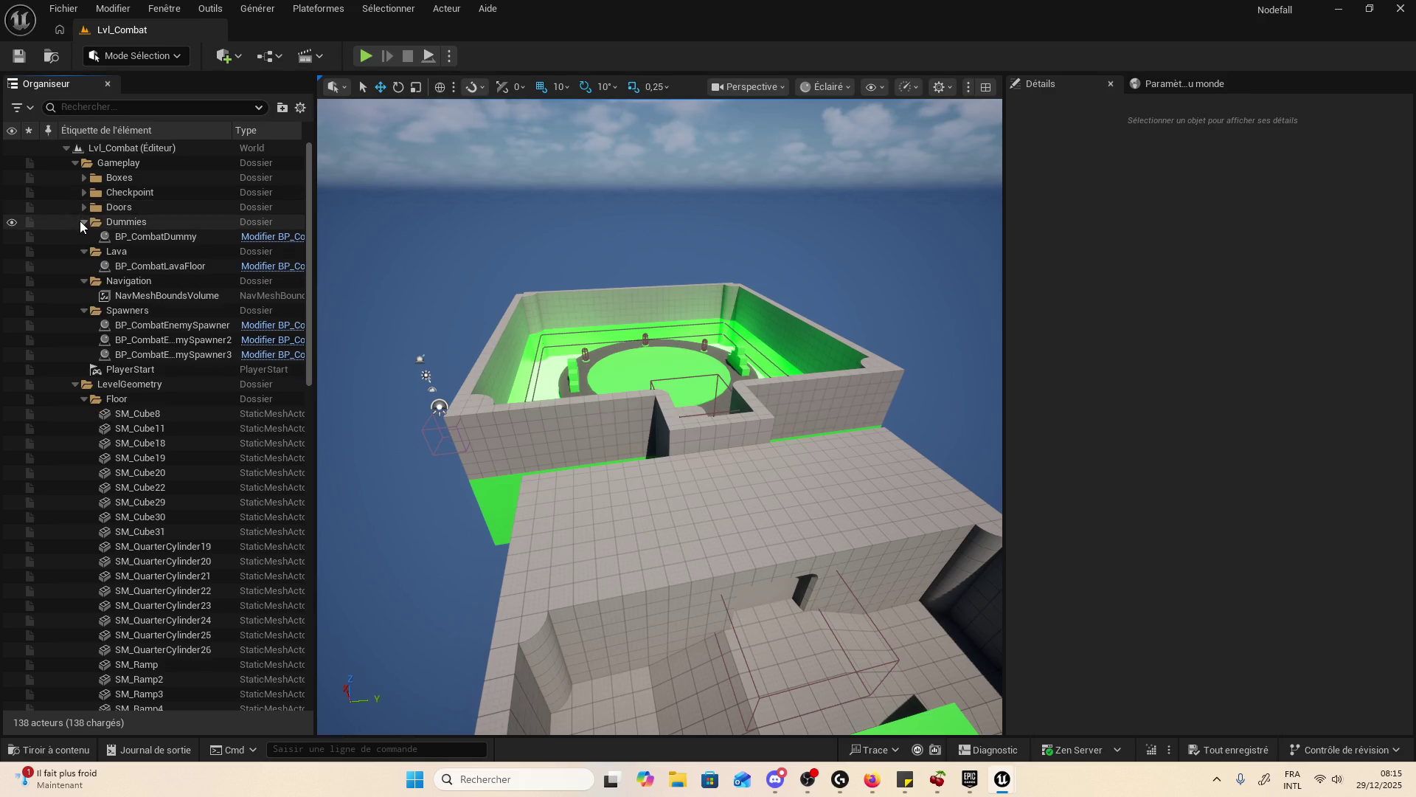
{"action": "left_click", "coordinate": [81, 222]}
{"action": "left_click", "coordinate": [80, 241]}
{"action": "left_click", "coordinate": [80, 255]}
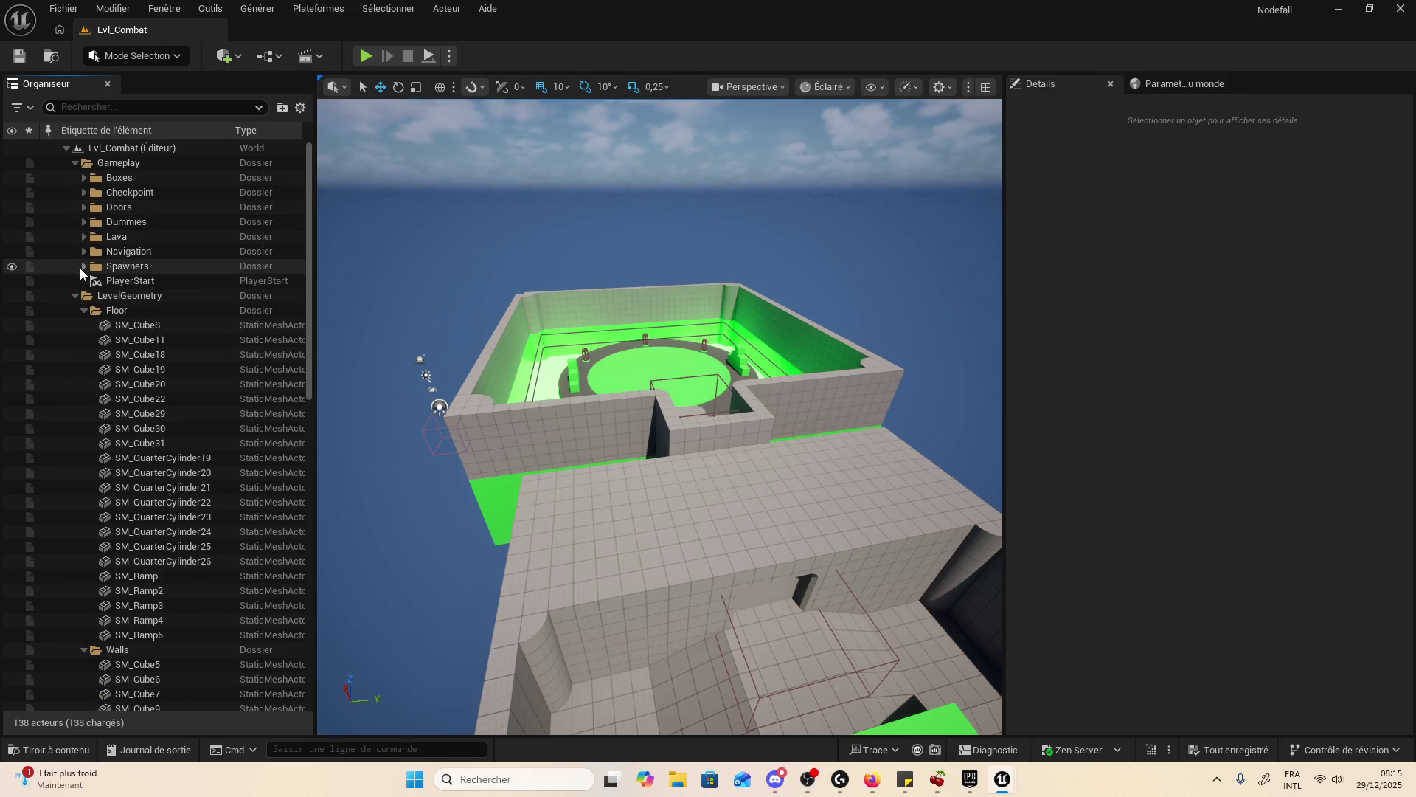
{"action": "left_click", "coordinate": [787, 782]}
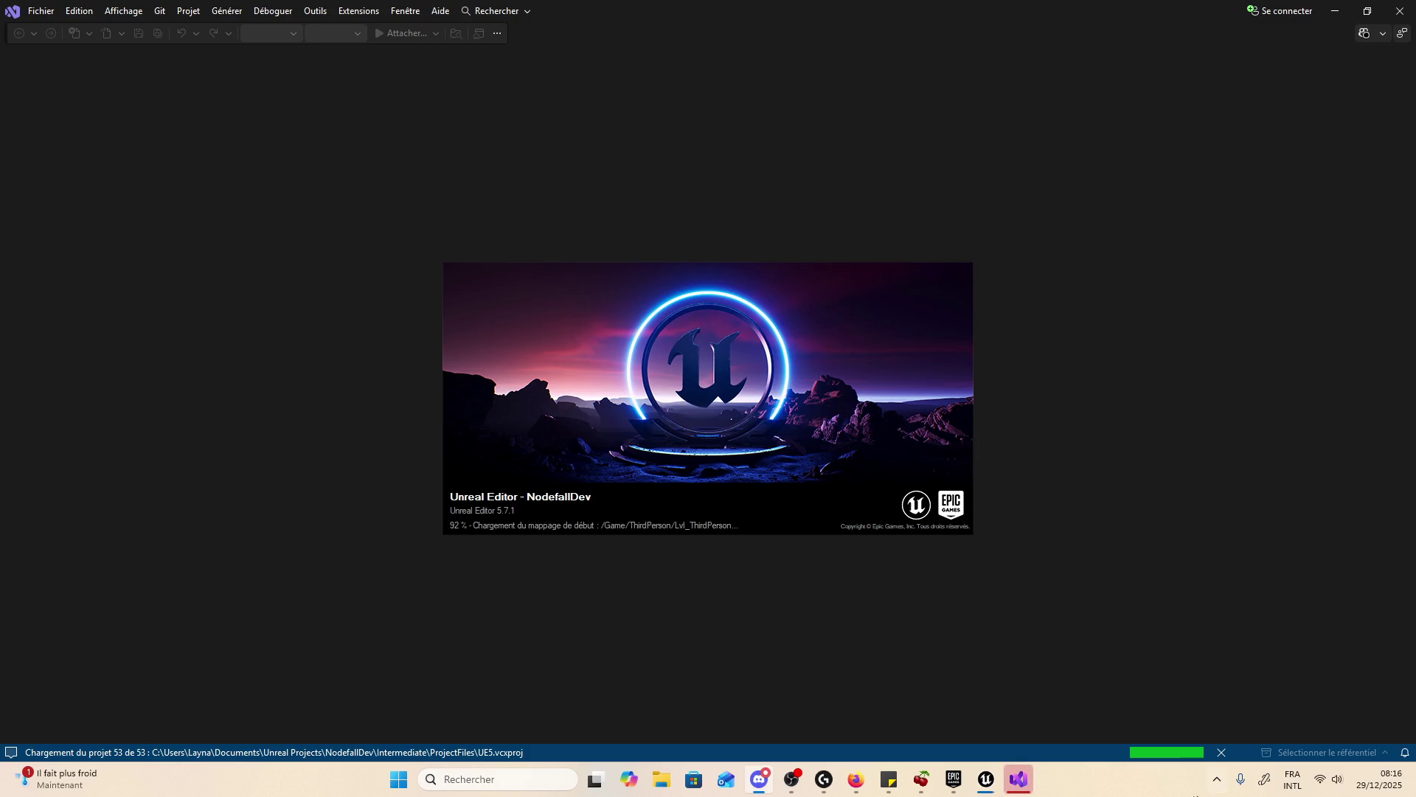
- Close the old Nodefall editor window and return to Visual Studio
{"action": "mouse_move", "coordinate": [986, 779]}
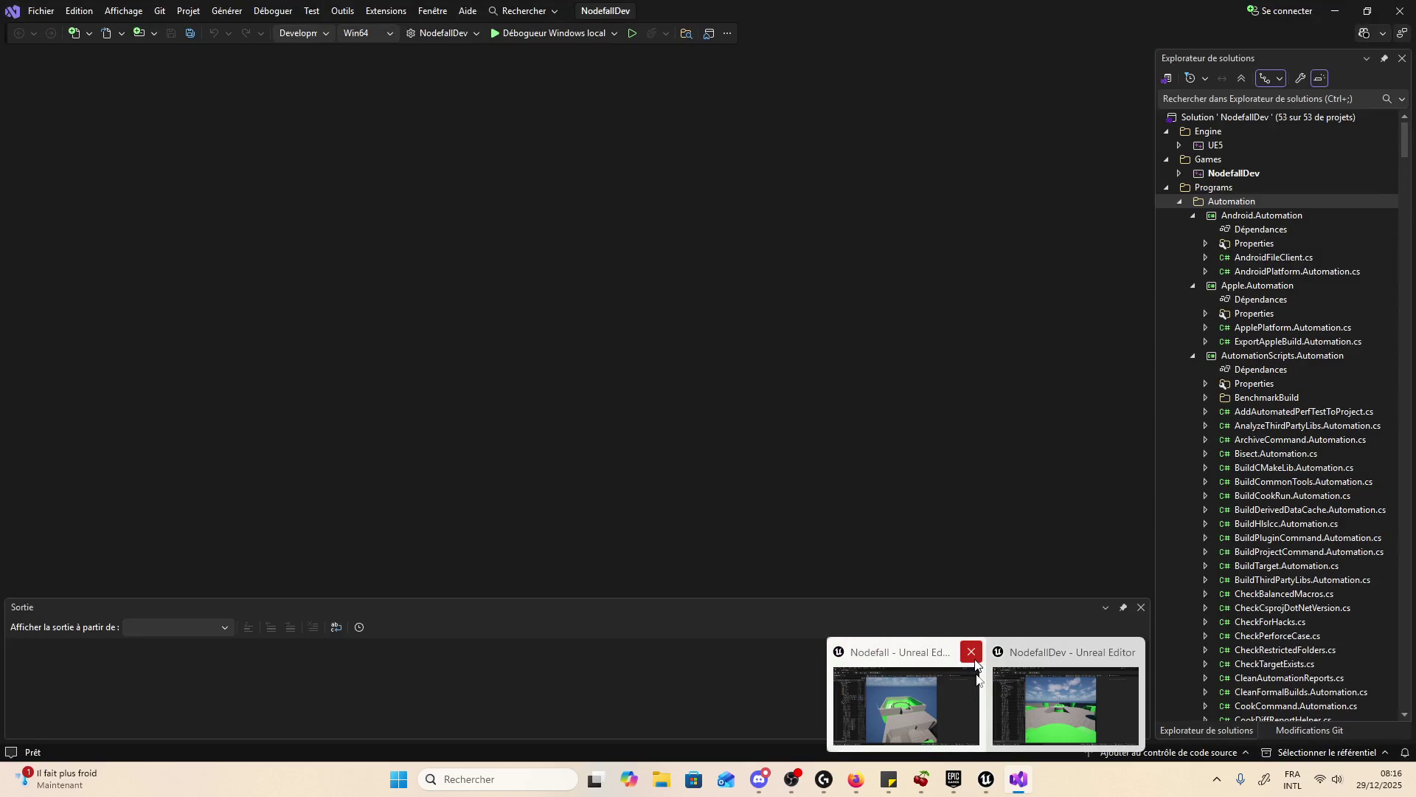
{"action": "left_click", "coordinate": [971, 652]}
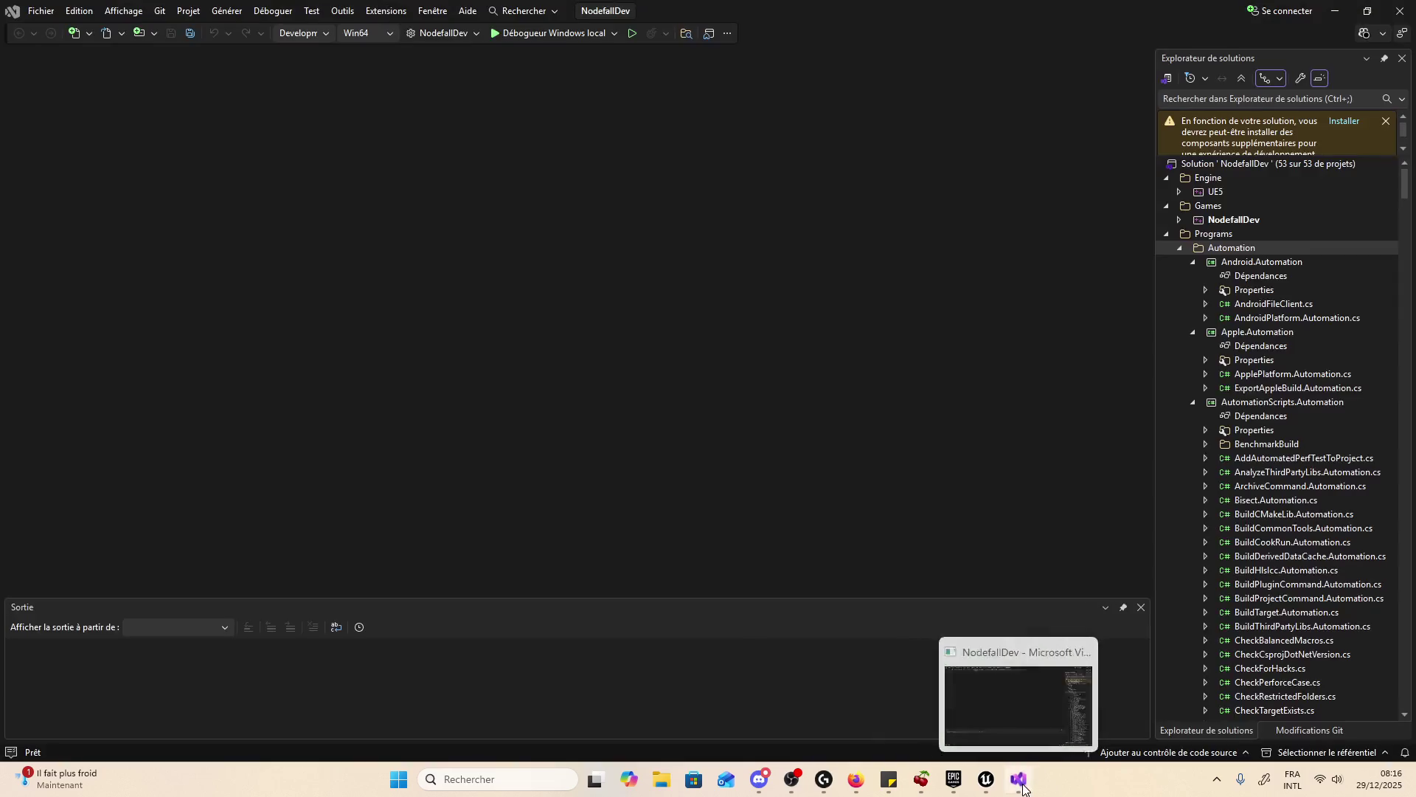
{"action": "left_click", "coordinate": [1023, 789]}
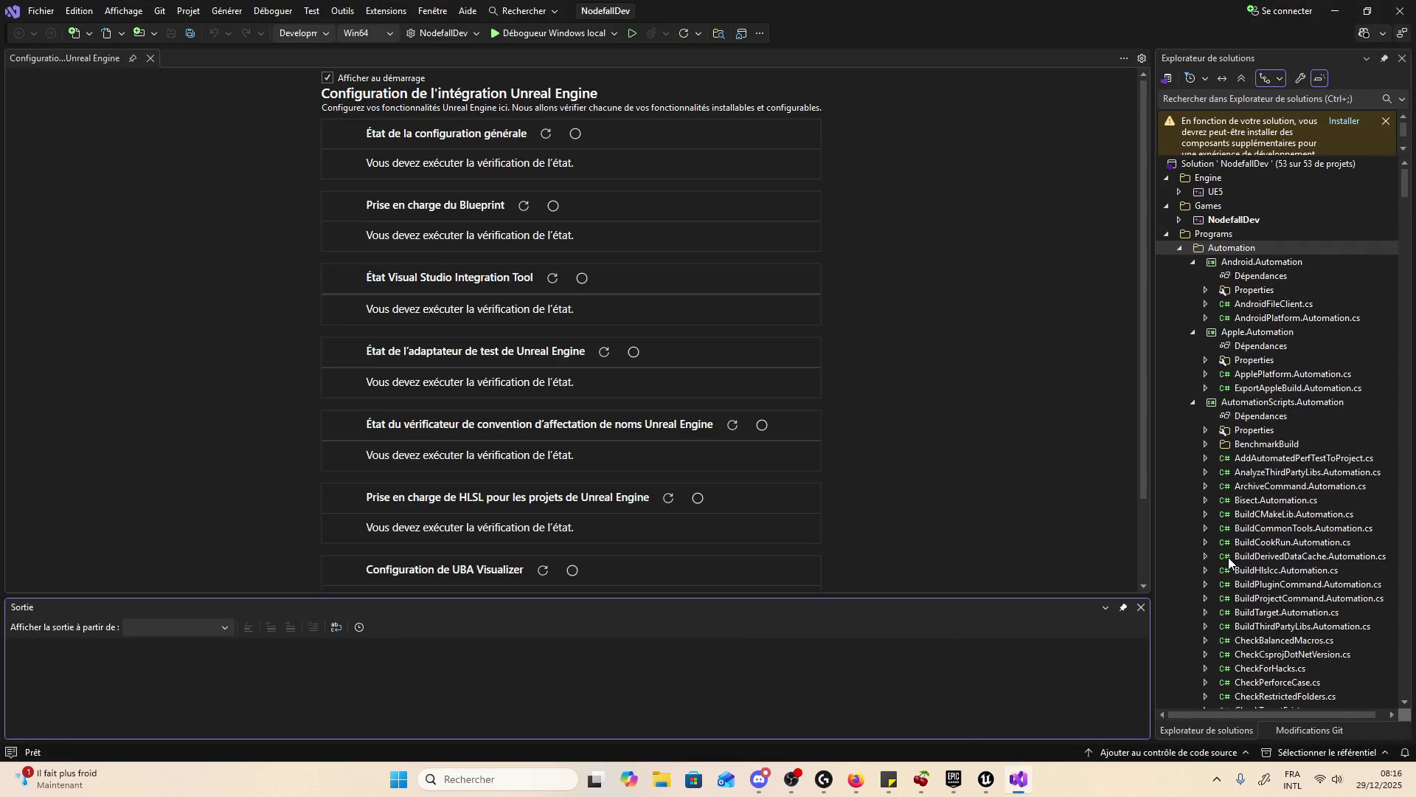
- Collapse the Automation, UnrealBuildTool.Plugins and AutomationTool folders in Solution Explorer
{"action": "left_click", "coordinate": [1180, 248]}
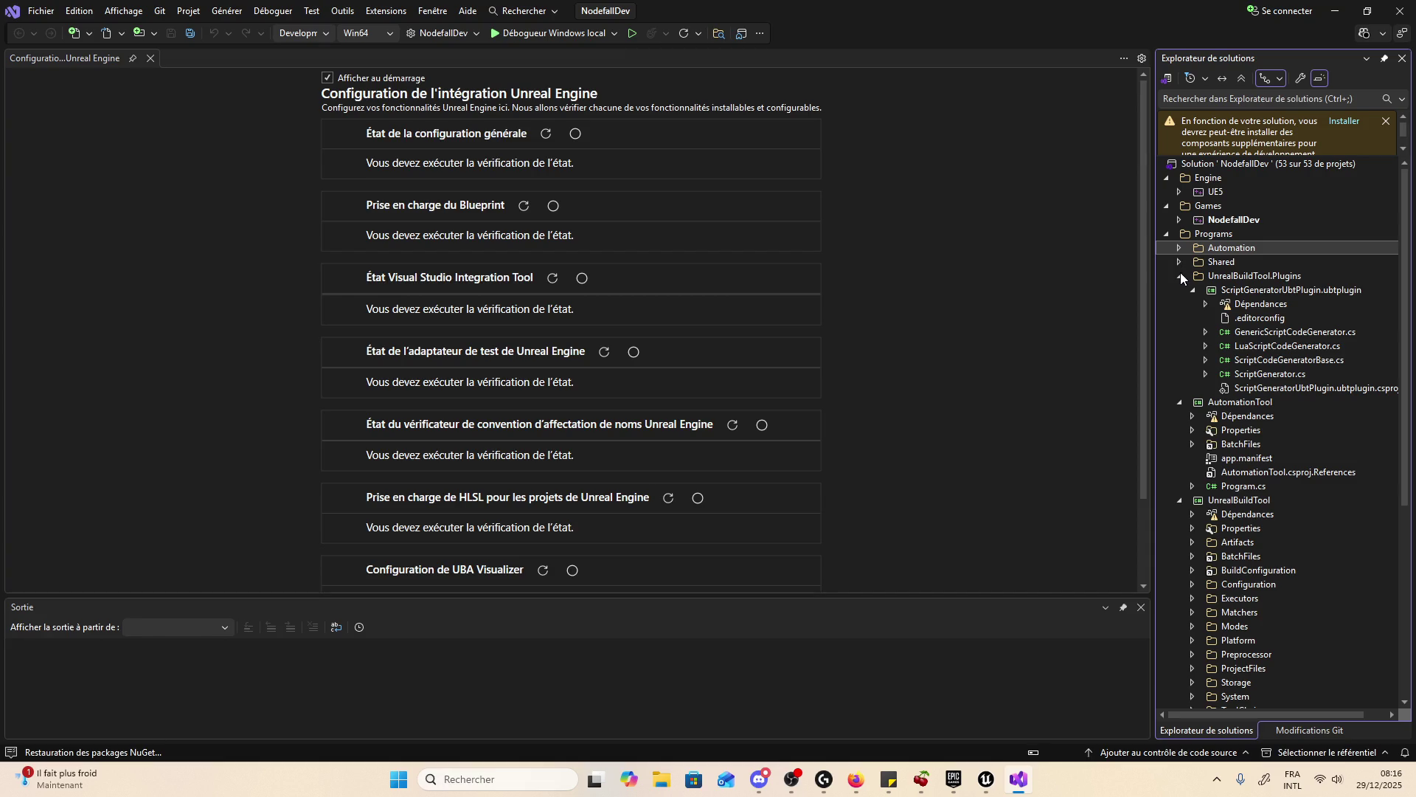
{"action": "left_click", "coordinate": [1180, 276]}
{"action": "left_click", "coordinate": [1180, 290]}
{"action": "left_click", "coordinate": [1175, 315]}
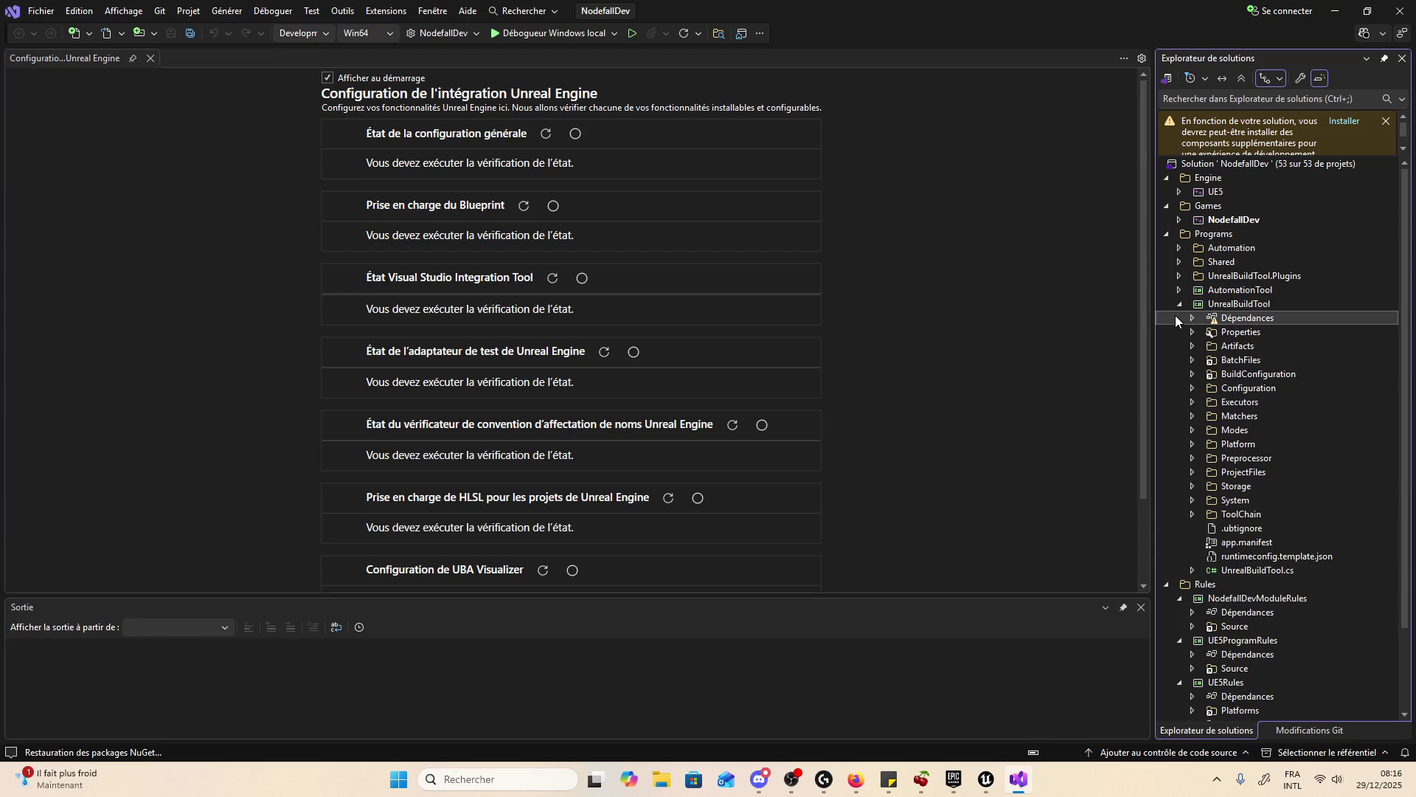
{"action": "scroll", "coordinate": [1180, 332], "scroll_direction": "down", "scroll_amount": 3}
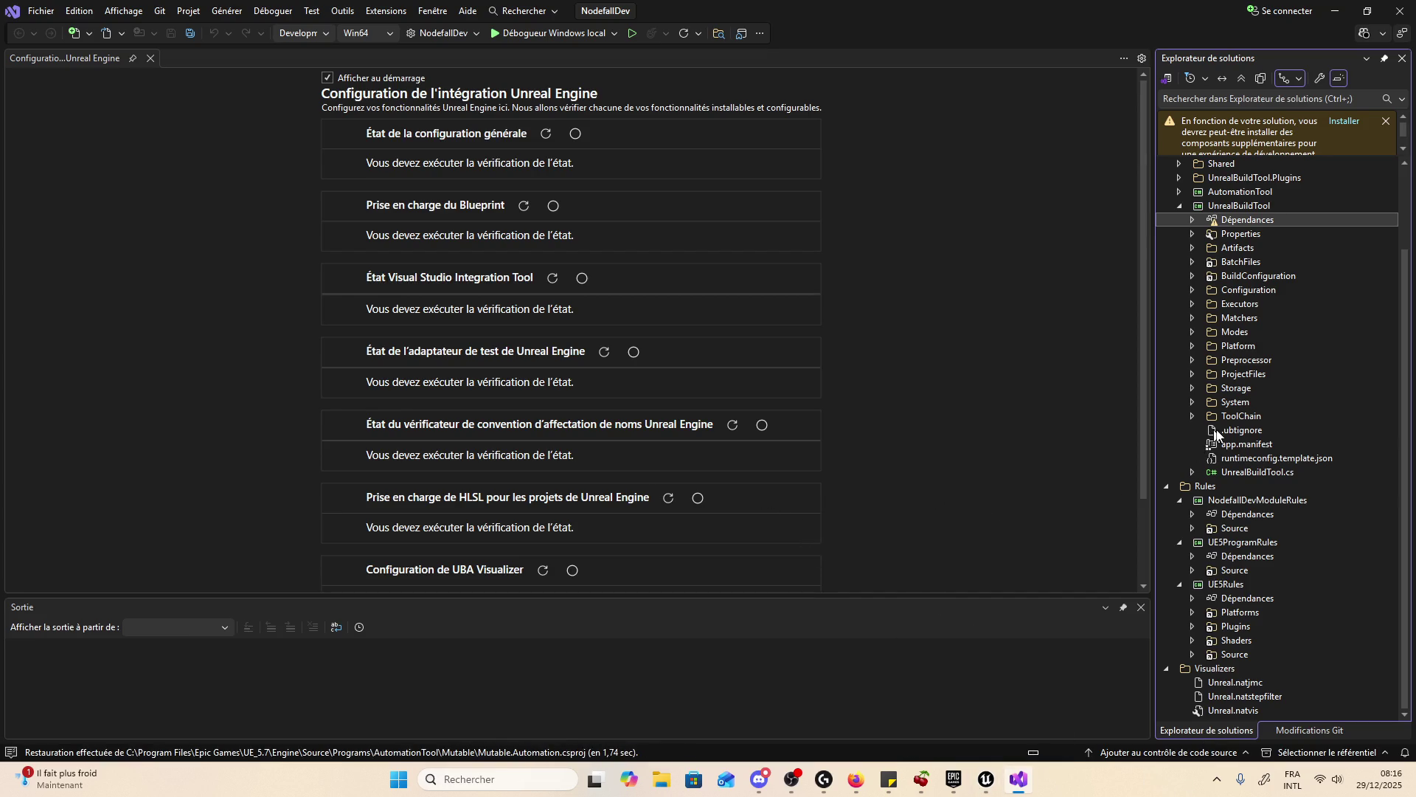
{"action": "scroll", "coordinate": [1215, 434], "scroll_direction": "up", "scroll_amount": 3}
- Expand the NodefallDev game project and switch back to the NodefallDev Unreal editor
{"action": "left_click", "coordinate": [1223, 220]}
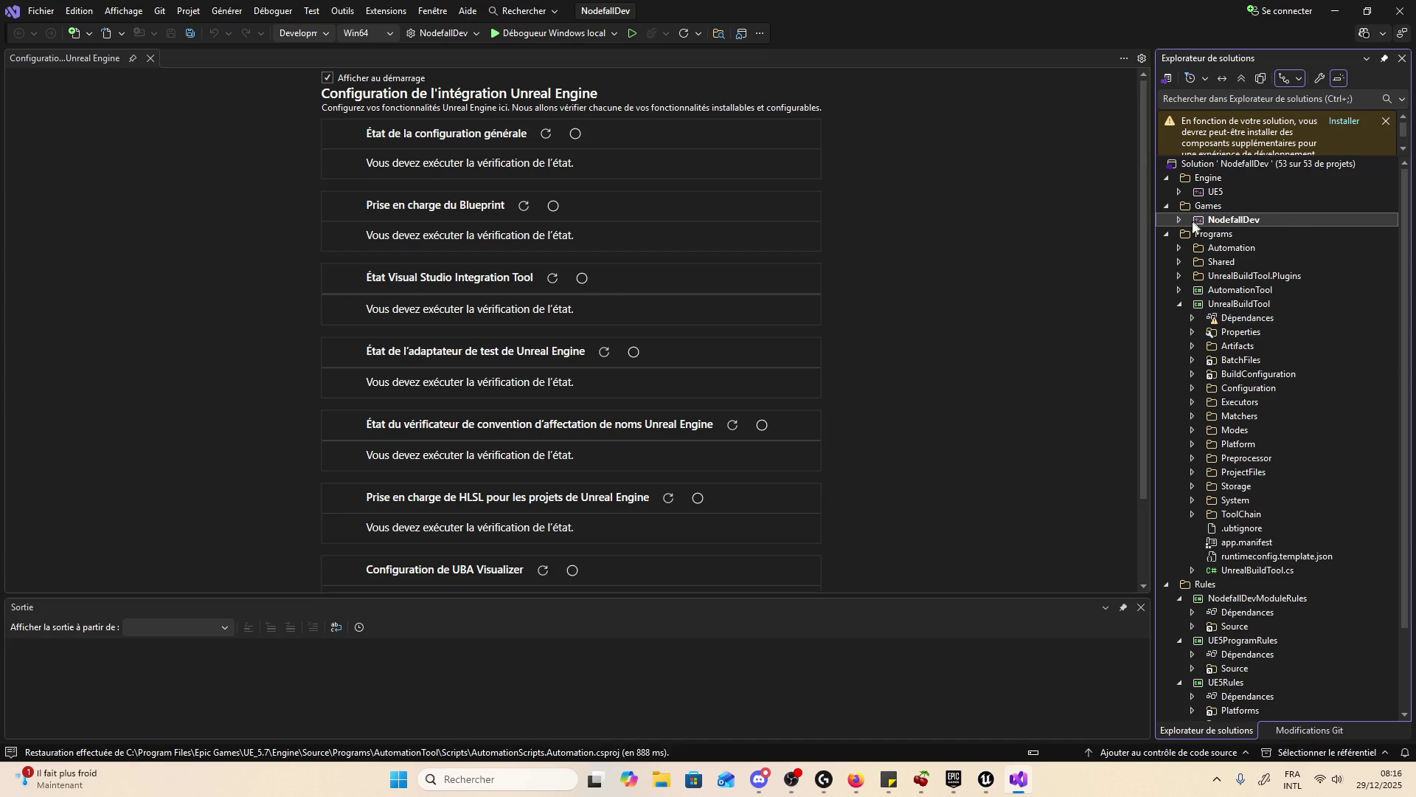
{"action": "left_click", "coordinate": [1180, 220]}
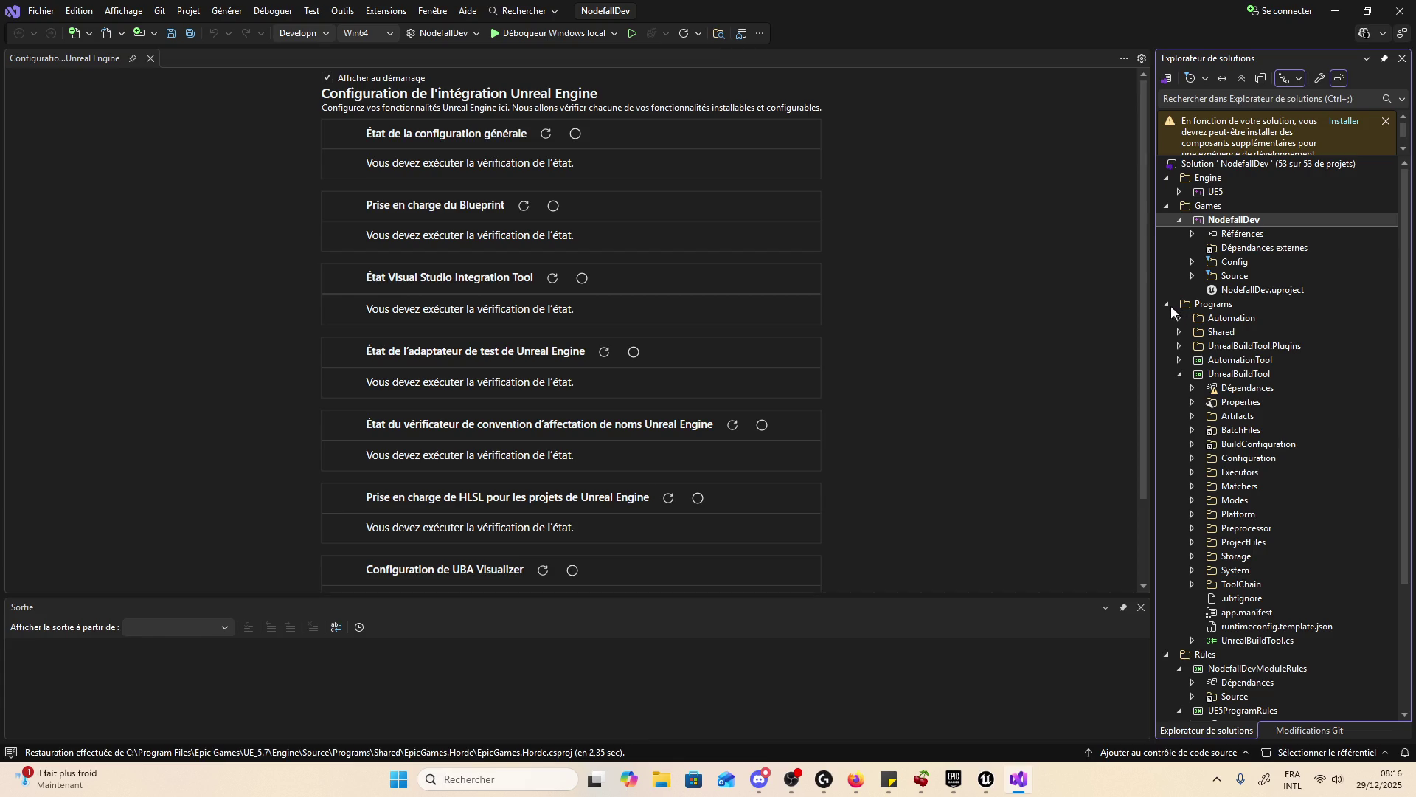
{"action": "scroll", "coordinate": [862, 580], "scroll_direction": "down", "scroll_amount": 2}
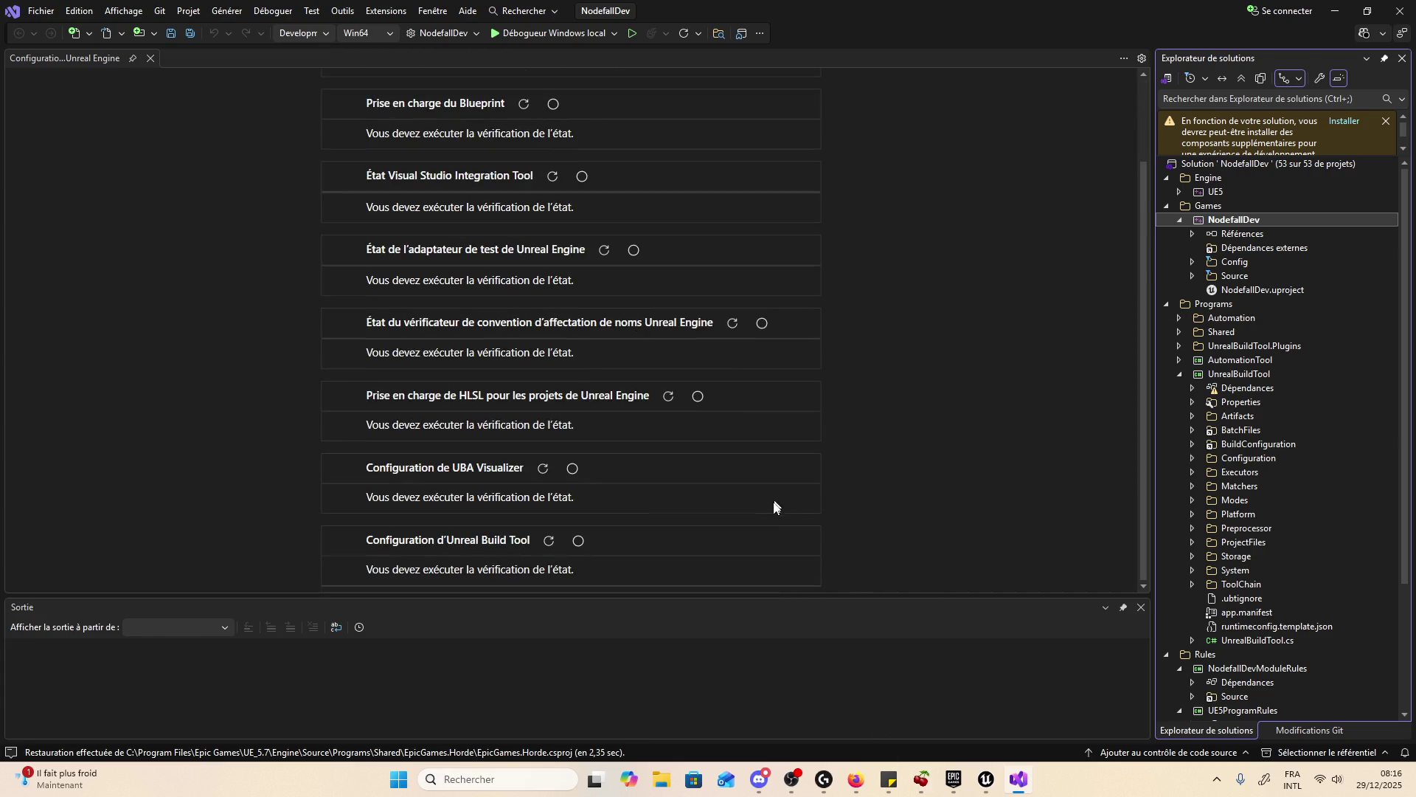
{"action": "mouse_move", "coordinate": [964, 787]}
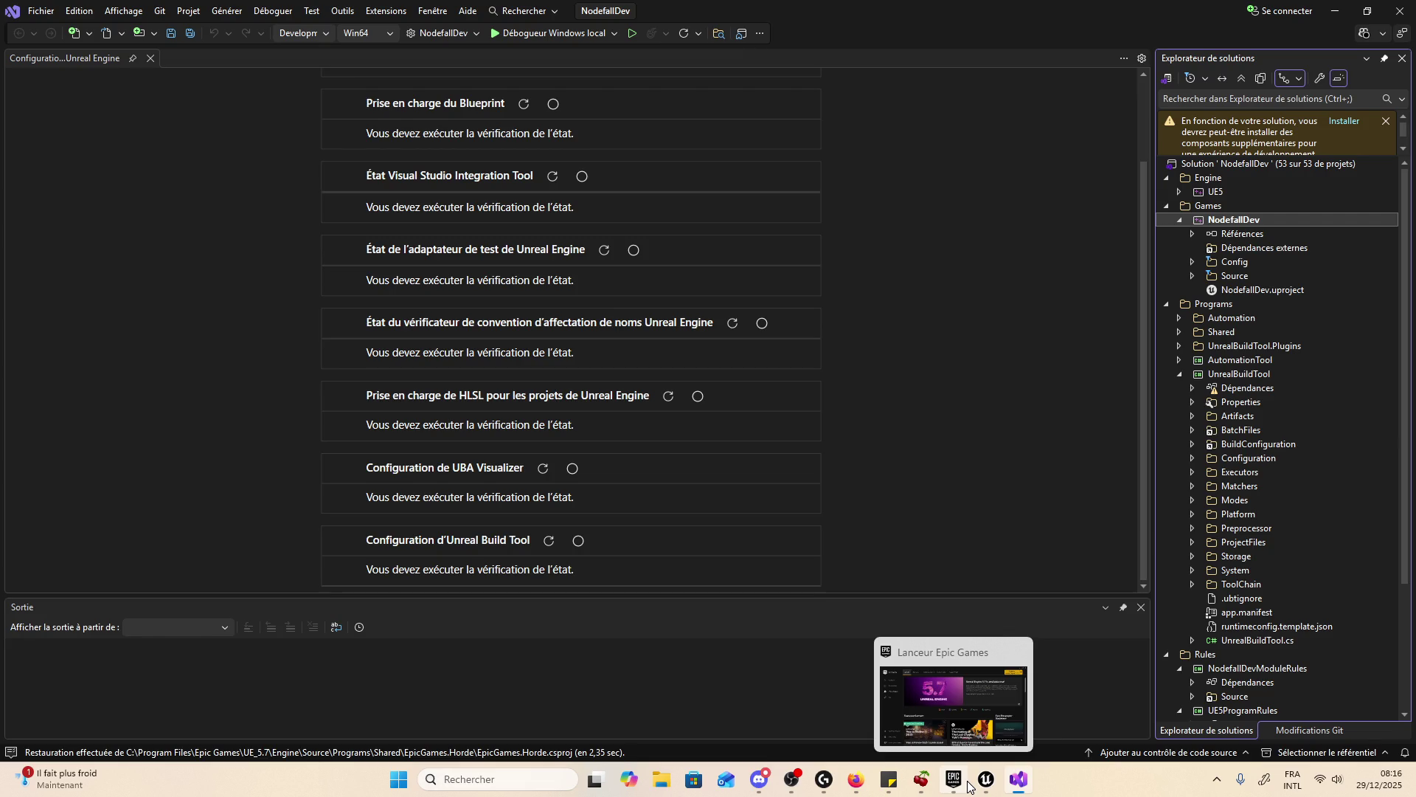
{"action": "left_click", "coordinate": [986, 779]}
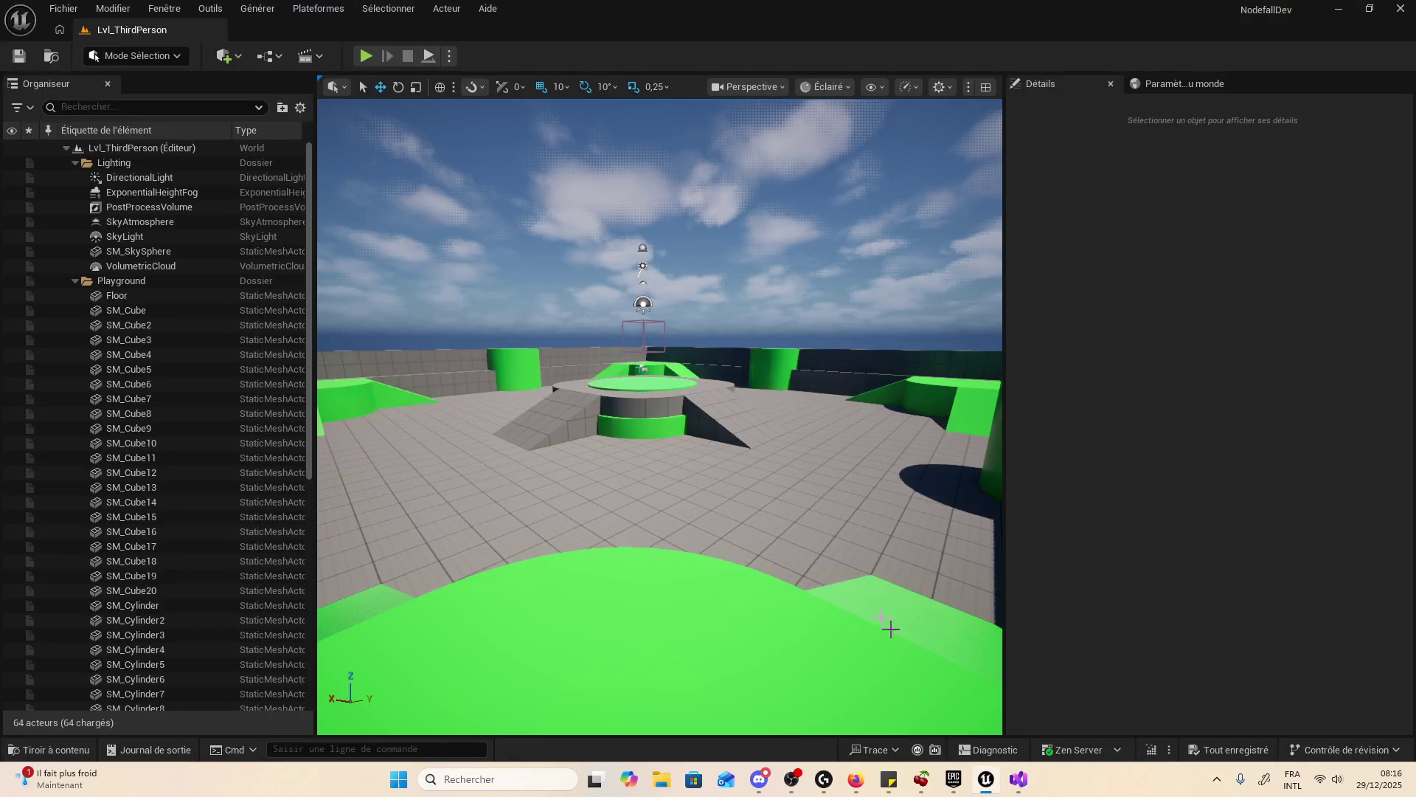
- Select the third-person level's PlayerStart and collapse the Lighting and Playground outliner folders
{"action": "scroll", "coordinate": [169, 380], "scroll_direction": "down", "scroll_amount": 5}
{"action": "scroll", "coordinate": [169, 380], "scroll_direction": "down", "scroll_amount": 5}
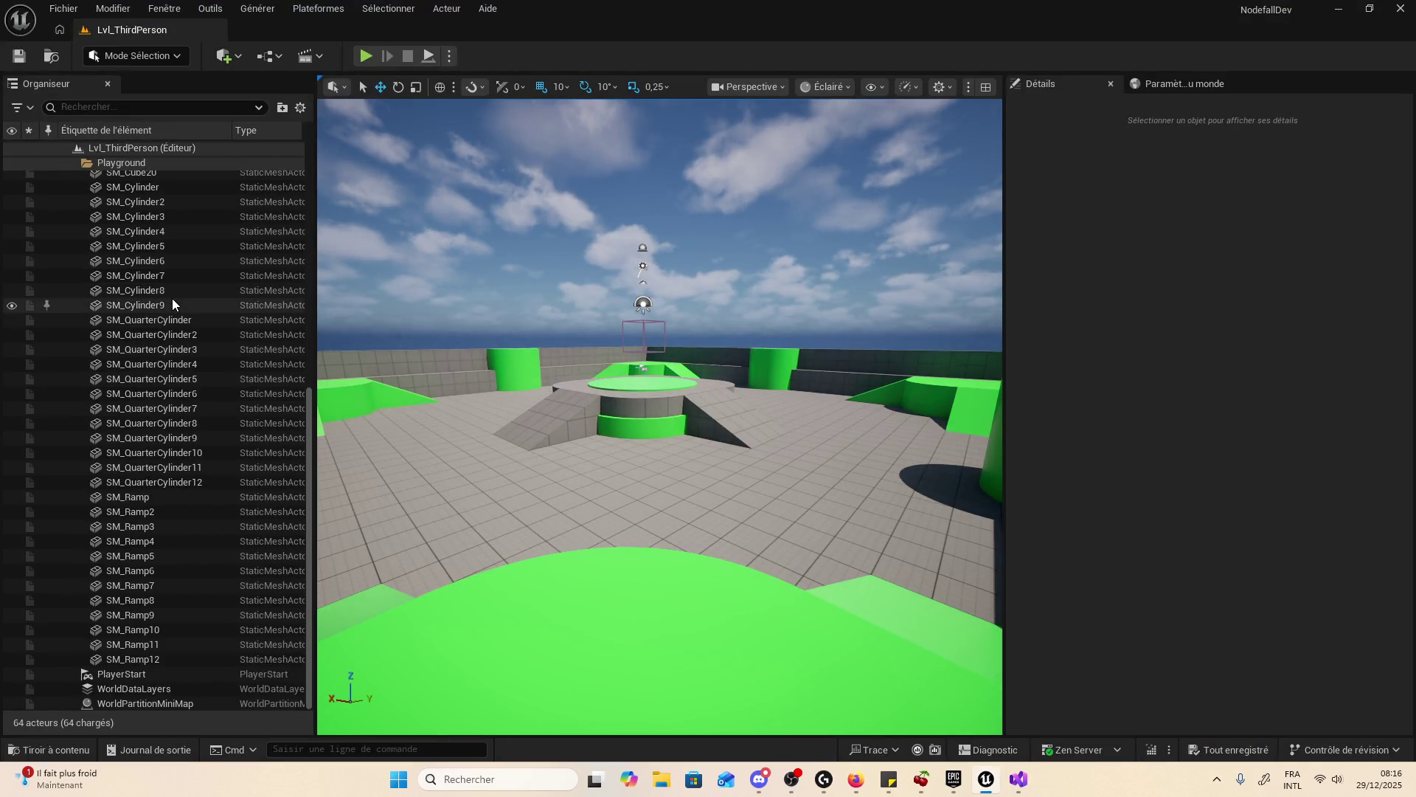
{"action": "left_click", "coordinate": [173, 673]}
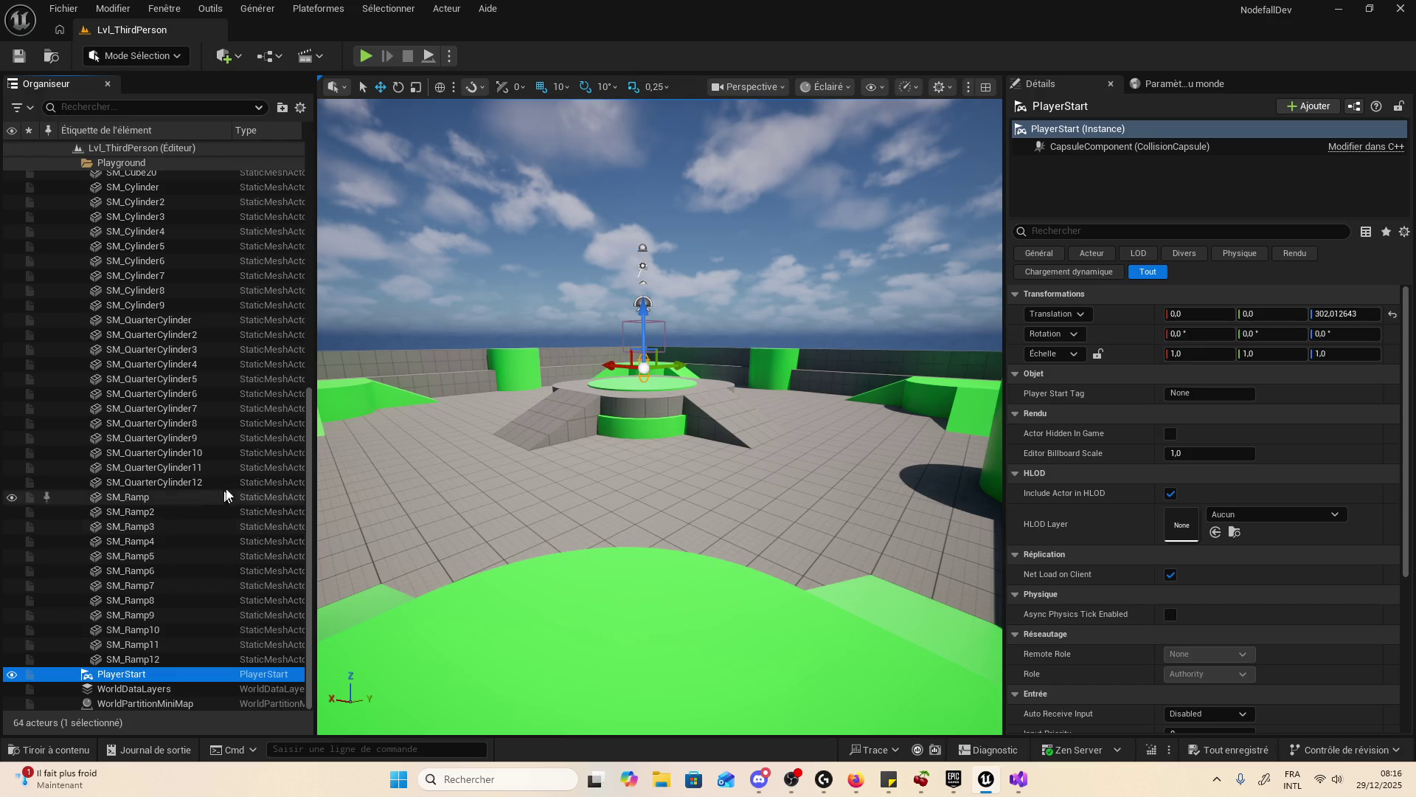
{"action": "scroll", "coordinate": [199, 423], "scroll_direction": "up", "scroll_amount": 3}
{"action": "scroll", "coordinate": [199, 422], "scroll_direction": "up", "scroll_amount": 5}
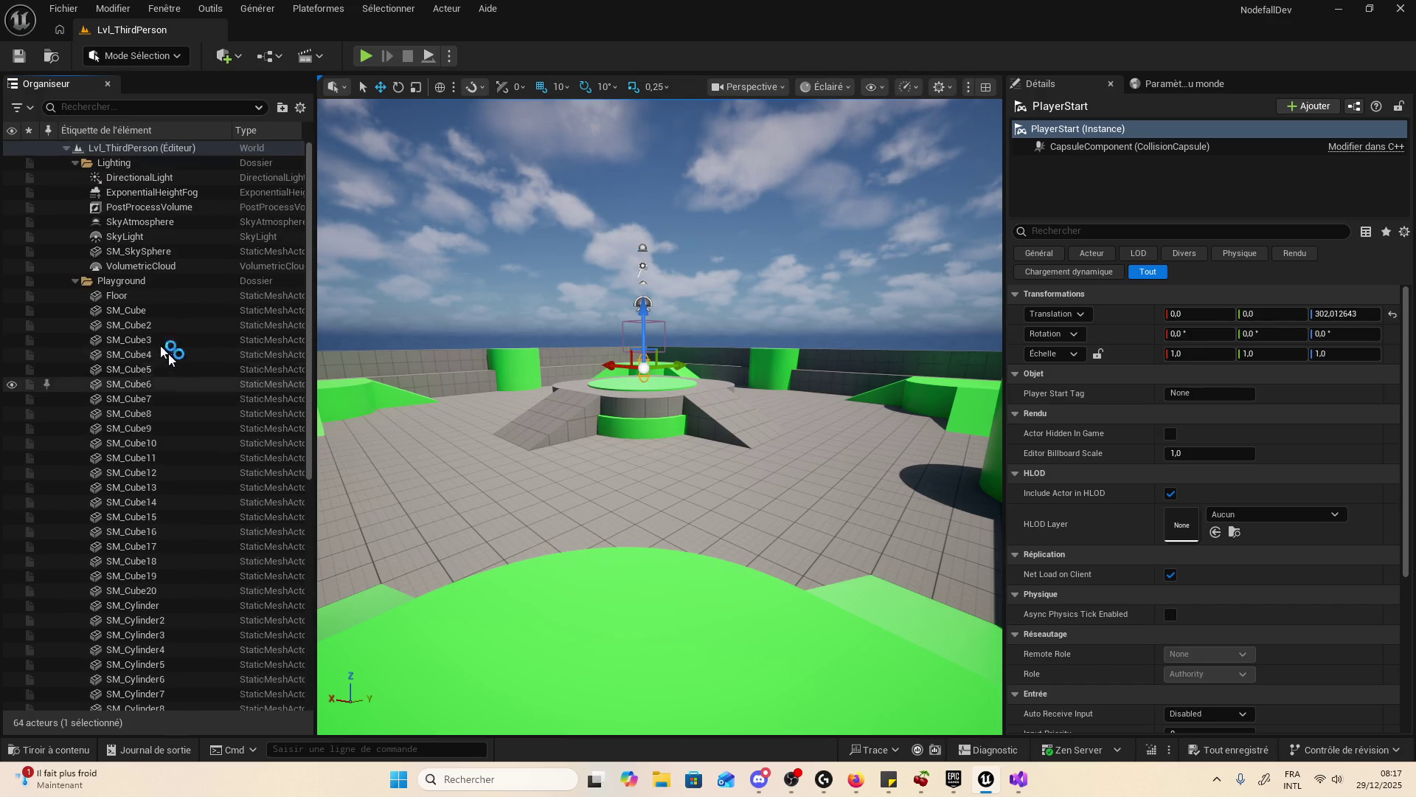
{"action": "left_click", "coordinate": [76, 163]}
{"action": "left_click", "coordinate": [76, 177]}
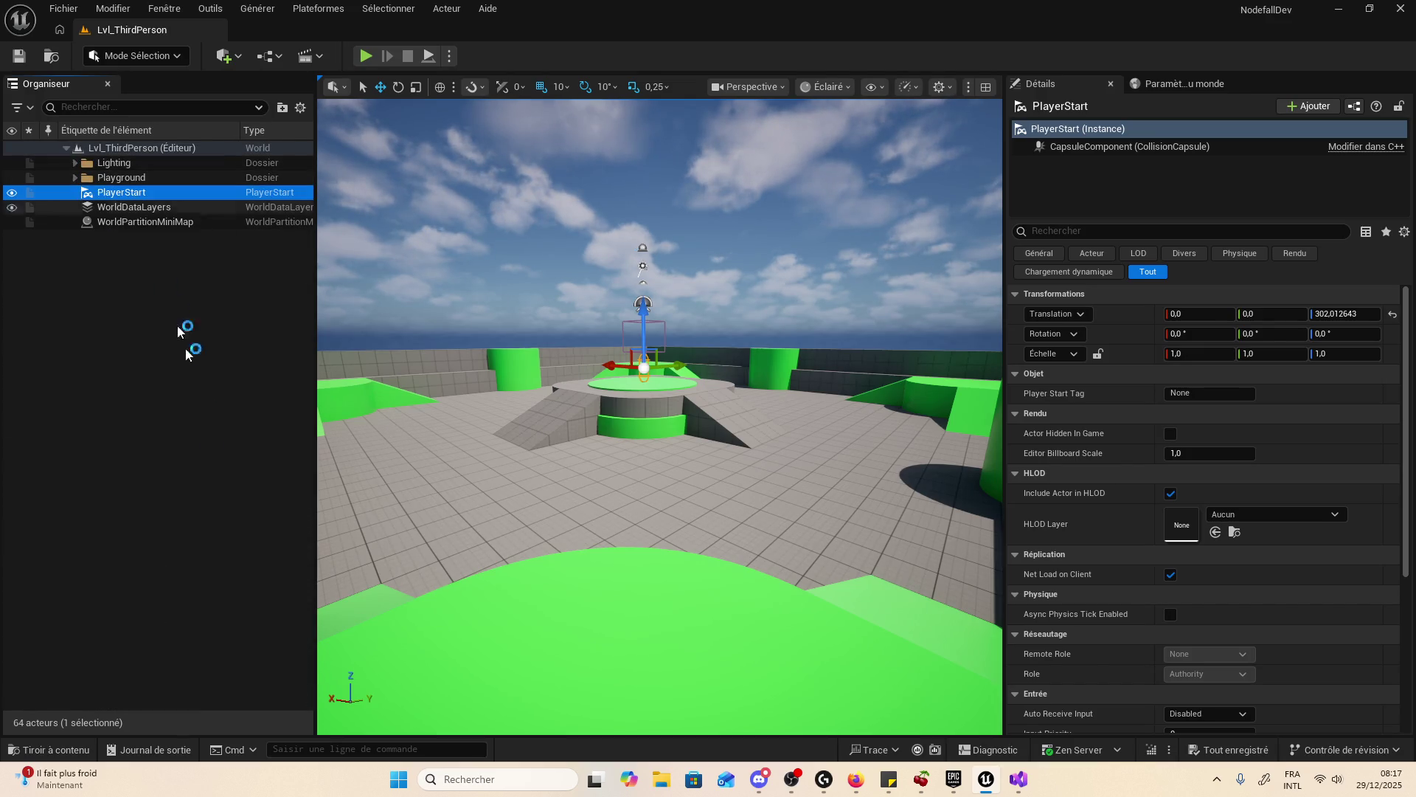
- Open Lvl_Combat from the Variant_Combat folder and collapse its Boxes folder
{"action": "left_click", "coordinate": [49, 749]}
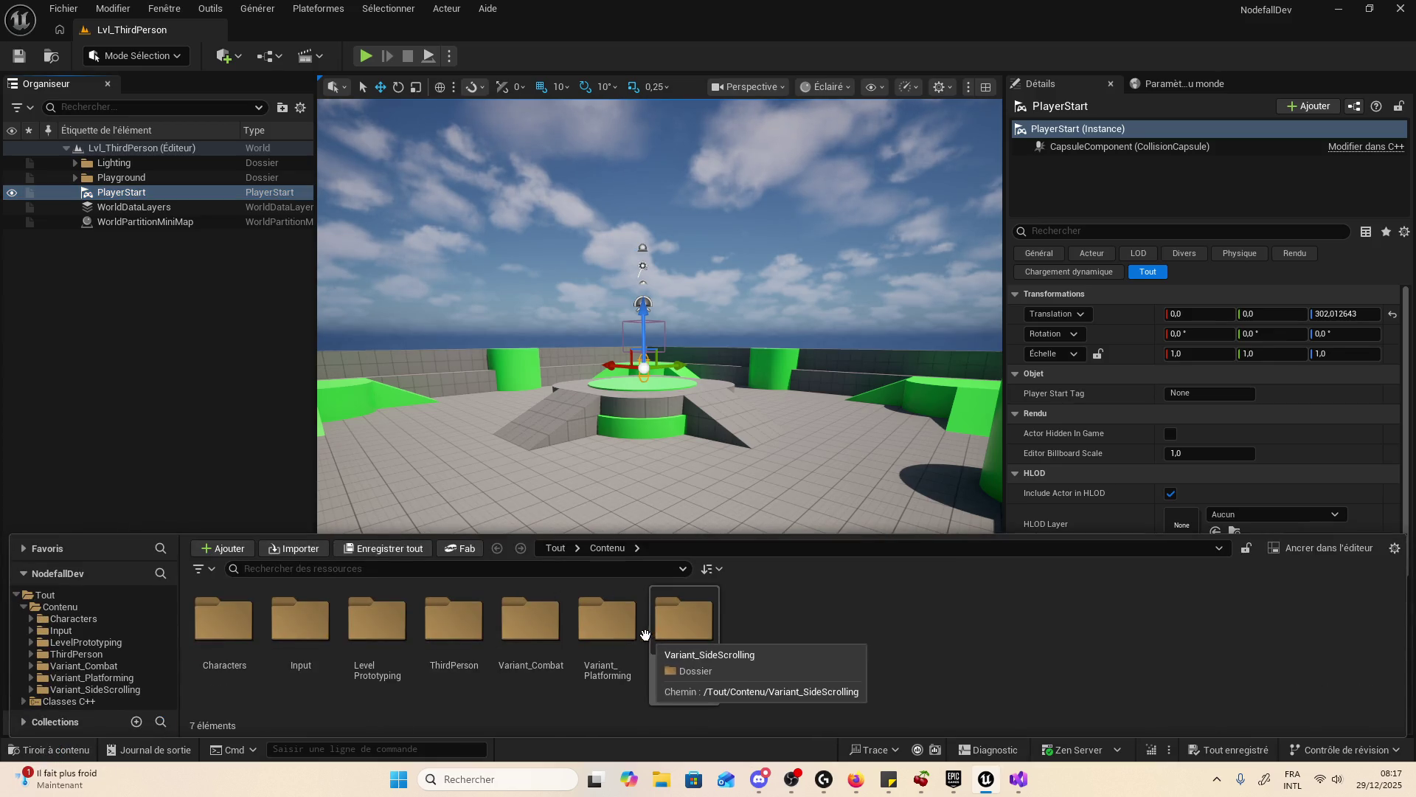
{"action": "double_click", "coordinate": [552, 624]}
{"action": "double_click", "coordinate": [674, 616]}
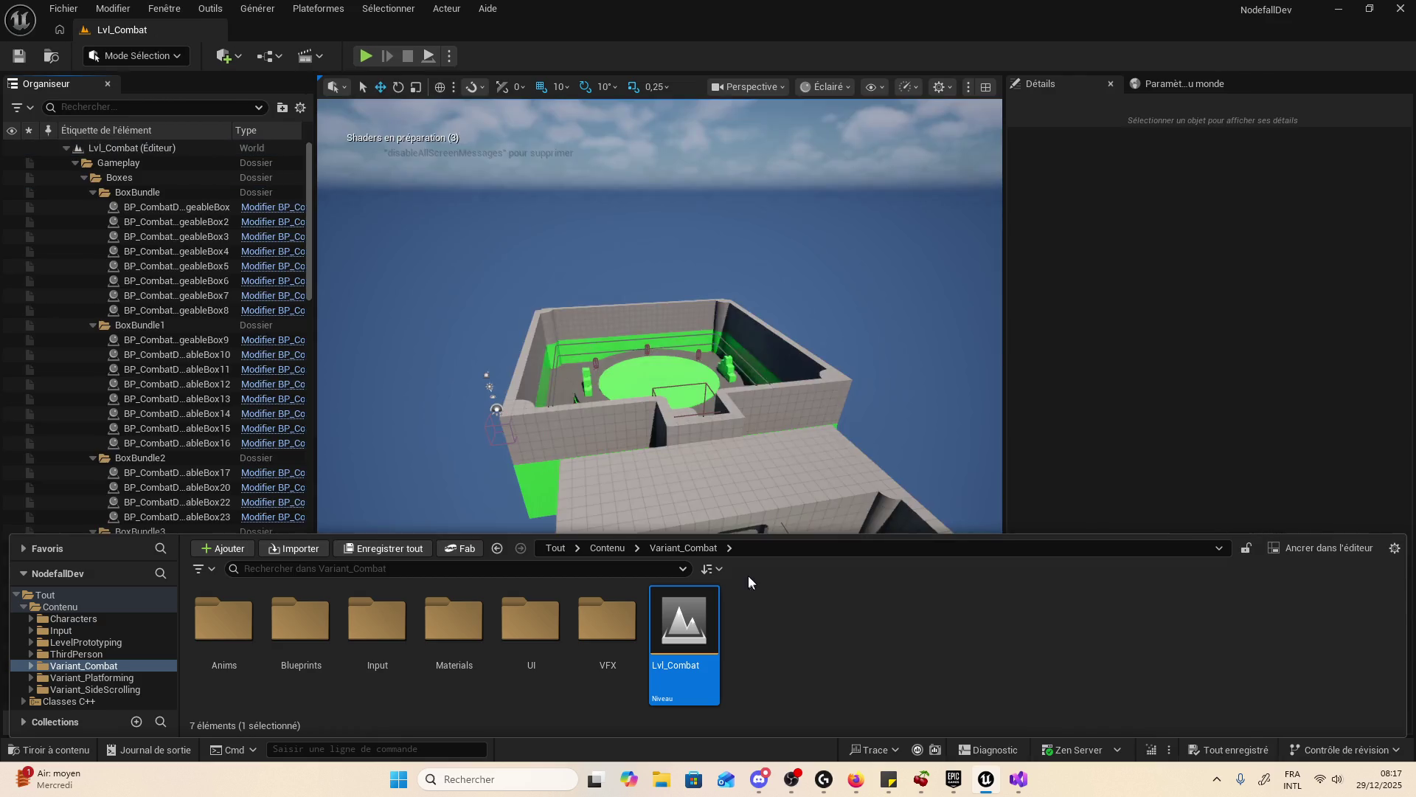
{"action": "left_click", "coordinate": [83, 177]}
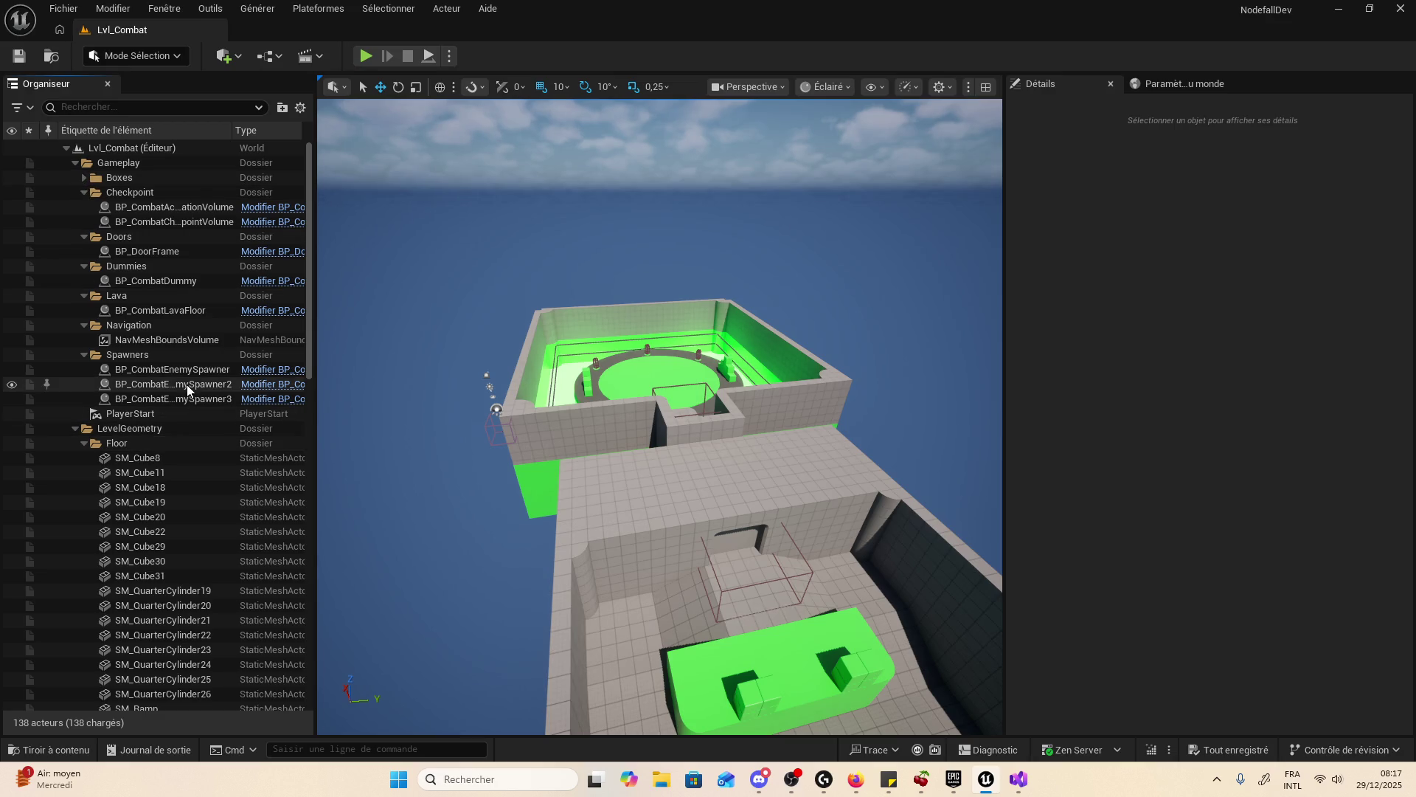
- Check where the PlayerStart and combat enemy spawners, including BP_CombatEnemySpawner2, sit
{"action": "left_click", "coordinate": [153, 416]}
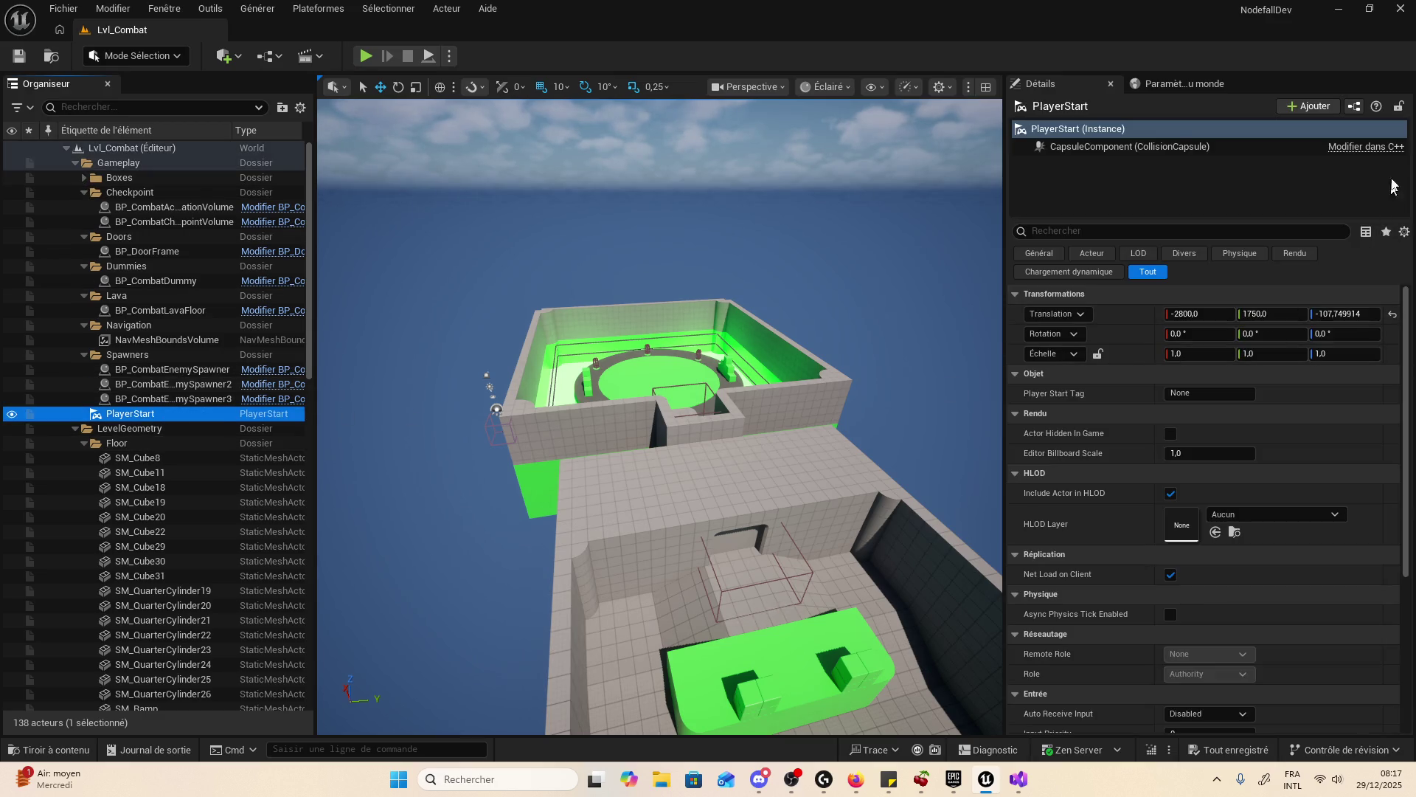
{"action": "left_click", "coordinate": [206, 384]}
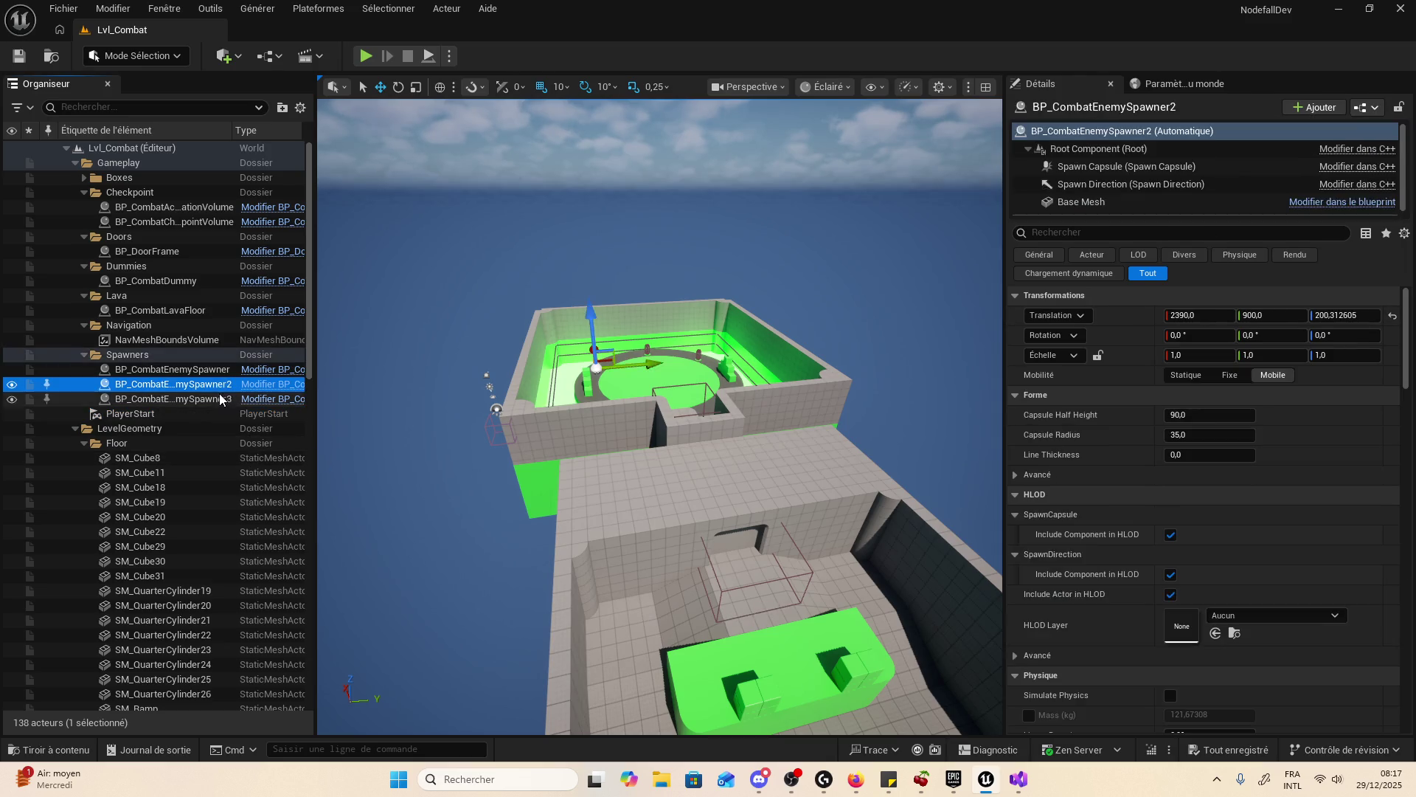
{"action": "left_click", "coordinate": [207, 369]}
{"action": "left_click", "coordinate": [217, 385]}
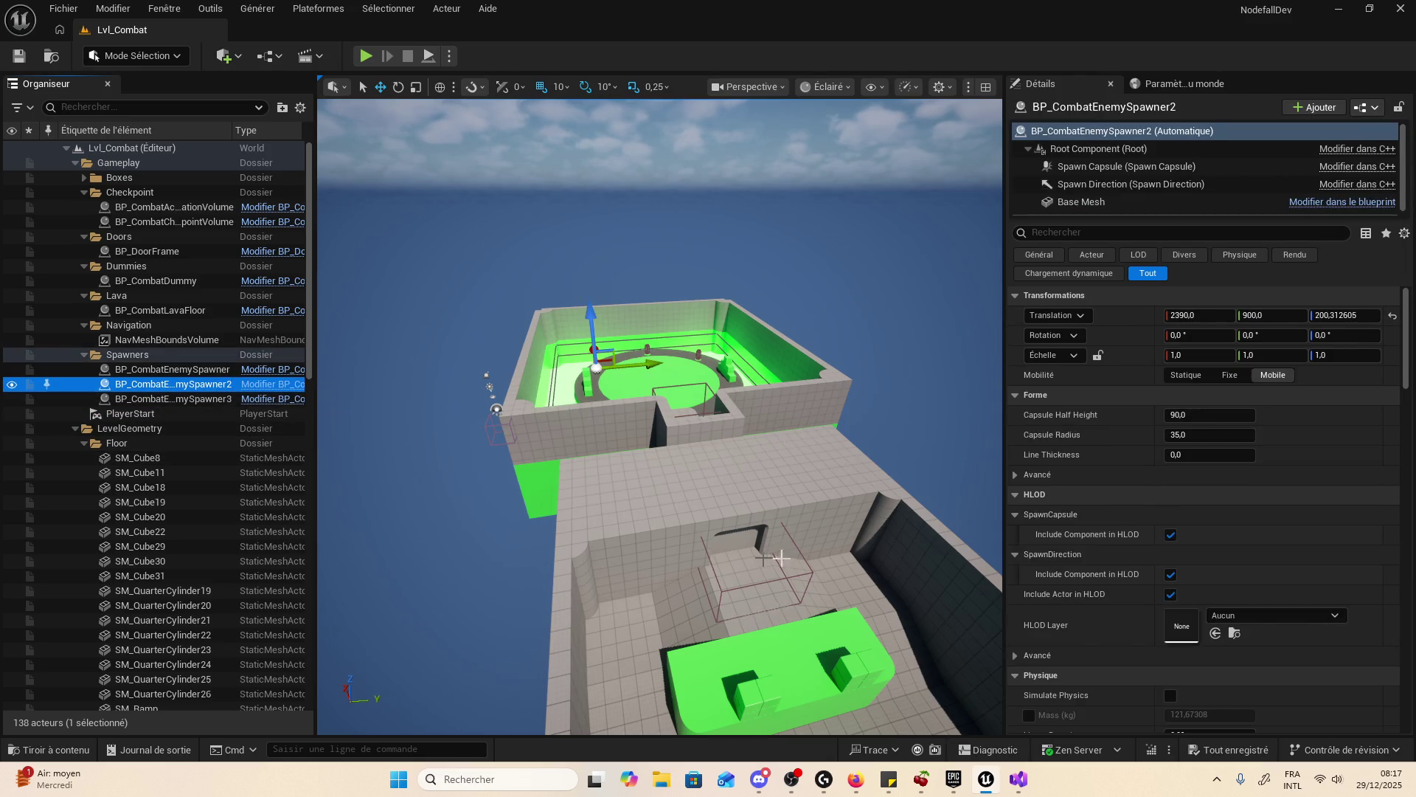
{"action": "scroll", "coordinate": [506, 518], "scroll_direction": "down", "scroll_amount": 2}
{"action": "left_click_drag", "start_coordinate": [421, 474], "coordinate": [416, 583]}
{"action": "left_click", "coordinate": [144, 414]}
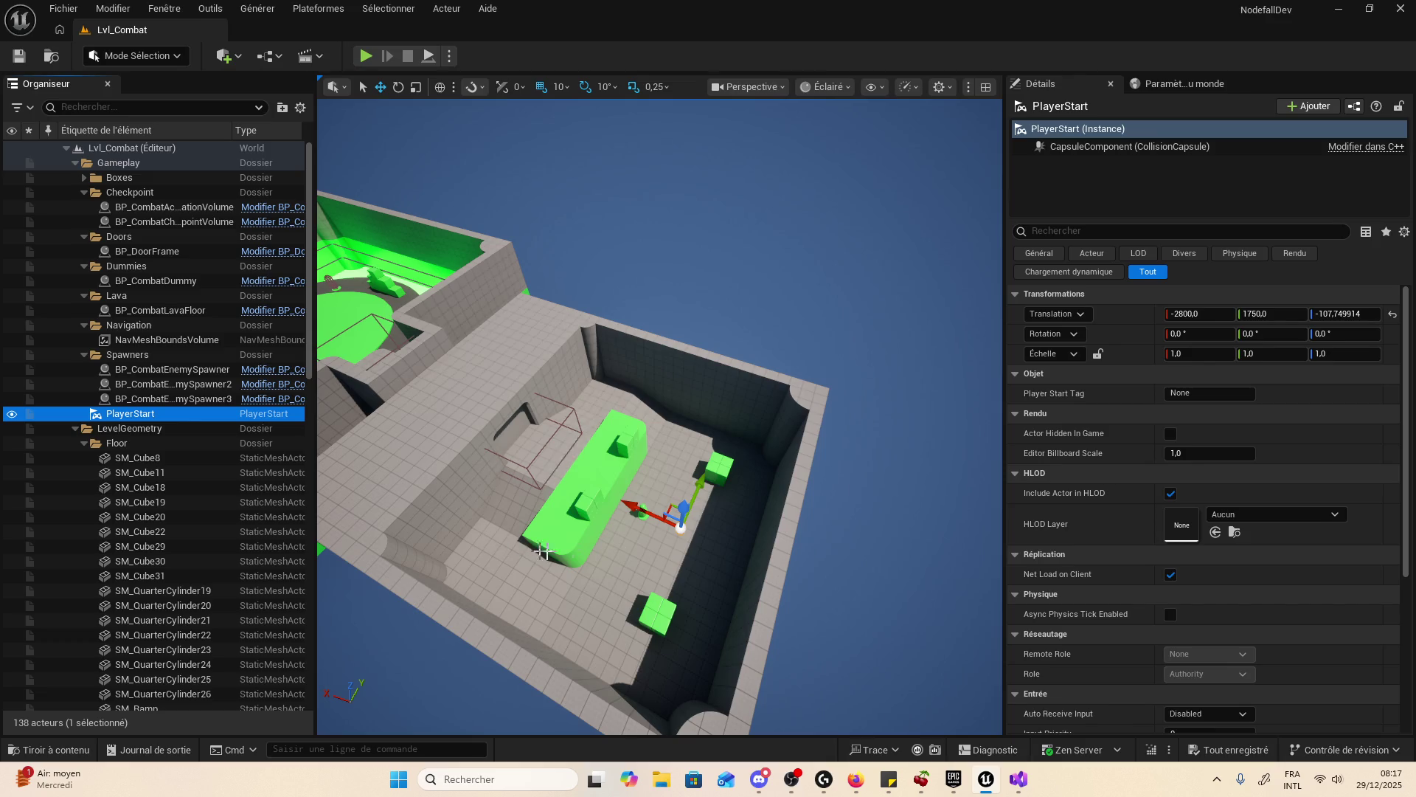
- Look over the PlayerStart area in the viewport and start a play-test of Lvl_Combat
{"action": "scroll", "coordinate": [543, 551], "scroll_direction": "up", "scroll_amount": 10}
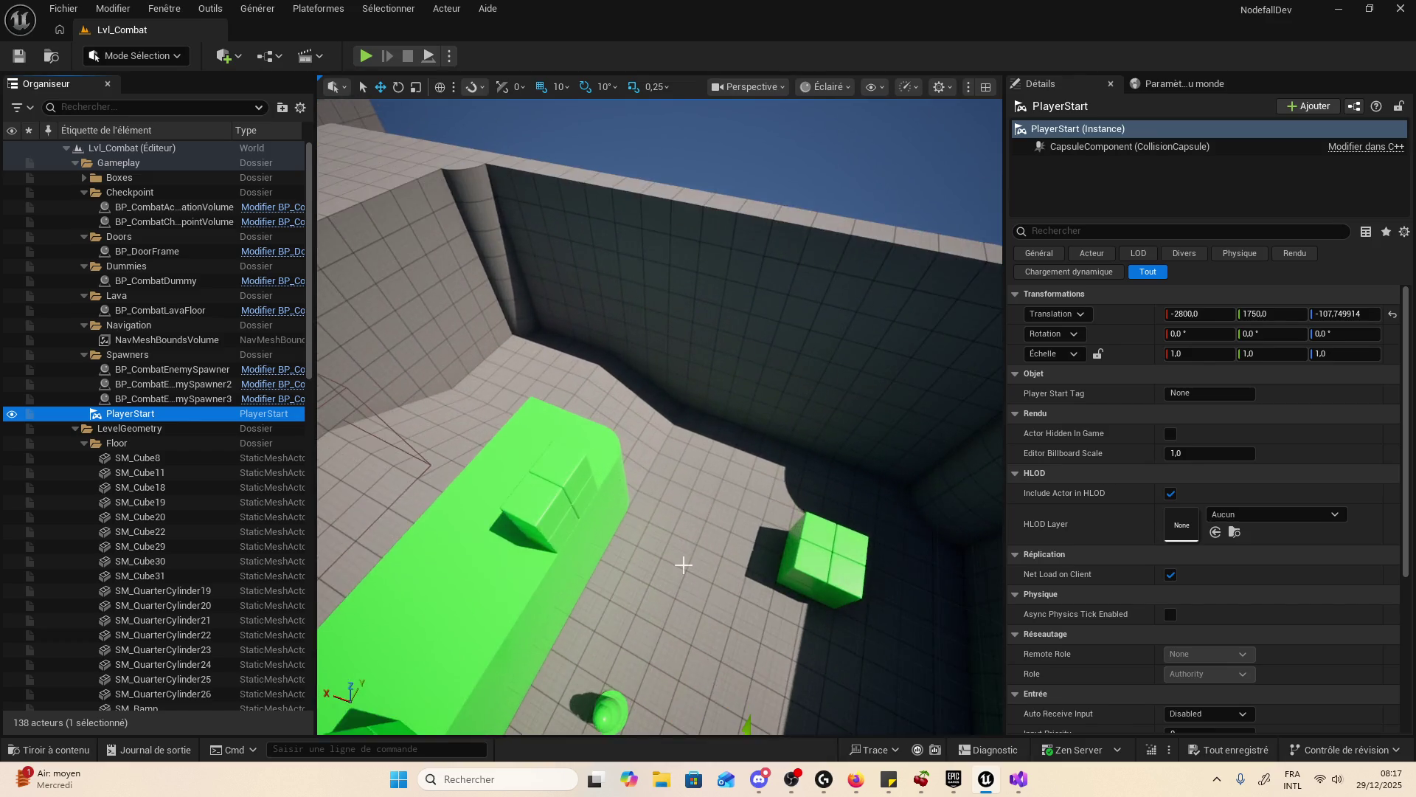
{"action": "scroll", "coordinate": [683, 565], "scroll_direction": "down", "scroll_amount": 10}
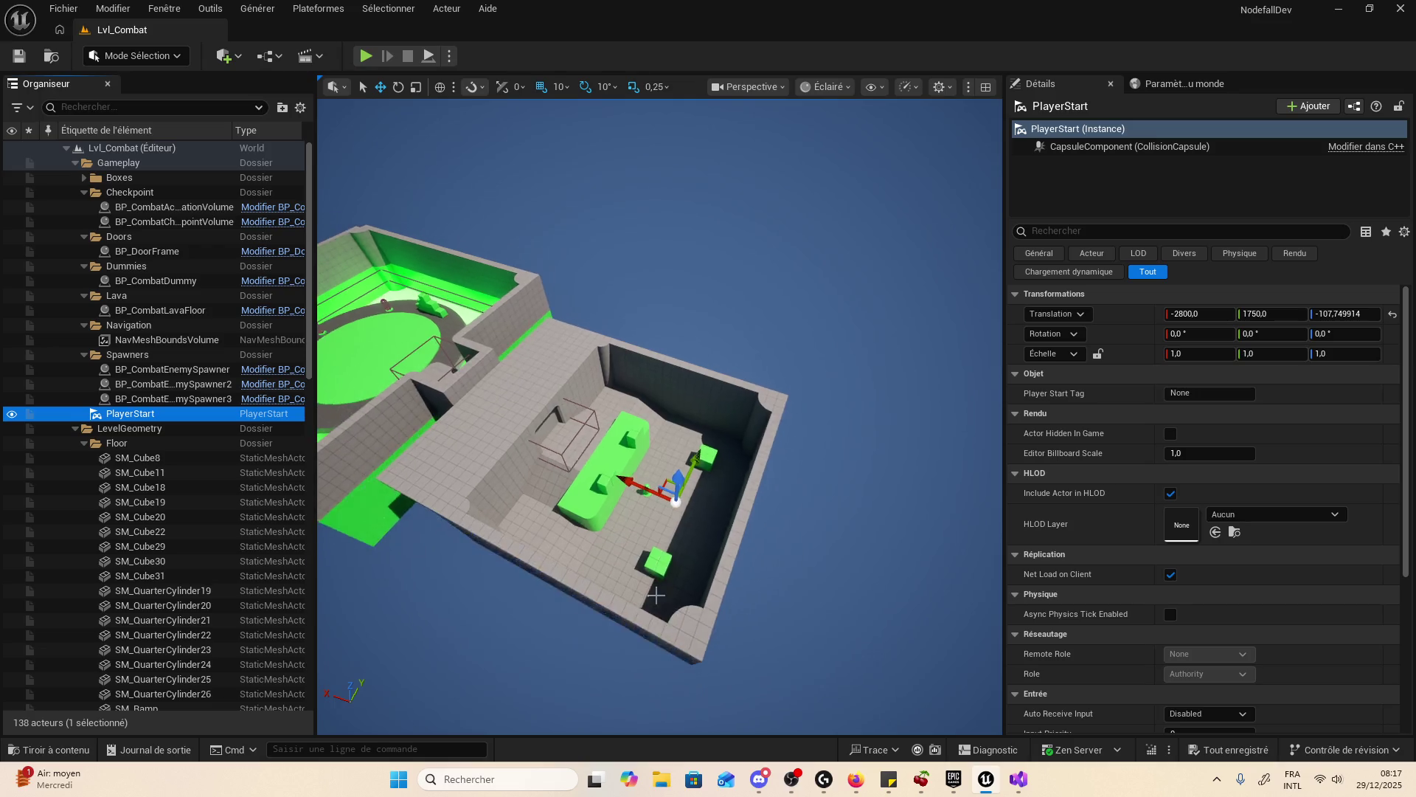
{"action": "scroll", "coordinate": [656, 594], "scroll_direction": "down", "scroll_amount": 3}
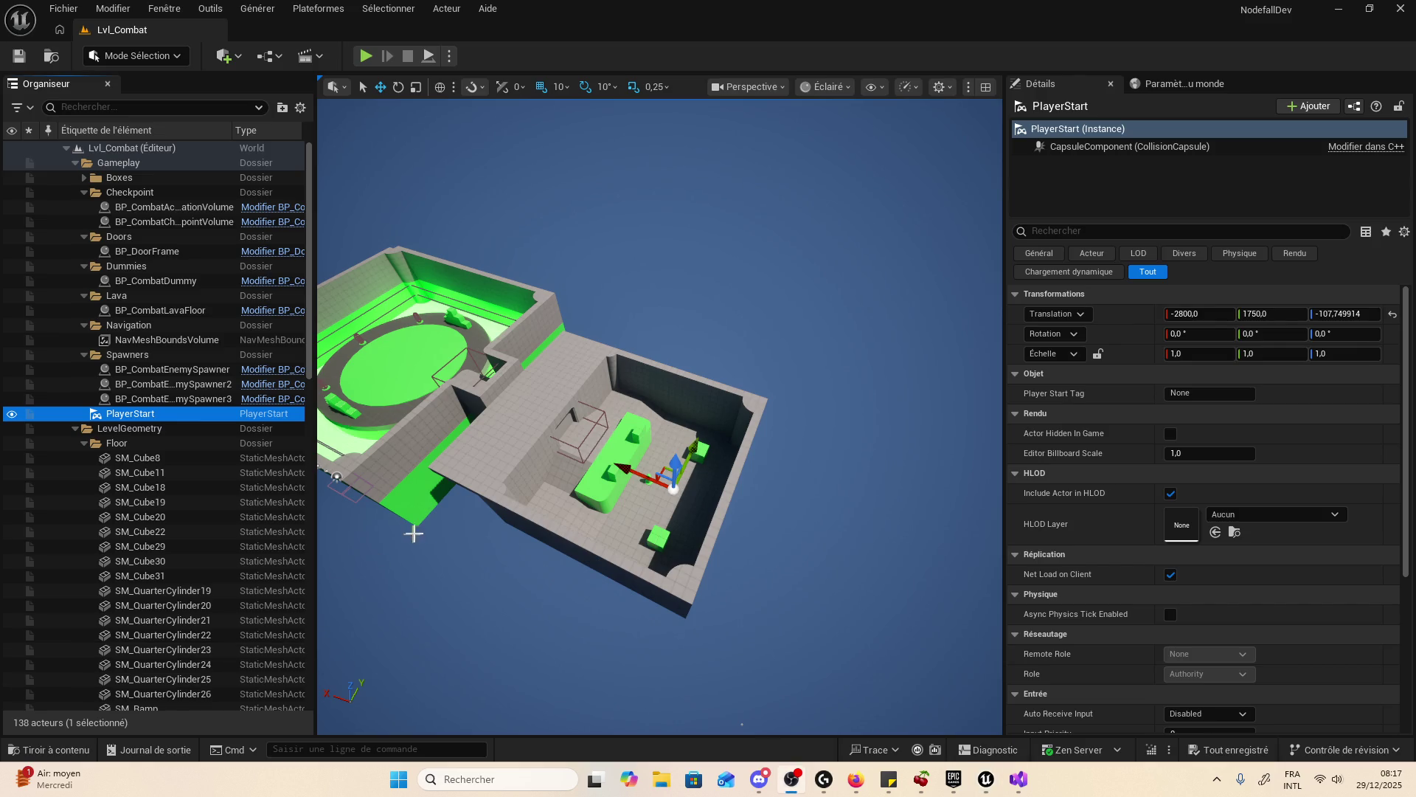
{"action": "left_click", "coordinate": [752, 307]}
{"action": "scroll", "coordinate": [752, 306], "scroll_direction": "up", "scroll_amount": 5}
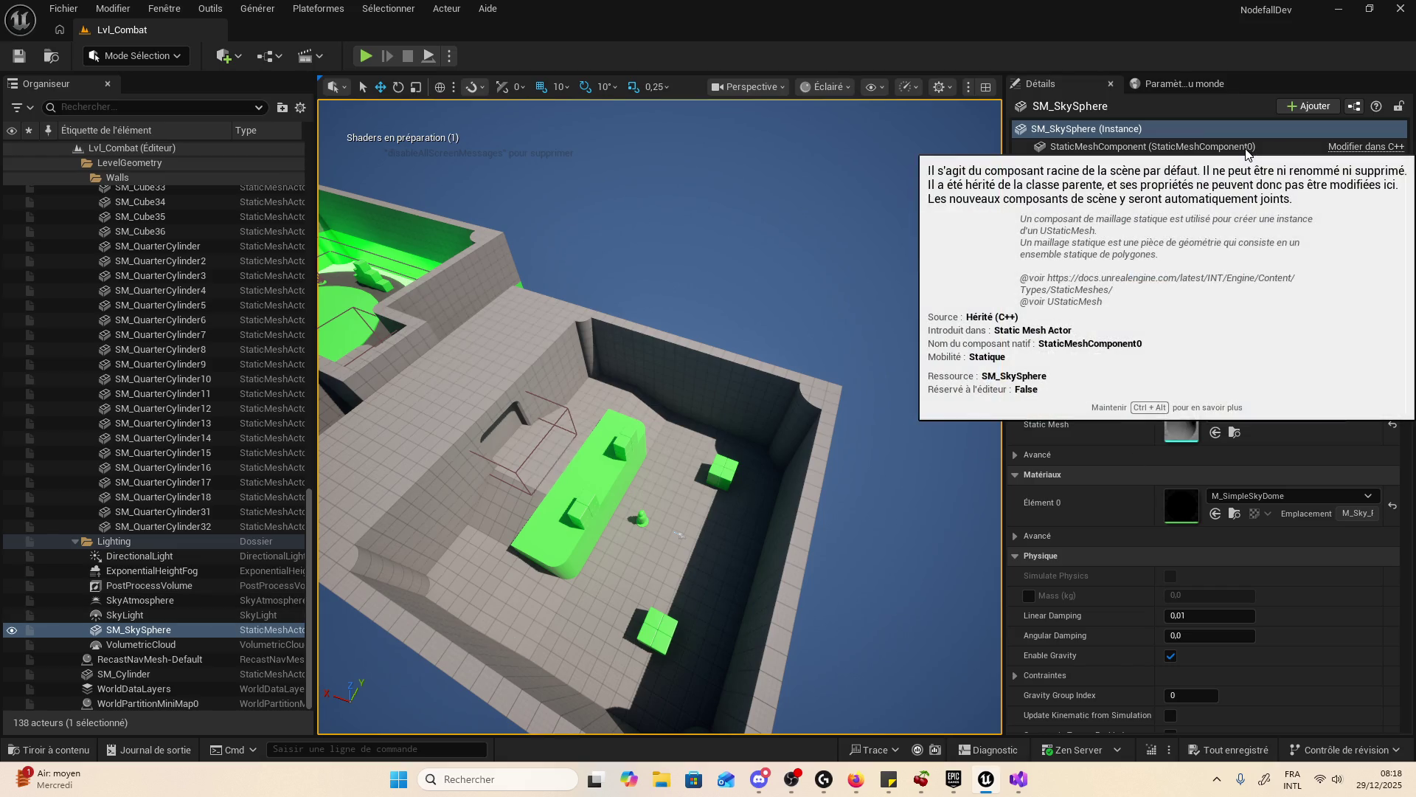
{"action": "left_click", "coordinate": [358, 56]}
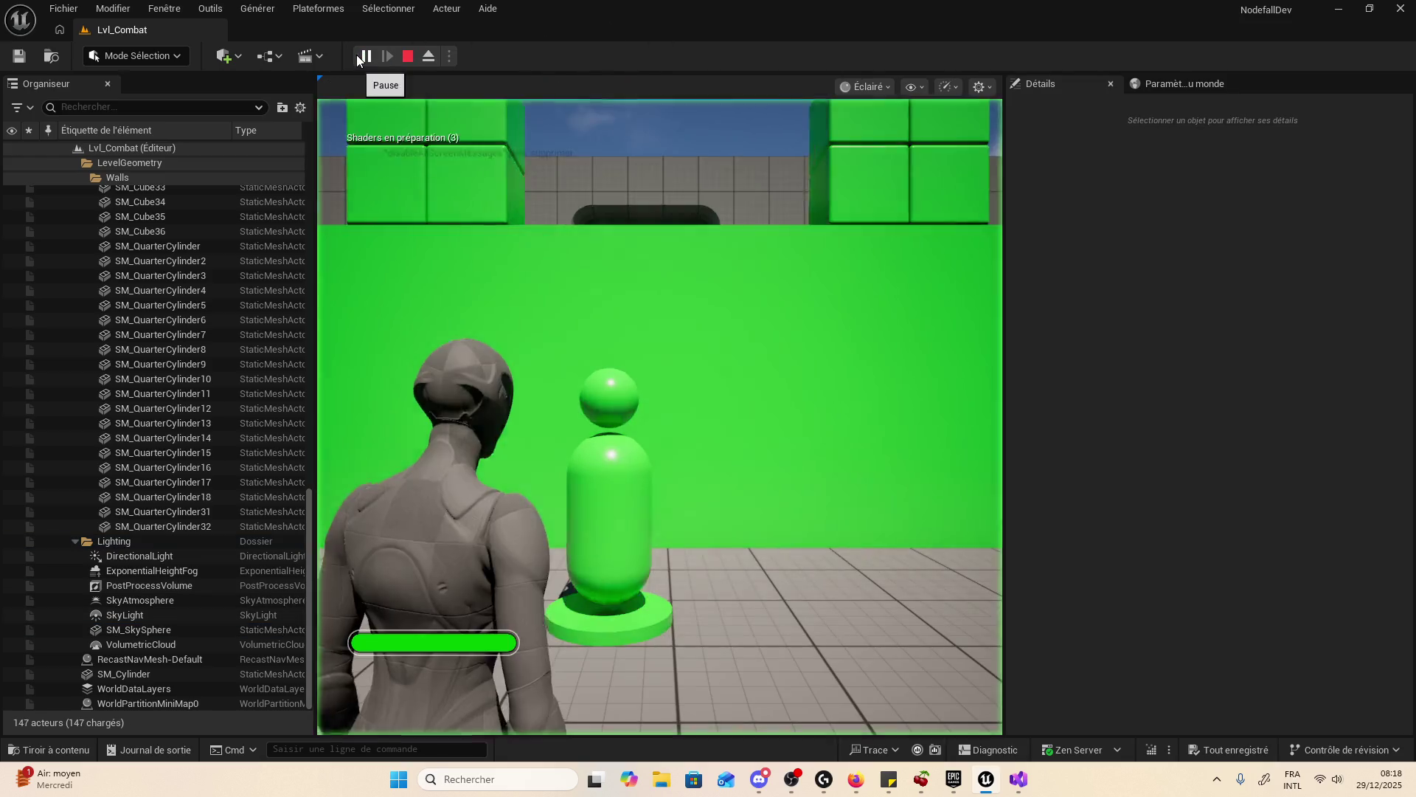
- Walk the character into the circular arena and fight the Flanking enemy
{"action": "key", "text": "w"}
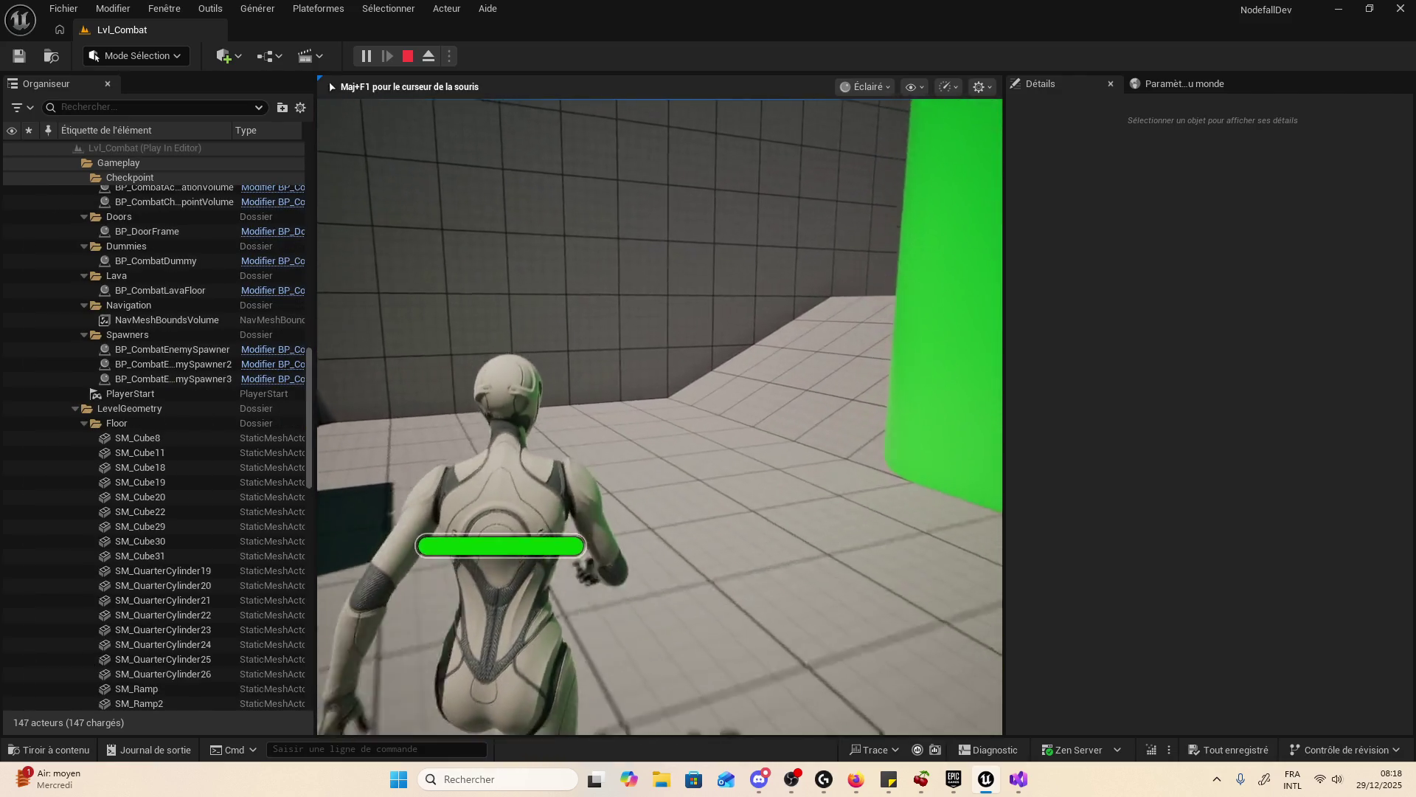
{"action": "key", "text": "w"}
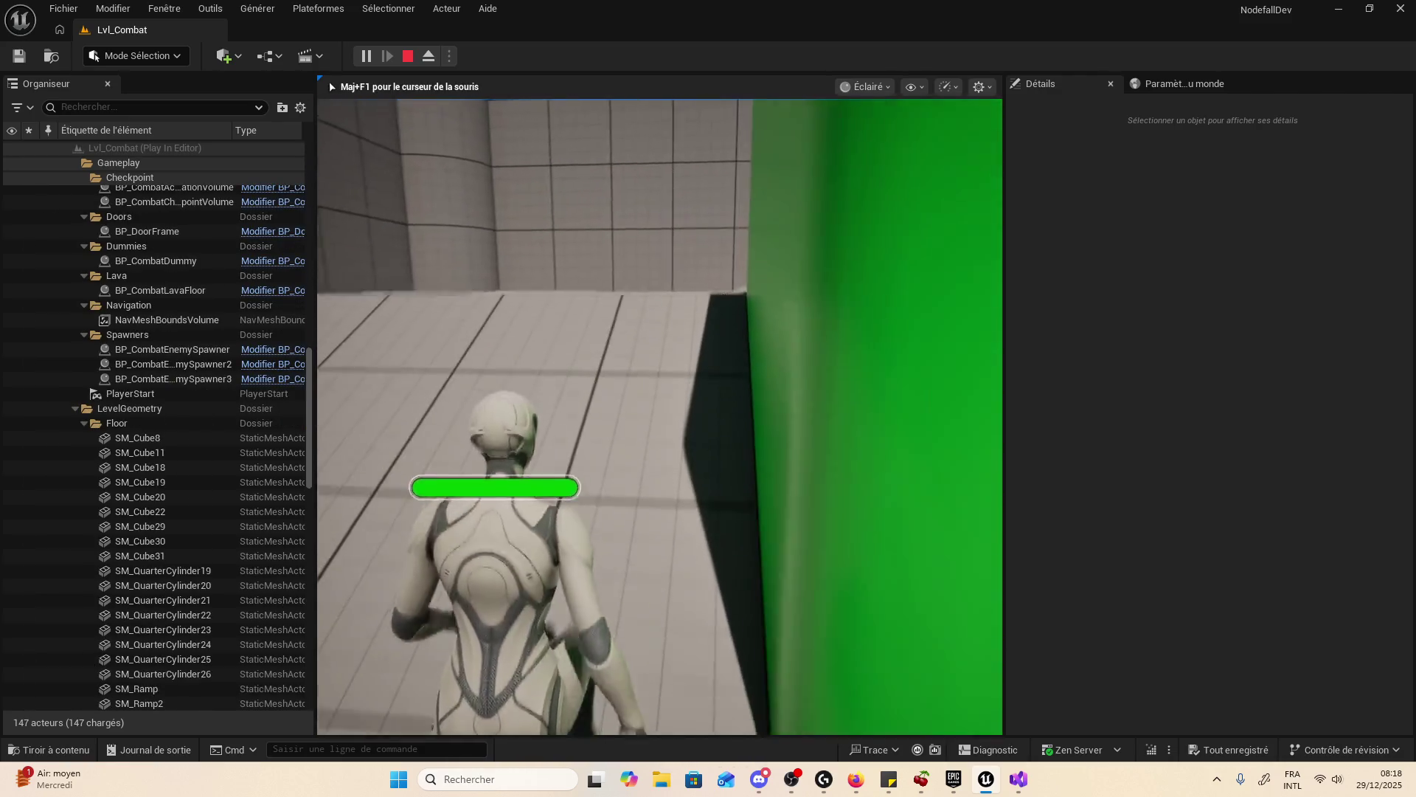
{"action": "key", "text": "w"}
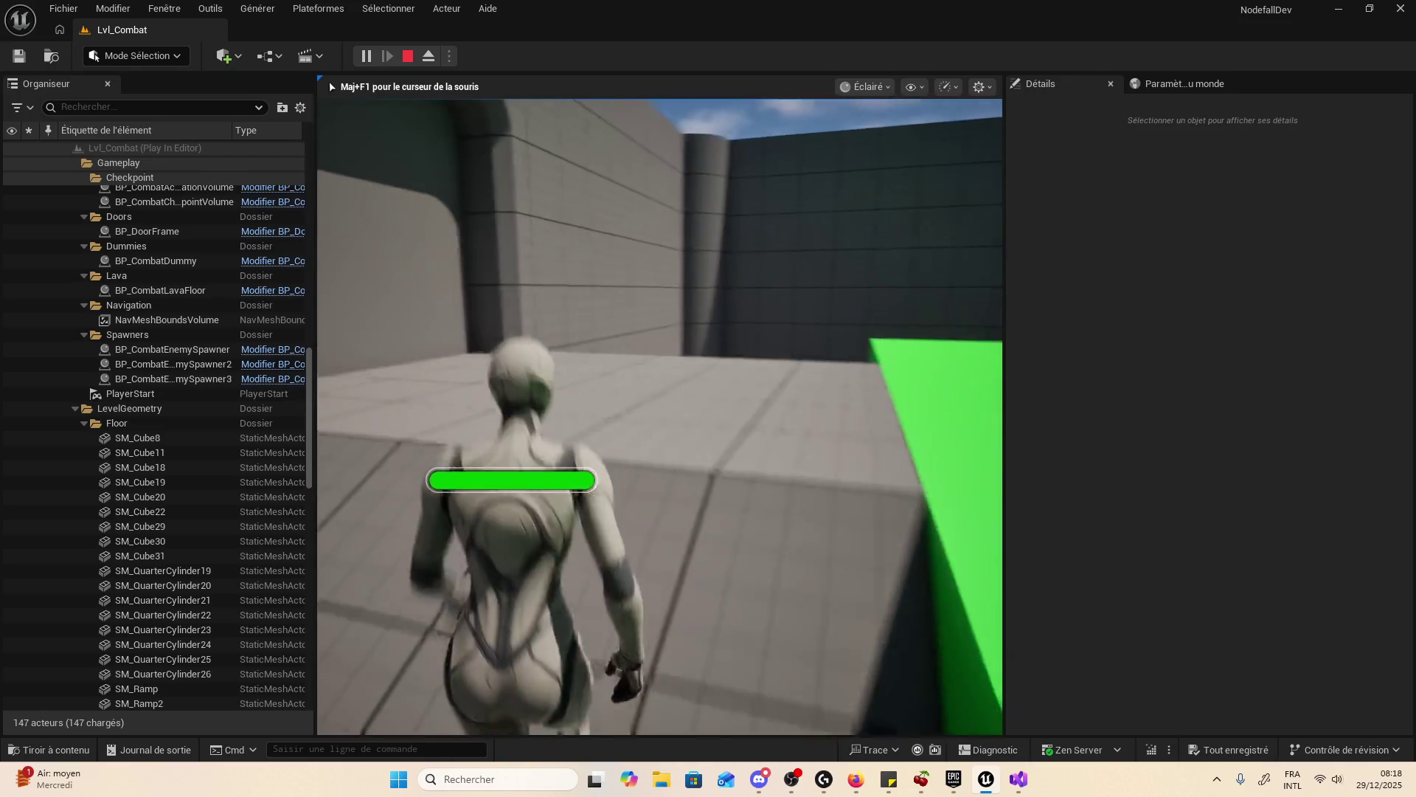
{"action": "key", "text": "w"}
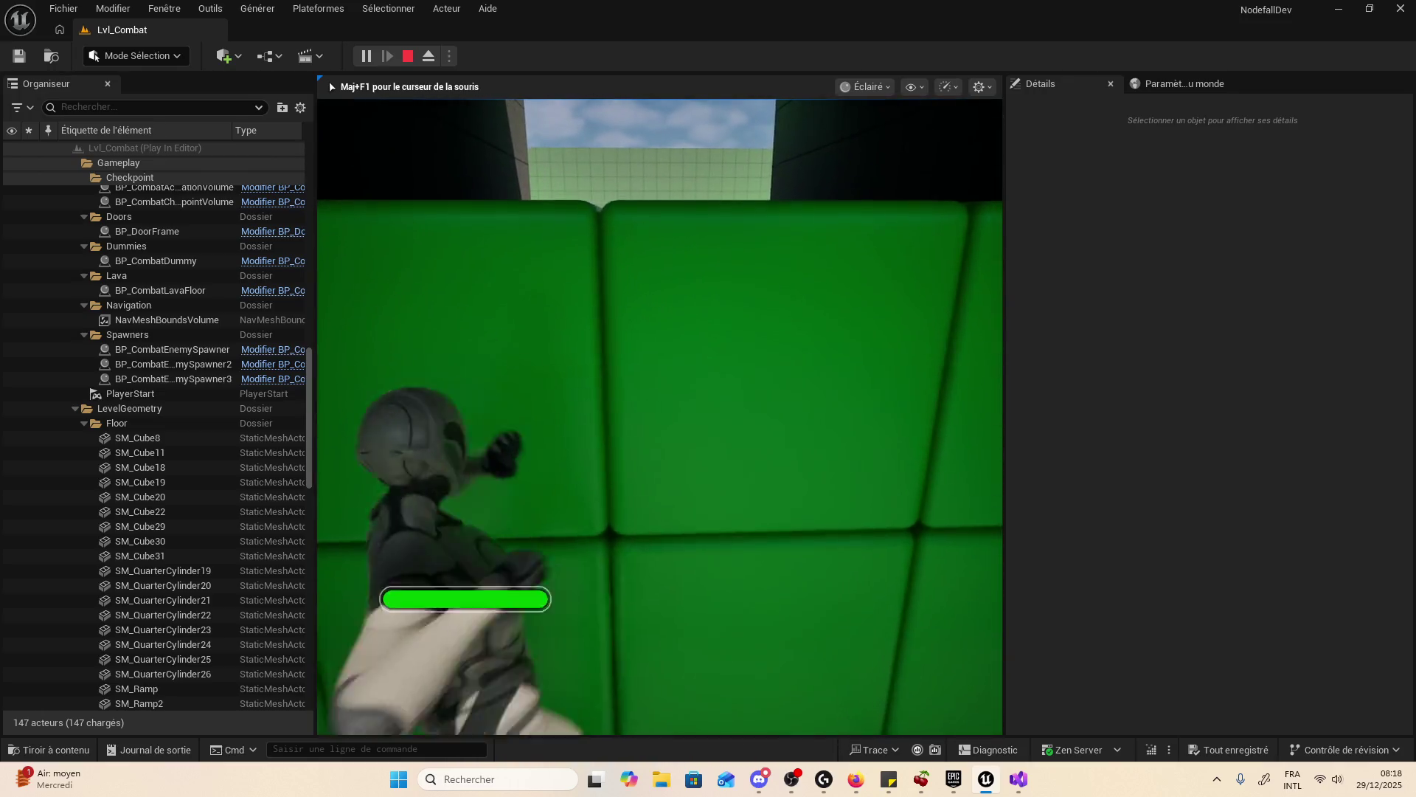
{"action": "key", "text": "w"}
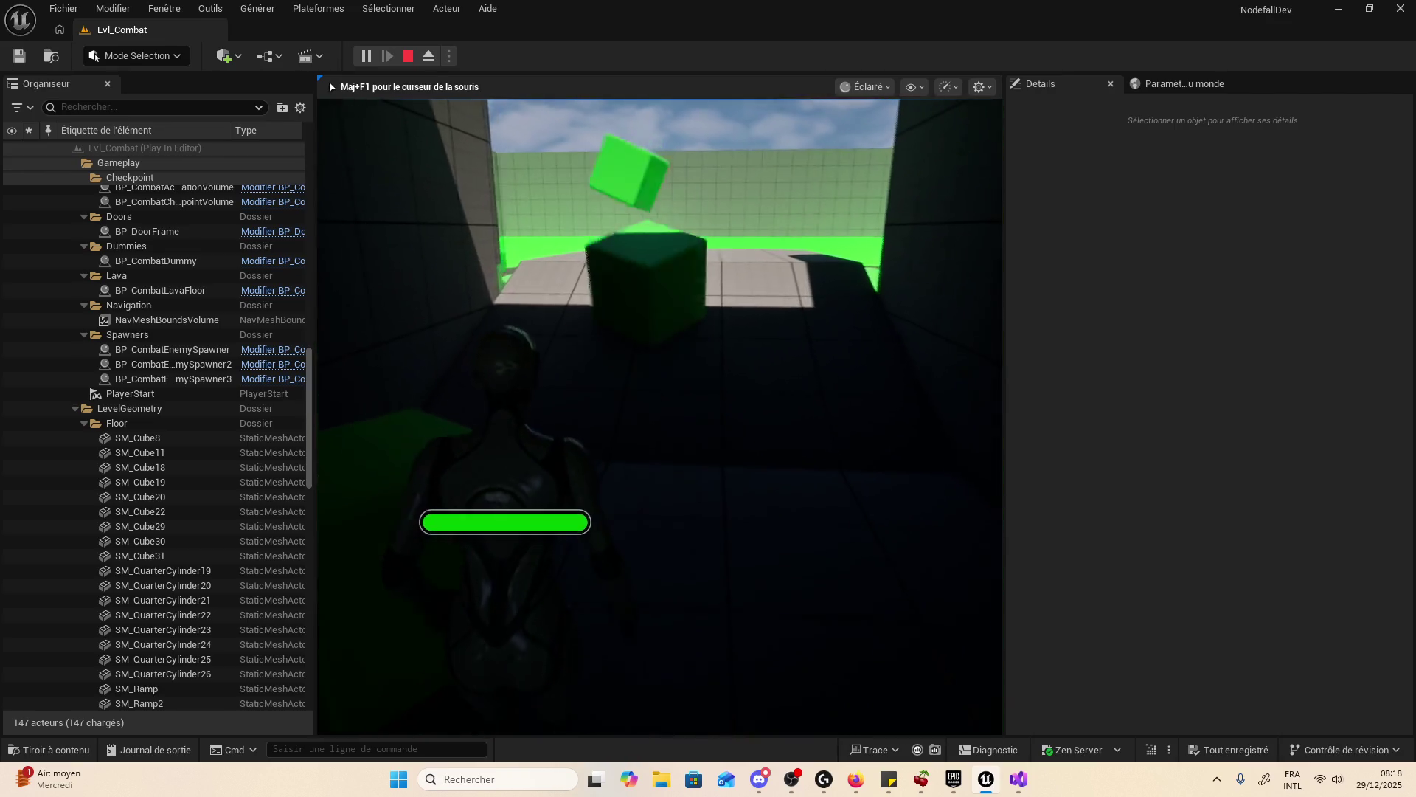
{"action": "key", "text": "w"}
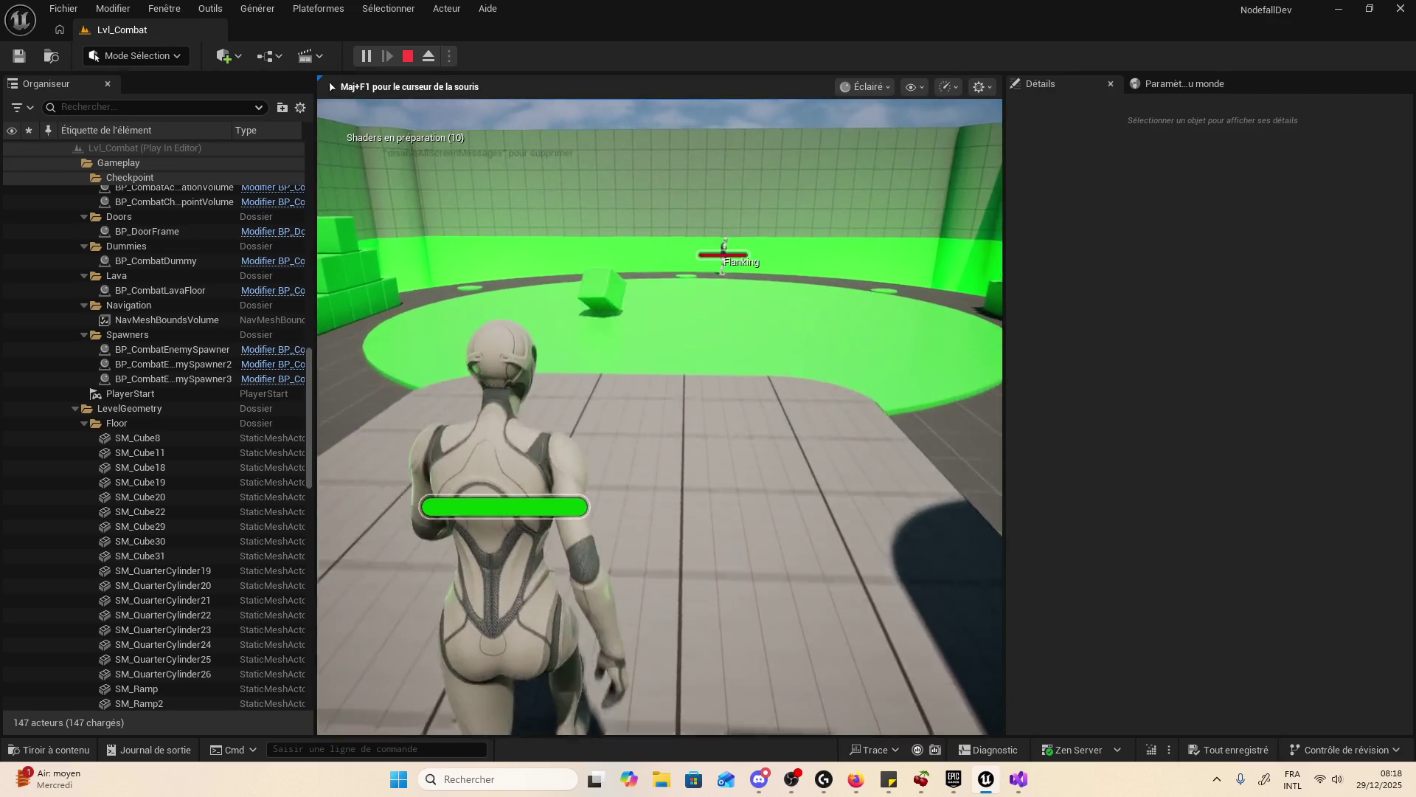
{"action": "key", "text": "w"}
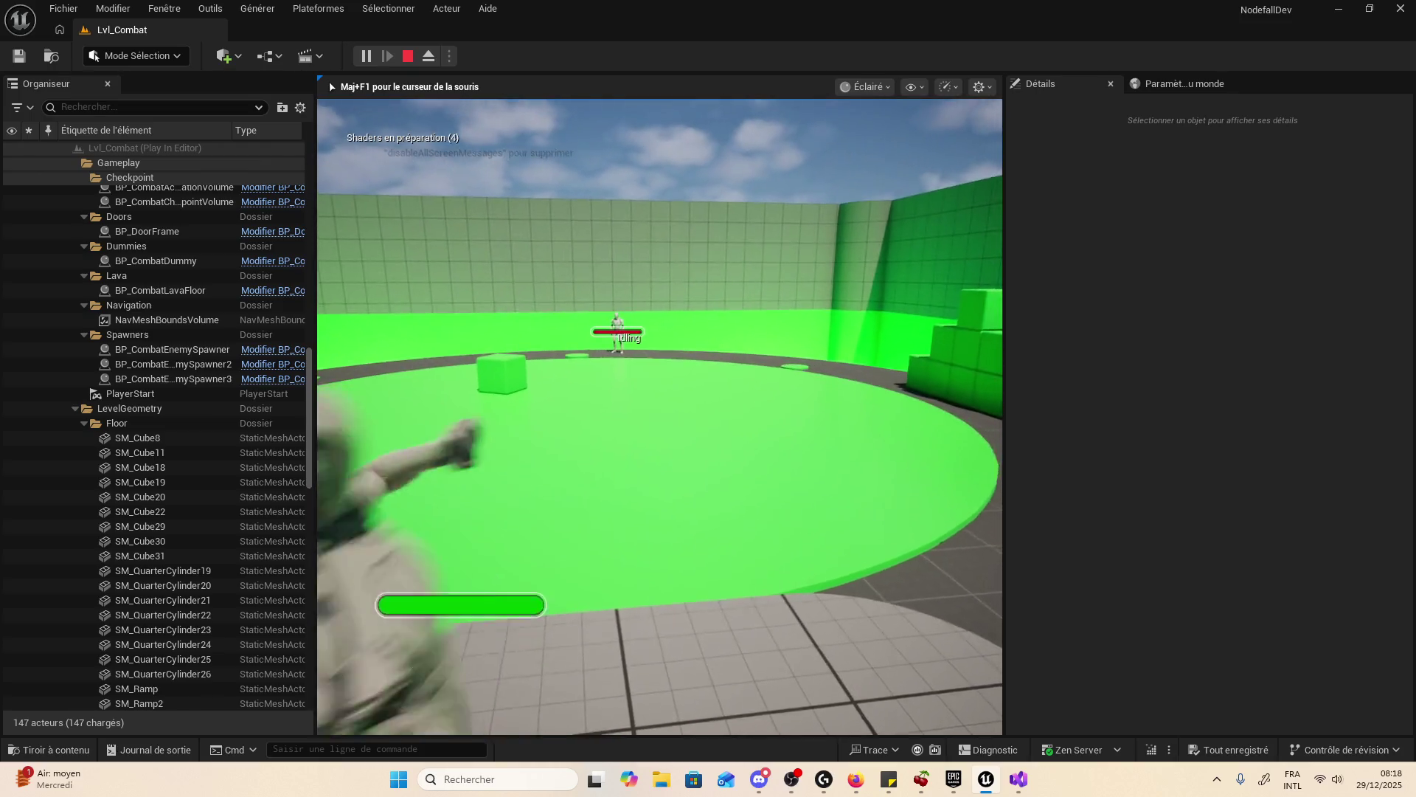
{"action": "key", "text": "w"}
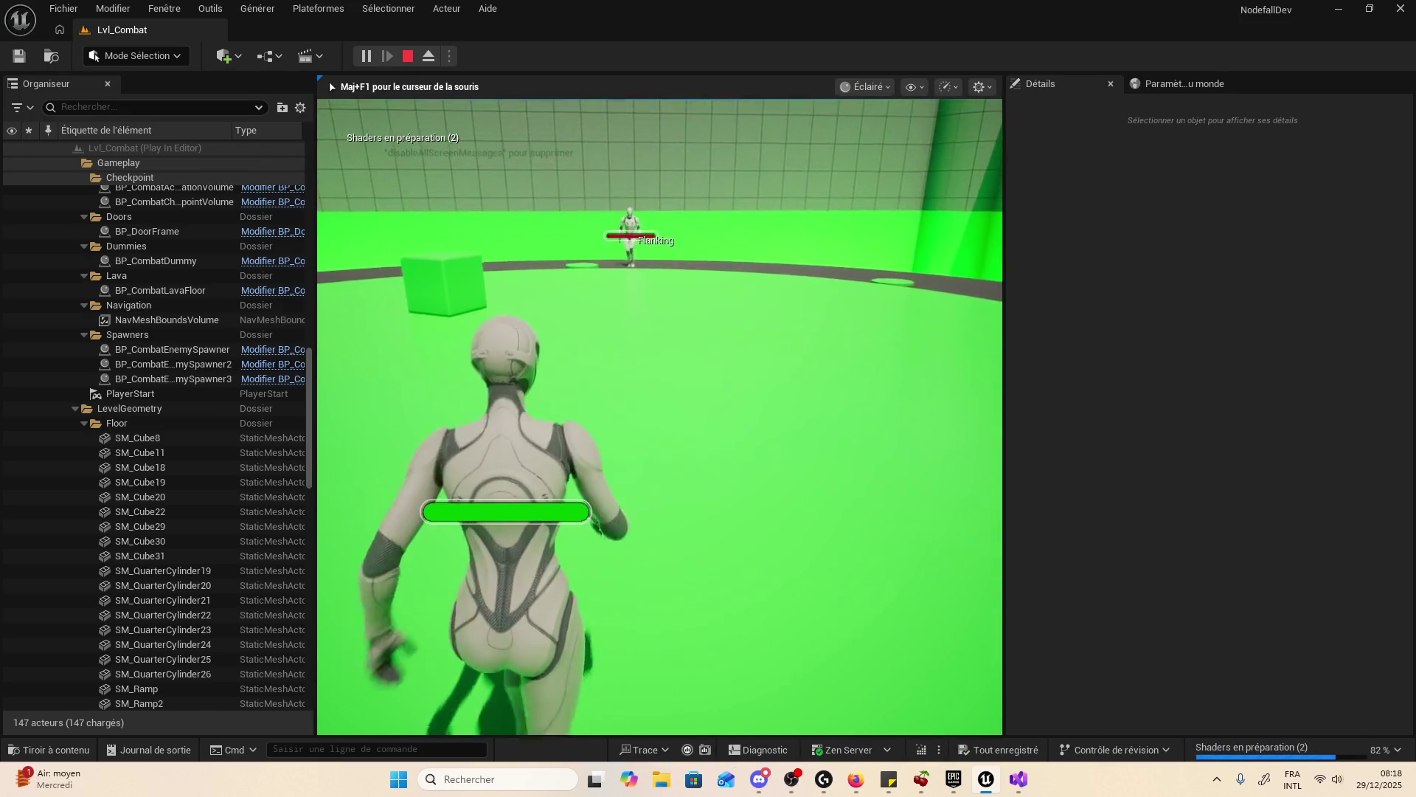
{"action": "key", "text": "w"}
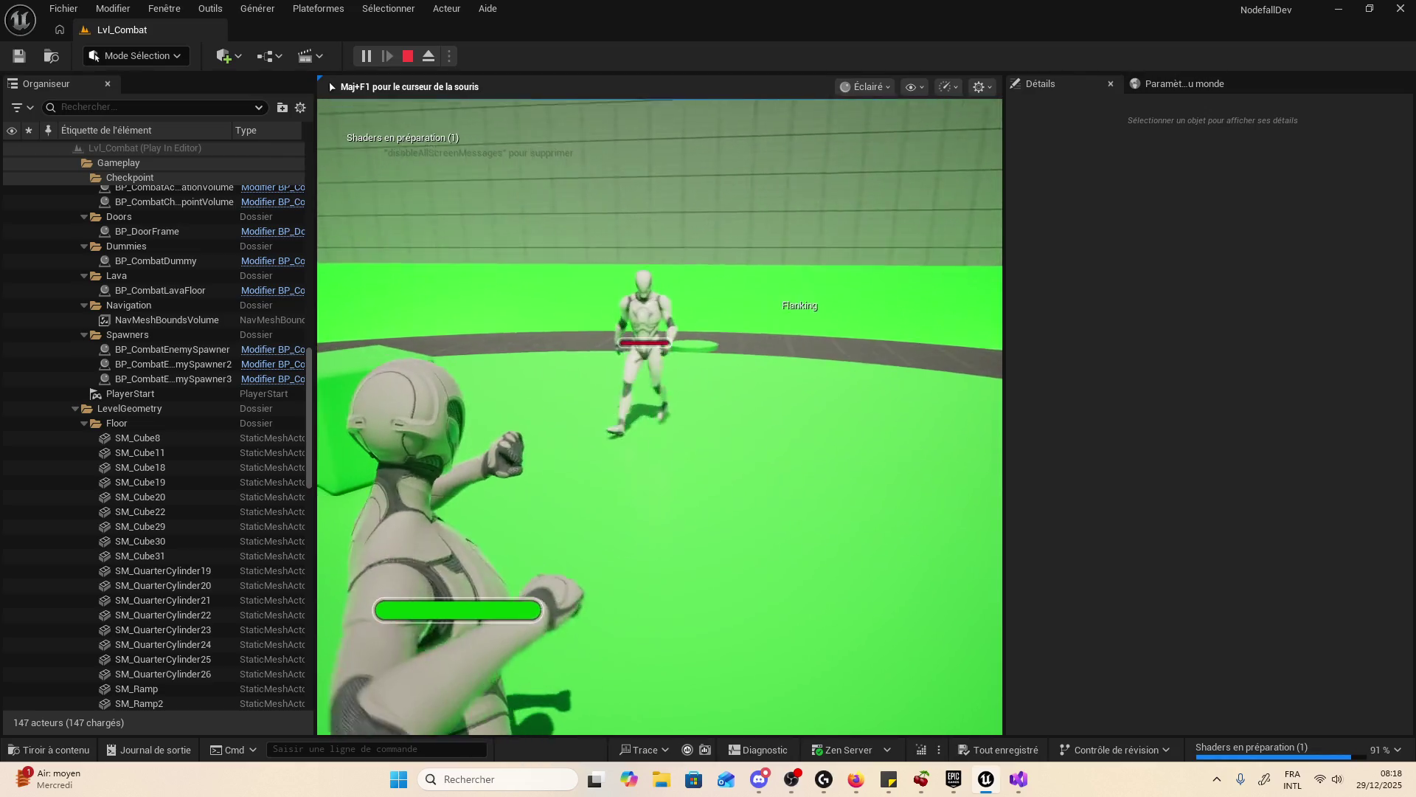
{"action": "key", "text": "w"}
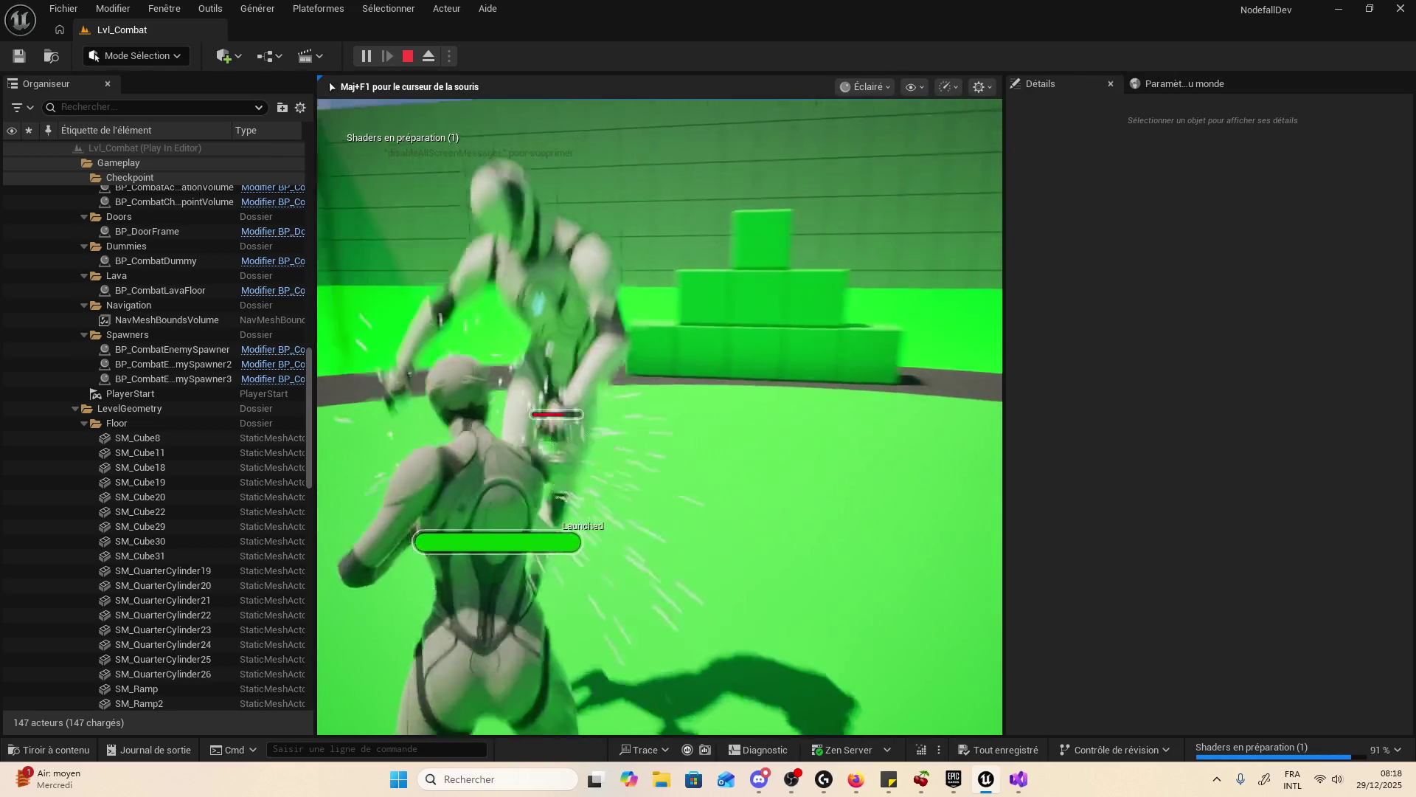
{"action": "key", "text": "w"}
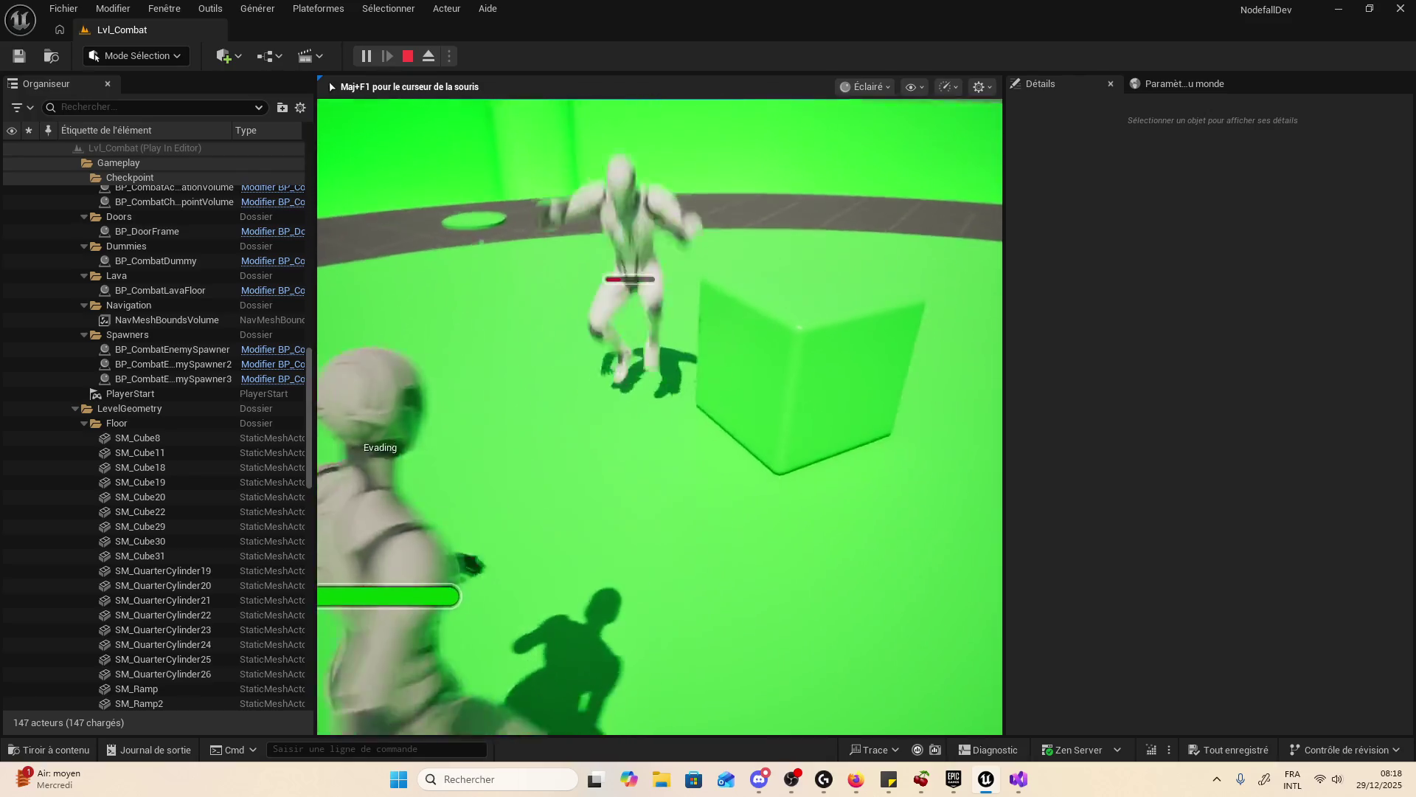
{"action": "key", "text": "w"}
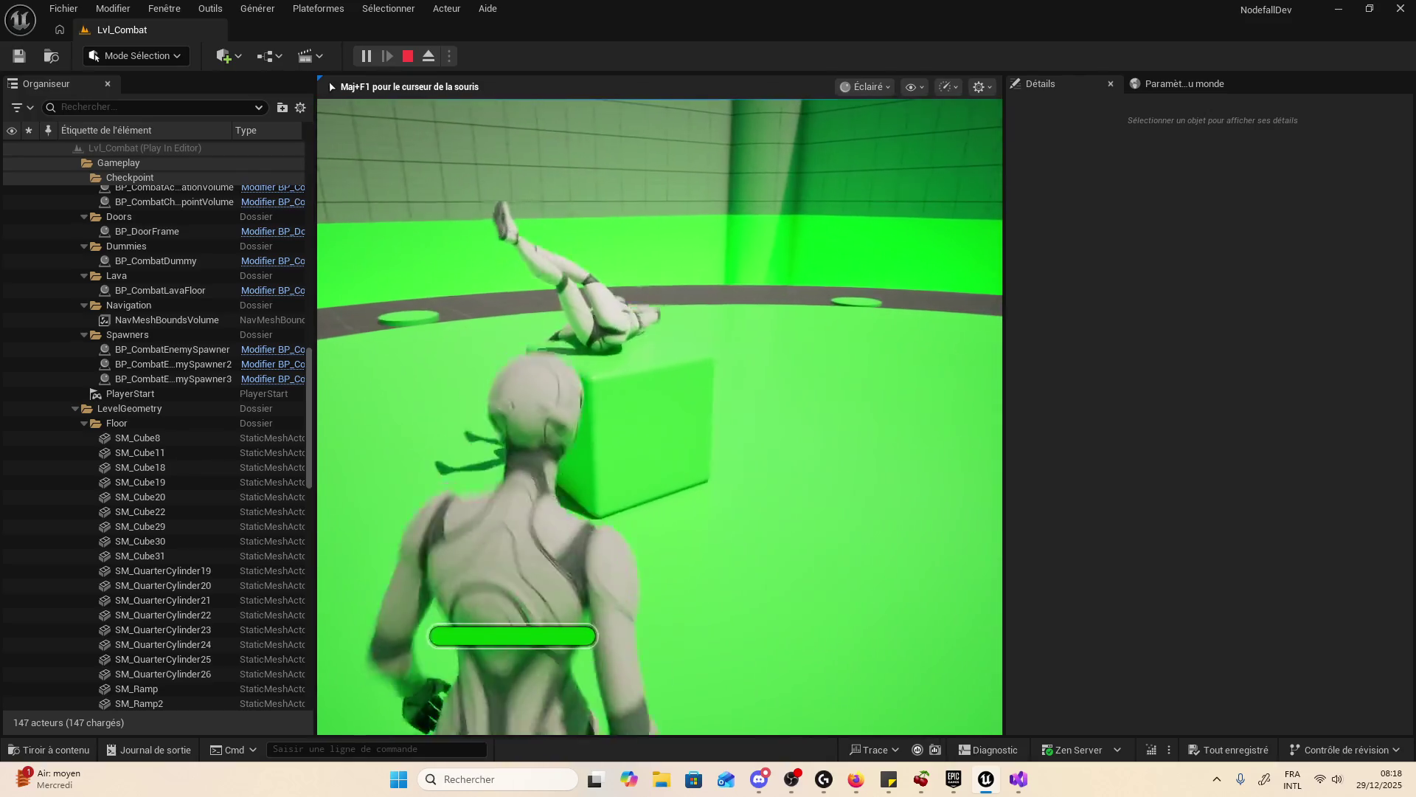
{"action": "key", "text": "w"}
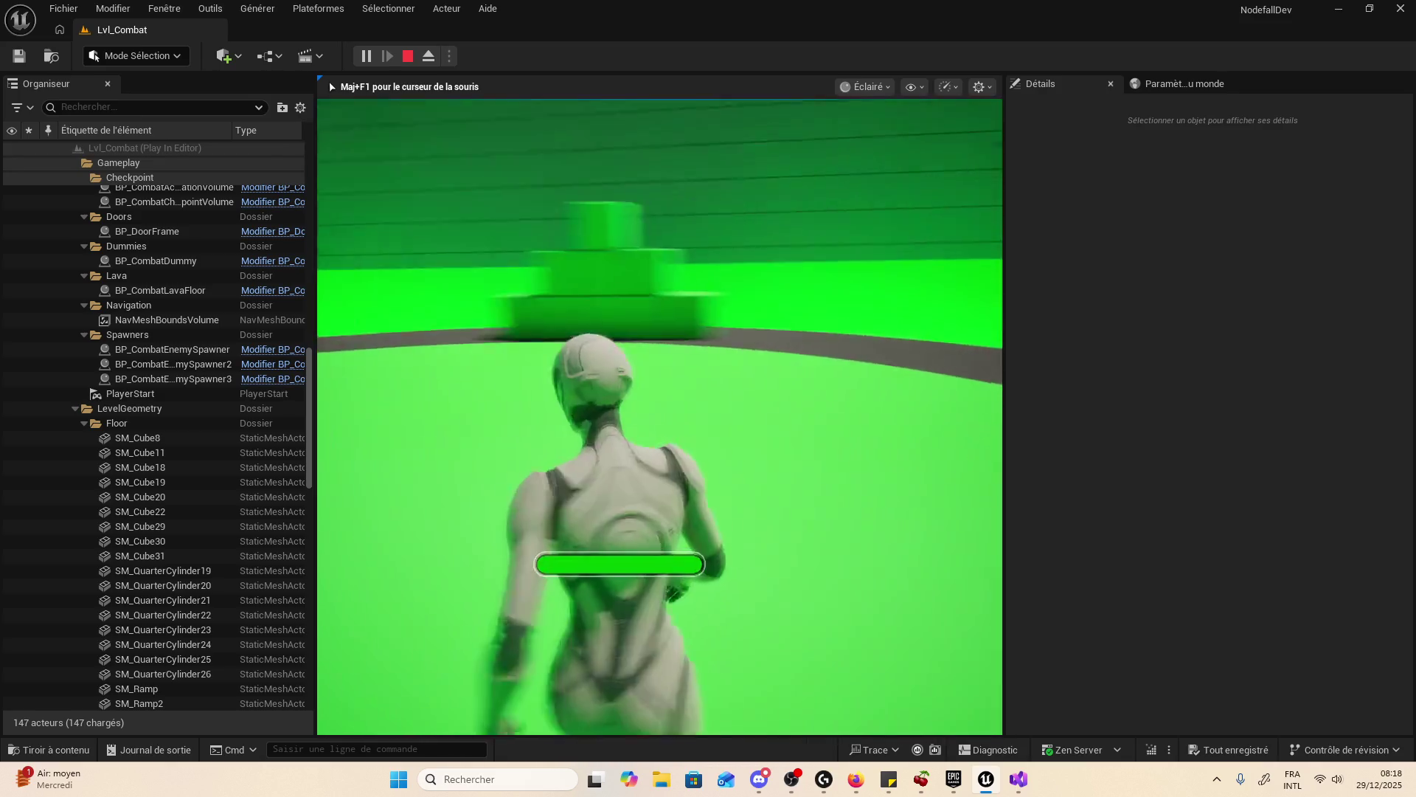
- Stop the play-test and raise the viewport to an aerial view of the arena
{"action": "key", "text": "Escape"}
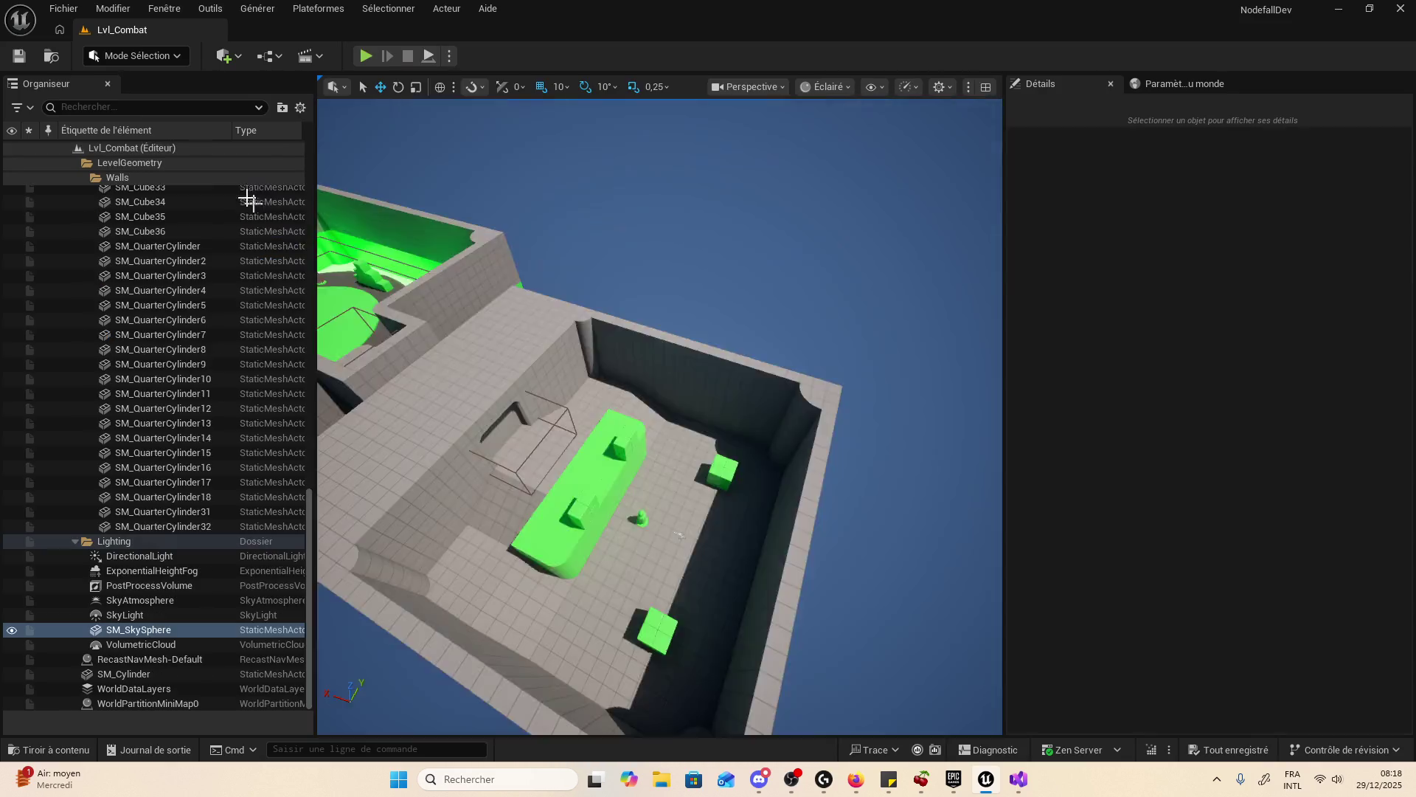
{"action": "mouse_move", "coordinate": [590, 414]}
{"action": "left_mouse_down"}
{"action": "mouse_move", "coordinate": [645, 525]}
{"action": "mouse_move", "coordinate": [658, 515]}
{"action": "mouse_move", "coordinate": [590, 516]}
{"action": "left_mouse_up"}
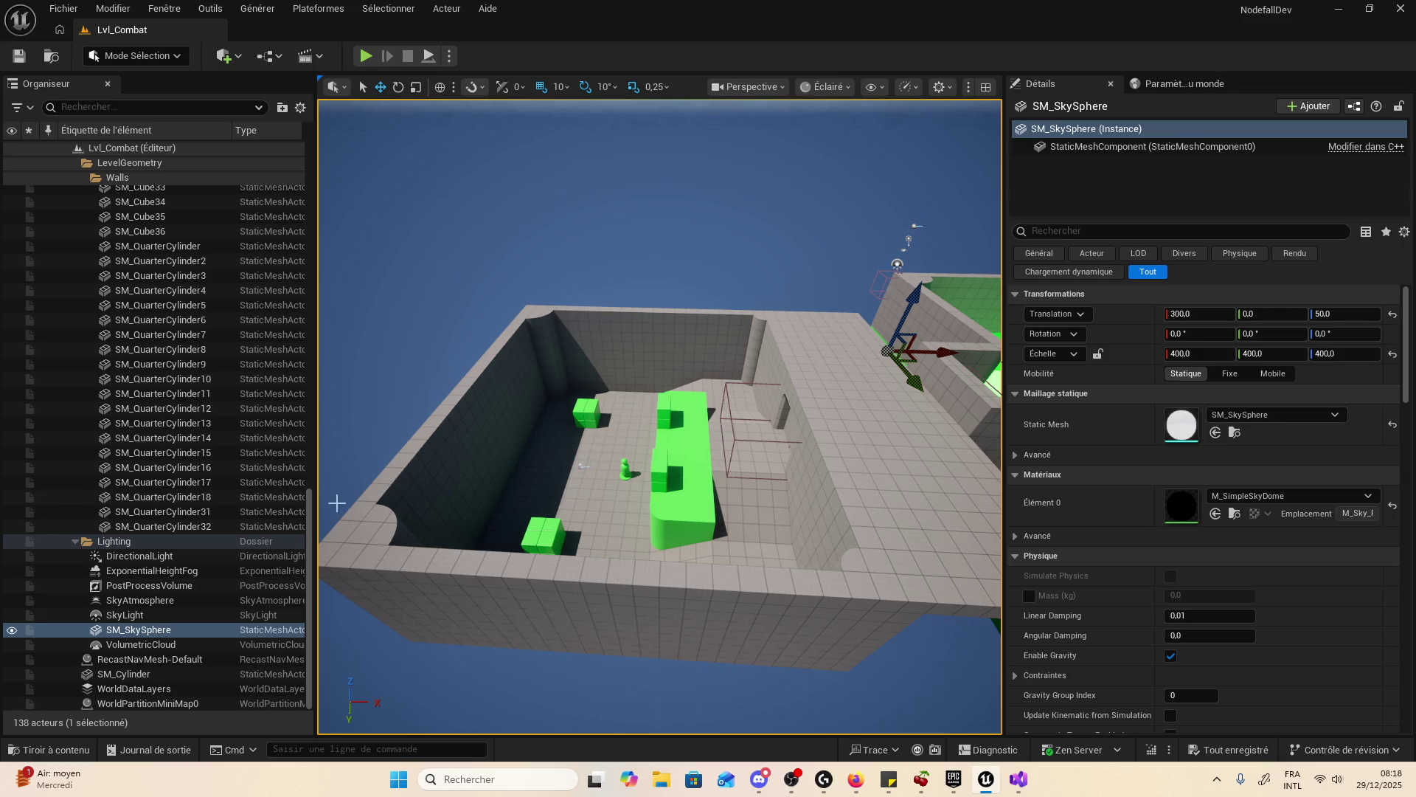
{"action": "scroll", "coordinate": [211, 610], "scroll_direction": "up", "scroll_amount": 10}
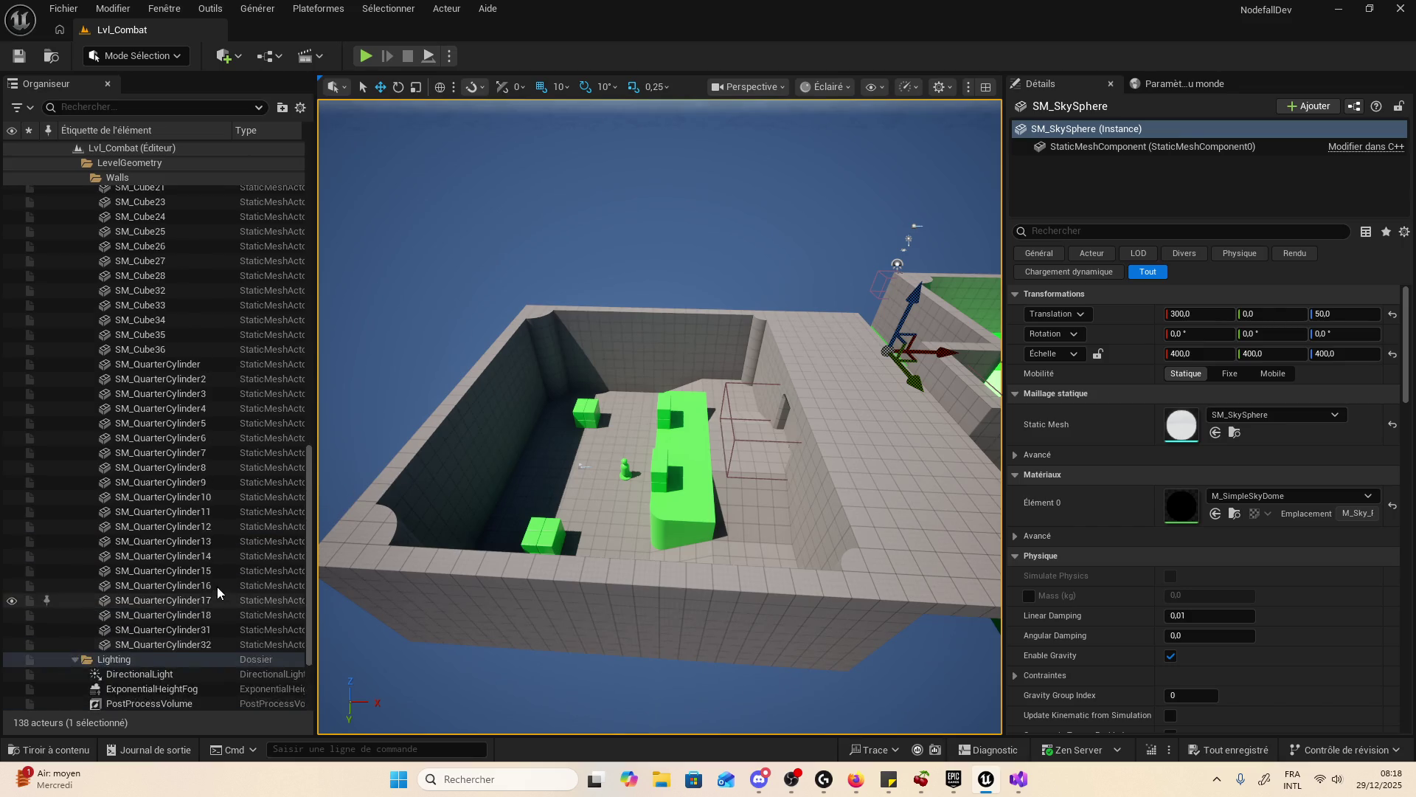
- Select PlayerStart and use 'Modifier dans C++' to open NavigationObjectBase.h in Visual Studio
{"action": "scroll", "coordinate": [272, 483], "scroll_direction": "up", "scroll_amount": 6}
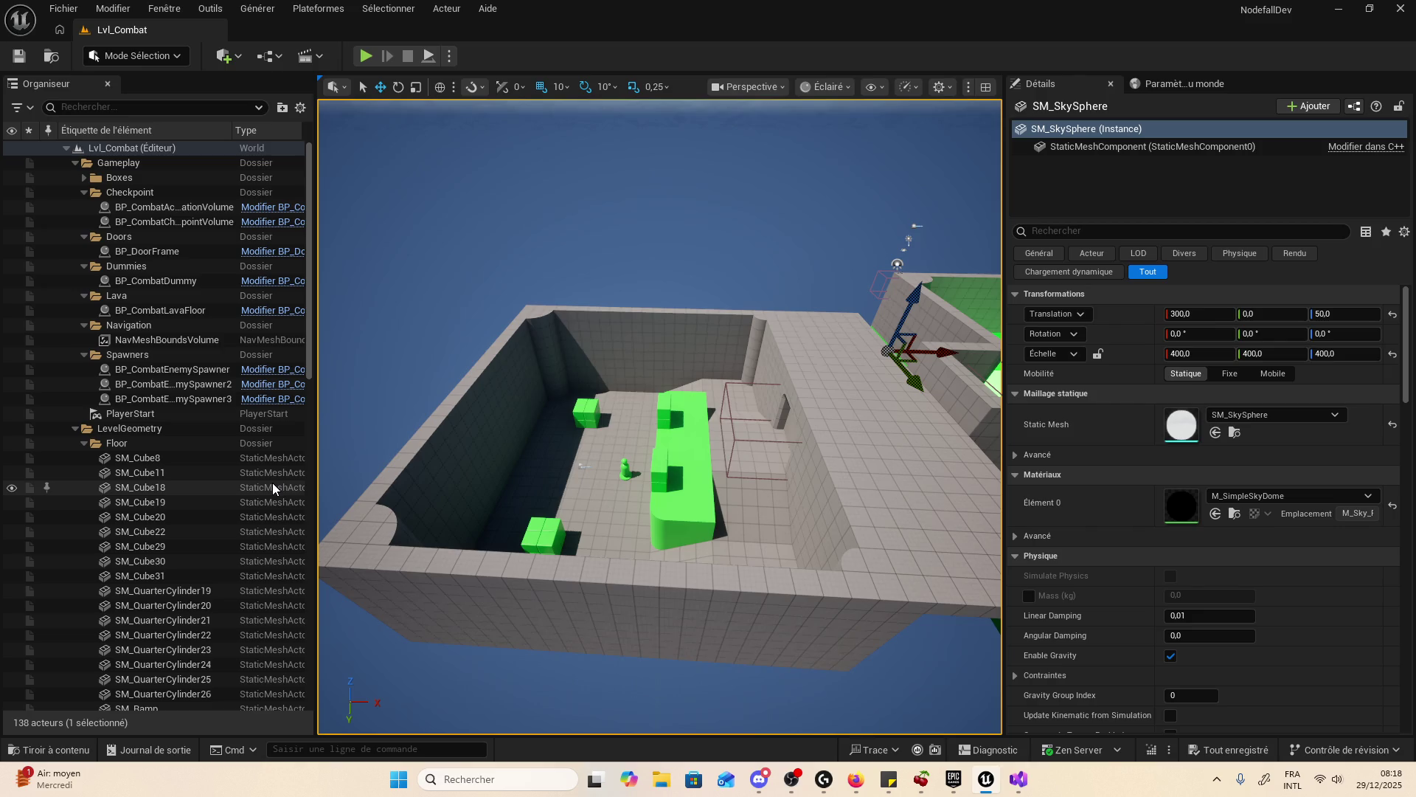
{"action": "left_click", "coordinate": [221, 413]}
{"action": "right_click", "coordinate": [236, 419]}
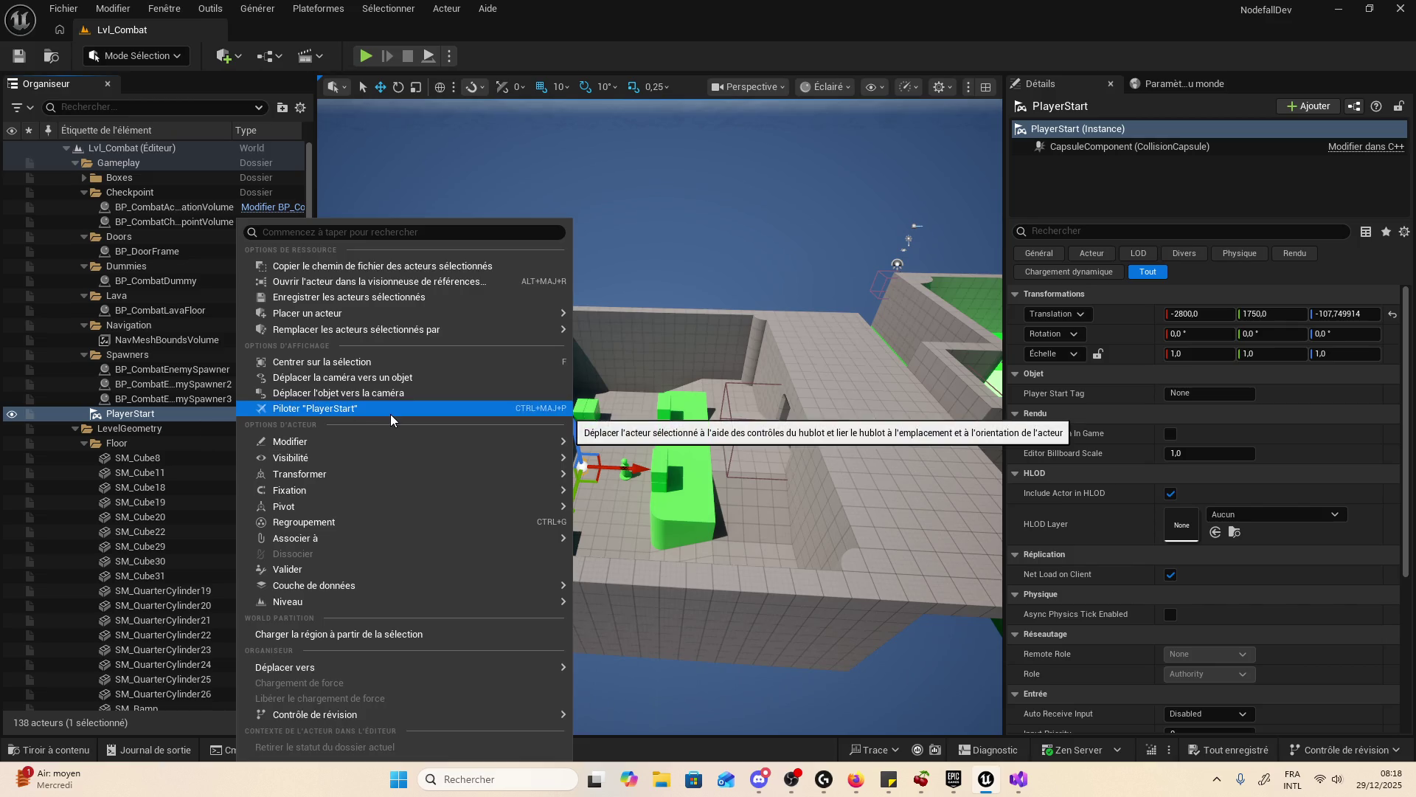
{"action": "mouse_move", "coordinate": [410, 498]}
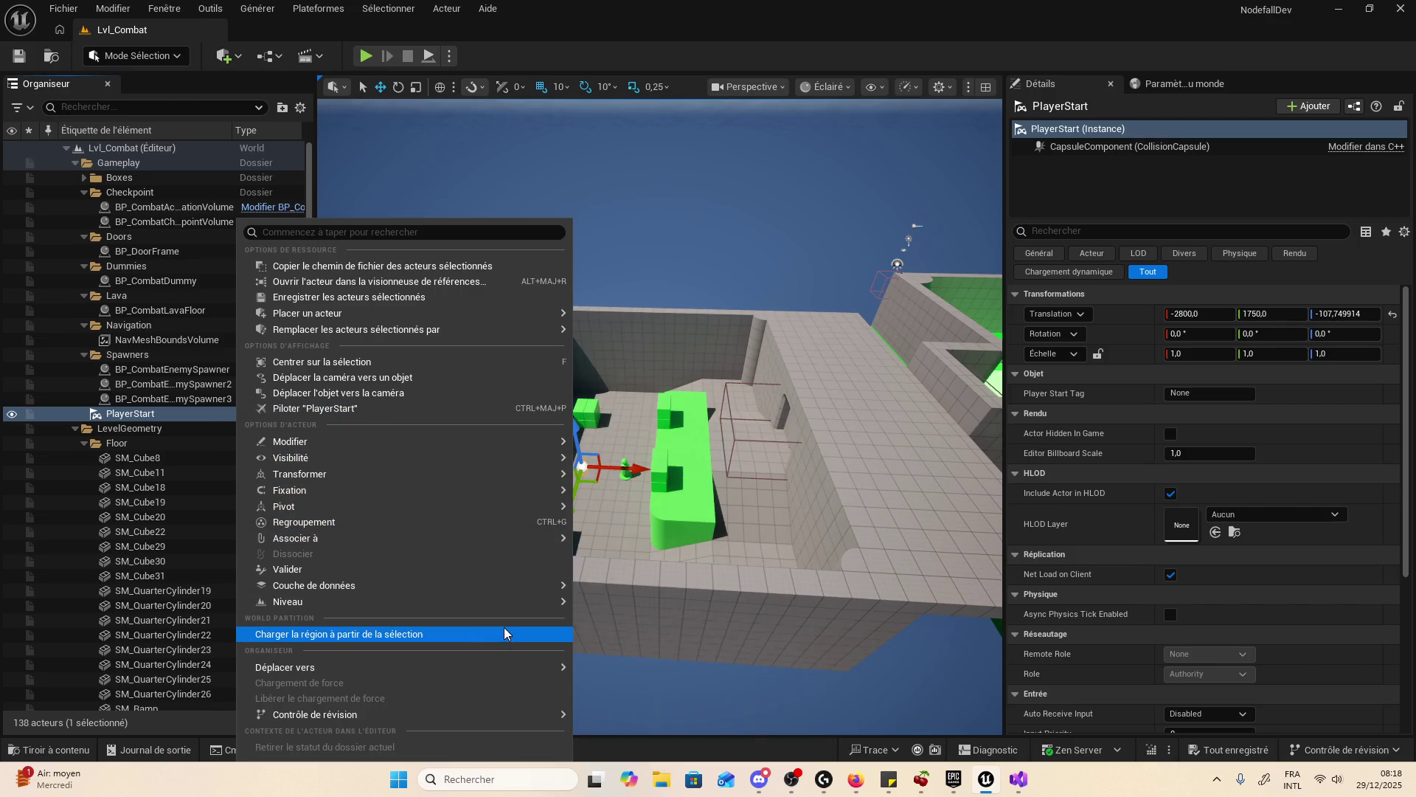
{"action": "left_click", "coordinate": [1136, 179]}
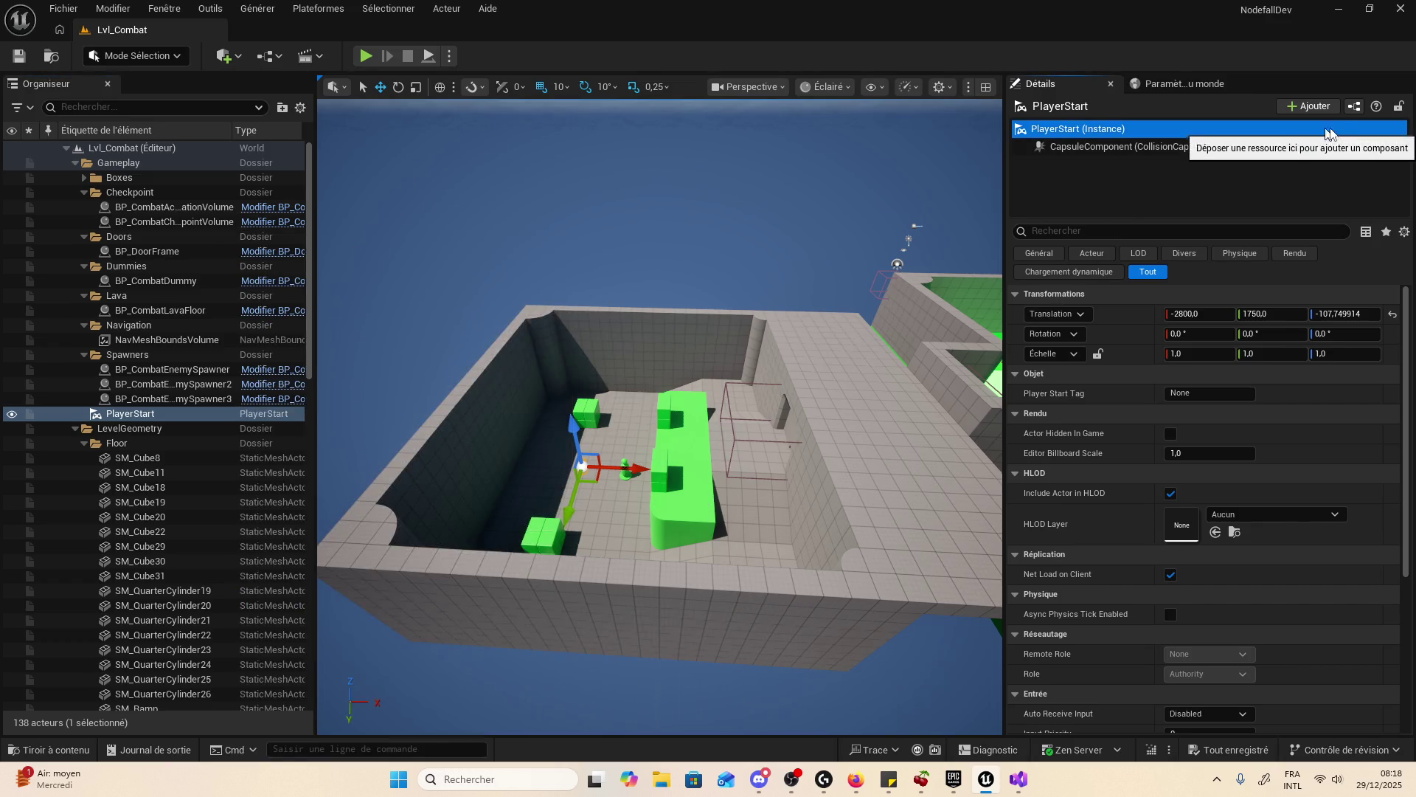
{"action": "left_click", "coordinate": [1371, 153]}
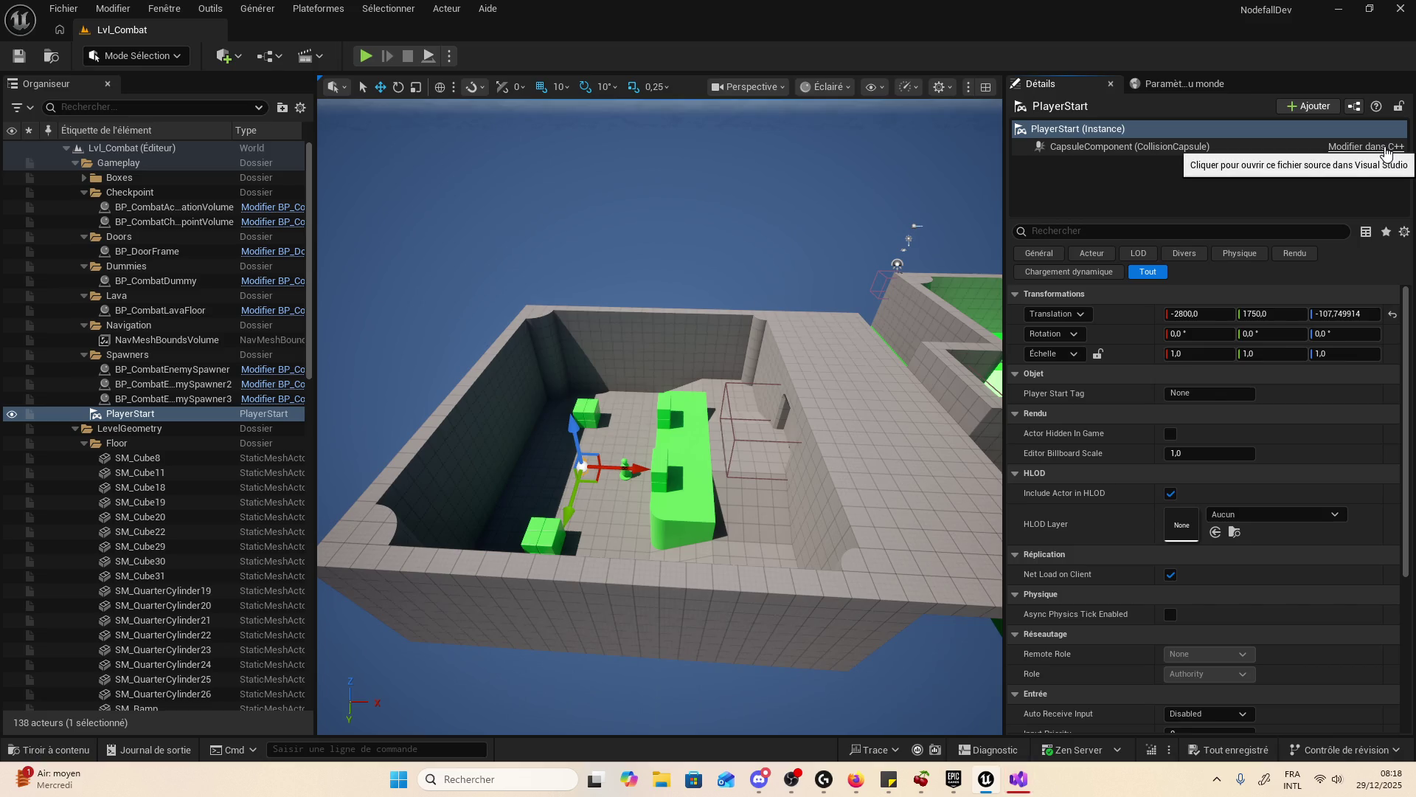
{"action": "left_click", "coordinate": [1019, 779]}
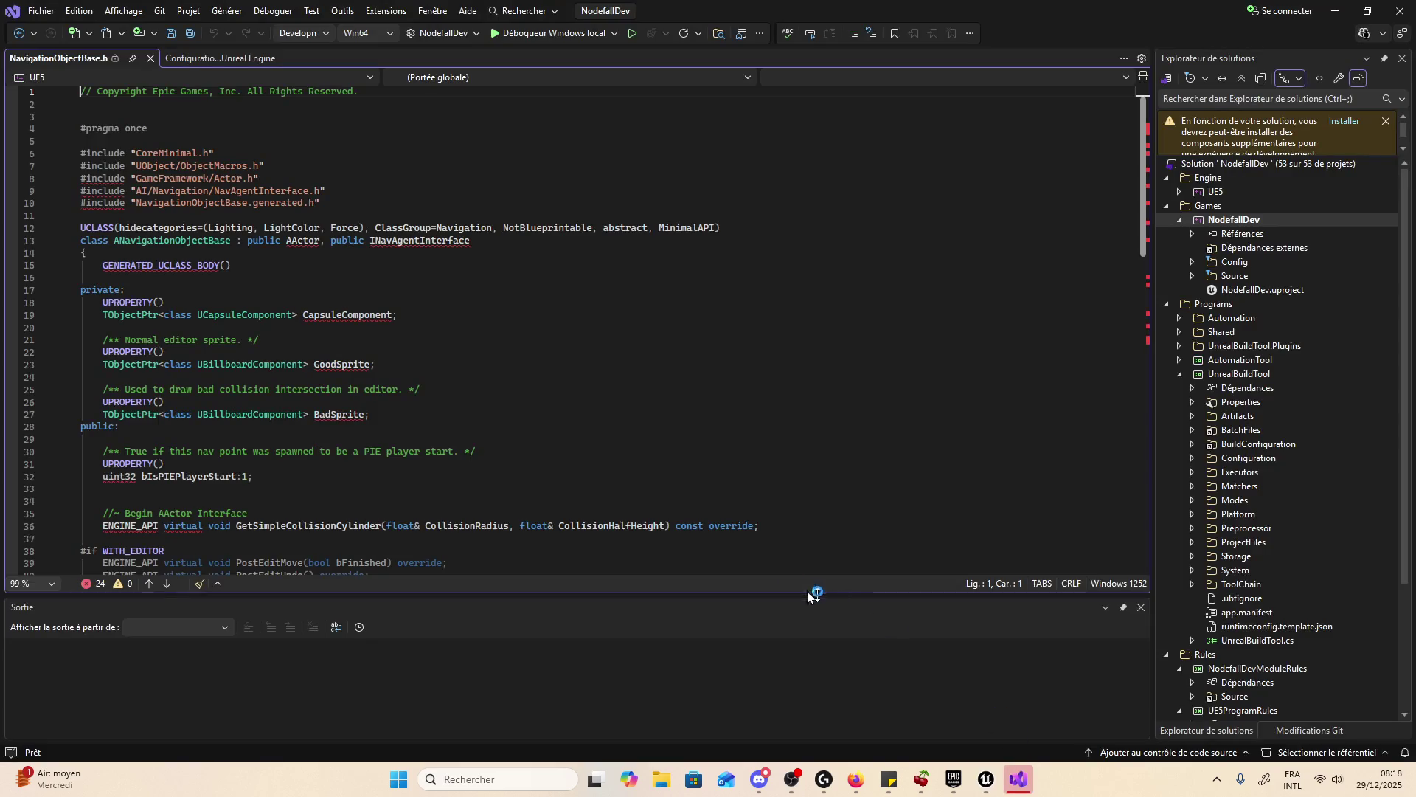
- Inspect the NavigationObjectBase.h code near line 20 and launch the Visual Studio Installer from the warning banner
{"action": "left_click", "coordinate": [686, 327]}
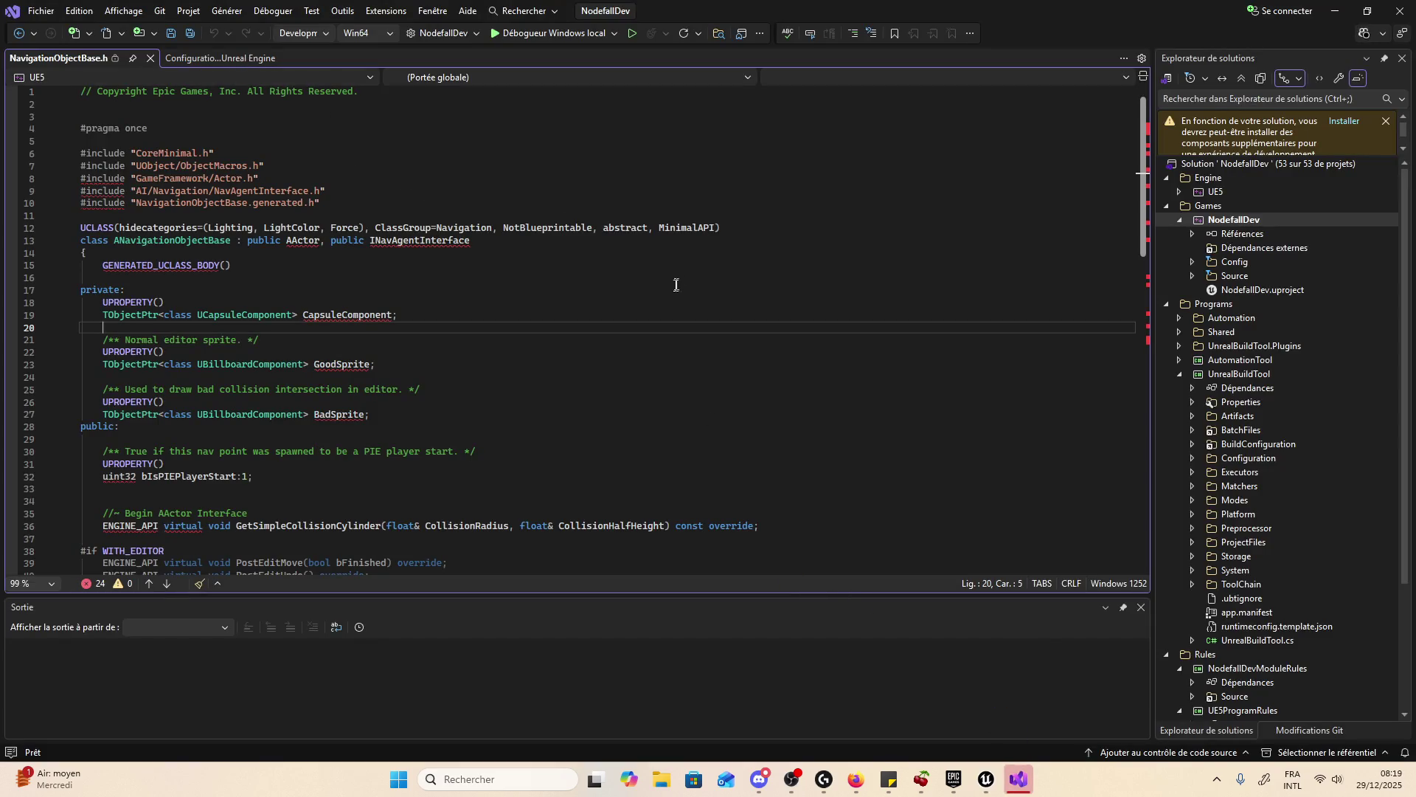
{"action": "mouse_move", "coordinate": [117, 192]}
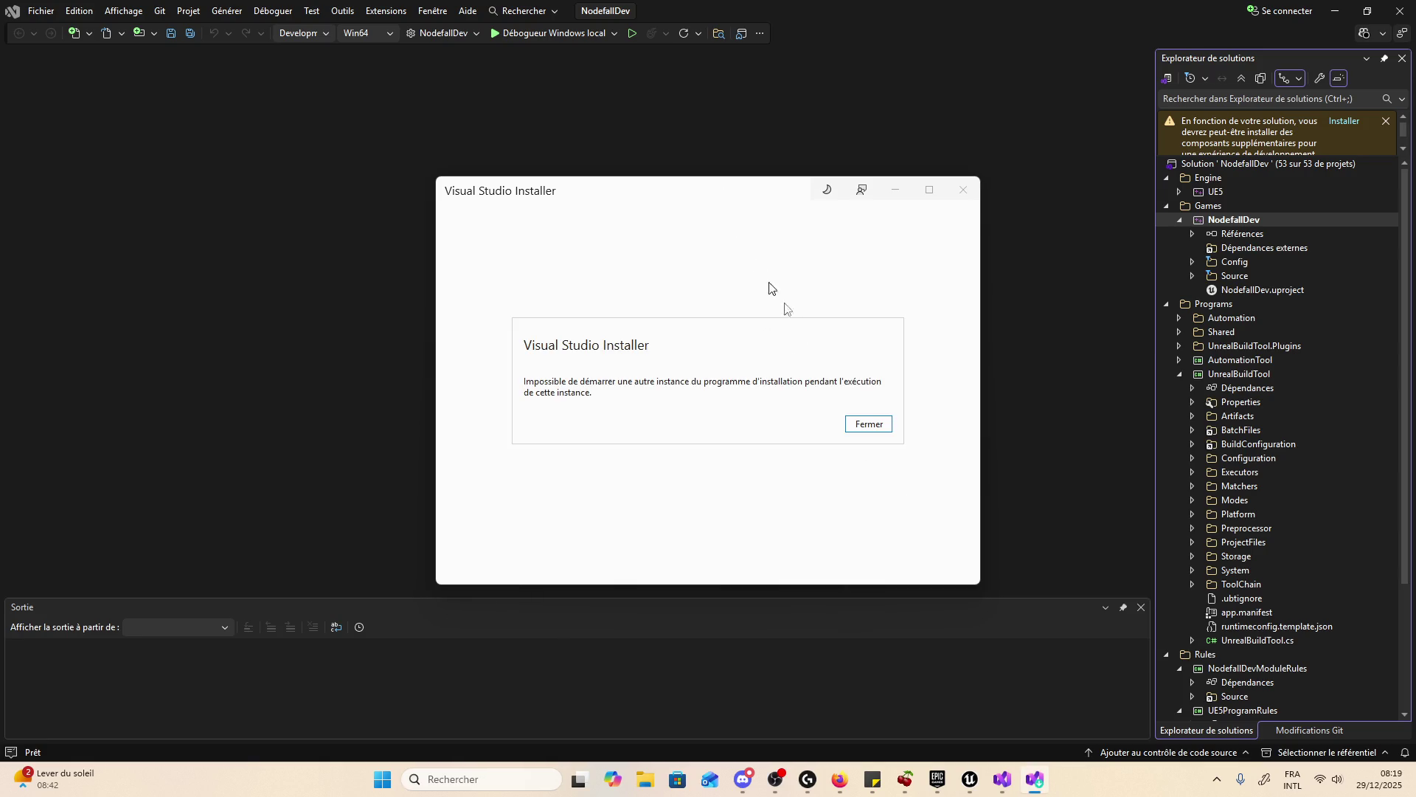
- Dismiss the duplicate-instance errors and start installing the suggested components
{"action": "left_click", "coordinate": [869, 430]}
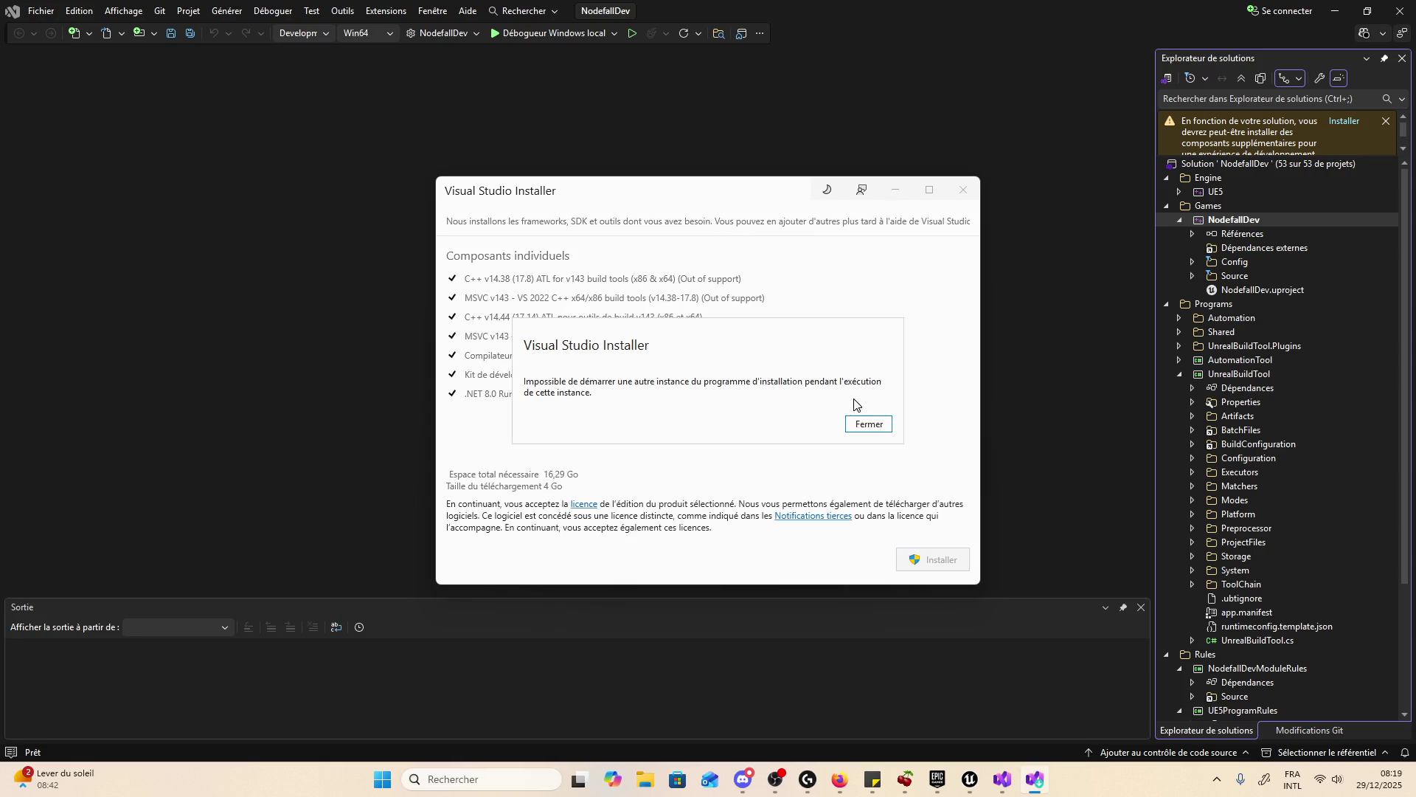
{"action": "left_click", "coordinate": [869, 425]}
{"action": "left_click", "coordinate": [946, 562]}
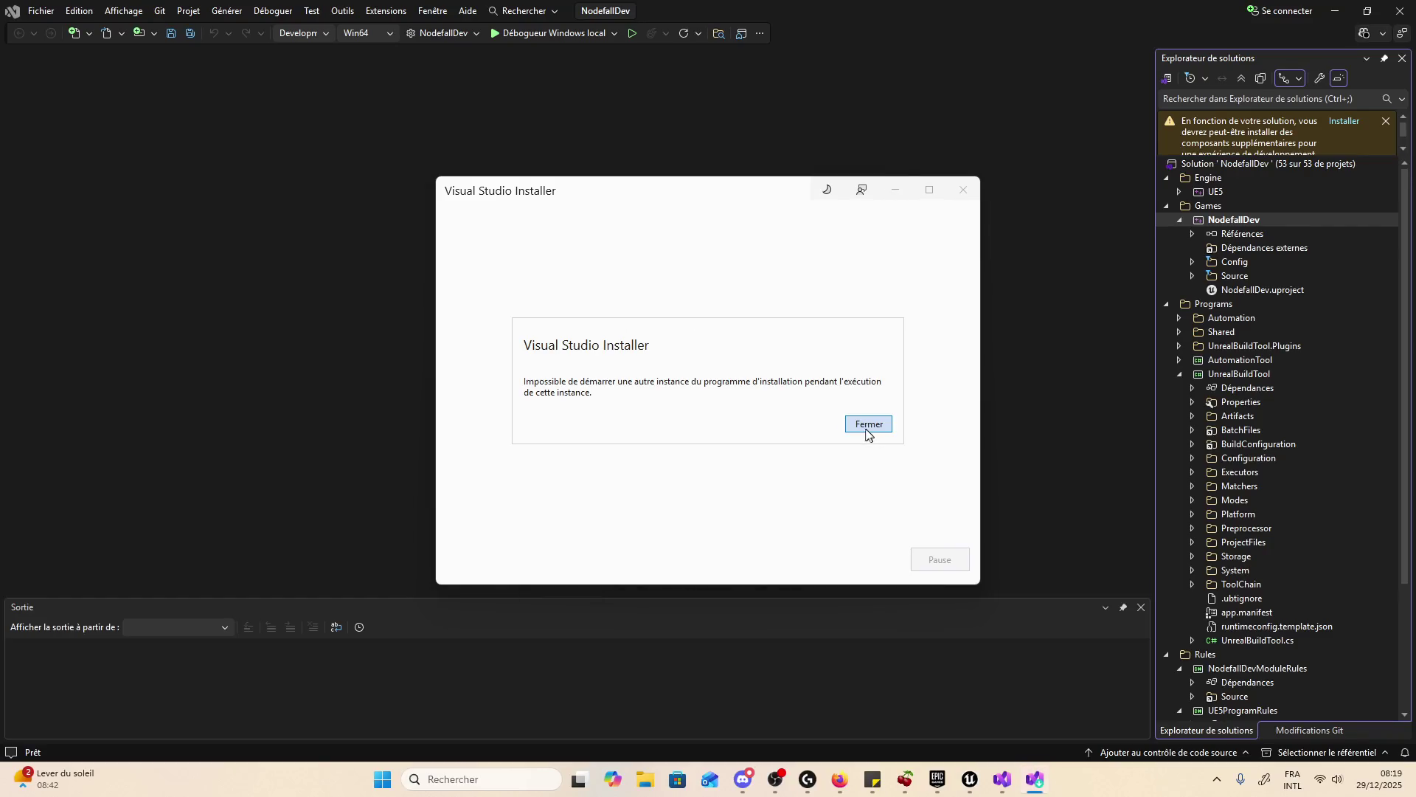
{"action": "left_click", "coordinate": [857, 425]}
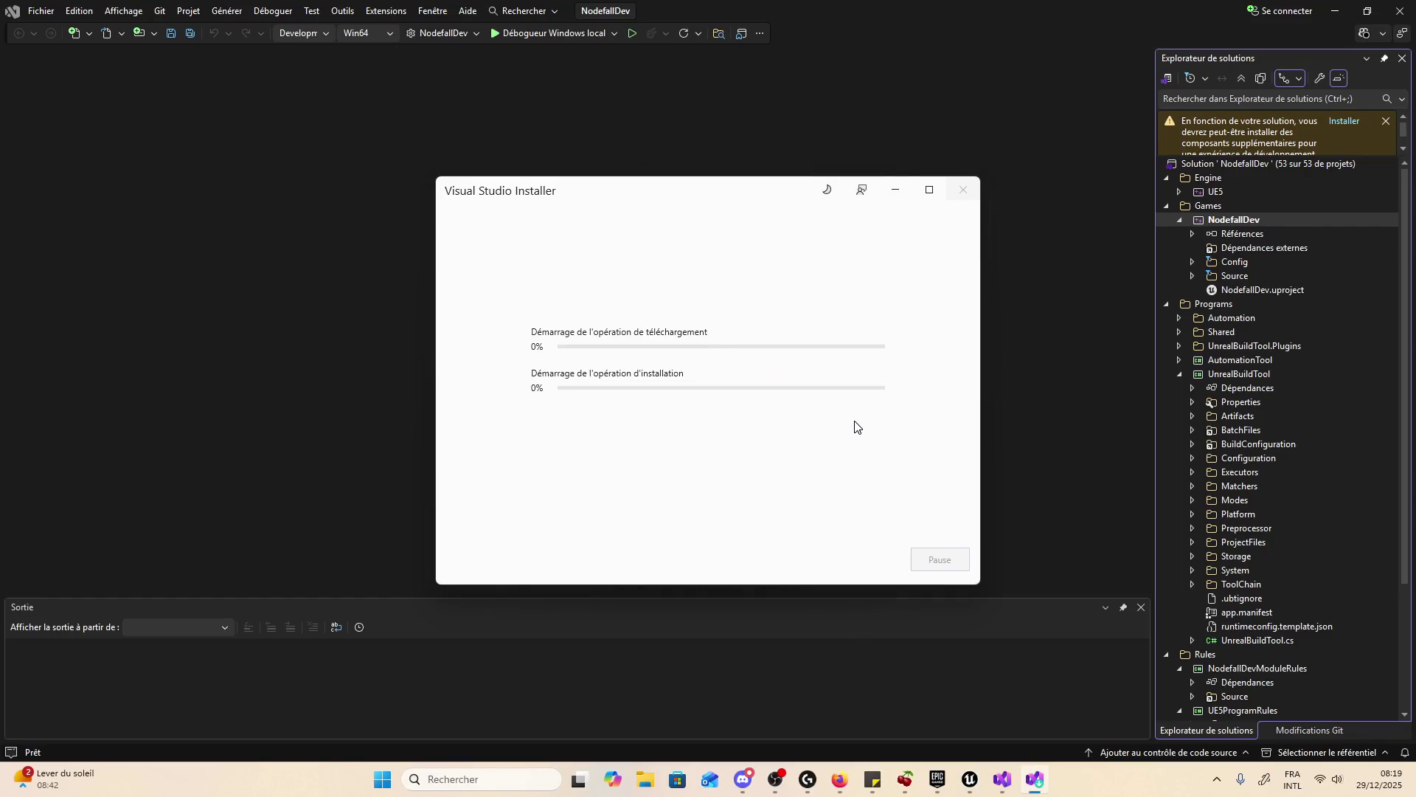
{"action": "left_click", "coordinate": [870, 431]}
- Move the installer window left, switch it to dark theme, and bring it back to the front
{"action": "left_click_drag", "start_coordinate": [664, 190], "coordinate": [578, 198]}
{"action": "left_click", "coordinate": [741, 197]}
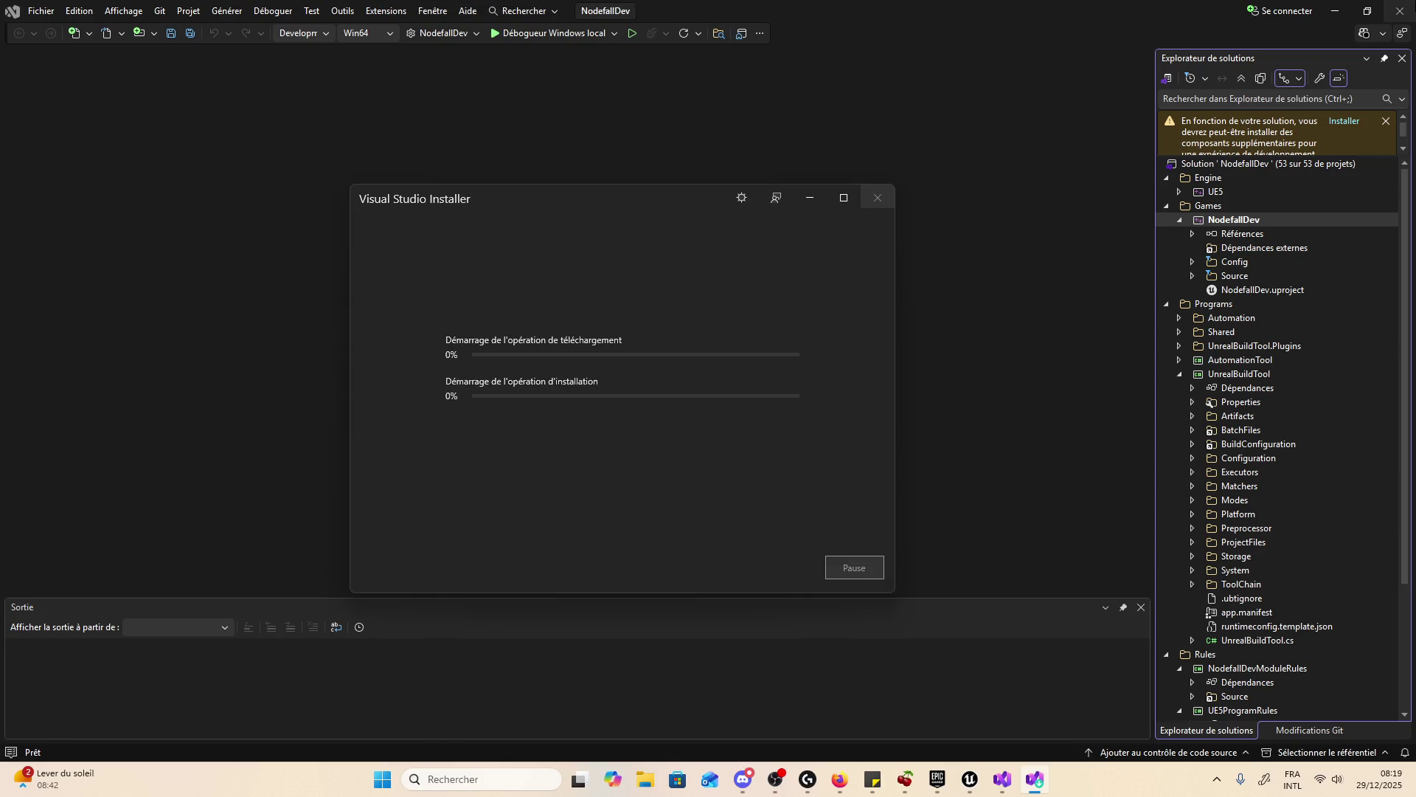
{"action": "left_click", "coordinate": [1033, 792]}
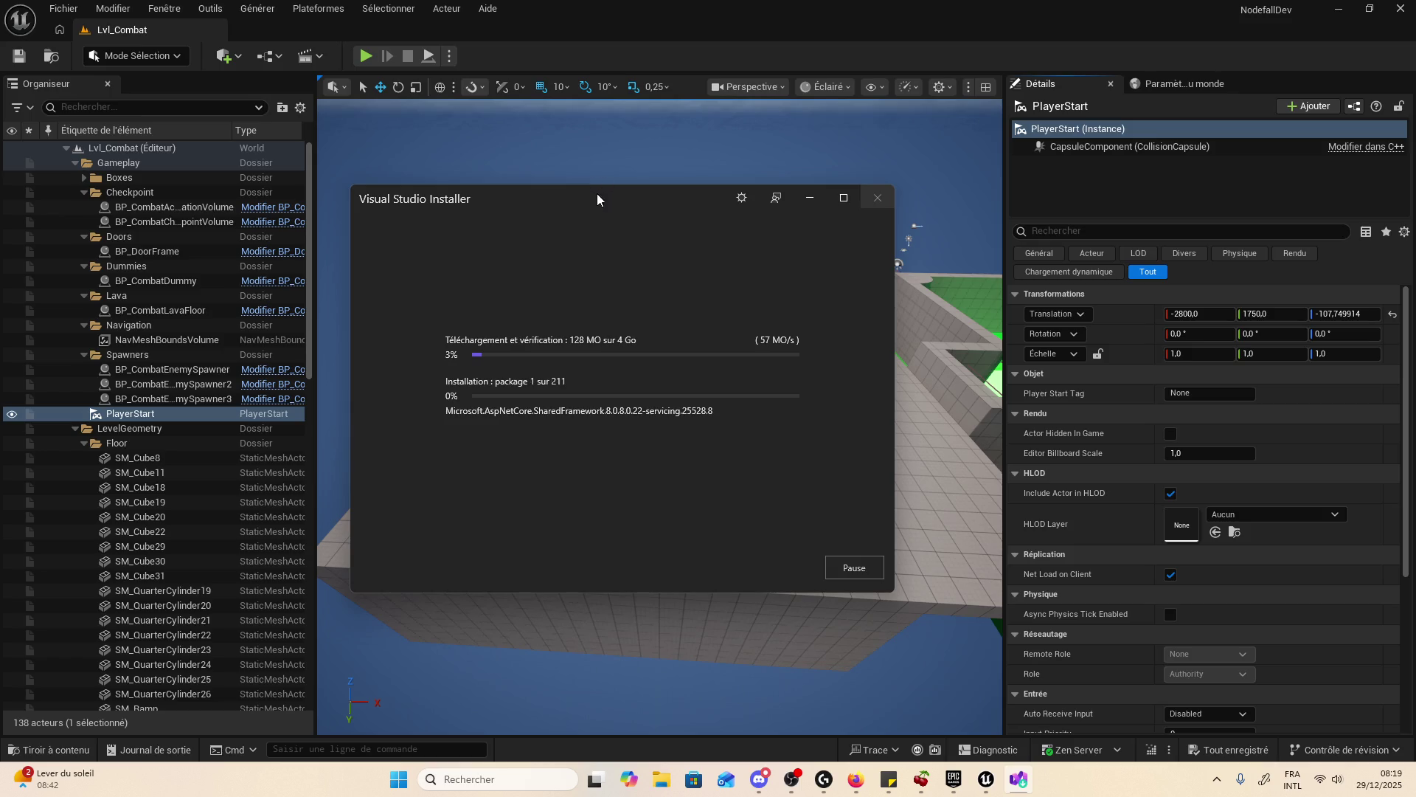
- Move the installer aside to reveal the level, briefly showing then hiding the YouTube window
{"action": "left_click_drag", "start_coordinate": [596, 194], "coordinate": [167, 194]}
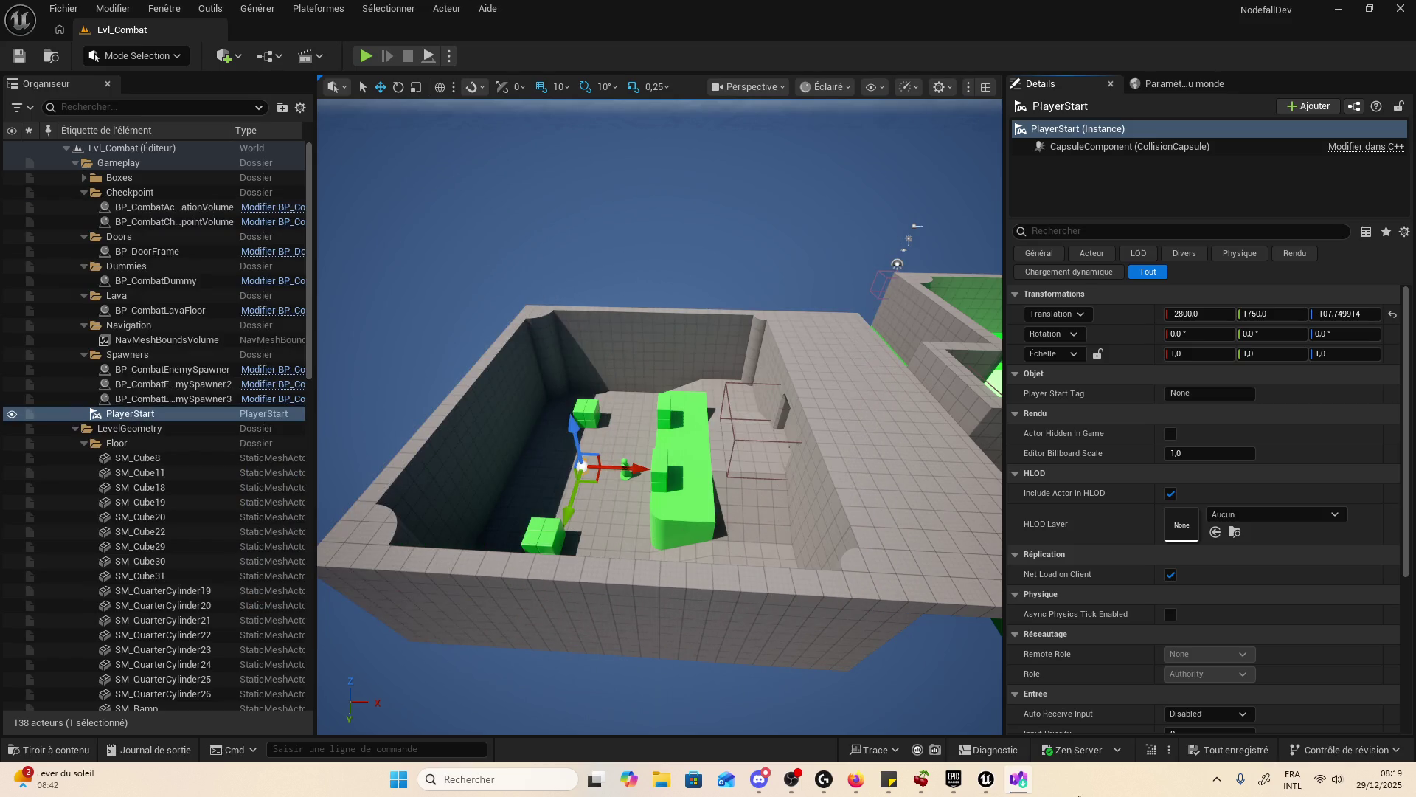
{"action": "left_click", "coordinate": [760, 780]}
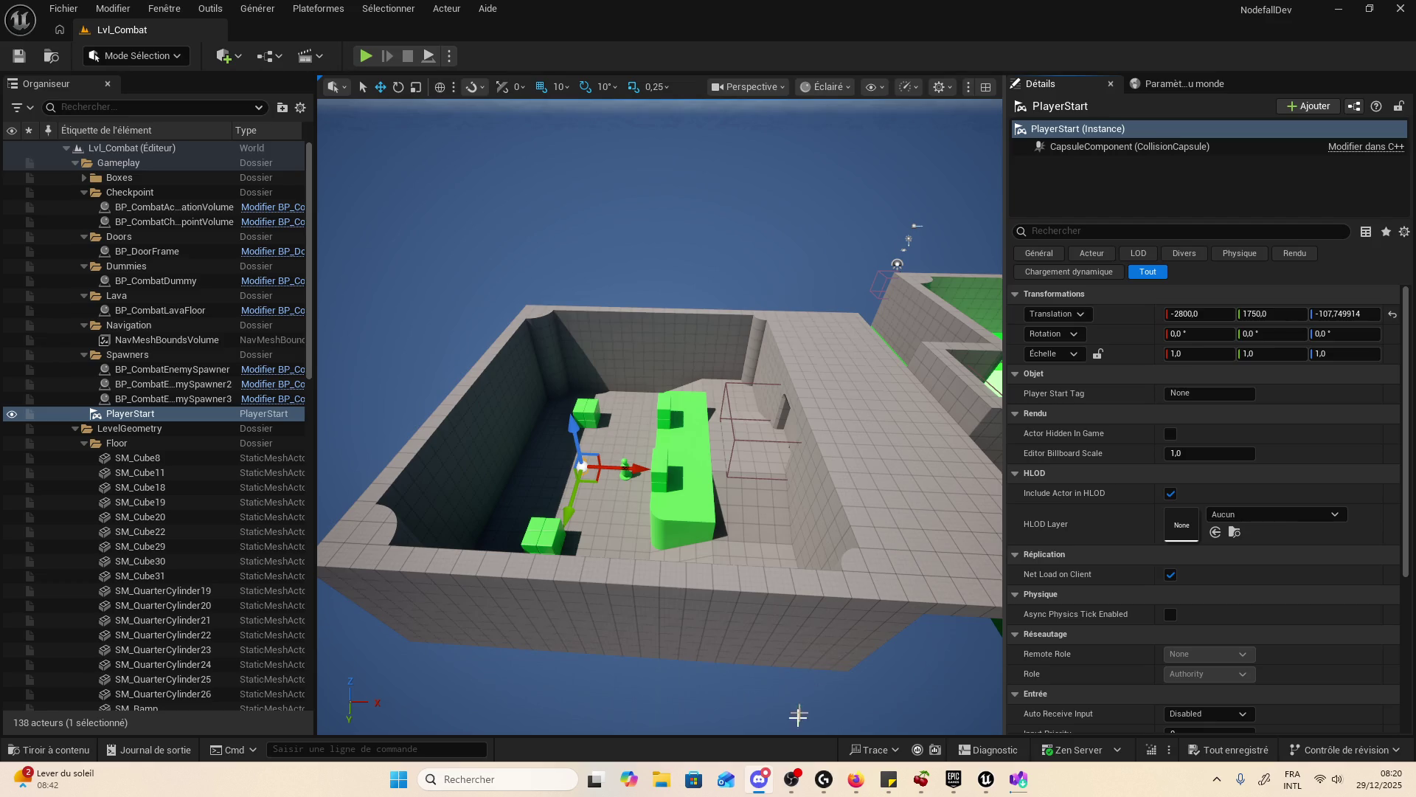
{"action": "left_click", "coordinate": [855, 780]}
{"action": "left_click", "coordinate": [856, 781]}
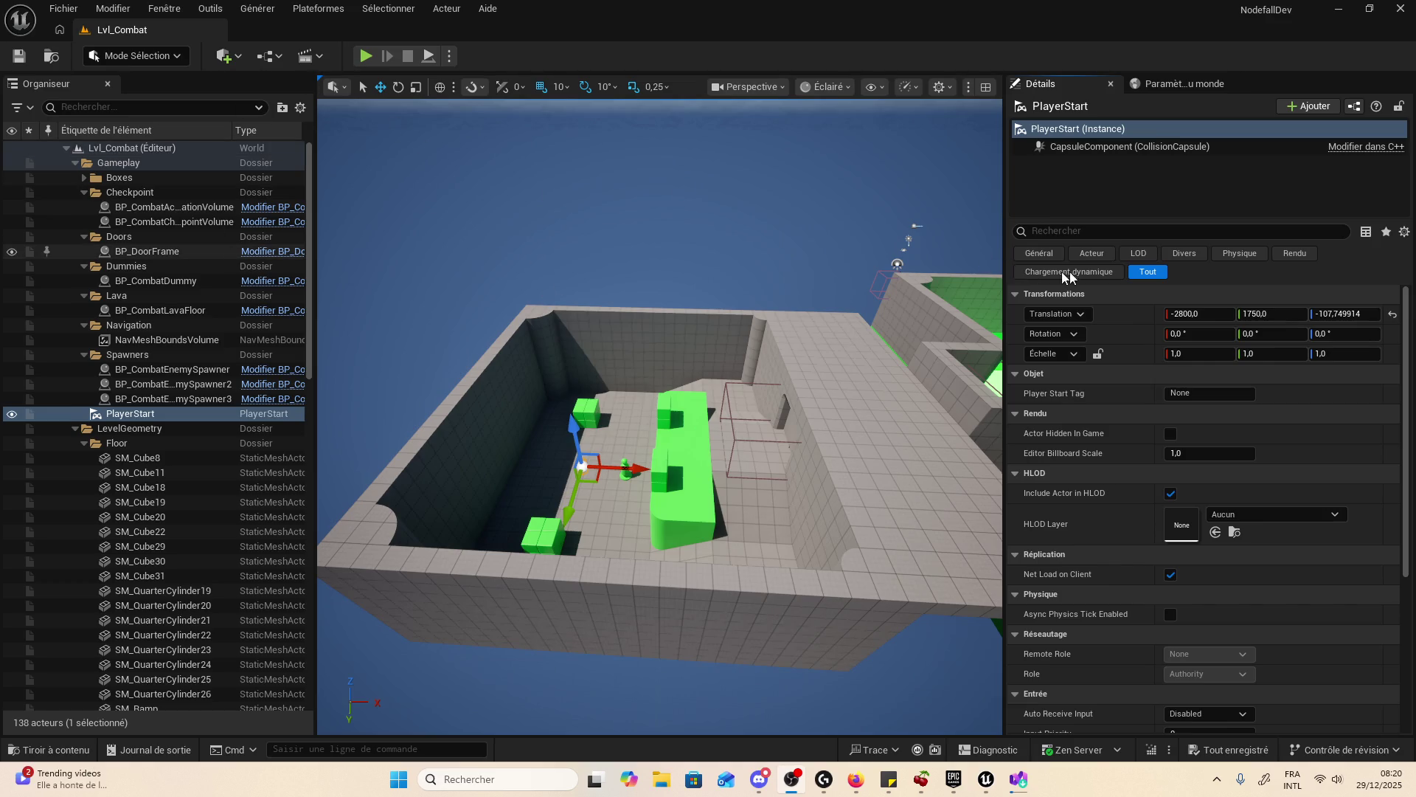
- Scroll the PlayerStart Details panel, then switch to the Discord conversation
{"action": "scroll", "coordinate": [1074, 325], "scroll_direction": "down", "scroll_amount": 3}
{"action": "scroll", "coordinate": [1078, 347], "scroll_direction": "up", "scroll_amount": 3}
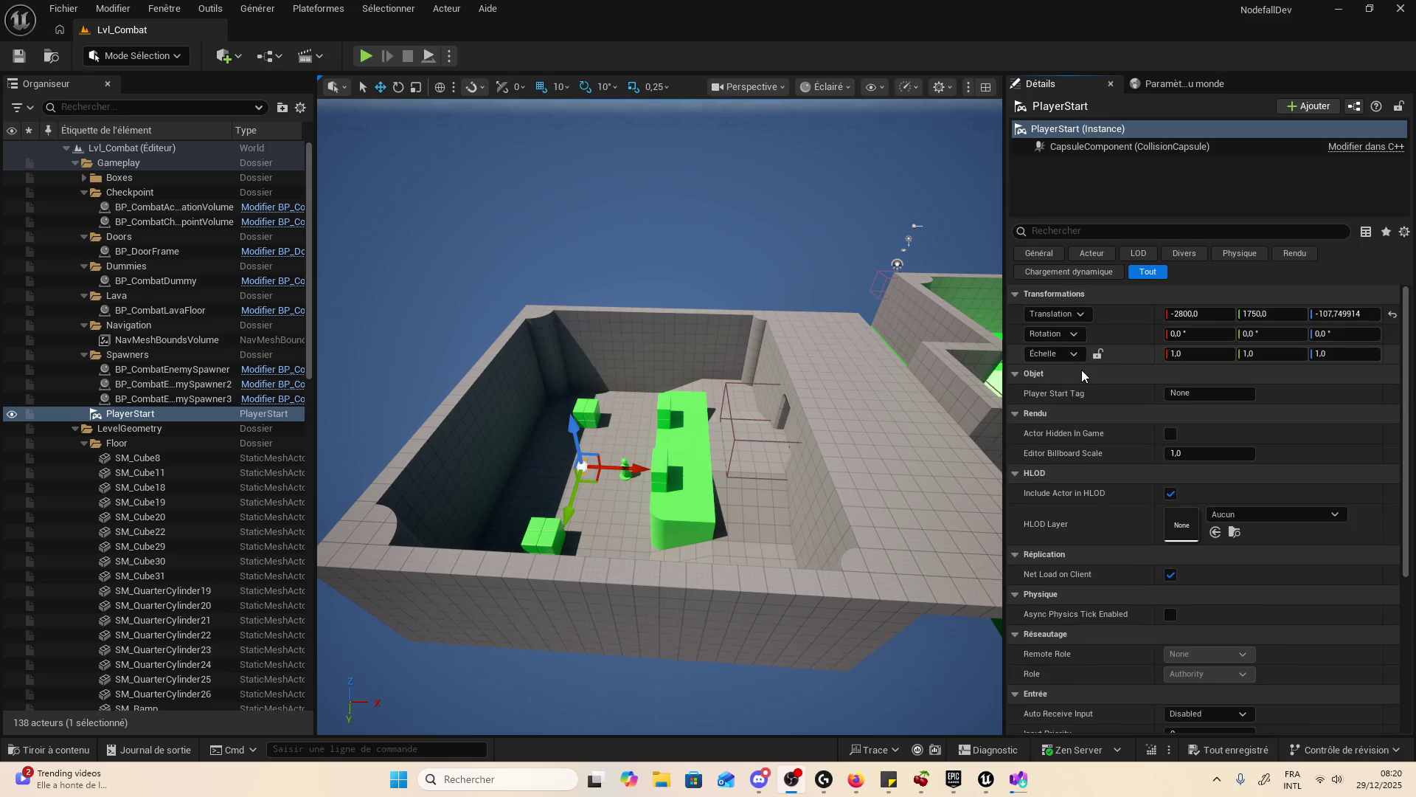
{"action": "scroll", "coordinate": [1082, 377], "scroll_direction": "down", "scroll_amount": 4}
{"action": "scroll", "coordinate": [1091, 400], "scroll_direction": "up", "scroll_amount": 5}
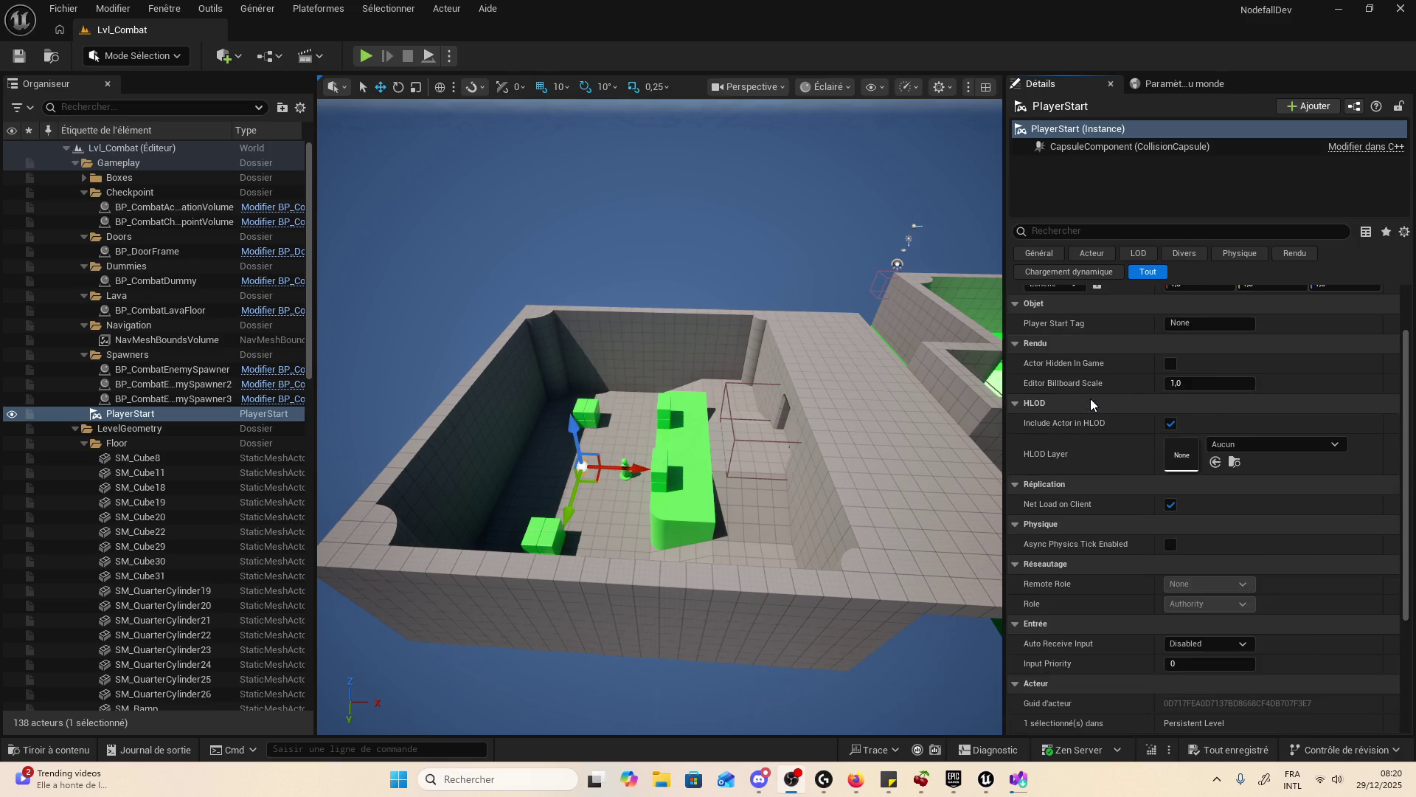
{"action": "scroll", "coordinate": [1091, 401], "scroll_direction": "down", "scroll_amount": 3}
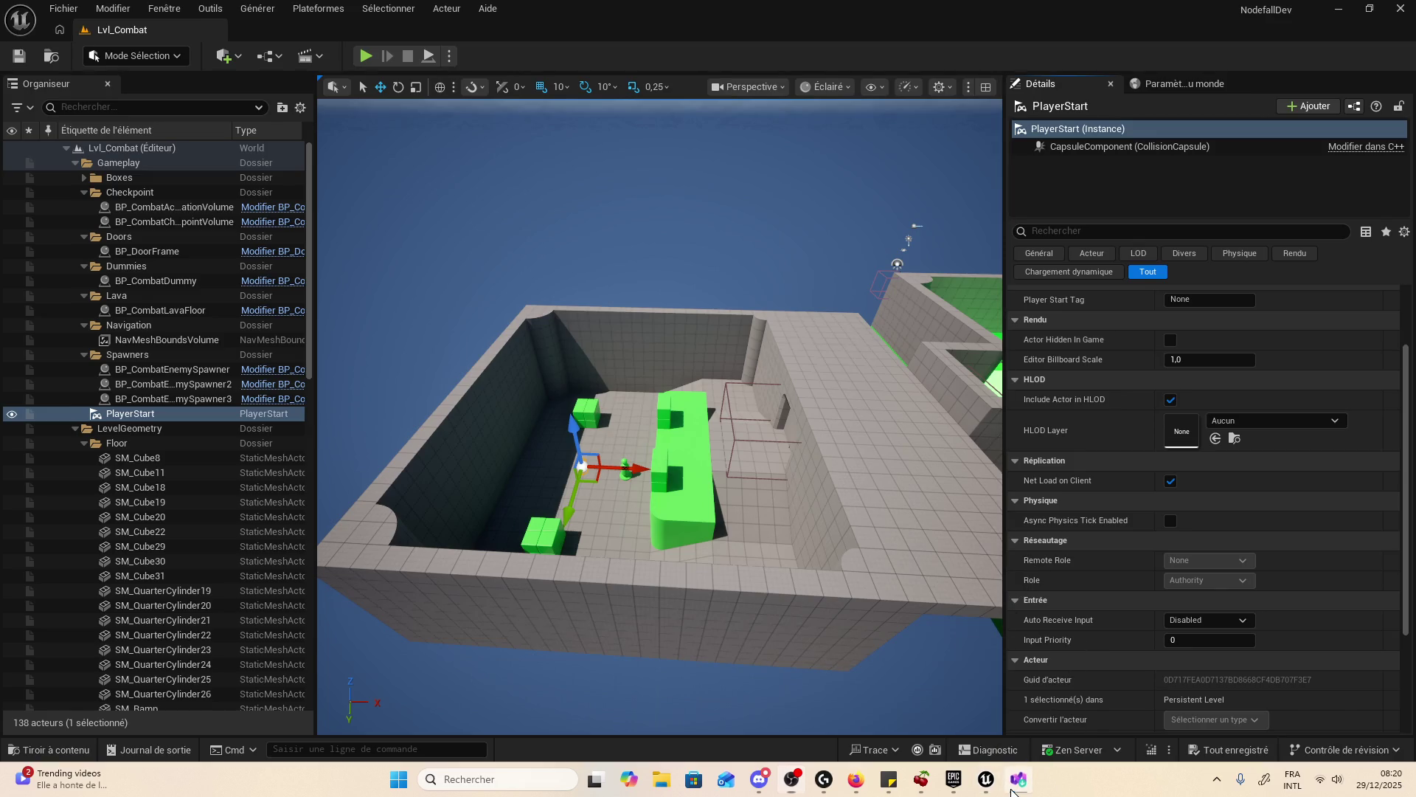
{"action": "right_click", "coordinate": [890, 788]}
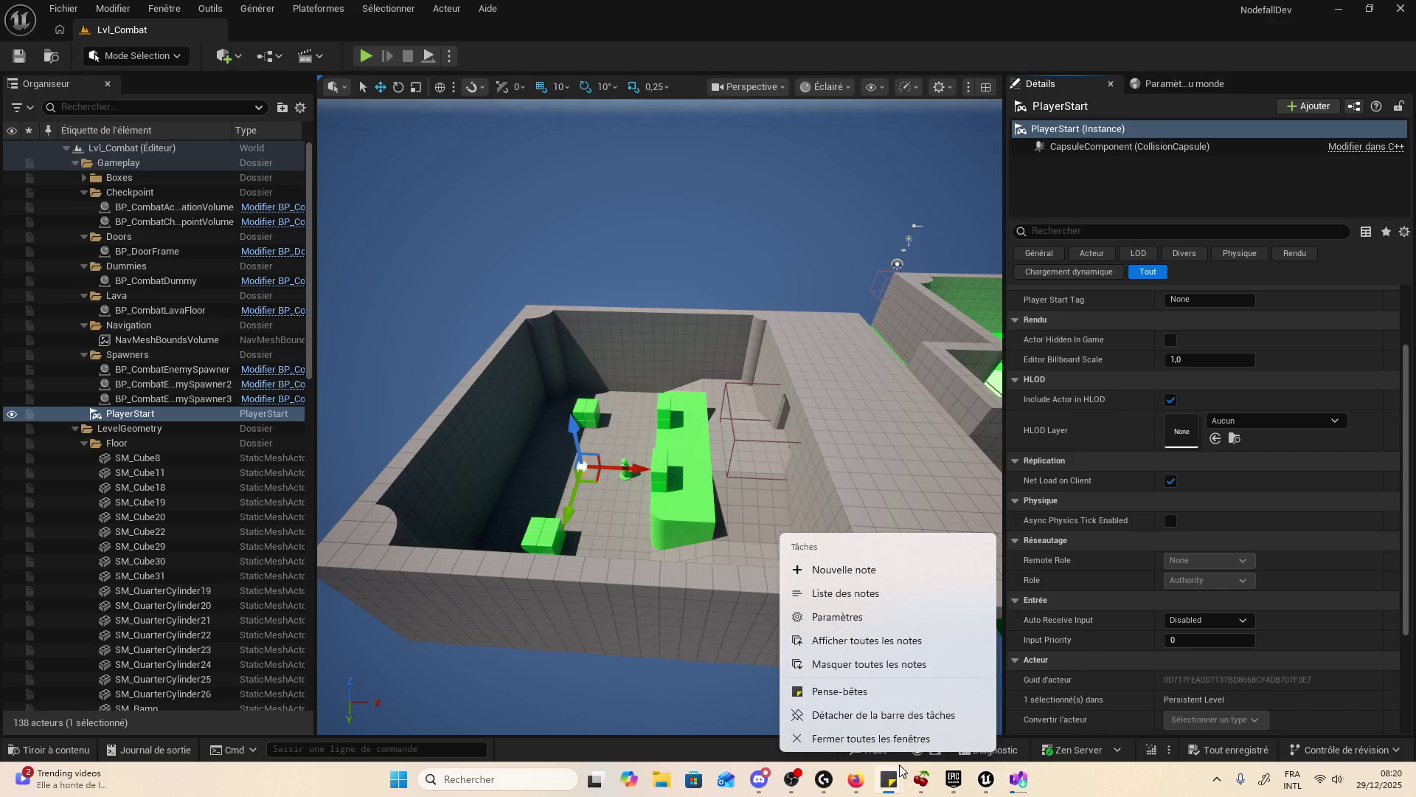
{"action": "left_click", "coordinate": [926, 743]}
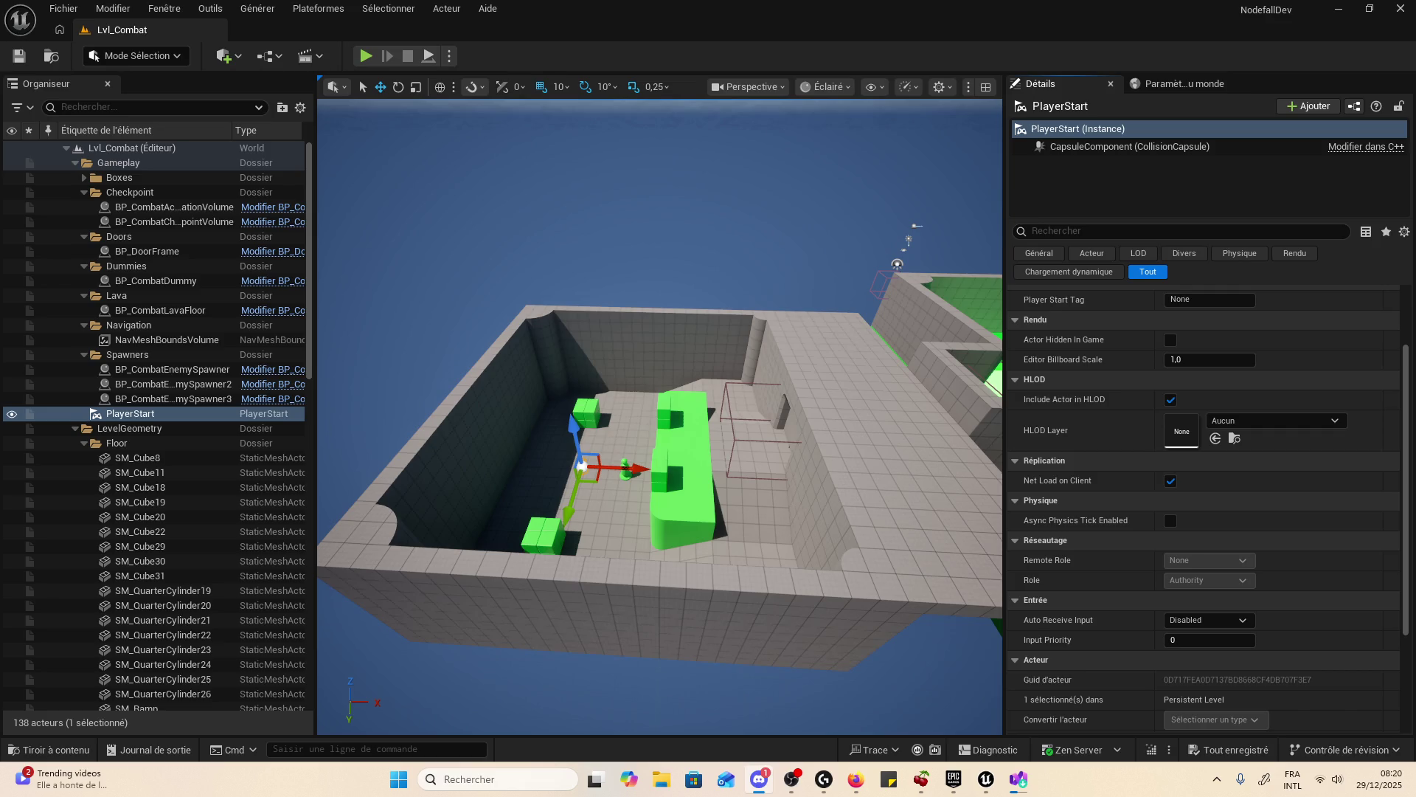
{"action": "left_click", "coordinate": [759, 779]}
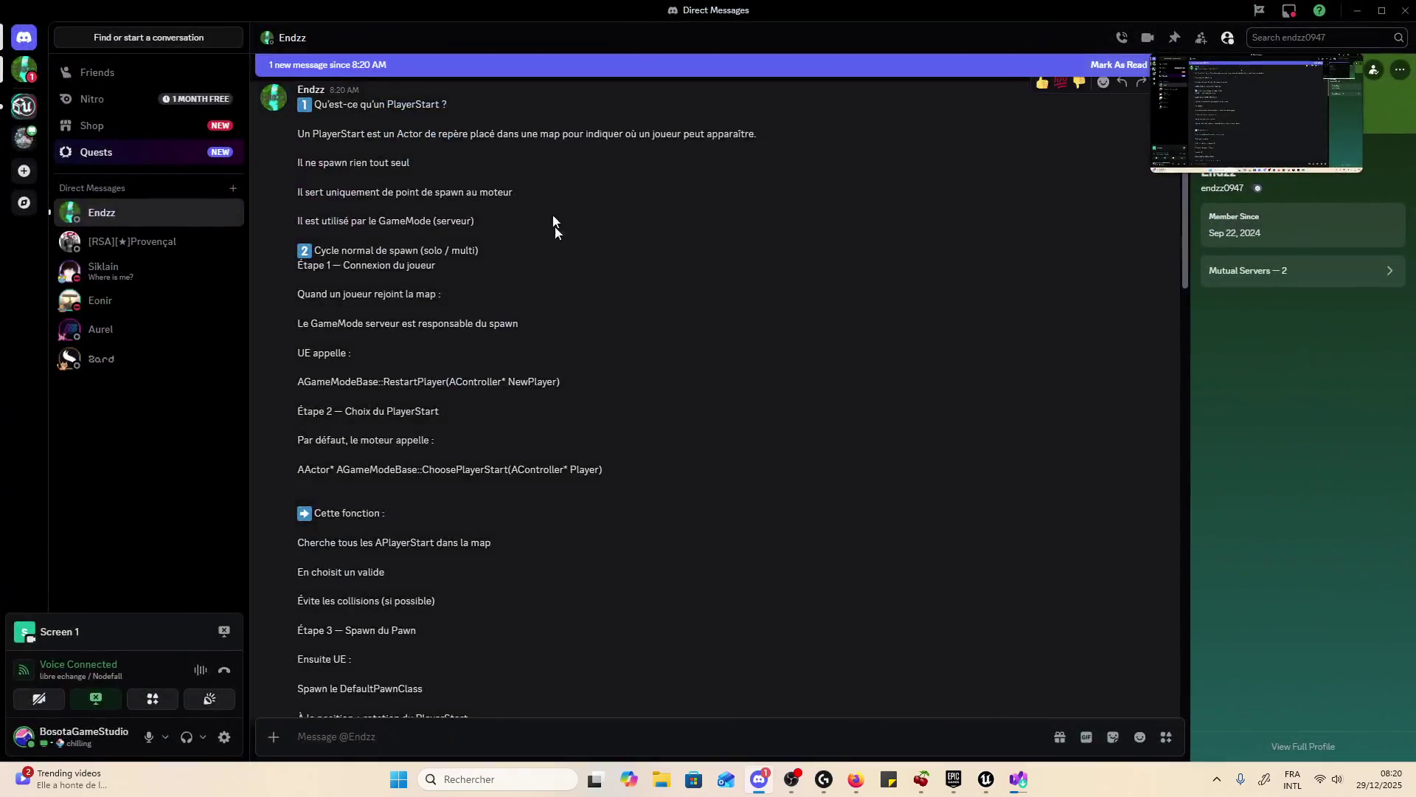
- Scroll through the Discord DM and view the enlarged second game screenshot
{"action": "scroll", "coordinate": [586, 276], "scroll_direction": "up", "scroll_amount": 5}
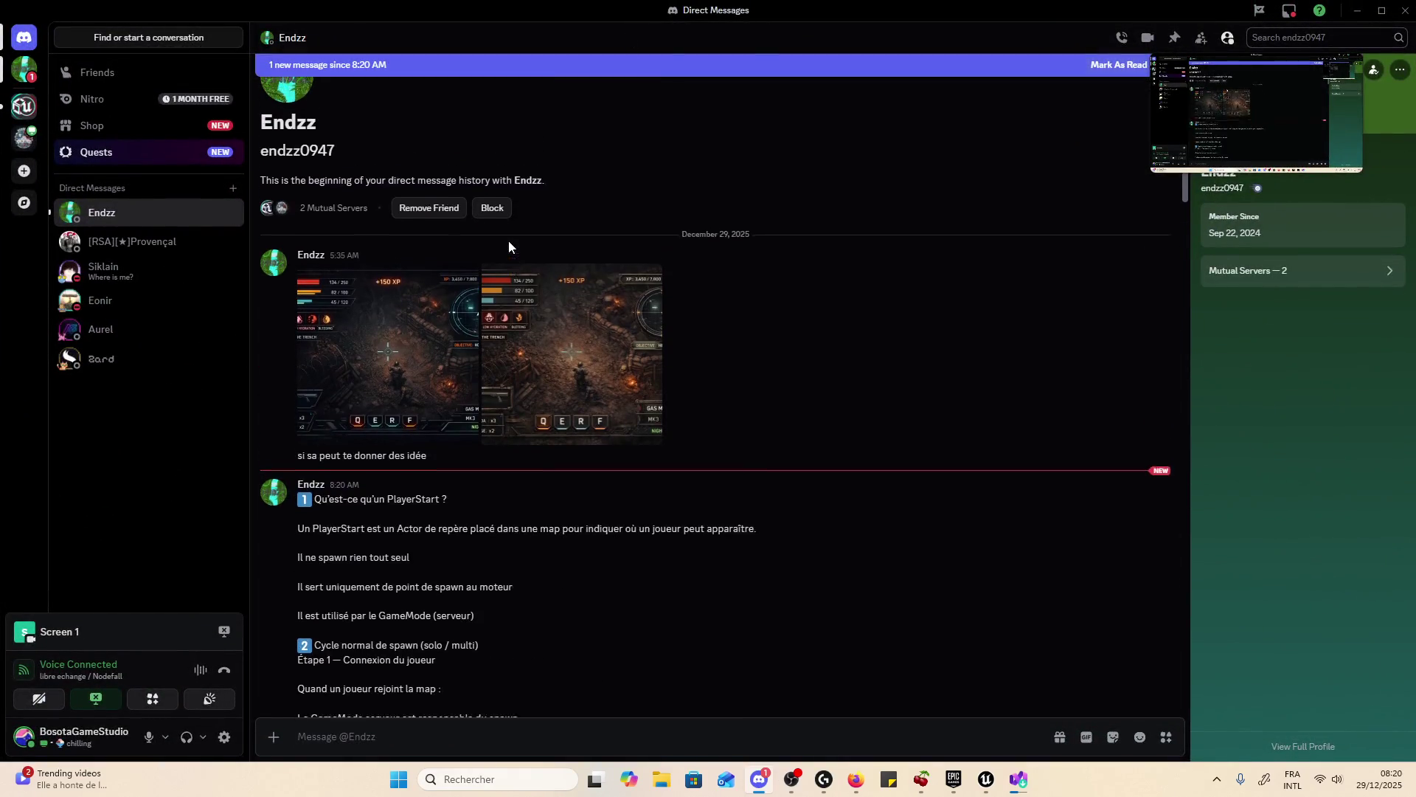
{"action": "left_click", "coordinate": [619, 387]}
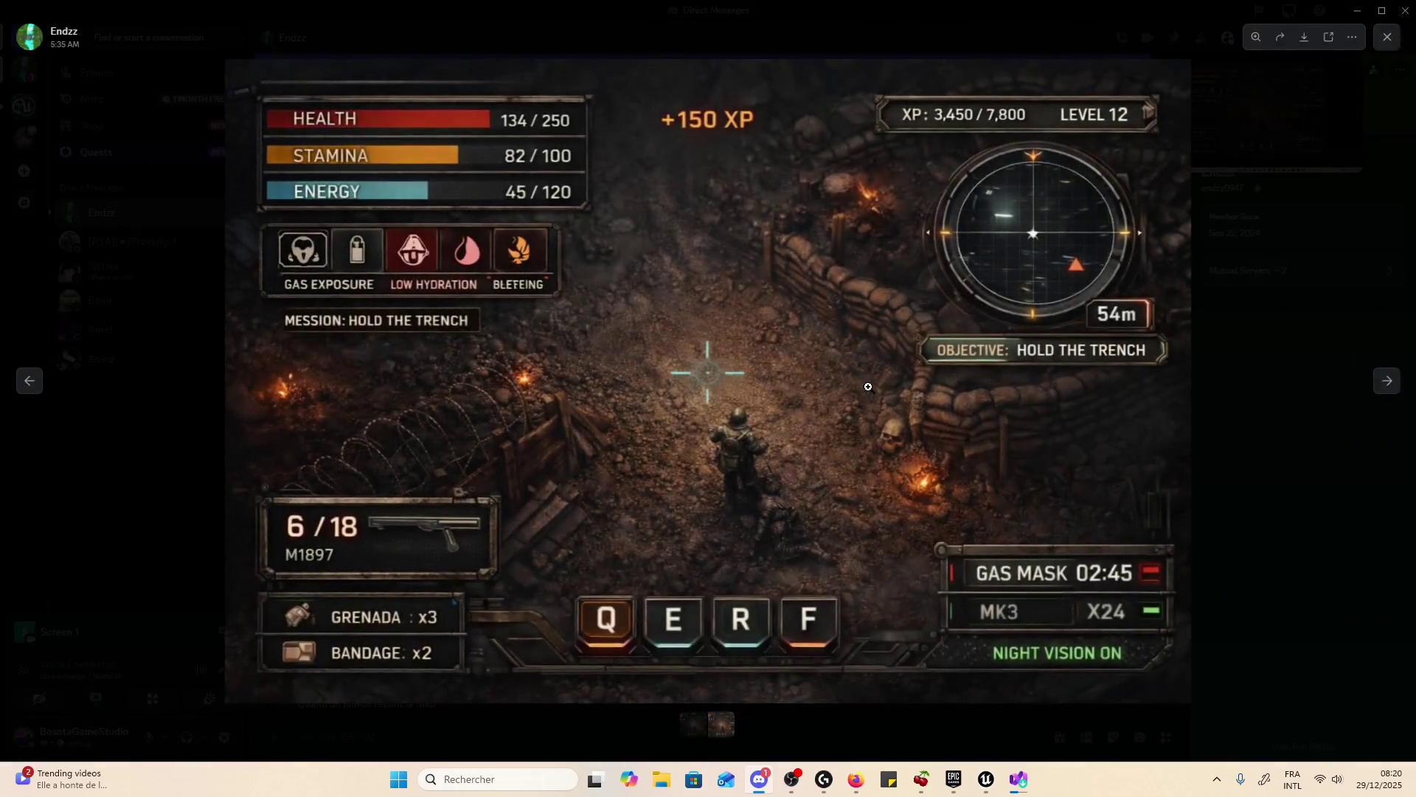
{"action": "left_click", "coordinate": [1239, 259]}
{"action": "scroll", "coordinate": [612, 321], "scroll_direction": "down", "scroll_amount": 3}
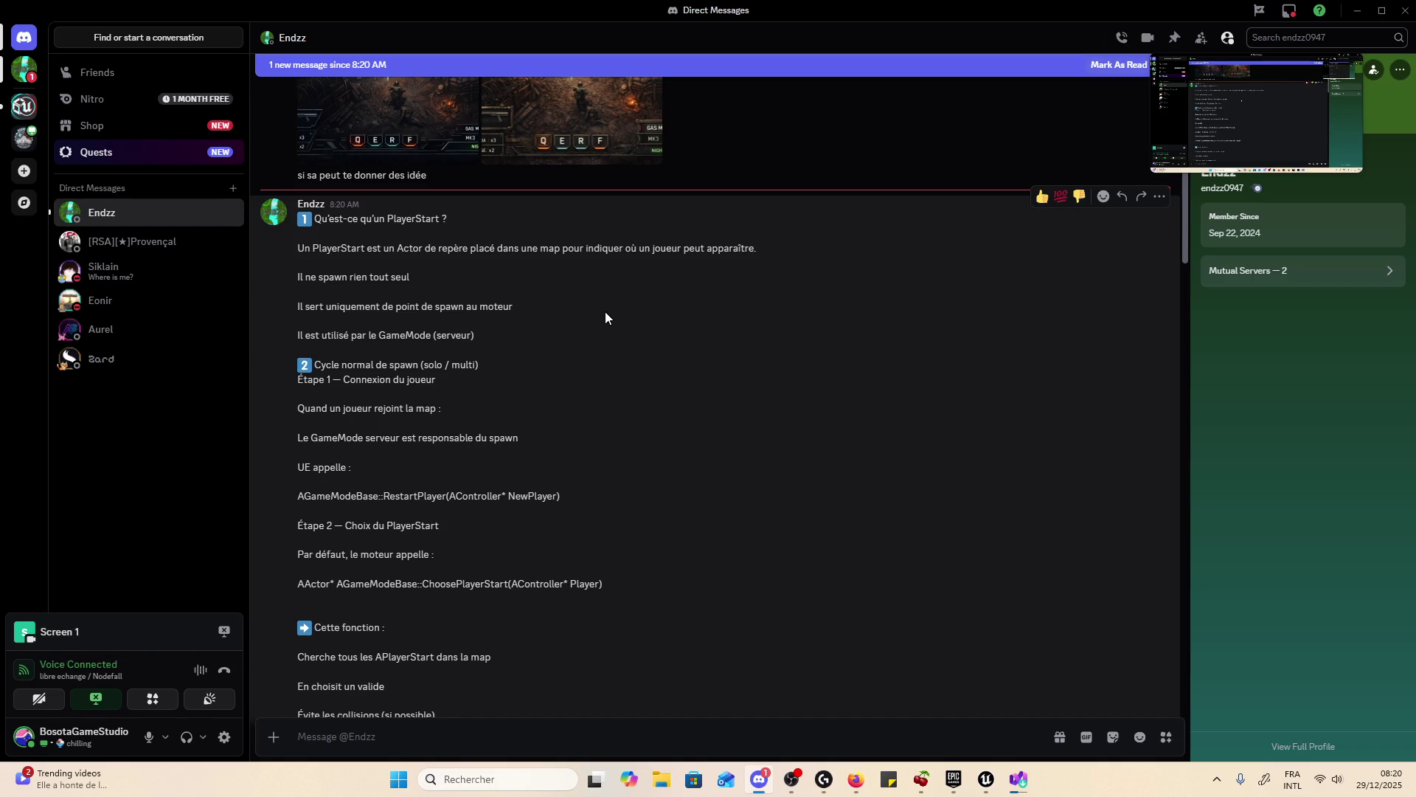
{"action": "scroll", "coordinate": [605, 318], "scroll_direction": "up", "scroll_amount": 3}
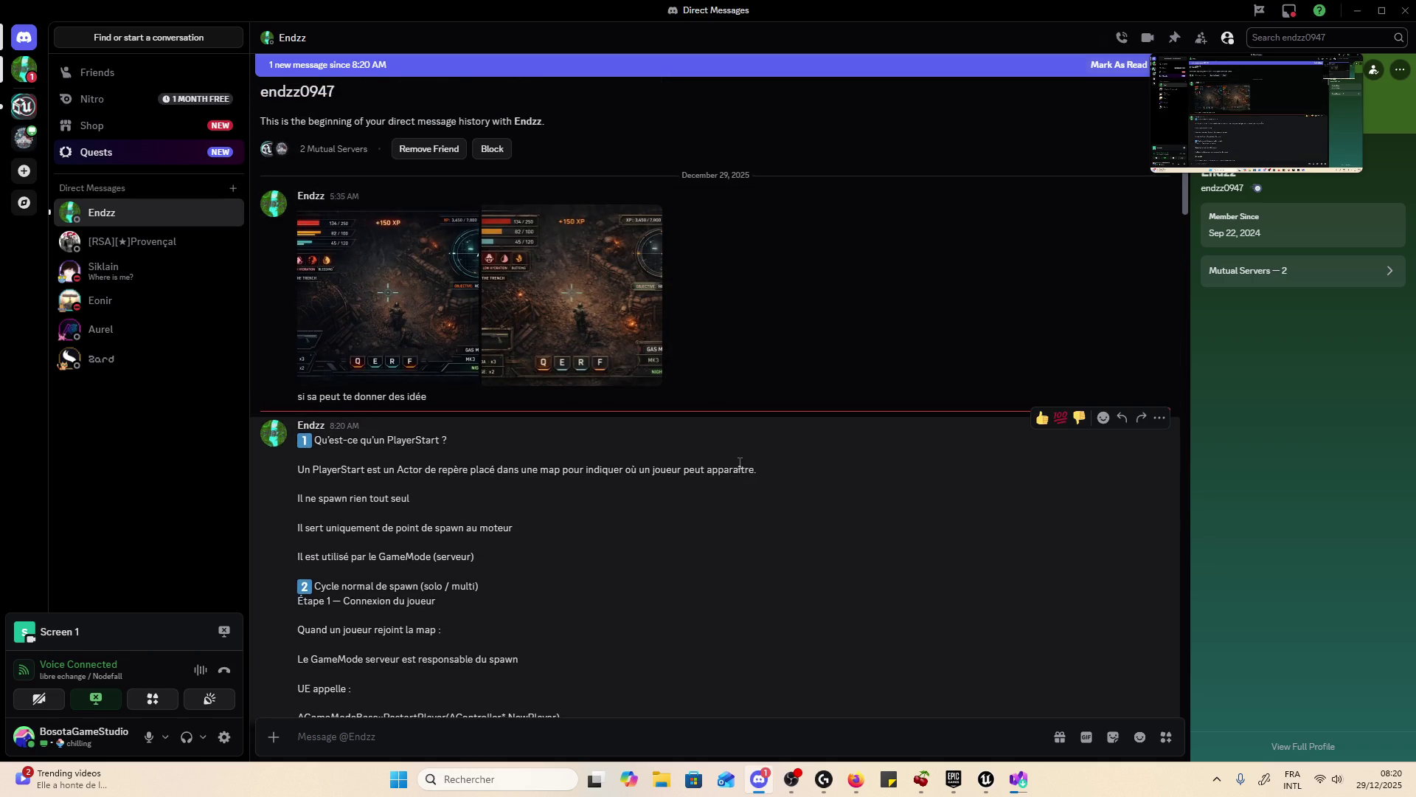
{"action": "scroll", "coordinate": [740, 462], "scroll_direction": "down", "scroll_amount": 2}
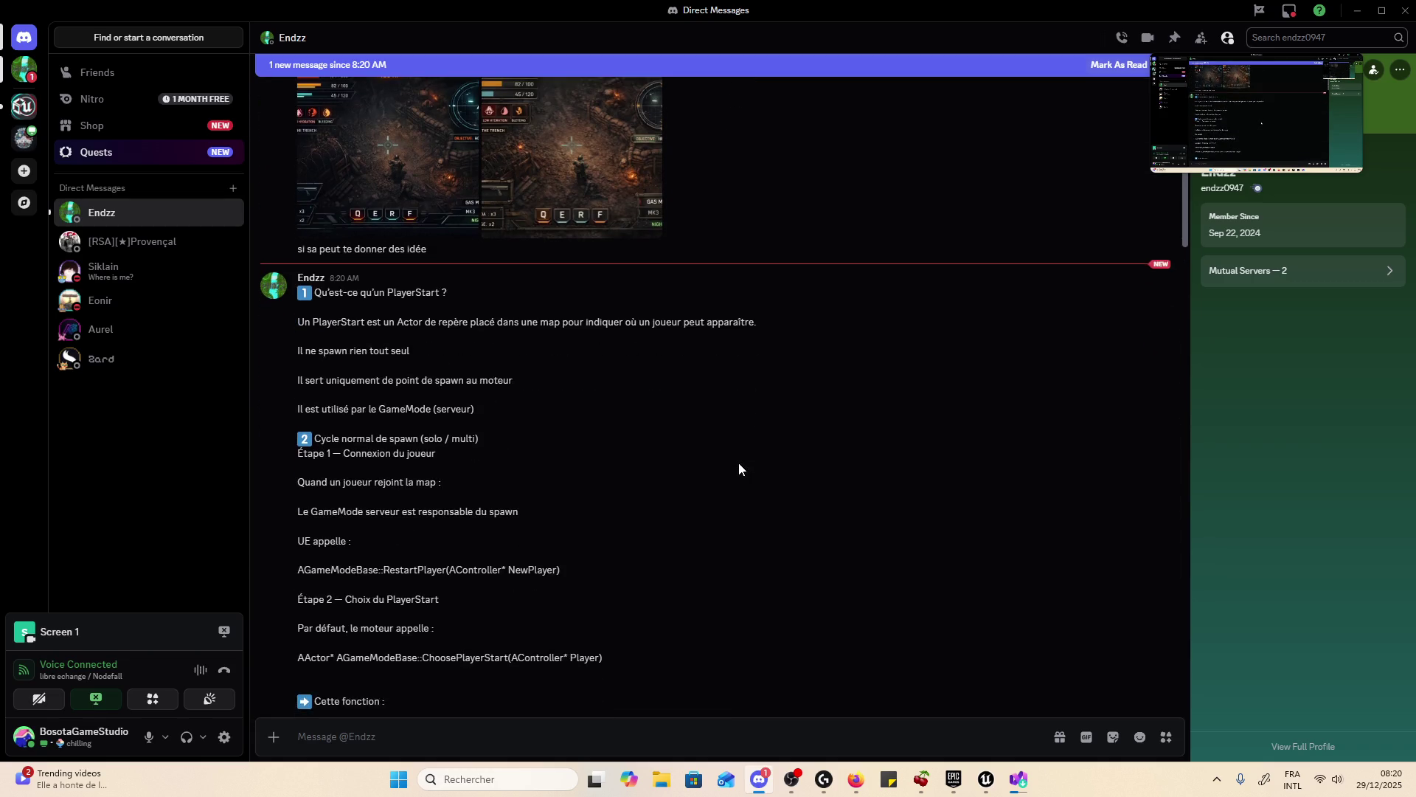
{"action": "scroll", "coordinate": [738, 462], "scroll_direction": "down", "scroll_amount": 1}
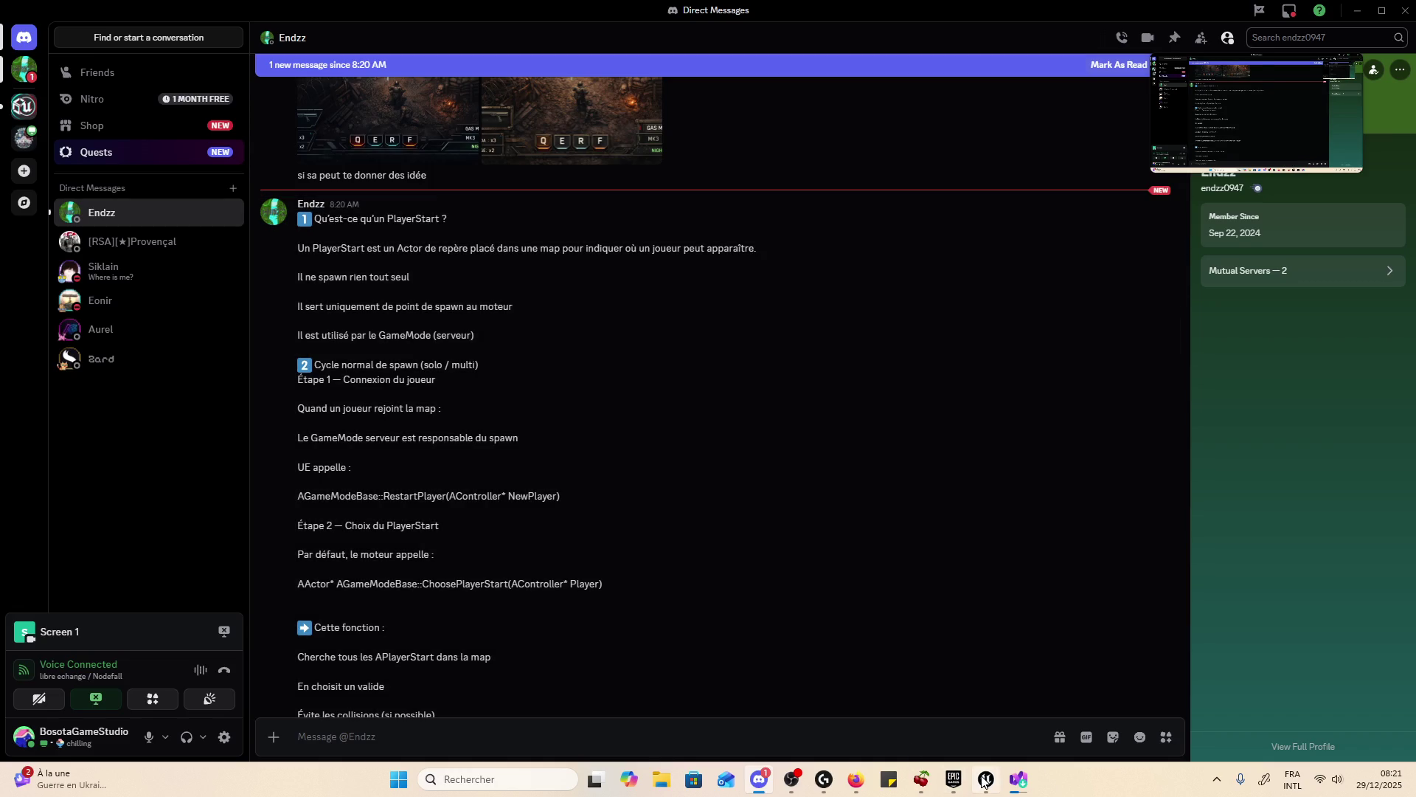
{"action": "scroll", "coordinate": [694, 552], "scroll_direction": "down", "scroll_amount": 2}
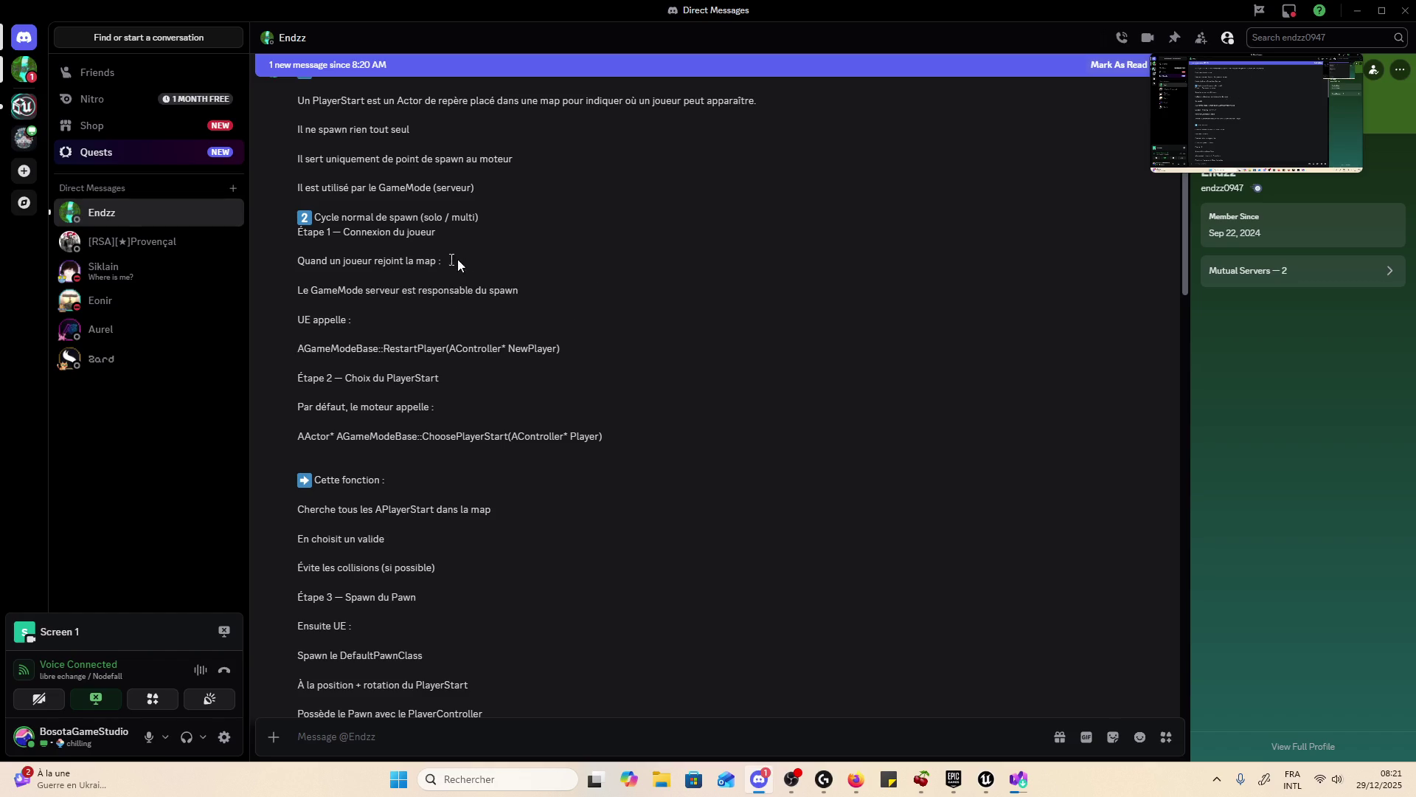
- Highlight 'serveur est responsable du spawn' and 'UE choisit un PlayerStart libre', then return to Unreal
{"action": "left_click_drag", "start_coordinate": [364, 294], "coordinate": [542, 289]}
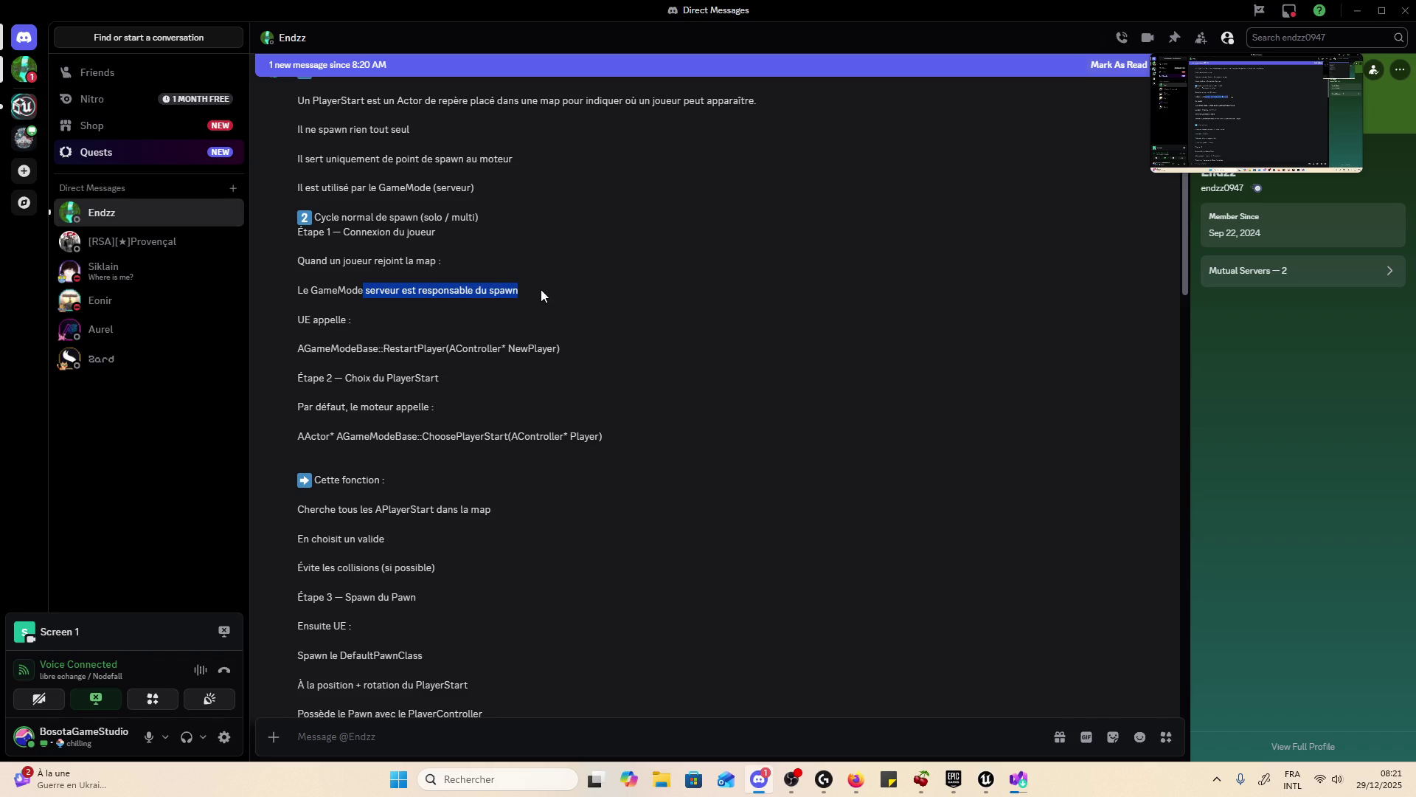
{"action": "left_click", "coordinate": [433, 318]}
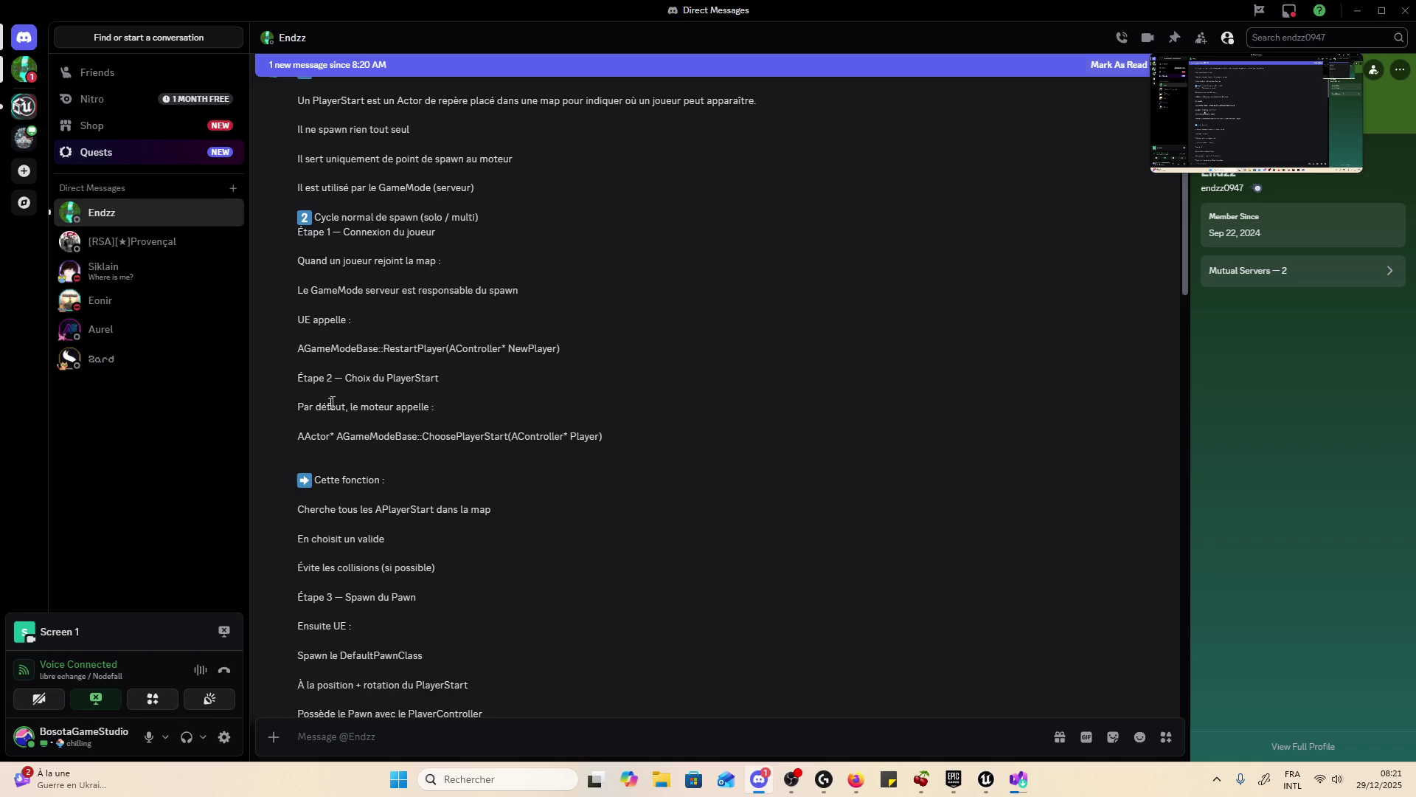
{"action": "scroll", "coordinate": [714, 412], "scroll_direction": "down", "scroll_amount": 4}
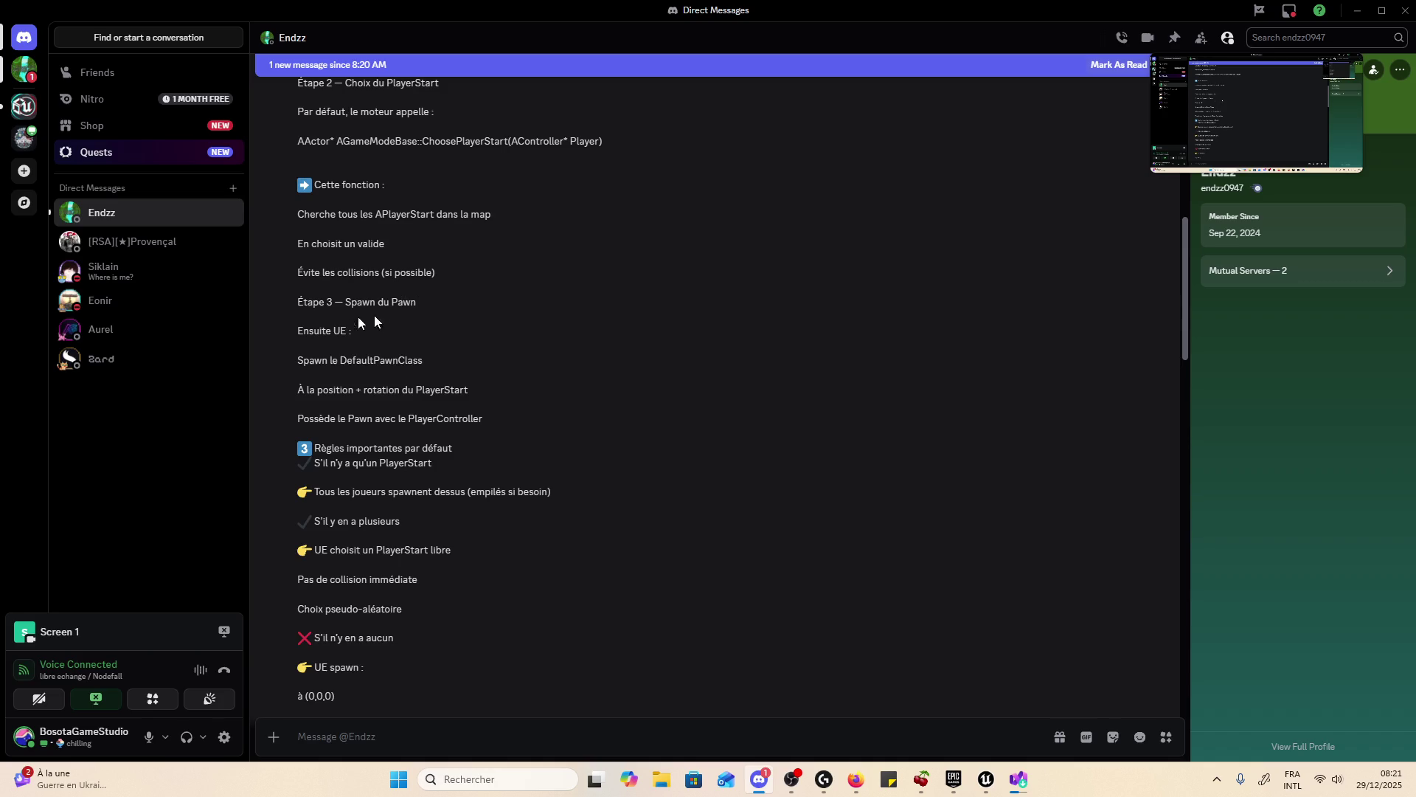
{"action": "scroll", "coordinate": [719, 356], "scroll_direction": "down", "scroll_amount": 3}
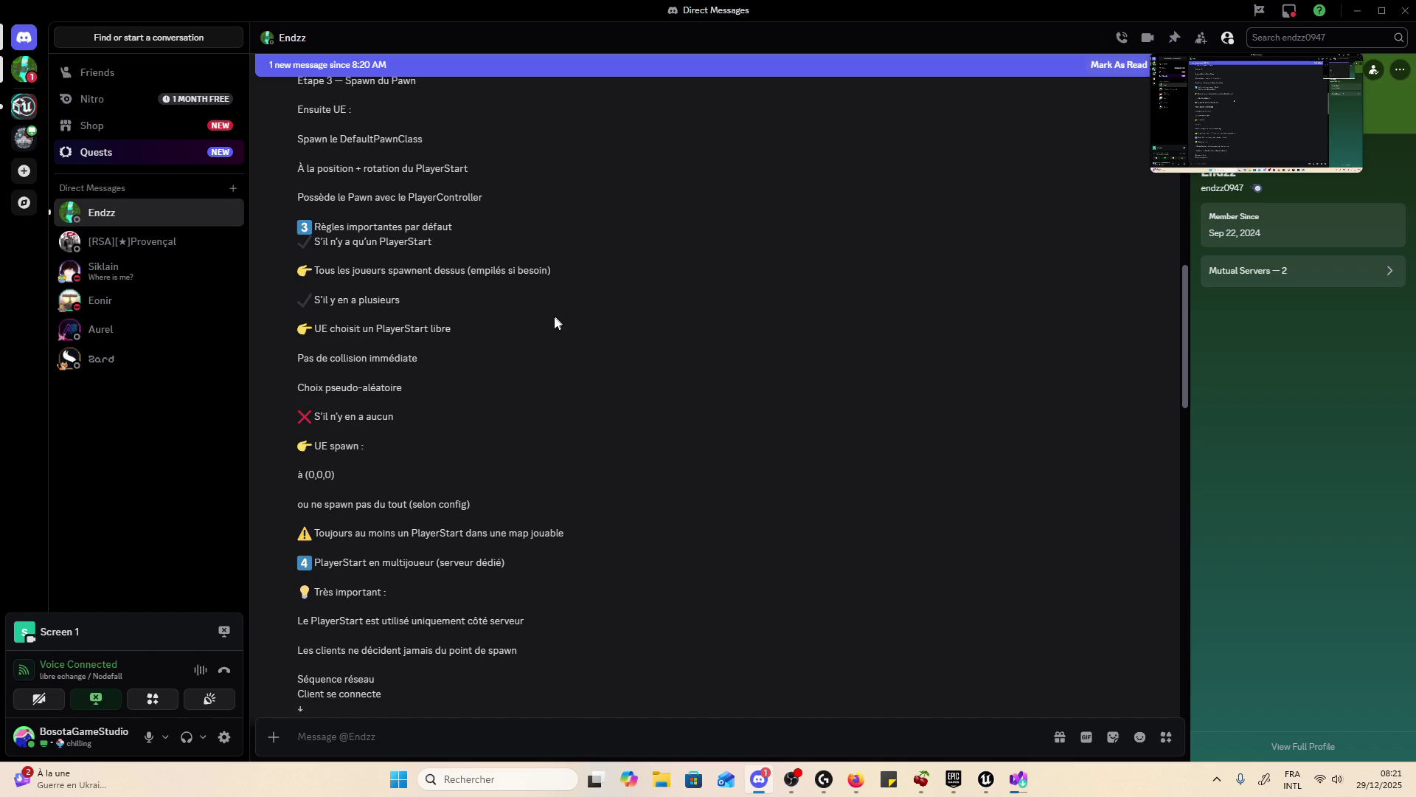
{"action": "triple_click", "coordinate": [450, 328]}
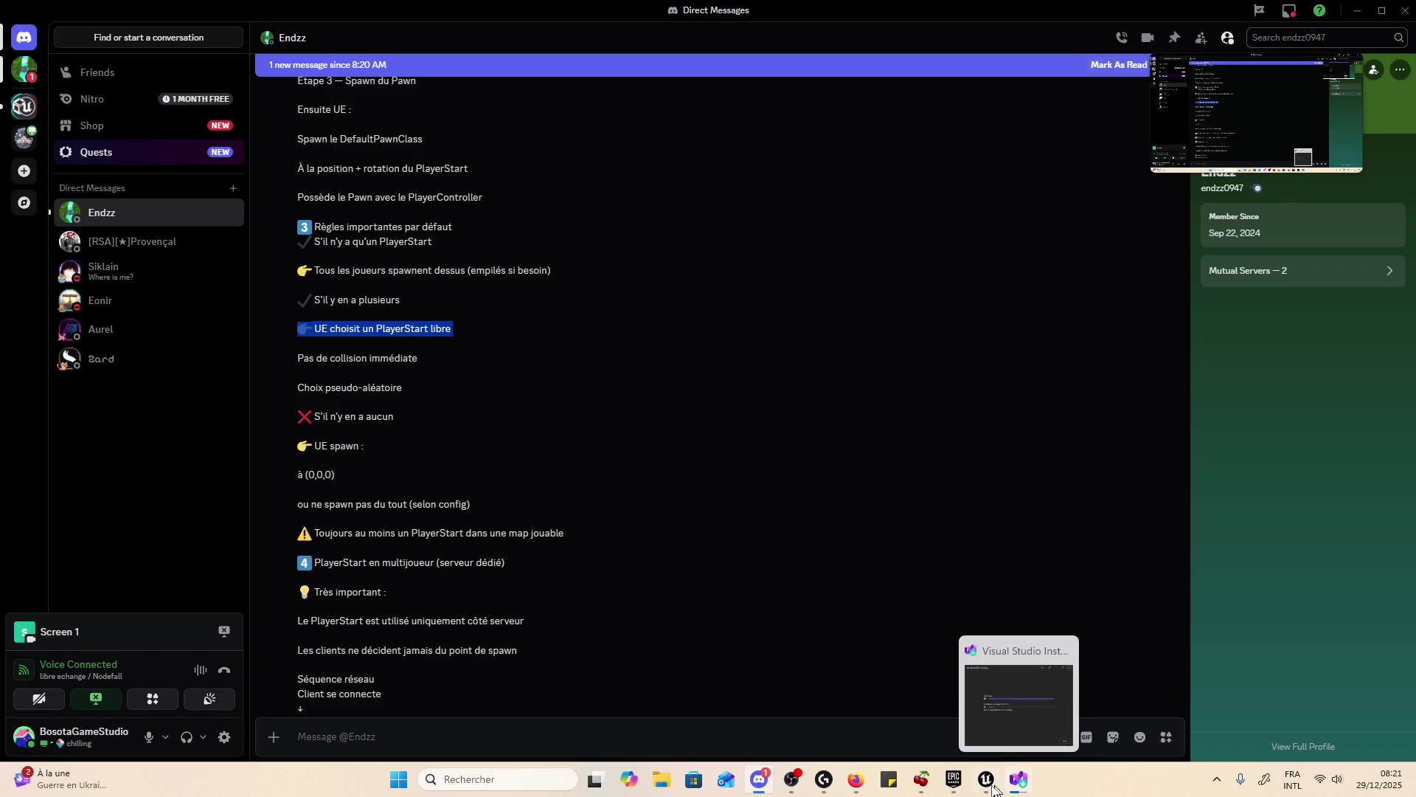
{"action": "left_click", "coordinate": [986, 781]}
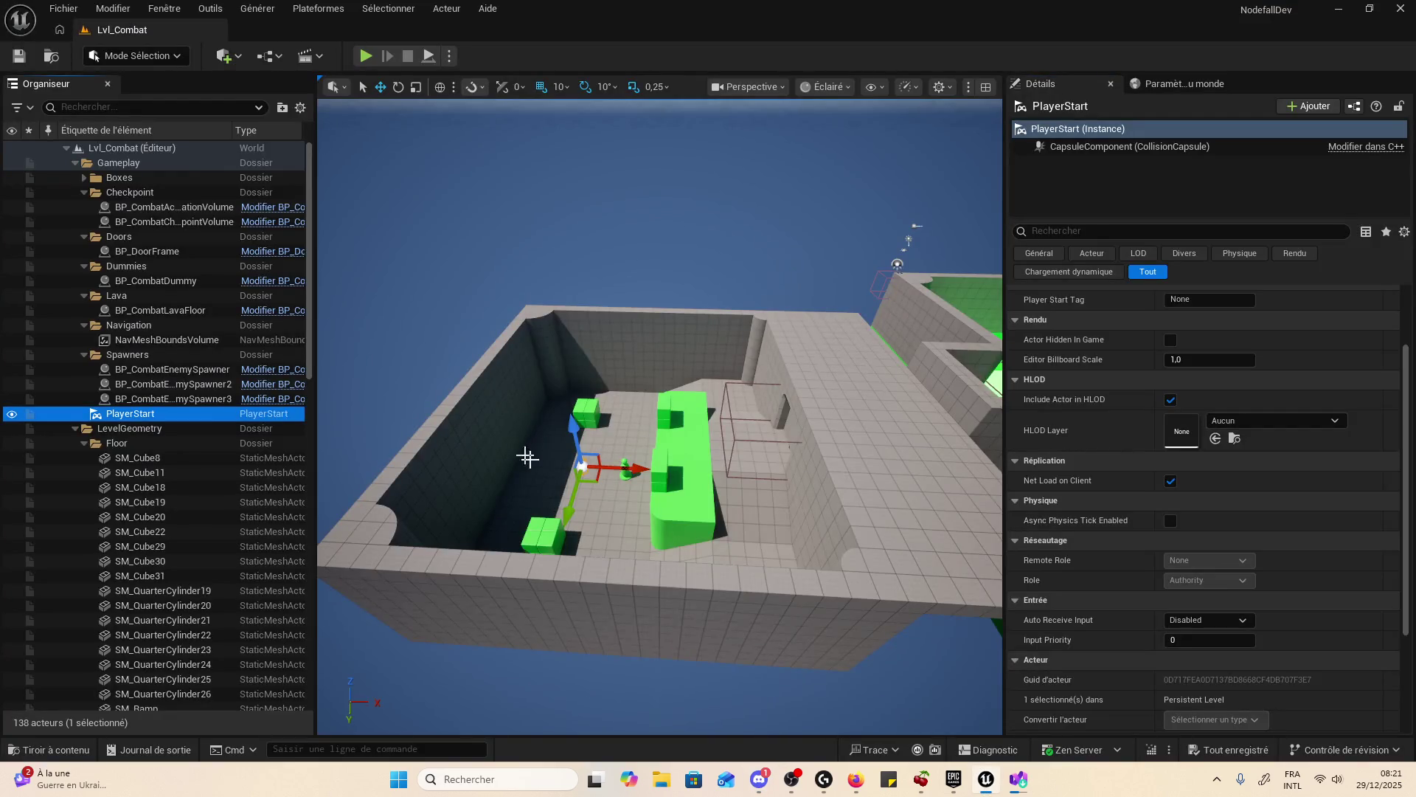
- Duplicate PlayerStart into PlayerStart2, offset it along Y, reselect the original, and hit Play
{"action": "scroll", "coordinate": [531, 545], "scroll_direction": "up", "scroll_amount": 5}
{"action": "scroll", "coordinate": [531, 545], "scroll_direction": "up", "scroll_amount": 2}
{"action": "key", "text": "ctrl+d"}
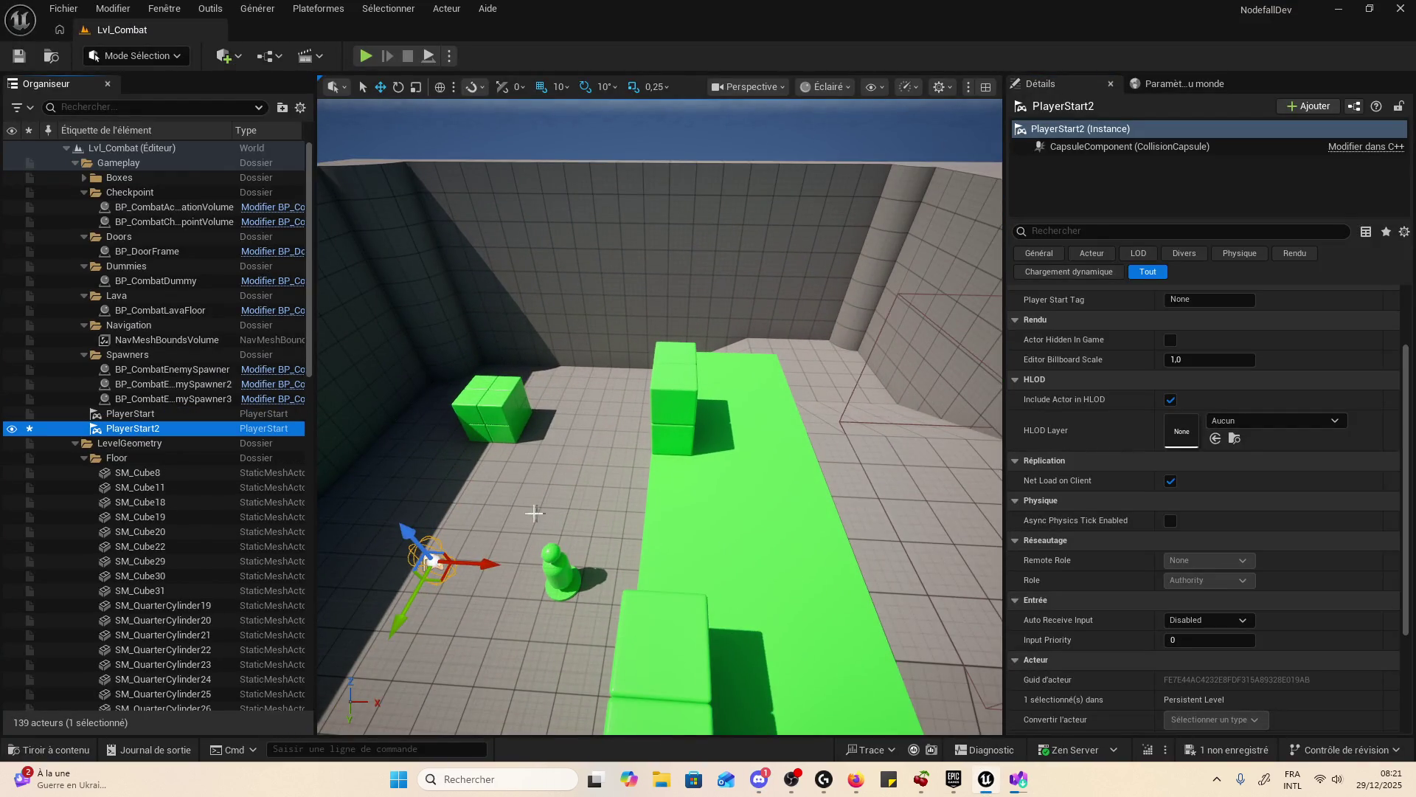
{"action": "left_click_drag", "start_coordinate": [421, 603], "coordinate": [464, 526]}
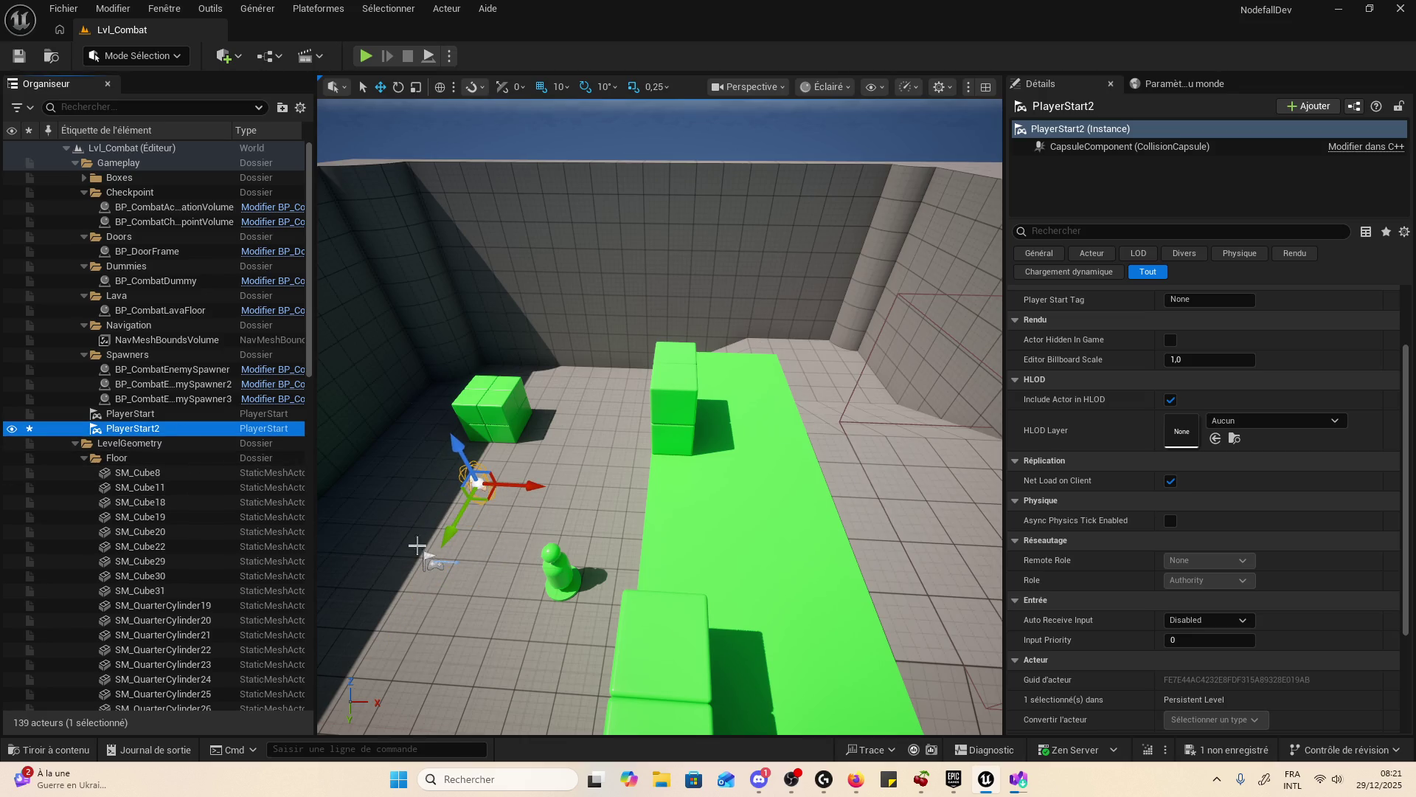
{"action": "left_click", "coordinate": [237, 417]}
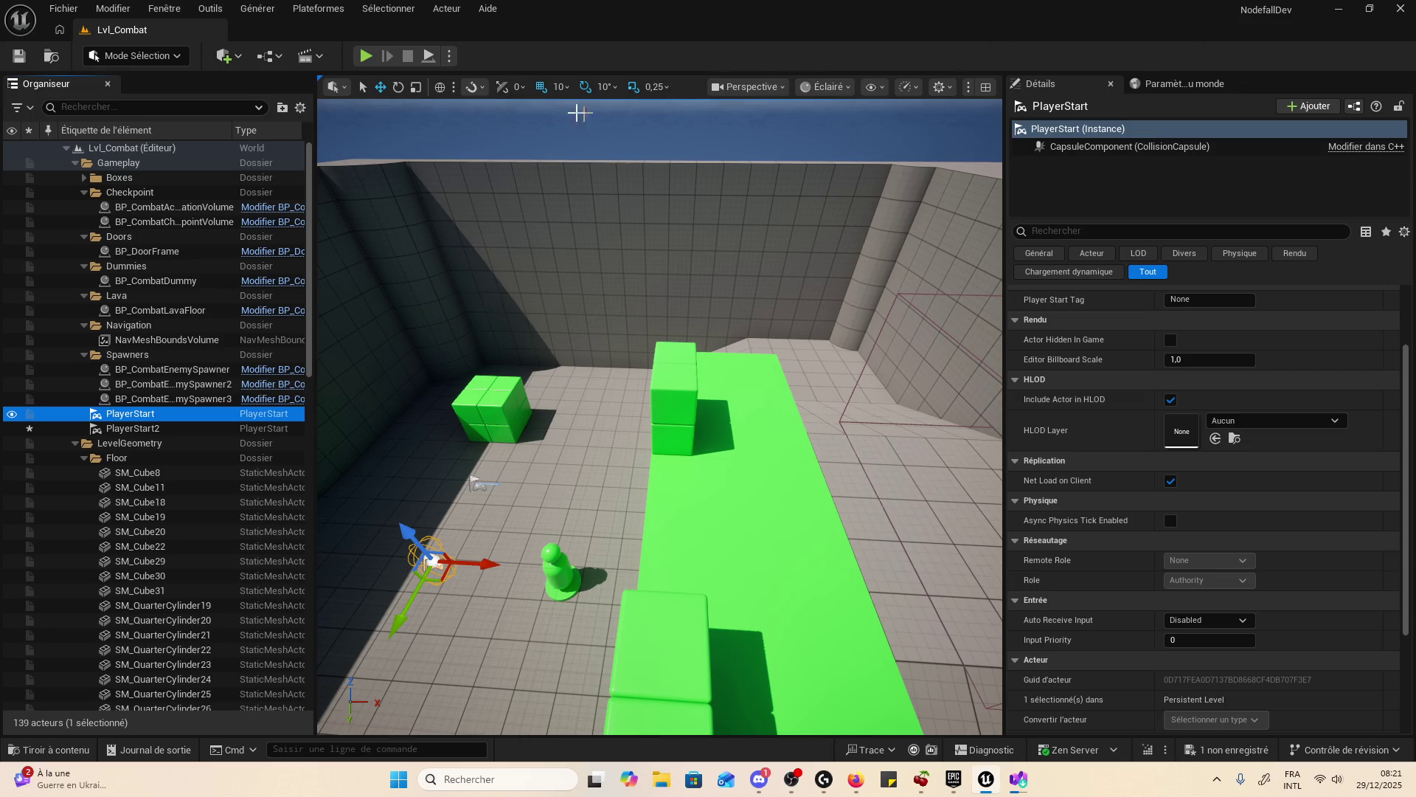
{"action": "left_click", "coordinate": [365, 55]}
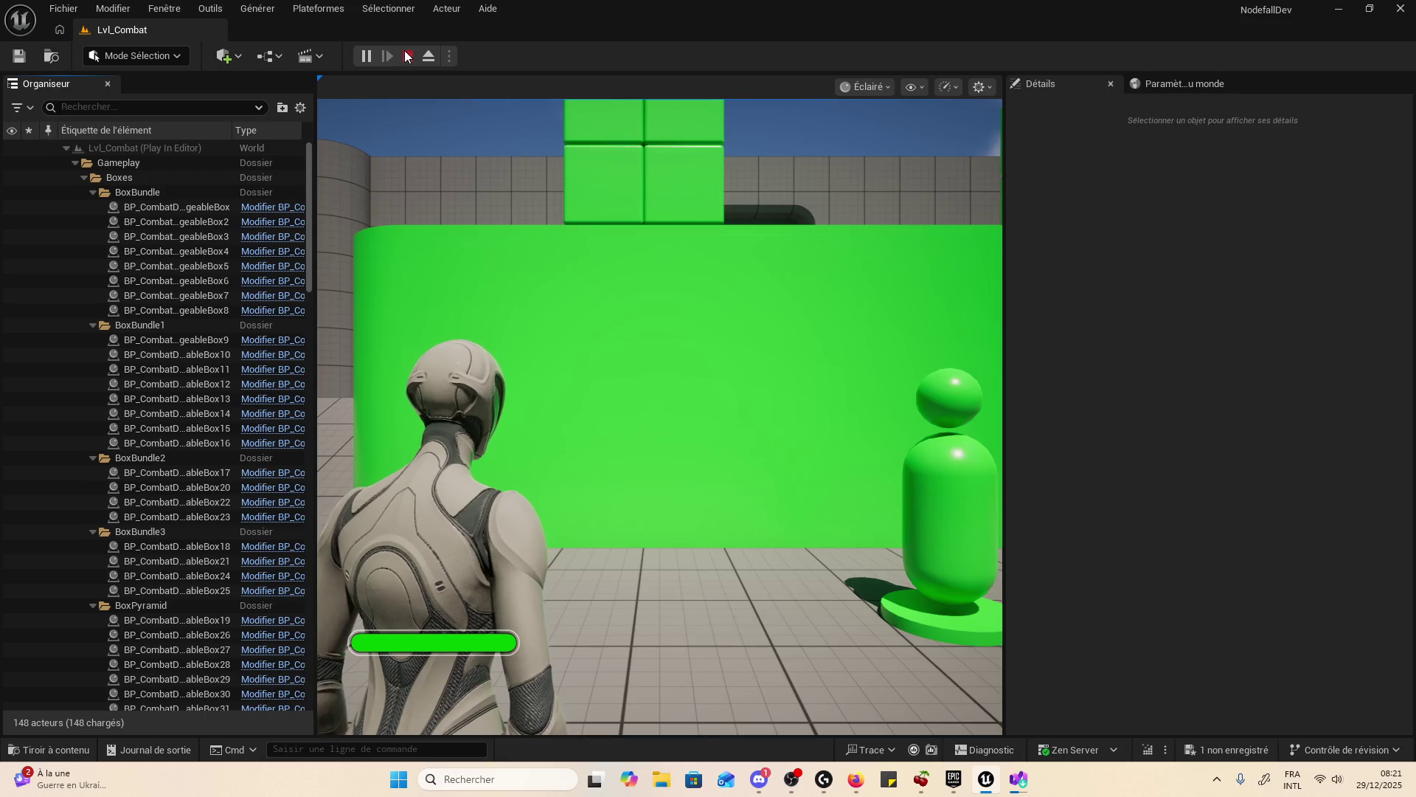
- End Play In Editor after a few quick restart-and-stop toggles
{"action": "key", "text": "Escape"}
{"action": "key", "text": "Escape"}
{"action": "left_click", "coordinate": [367, 58]}
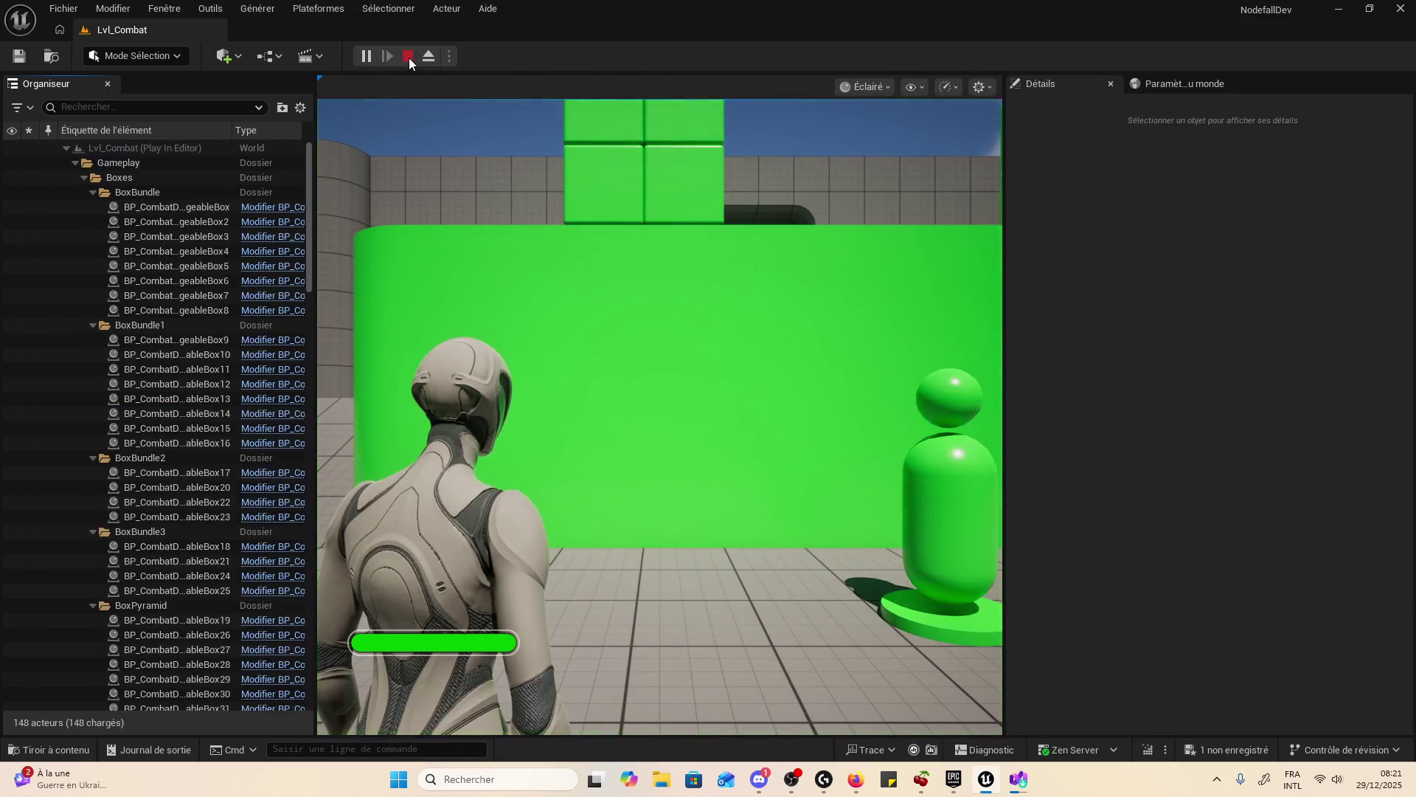
{"action": "left_click", "coordinate": [409, 57]}
{"action": "key", "text": "alt+p"}
{"action": "left_click", "coordinate": [408, 57]}
{"action": "key", "text": "Escape"}
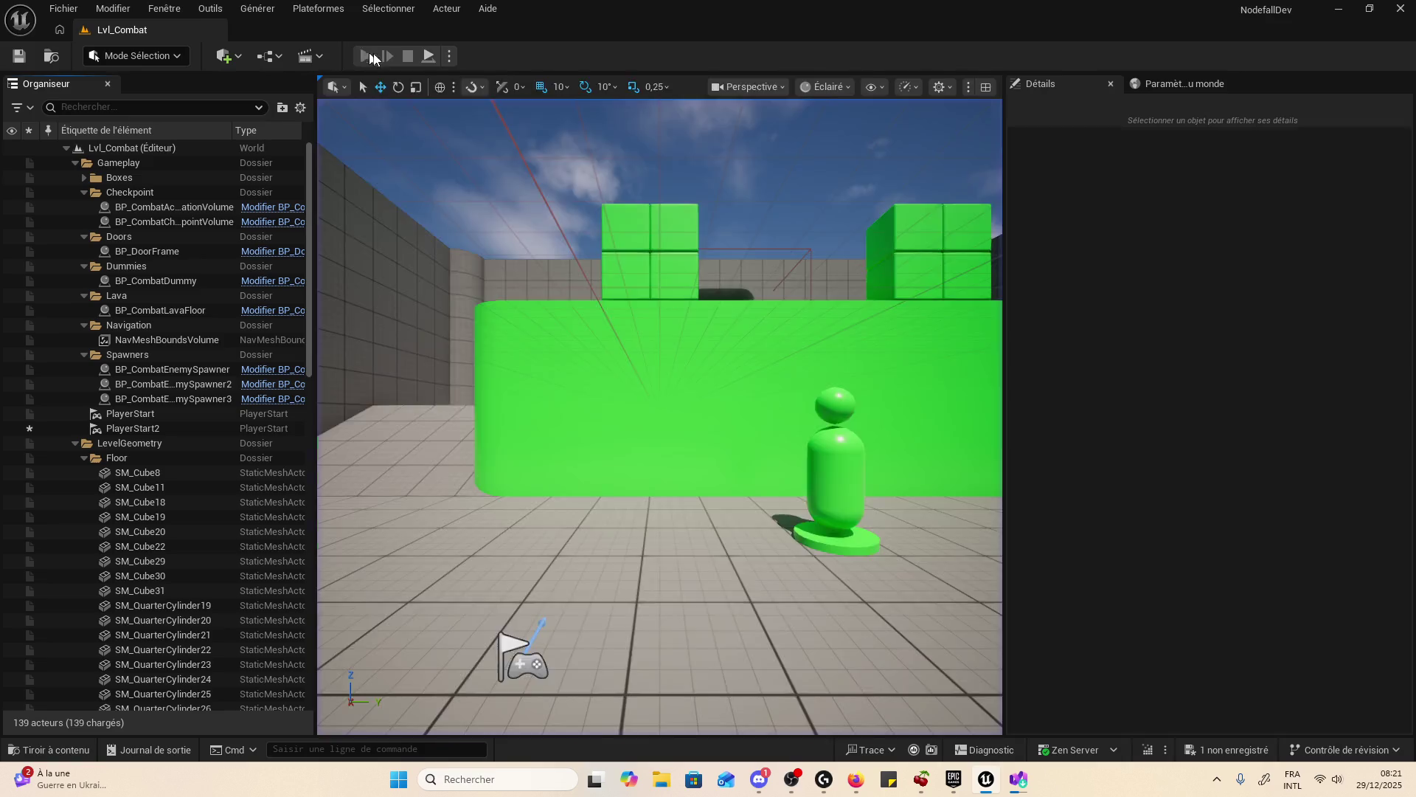
{"action": "left_click", "coordinate": [365, 56]}
{"action": "key", "text": "Escape"}
- Orbit to the arena floor and begin editing the PlayerStart's Player Start Tag, still None
{"action": "mouse_move", "coordinate": [516, 414]}
{"action": "left_mouse_down"}
{"action": "mouse_move", "coordinate": [664, 347]}
{"action": "mouse_move", "coordinate": [769, 253]}
{"action": "mouse_move", "coordinate": [773, 360]}
{"action": "mouse_move", "coordinate": [866, 383]}
{"action": "left_mouse_up"}
{"action": "scroll", "coordinate": [865, 383], "scroll_direction": "down", "scroll_amount": 3}
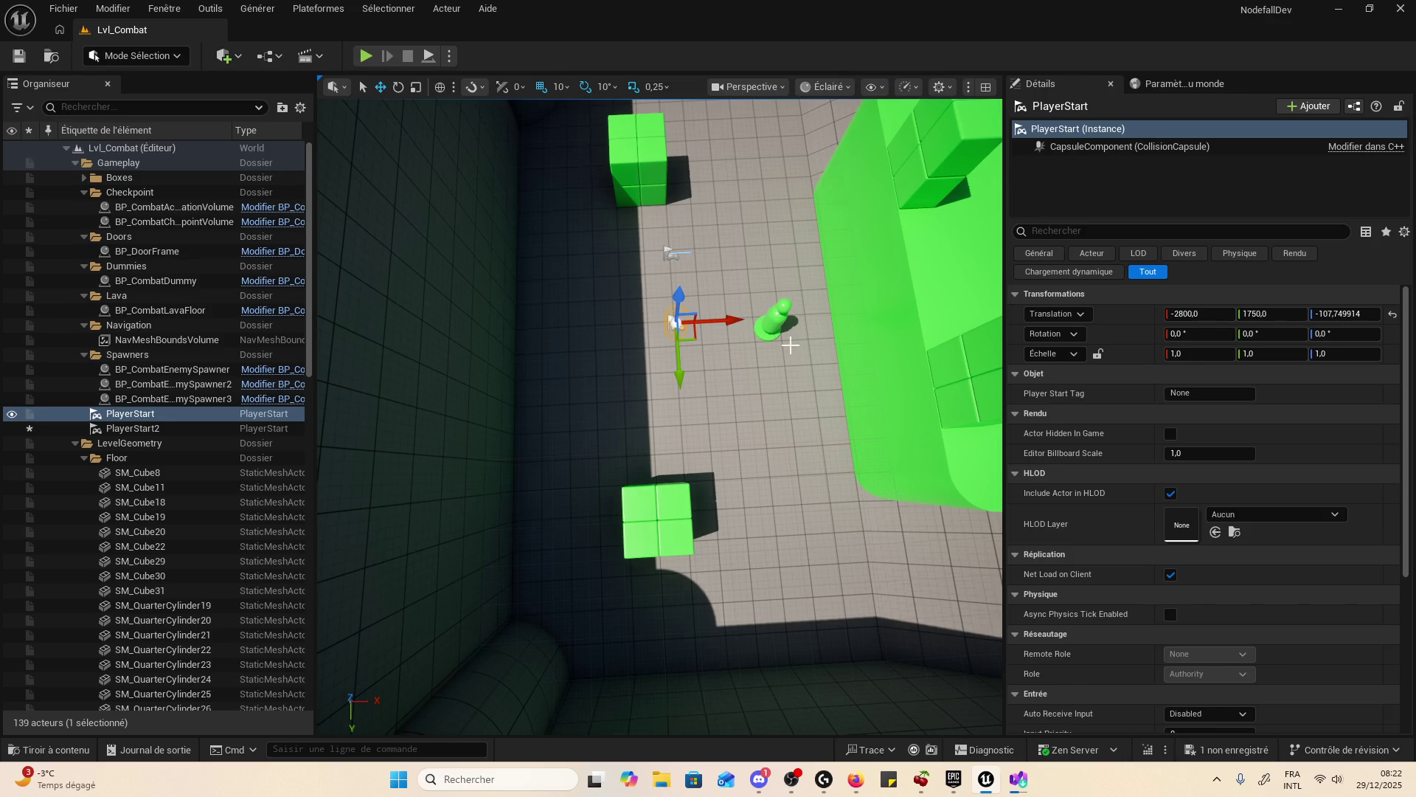
{"action": "left_click", "coordinate": [1223, 395]}
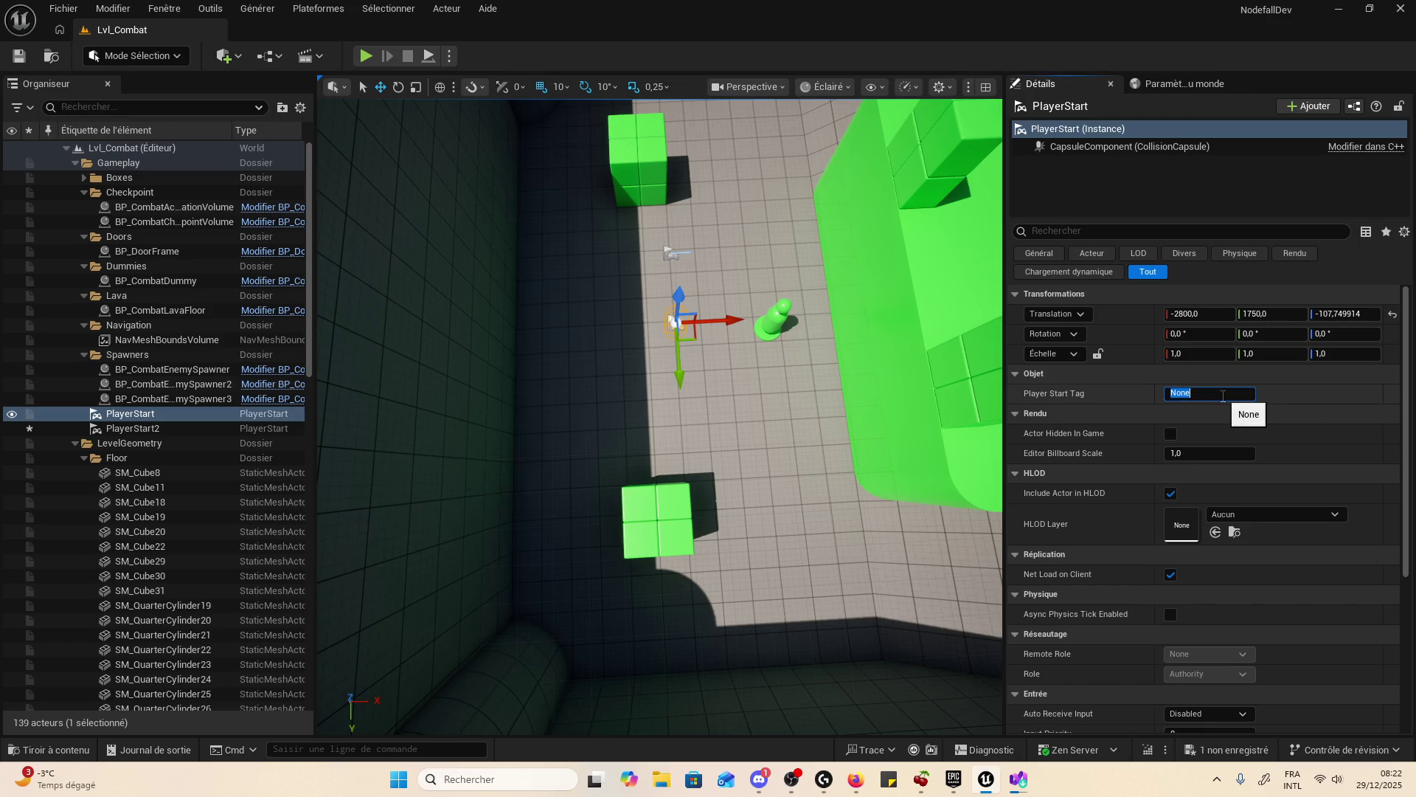
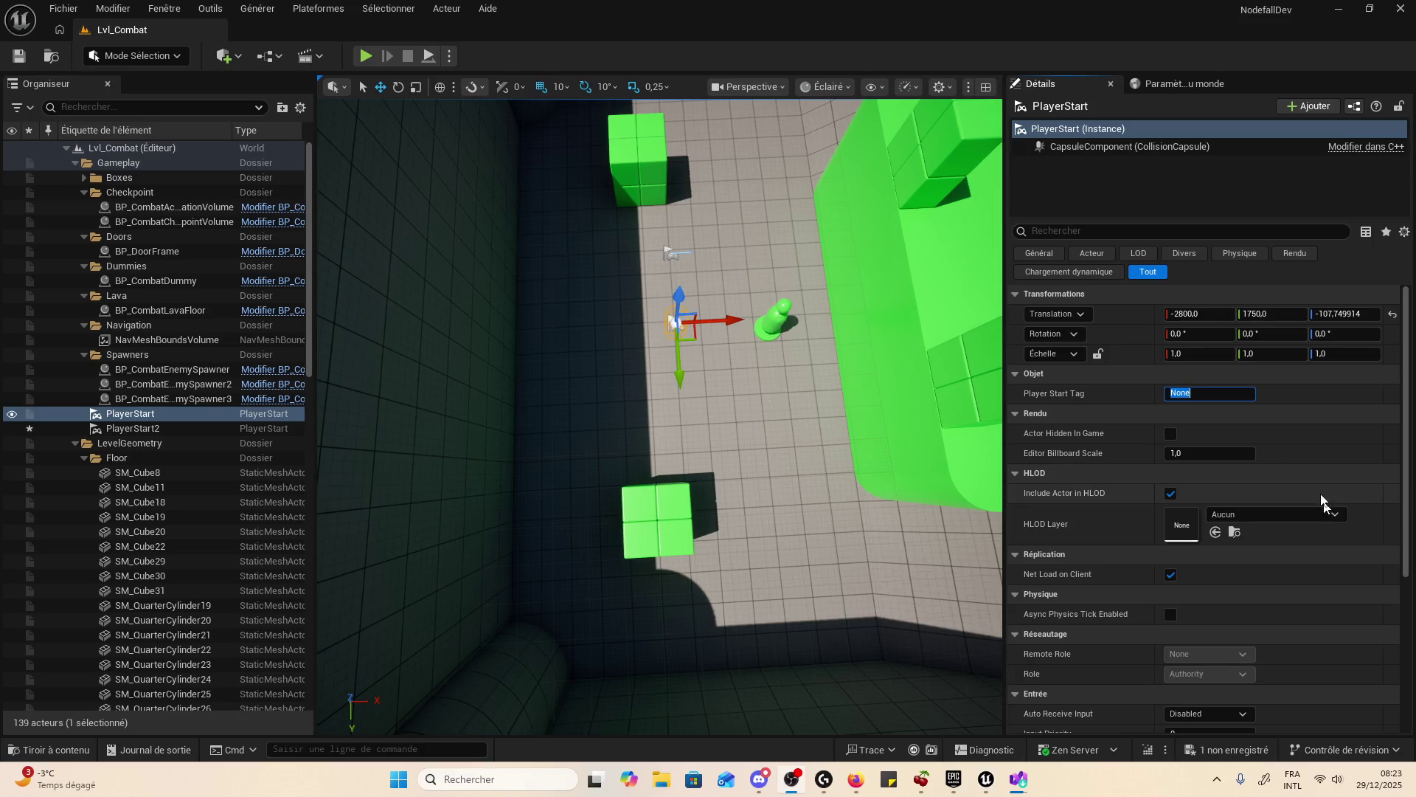
- Collapse the Checkpoint, Doors, Dummies, Lava, Navigation and Spawners folders in the Outliner
{"action": "scroll", "coordinate": [916, 376], "scroll_direction": "down", "scroll_amount": 2}
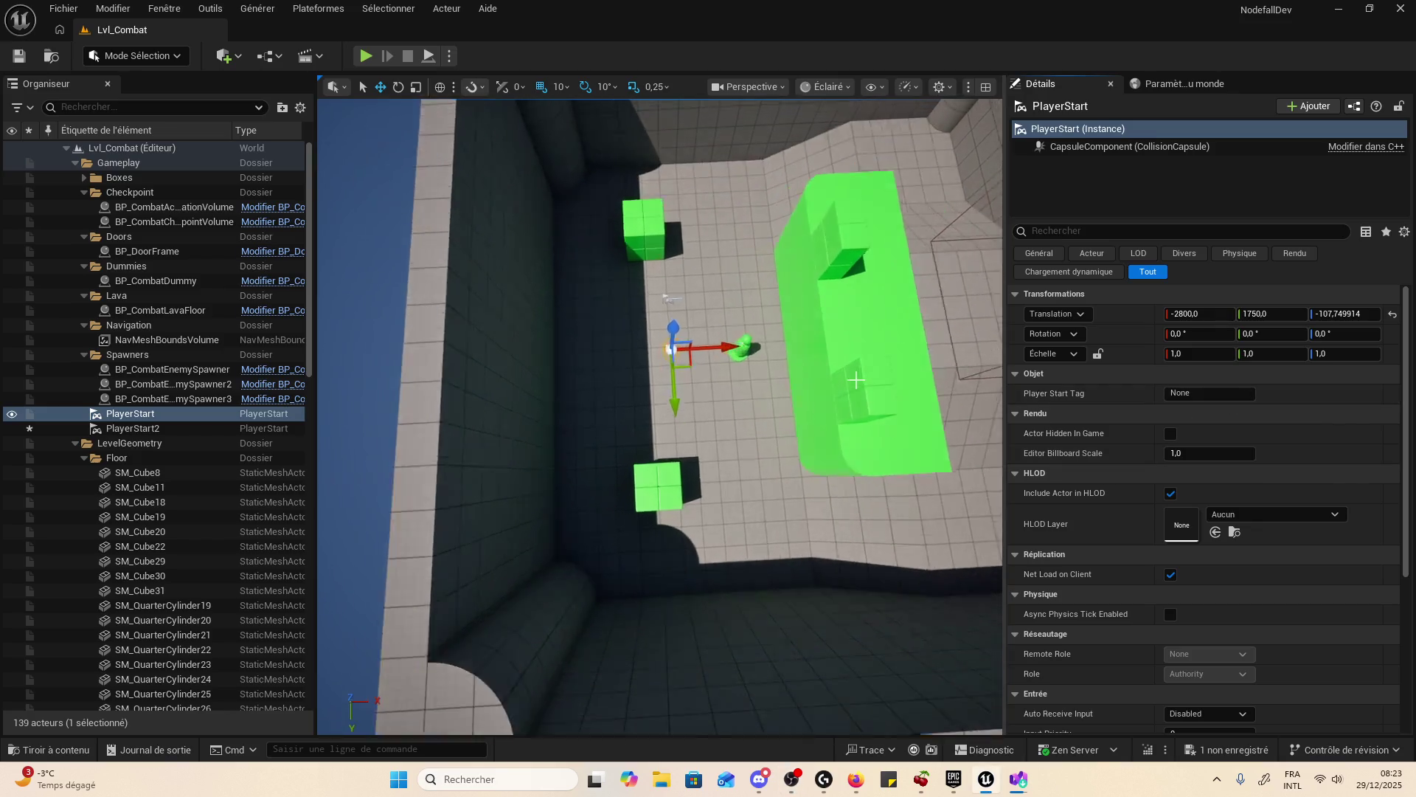
{"action": "scroll", "coordinate": [855, 374], "scroll_direction": "up", "scroll_amount": 5}
{"action": "scroll", "coordinate": [1206, 445], "scroll_direction": "down", "scroll_amount": 2}
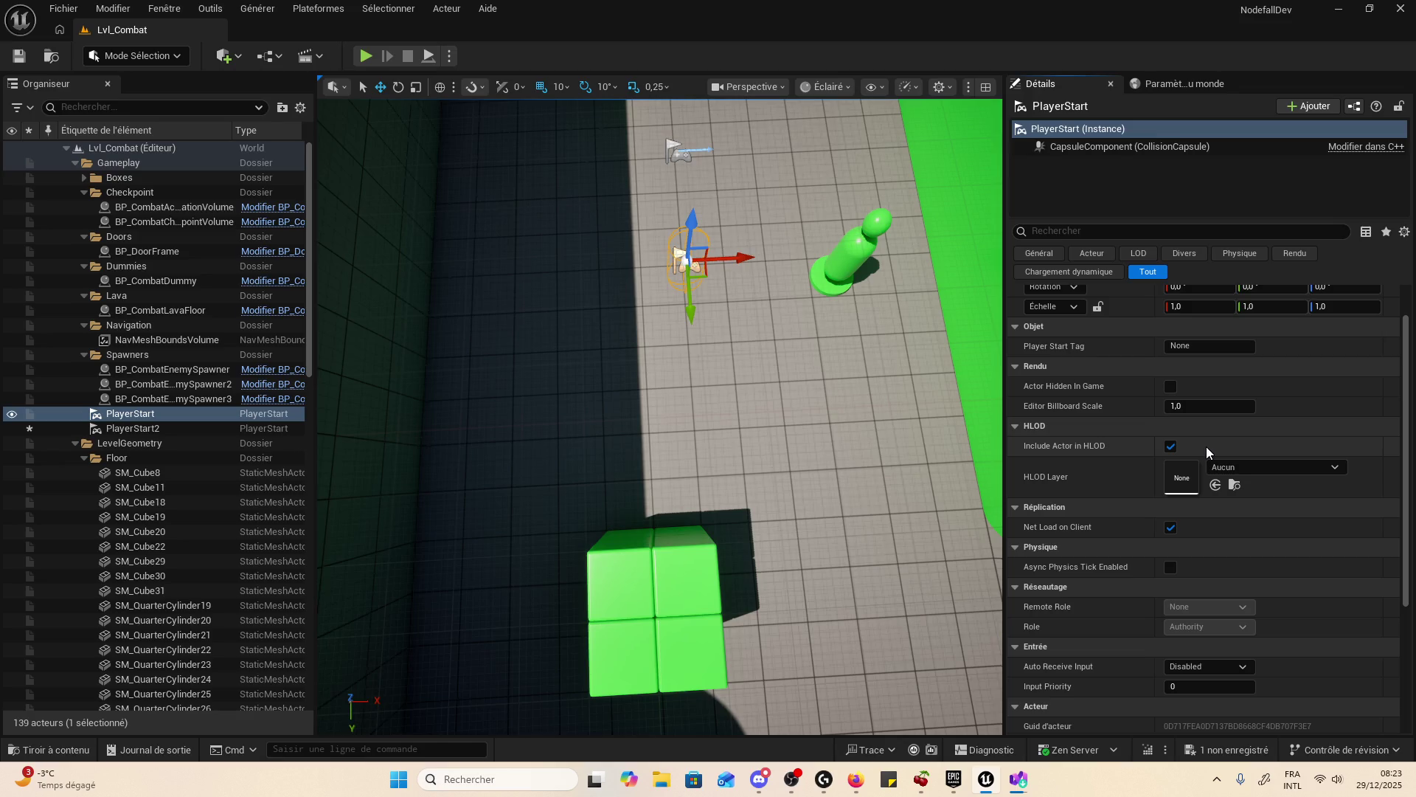
{"action": "scroll", "coordinate": [1209, 472], "scroll_direction": "down", "scroll_amount": 6}
{"action": "scroll", "coordinate": [1216, 504], "scroll_direction": "up", "scroll_amount": 4}
{"action": "scroll", "coordinate": [1216, 504], "scroll_direction": "up", "scroll_amount": 4}
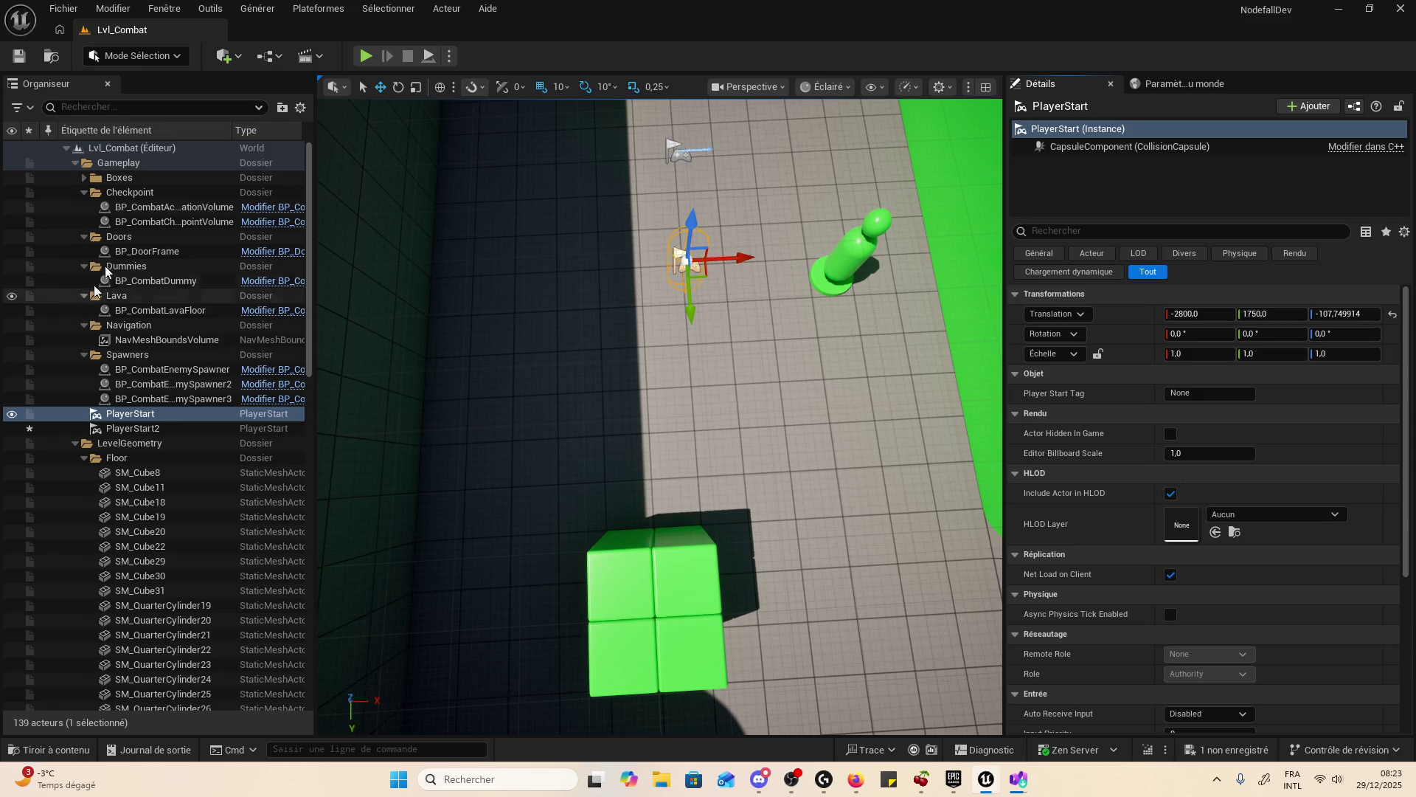
{"action": "double_click", "coordinate": [108, 191]}
{"action": "double_click", "coordinate": [121, 207]}
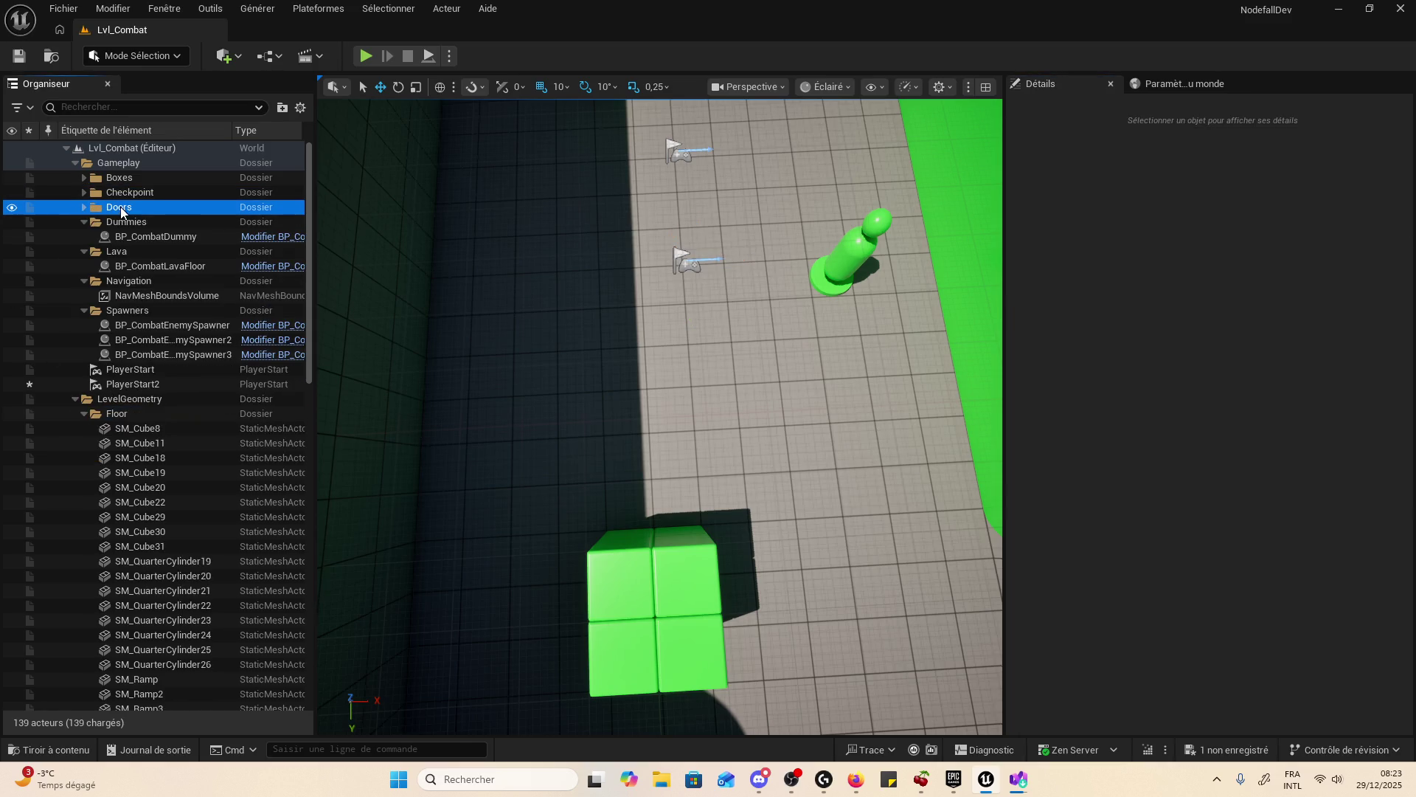
{"action": "double_click", "coordinate": [158, 218]}
{"action": "double_click", "coordinate": [162, 234]}
{"action": "double_click", "coordinate": [185, 252]}
{"action": "left_click", "coordinate": [188, 267]}
{"action": "double_click", "coordinate": [188, 269]}
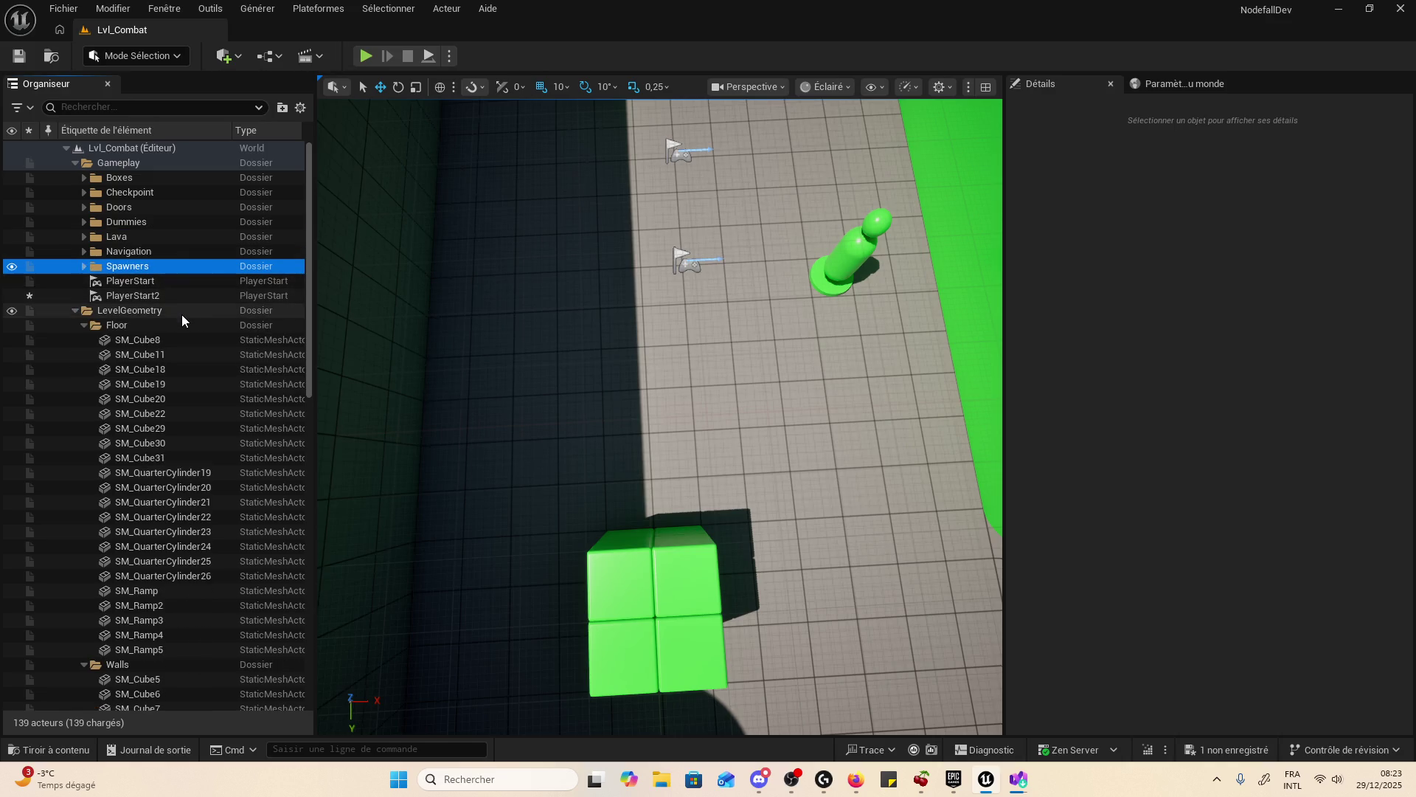
- Collapse the Floor and Walls folders inside LevelGeometry
{"action": "double_click", "coordinate": [182, 313]}
{"action": "double_click", "coordinate": [202, 308]}
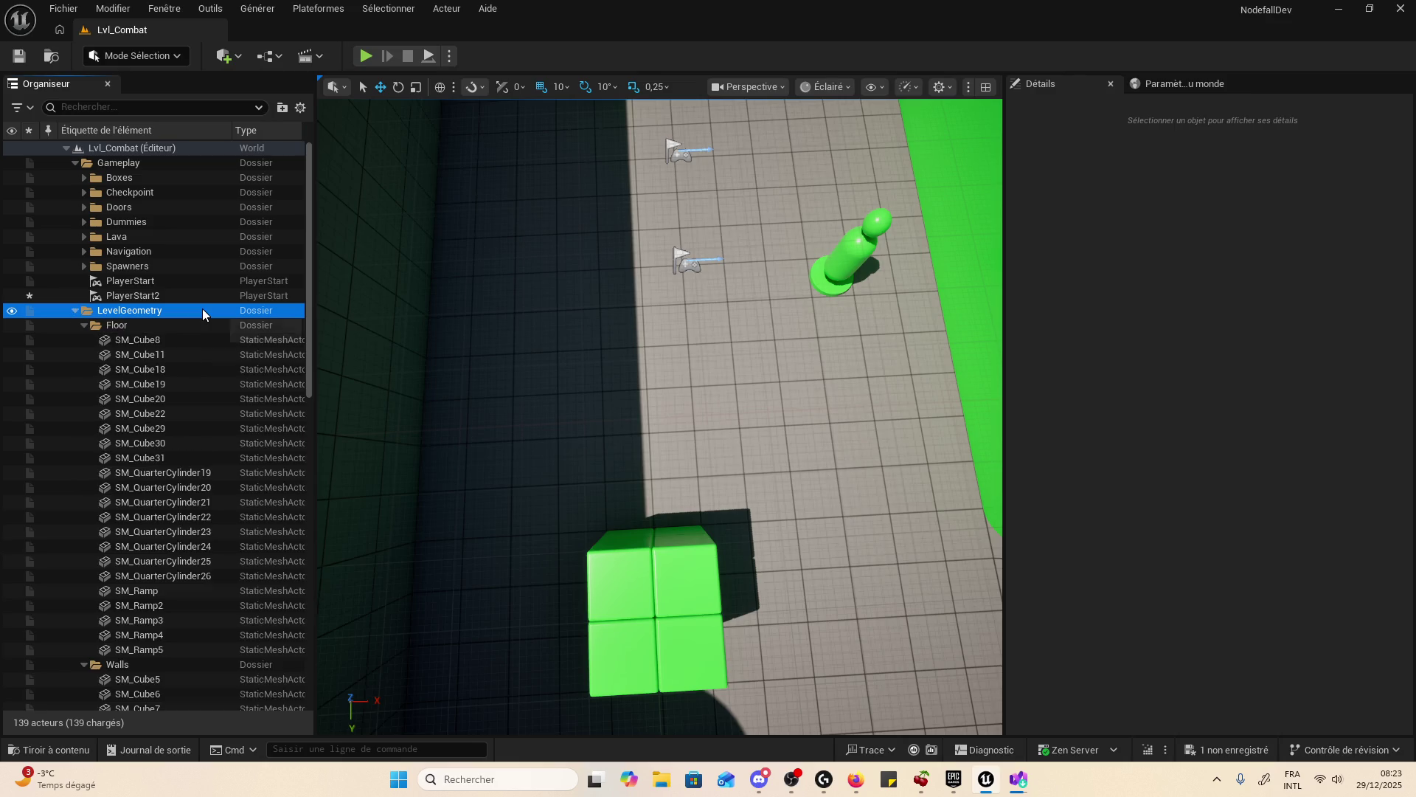
{"action": "double_click", "coordinate": [198, 324]}
{"action": "double_click", "coordinate": [197, 338]}
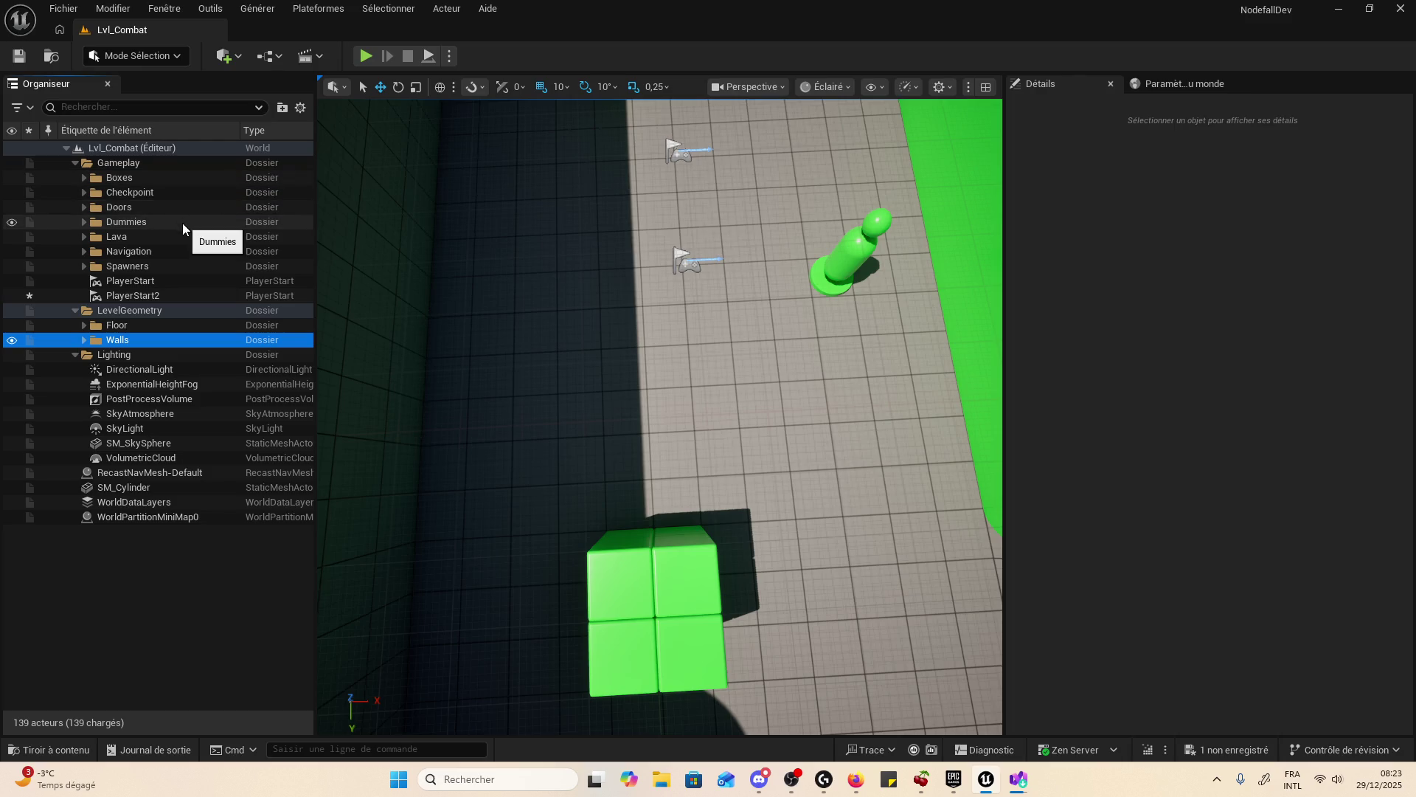
- Briefly expand and re-collapse Spawners, Navigation, Lava and Dummies to check their contents
{"action": "double_click", "coordinate": [194, 267]}
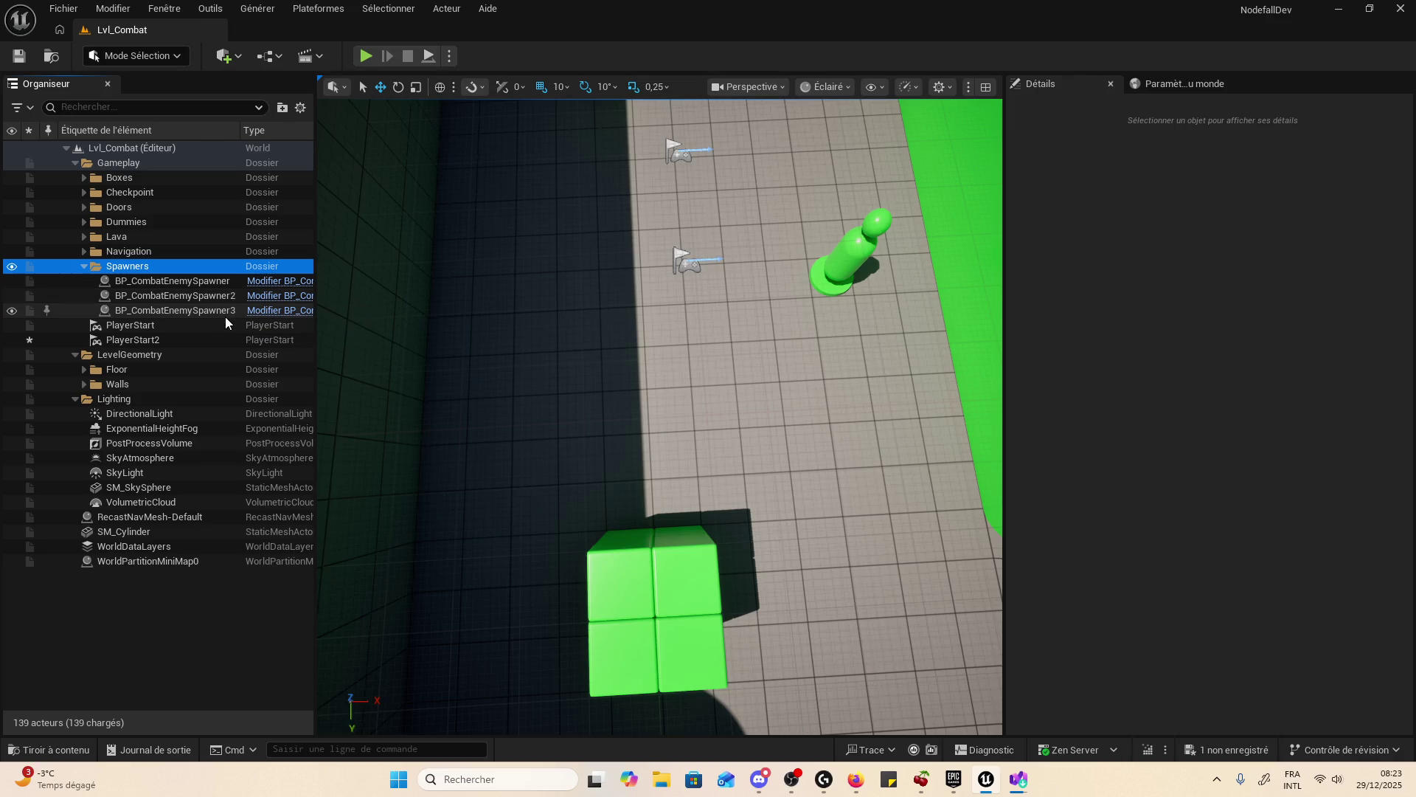
{"action": "double_click", "coordinate": [200, 267]}
{"action": "double_click", "coordinate": [199, 255]}
{"action": "double_click", "coordinate": [199, 255]}
{"action": "double_click", "coordinate": [211, 233]}
{"action": "double_click", "coordinate": [211, 233]}
{"action": "double_click", "coordinate": [215, 222]}
{"action": "double_click", "coordinate": [218, 221]}
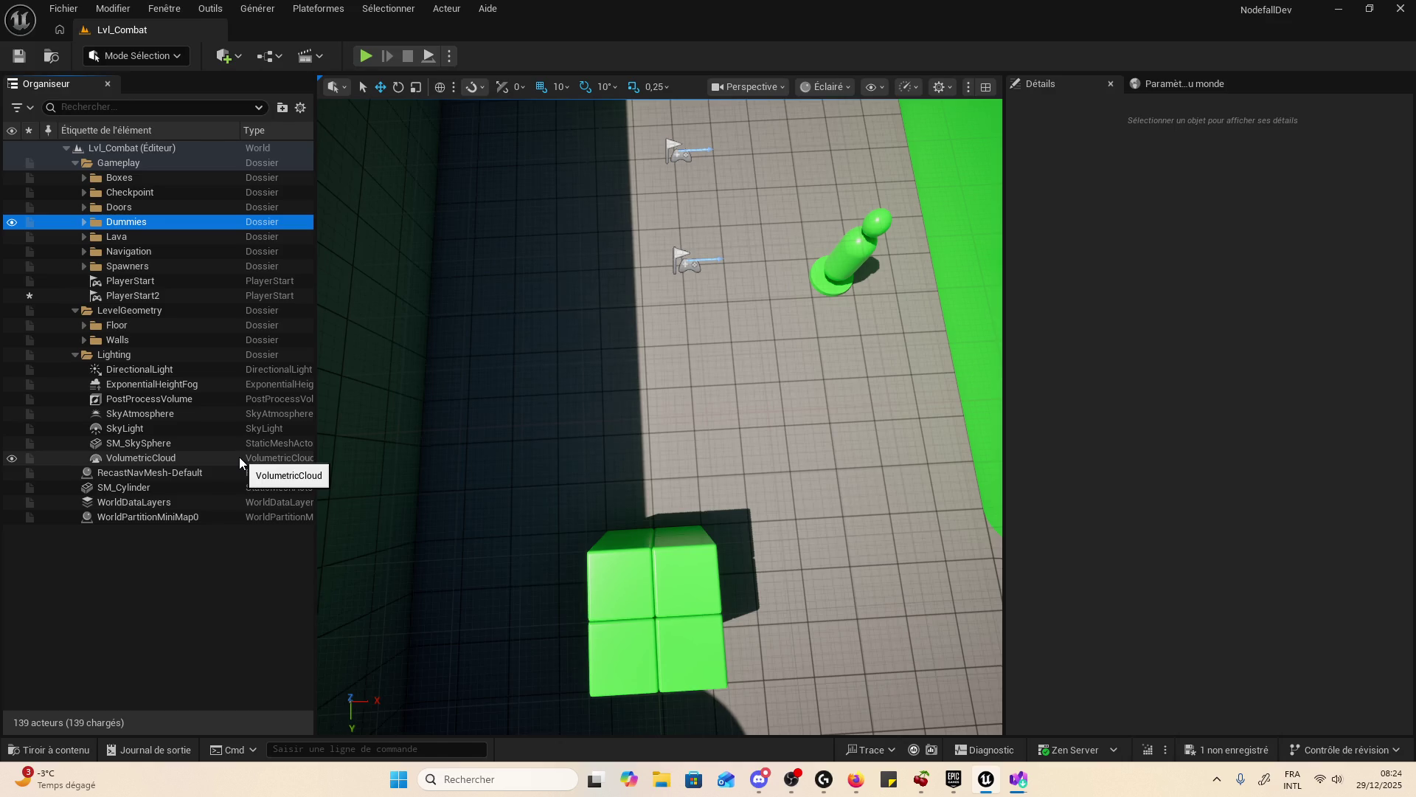
- Filter the Outliner for 'ui', 'hu' and 'qz', clearing the search each time
{"action": "left_click", "coordinate": [197, 175]}
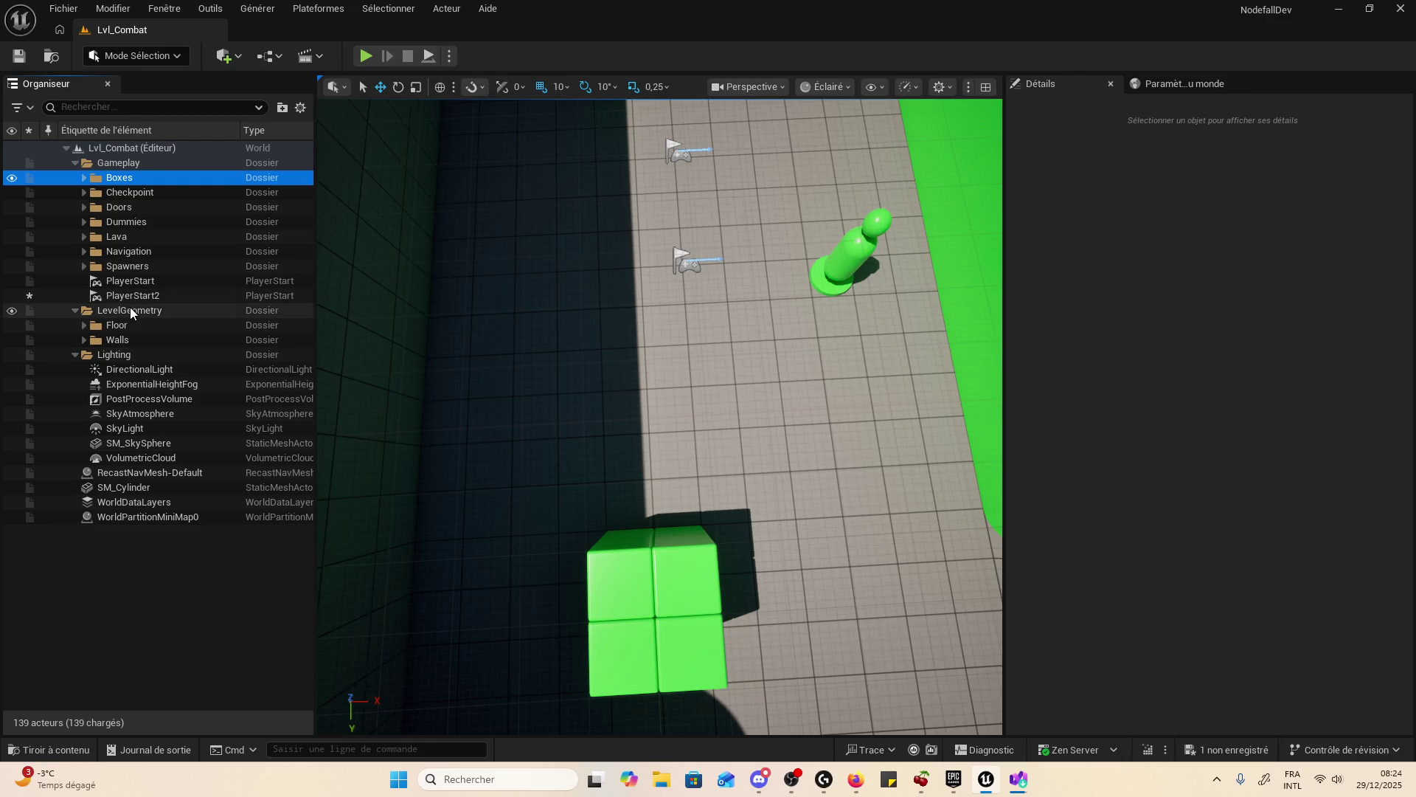
{"action": "left_click", "coordinate": [192, 267]}
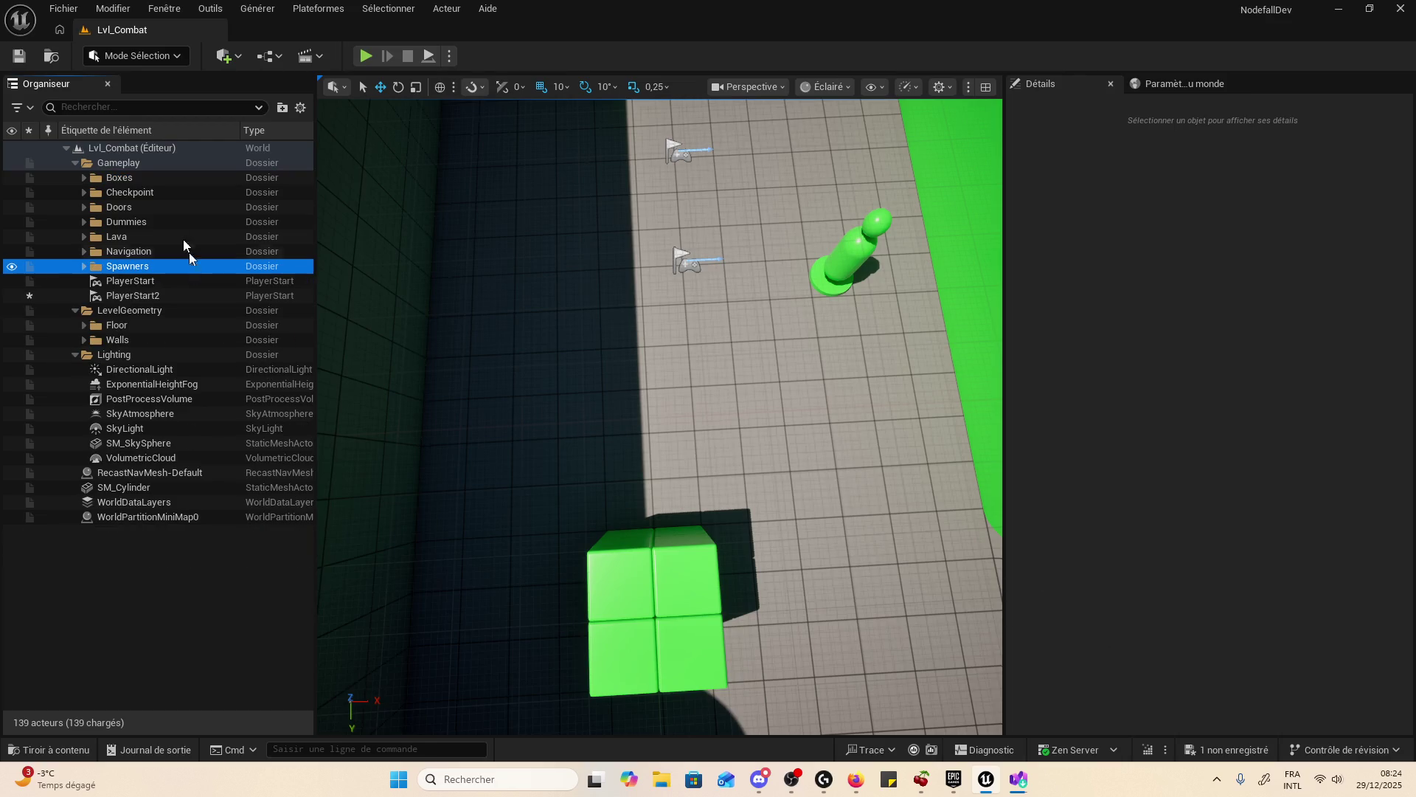
{"action": "left_click", "coordinate": [161, 109]}
{"action": "type", "text": "ui"}
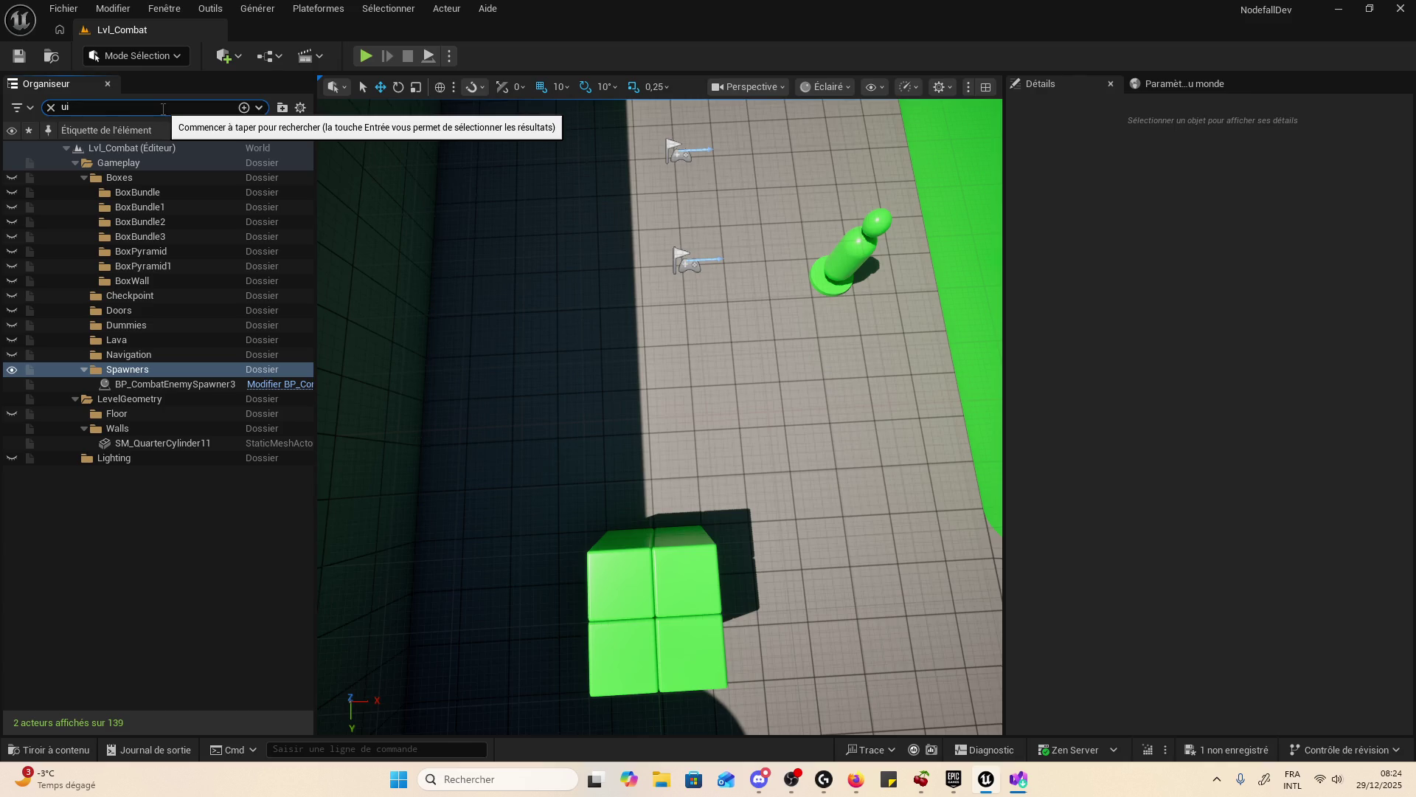
{"action": "key", "text": "BackSpace"}
{"action": "key", "text": "BackSpace"}
{"action": "type", "text": "hud"}
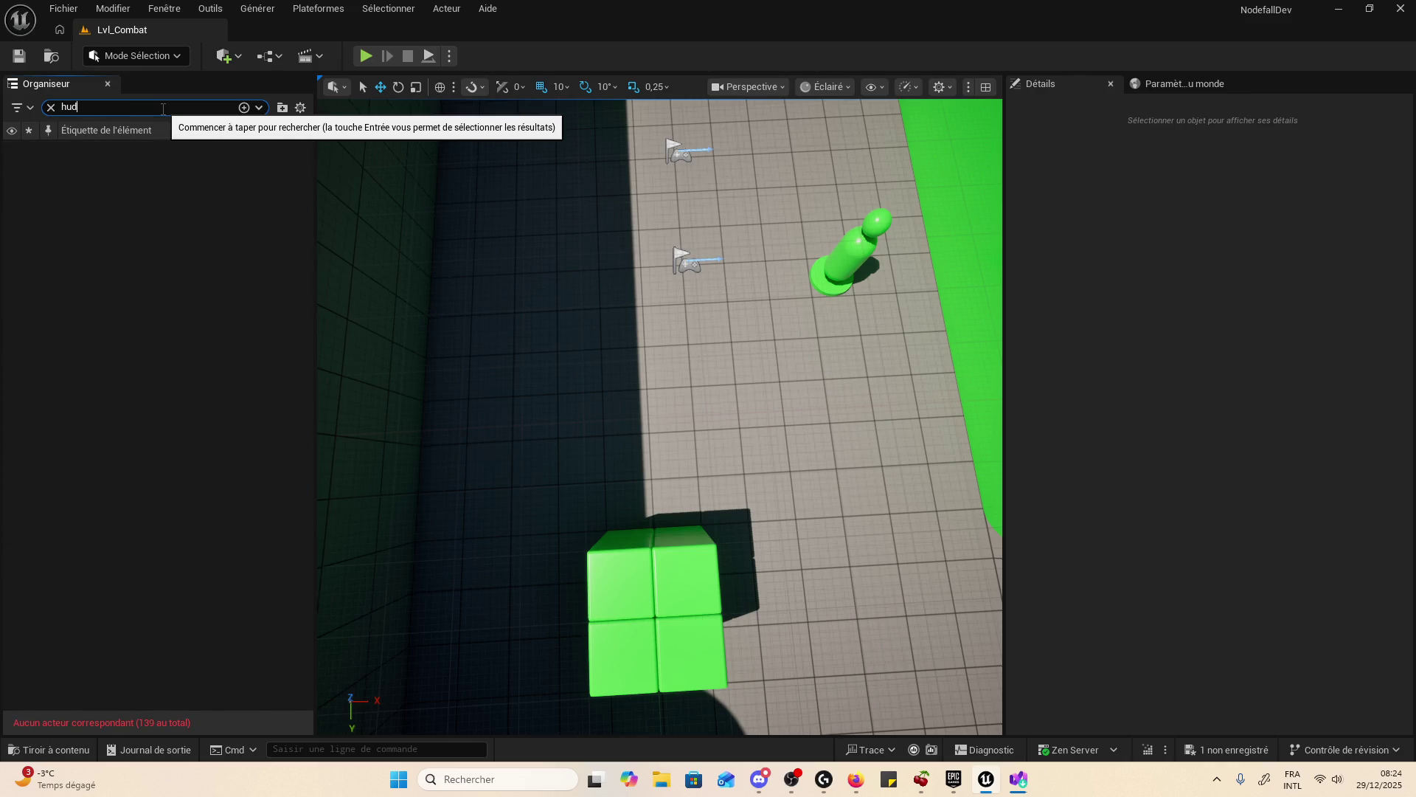
{"action": "key", "text": "BackSpace"}
{"action": "key", "text": "BackSpace"}
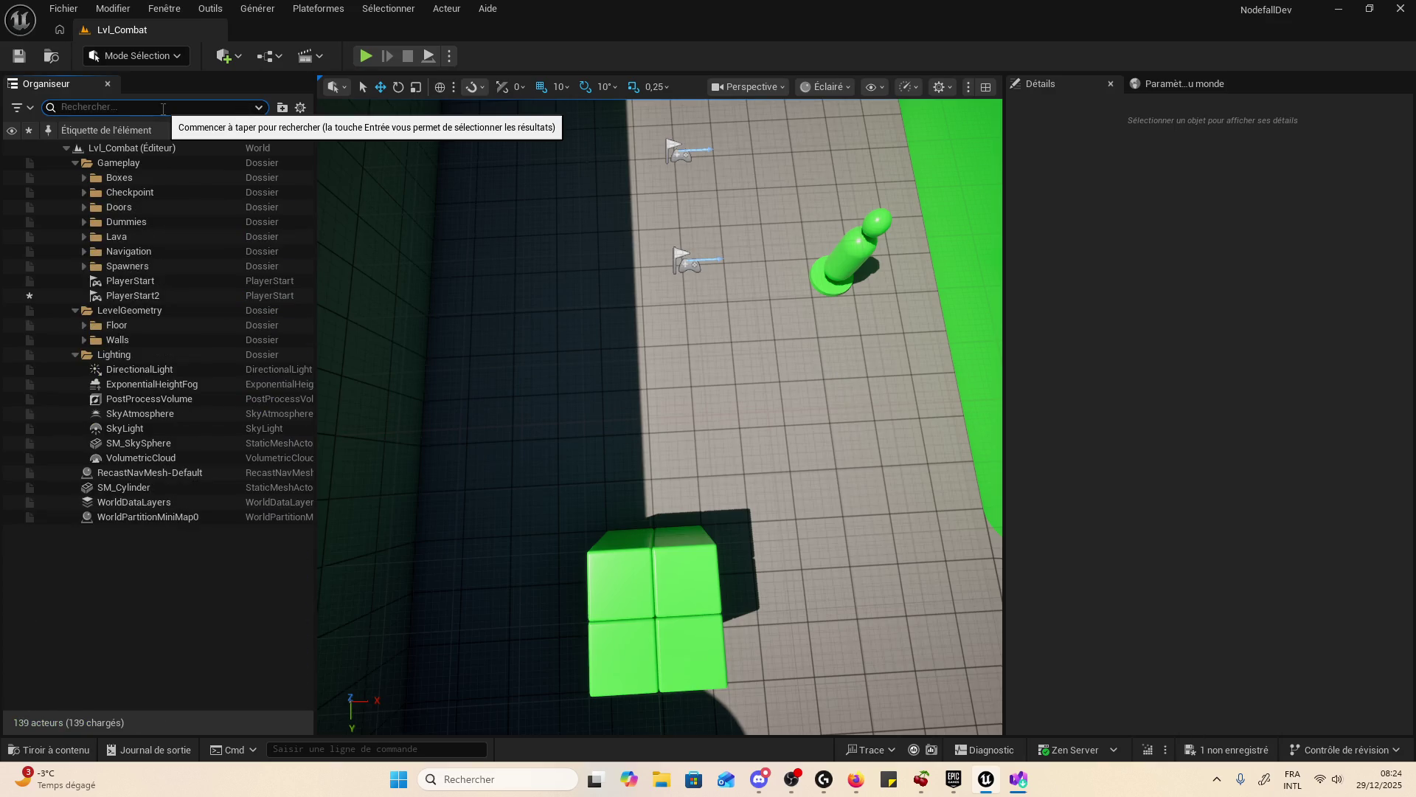
{"action": "type", "text": "qz"}
{"action": "key", "text": "BackSpace"}
{"action": "key", "text": "BackSpace"}
- Play the level, restart it, attack next to the dummy, and free the mouse with Shift+F1
{"action": "left_click", "coordinate": [366, 56]}
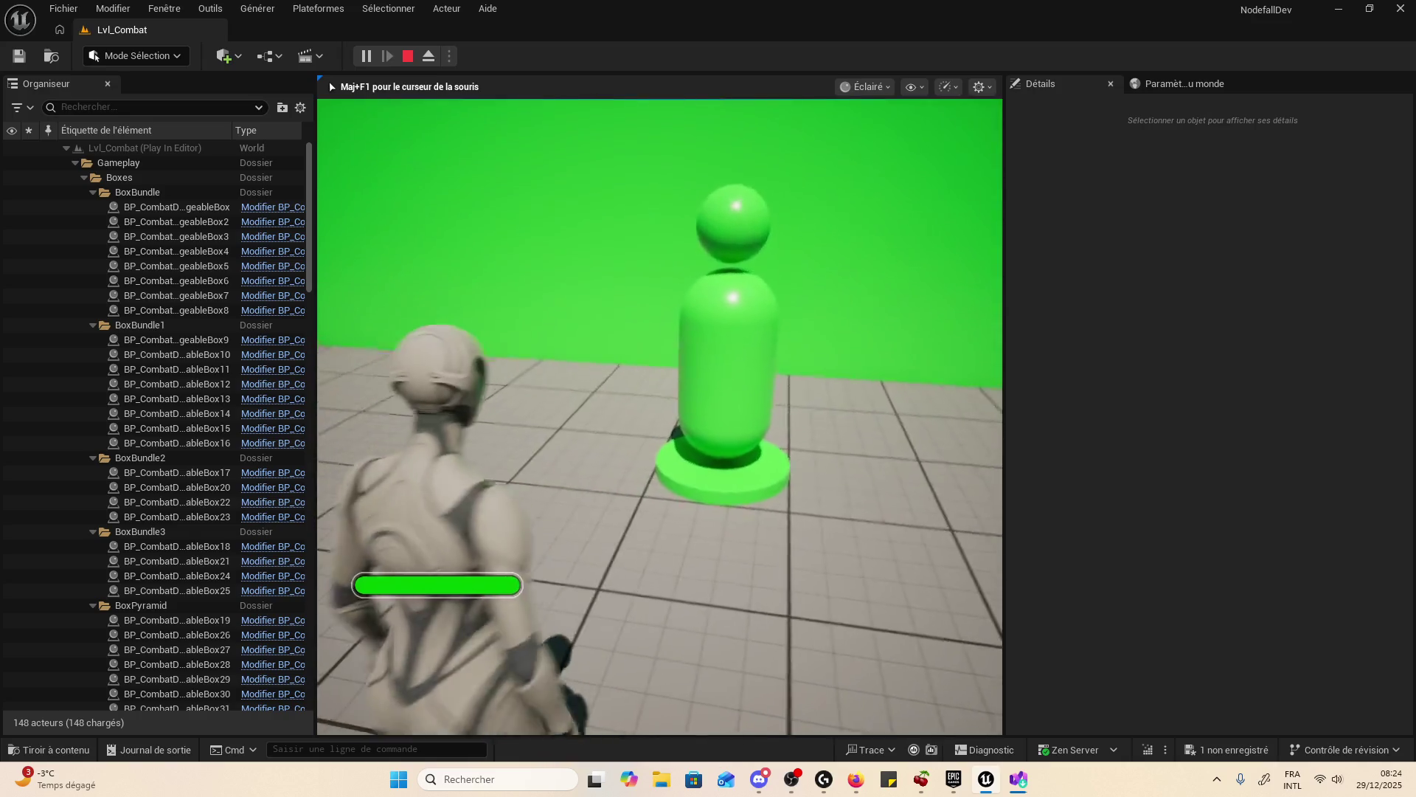
{"action": "key", "text": "Escape"}
{"action": "scroll", "coordinate": [599, 419], "scroll_direction": "up", "scroll_amount": 5}
{"action": "left_click", "coordinate": [364, 57]}
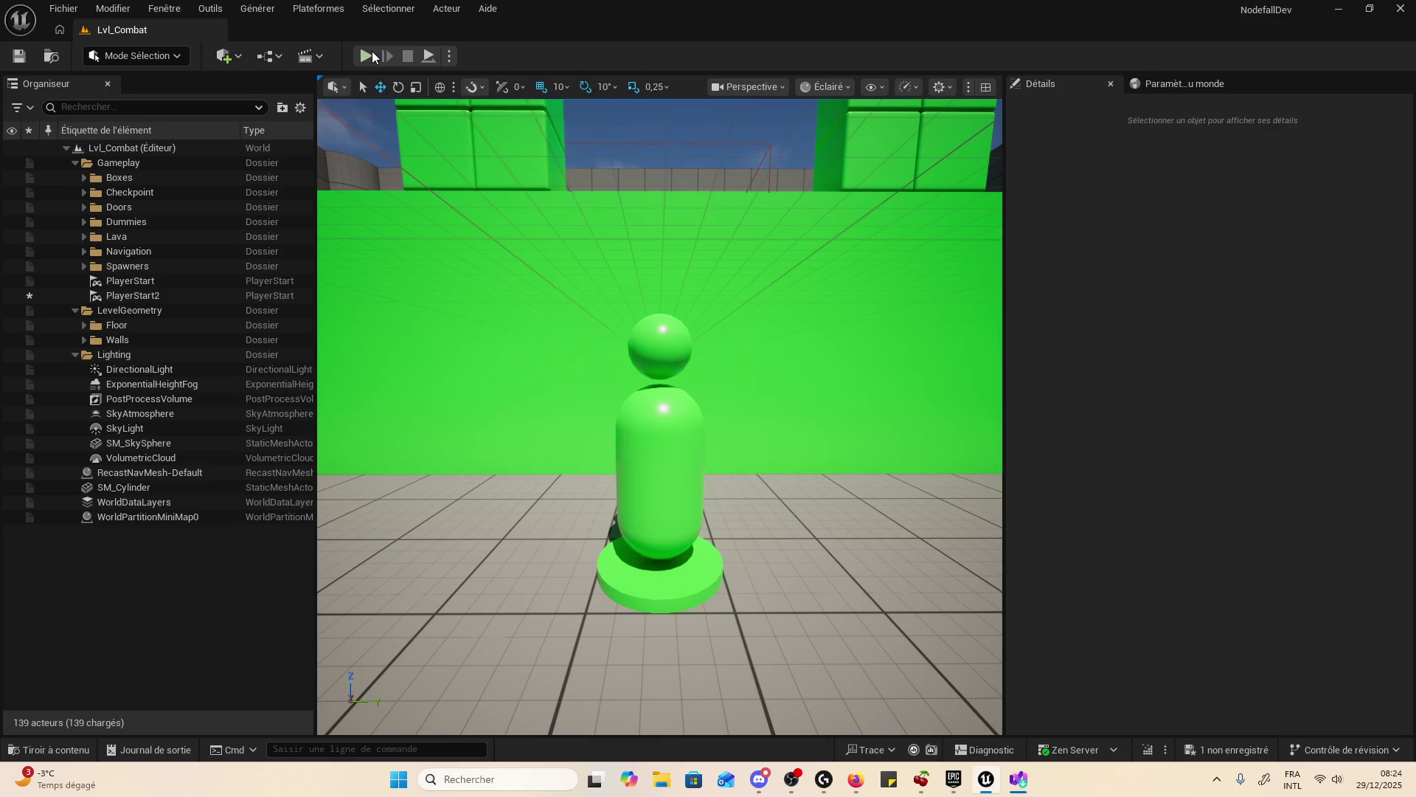
{"action": "left_click", "coordinate": [414, 646]}
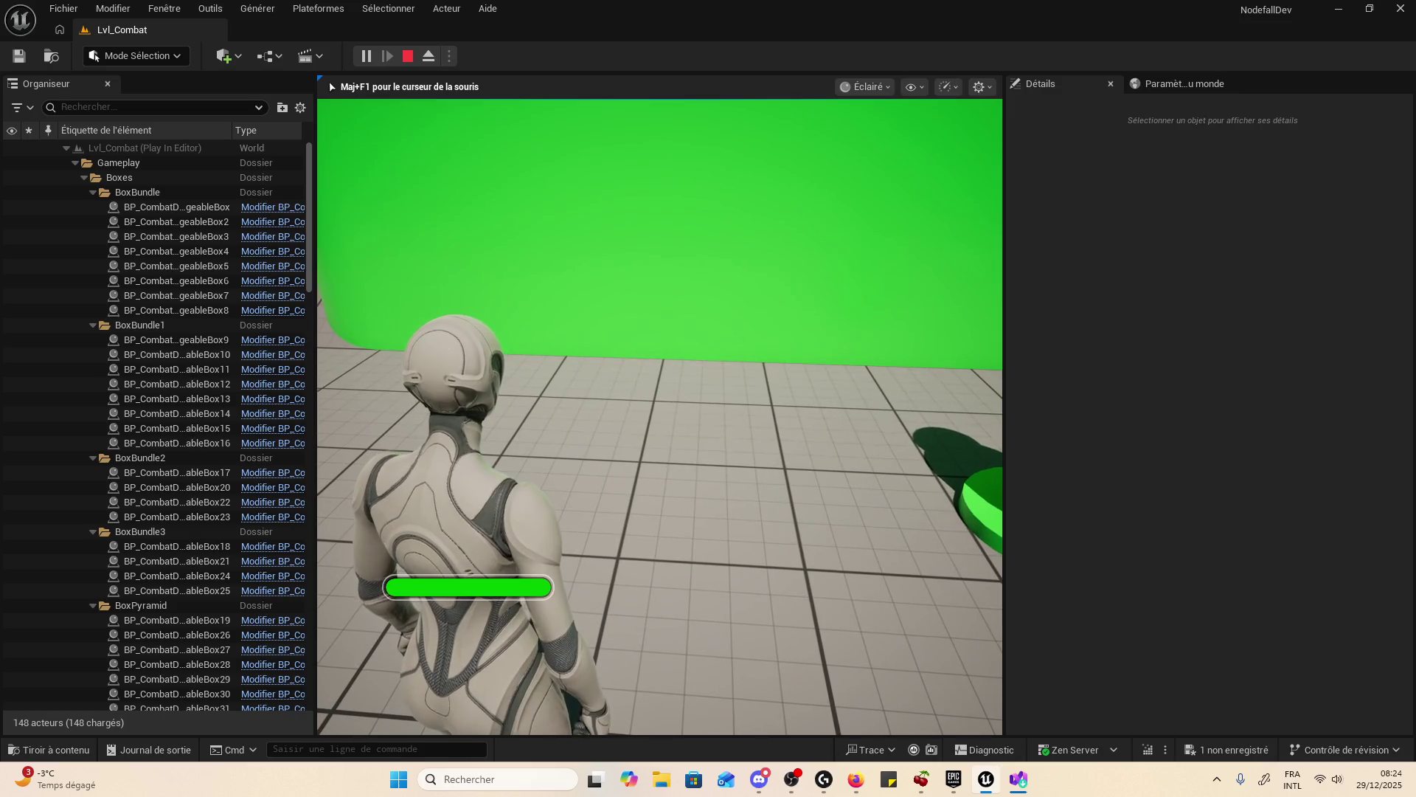
{"action": "left_click", "coordinate": [414, 646]}
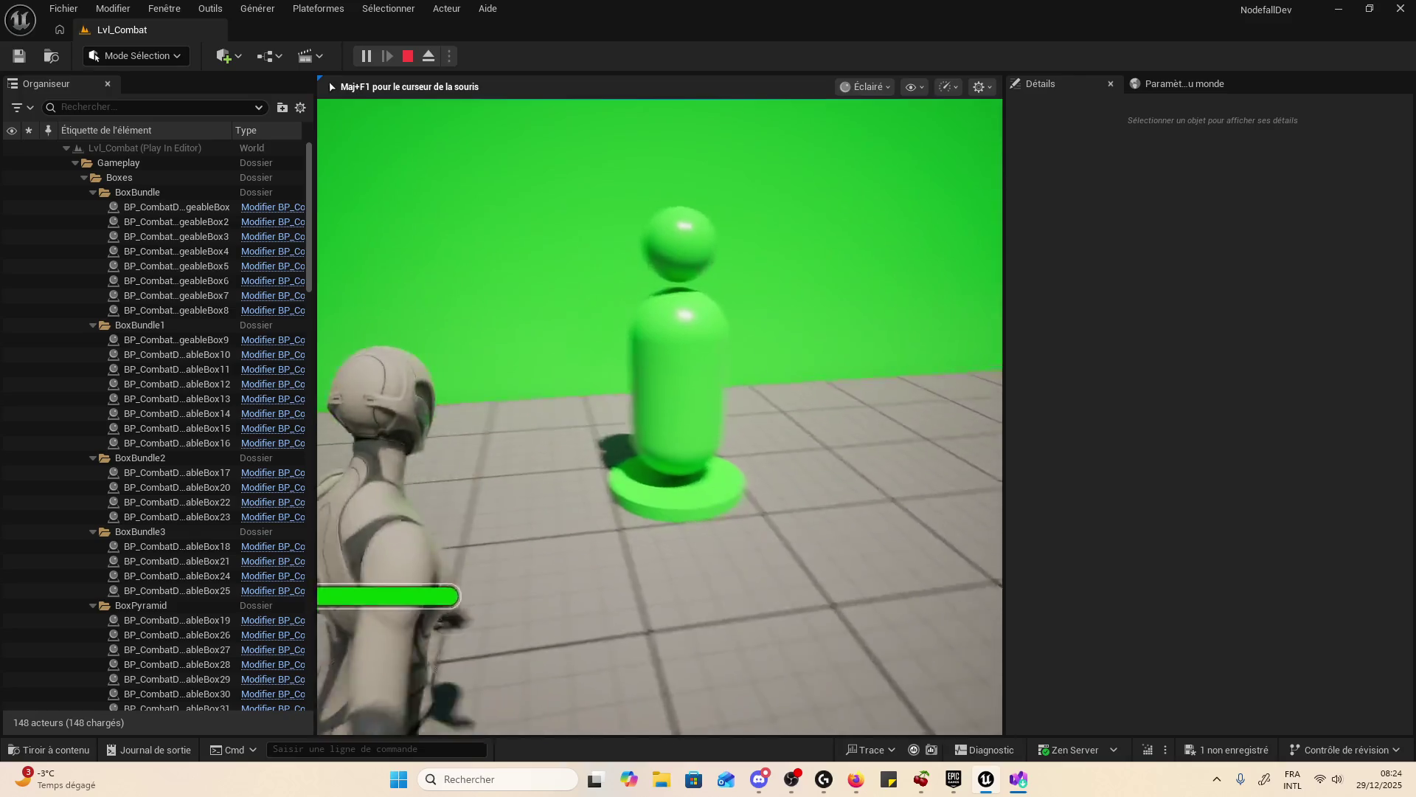
{"action": "key", "text": "shift+F1"}
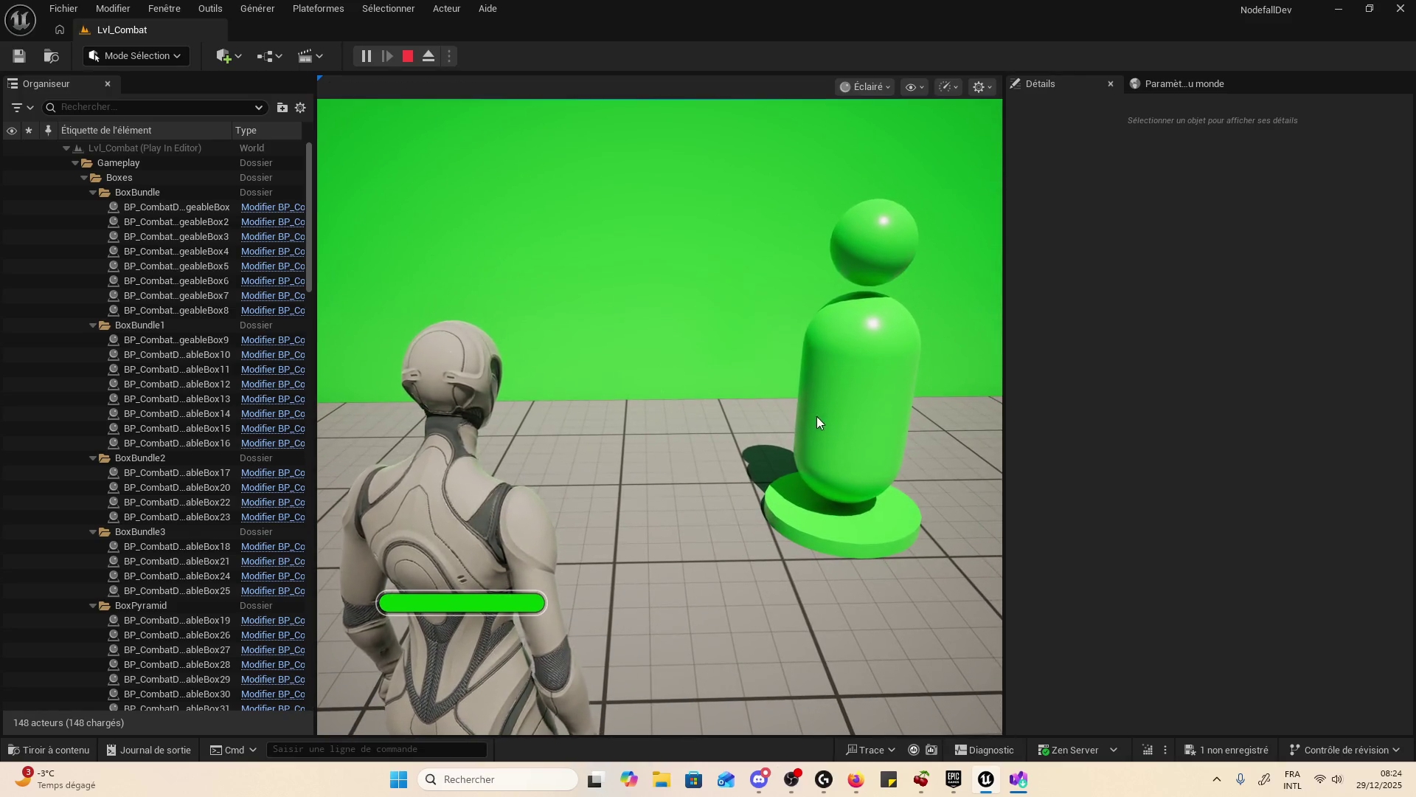
{"action": "left_click", "coordinate": [501, 577]}
{"action": "key", "text": "shift+F1"}
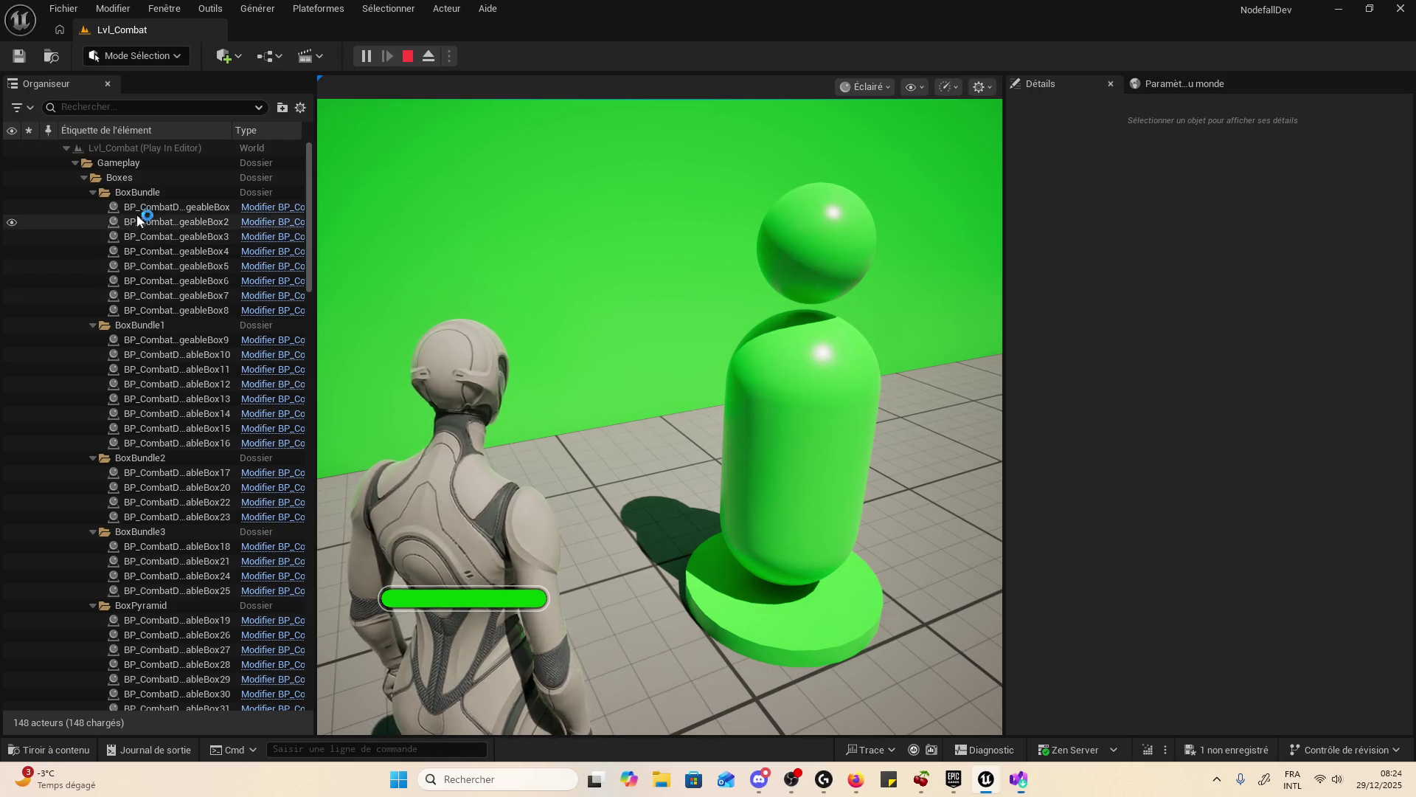
- Collapse Boxes and inspect BP_CombatDummy, BP_CombatLavaFloor and SM_Cube30 in the Outliner
{"action": "left_click", "coordinate": [84, 178]}
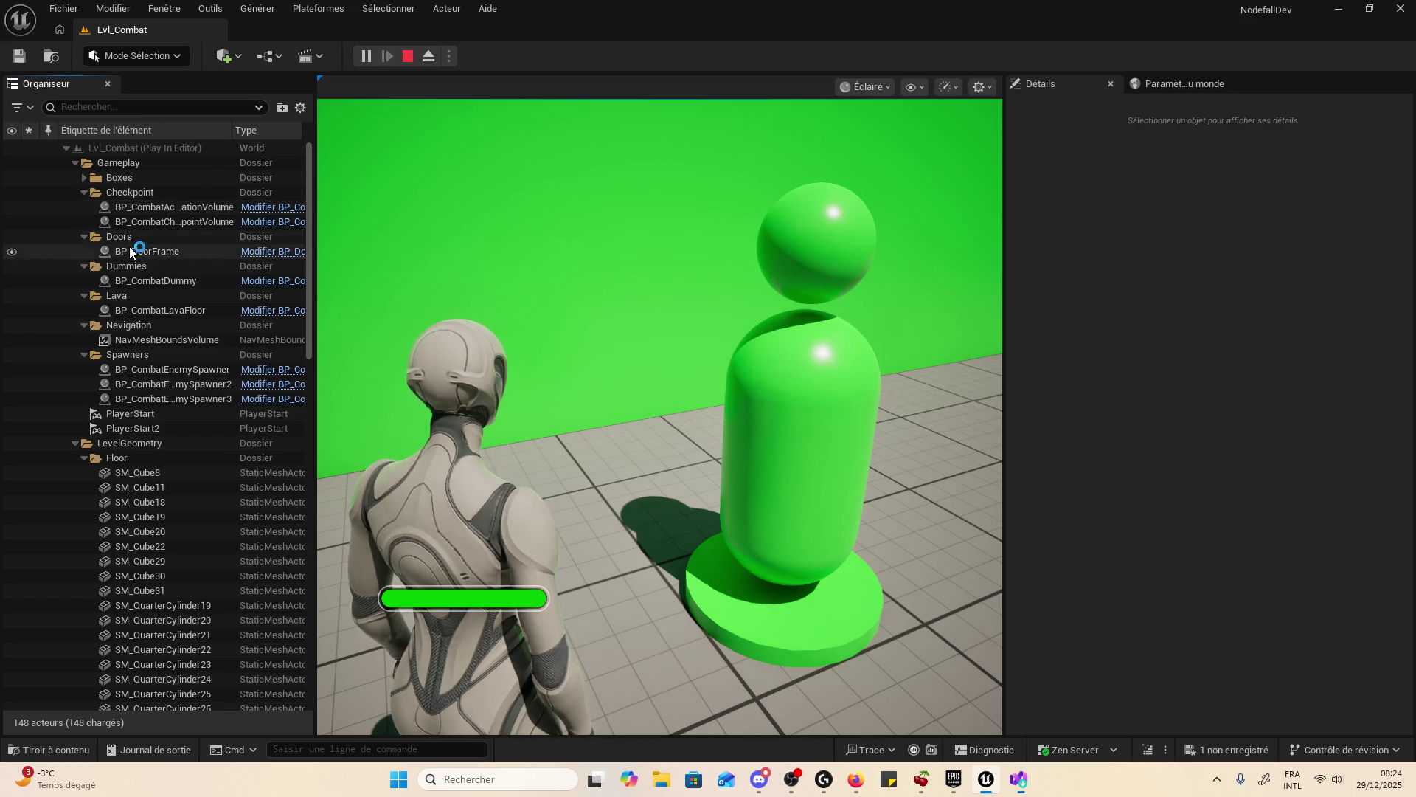
{"action": "left_click", "coordinate": [155, 280]}
{"action": "left_click", "coordinate": [160, 310]}
{"action": "left_click", "coordinate": [167, 348]}
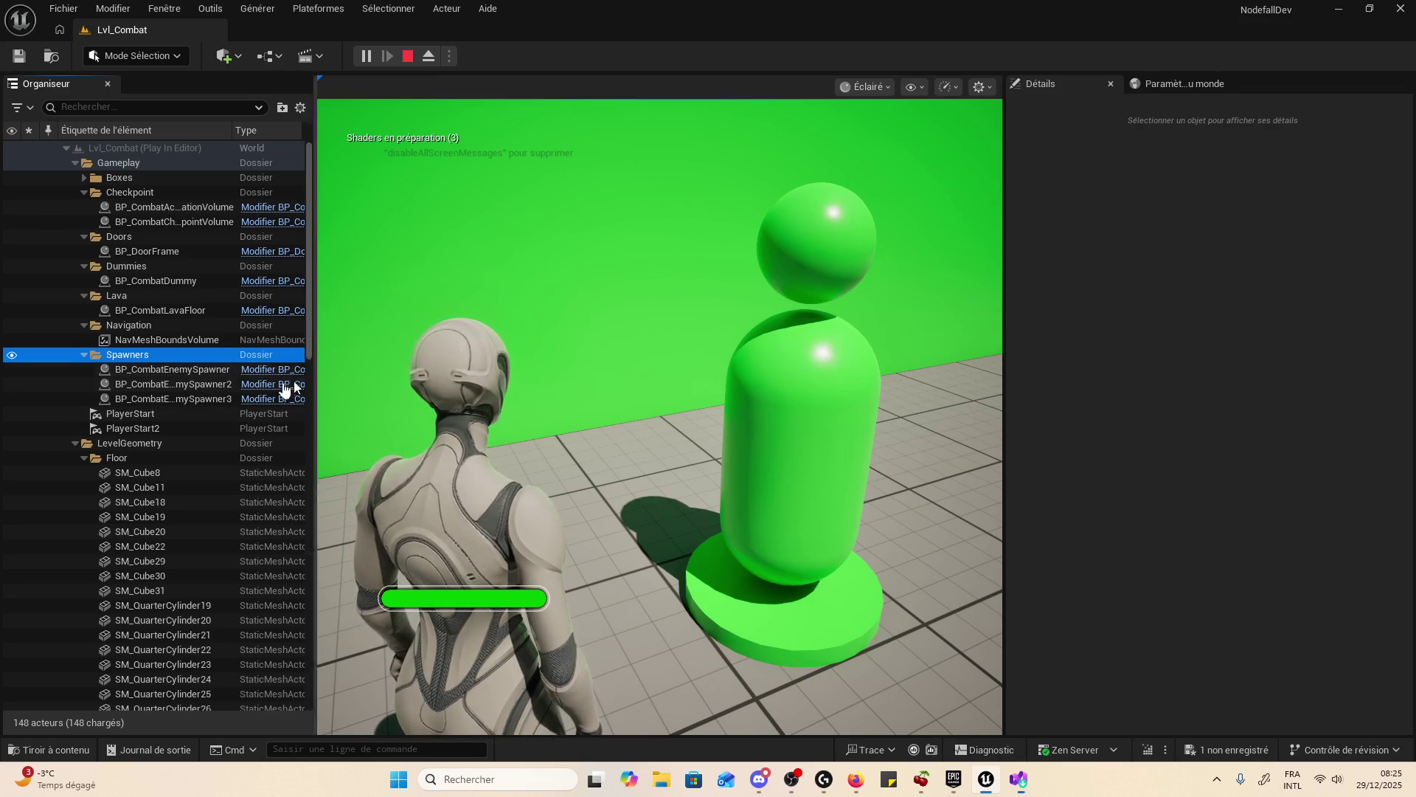
{"action": "scroll", "coordinate": [260, 392], "scroll_direction": "down", "scroll_amount": 2}
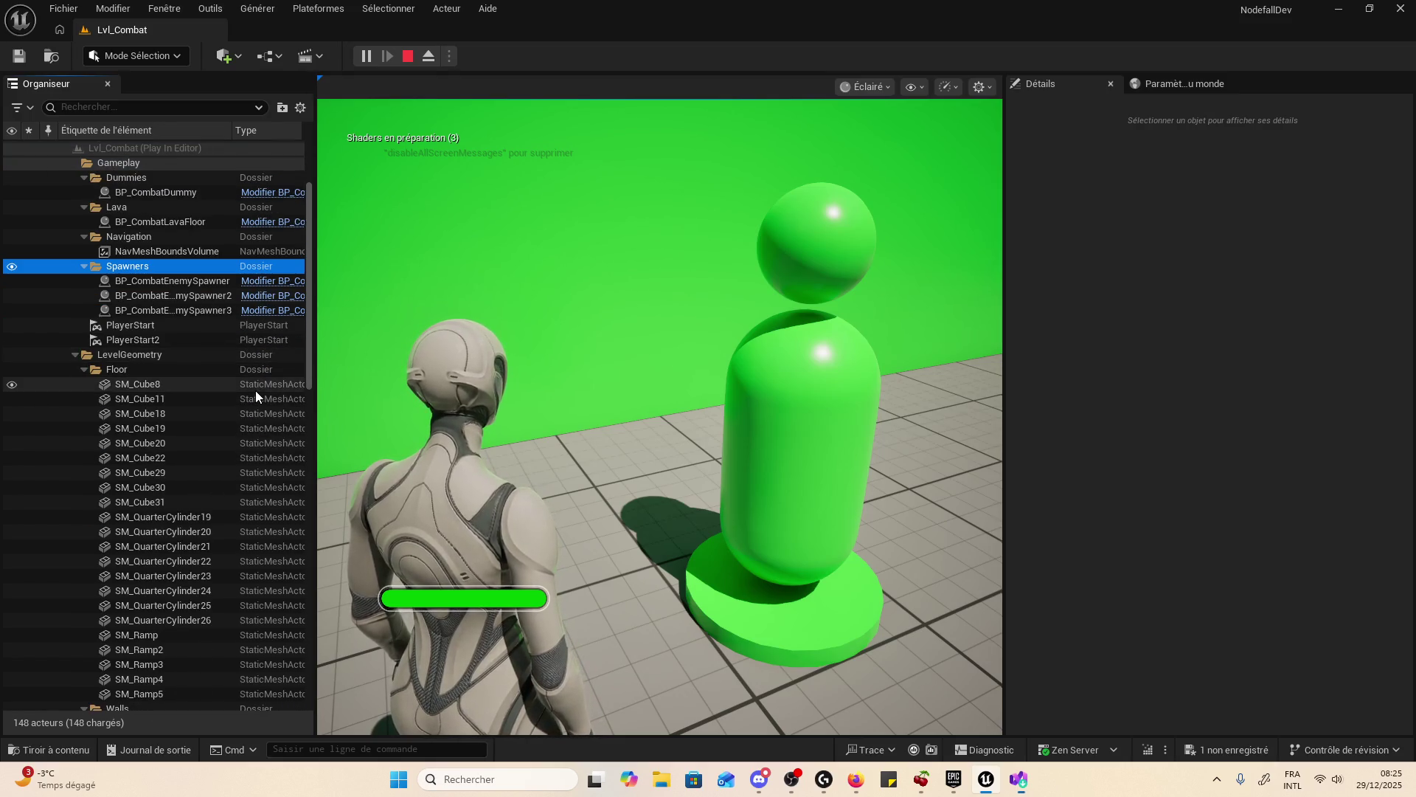
{"action": "scroll", "coordinate": [255, 391], "scroll_direction": "down", "scroll_amount": 1}
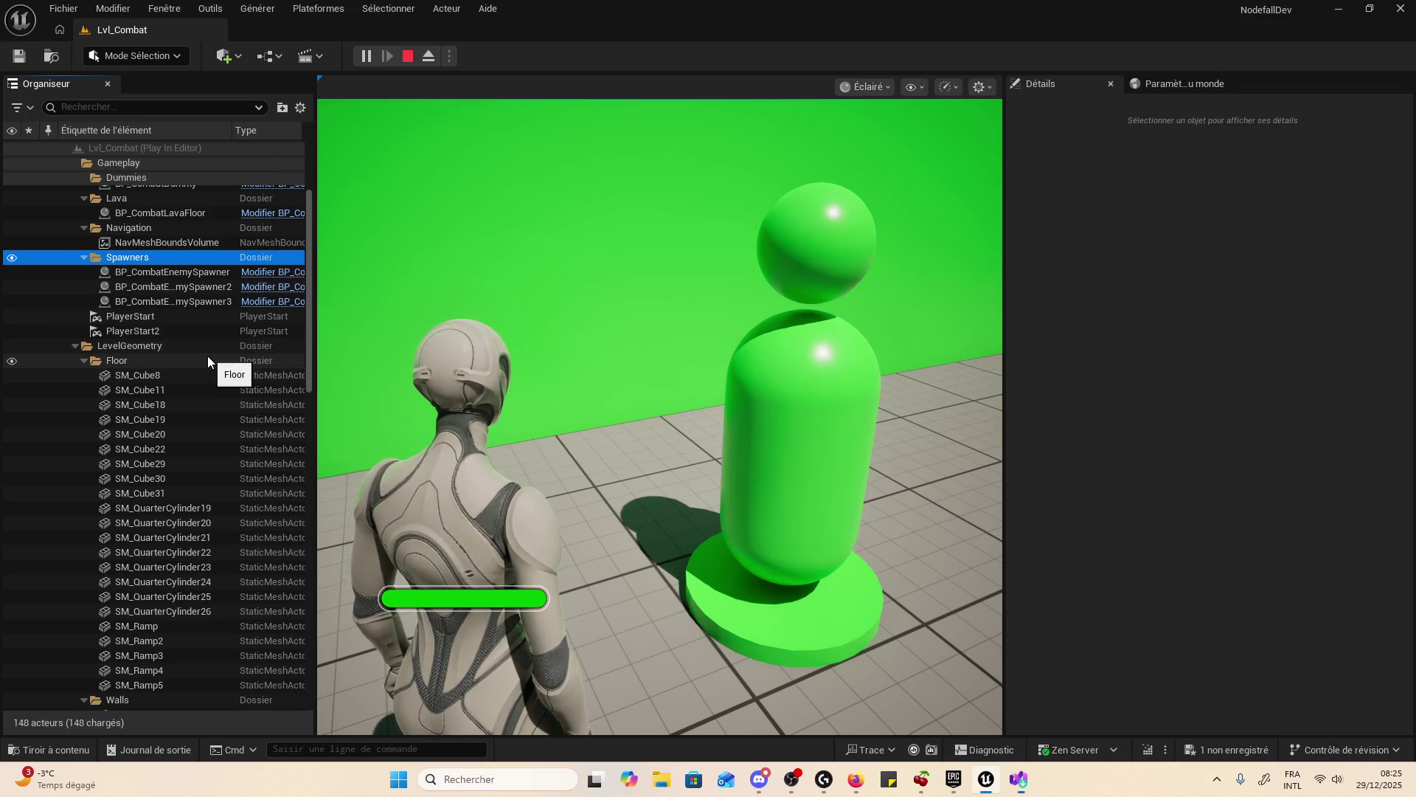
{"action": "left_click", "coordinate": [175, 478]}
- Collapse Floor, Walls and Lighting, then view HUD0 and BP_CombatCharacter0 in Details
{"action": "left_click", "coordinate": [177, 538]}
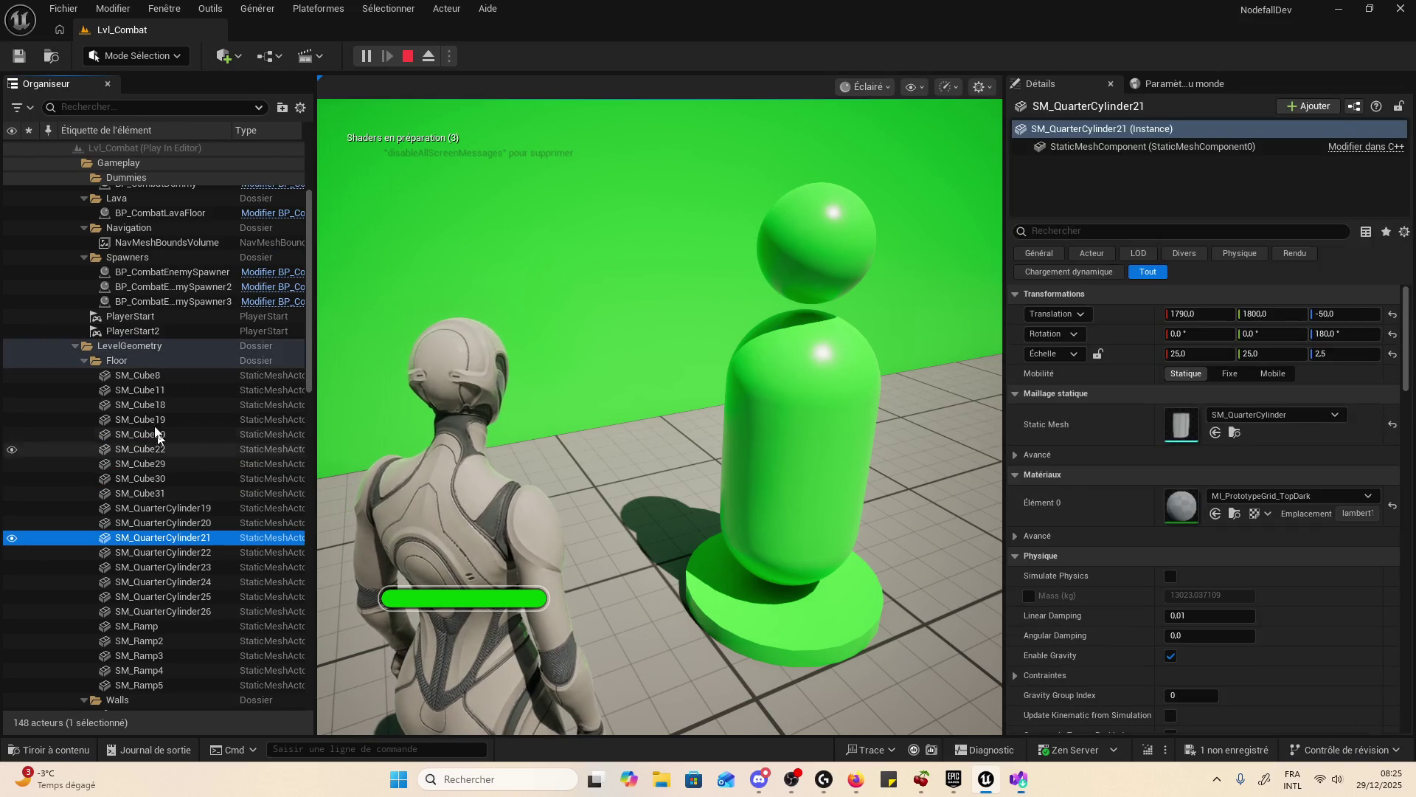
{"action": "double_click", "coordinate": [143, 361]}
{"action": "double_click", "coordinate": [156, 377]}
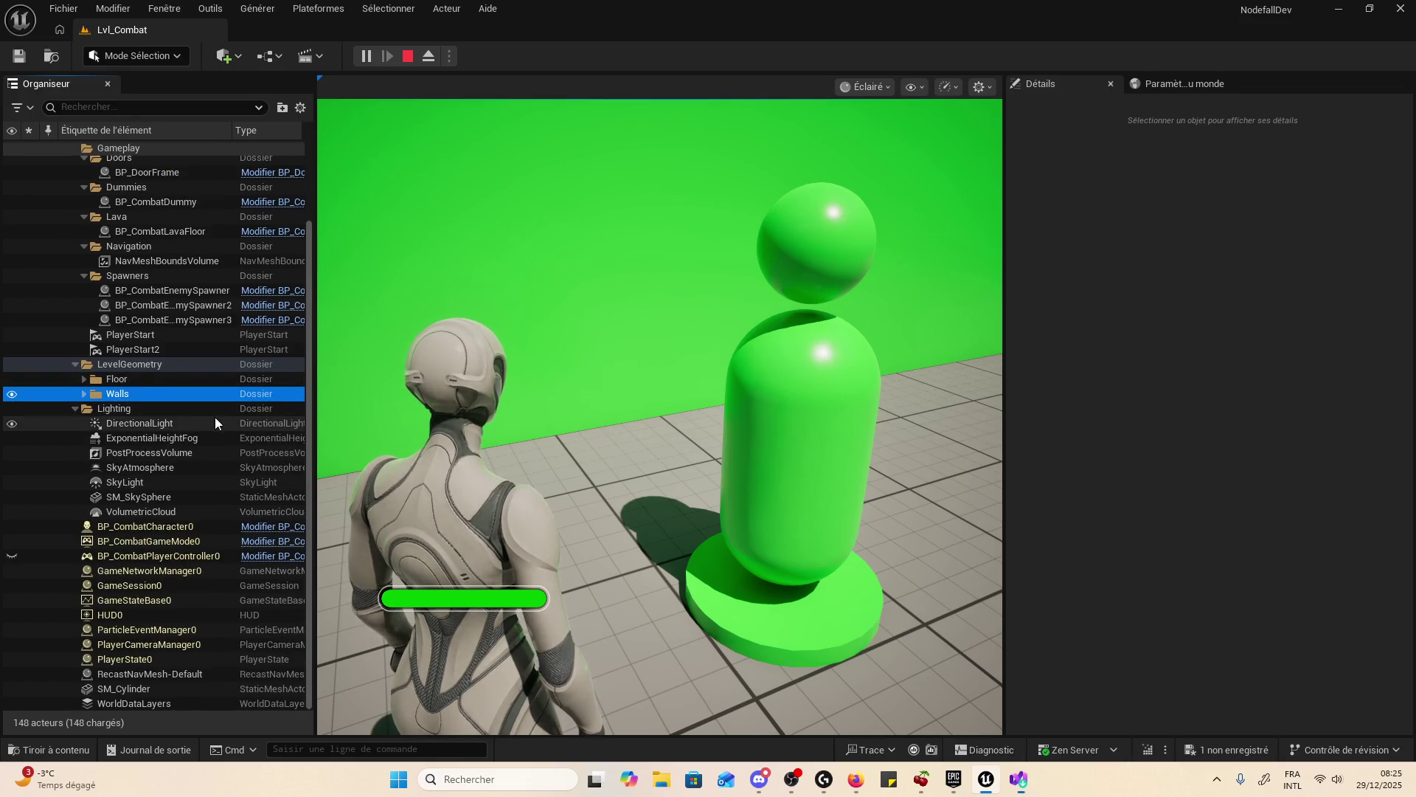
{"action": "double_click", "coordinate": [217, 412]}
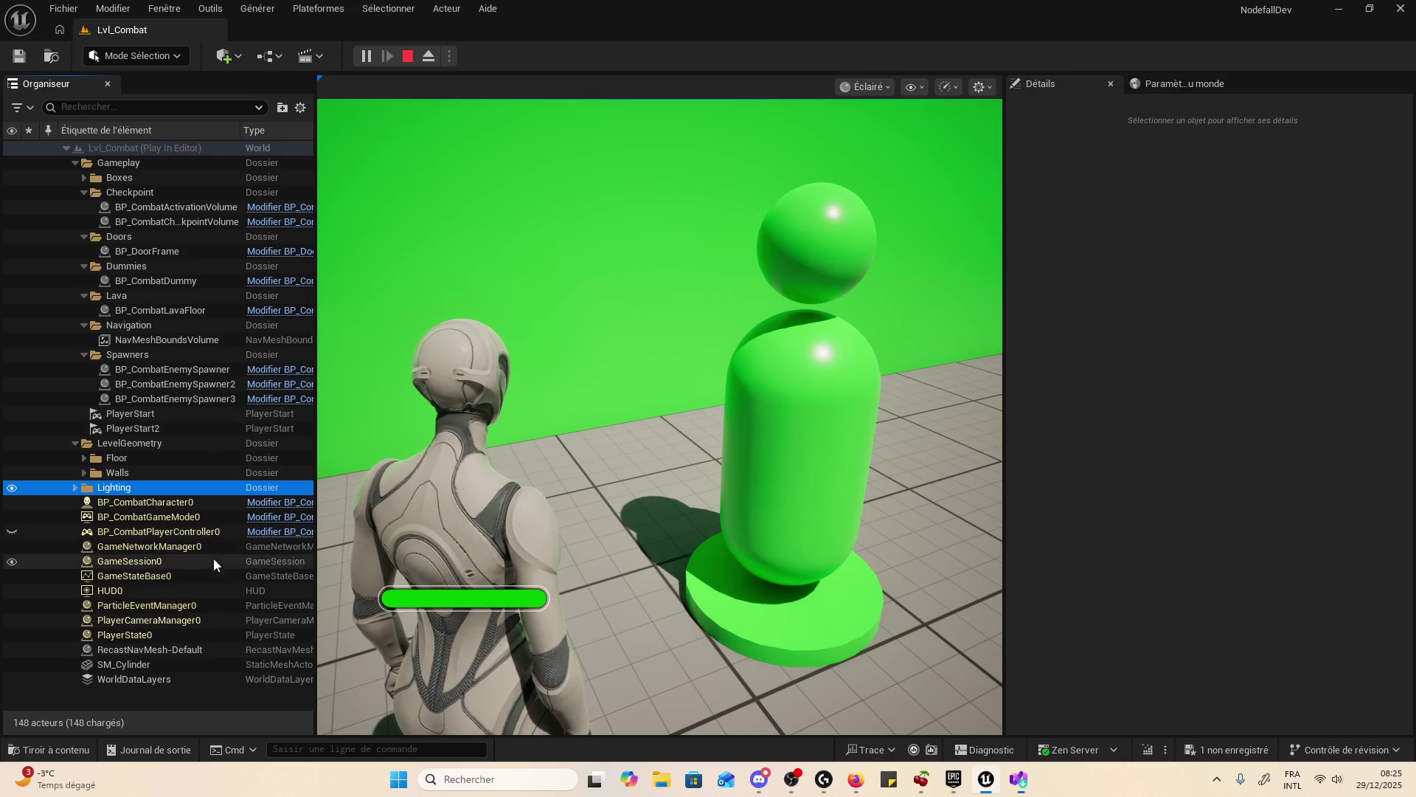
{"action": "left_click", "coordinate": [198, 591]}
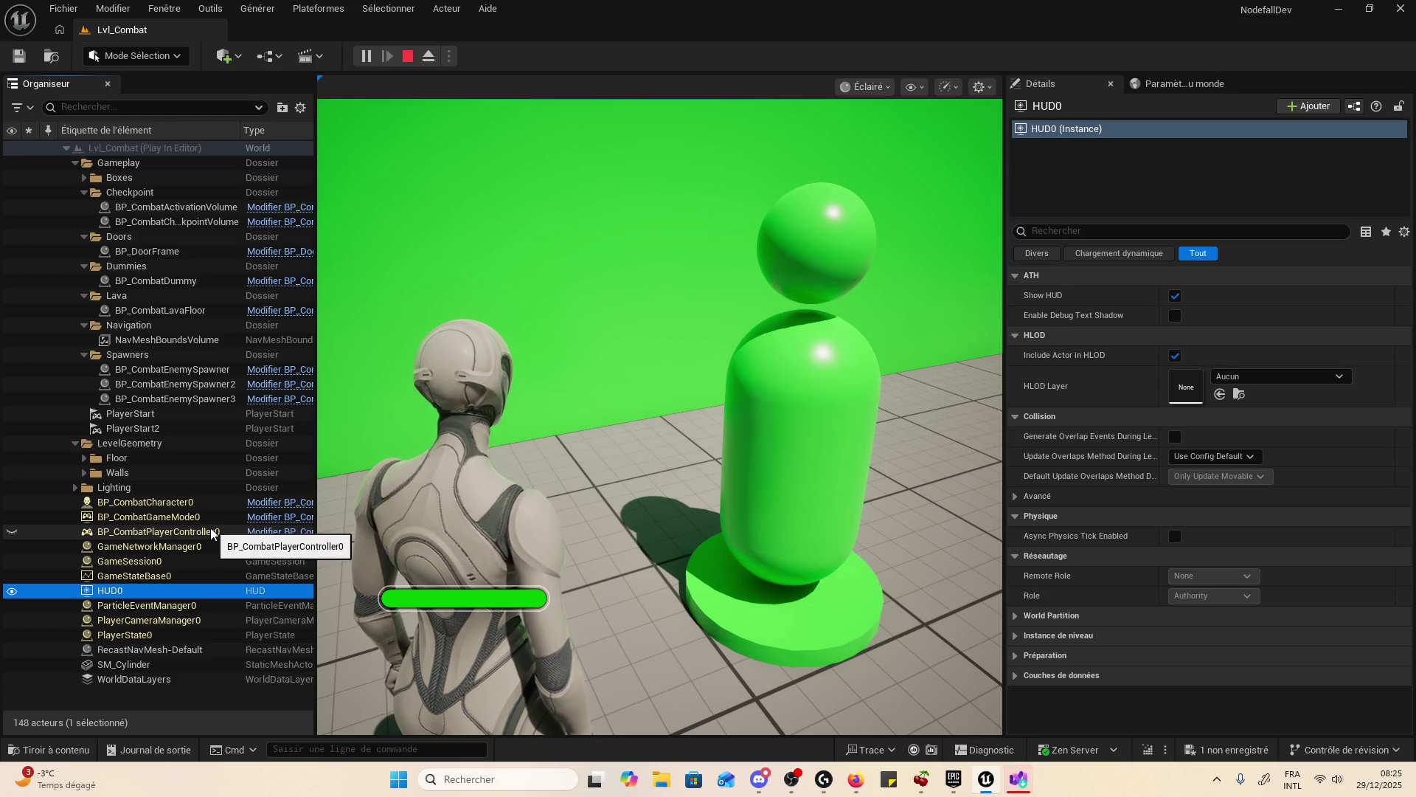
{"action": "left_click", "coordinate": [231, 501]}
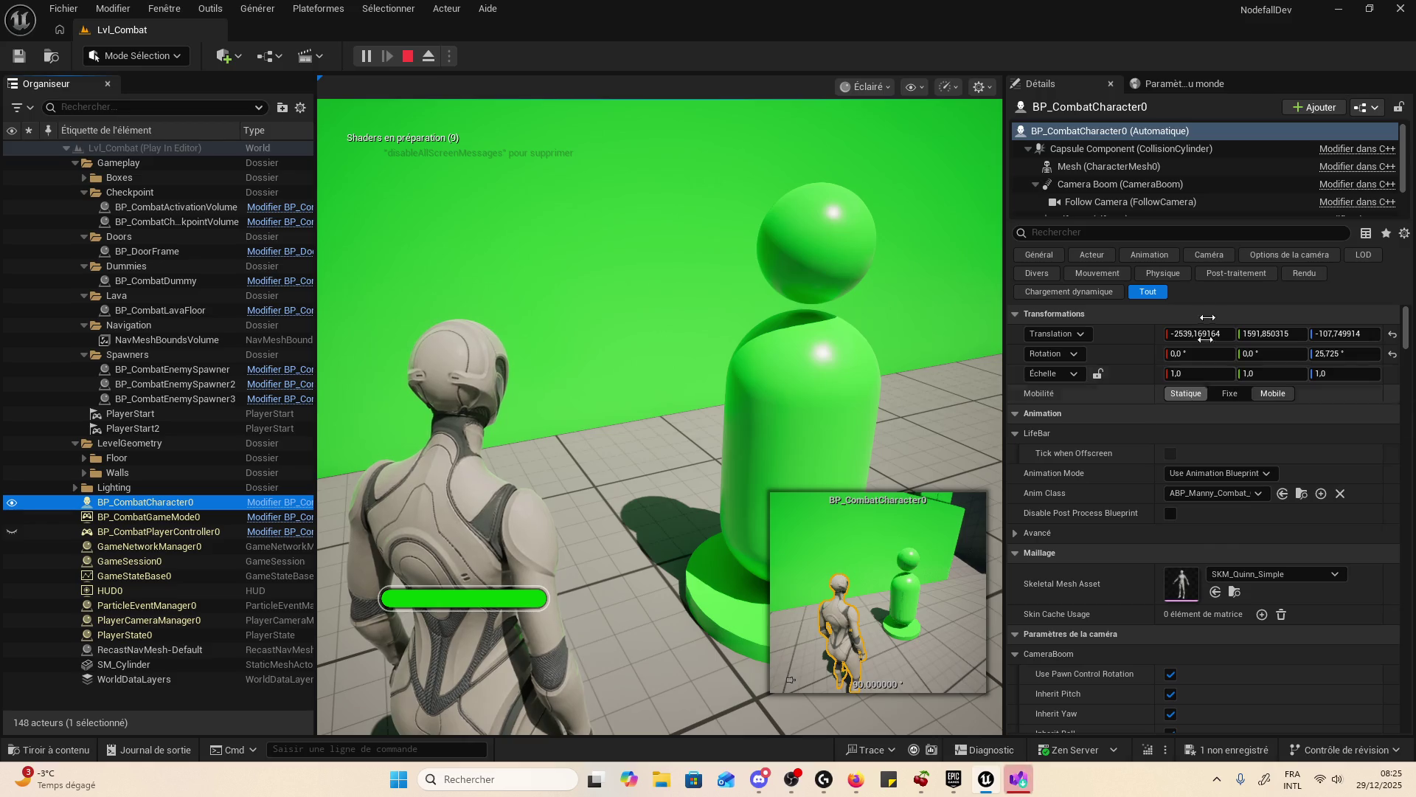
- Search the character's Details and expand the Life Bar Widget settings
{"action": "left_click_drag", "start_coordinate": [1193, 224], "coordinate": [1199, 288]}
{"action": "left_click", "coordinate": [1214, 276]}
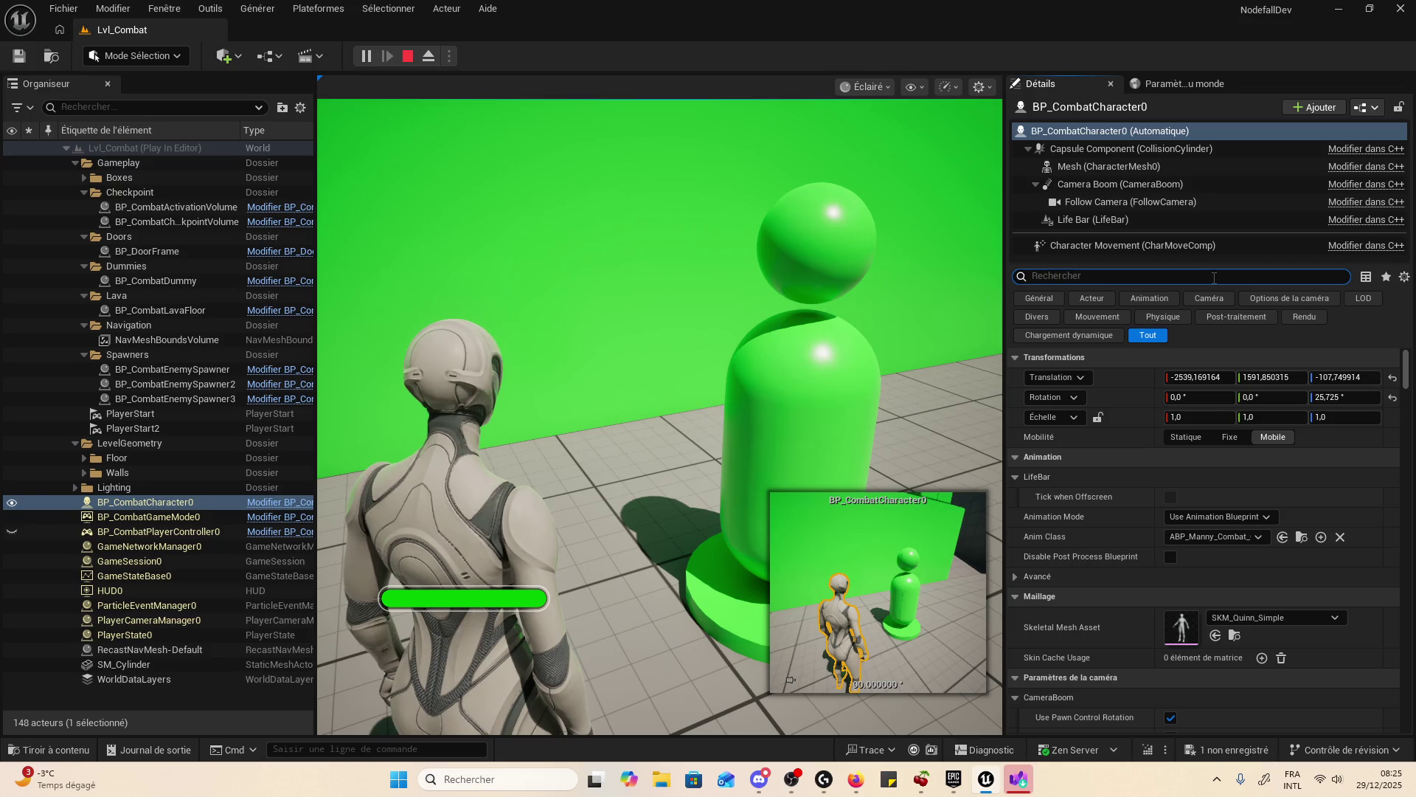
{"action": "type", "text": "Ui"}
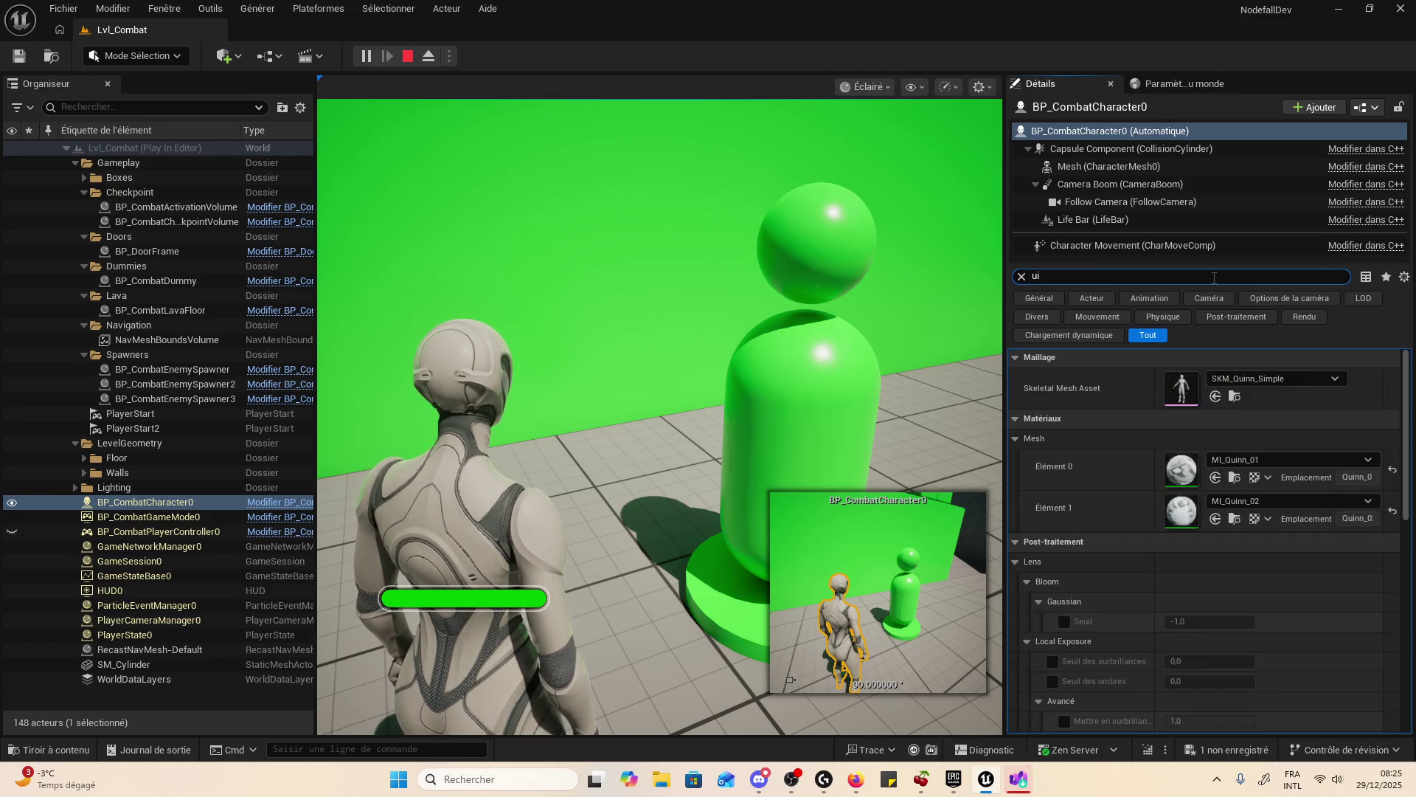
{"action": "scroll", "coordinate": [1232, 442], "scroll_direction": "down", "scroll_amount": 10}
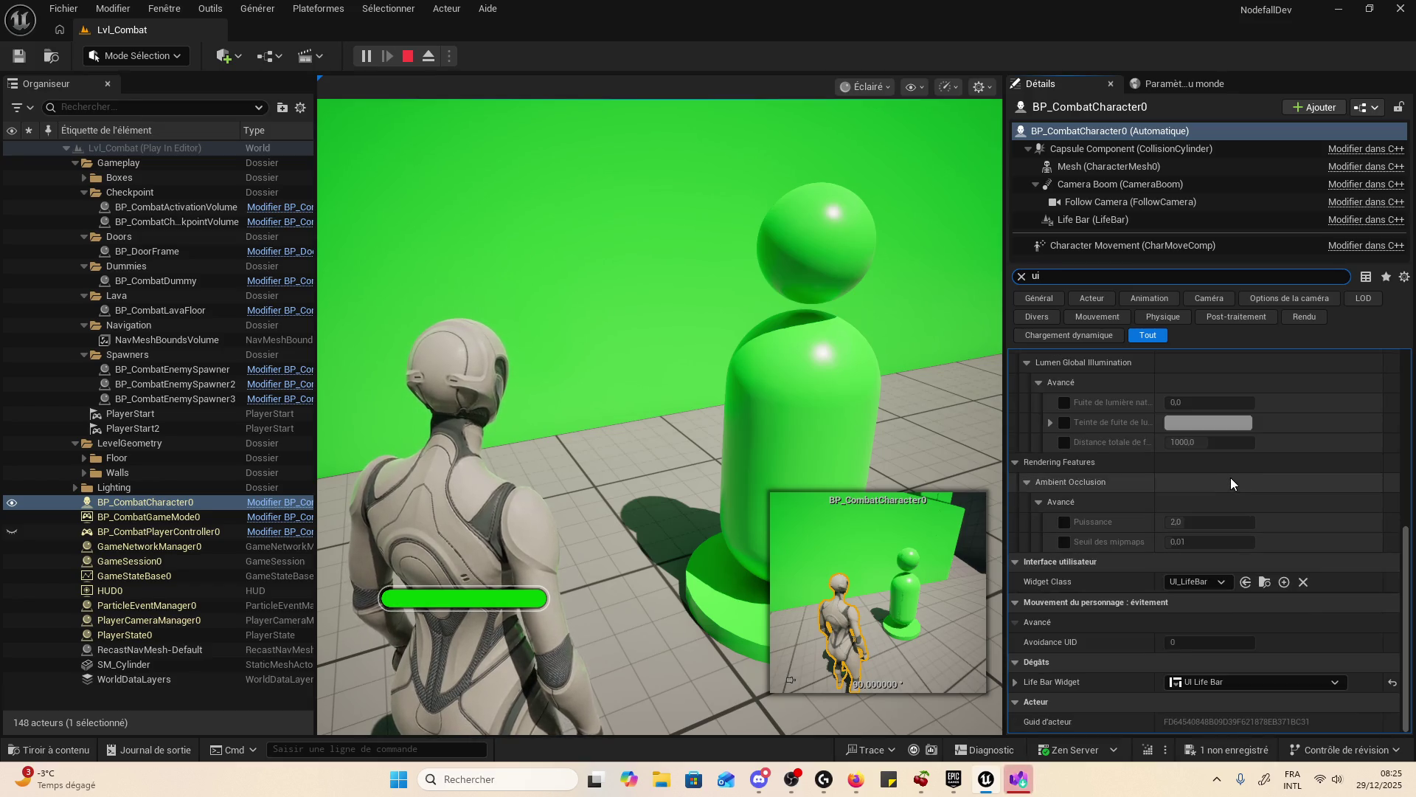
{"action": "left_click", "coordinate": [1074, 689]}
{"action": "left_click", "coordinate": [1016, 680]}
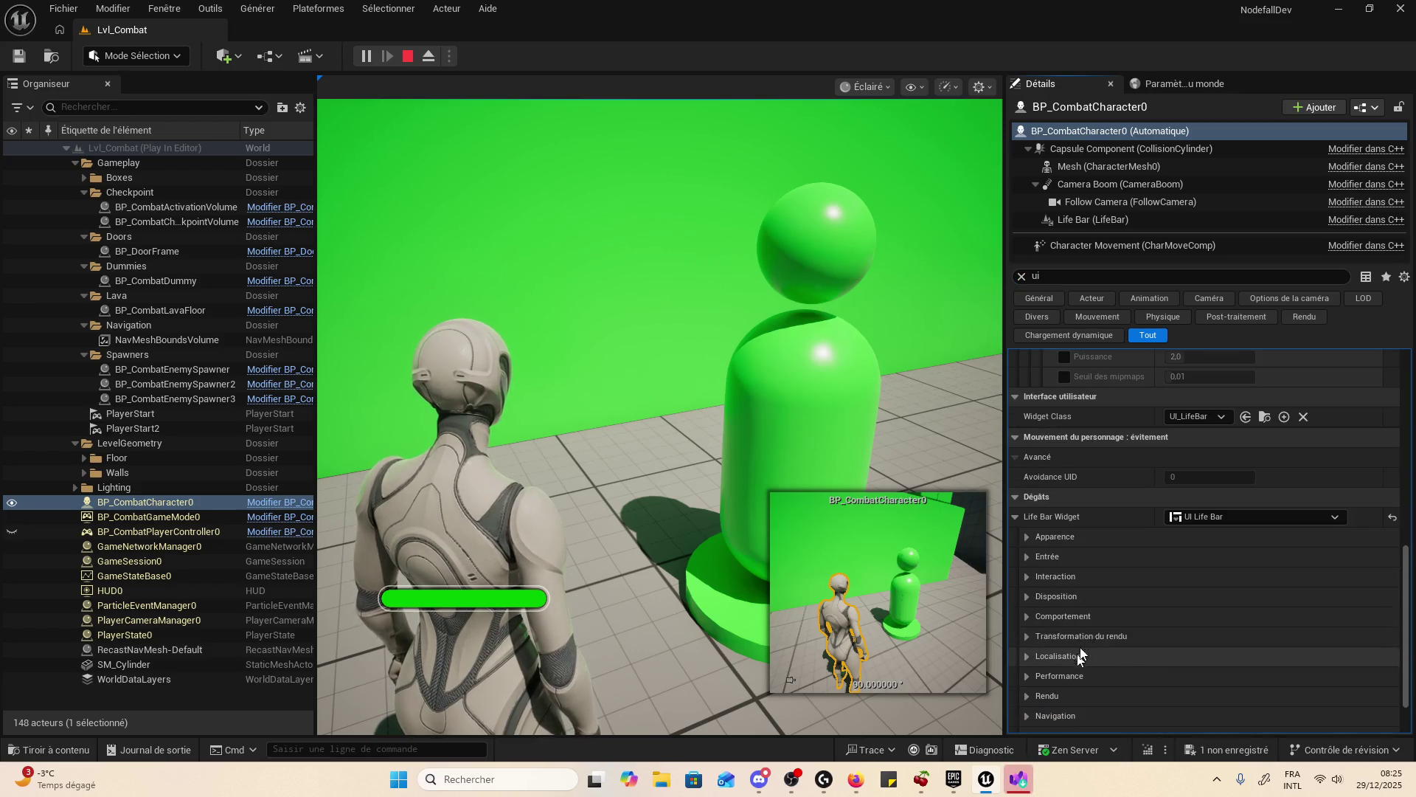
{"action": "scroll", "coordinate": [1106, 609], "scroll_direction": "down", "scroll_amount": 1}
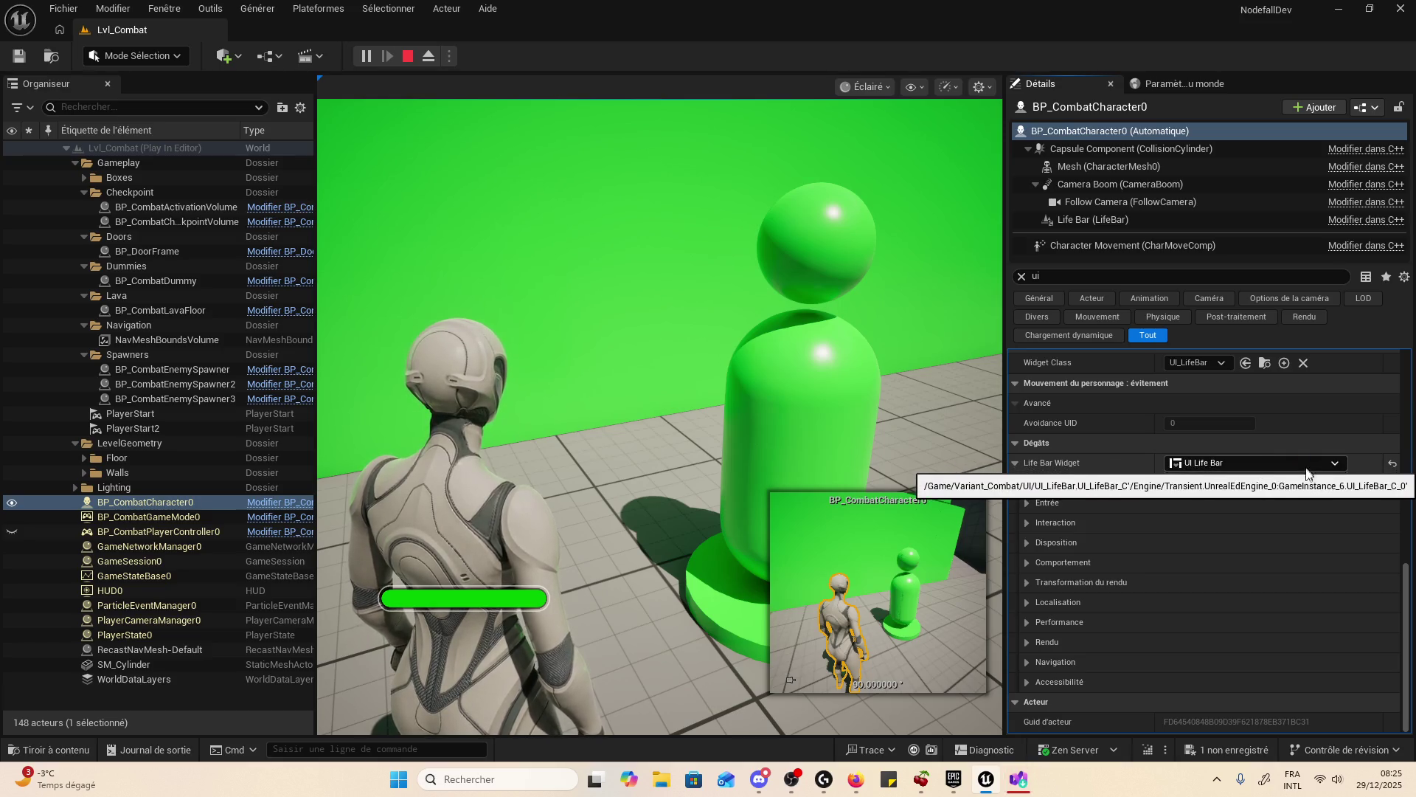
- Browse the Widget Class choices, then open the character's C++ source in Visual Studio
{"action": "left_click", "coordinate": [1183, 362]}
{"action": "left_click", "coordinate": [1184, 362]}
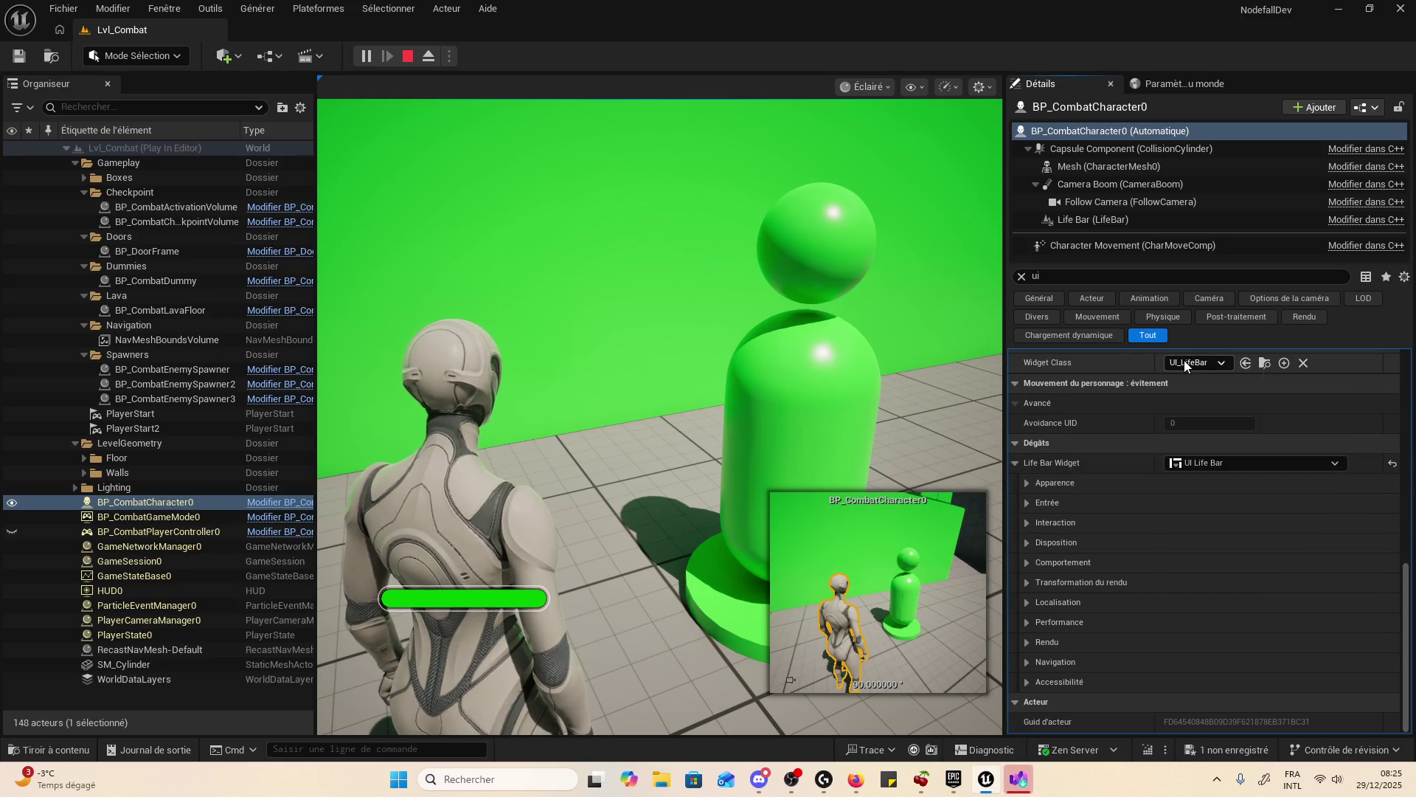
{"action": "scroll", "coordinate": [1177, 426], "scroll_direction": "up", "scroll_amount": 2}
{"action": "scroll", "coordinate": [1207, 440], "scroll_direction": "up", "scroll_amount": 1}
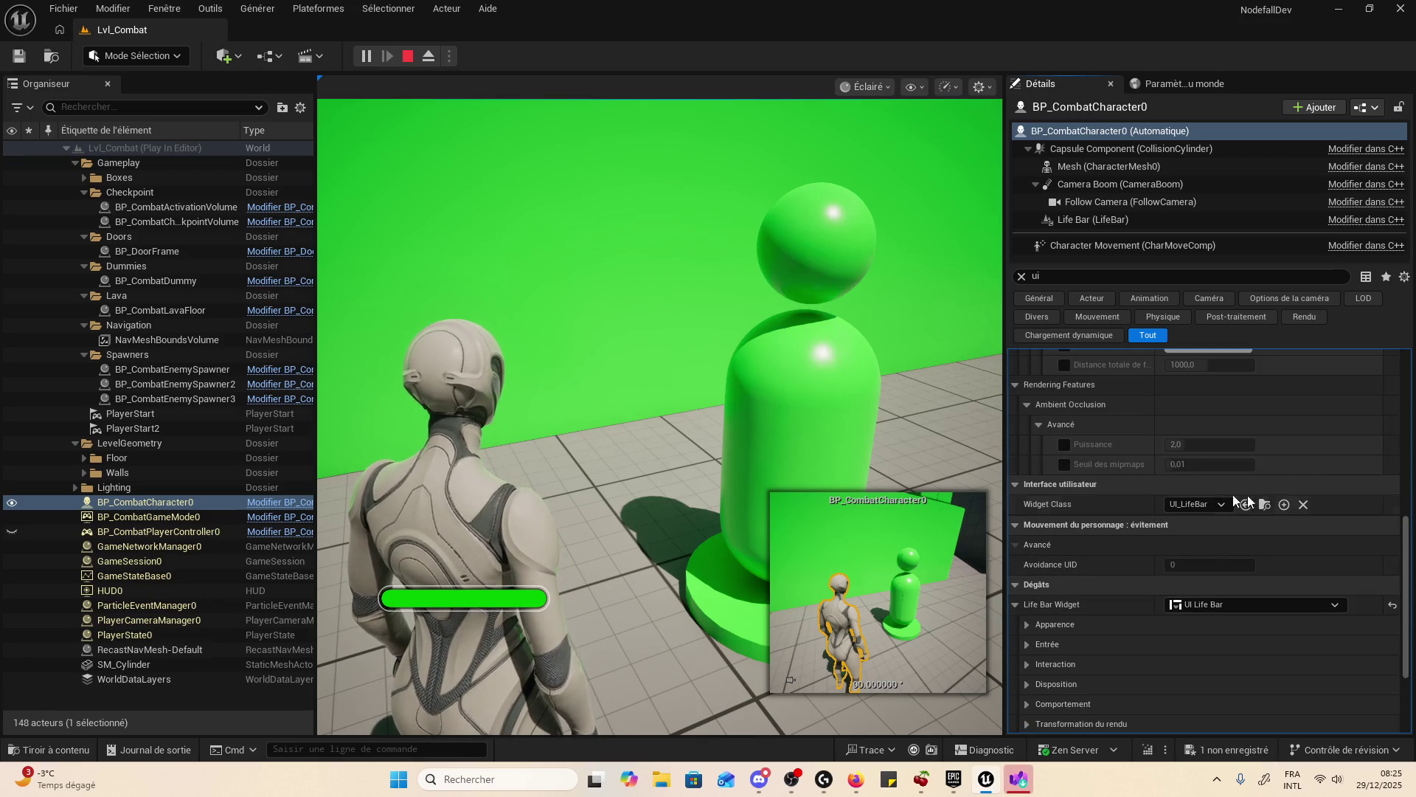
{"action": "left_click", "coordinate": [1211, 503]}
{"action": "left_click", "coordinate": [1211, 503]}
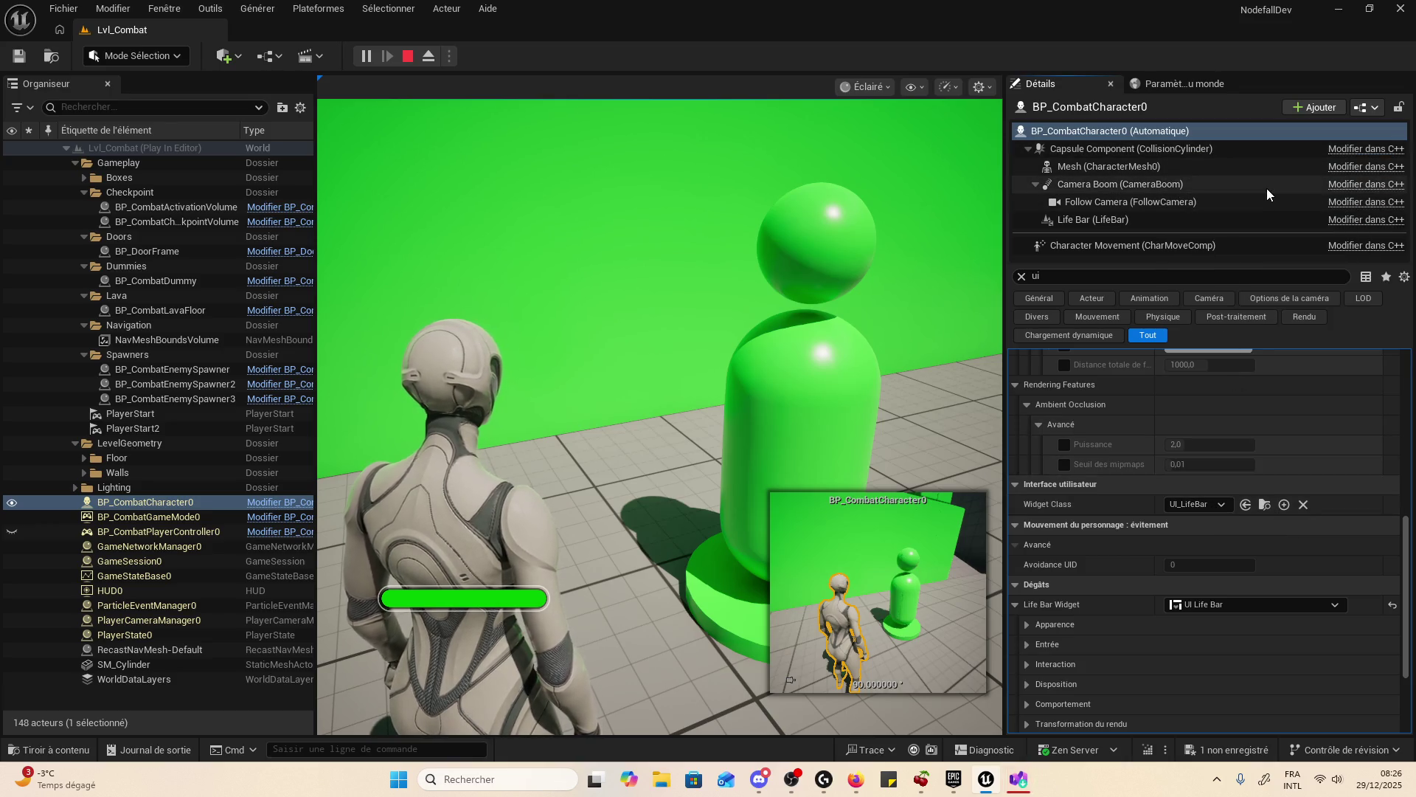
{"action": "left_click", "coordinate": [1365, 221]}
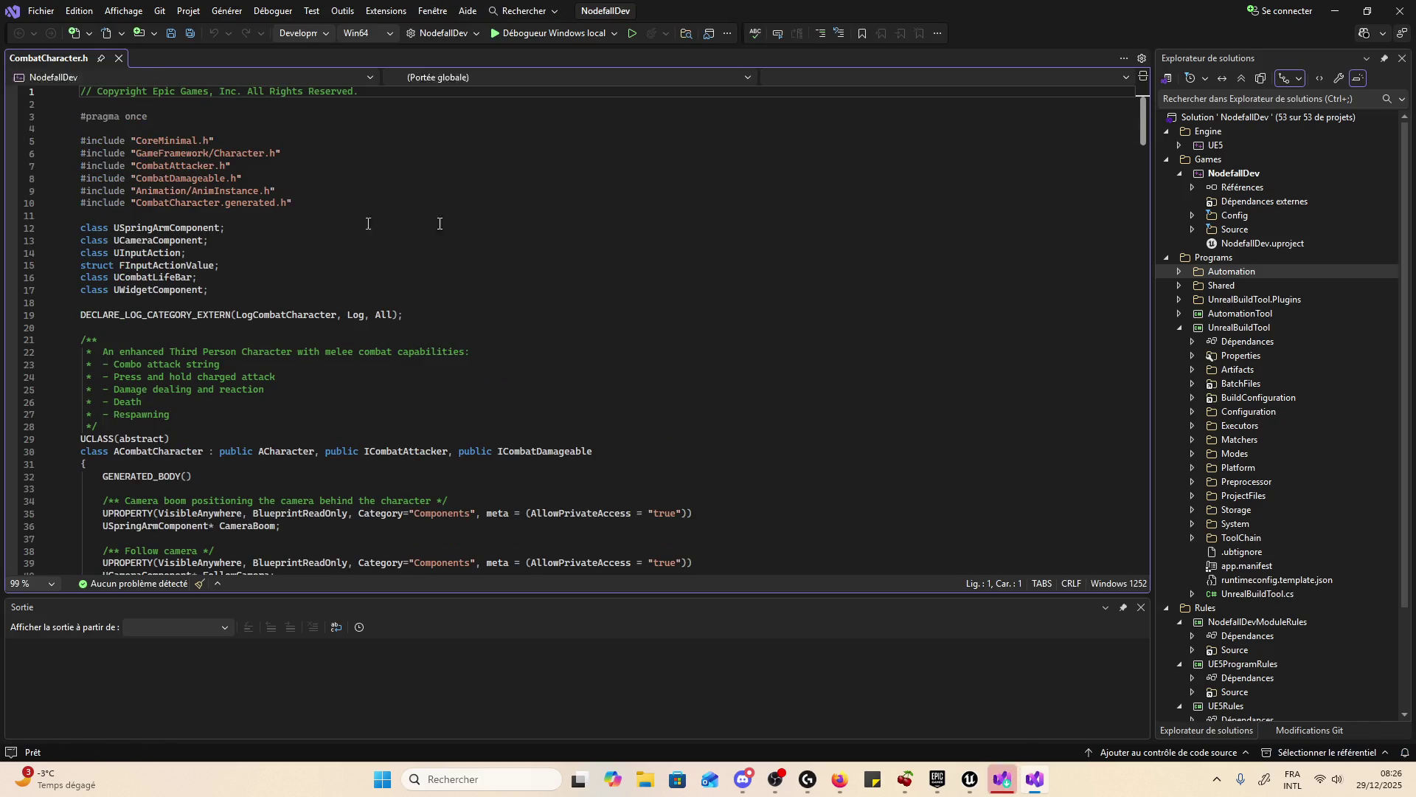
- Scroll through CombatCharacter.h's component declarations, then switch back to the Unreal Editor
{"action": "scroll", "coordinate": [694, 286], "scroll_direction": "down", "scroll_amount": 2}
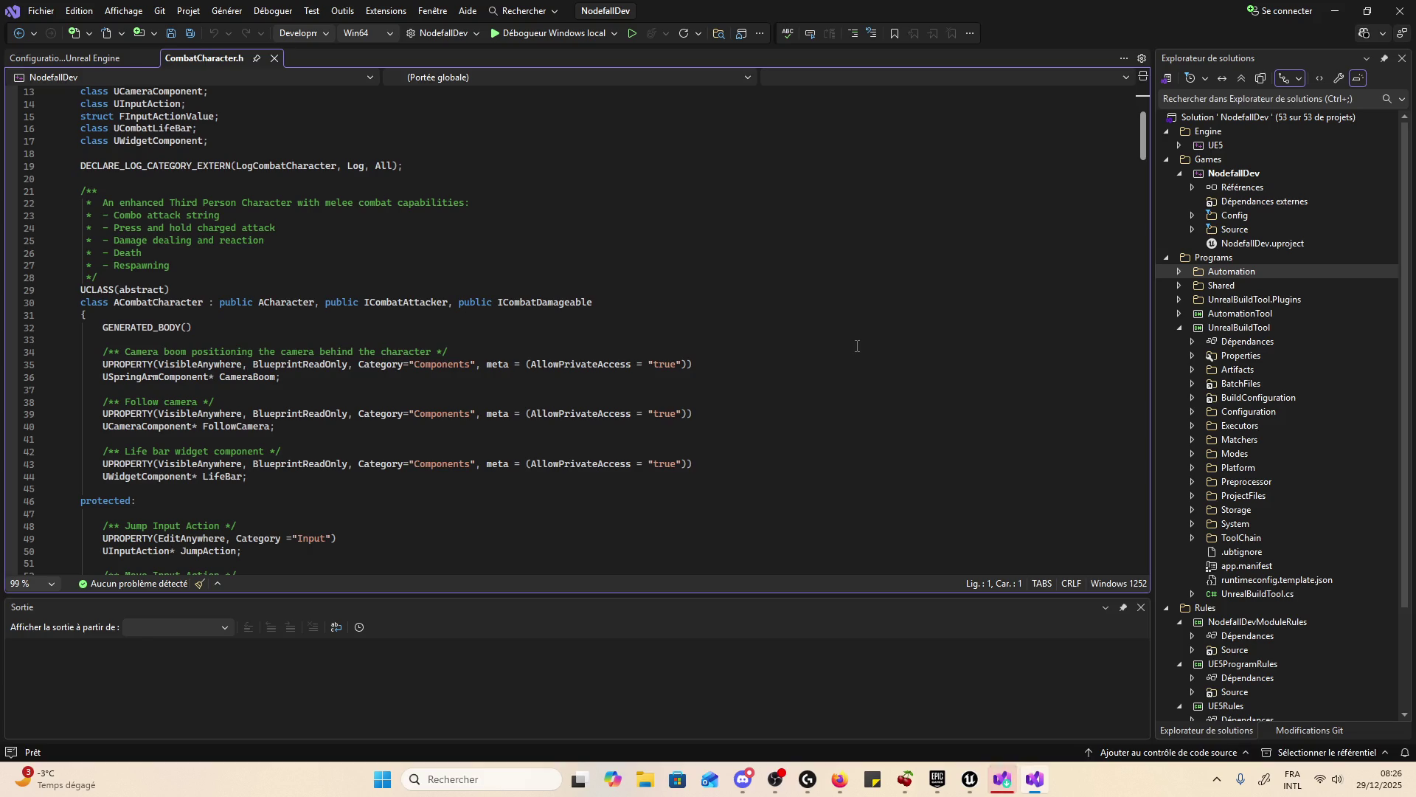
{"action": "scroll", "coordinate": [769, 356], "scroll_direction": "down", "scroll_amount": 4}
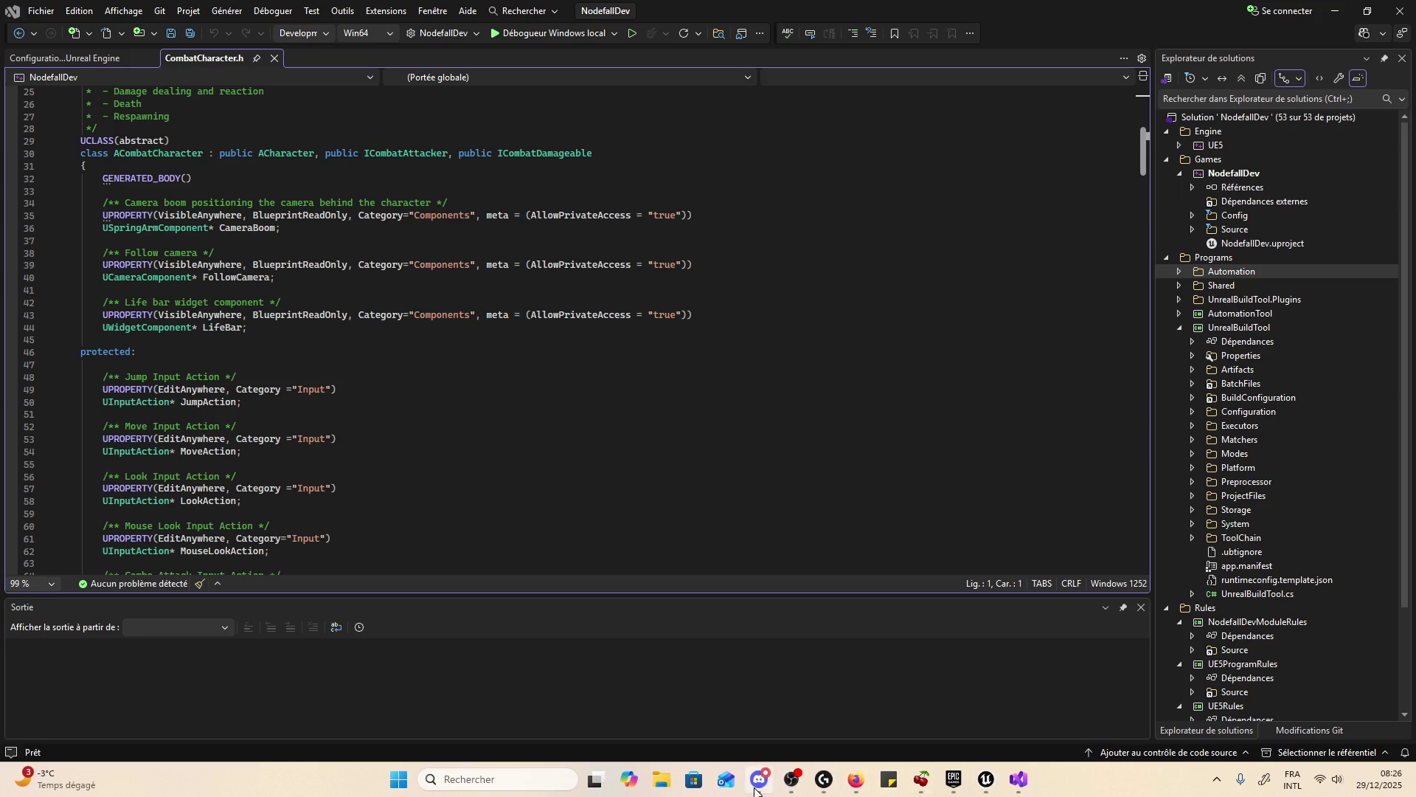
{"action": "left_click", "coordinate": [986, 779]}
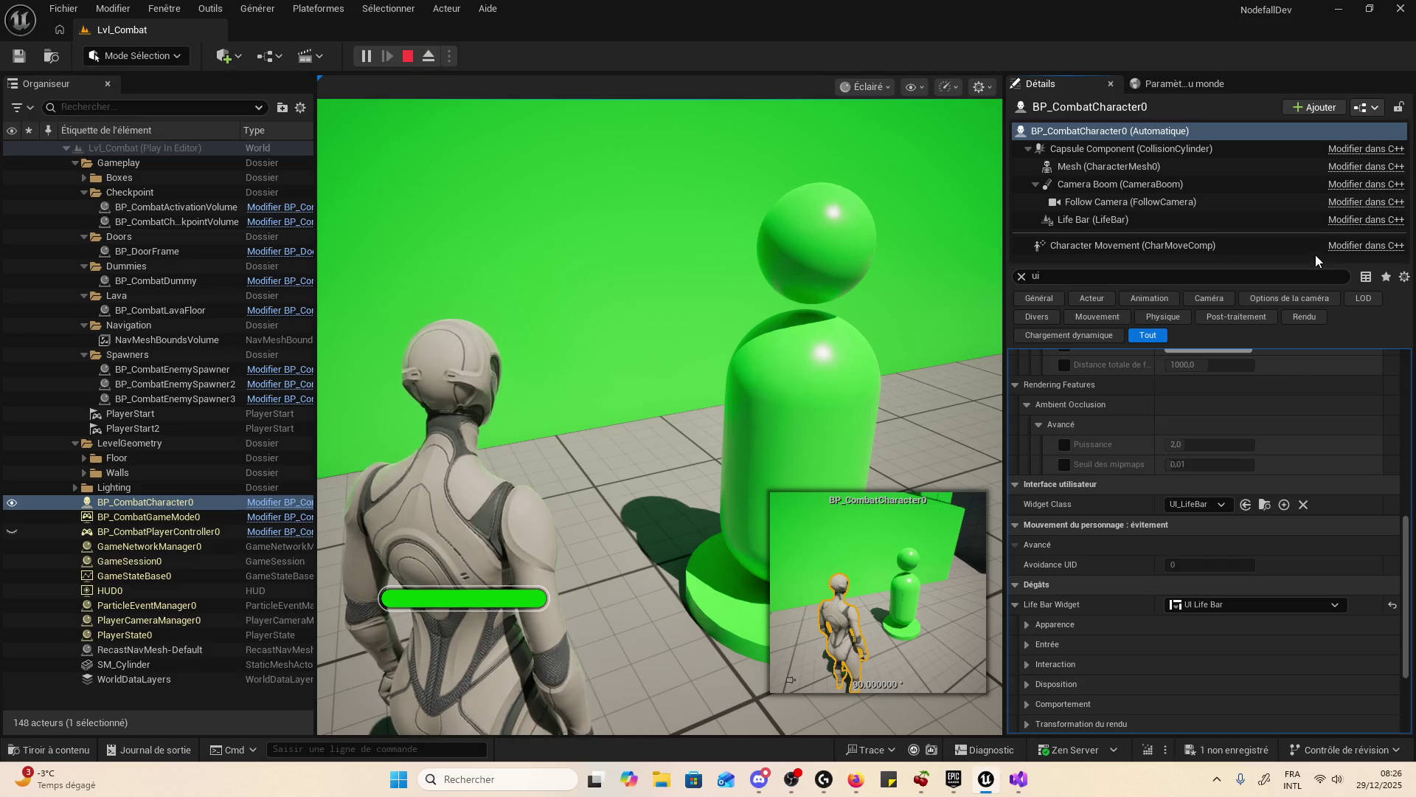
- Bring Visual Studio forward and duplicate the charged-attack comment on line 24
{"action": "left_click", "coordinate": [1381, 220]}
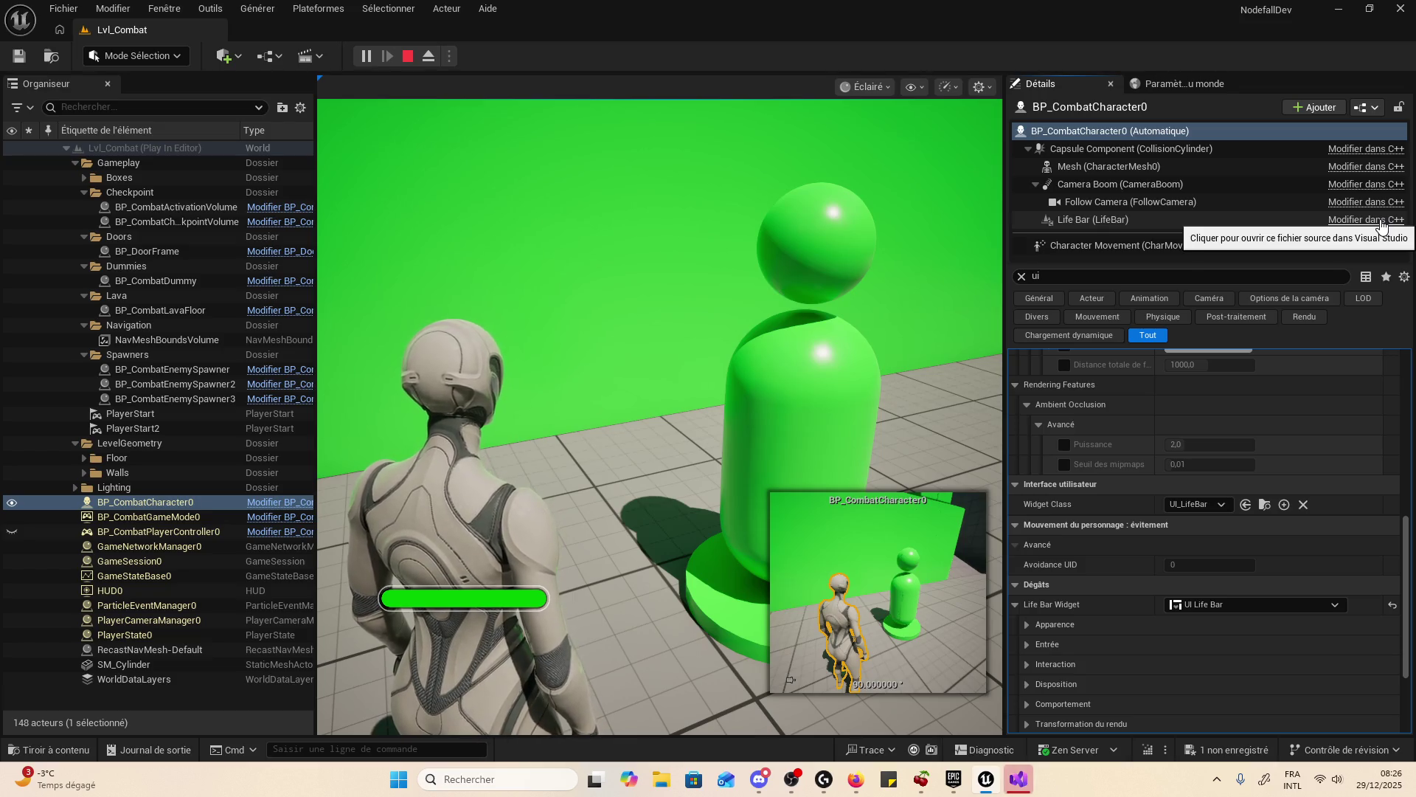
{"action": "left_click", "coordinate": [1020, 793]}
{"action": "left_click", "coordinate": [797, 377]}
{"action": "key", "text": "ctrl+d"}
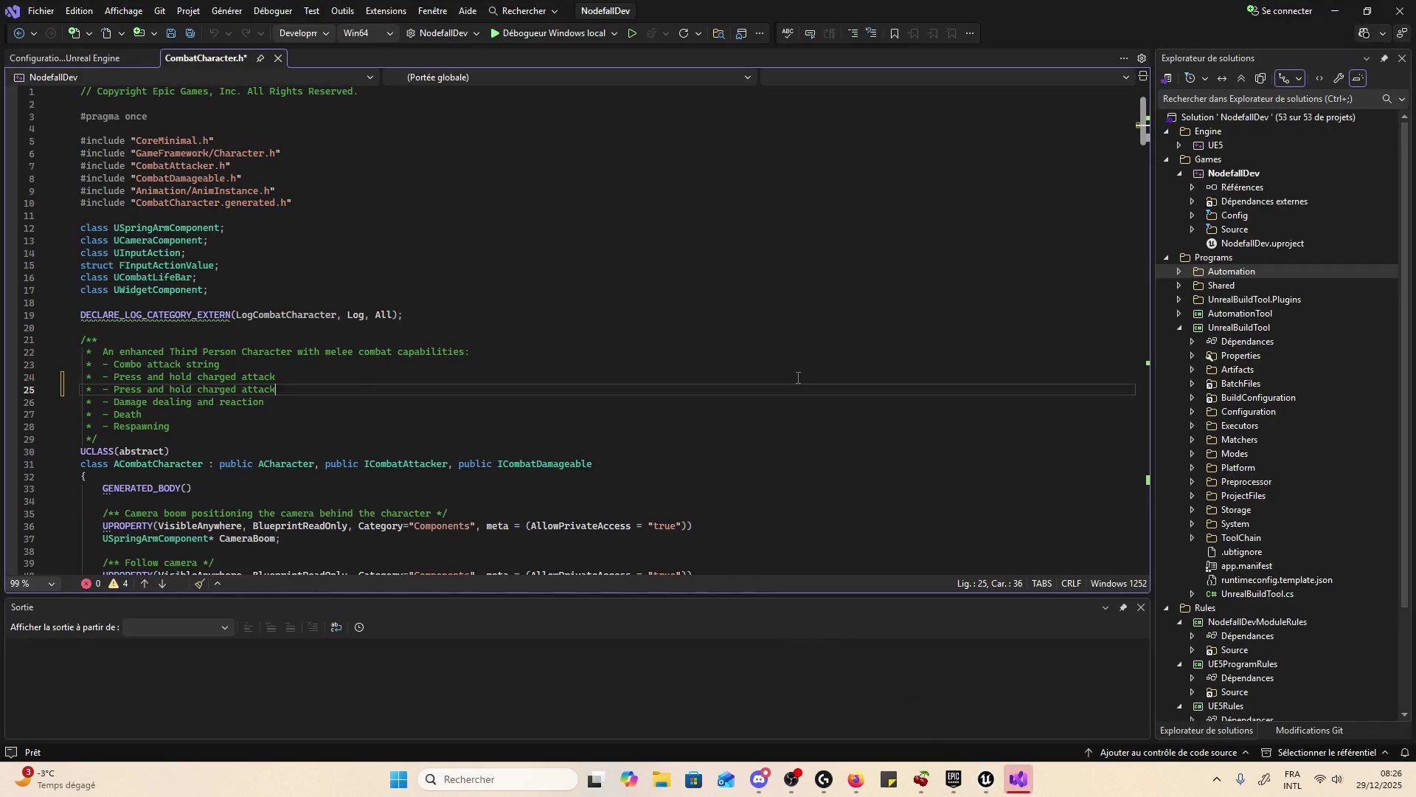
- Undo the duplicate, find 'life', and follow LifeBar with F12 to CombatEnemy's declaration
{"action": "key", "text": "ctrl+z"}
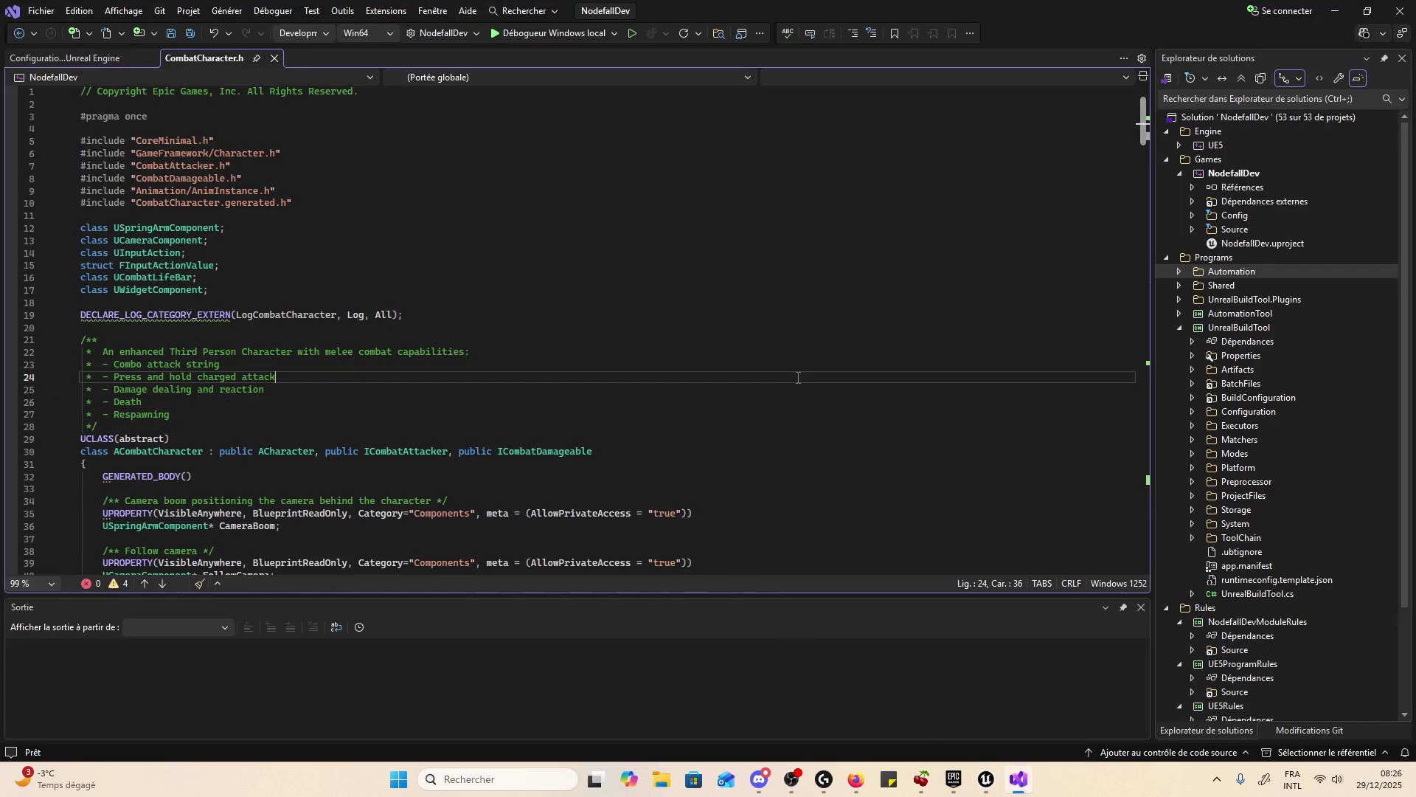
{"action": "key", "text": "ctrl+f"}
{"action": "type", "text": "life"}
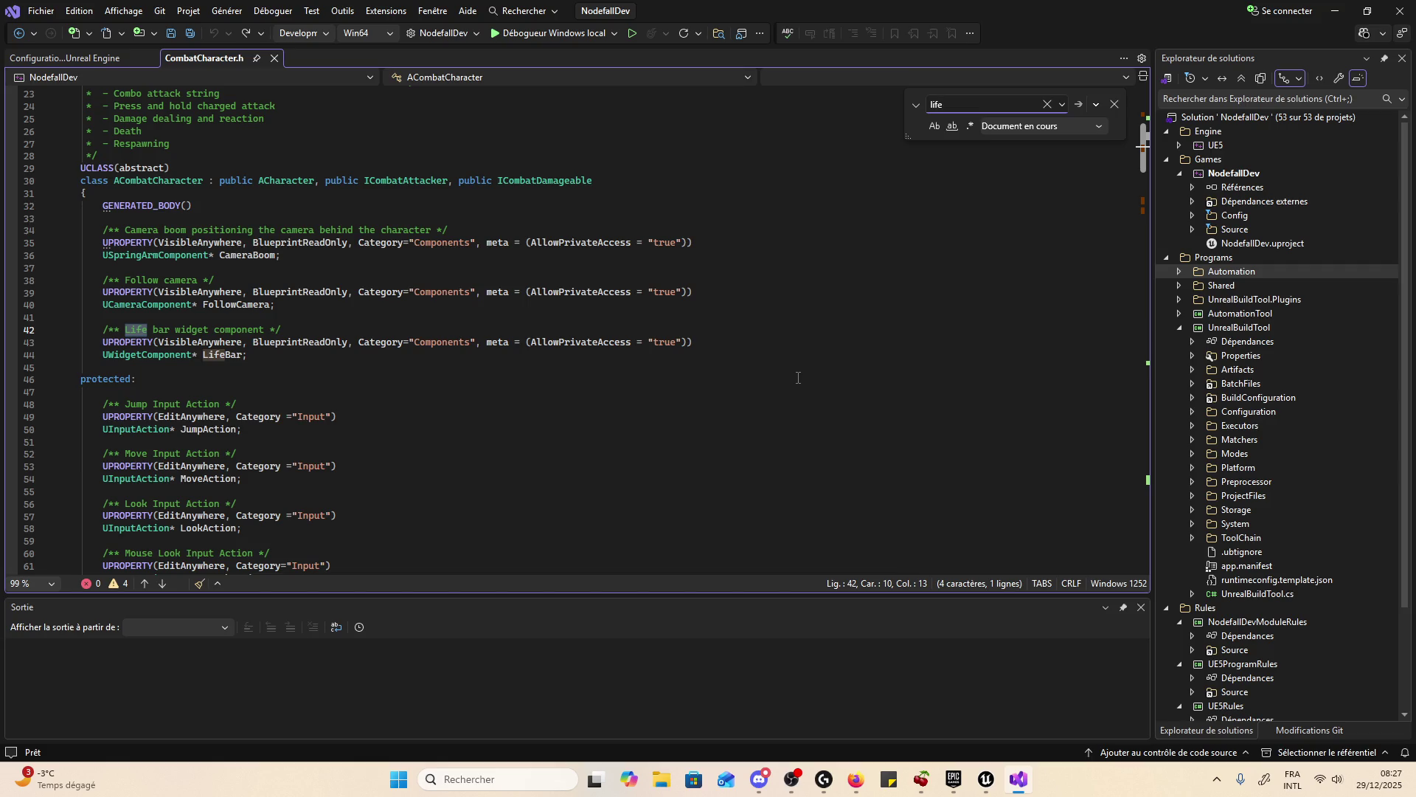
{"action": "key", "text": "Return"}
{"action": "left_click_drag", "start_coordinate": [148, 392], "coordinate": [140, 375]}
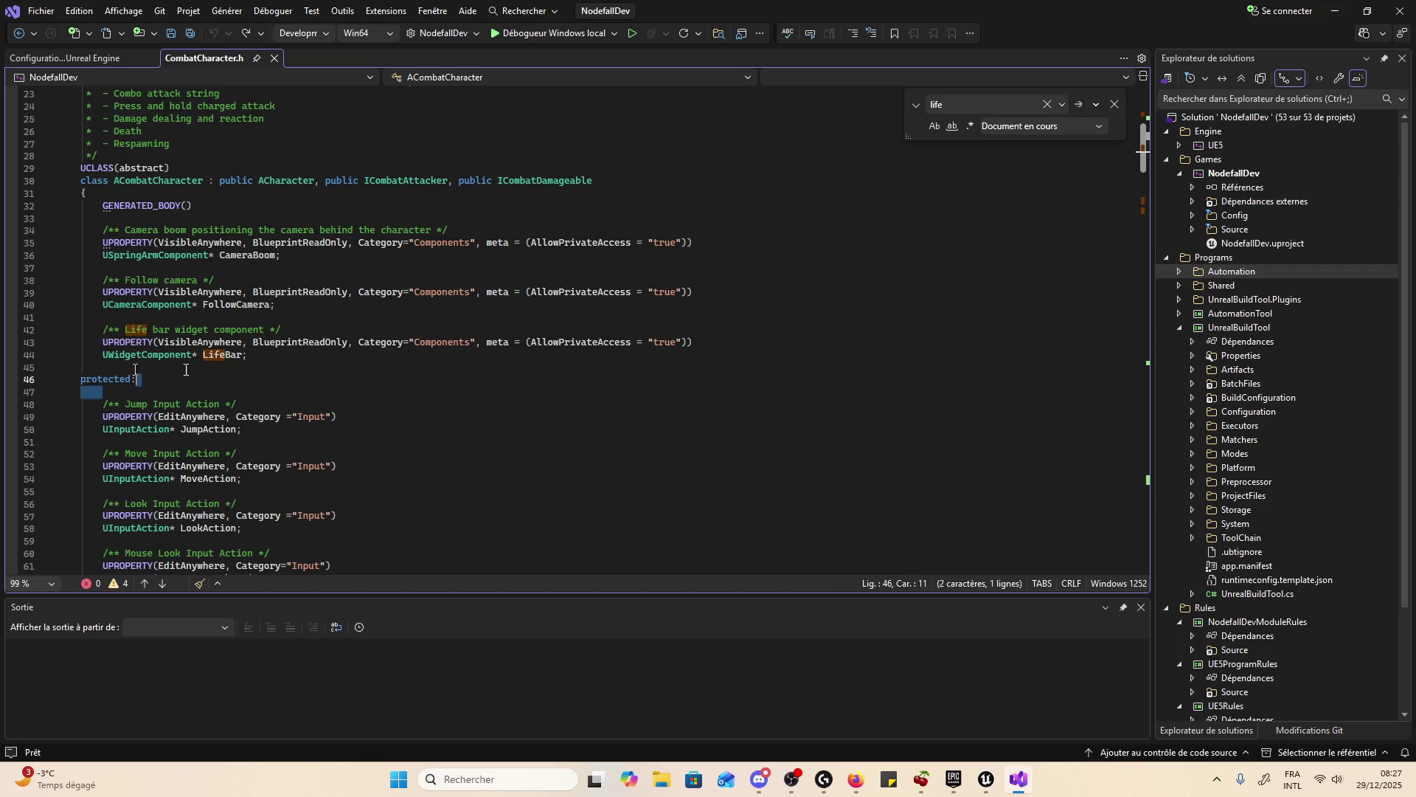
{"action": "double_click", "coordinate": [225, 355]}
{"action": "key", "text": "F12"}
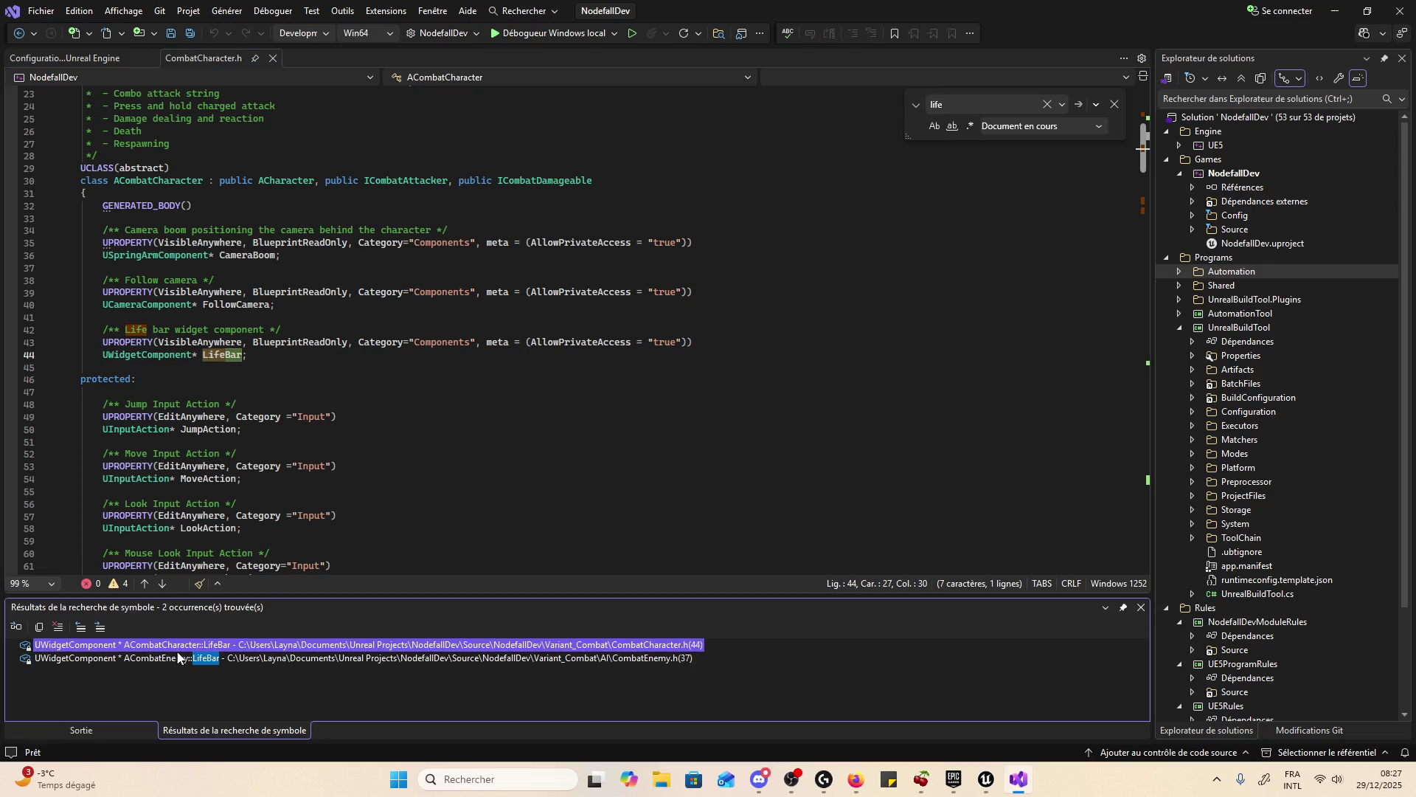
{"action": "double_click", "coordinate": [124, 659]}
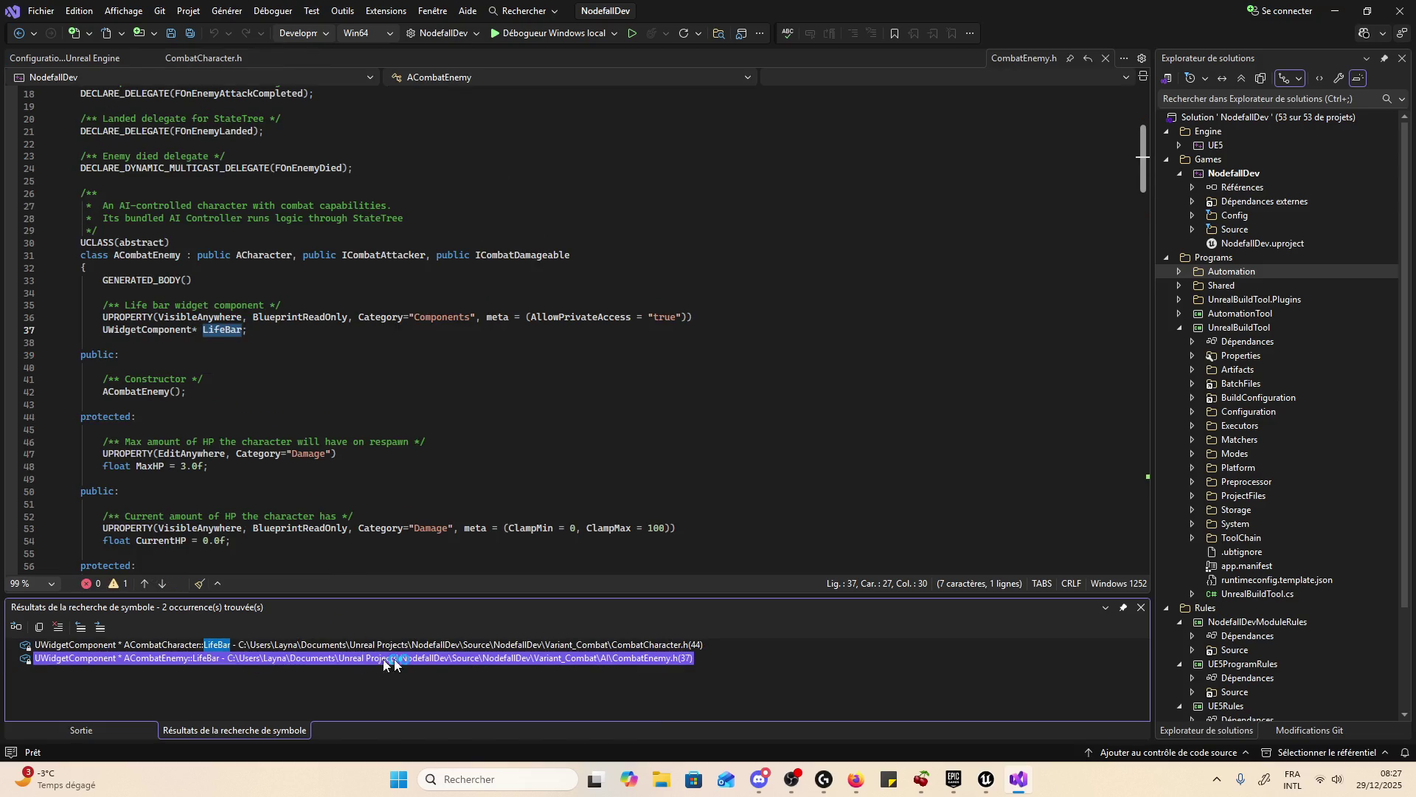
- Close the symbol results and look over the MaxHP and LifeBar lines in CombatEnemy.h
{"action": "left_click", "coordinate": [1141, 609]}
{"action": "left_click", "coordinate": [711, 470]}
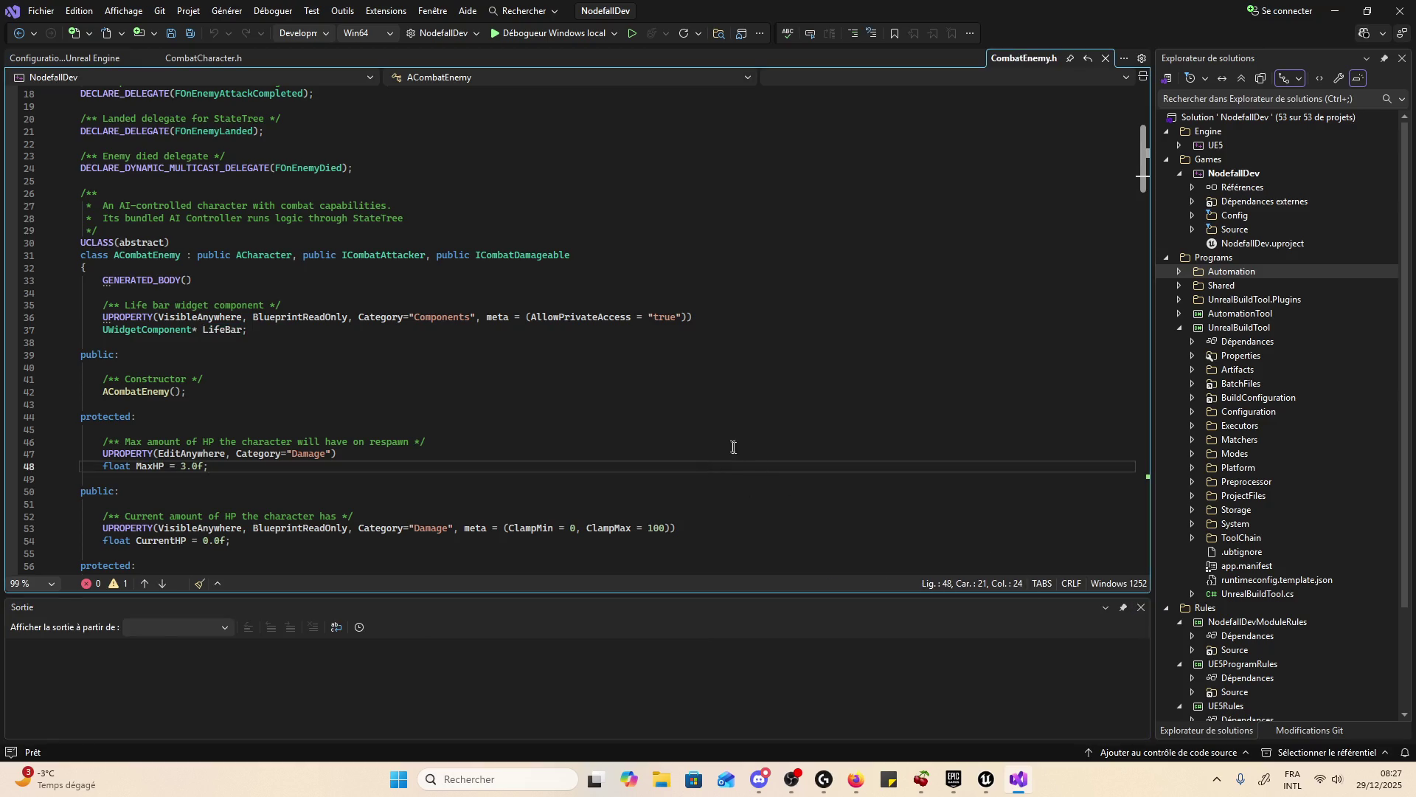
{"action": "scroll", "coordinate": [665, 387], "scroll_direction": "up", "scroll_amount": 6}
{"action": "scroll", "coordinate": [567, 380], "scroll_direction": "down", "scroll_amount": 9}
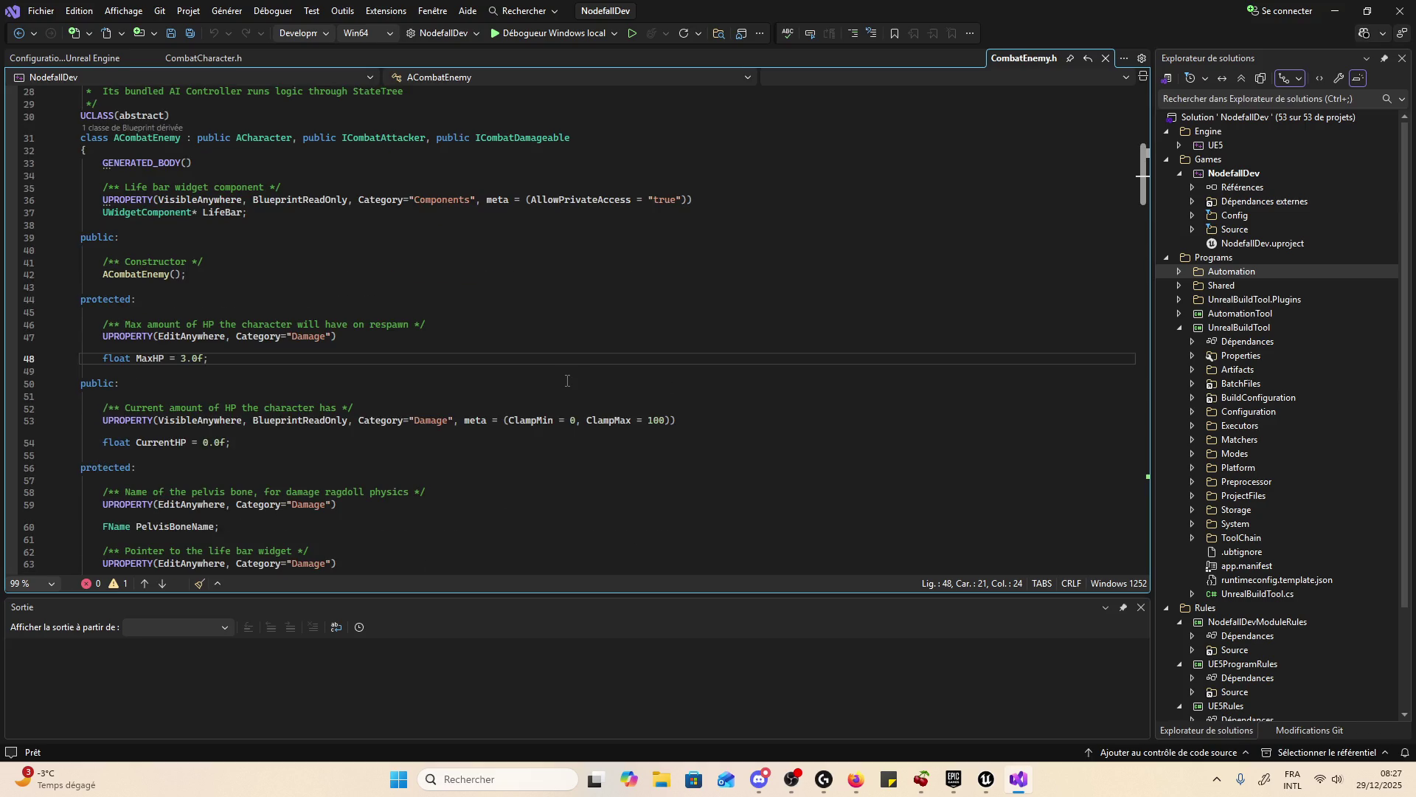
{"action": "left_click", "coordinate": [632, 321]}
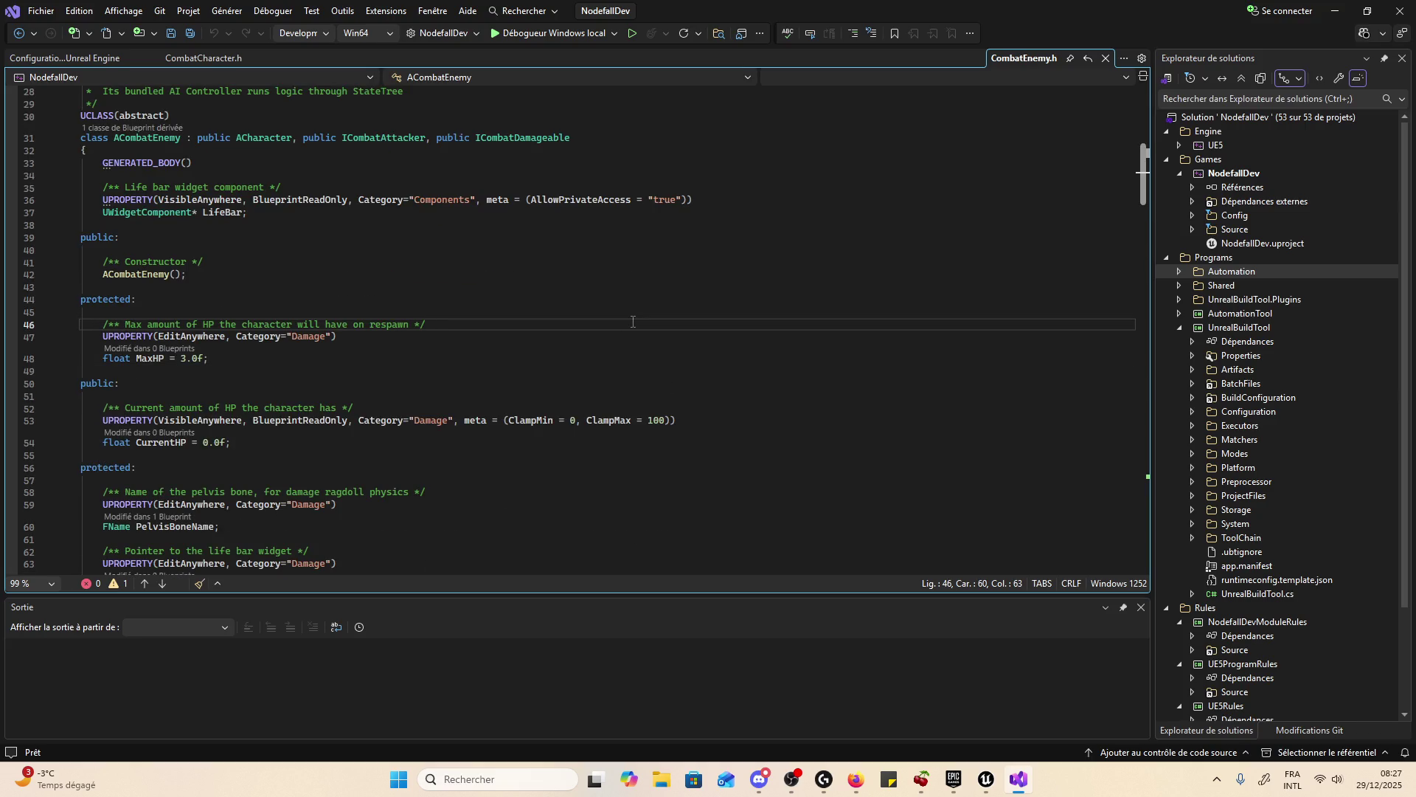
{"action": "left_click", "coordinate": [231, 215], "text": "ctrl"}
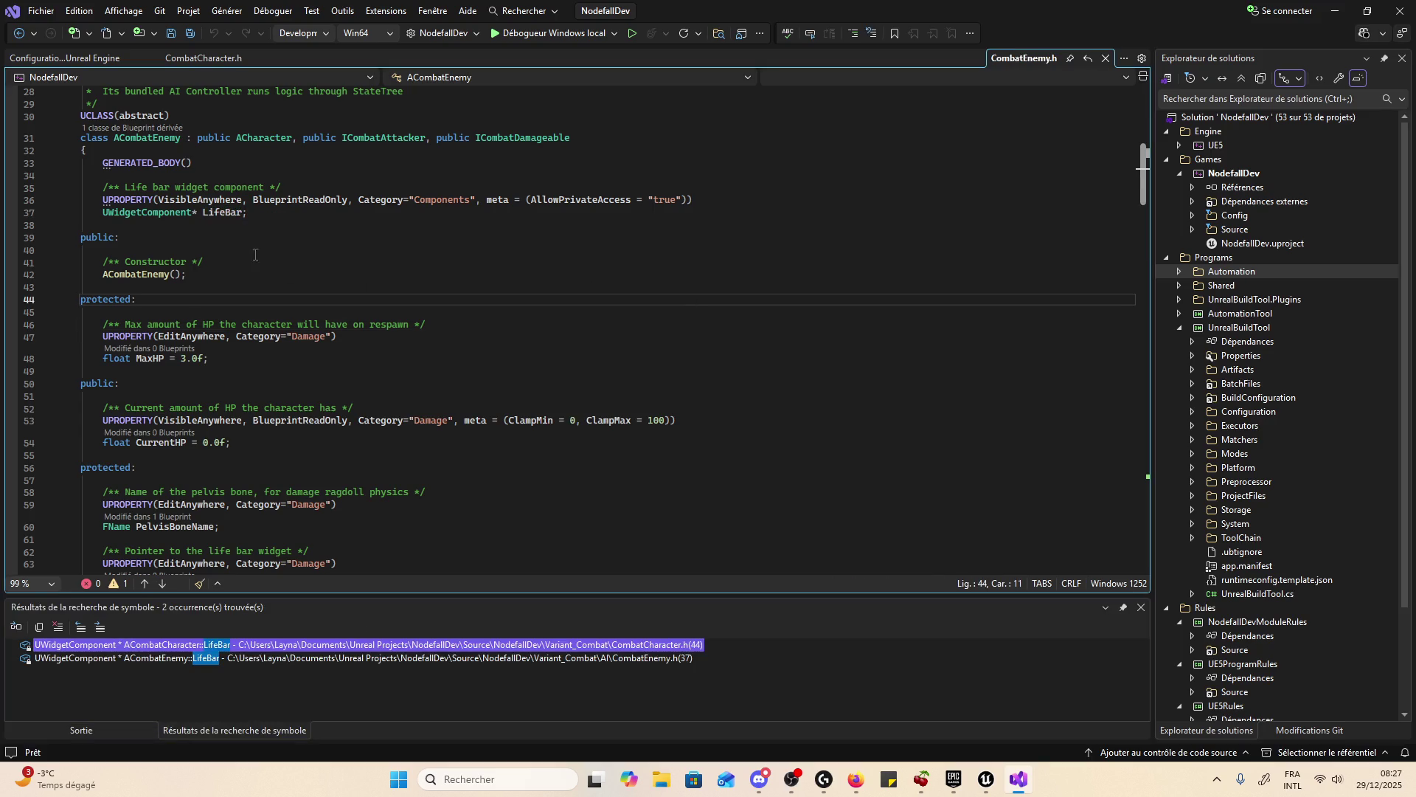
- Step through every 'life' match in CombatEnemy.h, then open the UCombatLifeBar definition
{"action": "key", "text": "ctrl+f"}
{"action": "type", "text": "life"}
{"action": "double_click", "coordinate": [225, 213]}
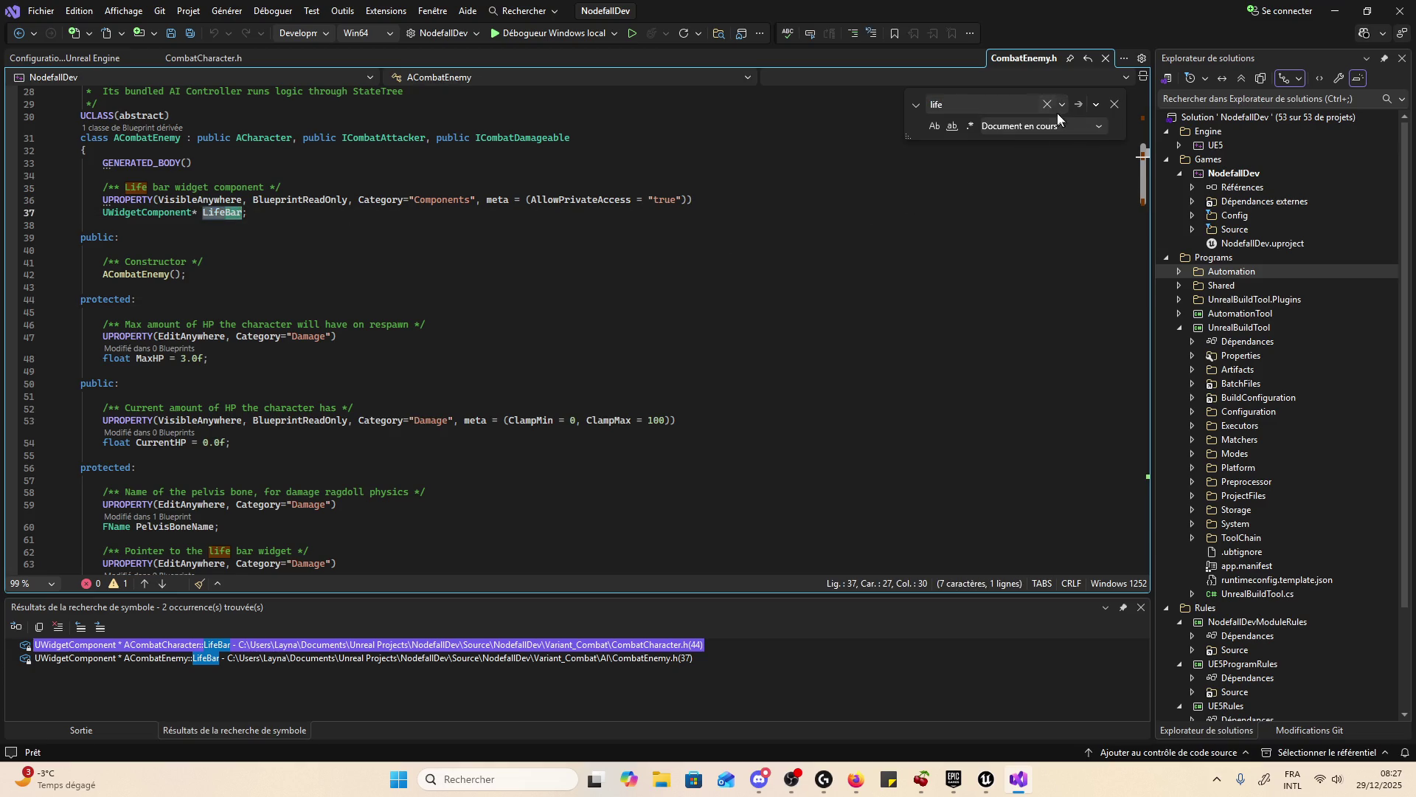
{"action": "left_click", "coordinate": [1086, 105]}
{"action": "left_click", "coordinate": [1086, 105]}
{"action": "left_click", "coordinate": [1086, 105]}
{"action": "left_click", "coordinate": [1085, 105]}
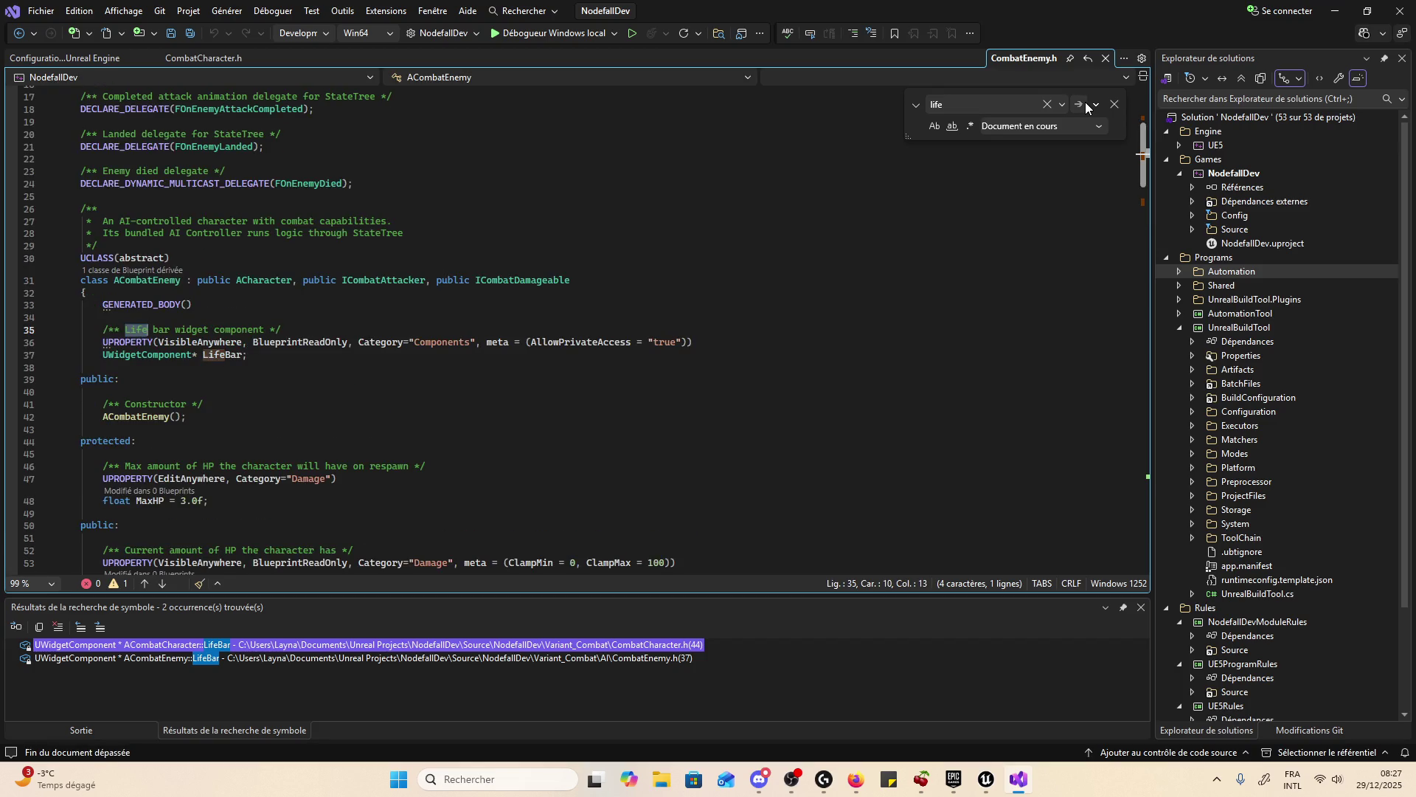
{"action": "left_click", "coordinate": [1086, 105]}
{"action": "left_click", "coordinate": [1086, 105]}
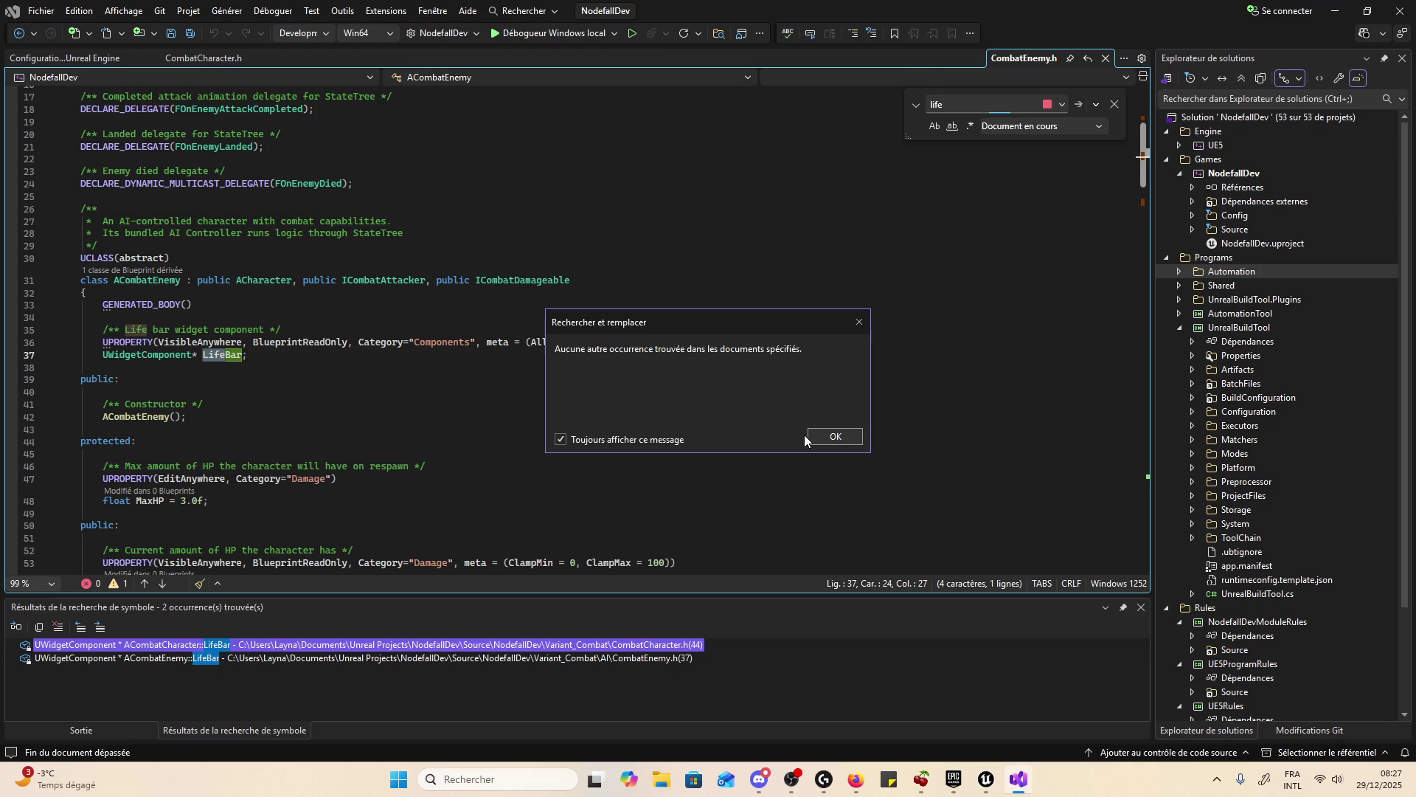
{"action": "left_click", "coordinate": [846, 436]}
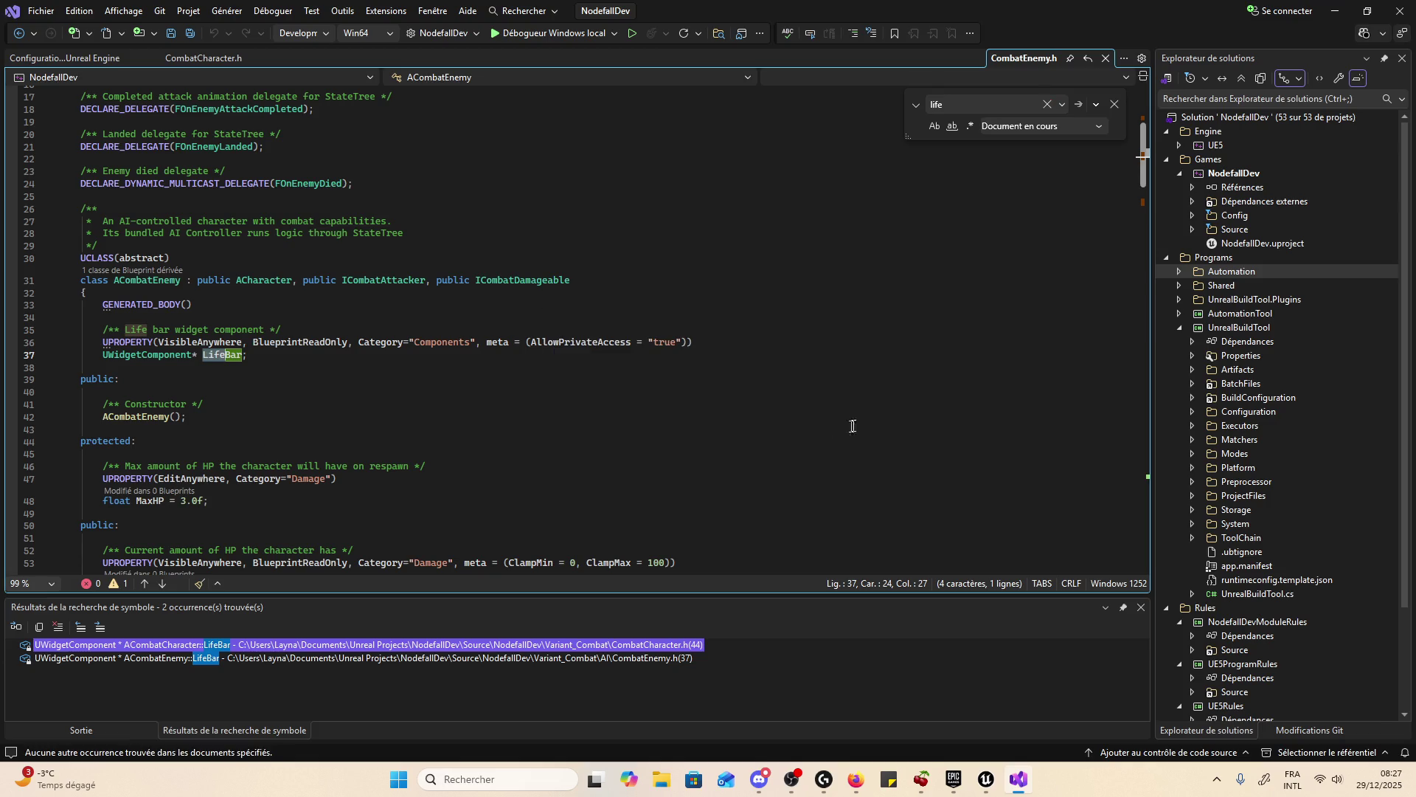
{"action": "left_click", "coordinate": [1087, 106]}
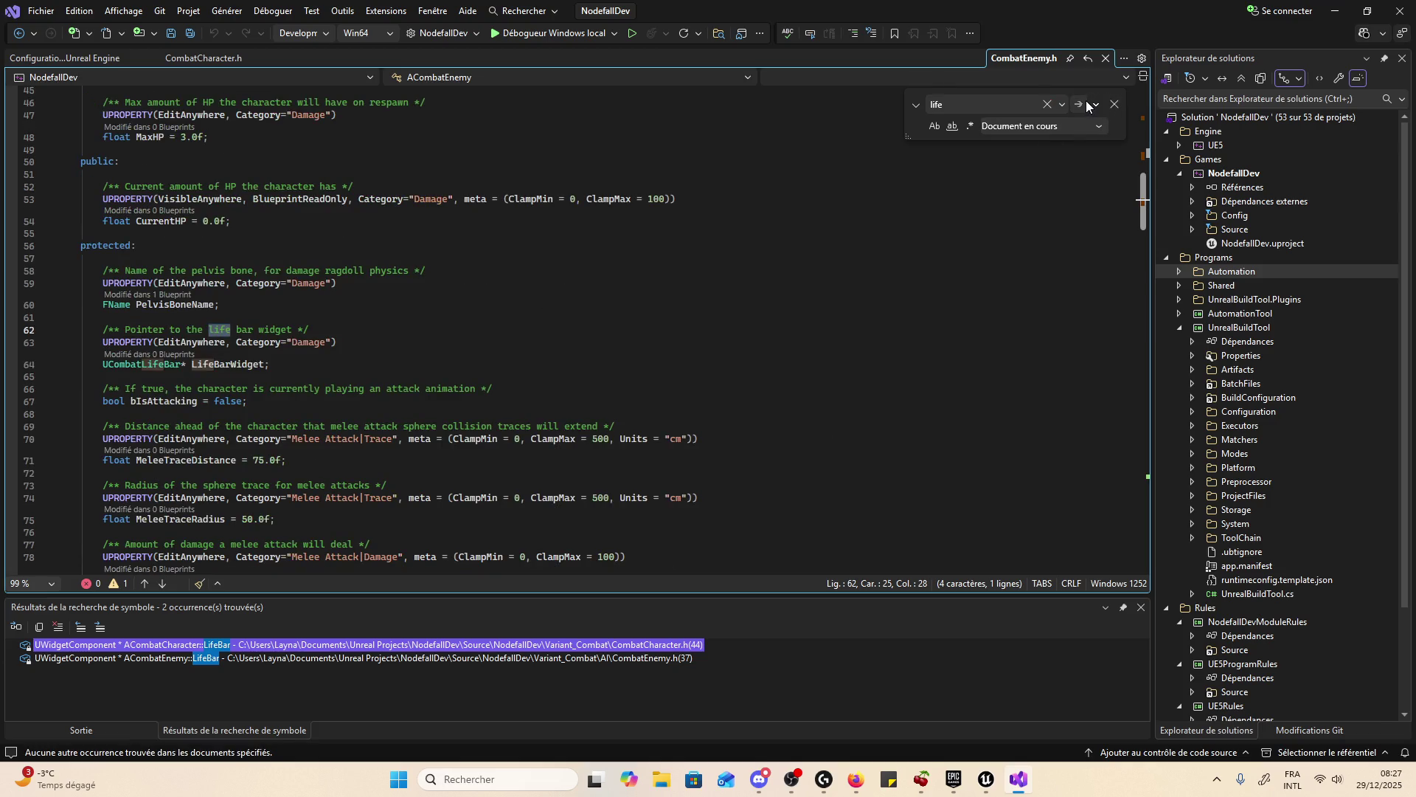
{"action": "left_click", "coordinate": [156, 361], "text": "ctrl"}
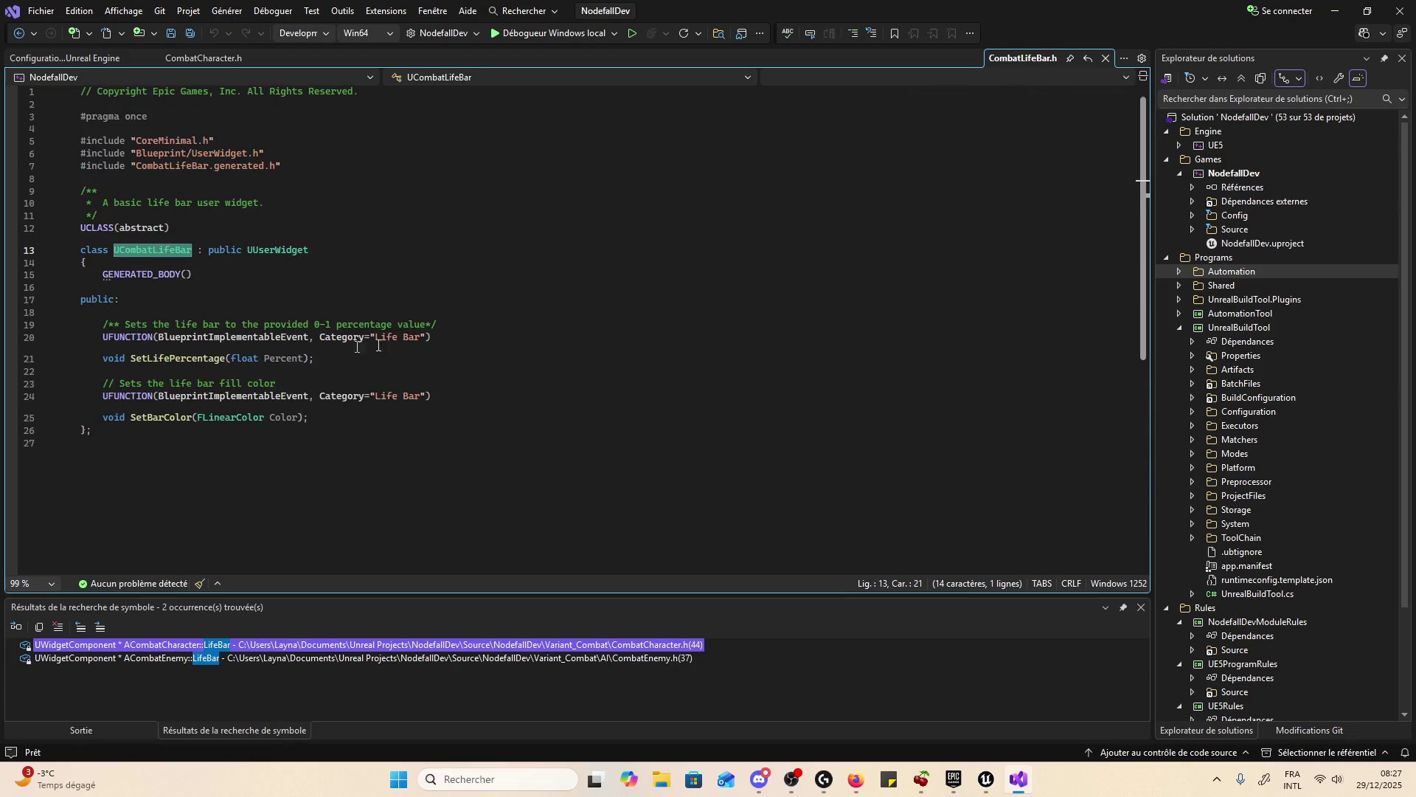
- Inspect SetLifePercentage in CombatLifeBar.h, then scroll through CombatLifeBar.generated.h
{"action": "left_click", "coordinate": [523, 333]}
{"action": "left_click", "coordinate": [647, 365]}
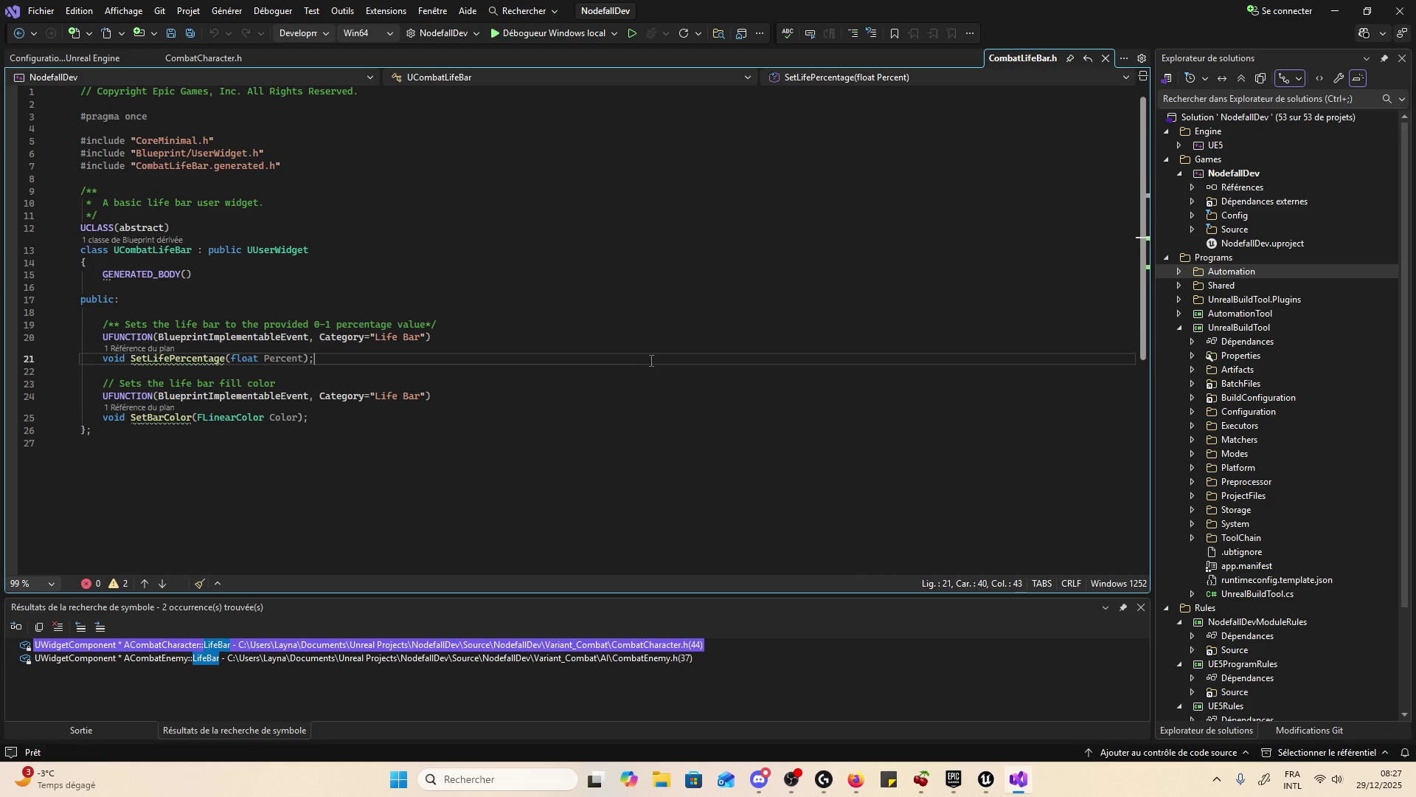
{"action": "left_click", "coordinate": [616, 127]}
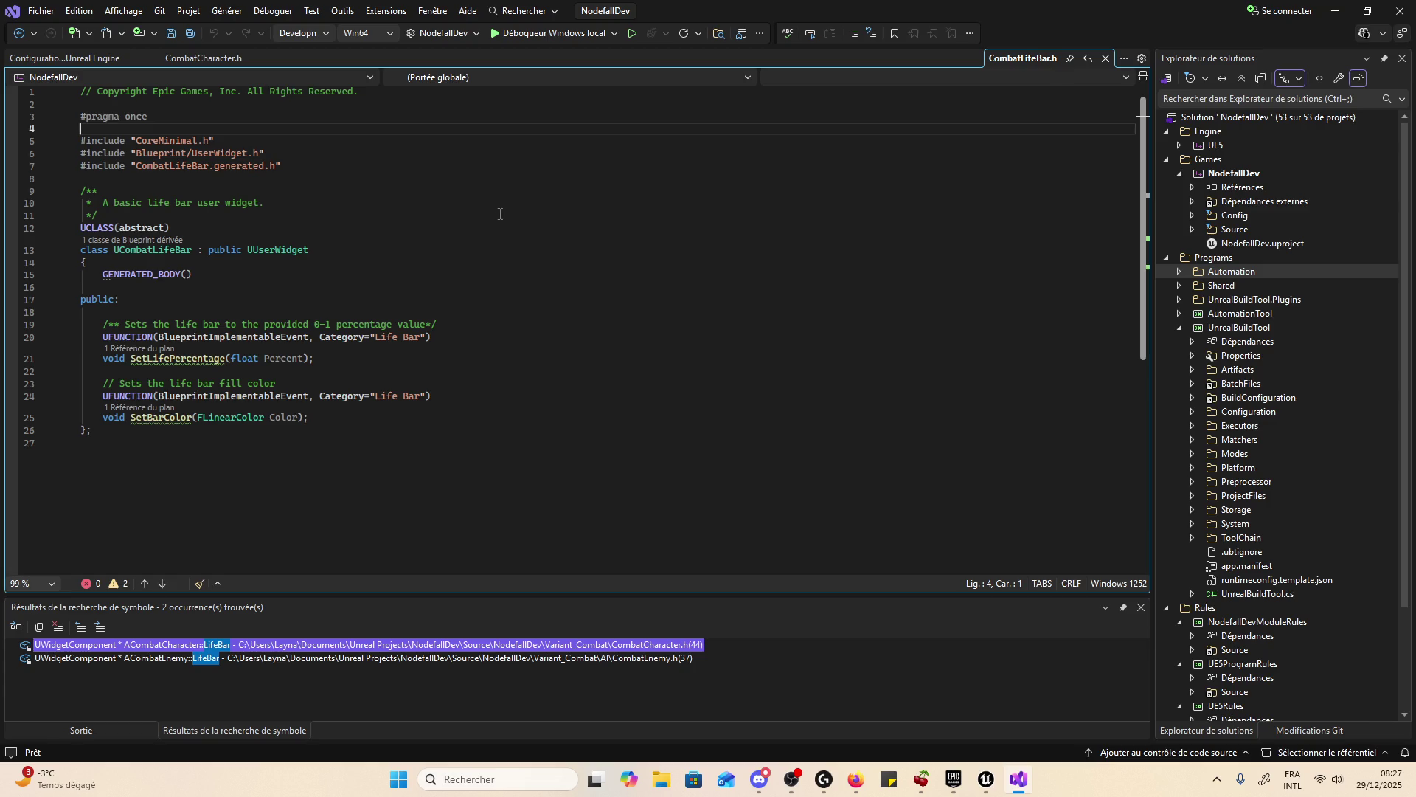
{"action": "left_click", "coordinate": [176, 170], "text": "ctrl"}
{"action": "scroll", "coordinate": [634, 219], "scroll_direction": "down", "scroll_amount": 4}
{"action": "scroll", "coordinate": [632, 226], "scroll_direction": "up", "scroll_amount": 4}
{"action": "scroll", "coordinate": [632, 225], "scroll_direction": "down", "scroll_amount": 5}
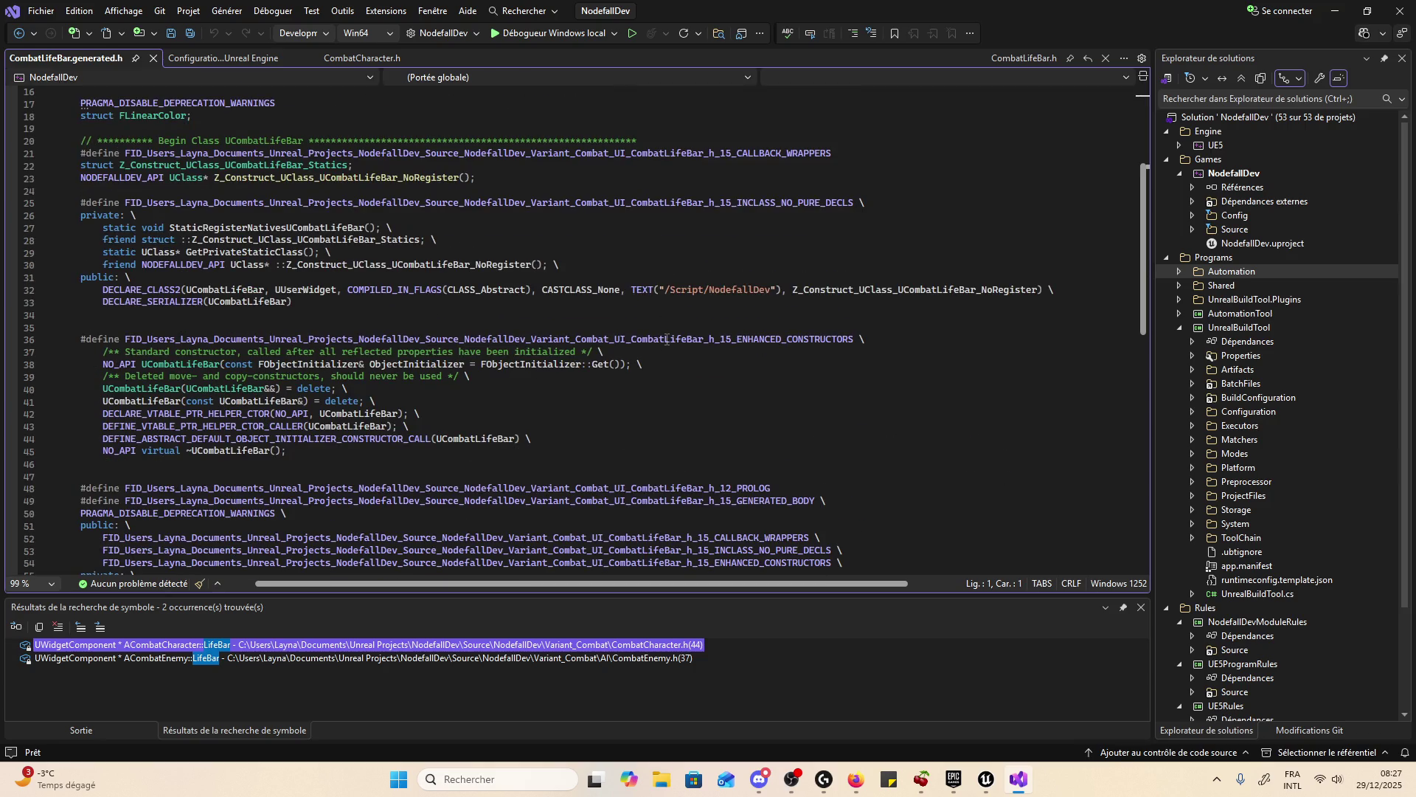
{"action": "scroll", "coordinate": [981, 318], "scroll_direction": "down", "scroll_amount": 5}
{"action": "scroll", "coordinate": [981, 317], "scroll_direction": "down", "scroll_amount": 1}
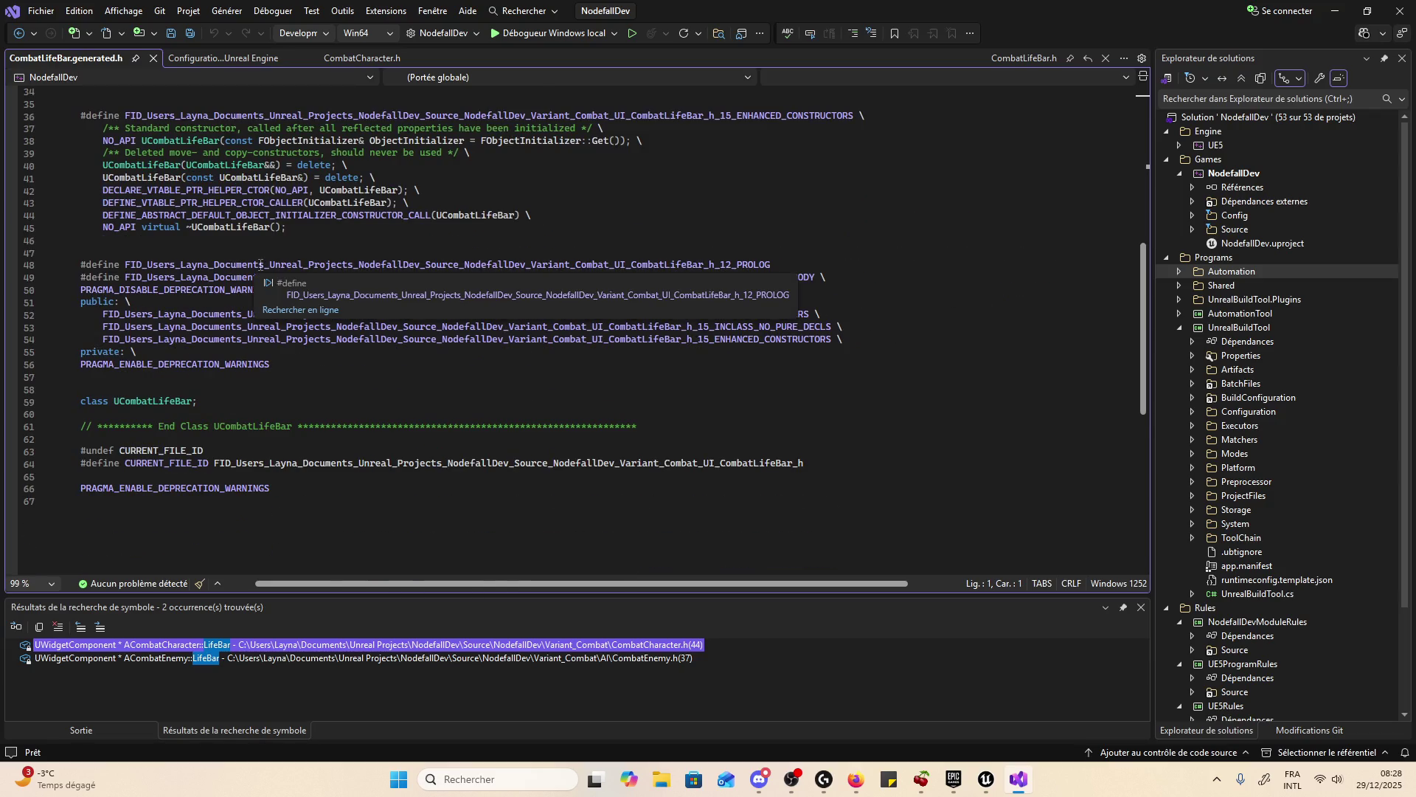
{"action": "scroll", "coordinate": [891, 313], "scroll_direction": "up", "scroll_amount": 11}
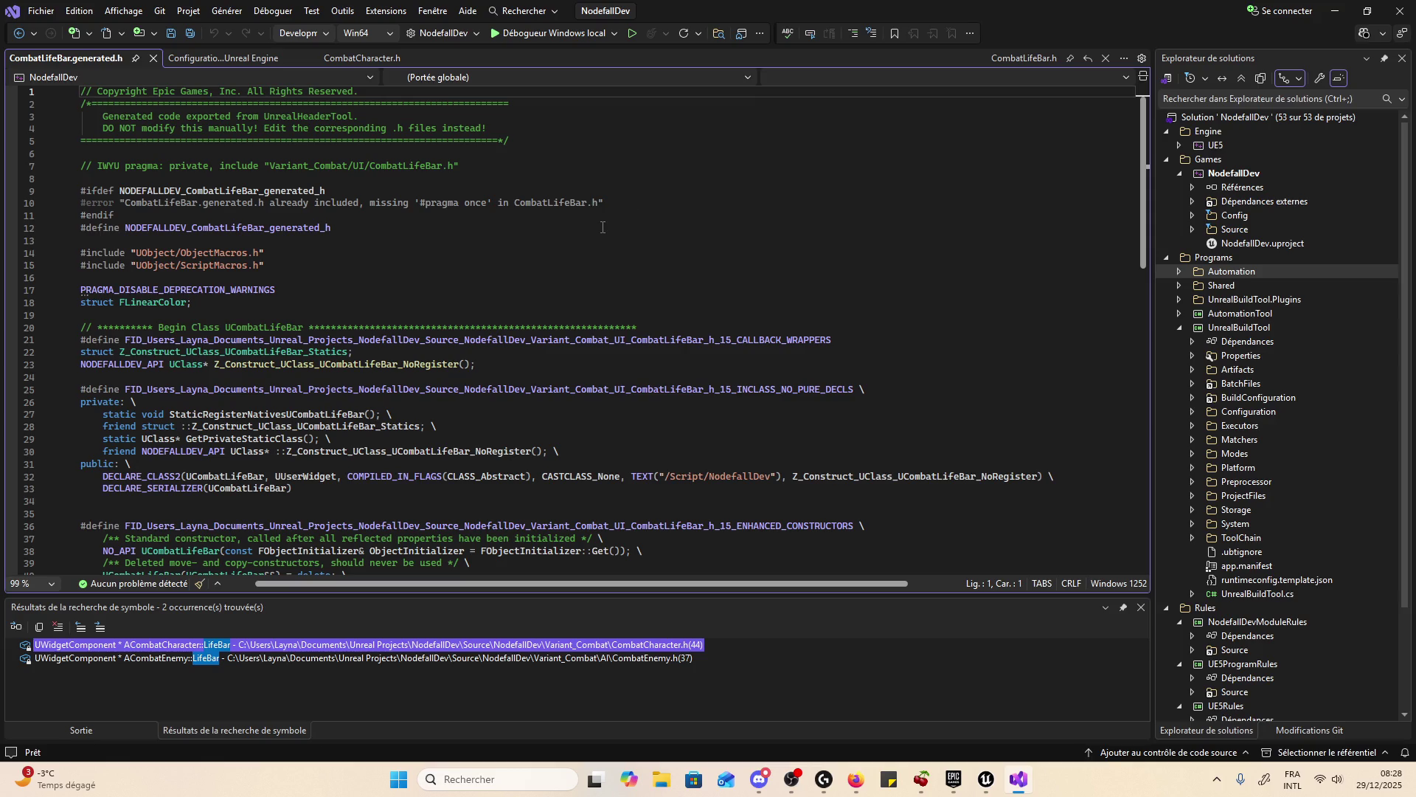
{"action": "left_click", "coordinate": [541, 238]}
{"action": "scroll", "coordinate": [542, 241], "scroll_direction": "down", "scroll_amount": 4}
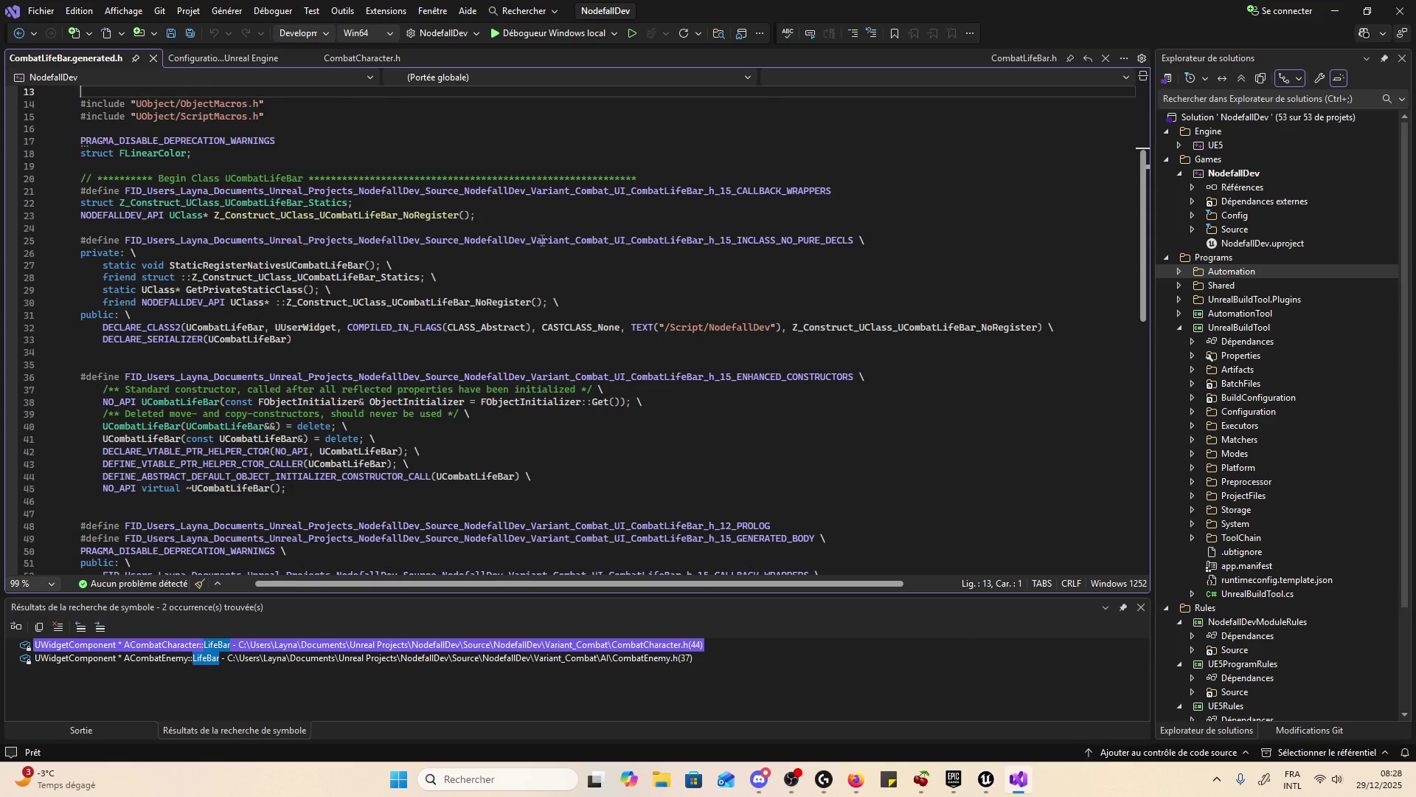
- Close the Unreal Engine integration configuration page and go to line 34 of CombatCharacter.h
{"action": "left_click", "coordinate": [254, 59]}
{"action": "left_click", "coordinate": [303, 58]}
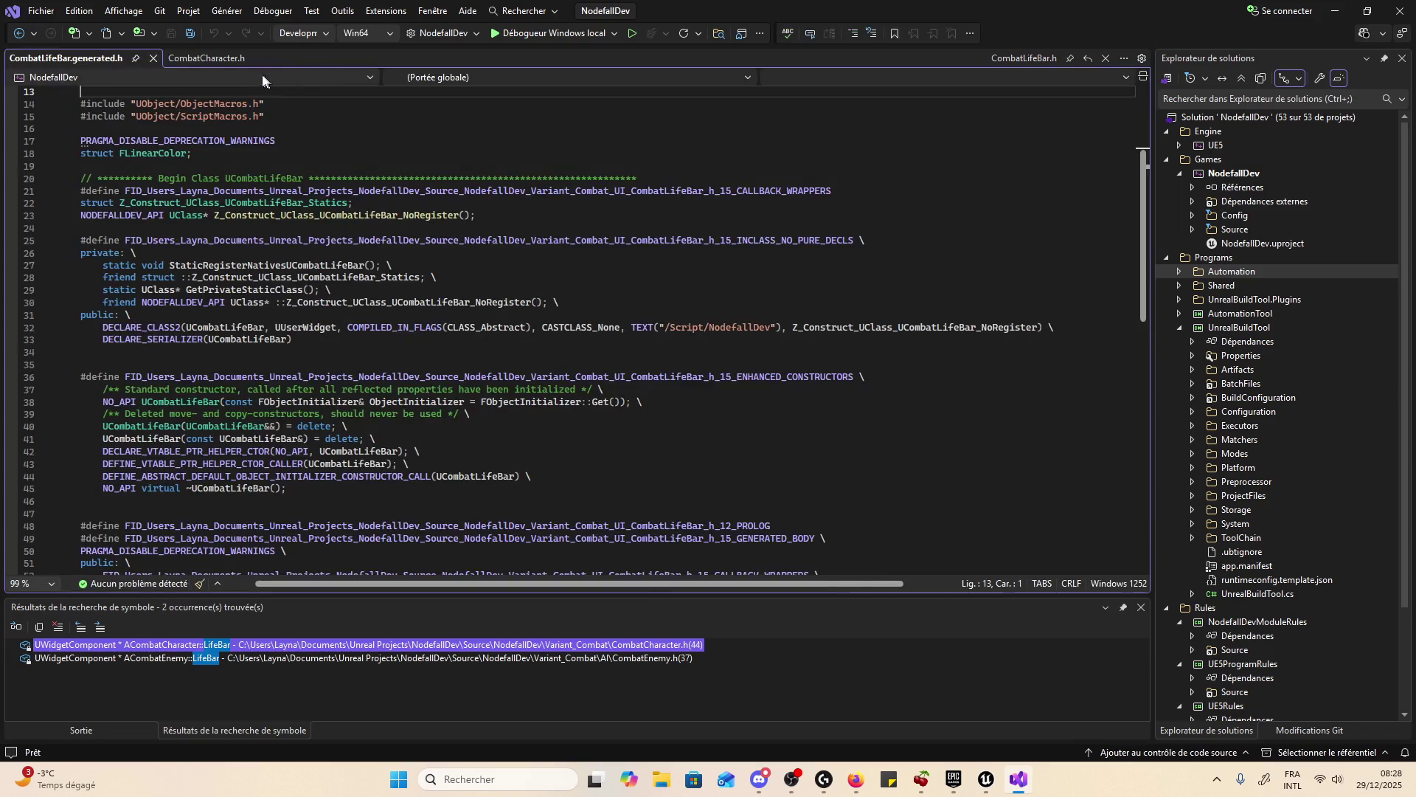
{"action": "left_click", "coordinate": [214, 58]}
{"action": "left_click", "coordinate": [741, 229]}
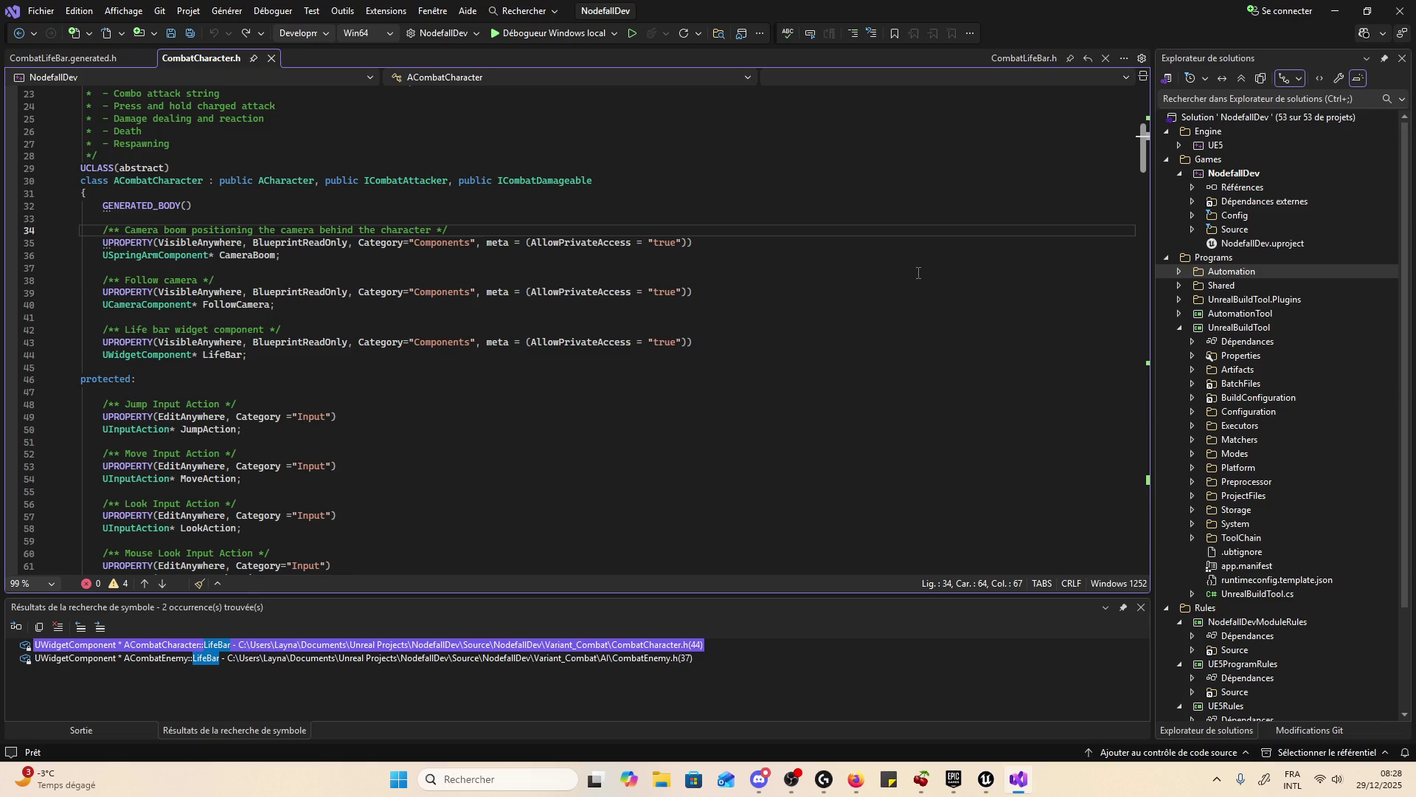
- Scroll down CombatCharacter.h, revisit line 29 of CombatLifeBar.generated.h, then minimize Visual Studio
{"action": "scroll", "coordinate": [918, 273], "scroll_direction": "down", "scroll_amount": 5}
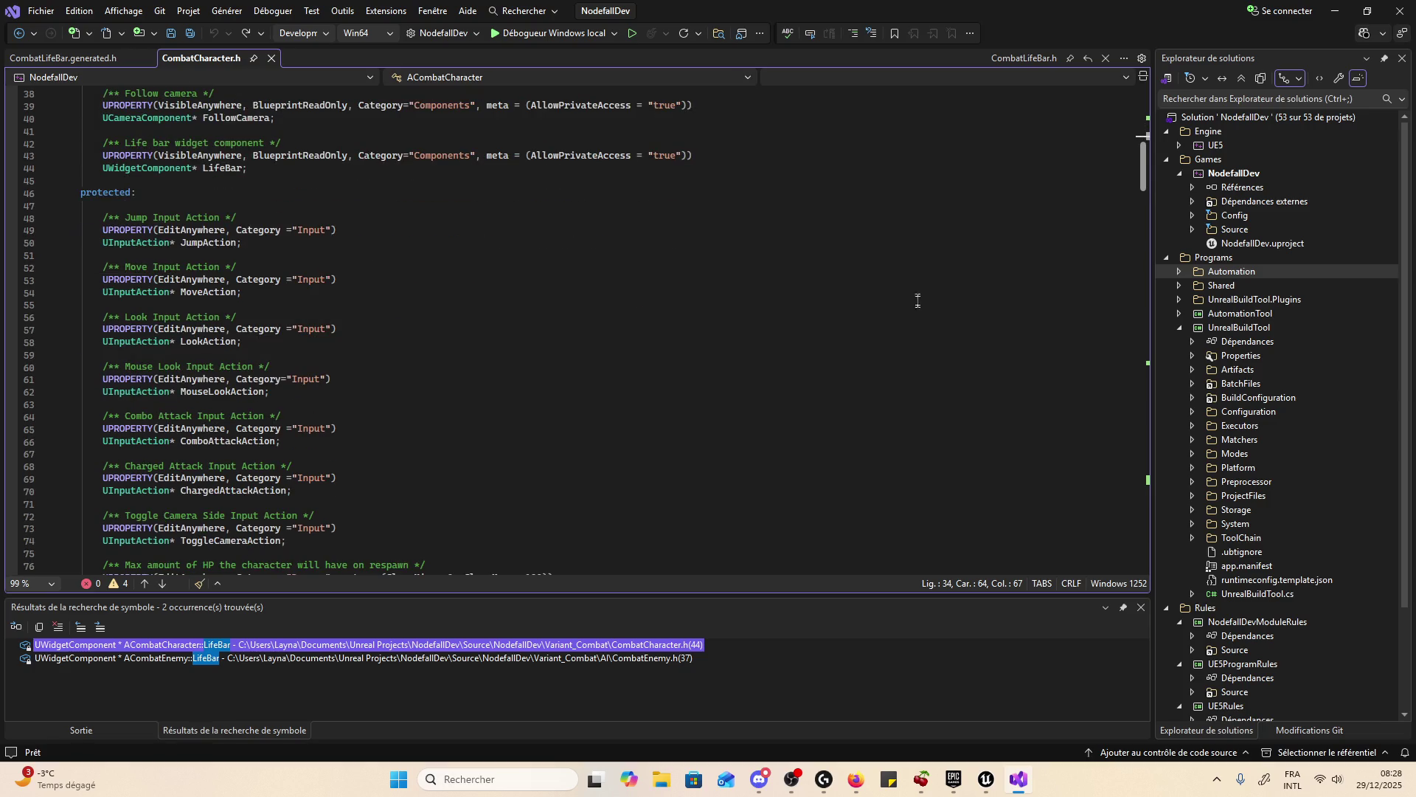
{"action": "scroll", "coordinate": [918, 323], "scroll_direction": "down", "scroll_amount": 2}
{"action": "scroll", "coordinate": [920, 349], "scroll_direction": "down", "scroll_amount": 5}
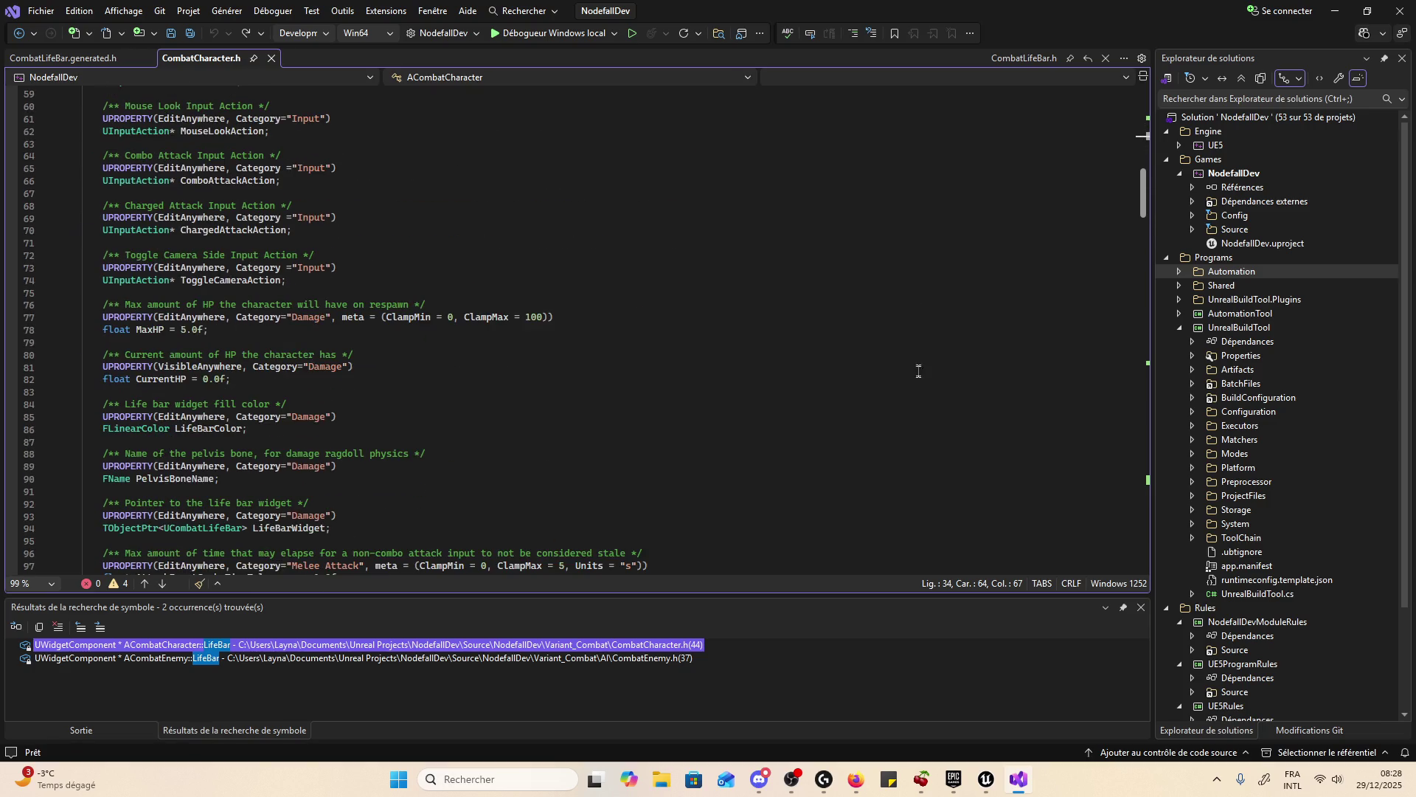
{"action": "scroll", "coordinate": [913, 377], "scroll_direction": "down", "scroll_amount": 13}
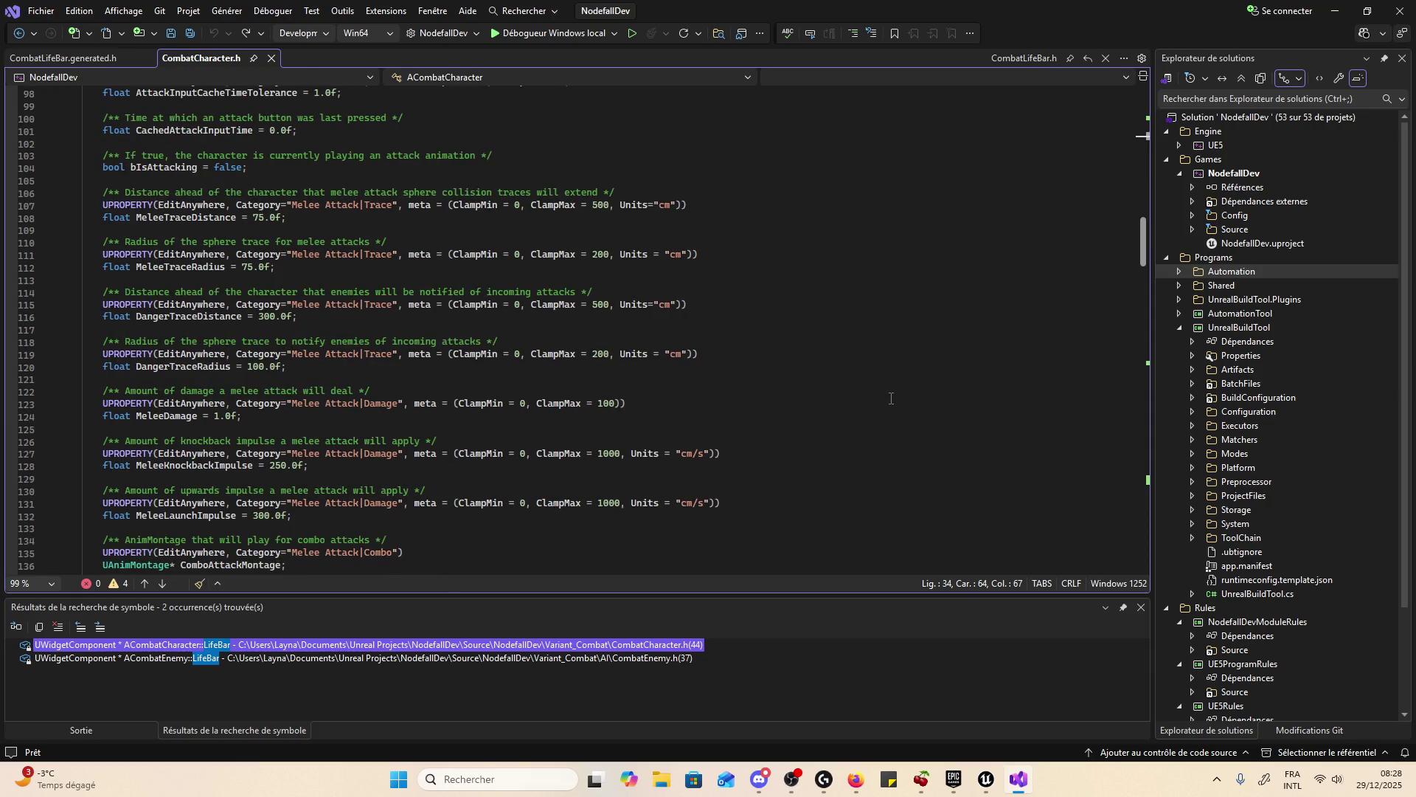
{"action": "scroll", "coordinate": [890, 398], "scroll_direction": "down", "scroll_amount": 20}
{"action": "scroll", "coordinate": [888, 404], "scroll_direction": "down", "scroll_amount": 8}
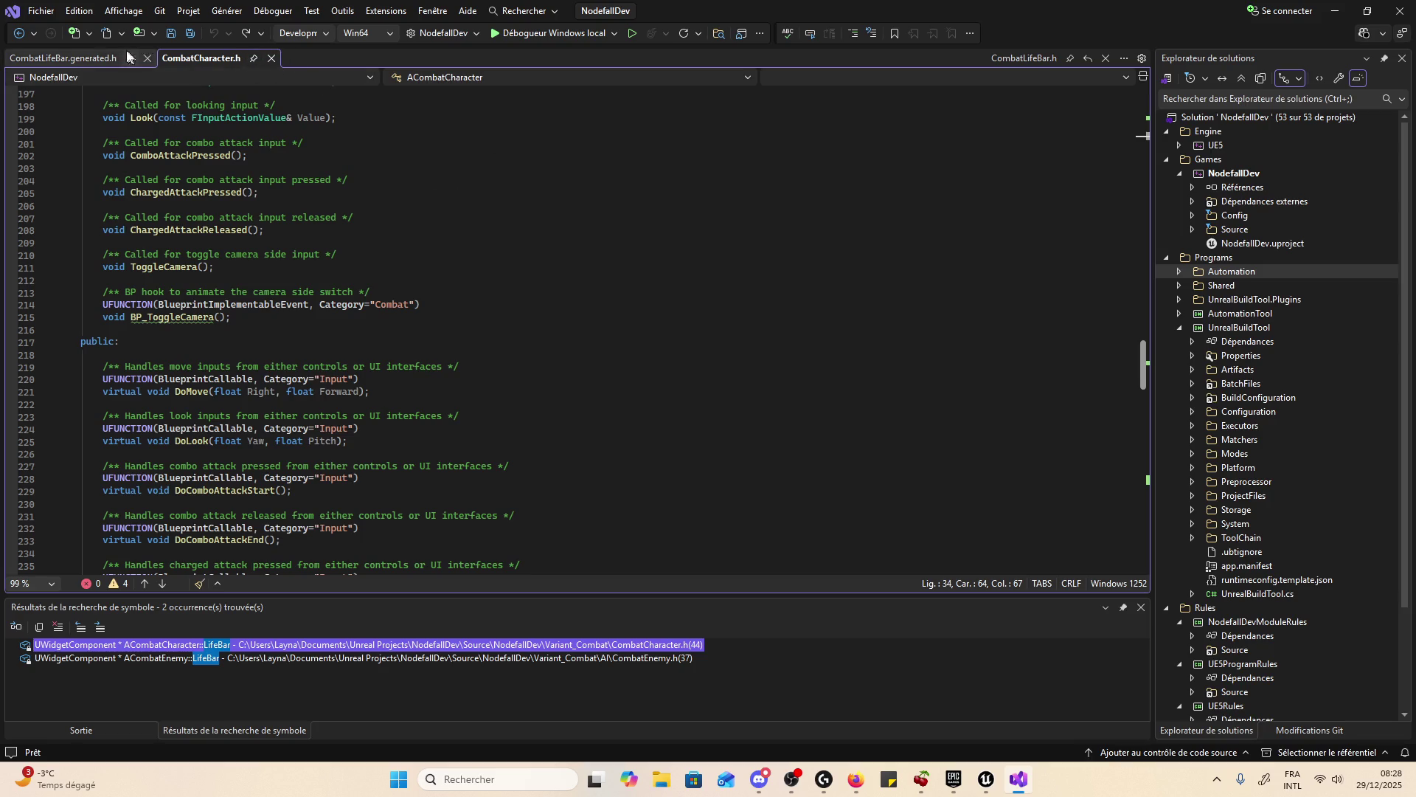
{"action": "left_click", "coordinate": [89, 59]}
{"action": "left_click", "coordinate": [782, 296]}
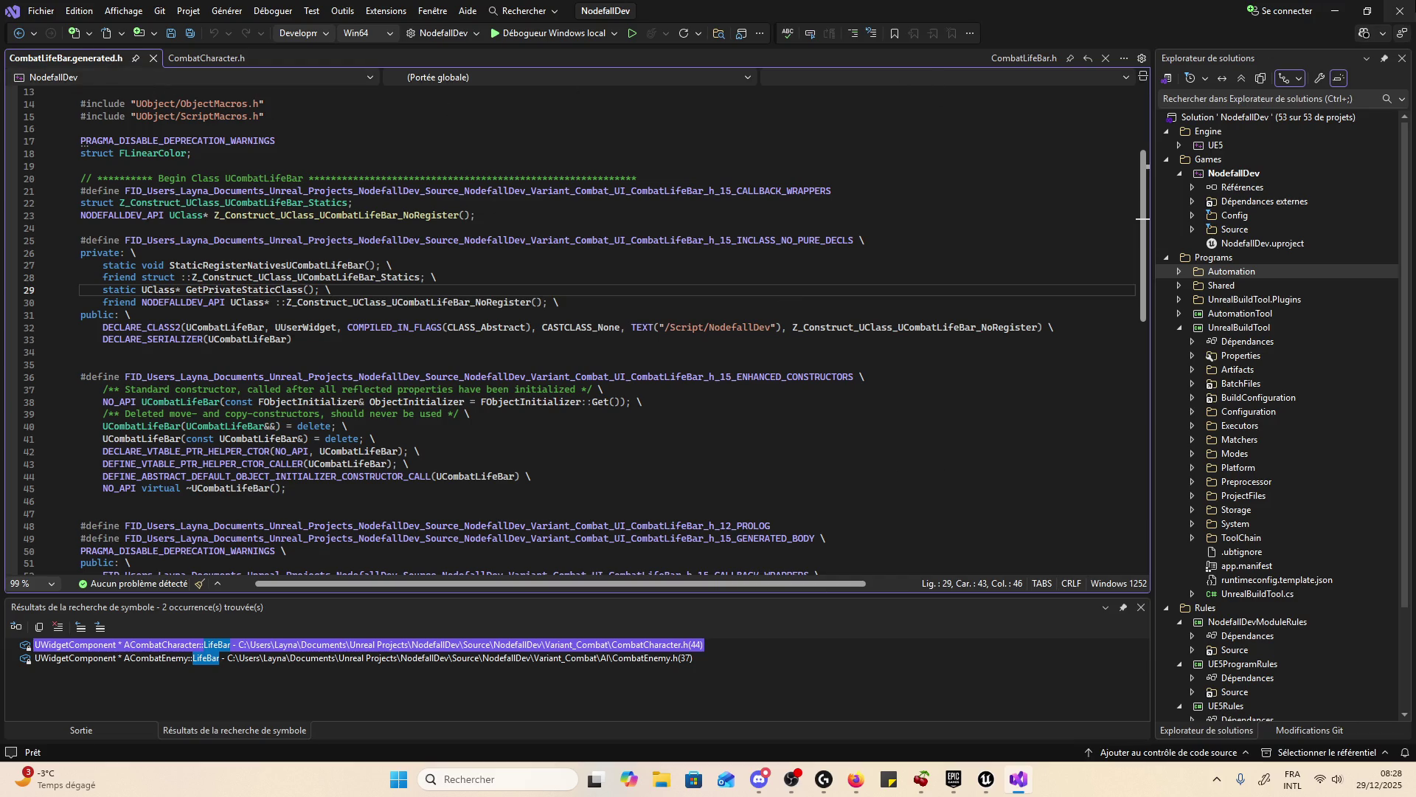
{"action": "left_click", "coordinate": [1335, 10]}
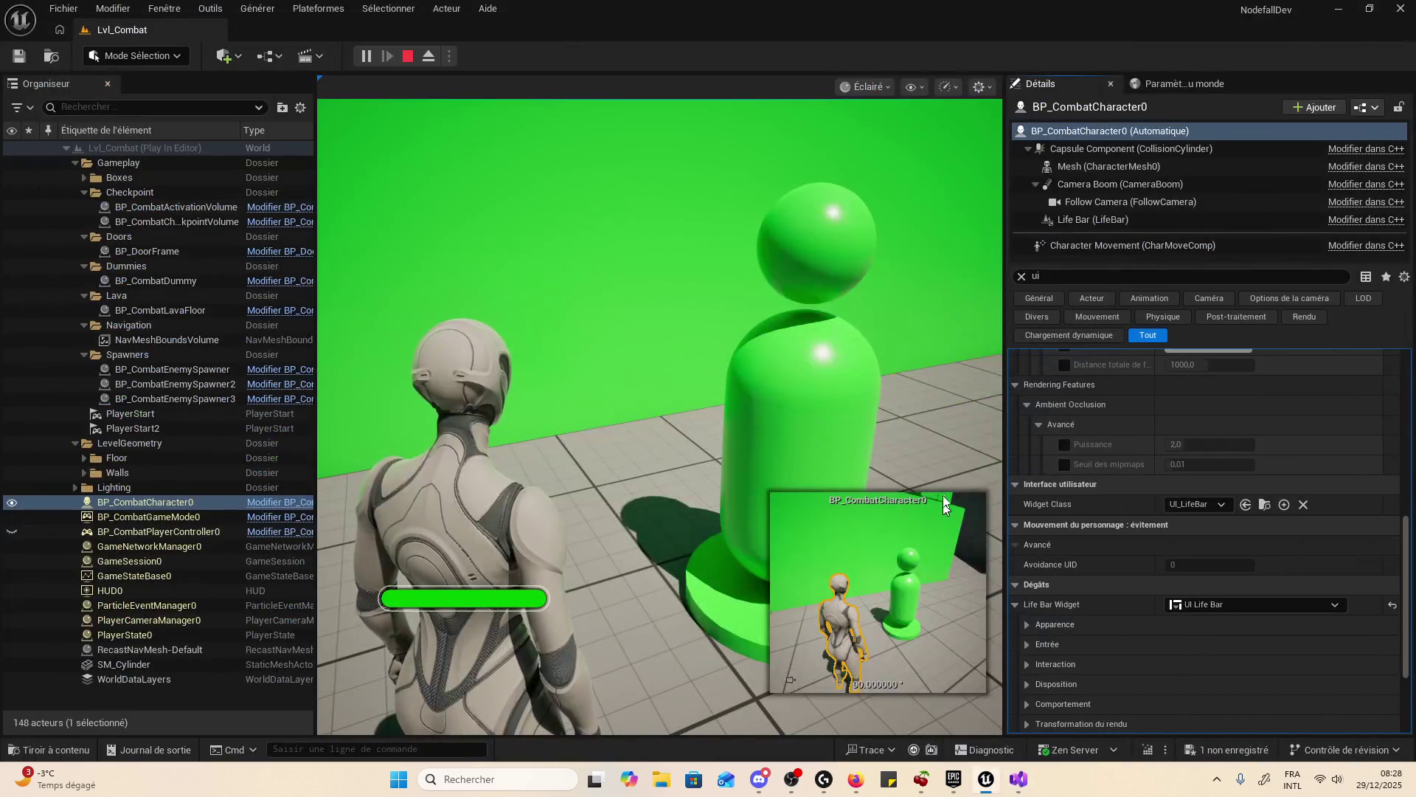
- Inspect the character's Life Bar, Capsule, Mesh, Camera Boom and Follow Camera components in Details
{"action": "left_click", "coordinate": [1115, 214]}
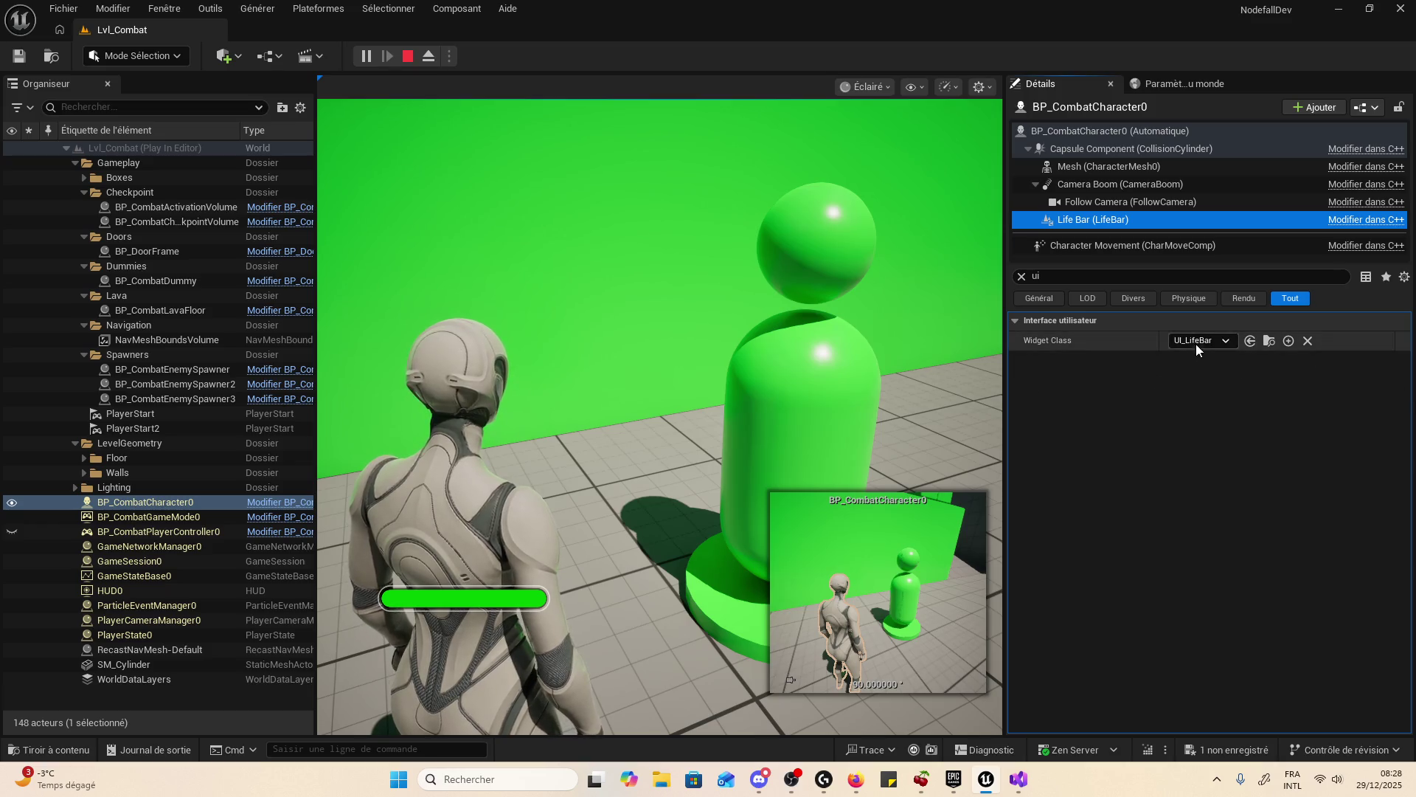
{"action": "left_click", "coordinate": [1110, 130]}
{"action": "left_click", "coordinate": [1109, 148]}
{"action": "left_click", "coordinate": [1111, 167]}
{"action": "left_click", "coordinate": [1113, 184]}
{"action": "left_click", "coordinate": [1117, 202]}
- Reselect the Life Bar component to review its settings, then stop the play-in-editor session
{"action": "left_click", "coordinate": [1084, 276]}
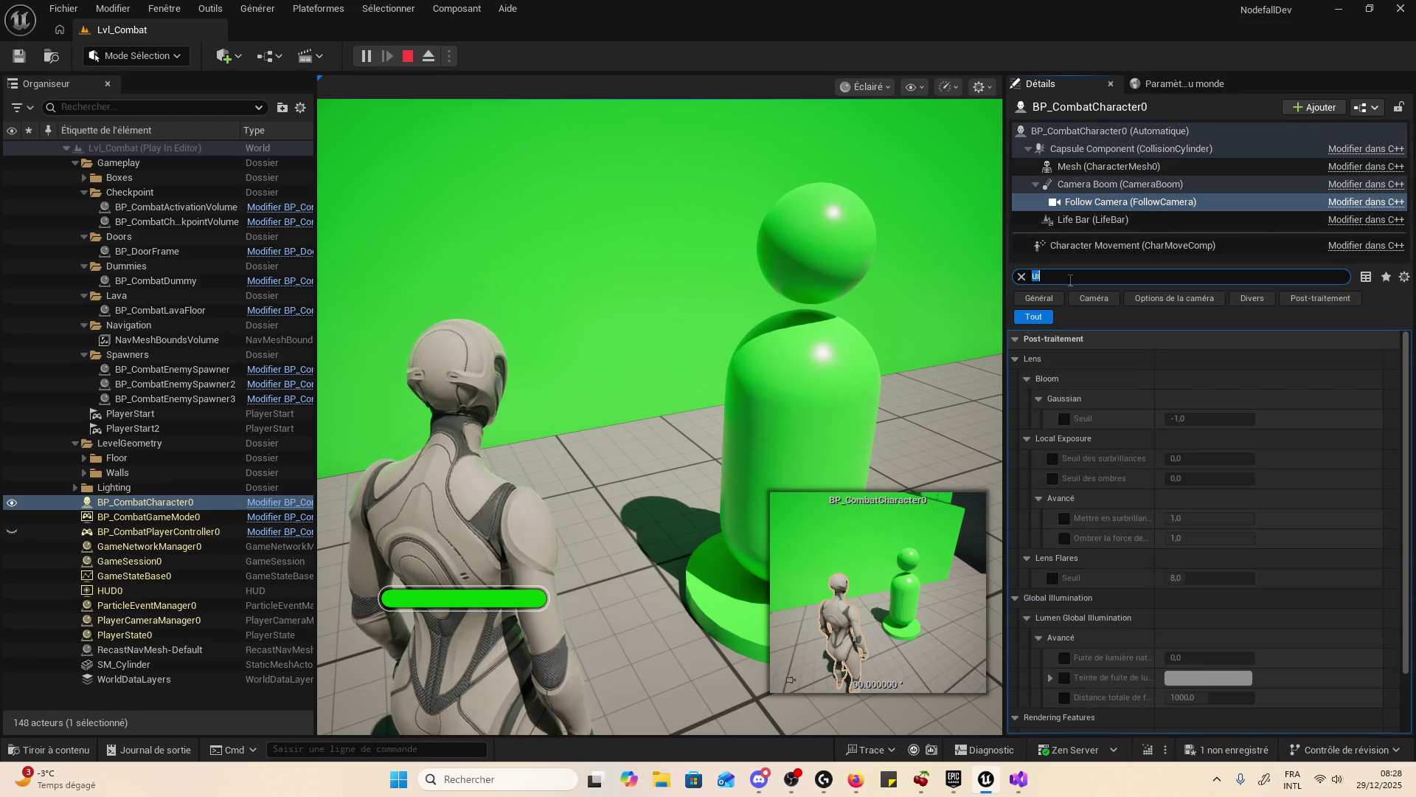
{"action": "left_click", "coordinate": [1124, 222]}
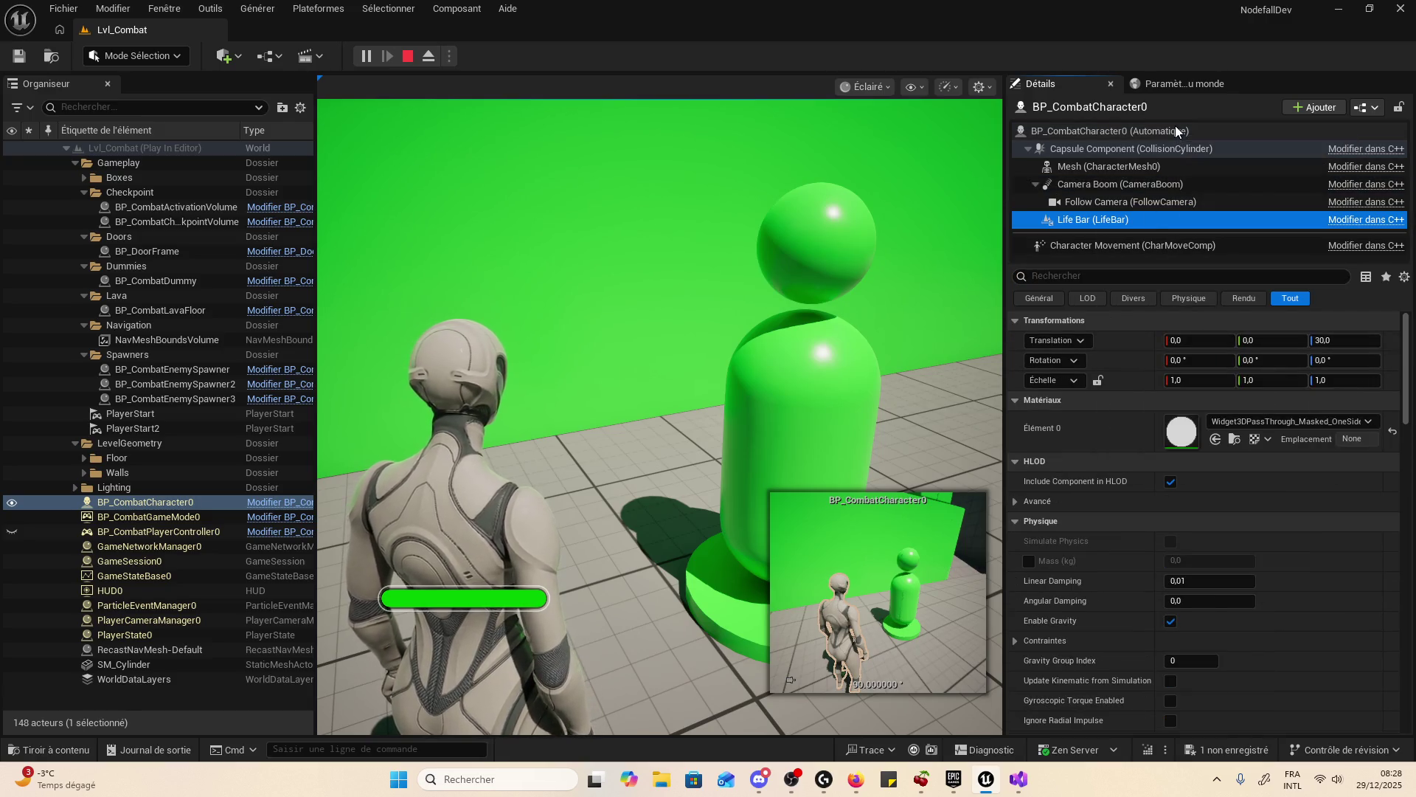
{"action": "left_click", "coordinate": [1175, 131]}
{"action": "left_click", "coordinate": [1140, 219]}
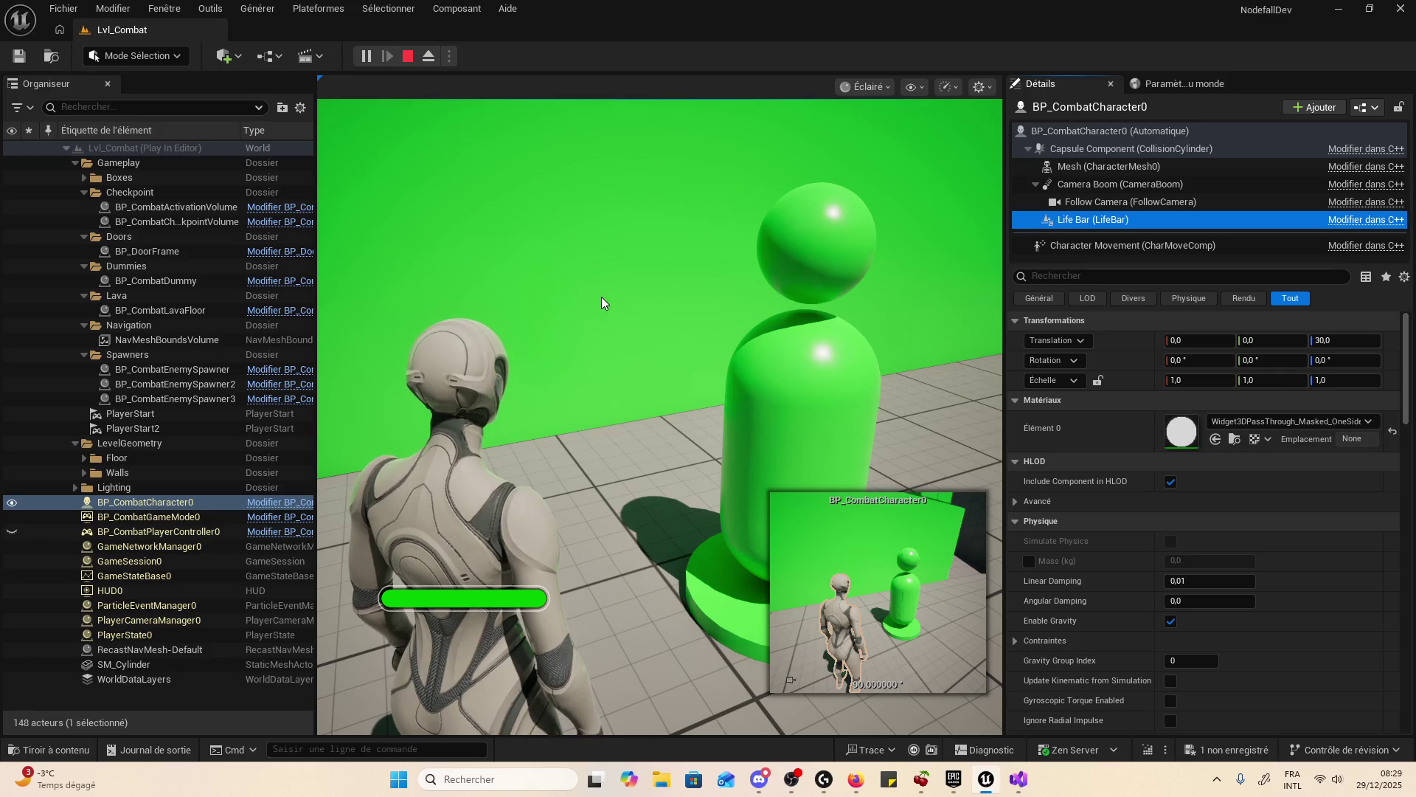
{"action": "left_click", "coordinate": [410, 62]}
{"action": "left_click", "coordinate": [409, 57]}
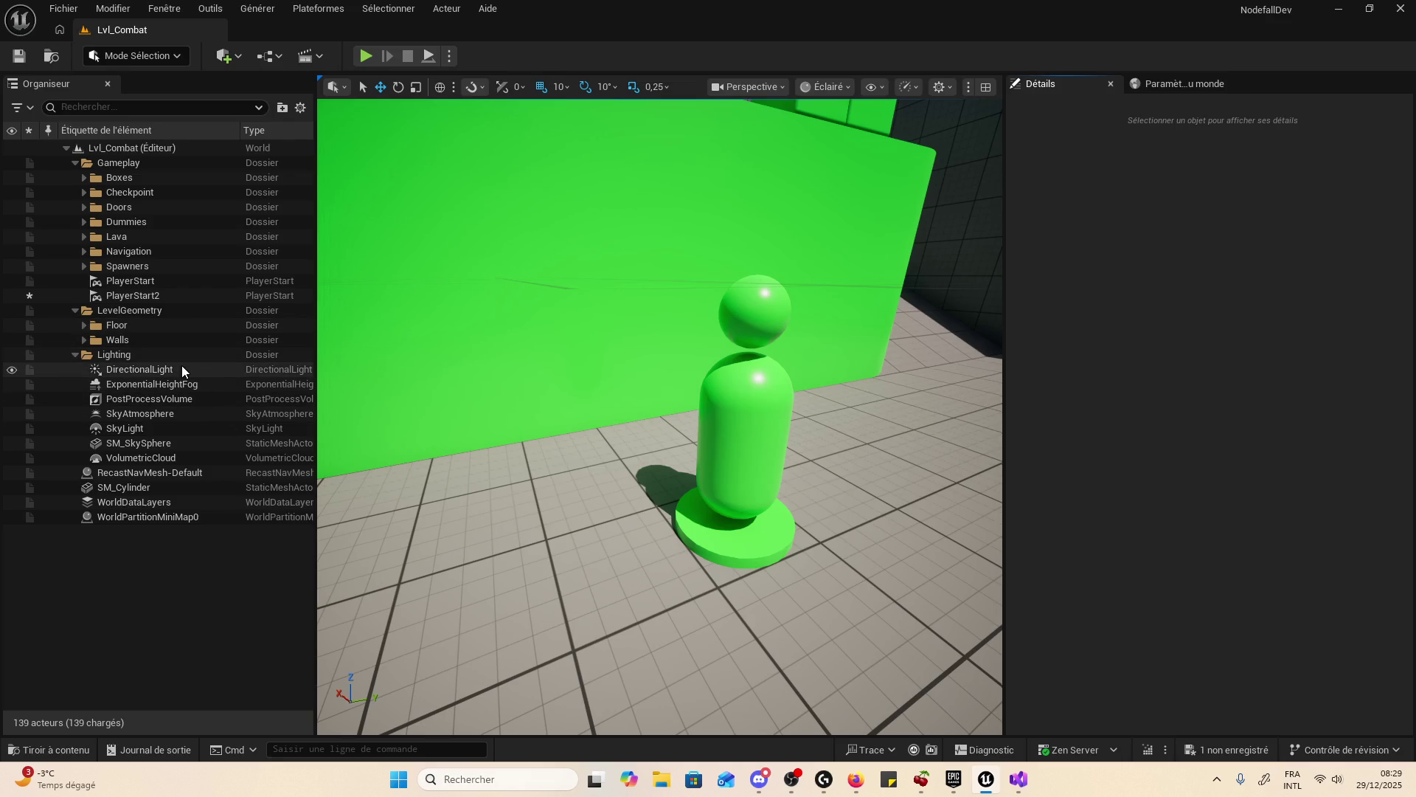
- Check SM_Cylinder, WorldPartitionMiniMap0 and RecastNavMesh-Default in the Outliner, then start Play In Editor
{"action": "left_click", "coordinate": [179, 488]}
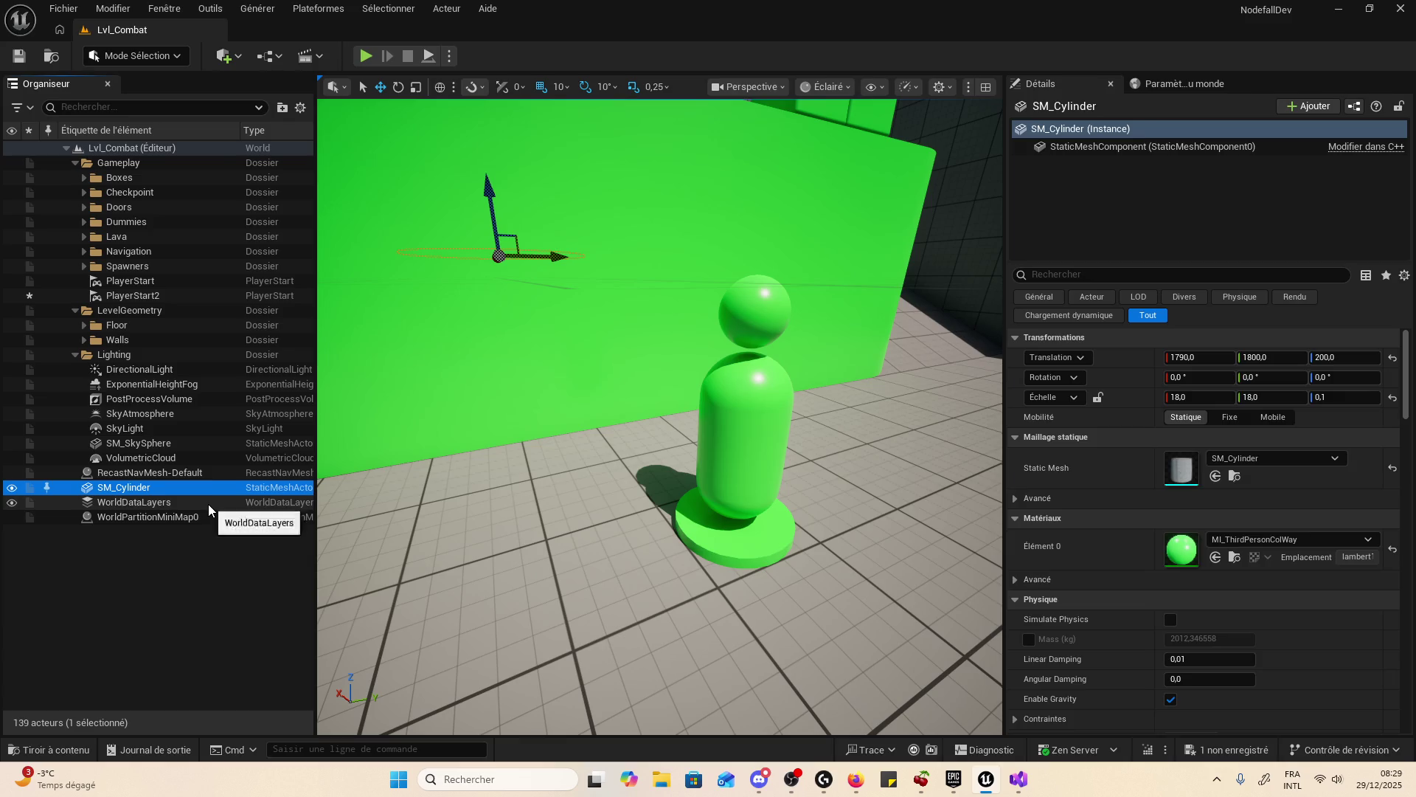
{"action": "left_click", "coordinate": [208, 503]}
{"action": "left_click", "coordinate": [212, 517]}
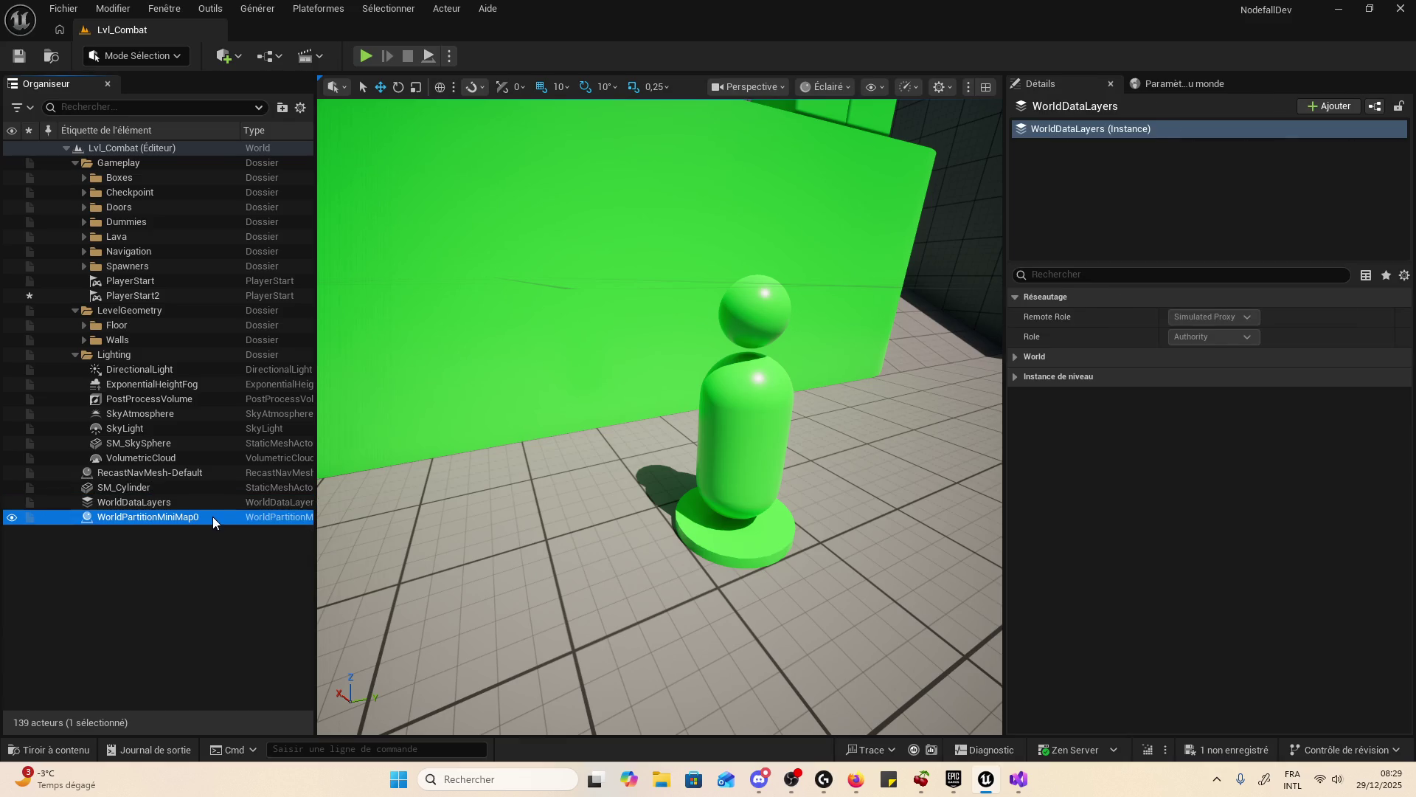
{"action": "left_click", "coordinate": [219, 472]}
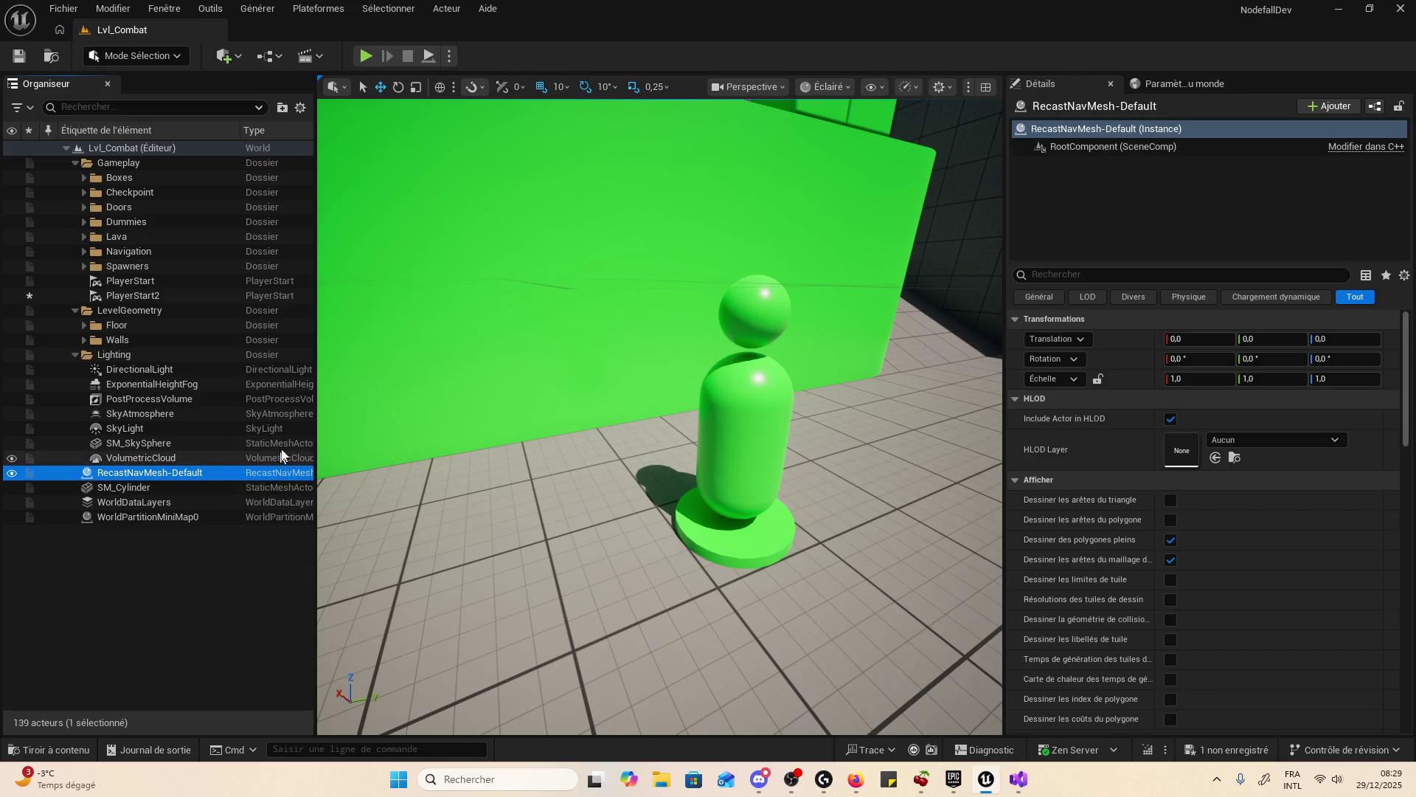
{"action": "left_click", "coordinate": [360, 64]}
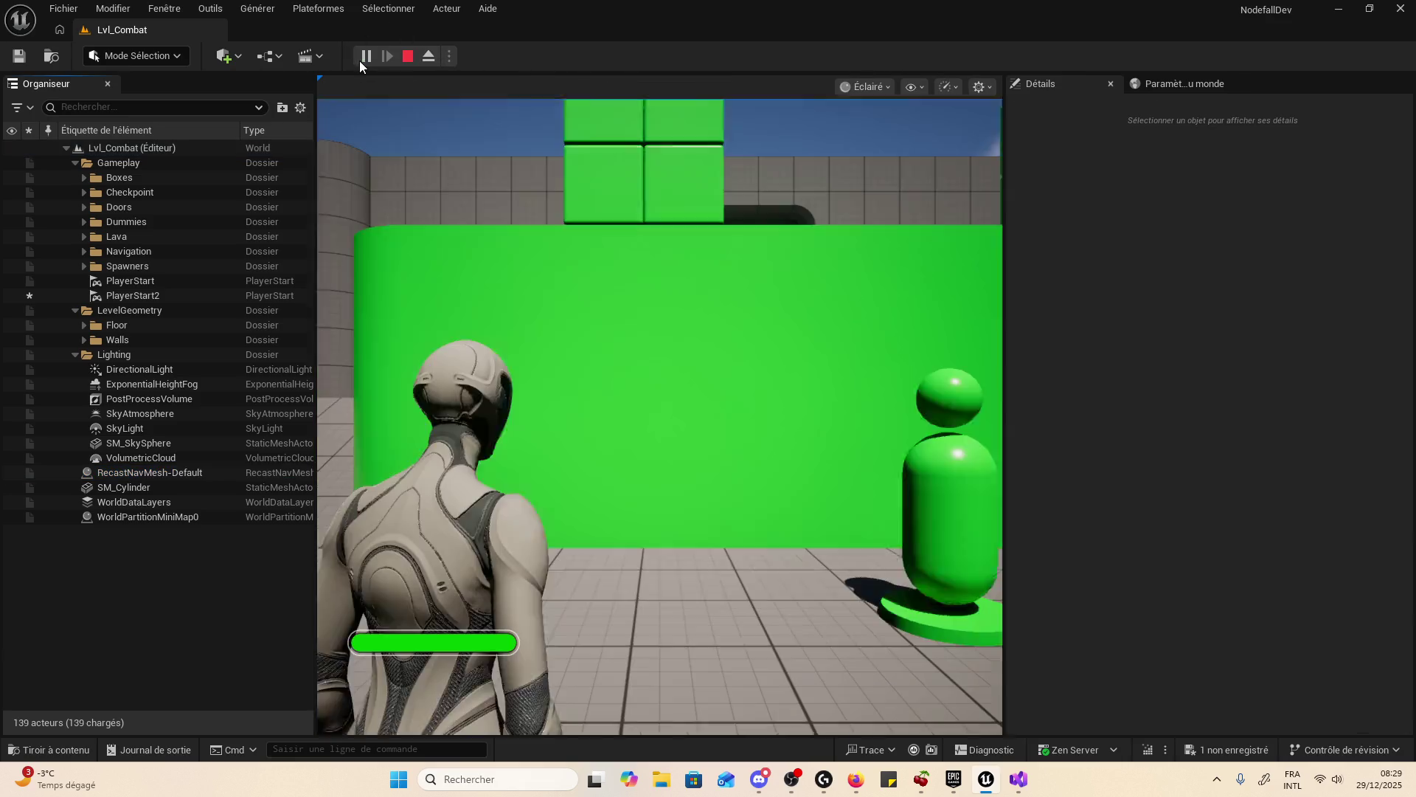
- Collapse the Gameplay and LevelGeometry folders in the running world's Outliner
{"action": "double_click", "coordinate": [145, 164]}
{"action": "left_click", "coordinate": [142, 177]}
{"action": "double_click", "coordinate": [141, 177]}
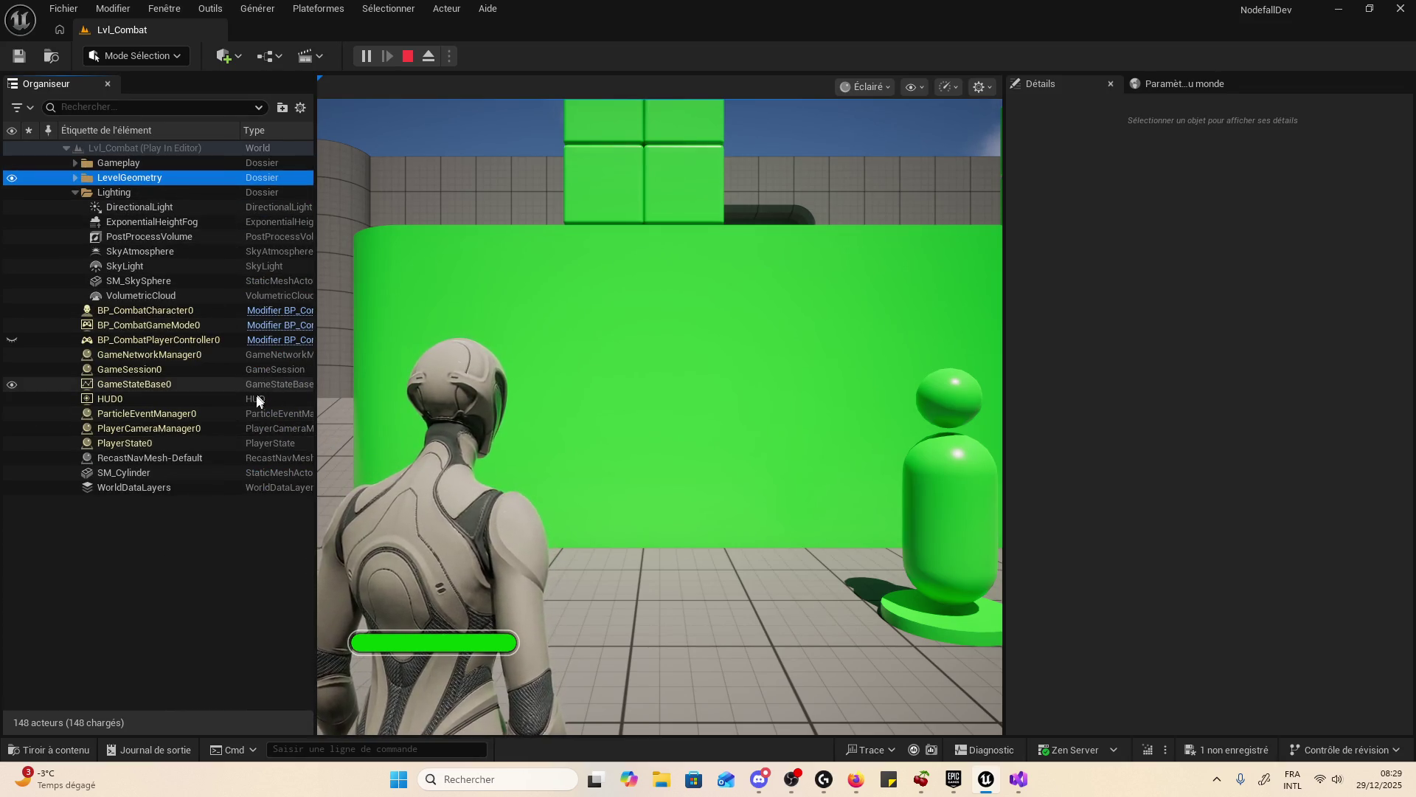
- Select HUD0, toggle its Show HUD off and back on, then select BP_CombatCharacter0
{"action": "left_click", "coordinate": [212, 426]}
{"action": "left_click", "coordinate": [221, 413]}
{"action": "left_click", "coordinate": [240, 402]}
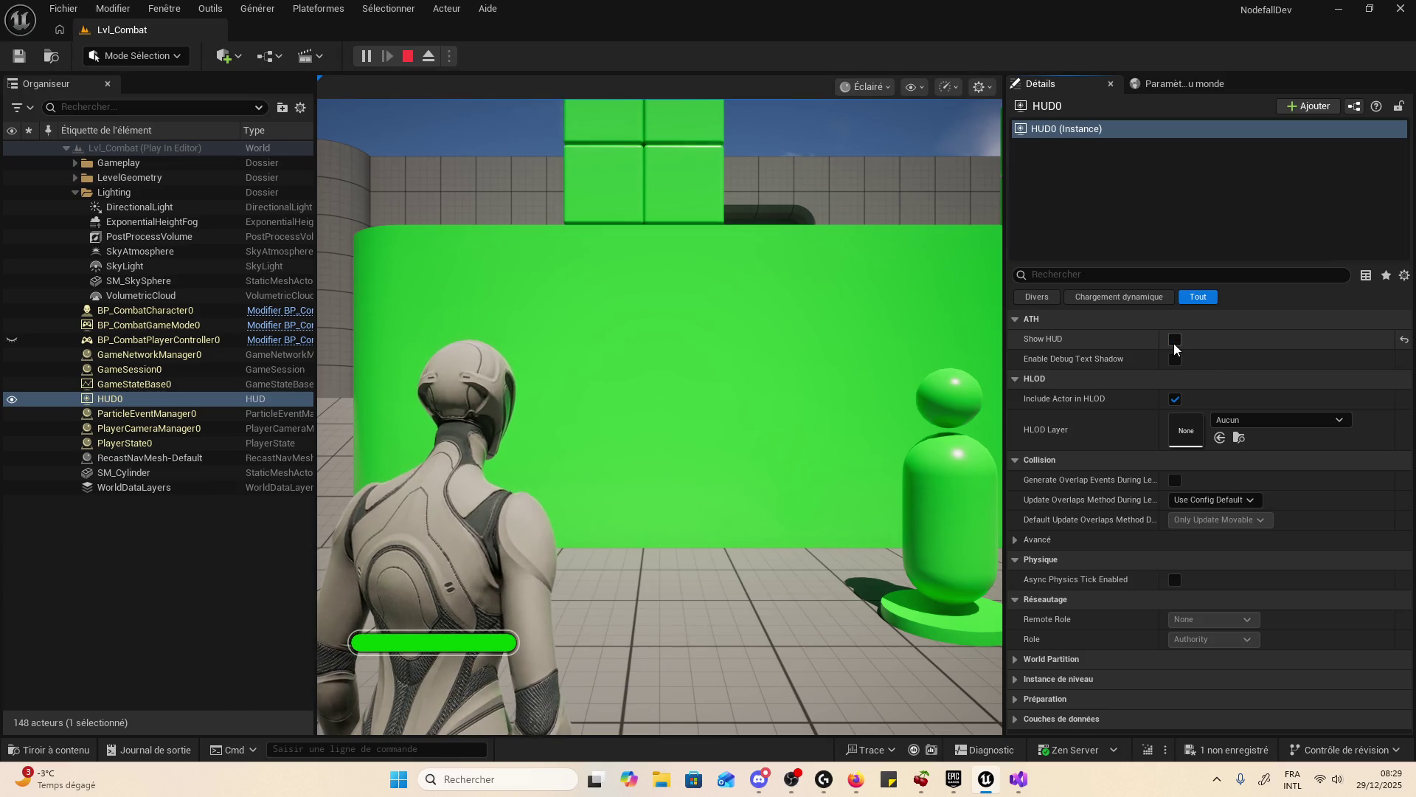
{"action": "left_click", "coordinate": [1175, 345]}
{"action": "left_click", "coordinate": [1175, 341]}
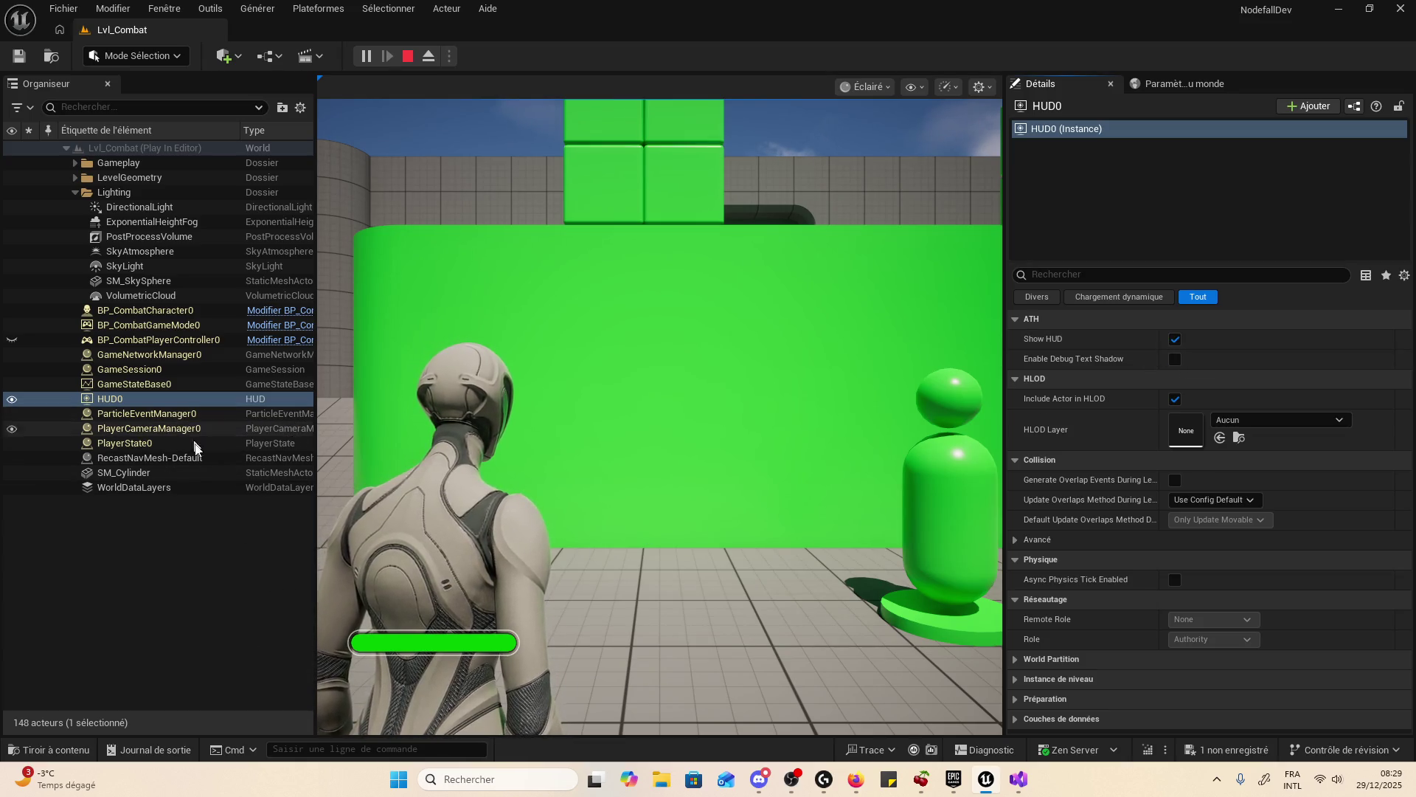
{"action": "left_click", "coordinate": [217, 313]}
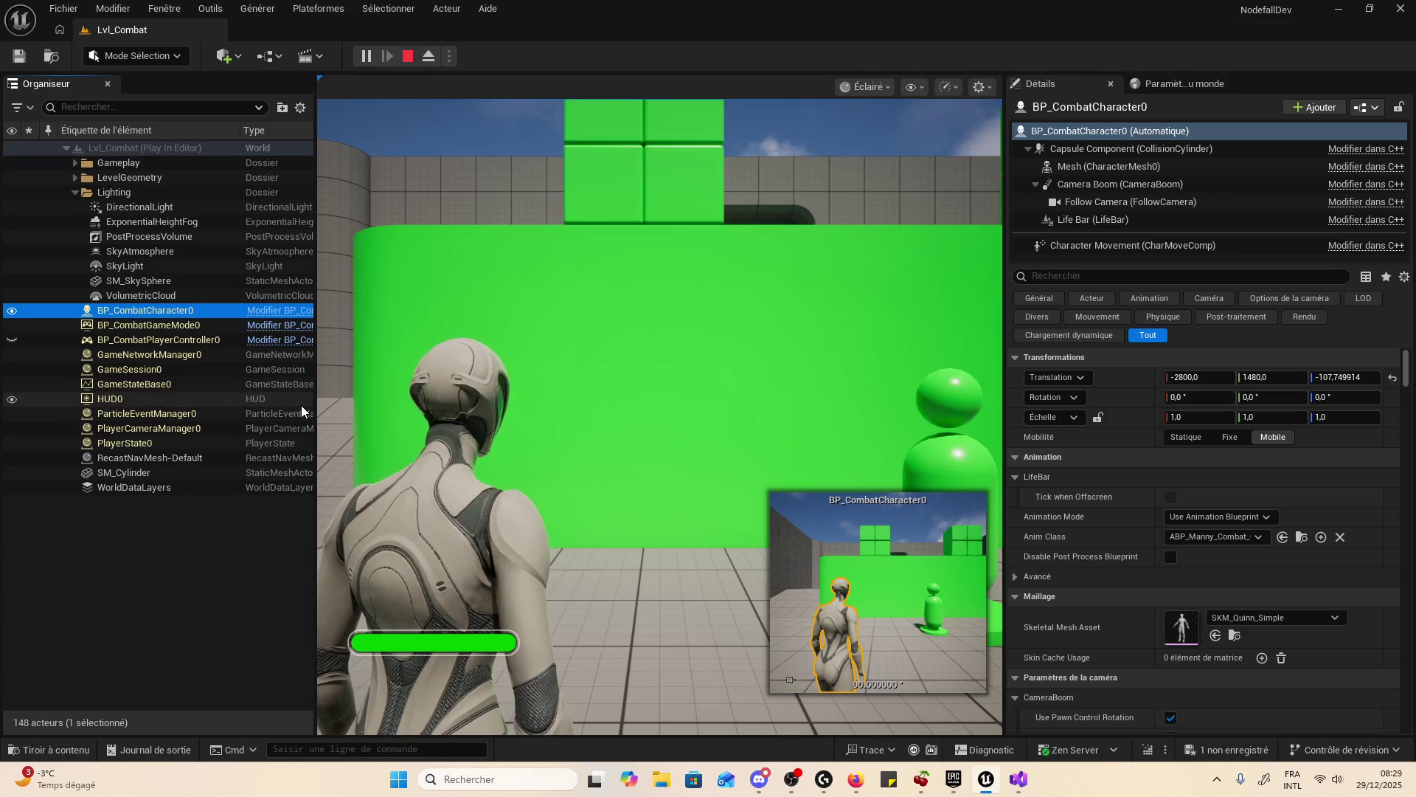
- Widen the Outliner and select the Life Bar component, toggling its gravity off and back on
{"action": "left_click_drag", "start_coordinate": [317, 430], "coordinate": [486, 432]}
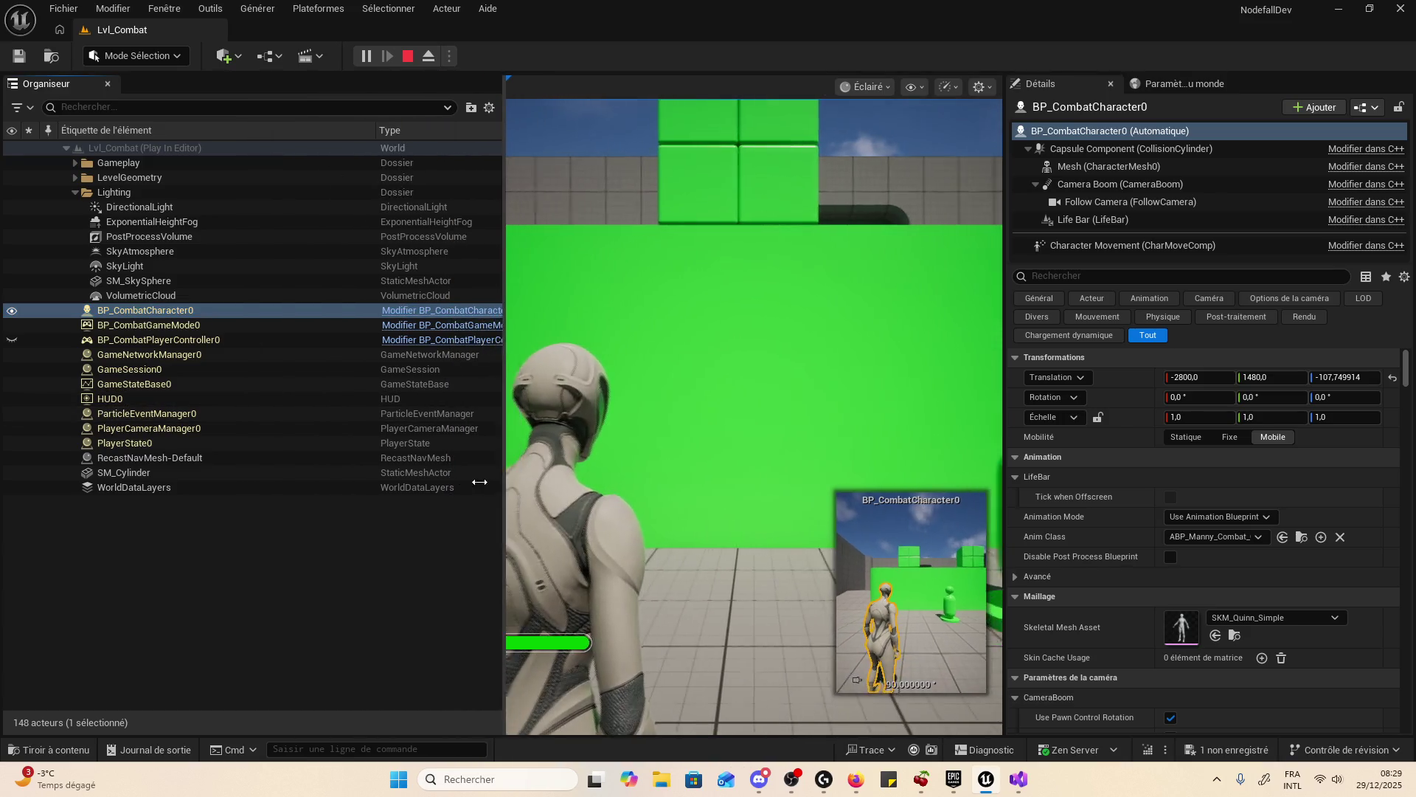
{"action": "scroll", "coordinate": [1132, 413], "scroll_direction": "down", "scroll_amount": 3}
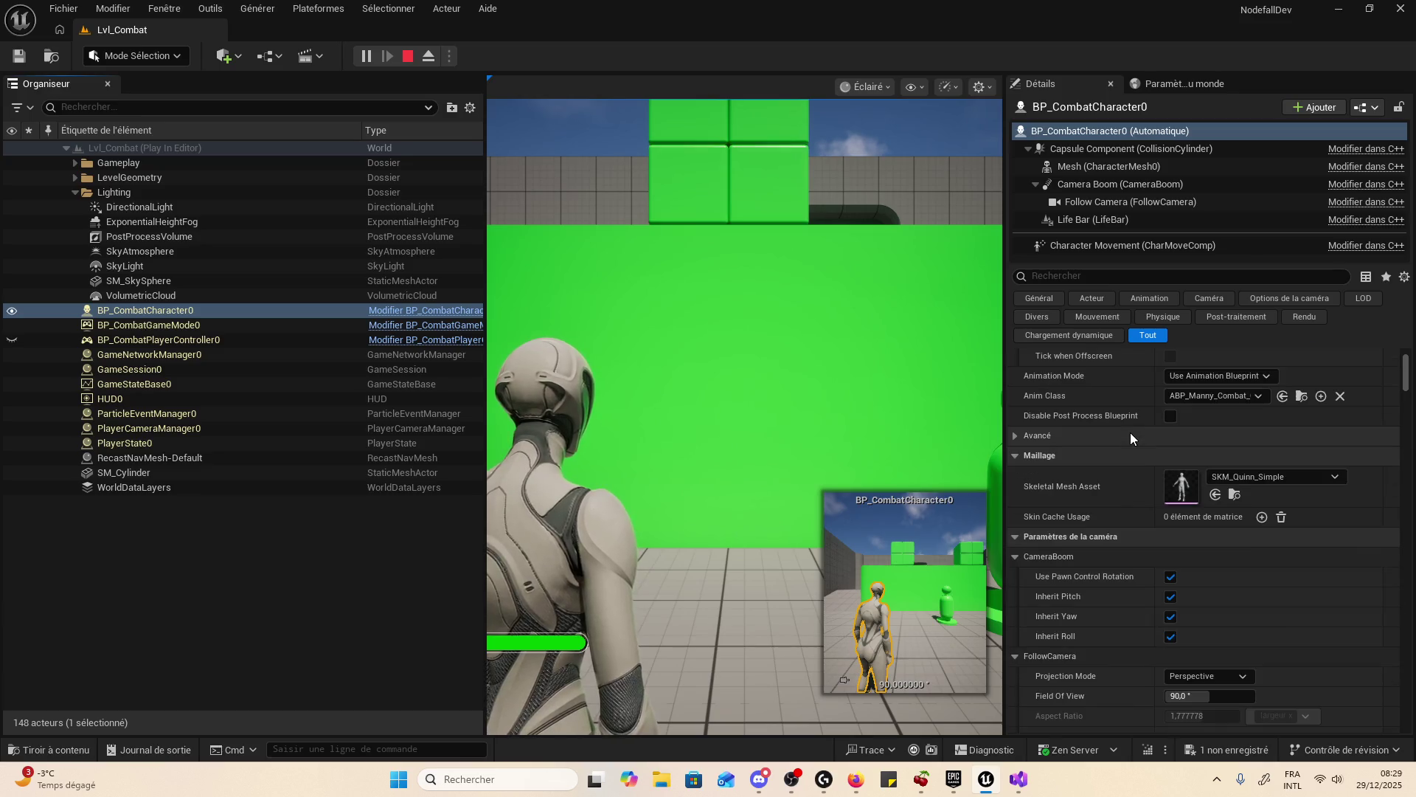
{"action": "left_click", "coordinate": [1112, 219]}
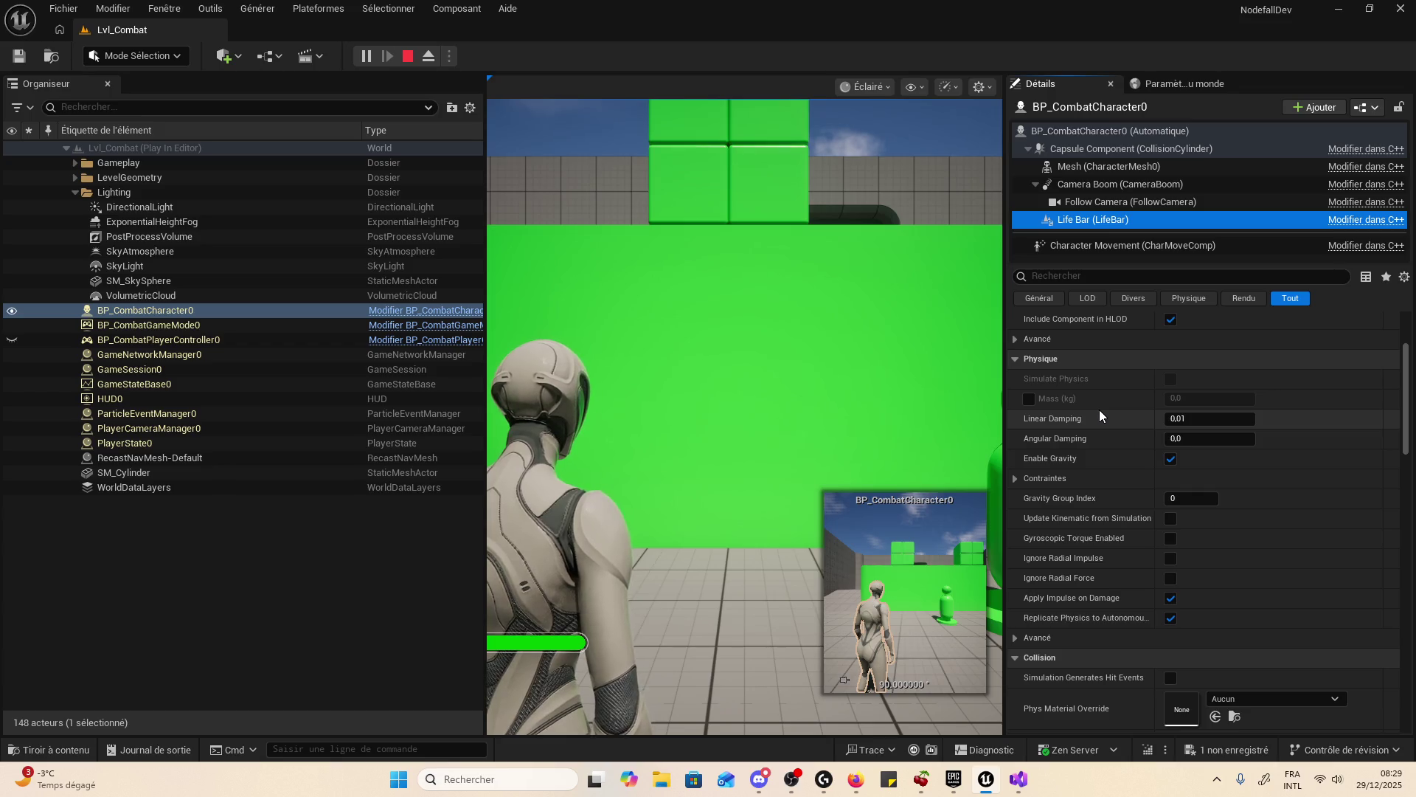
{"action": "left_click", "coordinate": [1171, 458]}
{"action": "left_click", "coordinate": [1170, 459]}
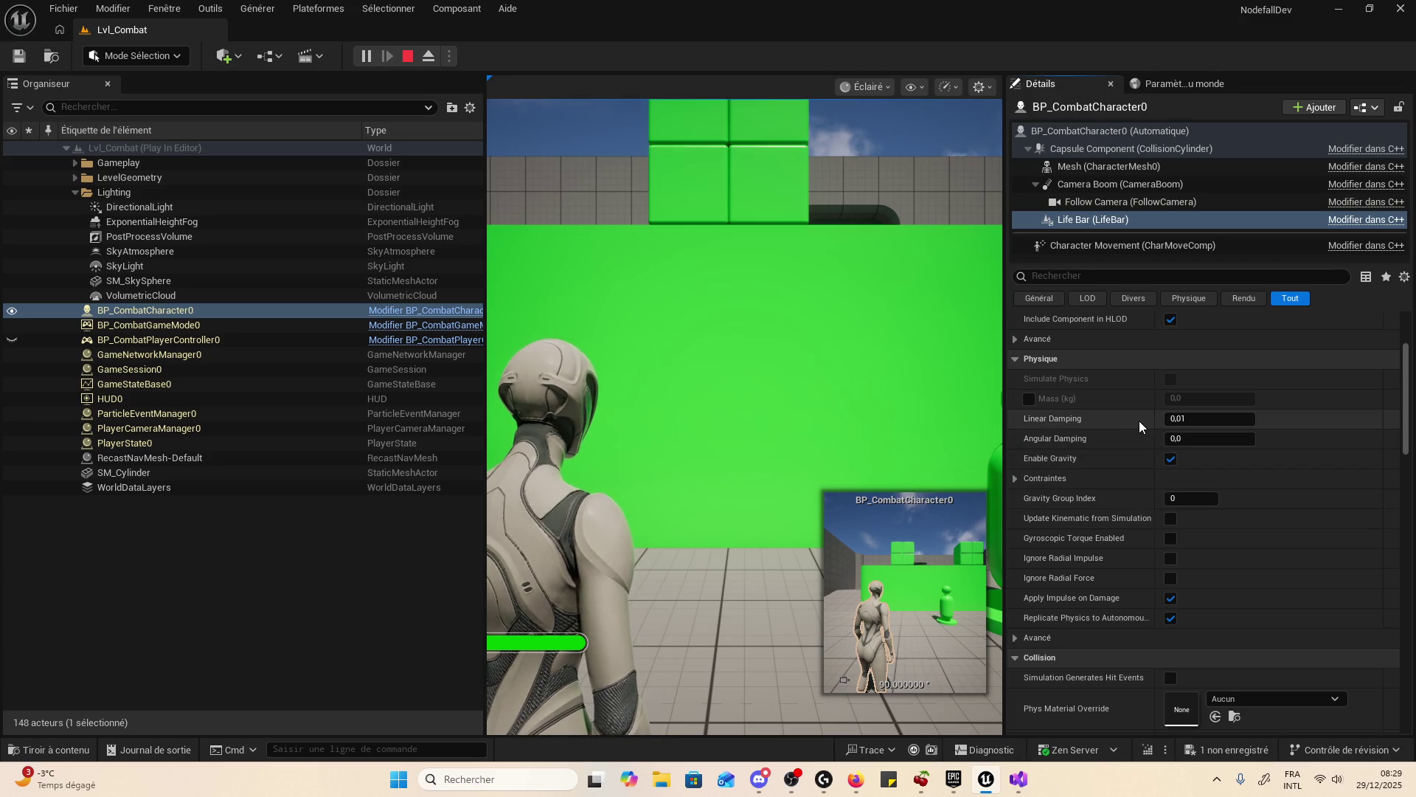
- Expand advanced physics, Background Color (0,0,0,0) and Tint Color and Opacity (1,1,1,1)
{"action": "scroll", "coordinate": [1161, 420], "scroll_direction": "up", "scroll_amount": 5}
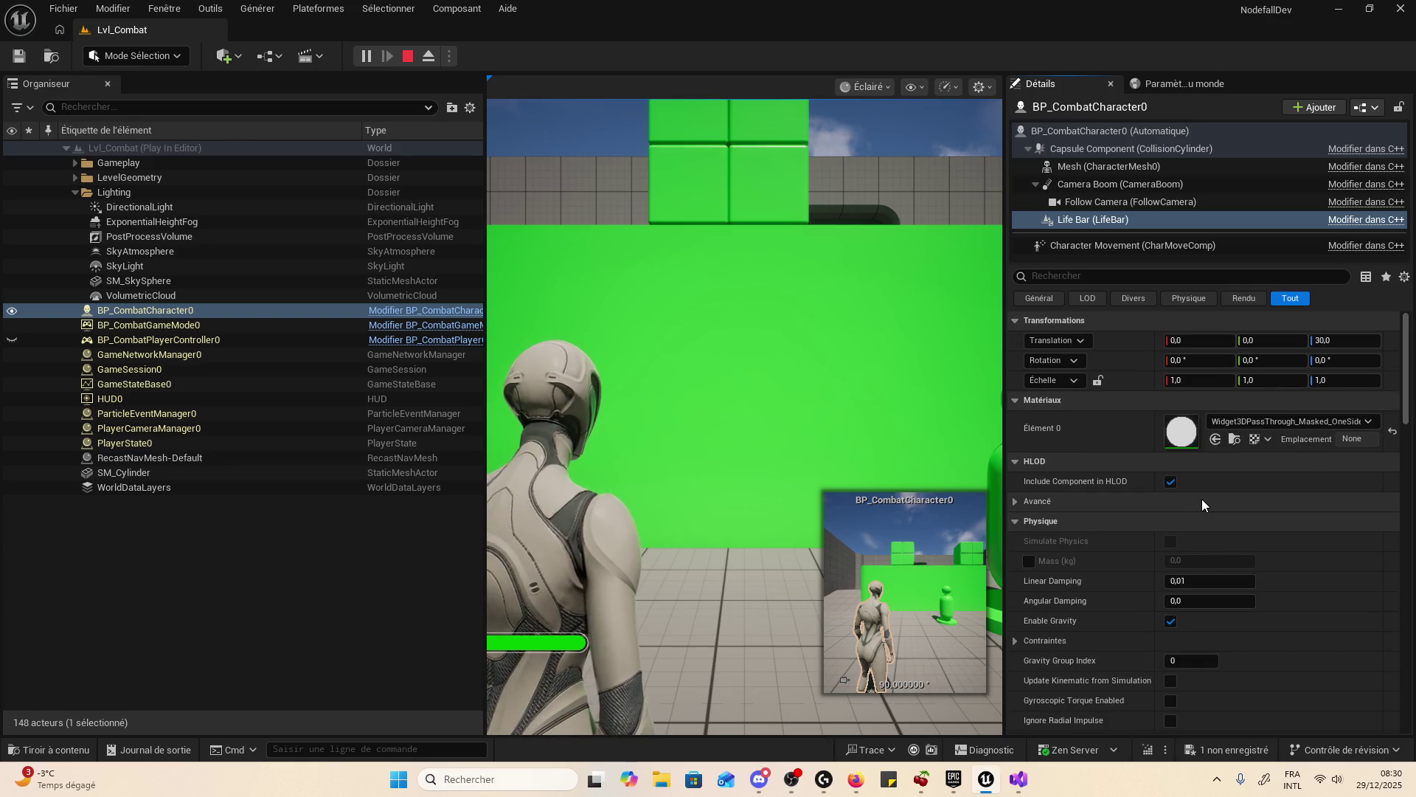
{"action": "scroll", "coordinate": [1202, 499], "scroll_direction": "down", "scroll_amount": 5}
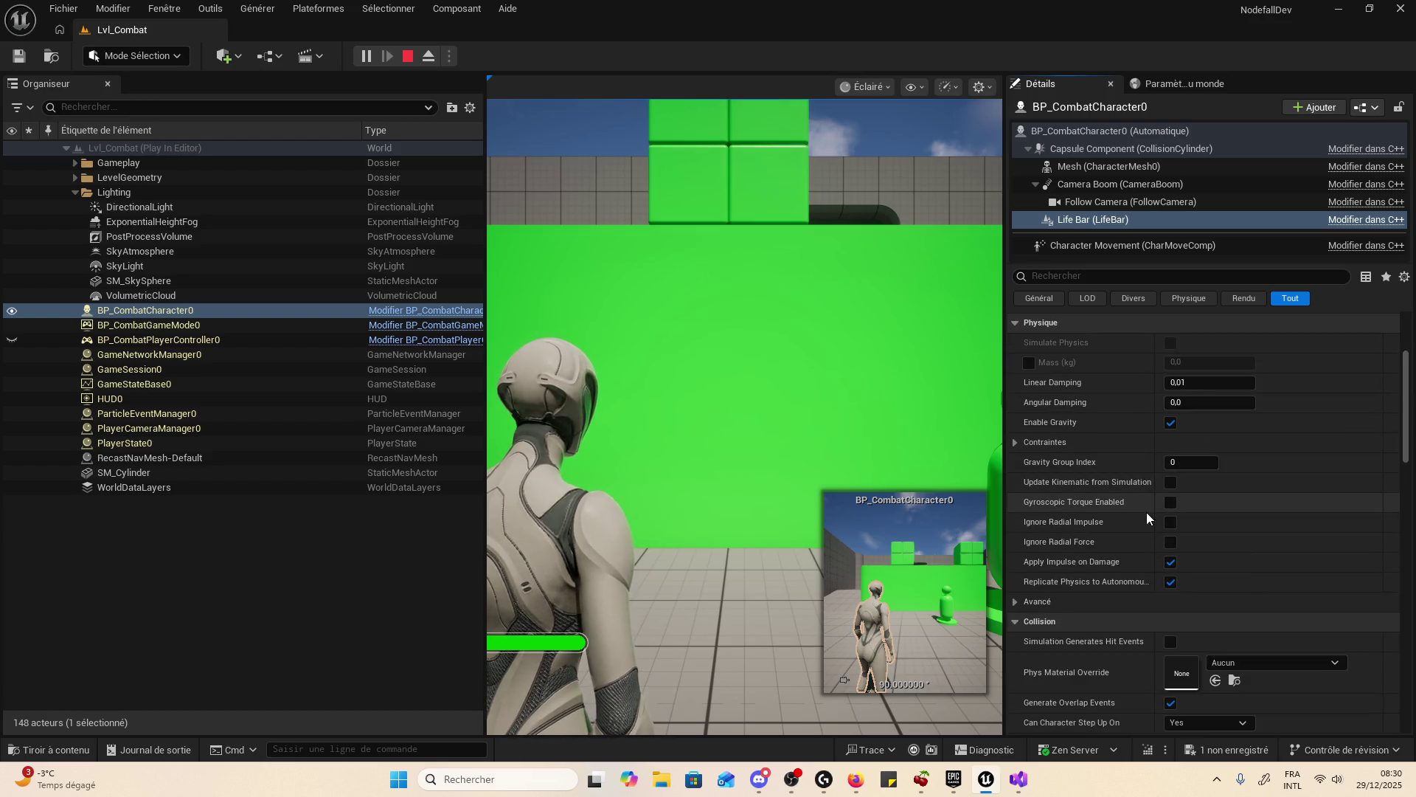
{"action": "scroll", "coordinate": [1147, 501], "scroll_direction": "down", "scroll_amount": 3}
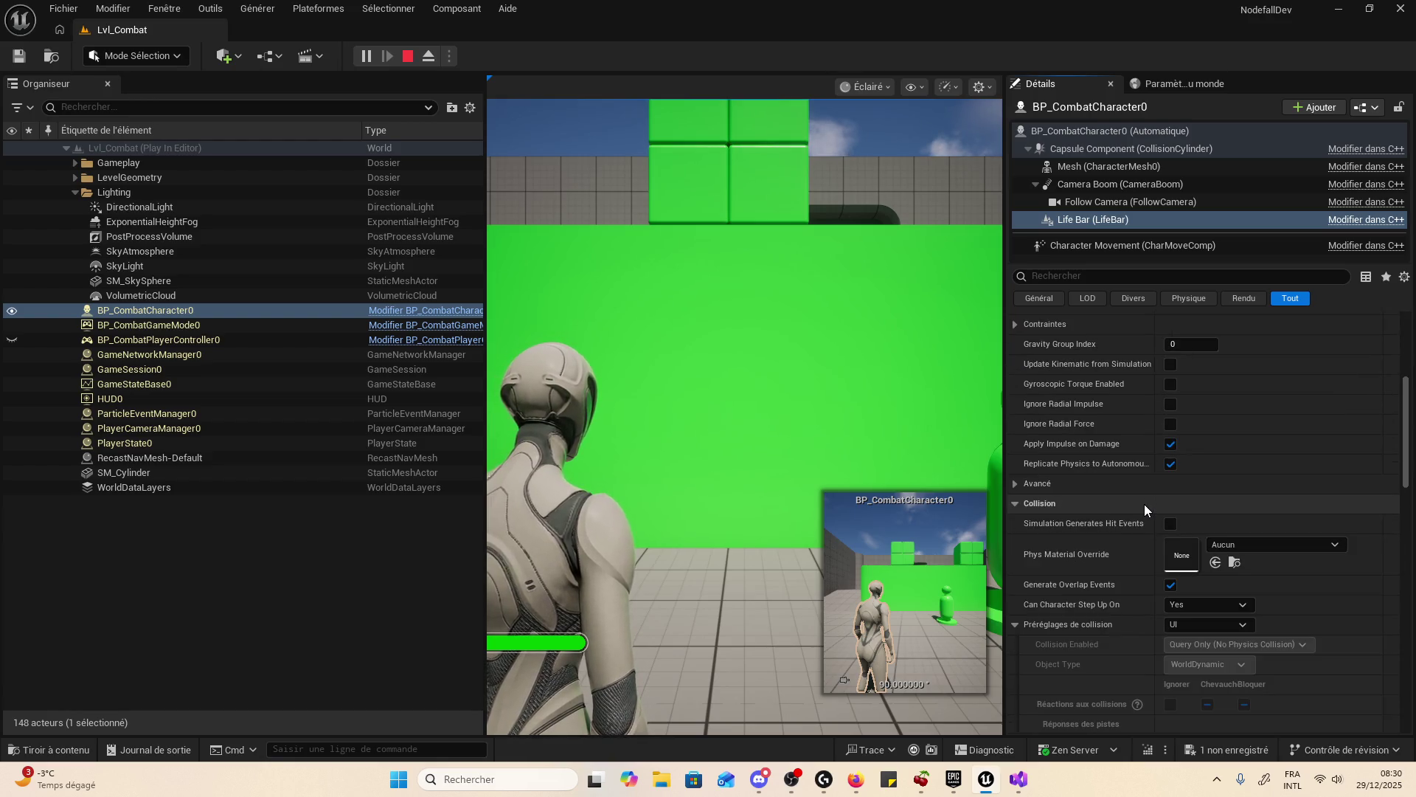
{"action": "left_click", "coordinate": [1060, 482]}
{"action": "scroll", "coordinate": [1059, 481], "scroll_direction": "down", "scroll_amount": 15}
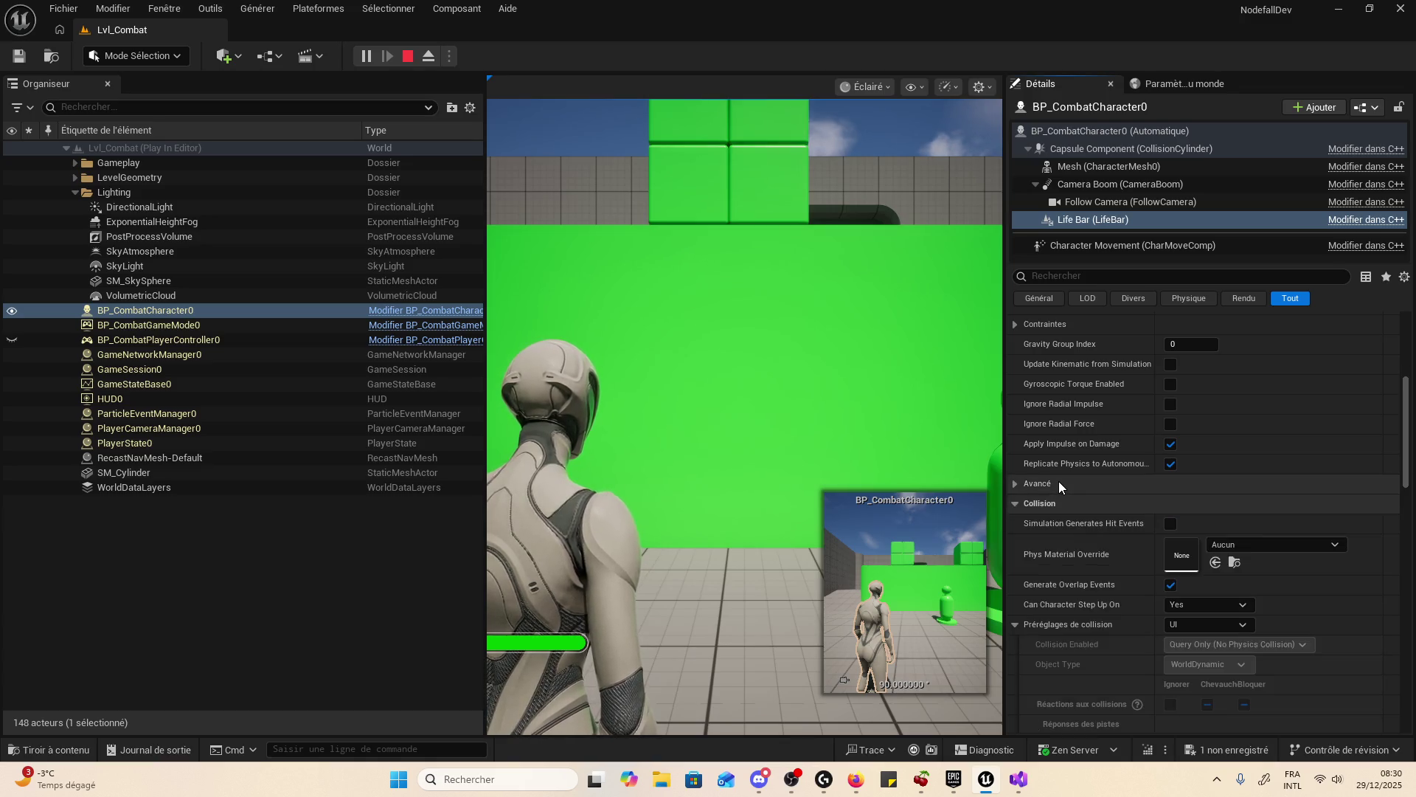
{"action": "scroll", "coordinate": [1094, 498], "scroll_direction": "down", "scroll_amount": 3}
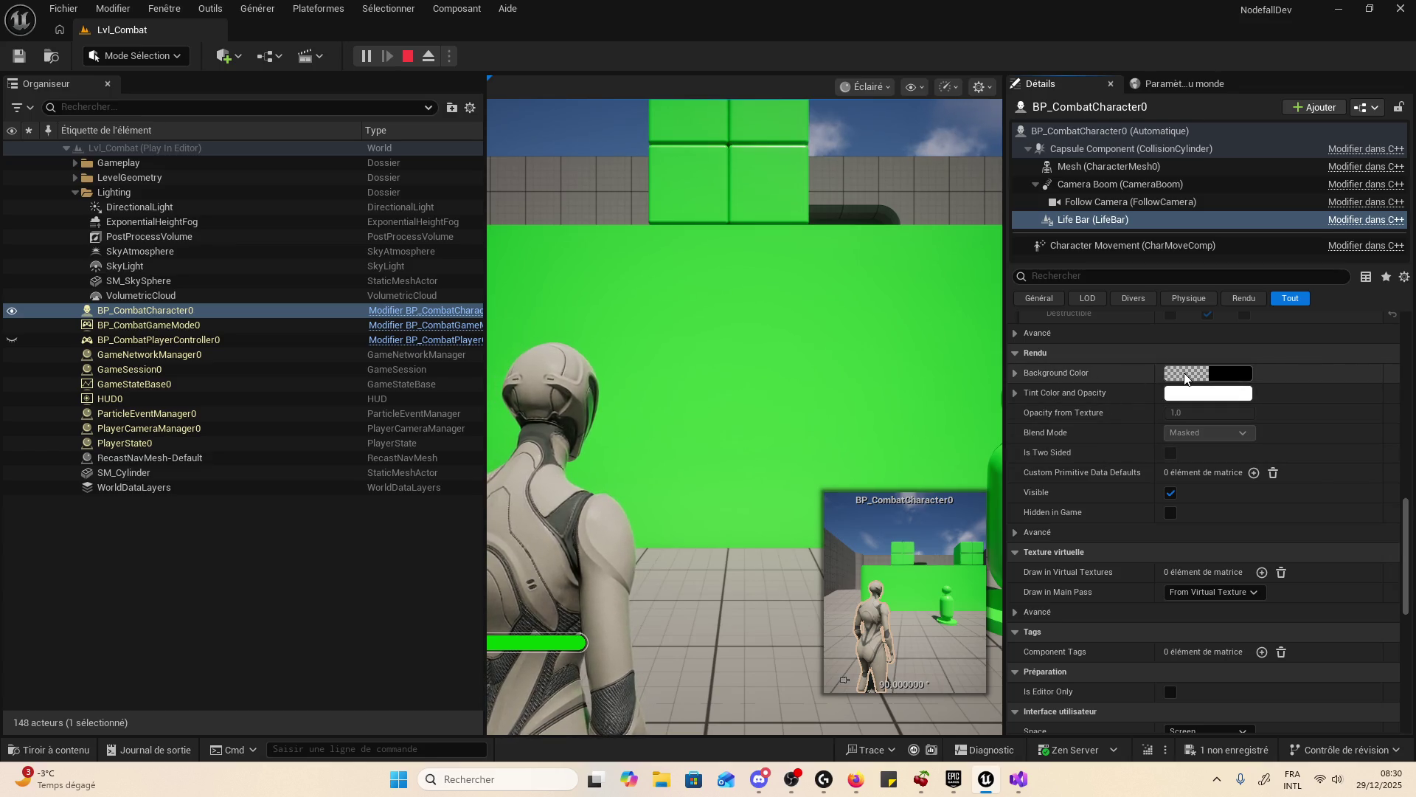
{"action": "left_click", "coordinate": [1016, 374]}
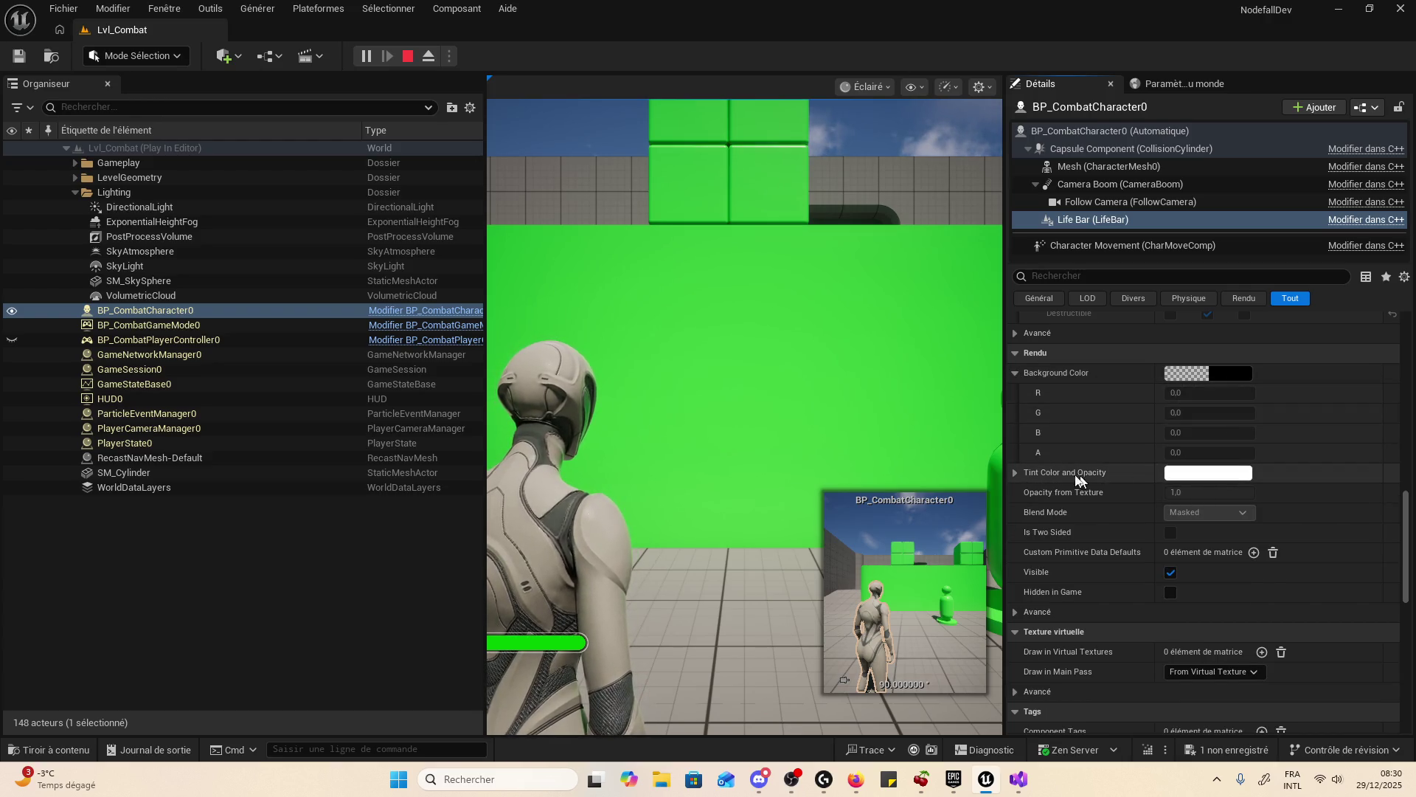
{"action": "left_click", "coordinate": [1016, 473]}
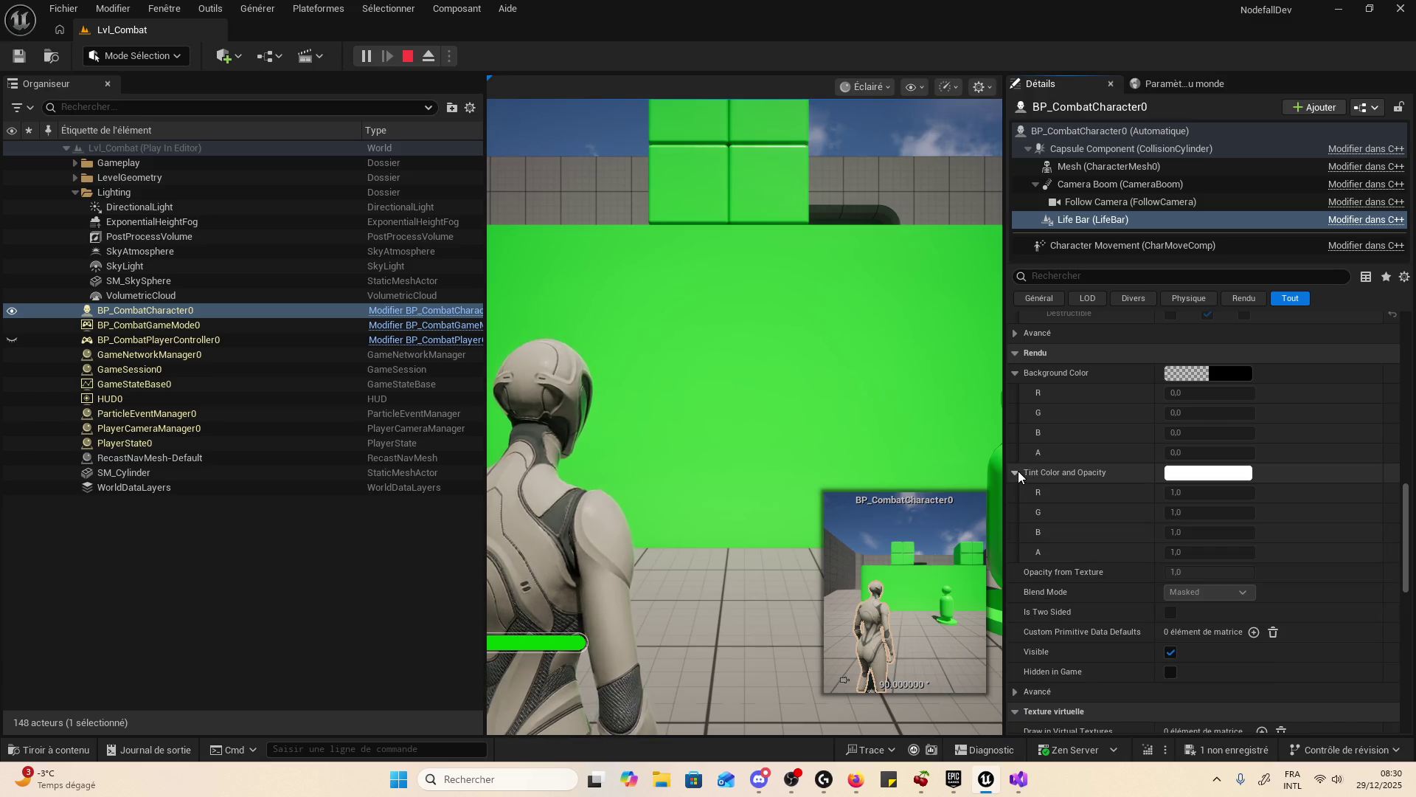
{"action": "scroll", "coordinate": [1136, 464], "scroll_direction": "down", "scroll_amount": 10}
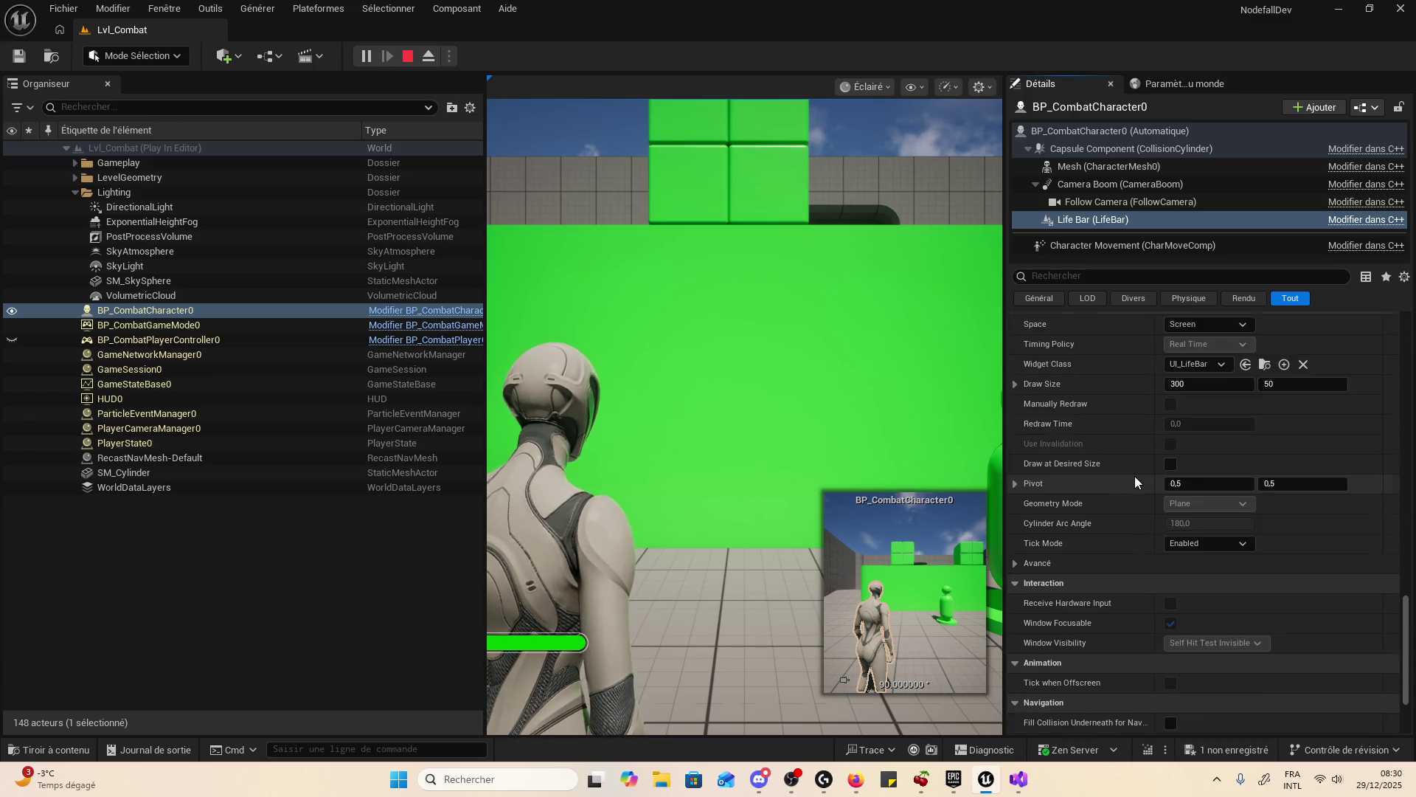
- Set the Life Bar's Widget Class back to UI_LifeBar
{"action": "left_click", "coordinate": [1189, 360]}
{"action": "left_click", "coordinate": [1211, 410]}
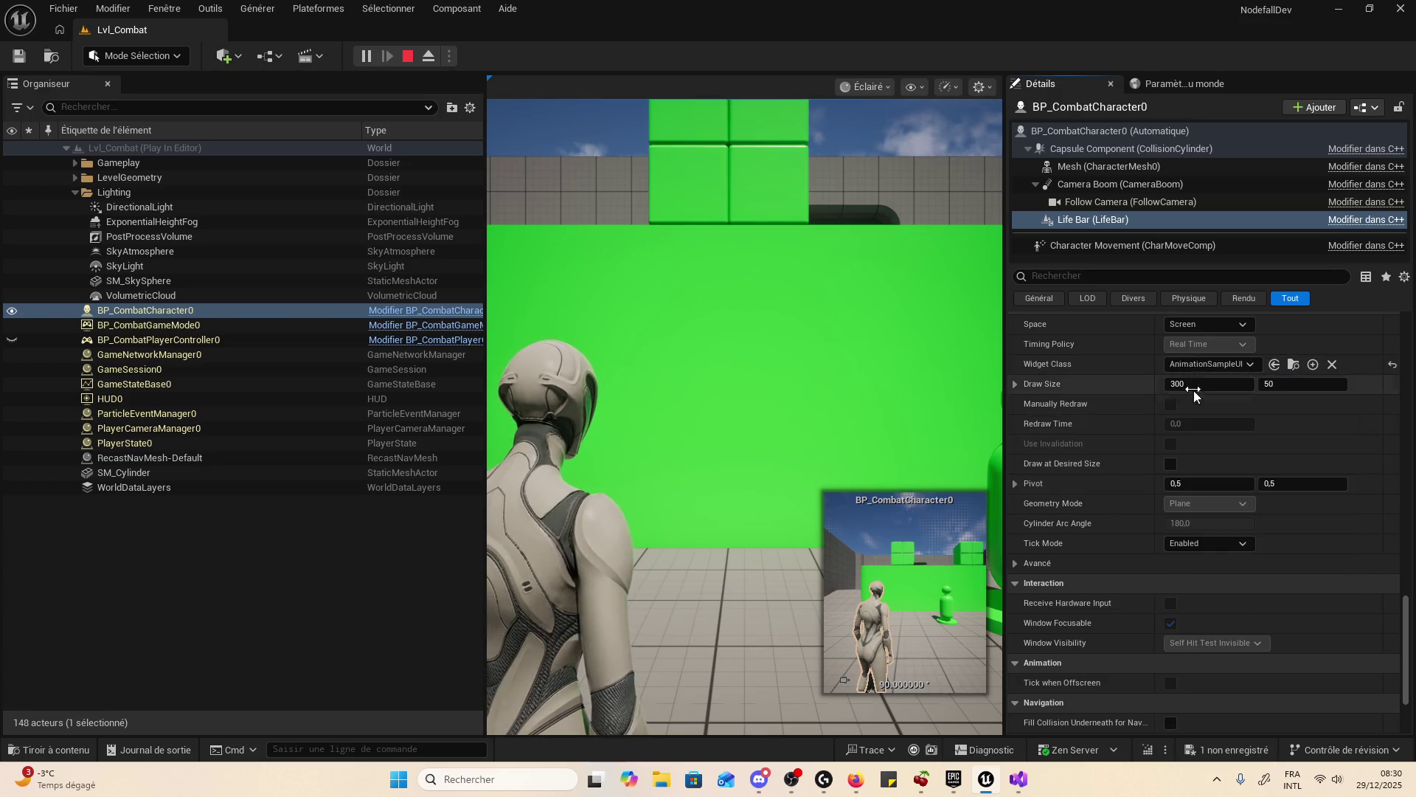
{"action": "left_click", "coordinate": [1186, 360]}
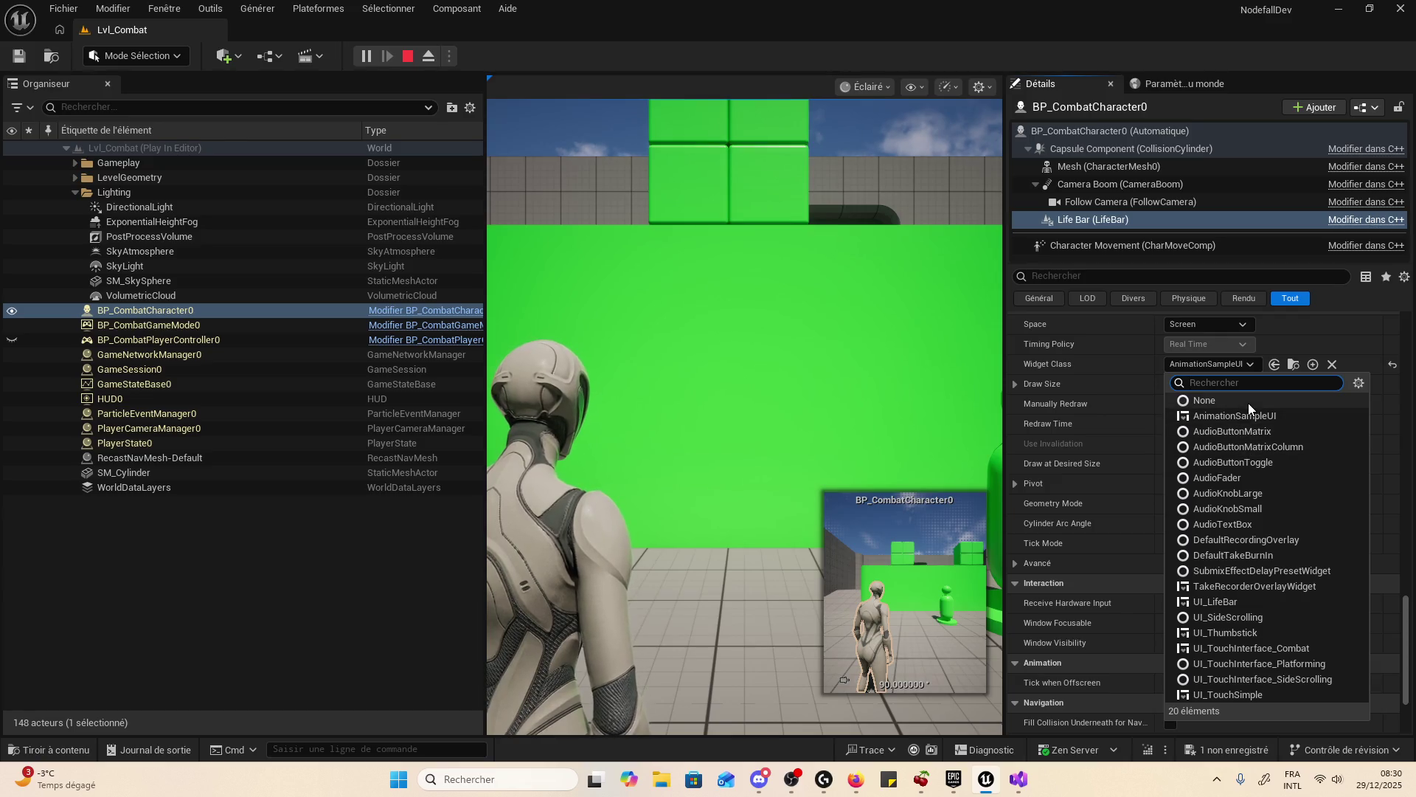
{"action": "type", "text": "ui"}
{"action": "left_click", "coordinate": [1295, 429]}
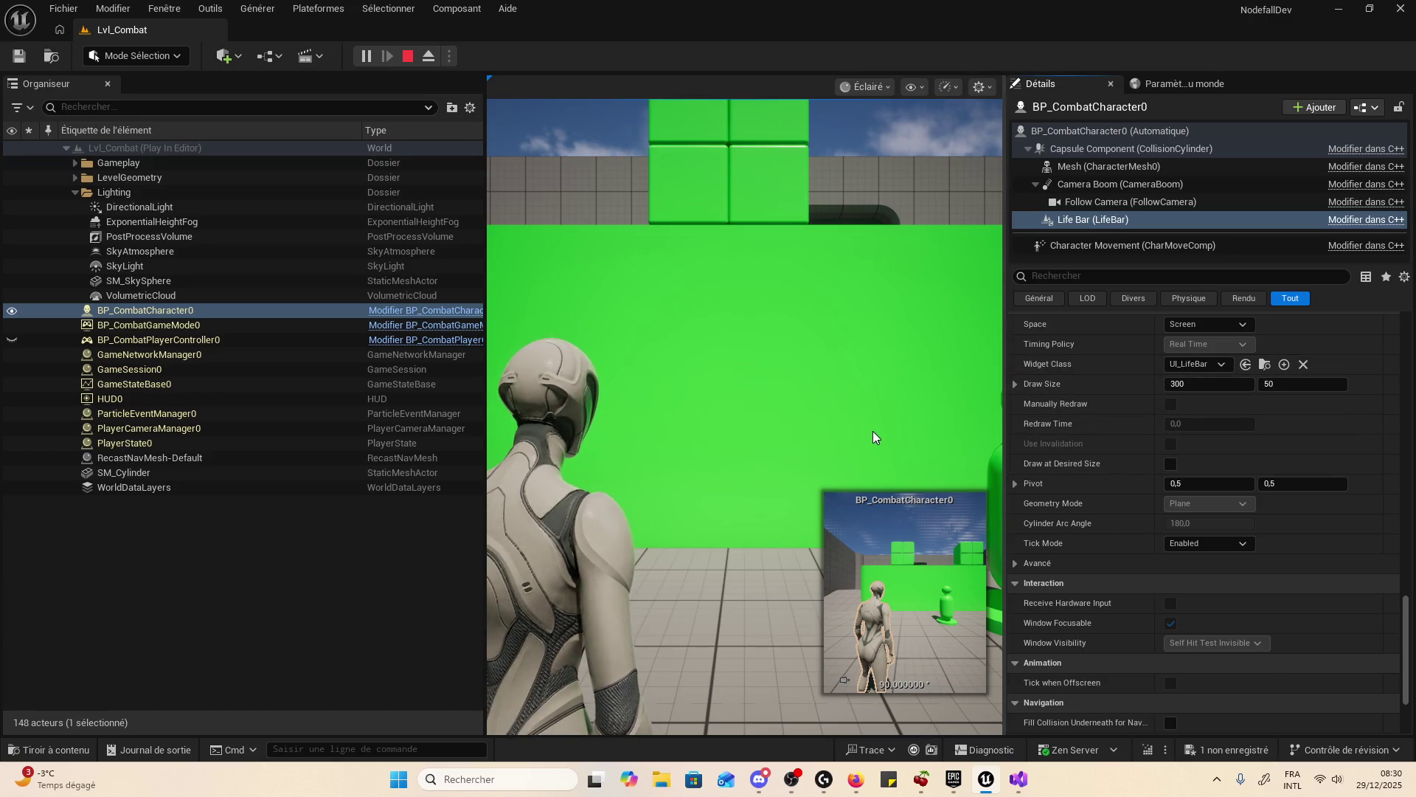
- Drag the Outliner splitter left to widen the game view, then stop the play session
{"action": "left_click_drag", "start_coordinate": [485, 538], "coordinate": [87, 578]}
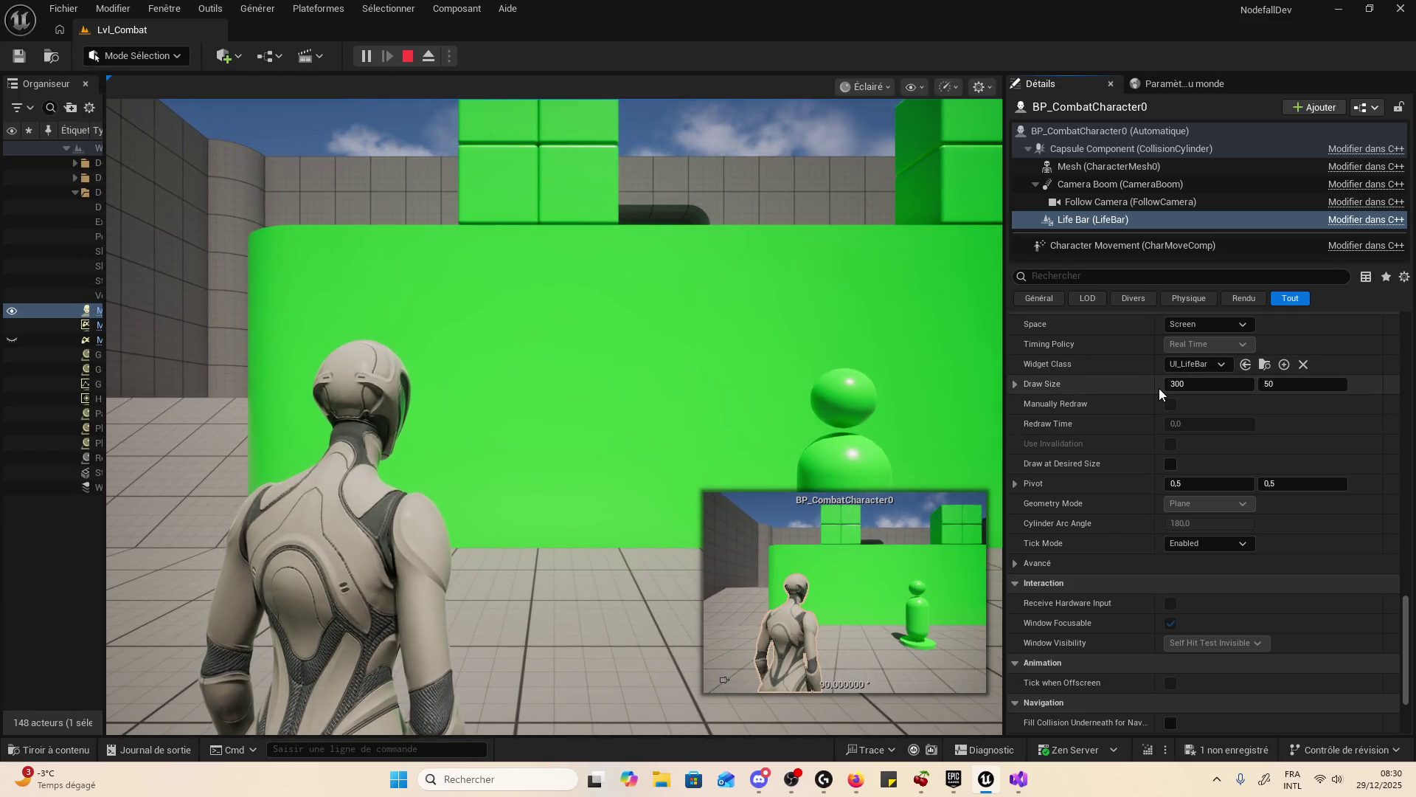
{"action": "scroll", "coordinate": [1171, 423], "scroll_direction": "up", "scroll_amount": 3}
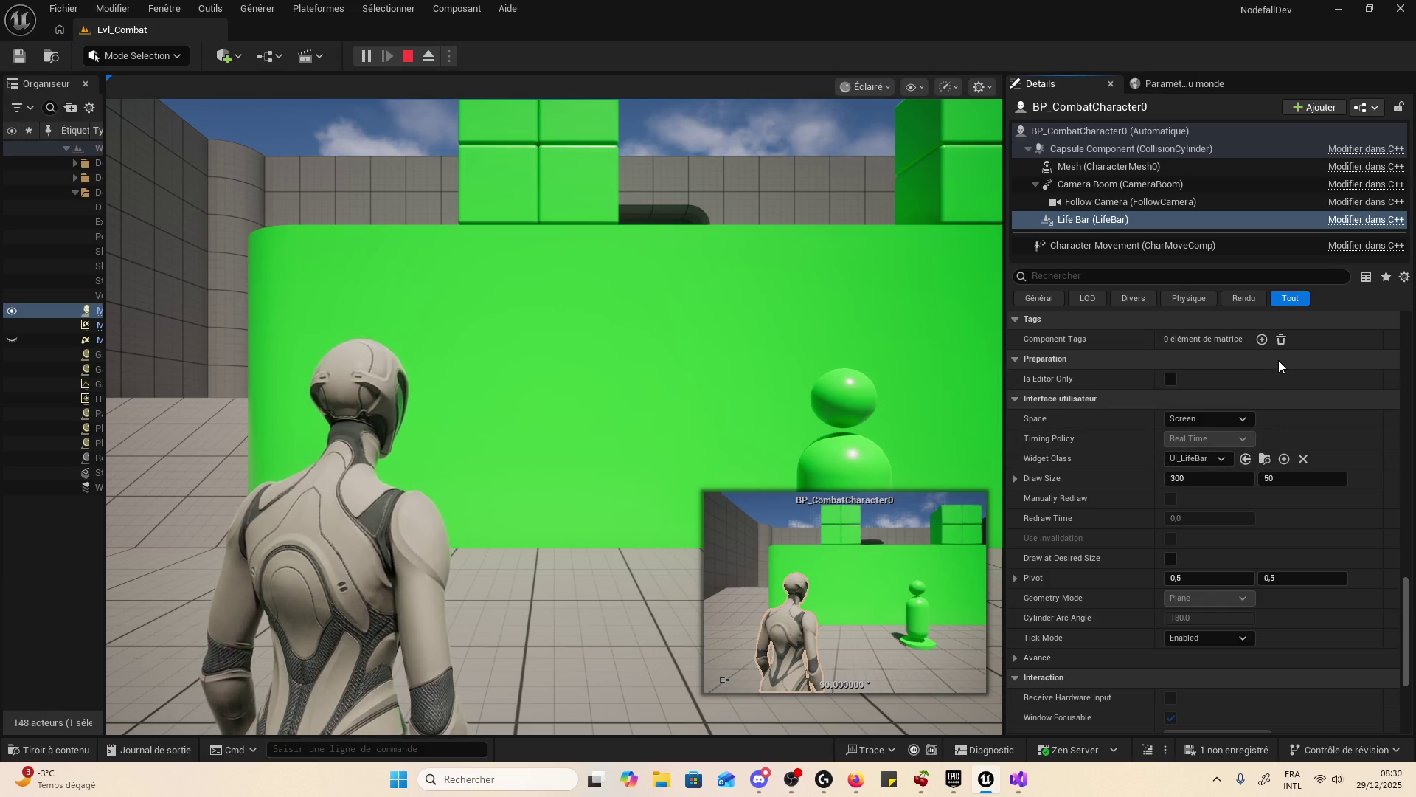
{"action": "left_click", "coordinate": [408, 57]}
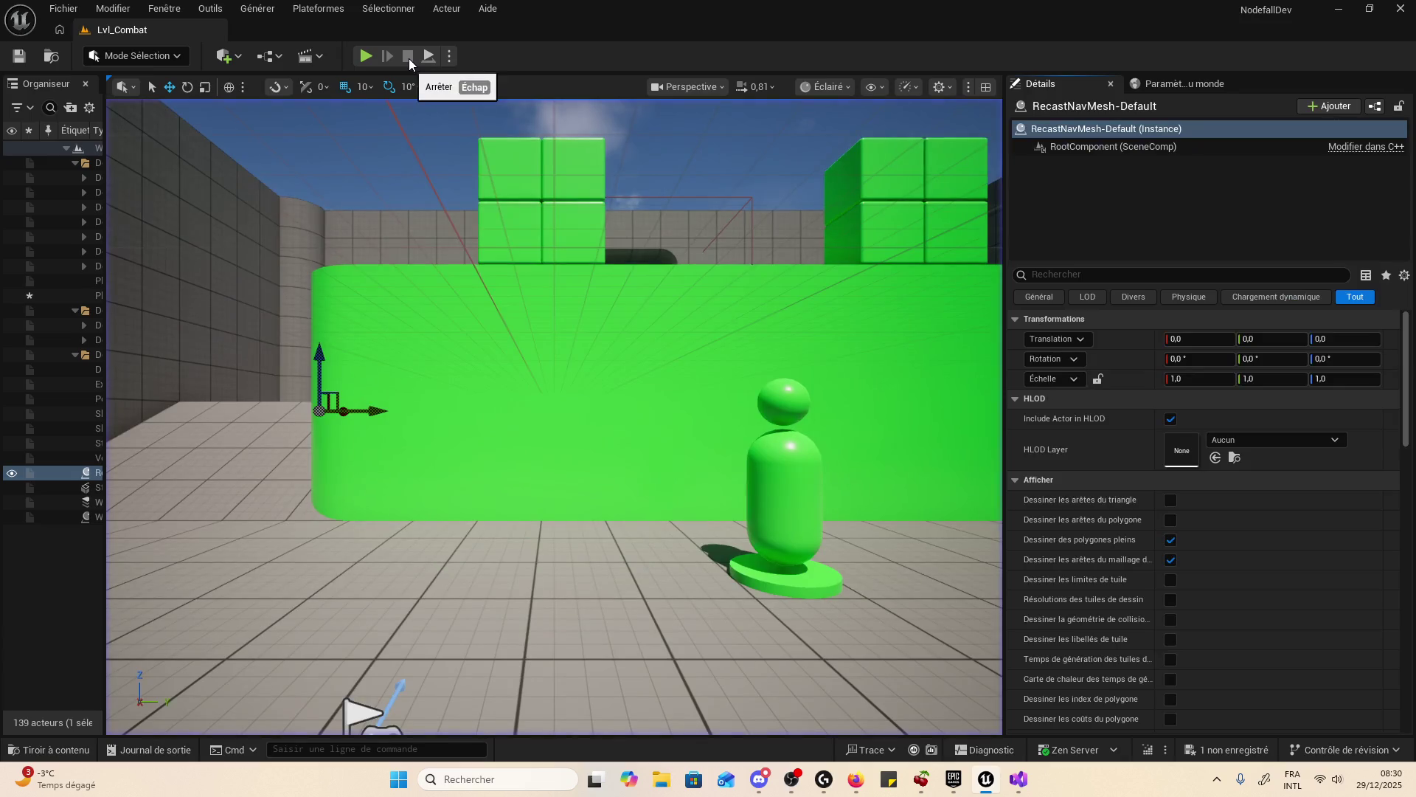
- Play the level, test a character attack, and exit with Esc
{"action": "left_click", "coordinate": [368, 62]}
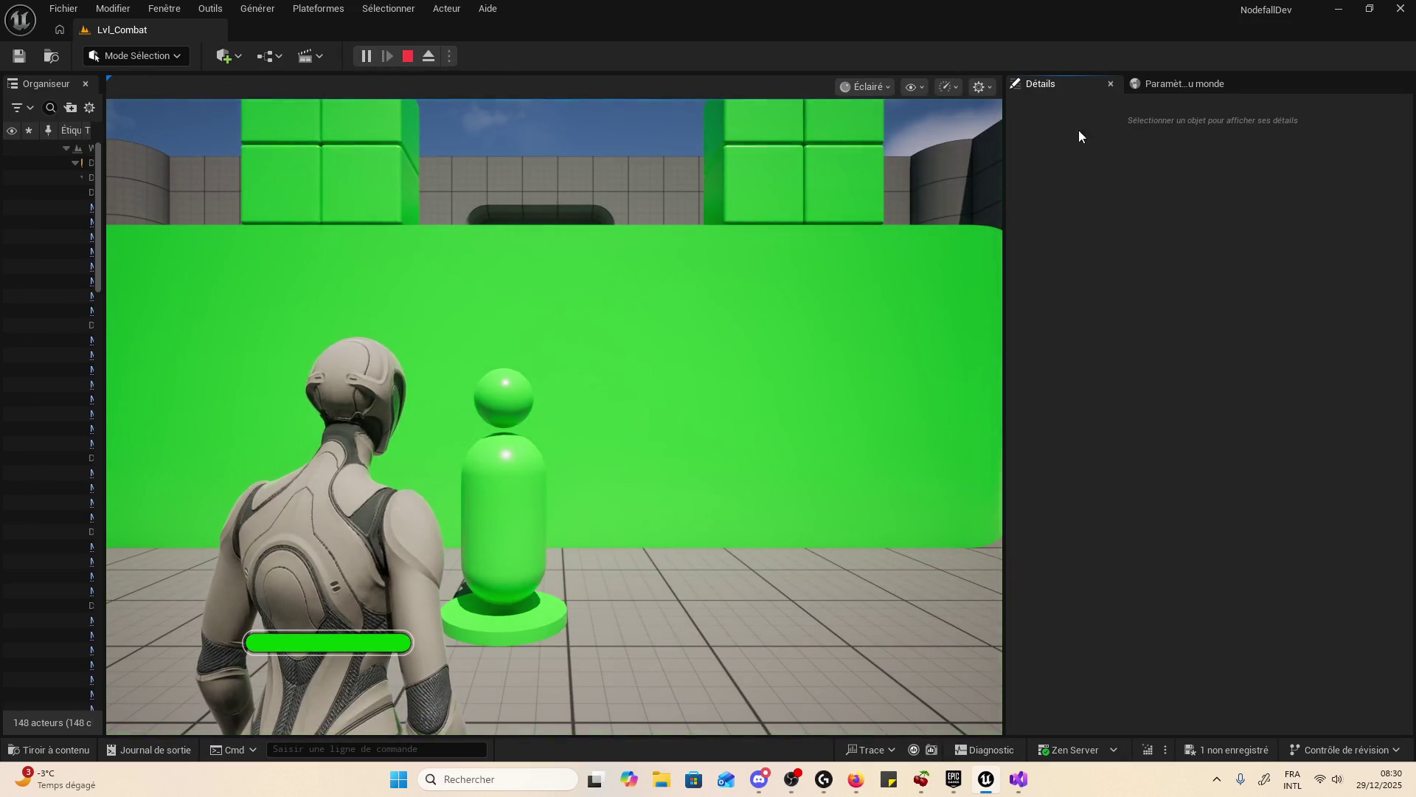
{"action": "left_click", "coordinate": [278, 642]}
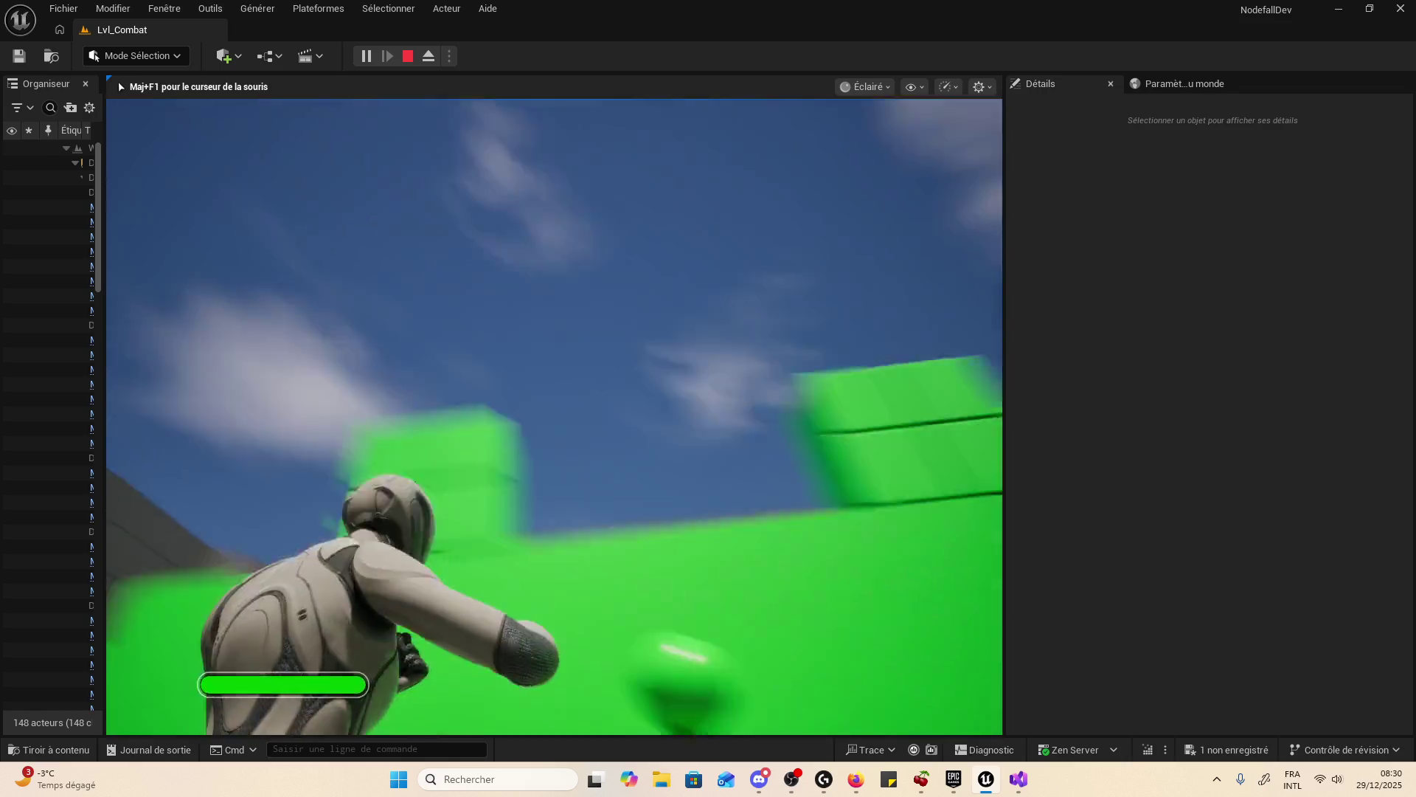
{"action": "key", "text": "Escape"}
- Widen the Outliner, play again, and collapse the Gameplay and LevelGeometry folders
{"action": "left_click_drag", "start_coordinate": [104, 576], "coordinate": [417, 575]}
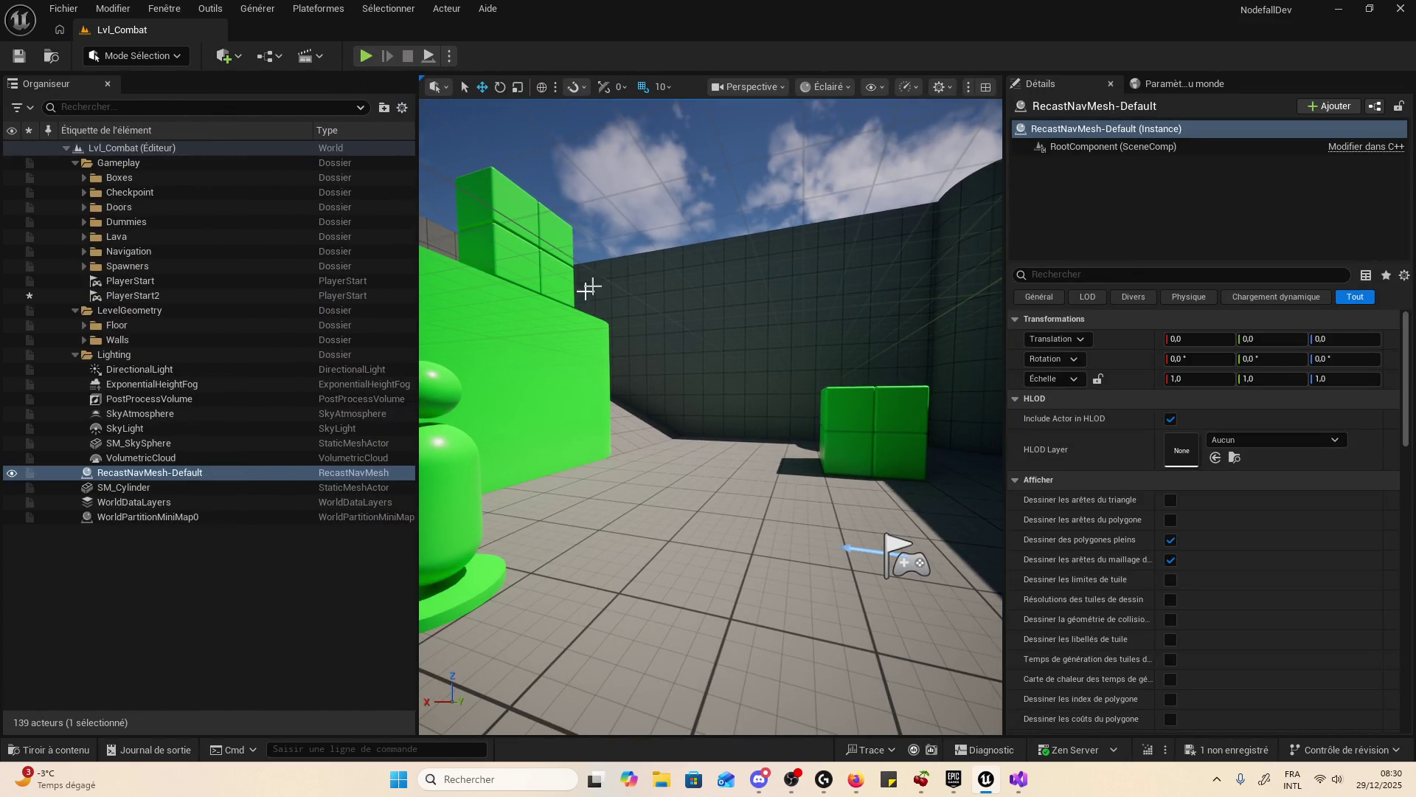
{"action": "left_click", "coordinate": [365, 57]}
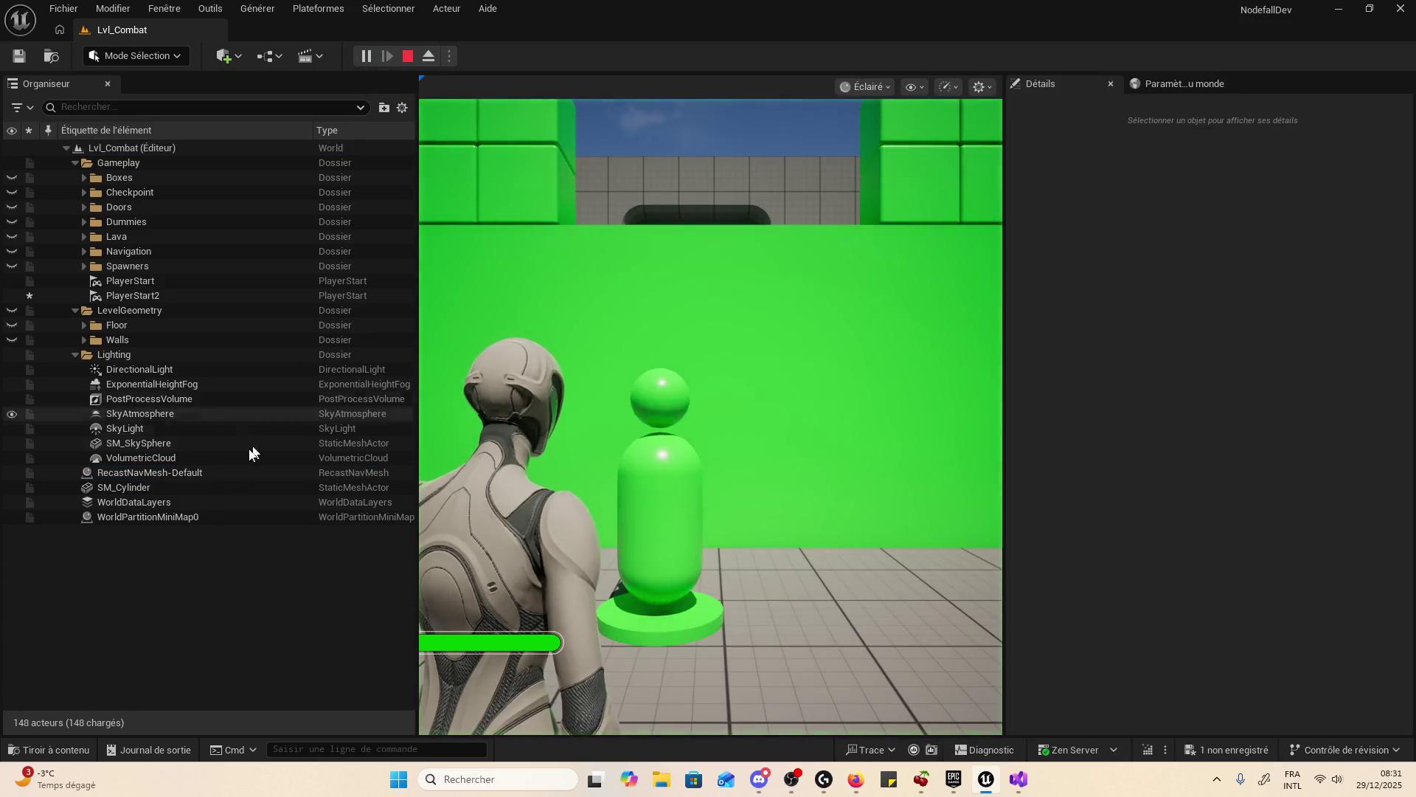
{"action": "double_click", "coordinate": [111, 164]}
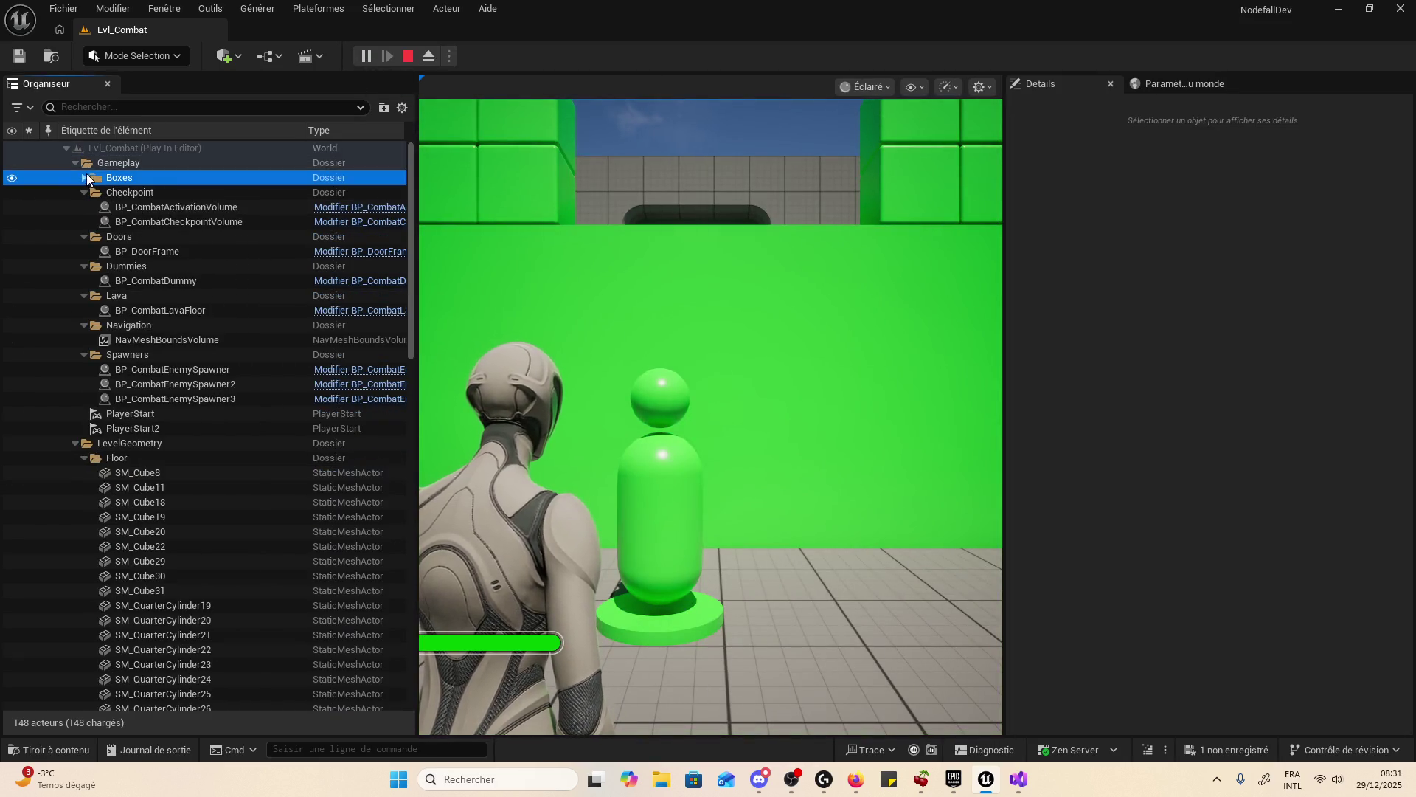
{"action": "double_click", "coordinate": [101, 177]}
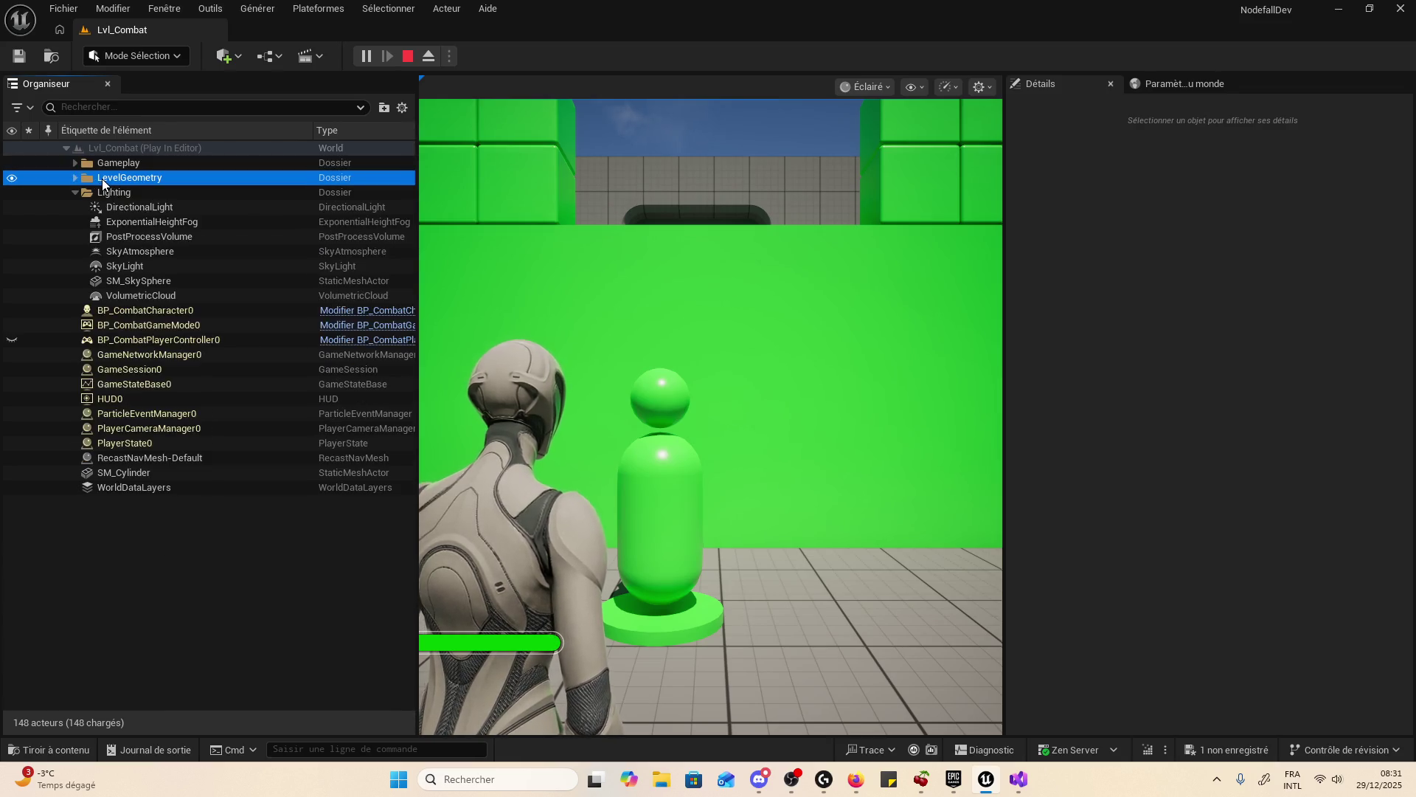
- Open BP_CombatCharacter0's Life Bar settings and browse to UI_LifeBar in the Variant_Combat UI folder
{"action": "left_click", "coordinate": [187, 310]}
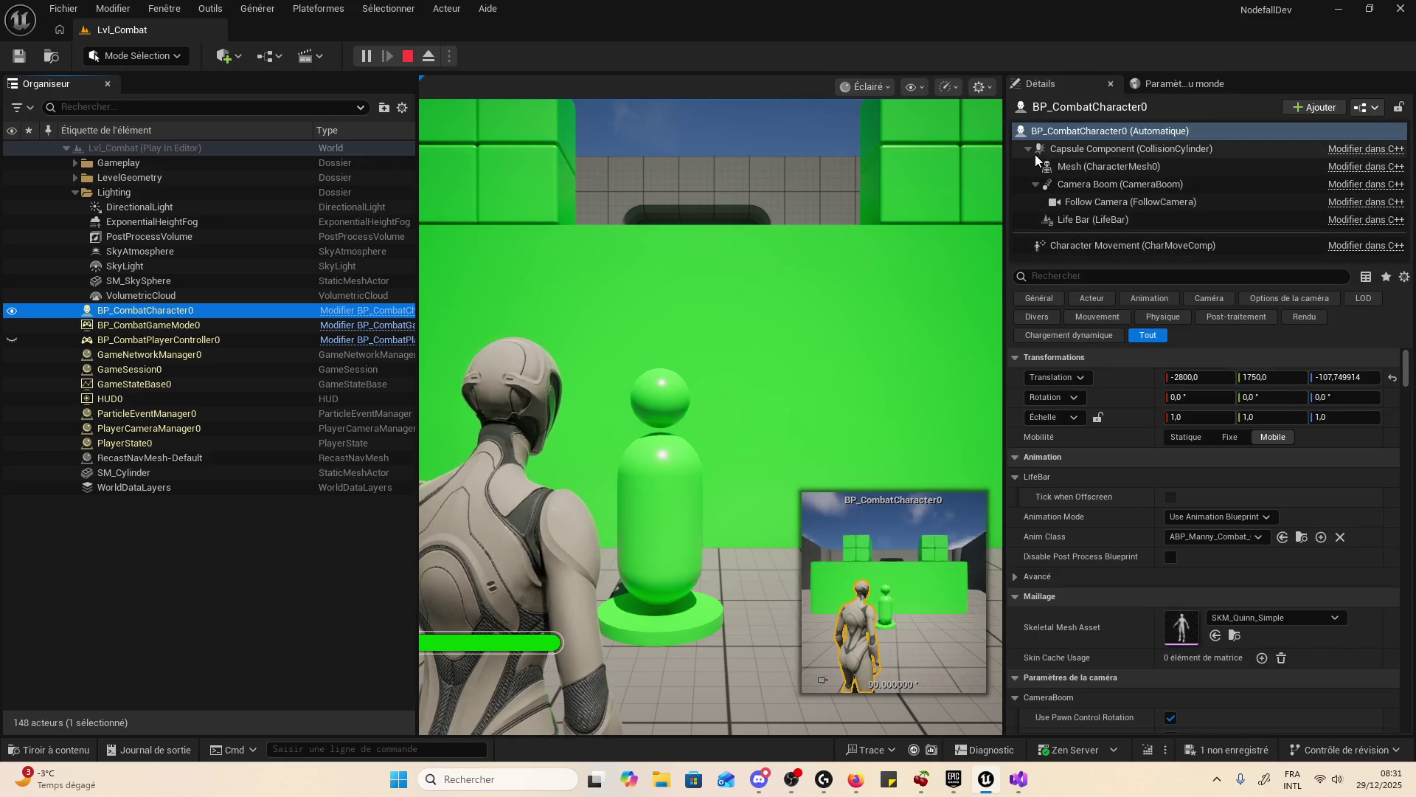
{"action": "left_click", "coordinate": [1092, 219]}
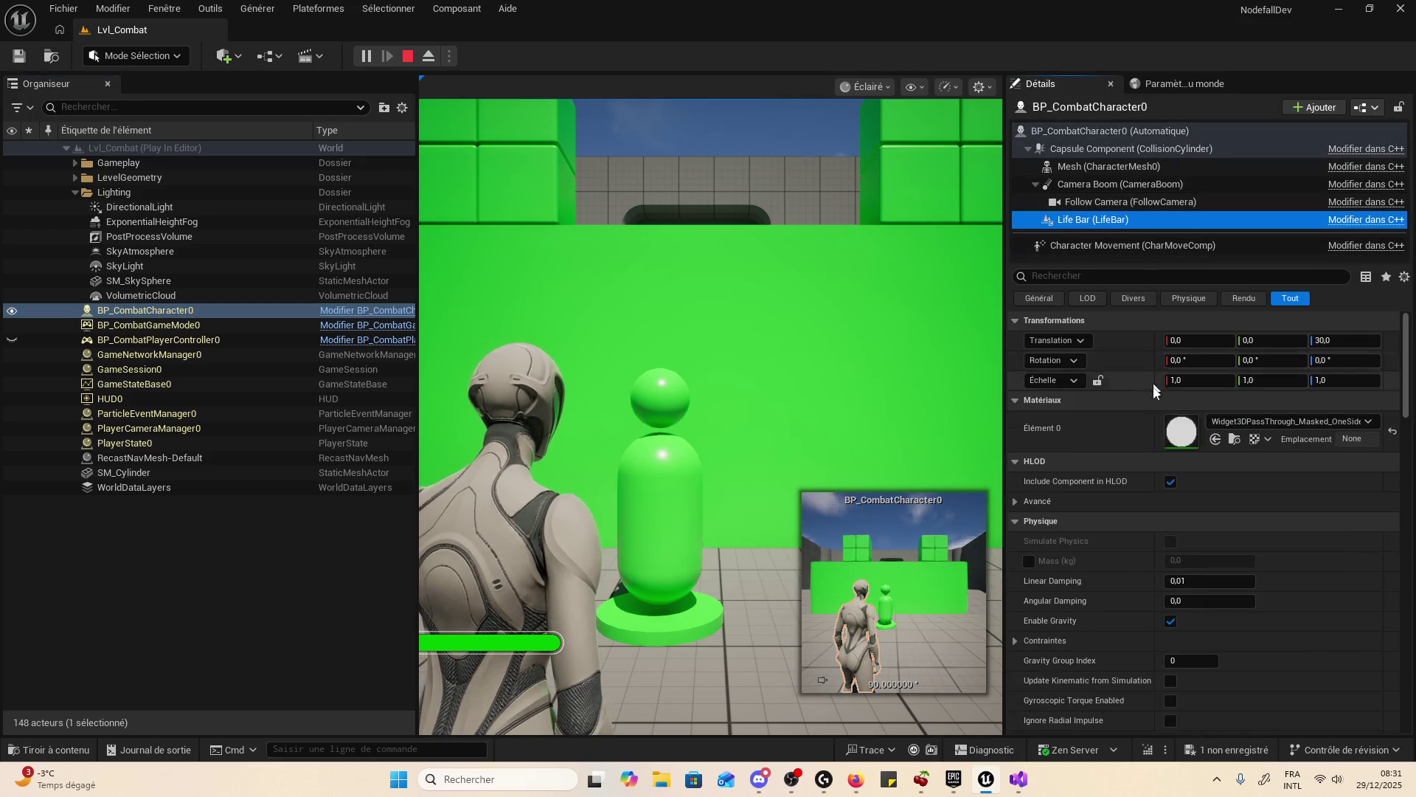
{"action": "scroll", "coordinate": [1180, 511], "scroll_direction": "down", "scroll_amount": 15}
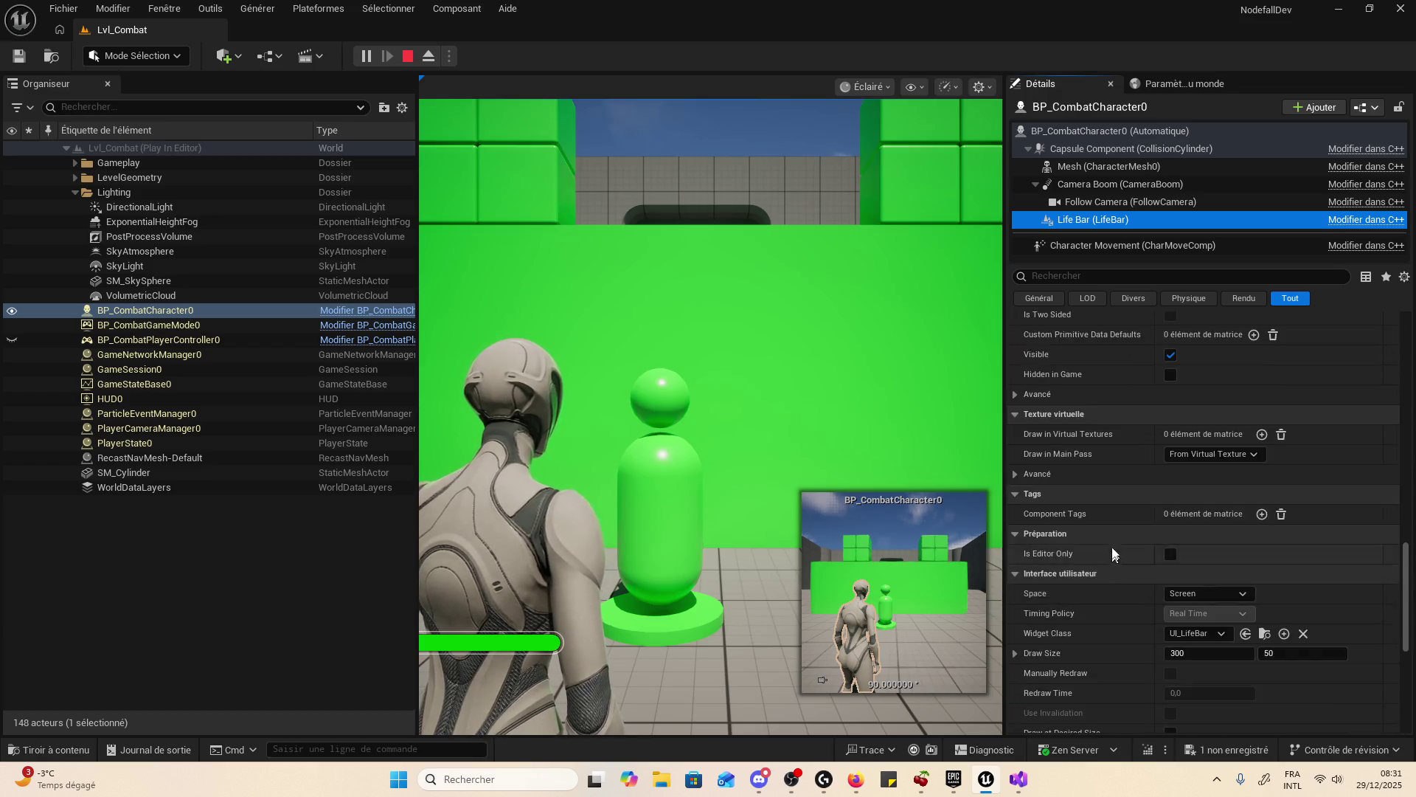
{"action": "scroll", "coordinate": [1113, 502], "scroll_direction": "up", "scroll_amount": 4}
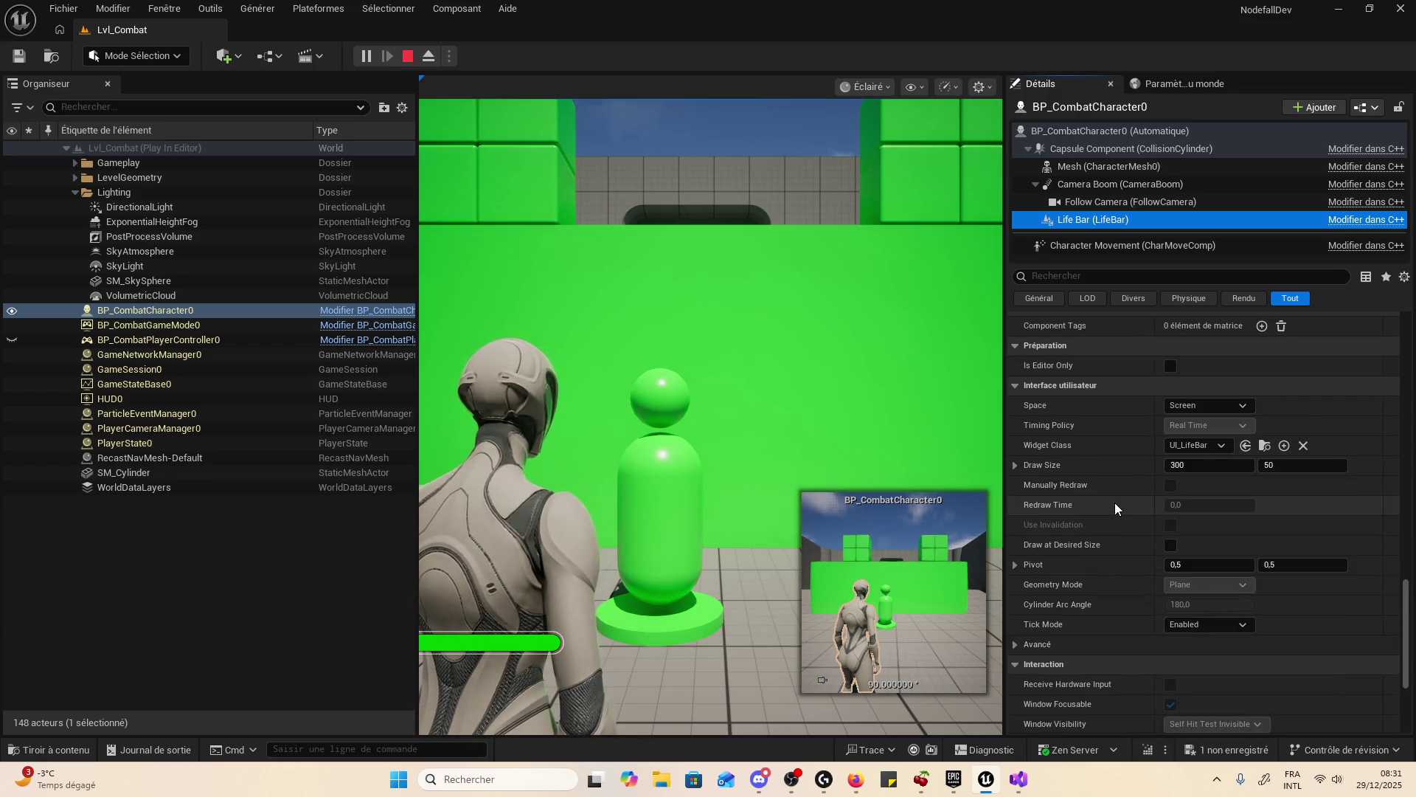
{"action": "left_click", "coordinate": [1223, 445]}
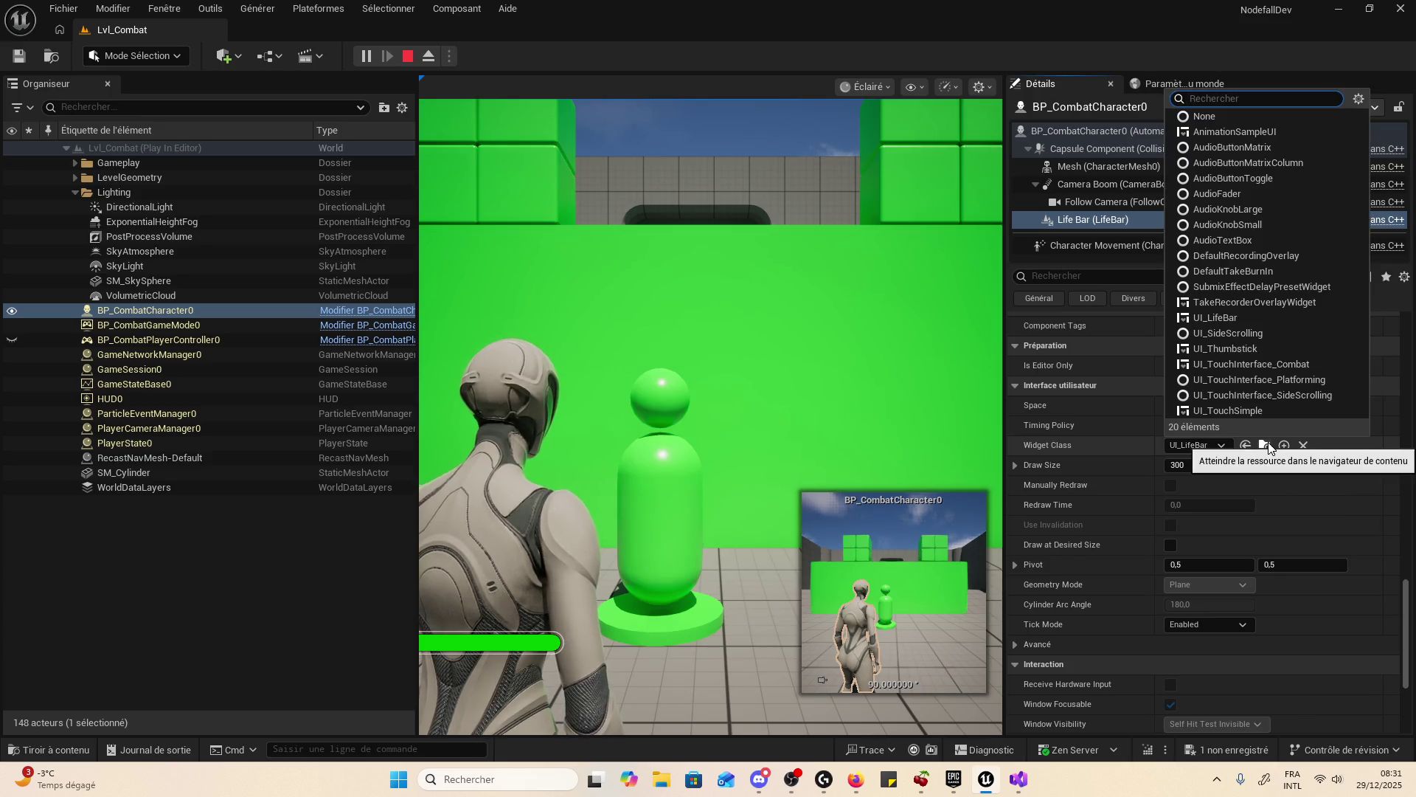
{"action": "left_click", "coordinate": [1268, 446]}
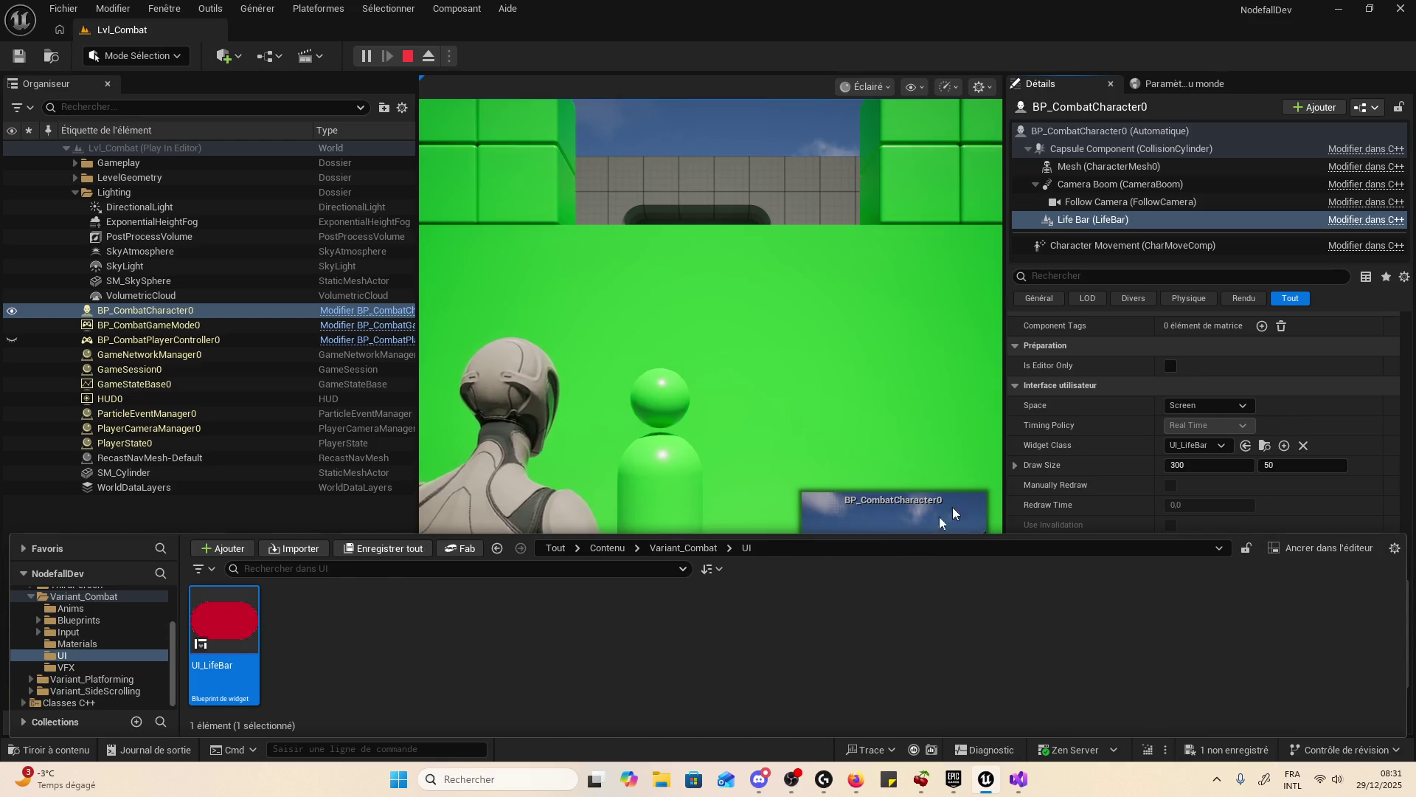
{"action": "left_click", "coordinate": [38, 746]}
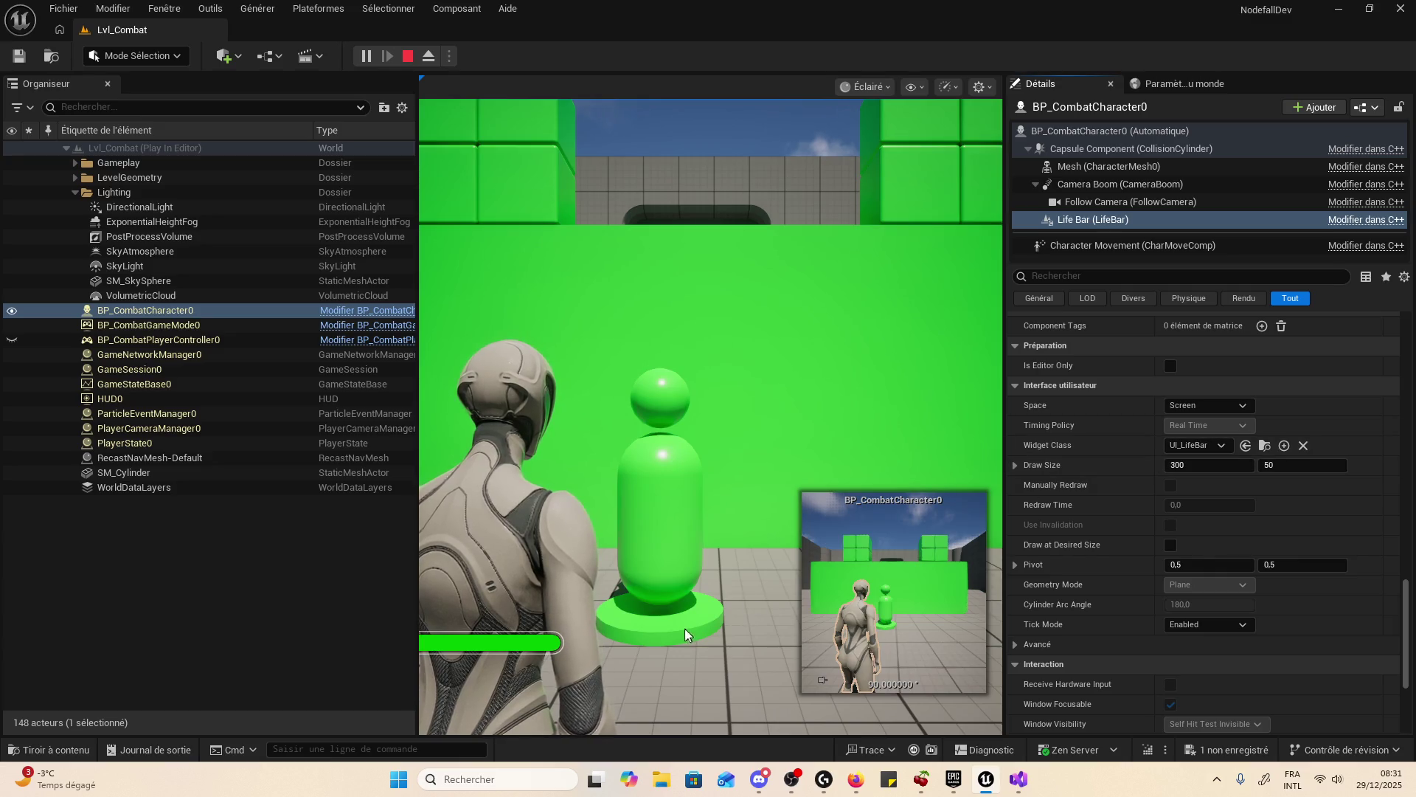
{"action": "left_click", "coordinate": [1204, 447]}
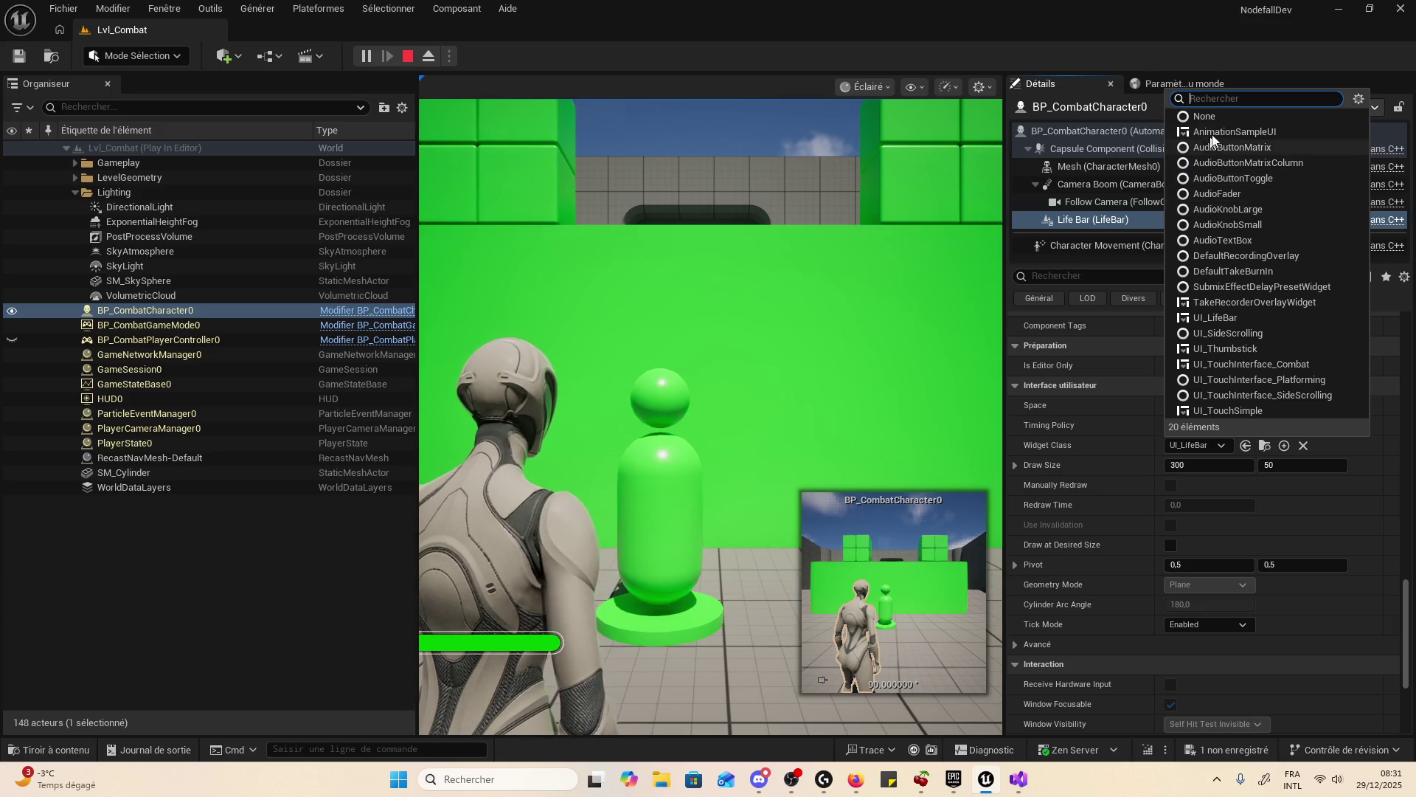
{"action": "key", "text": "Escape"}
{"action": "left_click", "coordinate": [1202, 446]}
{"action": "type", "text": "ui"}
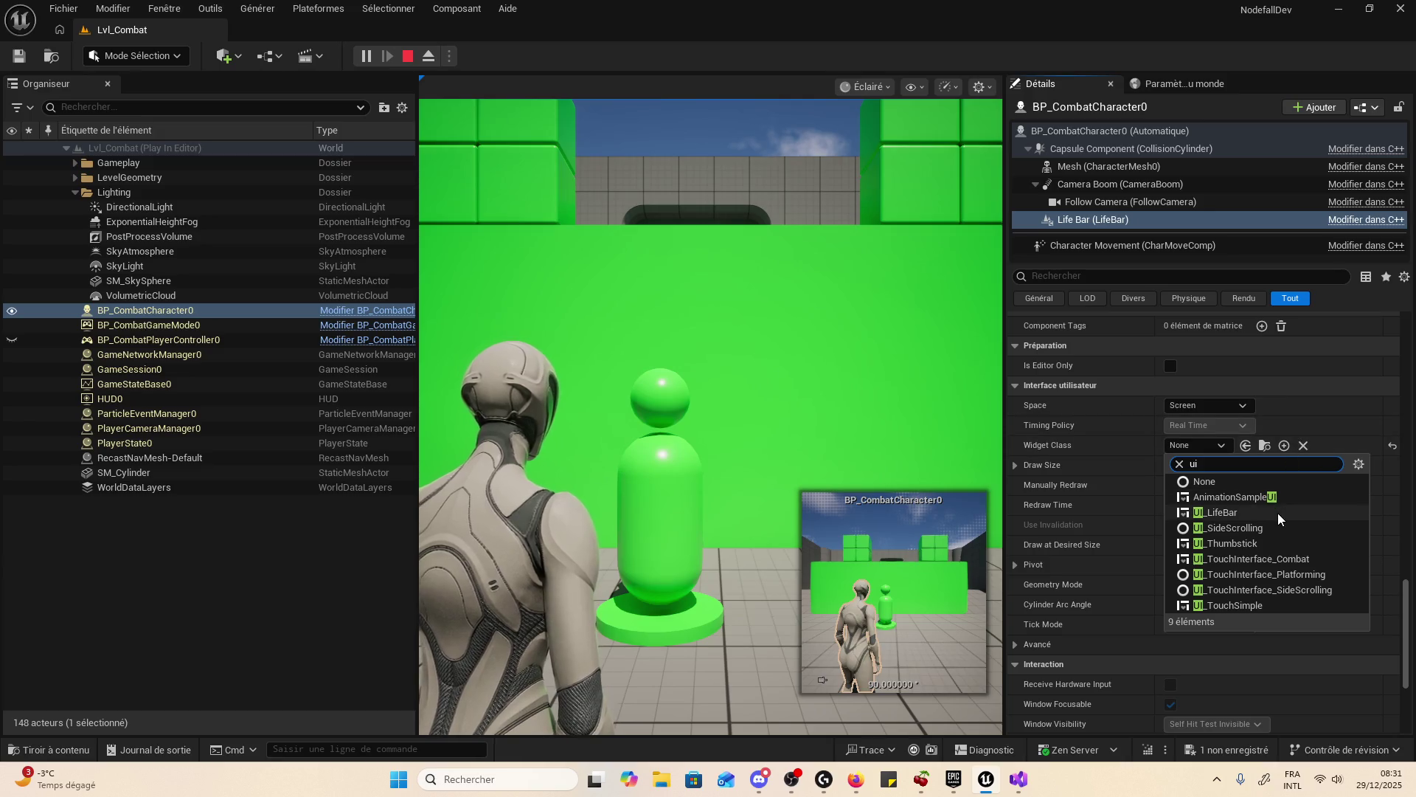
{"action": "type", "text": "_"}
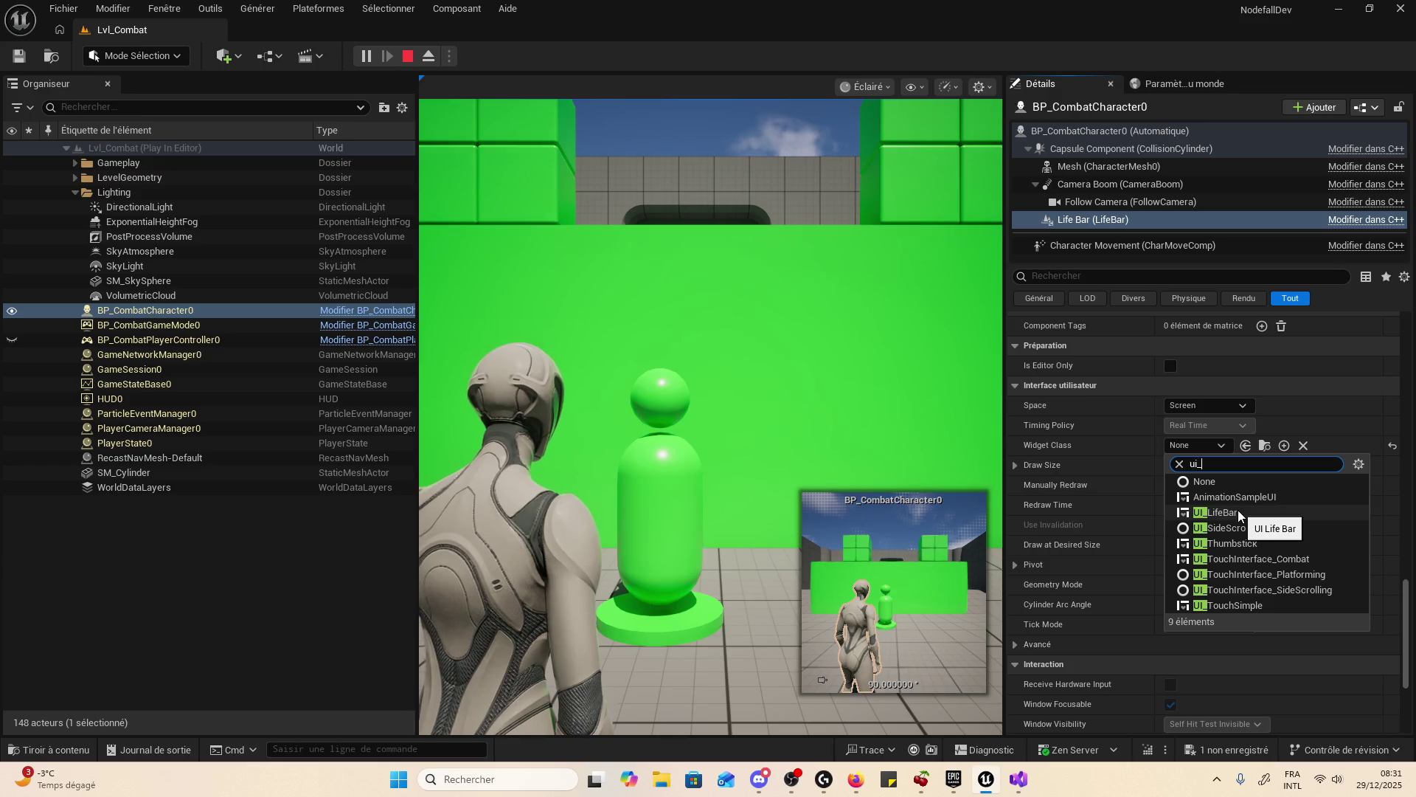
{"action": "left_click", "coordinate": [1238, 514]}
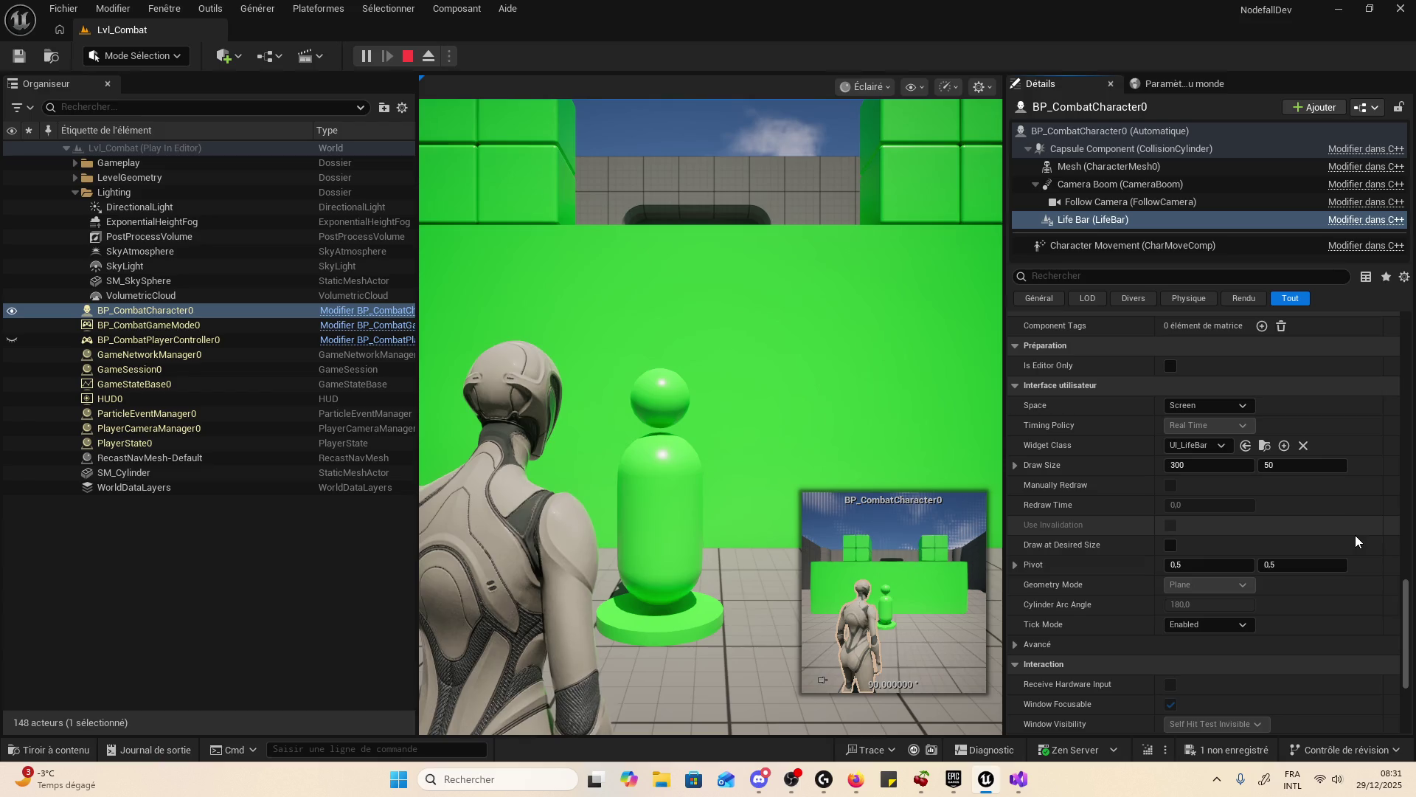
- Restart the play session and collapse the Gameplay and LevelGeometry folders
{"action": "left_click", "coordinate": [408, 56]}
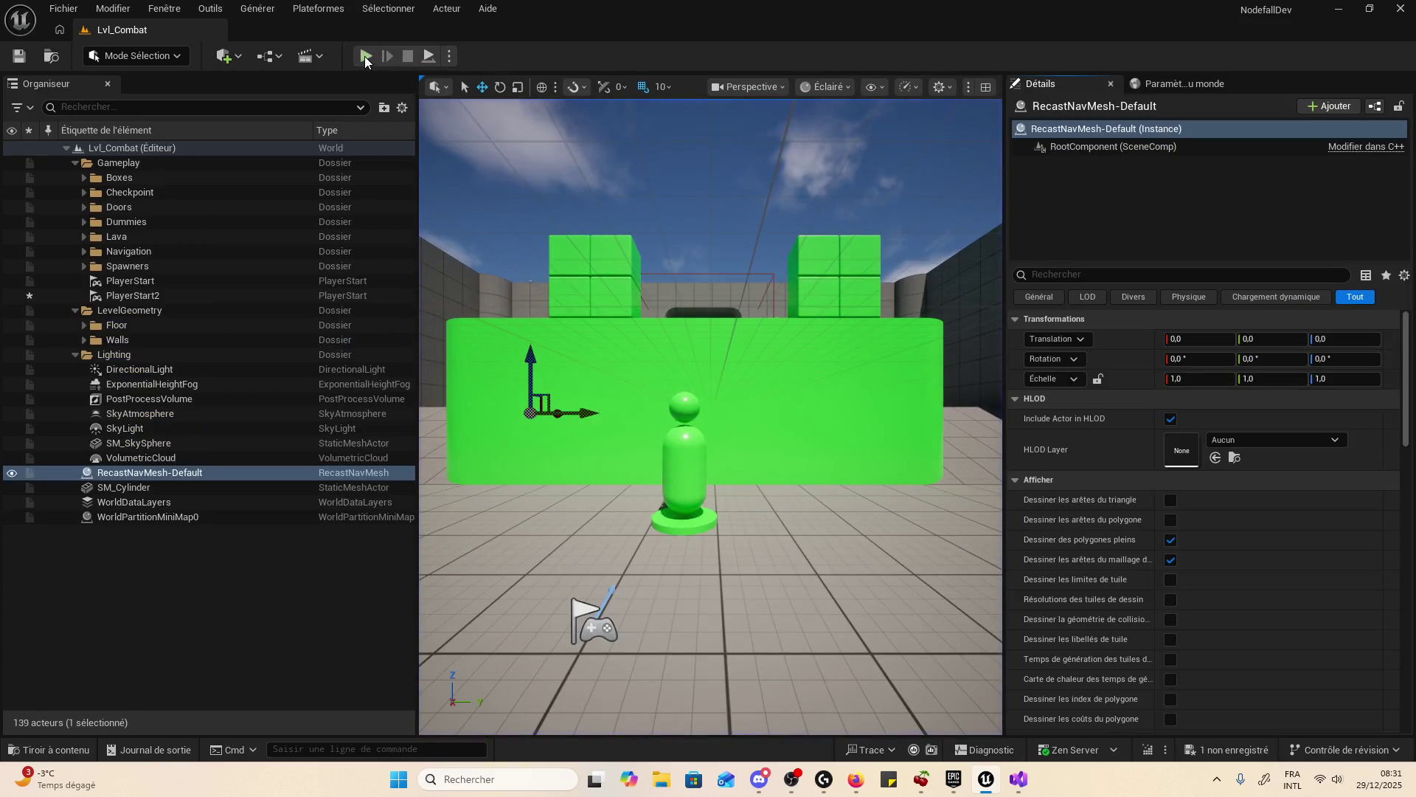
{"action": "left_click", "coordinate": [366, 56]}
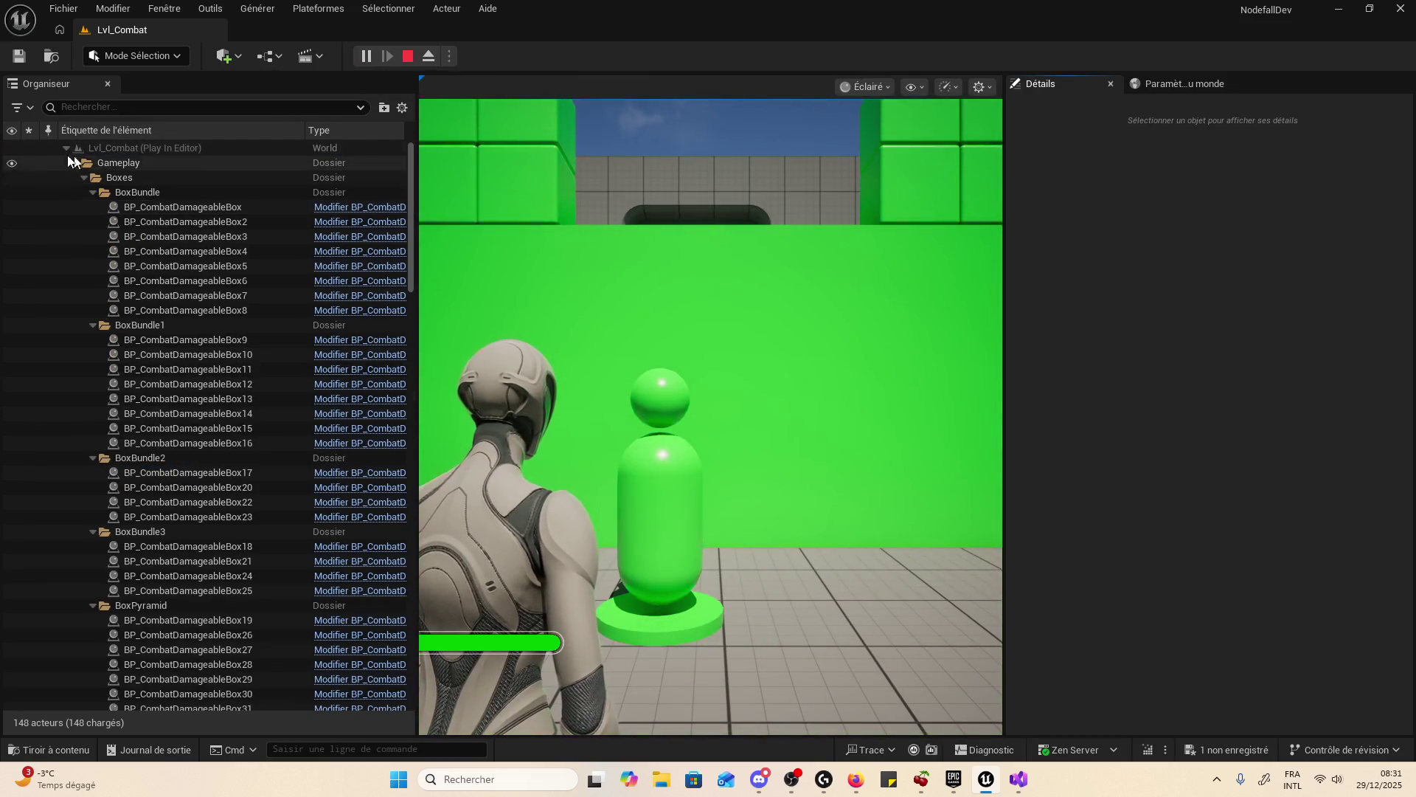
{"action": "left_click", "coordinate": [76, 164]}
{"action": "double_click", "coordinate": [78, 178]}
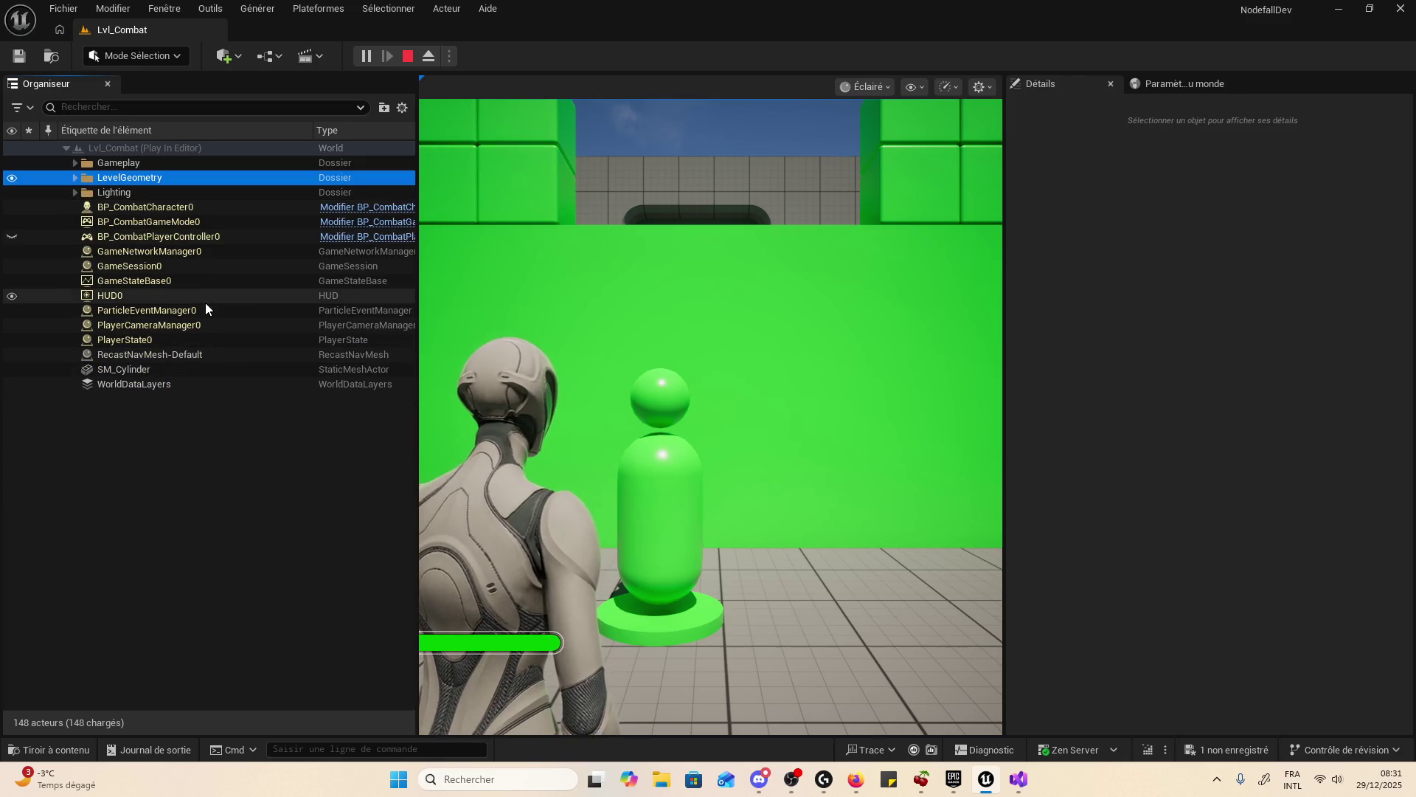
- Inspect GameNetworkManager0, BP_CombatGameMode0 and BP_CombatCharacter0, then open the BP_CombatCharacter blueprint
{"action": "left_click", "coordinate": [224, 256]}
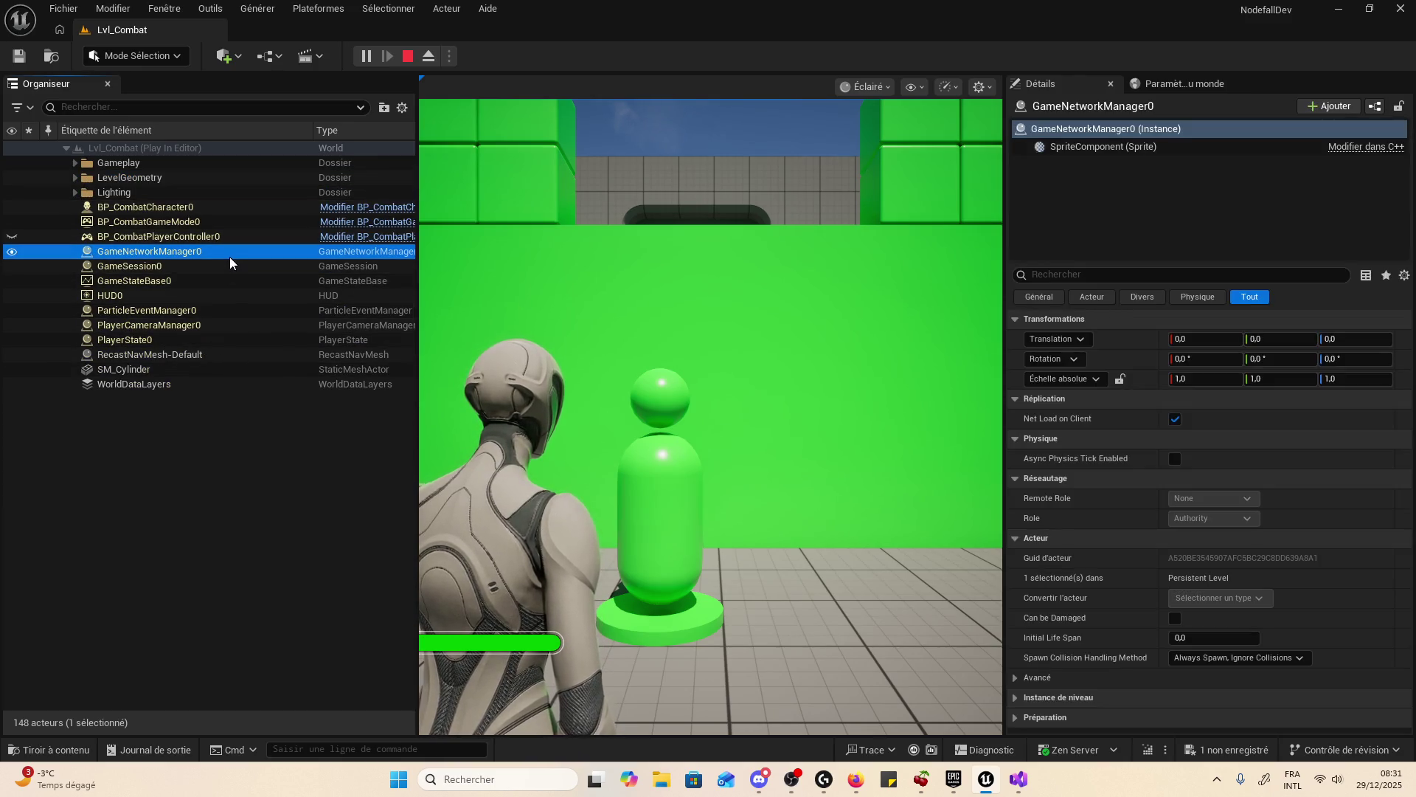
{"action": "left_click", "coordinate": [245, 209]}
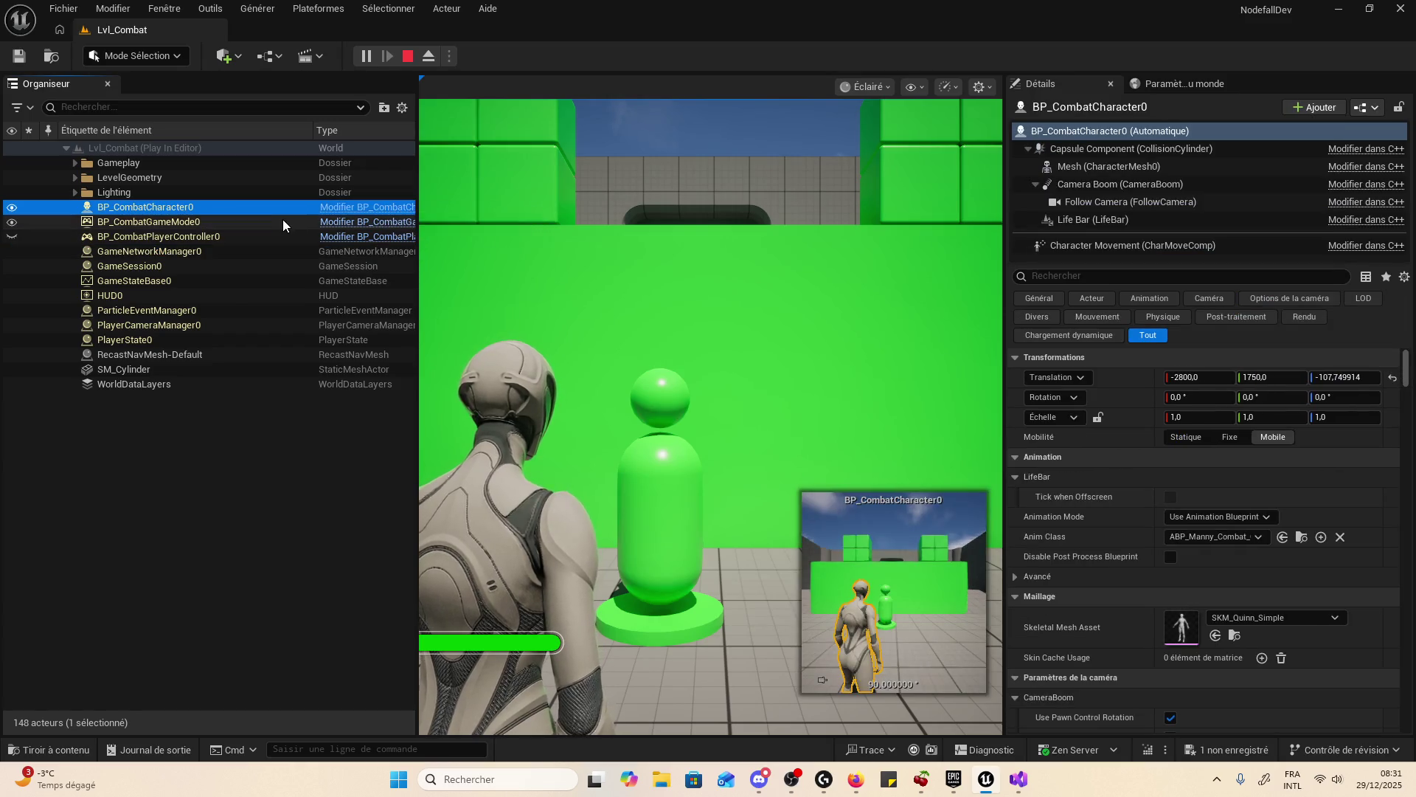
{"action": "left_click", "coordinate": [282, 220]}
{"action": "left_click", "coordinate": [290, 210]}
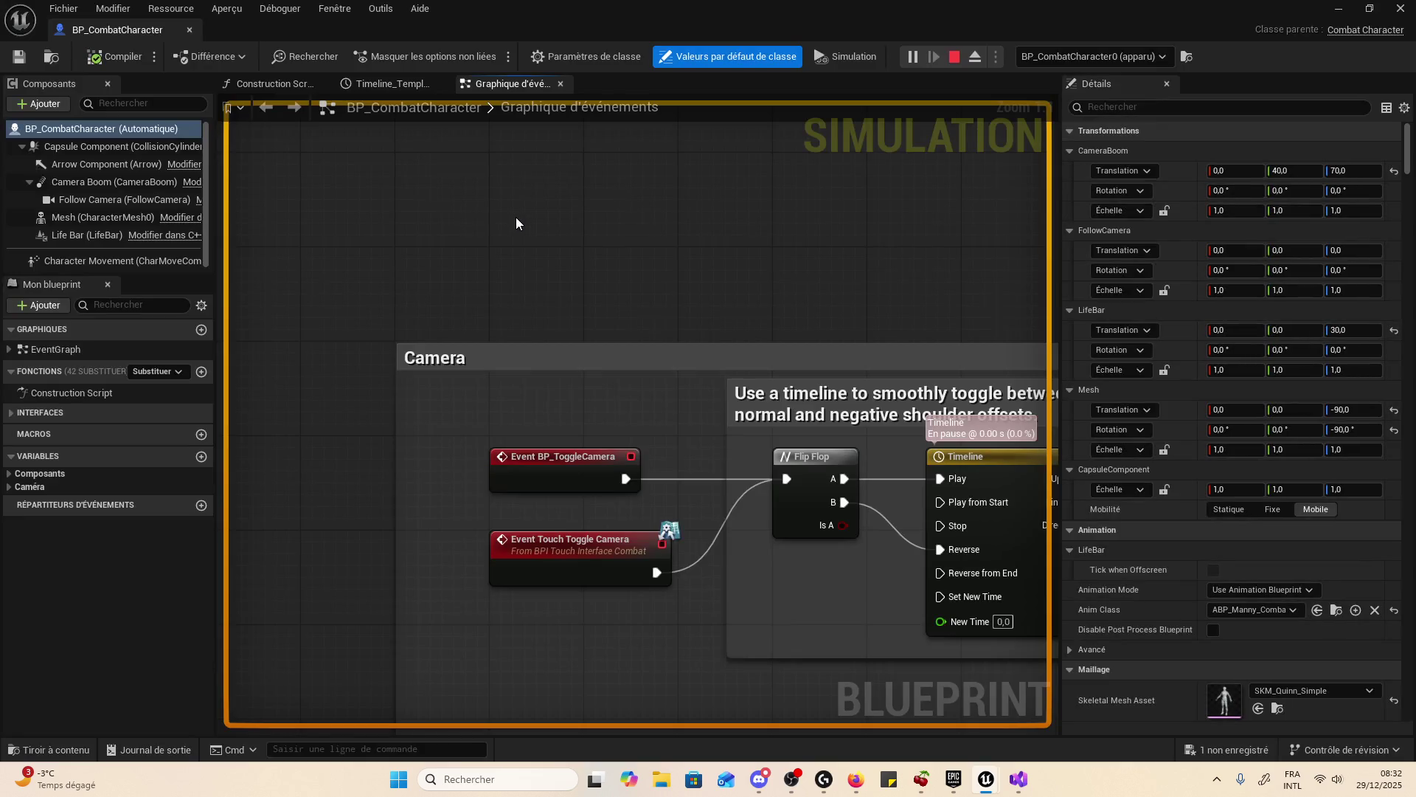
- Pan through the thumbstick, attack and Combo Attack events to the damage effects comment
{"action": "scroll", "coordinate": [585, 364], "scroll_direction": "down", "scroll_amount": 10}
{"action": "scroll", "coordinate": [745, 257], "scroll_direction": "up", "scroll_amount": 2}
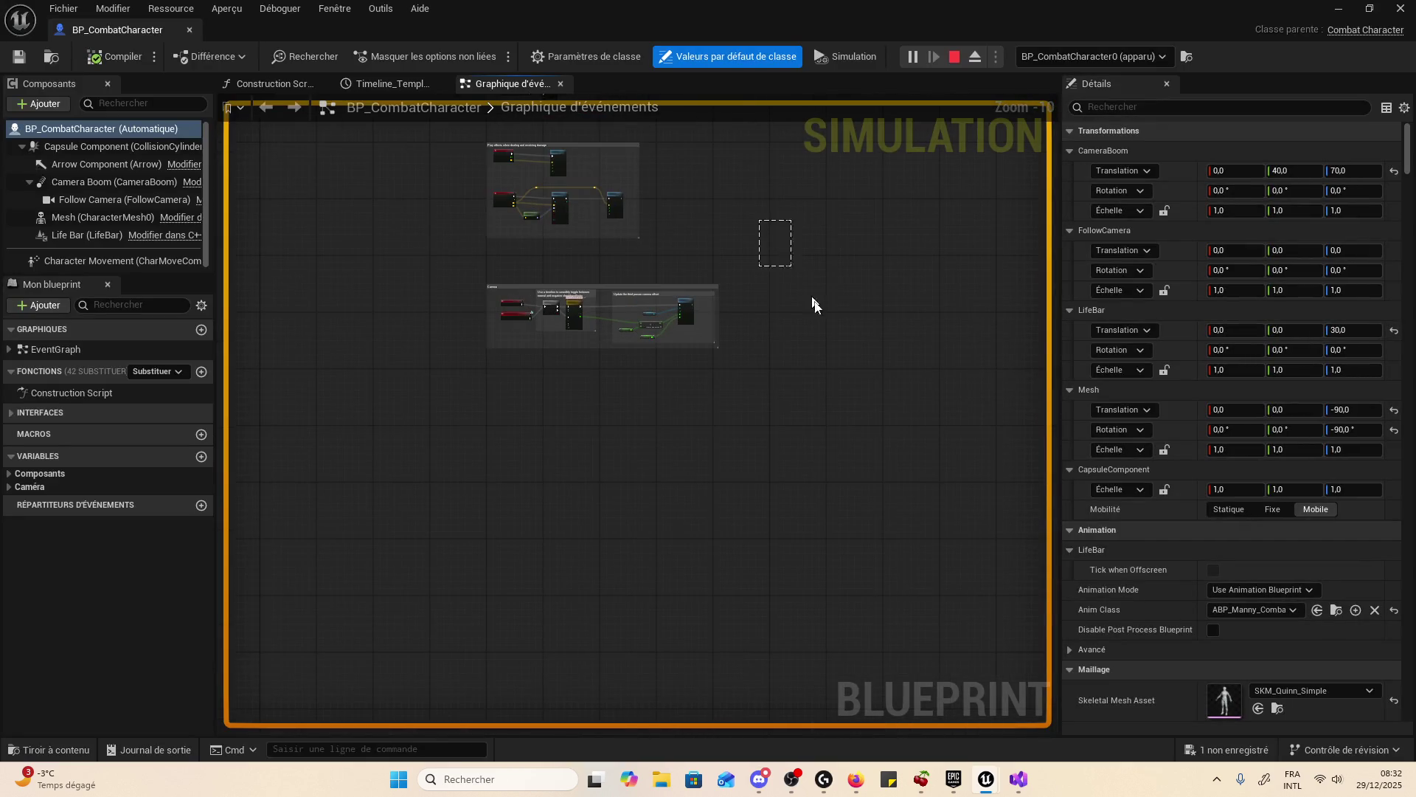
{"action": "scroll", "coordinate": [801, 250], "scroll_direction": "up", "scroll_amount": 3}
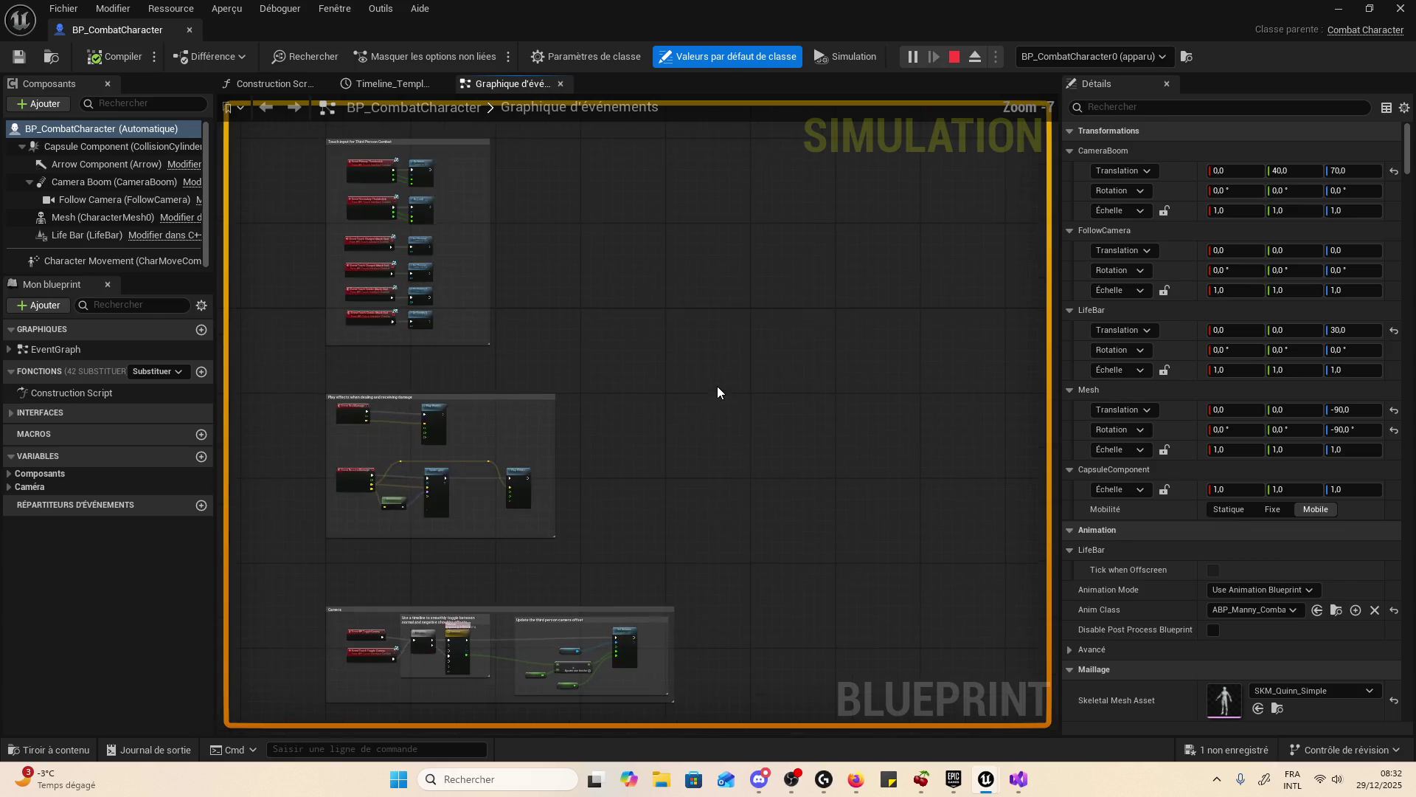
{"action": "scroll", "coordinate": [749, 395], "scroll_direction": "up", "scroll_amount": 5}
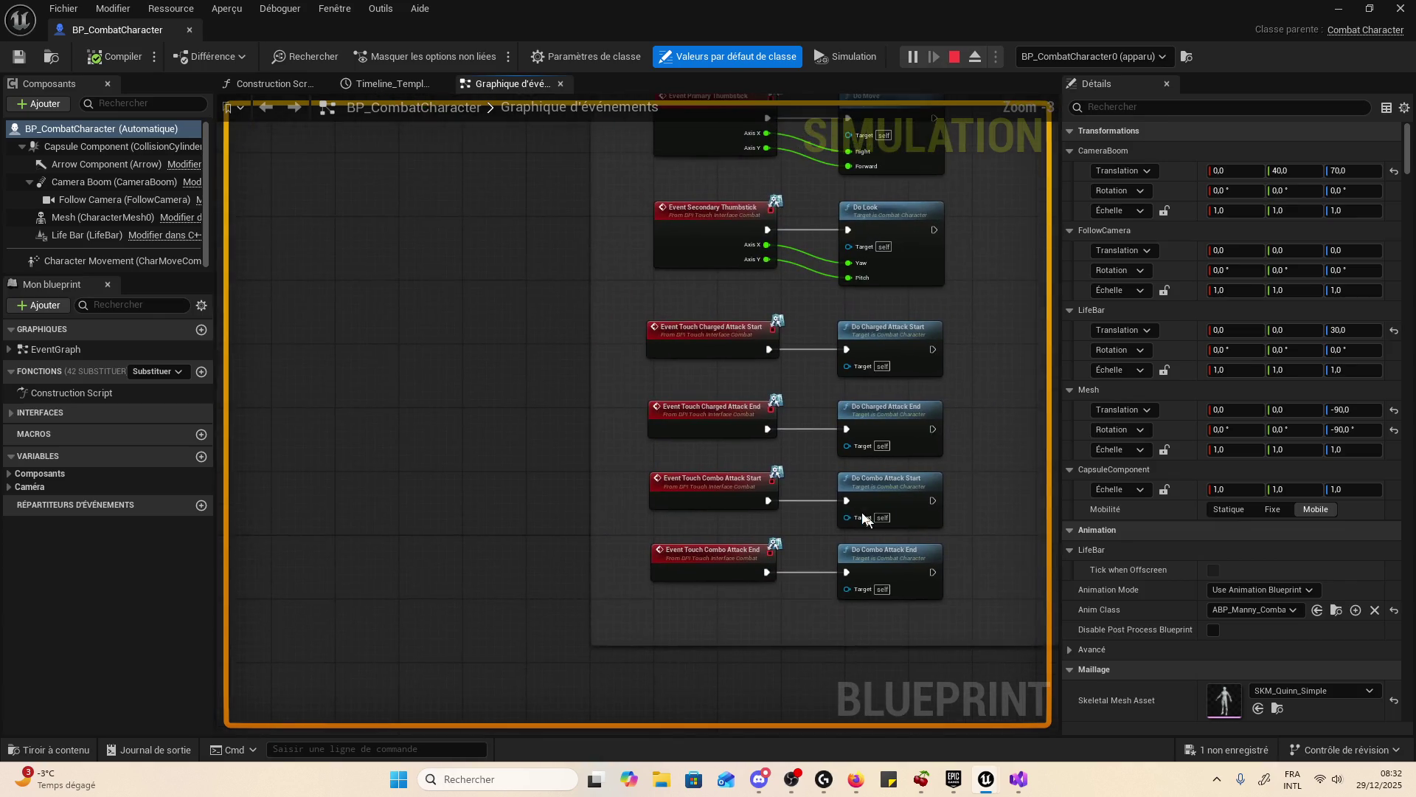
{"action": "scroll", "coordinate": [806, 455], "scroll_direction": "up", "scroll_amount": 3}
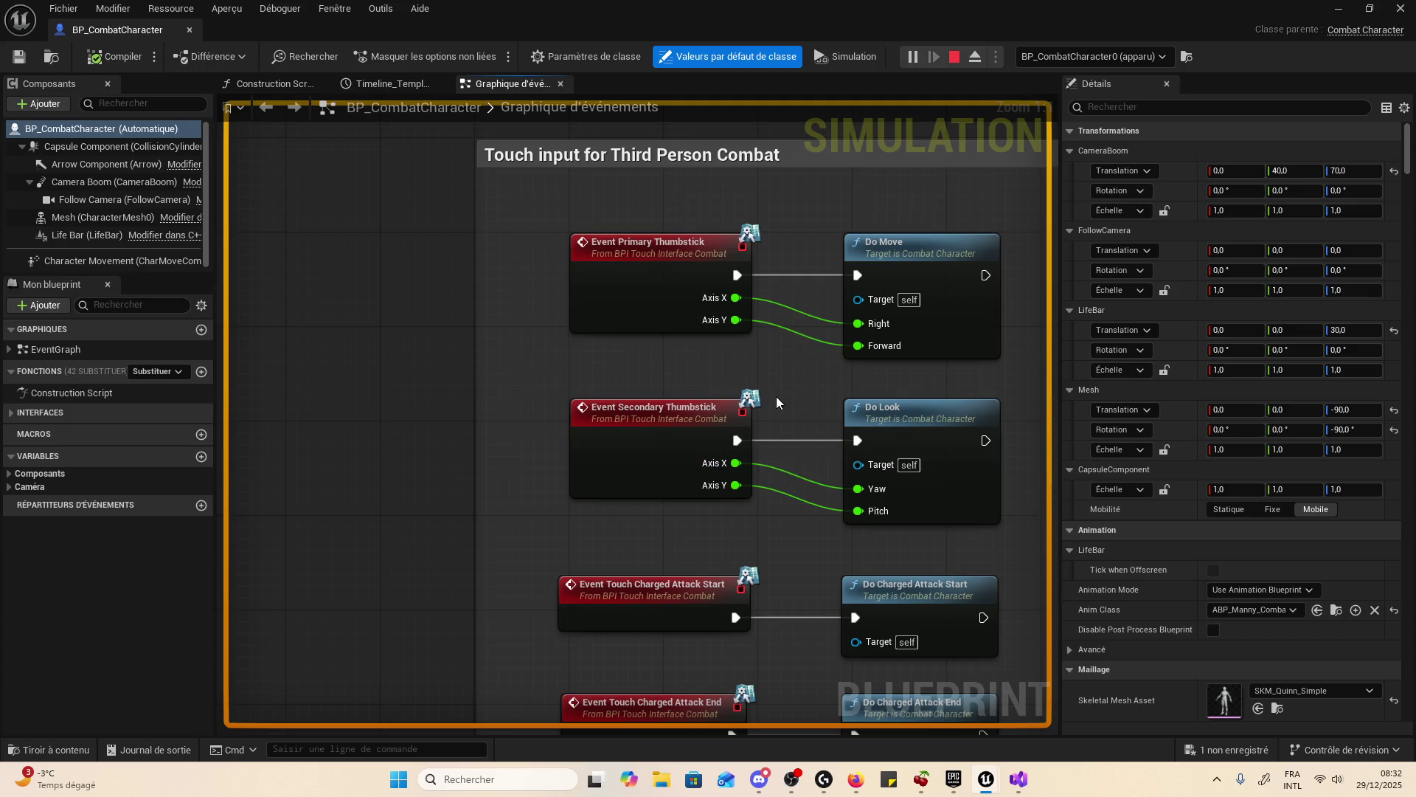
{"action": "left_click_drag", "start_coordinate": [712, 380], "coordinate": [599, 392]}
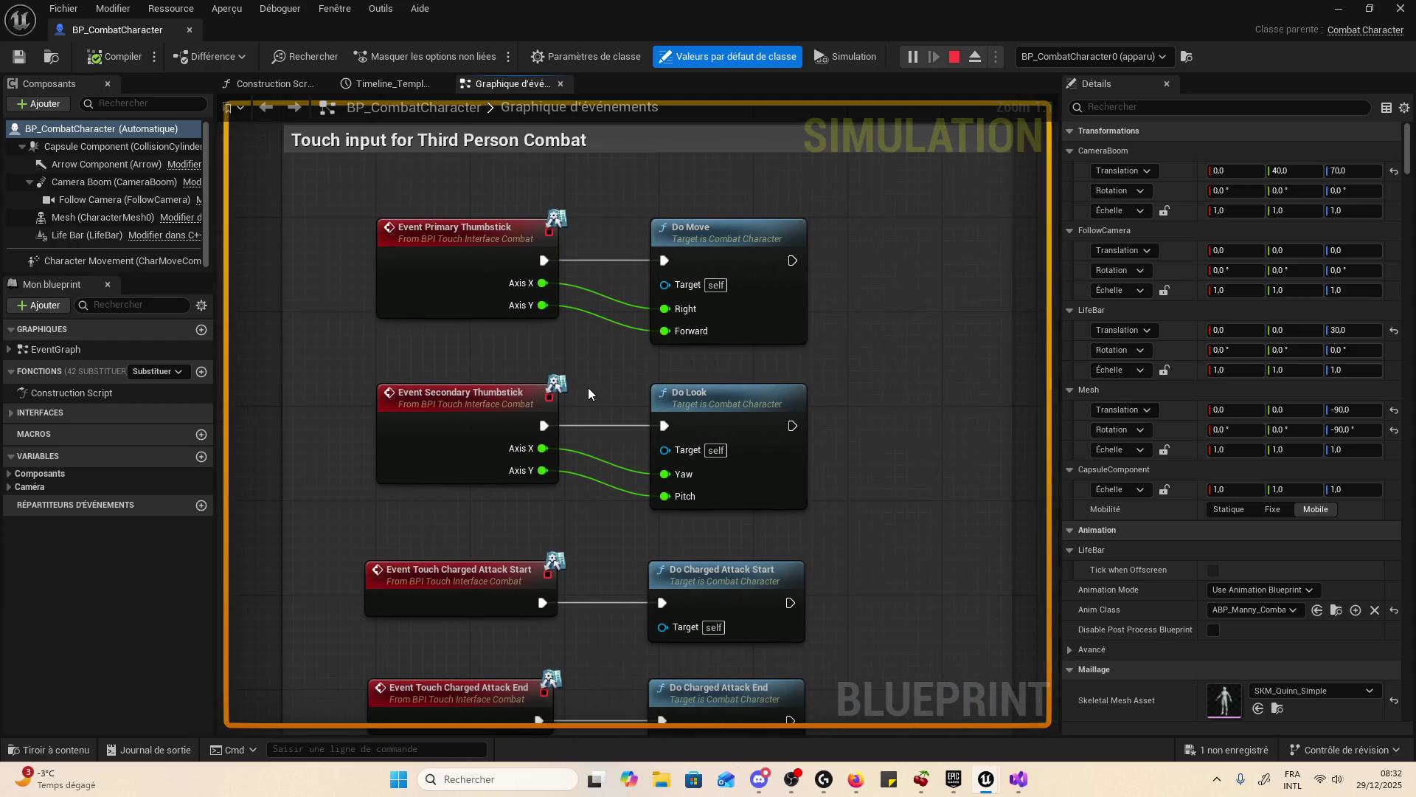
{"action": "left_click_drag", "start_coordinate": [899, 369], "coordinate": [895, 198]}
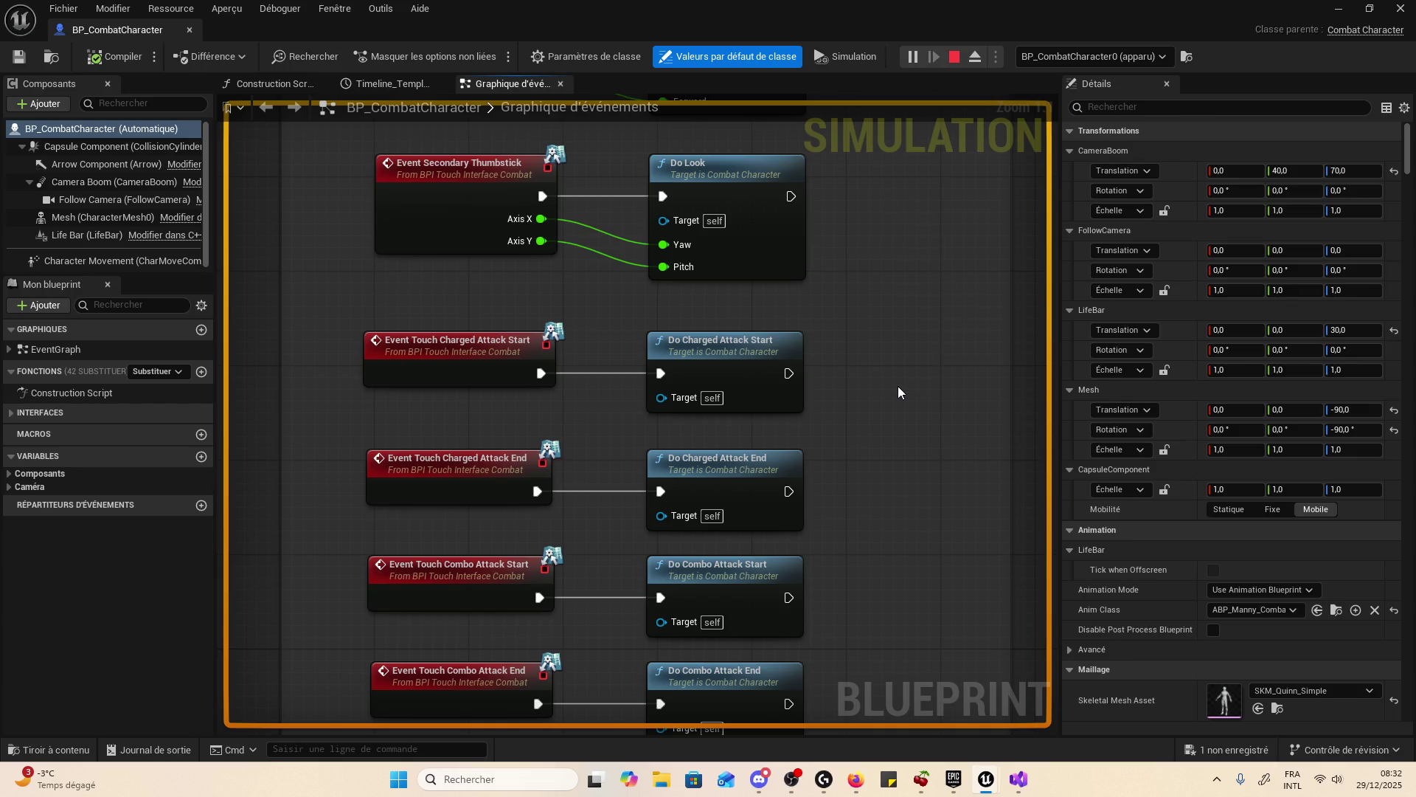
{"action": "mouse_move", "coordinate": [894, 509]}
{"action": "left_mouse_down"}
{"action": "mouse_move", "coordinate": [931, 210]}
{"action": "mouse_move", "coordinate": [945, 267]}
{"action": "left_mouse_up"}
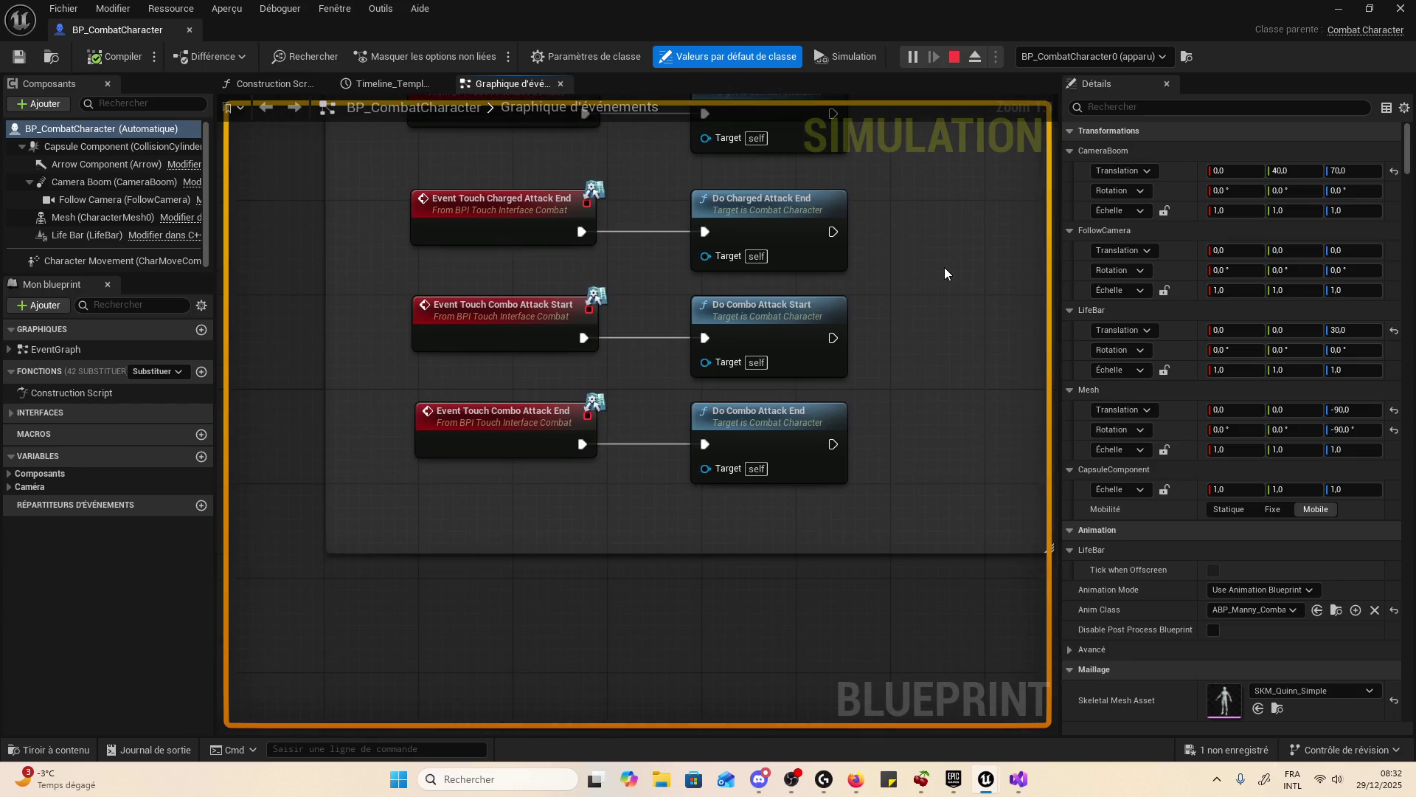
{"action": "scroll", "coordinate": [944, 267], "scroll_direction": "down", "scroll_amount": 4}
{"action": "left_click_drag", "start_coordinate": [891, 415], "coordinate": [530, 193]}
{"action": "scroll", "coordinate": [530, 193], "scroll_direction": "up", "scroll_amount": 2}
{"action": "mouse_move", "coordinate": [765, 322]}
{"action": "left_mouse_down"}
{"action": "mouse_move", "coordinate": [950, 230]}
{"action": "mouse_move", "coordinate": [827, 225]}
{"action": "left_mouse_up"}
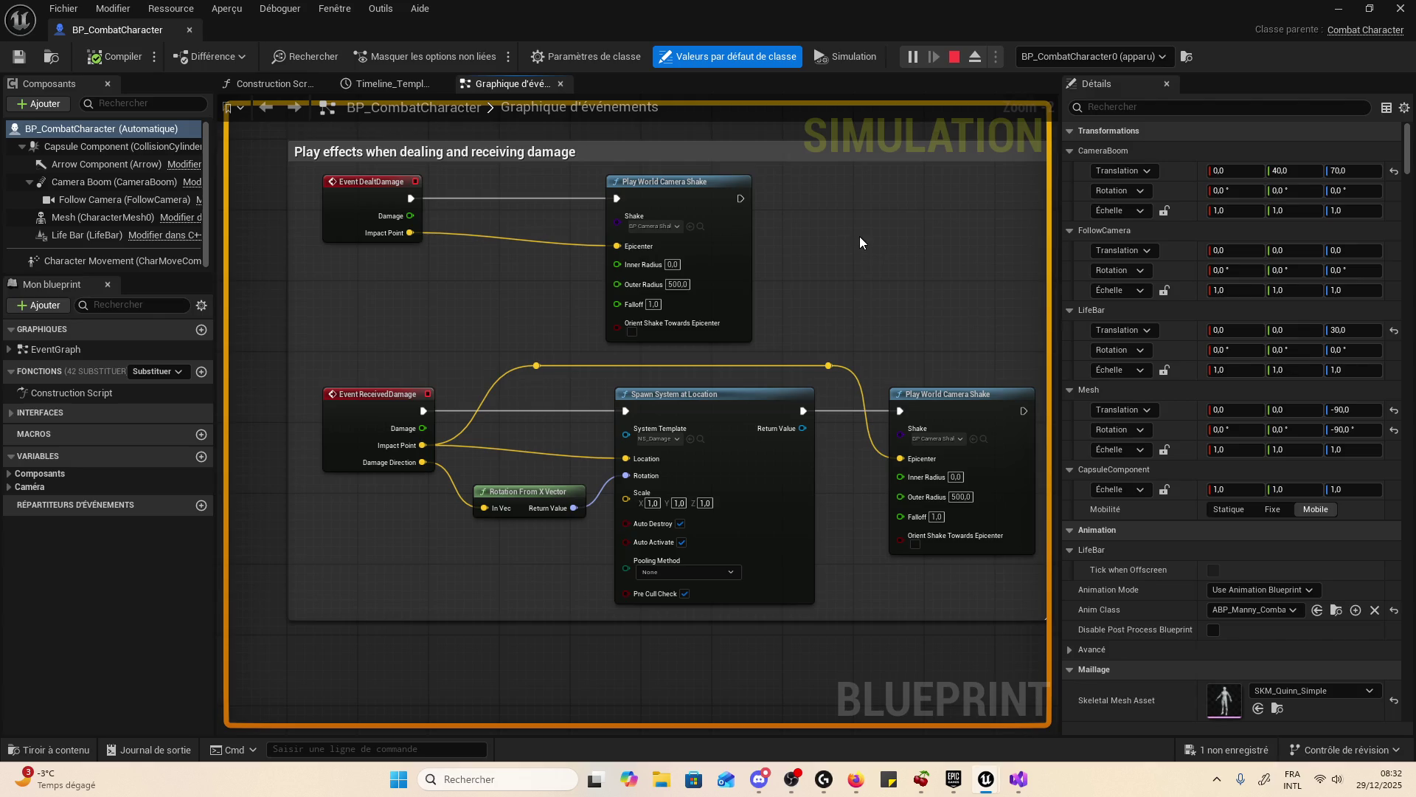
- Pan to the camera offset comment and frame its Set Relative Location nodes
{"action": "scroll", "coordinate": [858, 307], "scroll_direction": "down", "scroll_amount": 6}
{"action": "scroll", "coordinate": [882, 582], "scroll_direction": "up", "scroll_amount": 3}
{"action": "mouse_move", "coordinate": [881, 582]}
{"action": "left_mouse_down"}
{"action": "mouse_move", "coordinate": [835, 529]}
{"action": "mouse_move", "coordinate": [433, 562]}
{"action": "left_mouse_up"}
{"action": "scroll", "coordinate": [546, 580], "scroll_direction": "up", "scroll_amount": 2}
{"action": "scroll", "coordinate": [591, 595], "scroll_direction": "down", "scroll_amount": 1}
{"action": "mouse_move", "coordinate": [591, 594]}
{"action": "left_mouse_down"}
{"action": "mouse_move", "coordinate": [782, 406]}
{"action": "mouse_move", "coordinate": [363, 433]}
{"action": "mouse_move", "coordinate": [820, 438]}
{"action": "left_mouse_up"}
{"action": "scroll", "coordinate": [364, 433], "scroll_direction": "up", "scroll_amount": 1}
{"action": "scroll", "coordinate": [1050, 332], "scroll_direction": "down", "scroll_amount": 3}
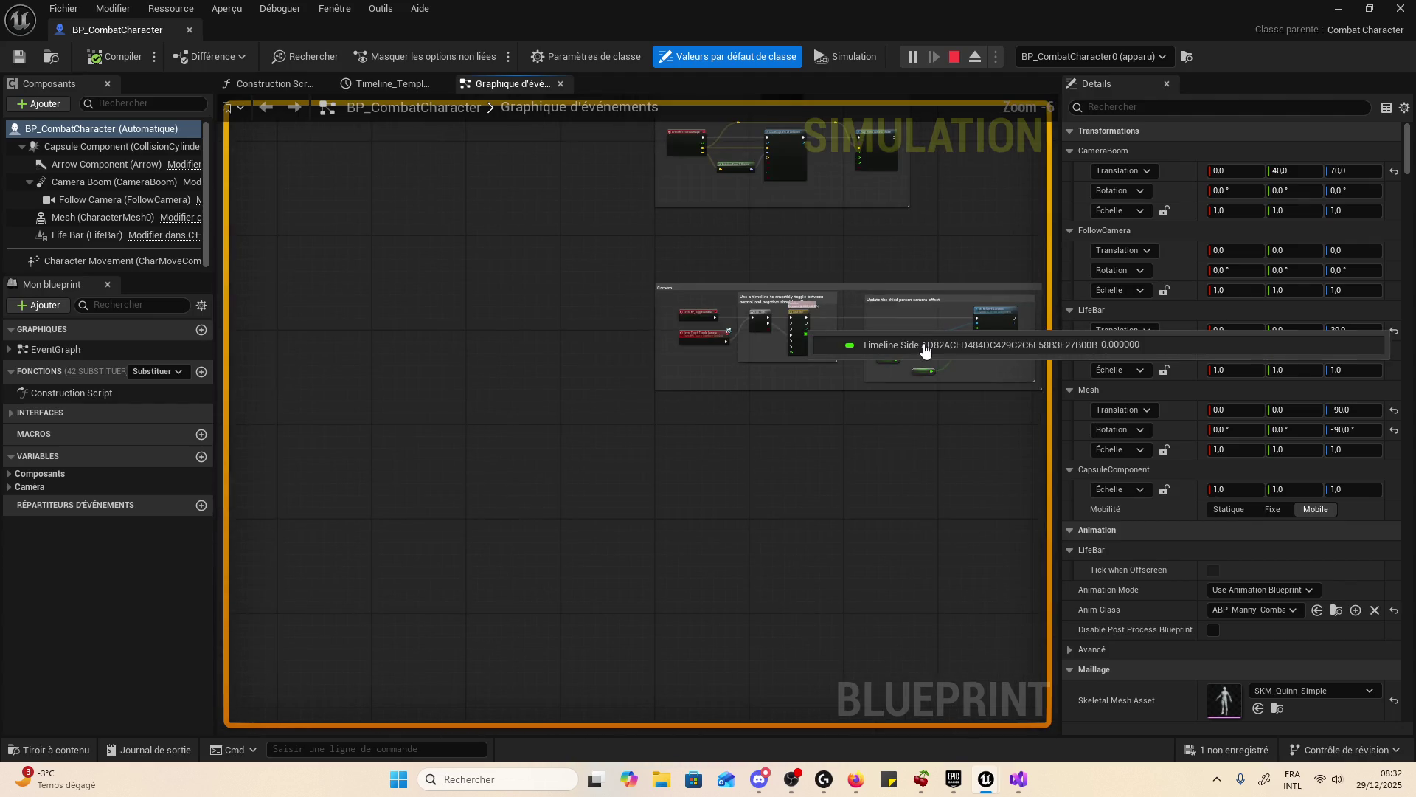
{"action": "scroll", "coordinate": [903, 366], "scroll_direction": "up", "scroll_amount": 2}
{"action": "left_click_drag", "start_coordinate": [902, 365], "coordinate": [445, 485]}
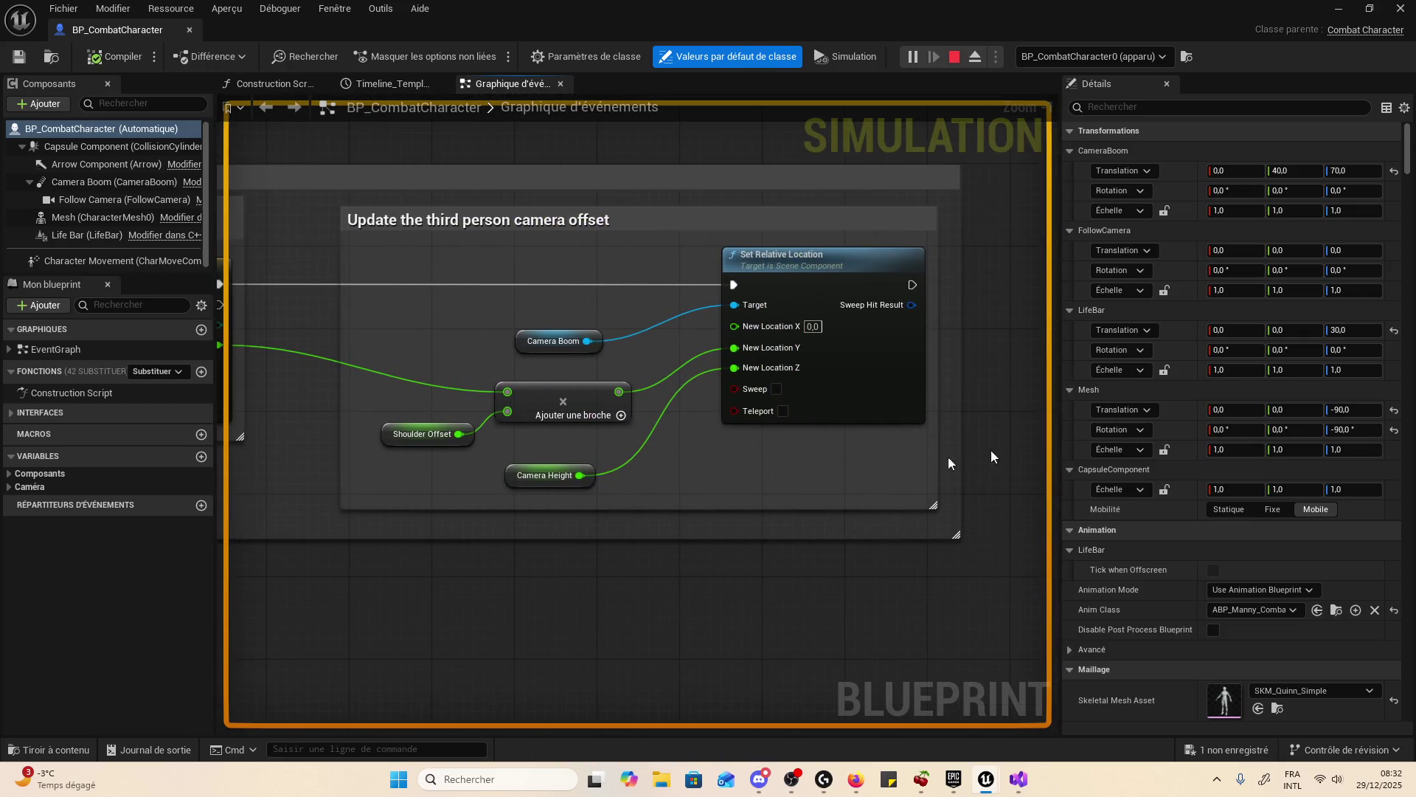
{"action": "scroll", "coordinate": [1187, 431], "scroll_direction": "down", "scroll_amount": 6}
{"action": "scroll", "coordinate": [1175, 425], "scroll_direction": "down", "scroll_amount": 10}
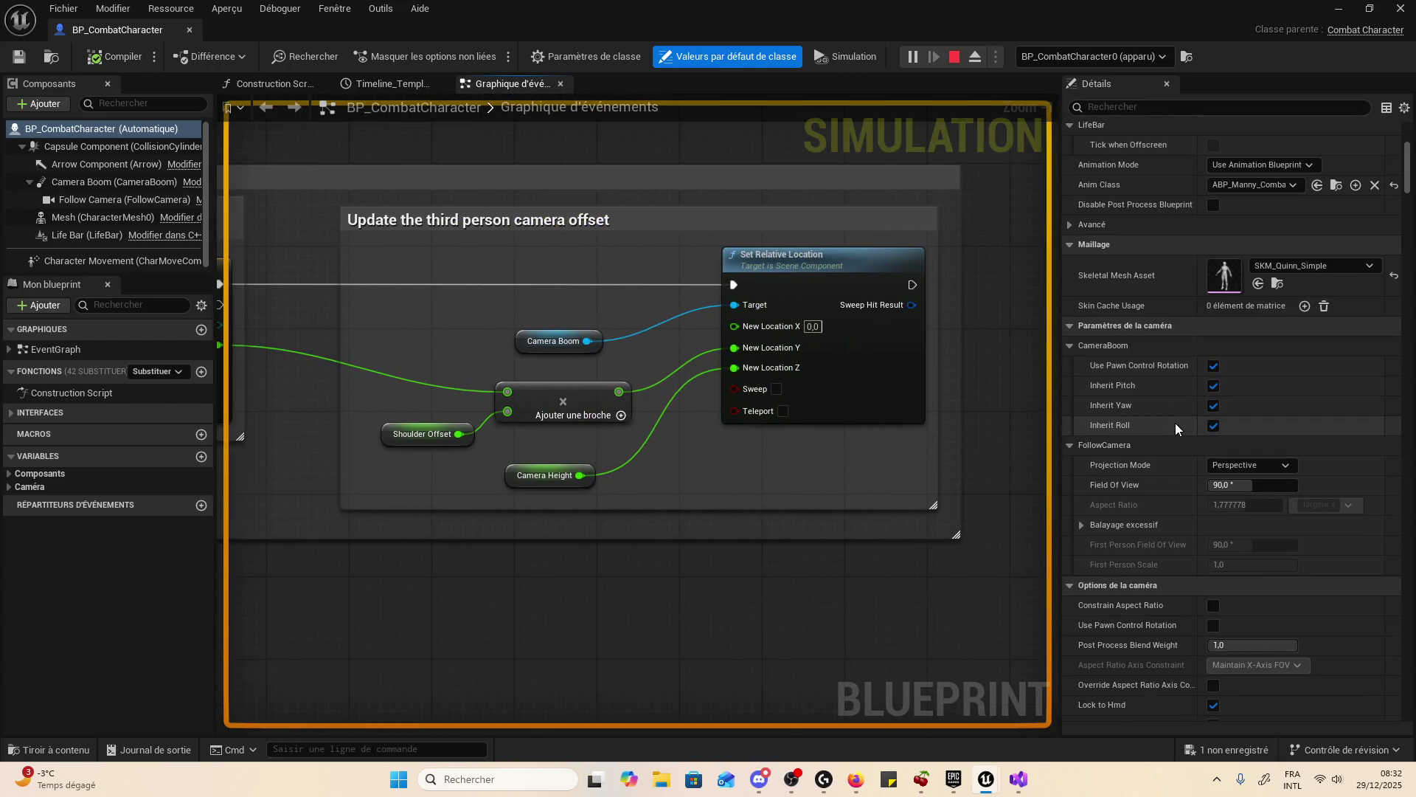
{"action": "scroll", "coordinate": [1091, 427], "scroll_direction": "down", "scroll_amount": 15}
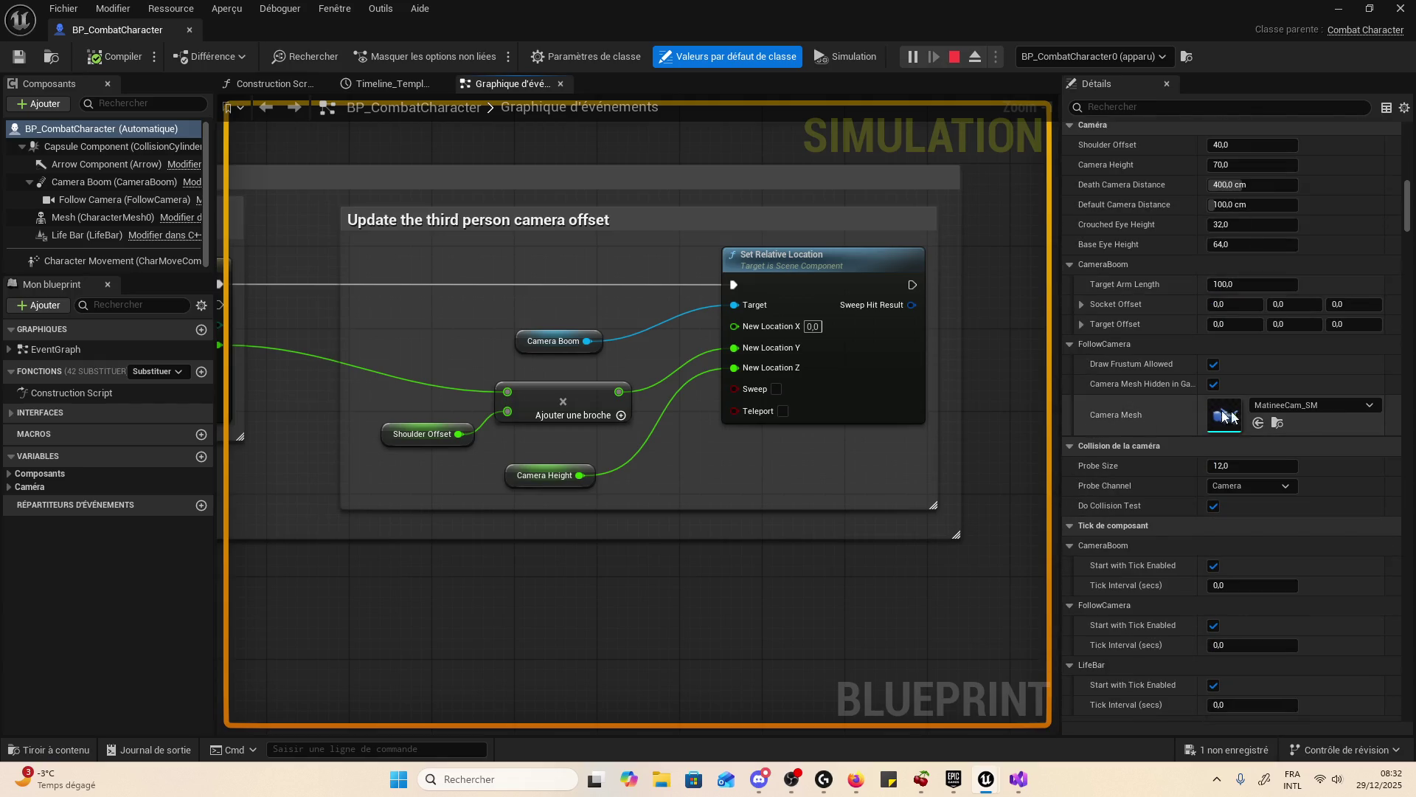
- Confirm Camera Mesh stays MatineeCam_SM, stop the simulation, and close the blueprint editor
{"action": "left_click", "coordinate": [1313, 404]}
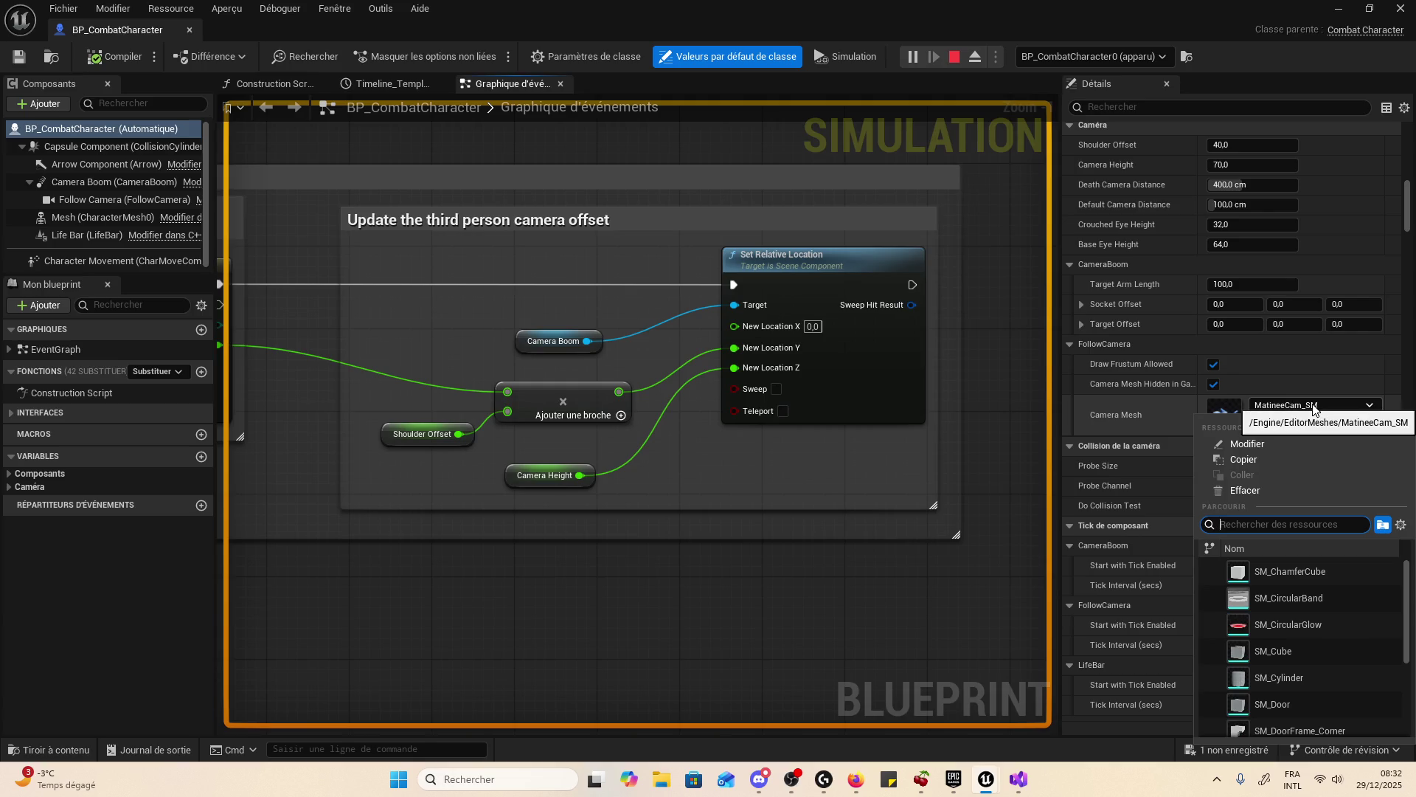
{"action": "left_click", "coordinate": [1313, 407]}
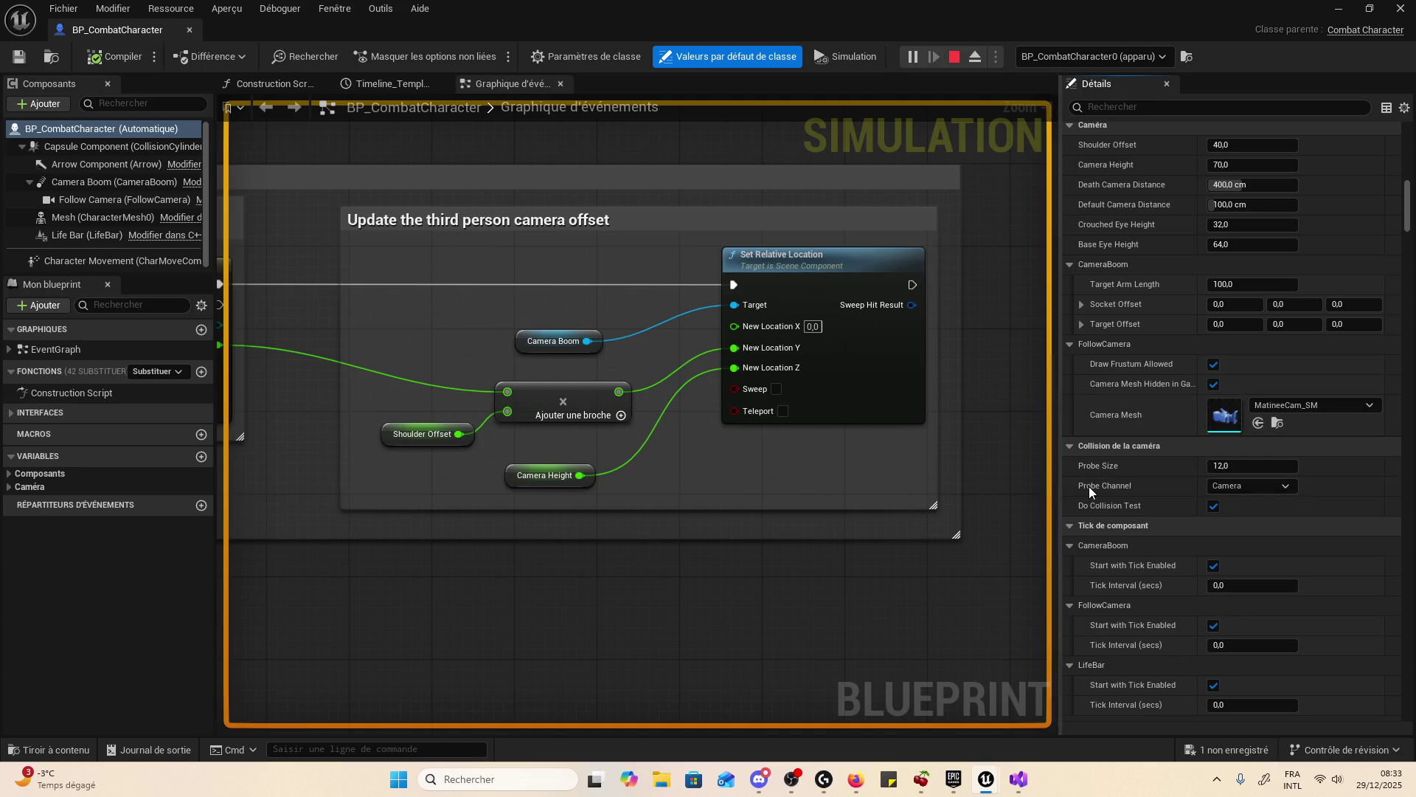
{"action": "scroll", "coordinate": [1118, 412], "scroll_direction": "down", "scroll_amount": 10}
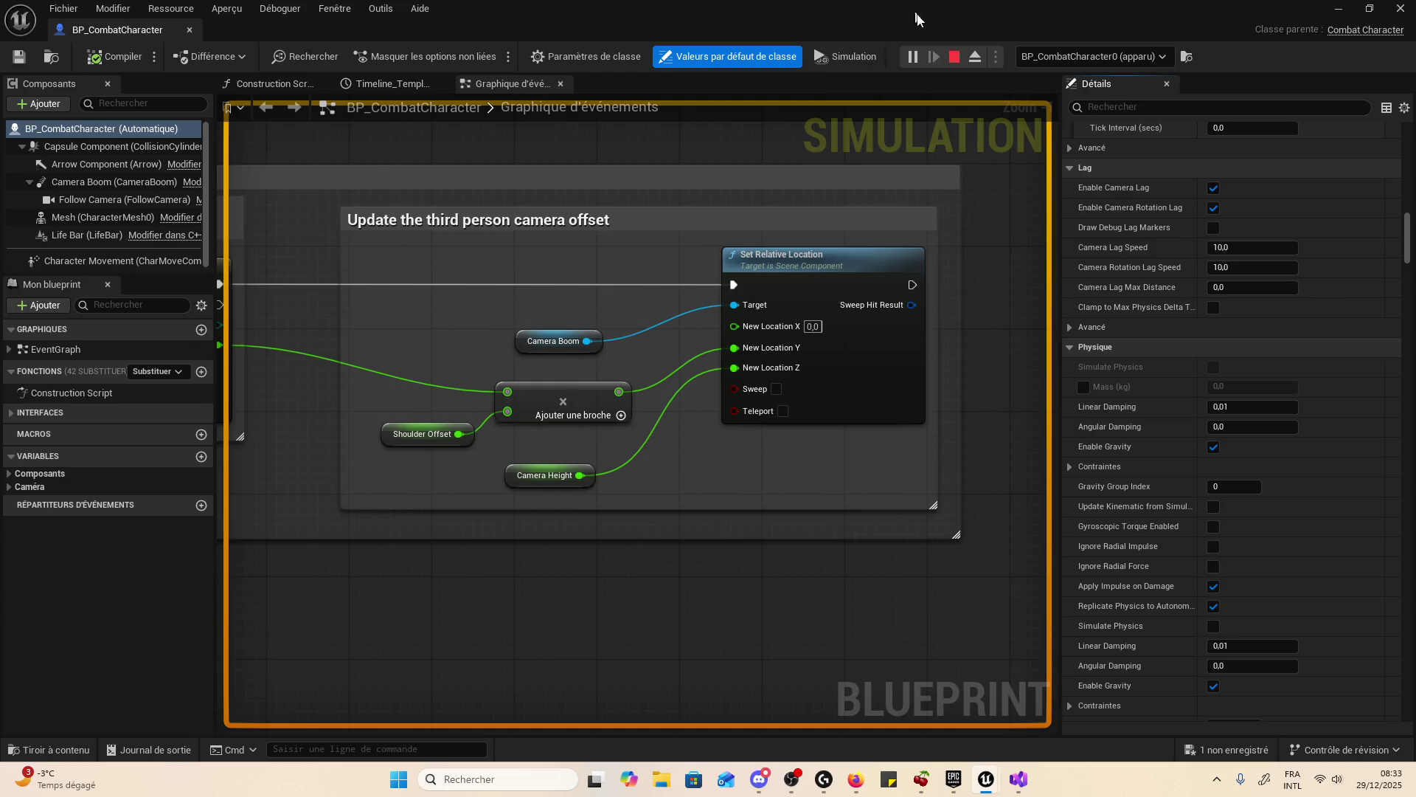
{"action": "left_click", "coordinate": [955, 58]}
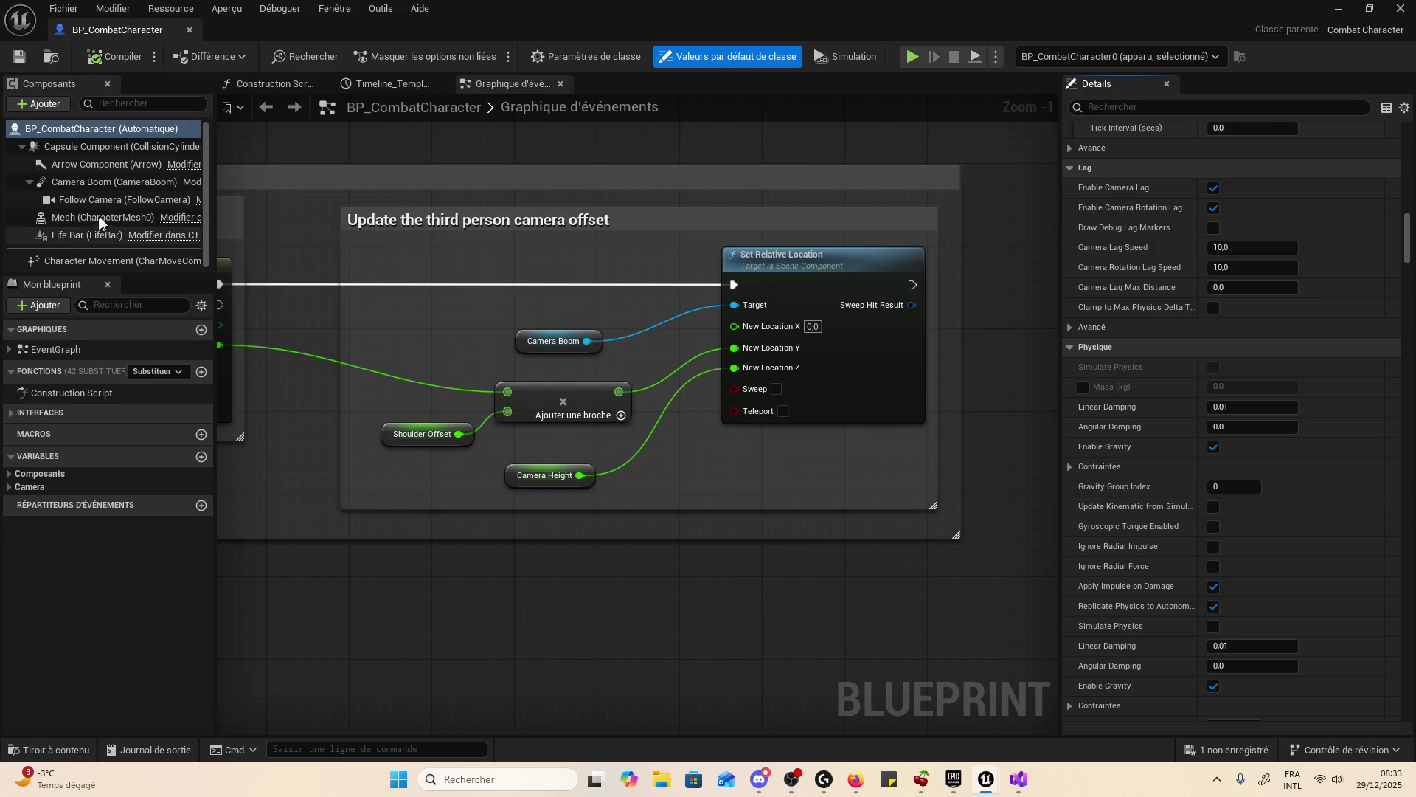
{"action": "left_click", "coordinate": [167, 349]}
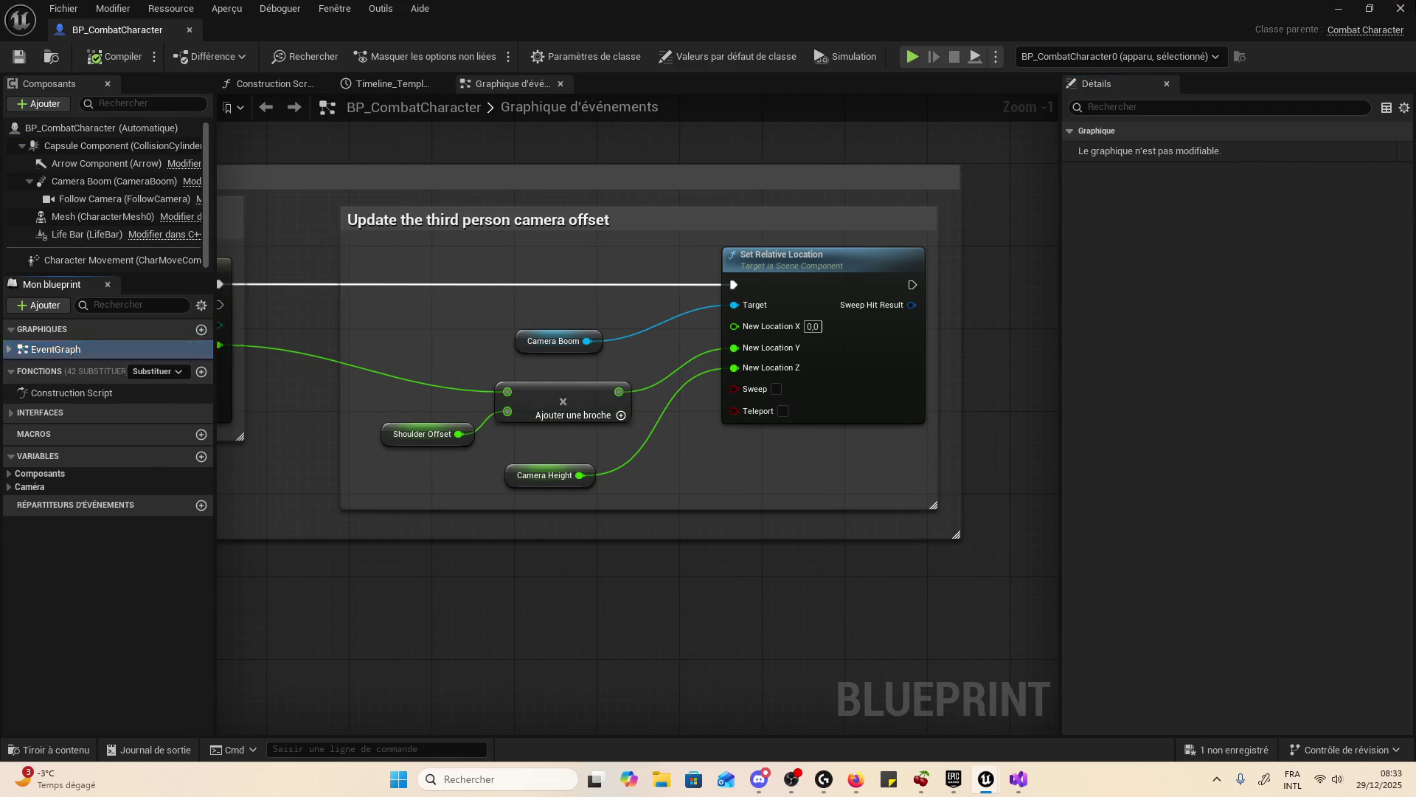
{"action": "left_click", "coordinate": [1400, 8]}
- Scroll the Unreal Engine viewport up and down to survey the arena level
{"action": "scroll", "coordinate": [872, 316], "scroll_direction": "down", "scroll_amount": 3}
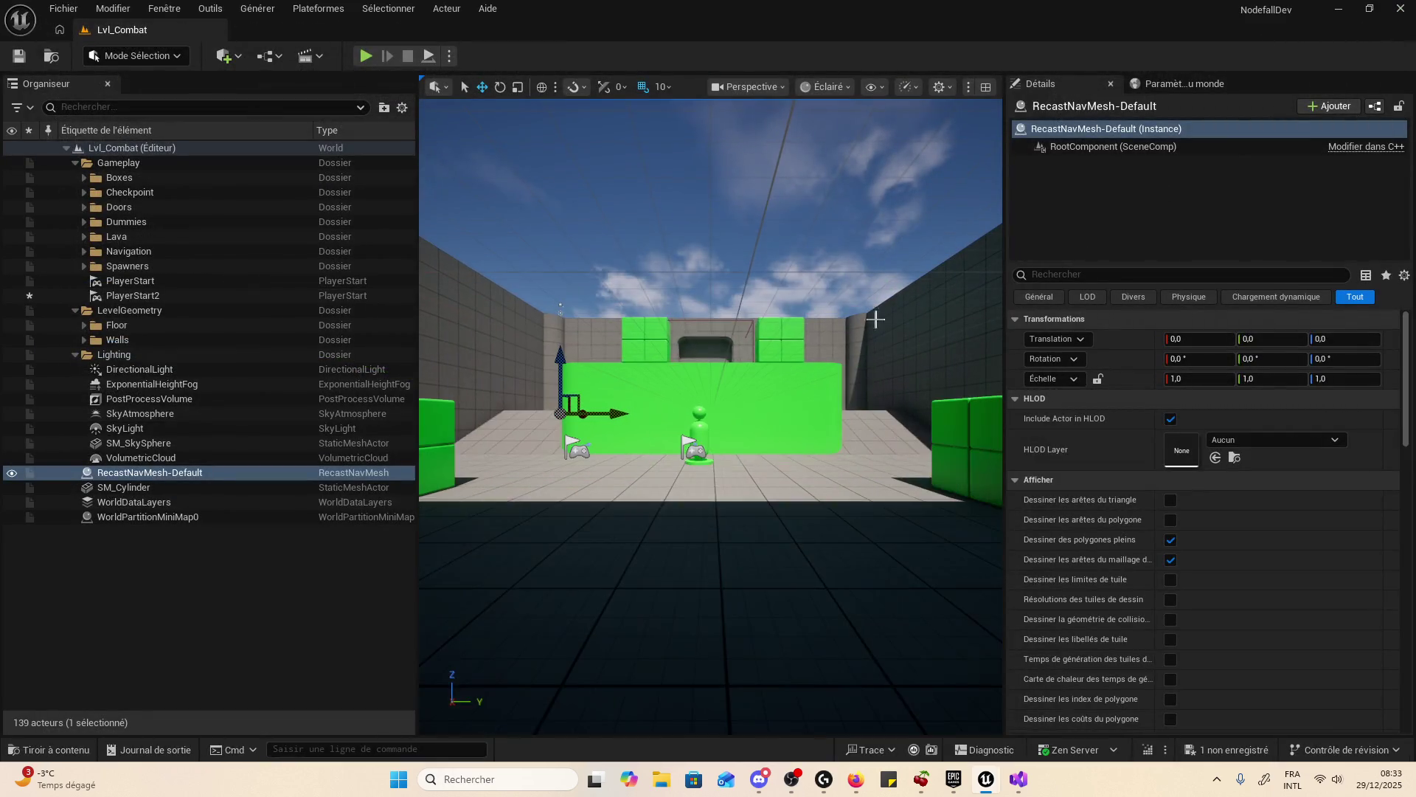
{"action": "scroll", "coordinate": [876, 319], "scroll_direction": "up", "scroll_amount": 6}
{"action": "scroll", "coordinate": [875, 319], "scroll_direction": "down", "scroll_amount": 10}
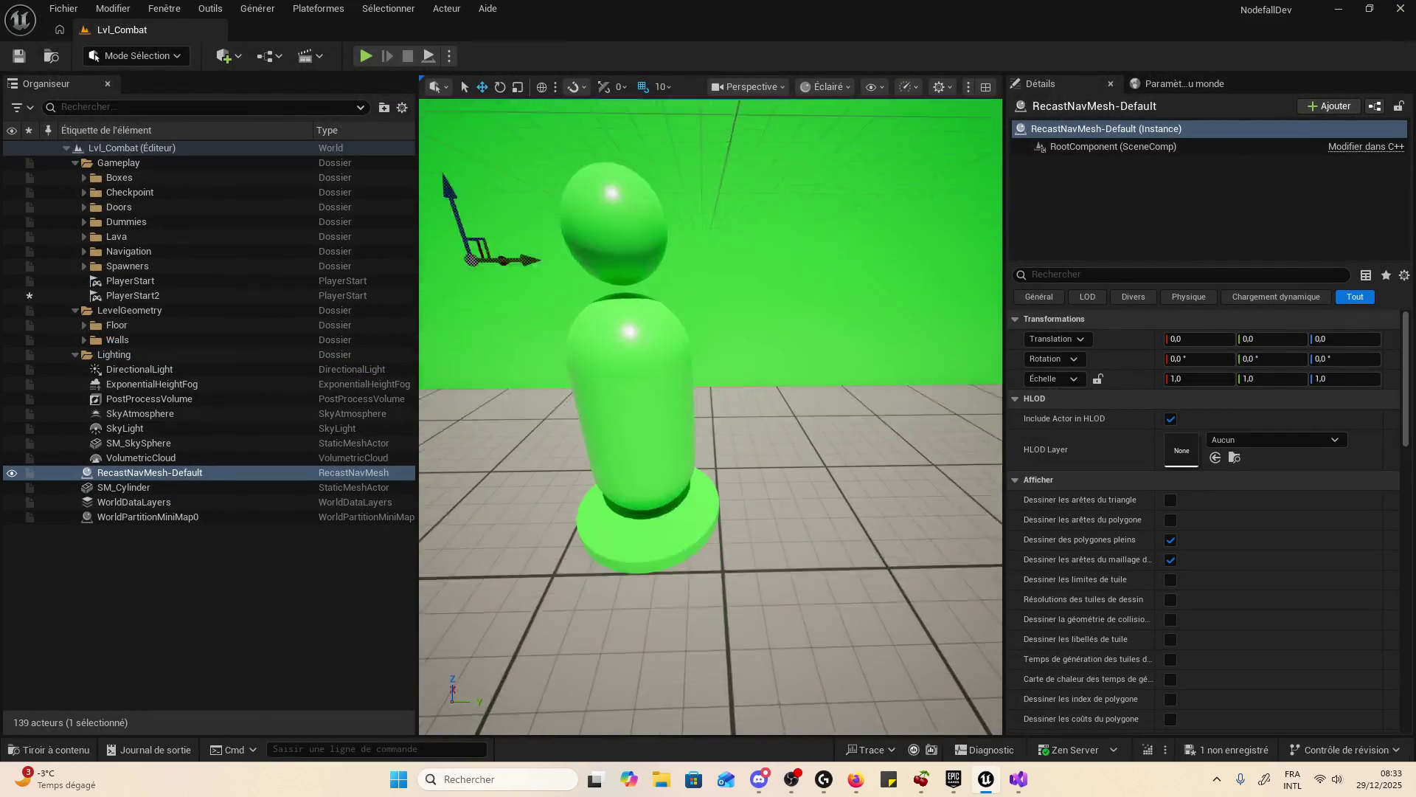
{"action": "scroll", "coordinate": [788, 414], "scroll_direction": "down", "scroll_amount": 8}
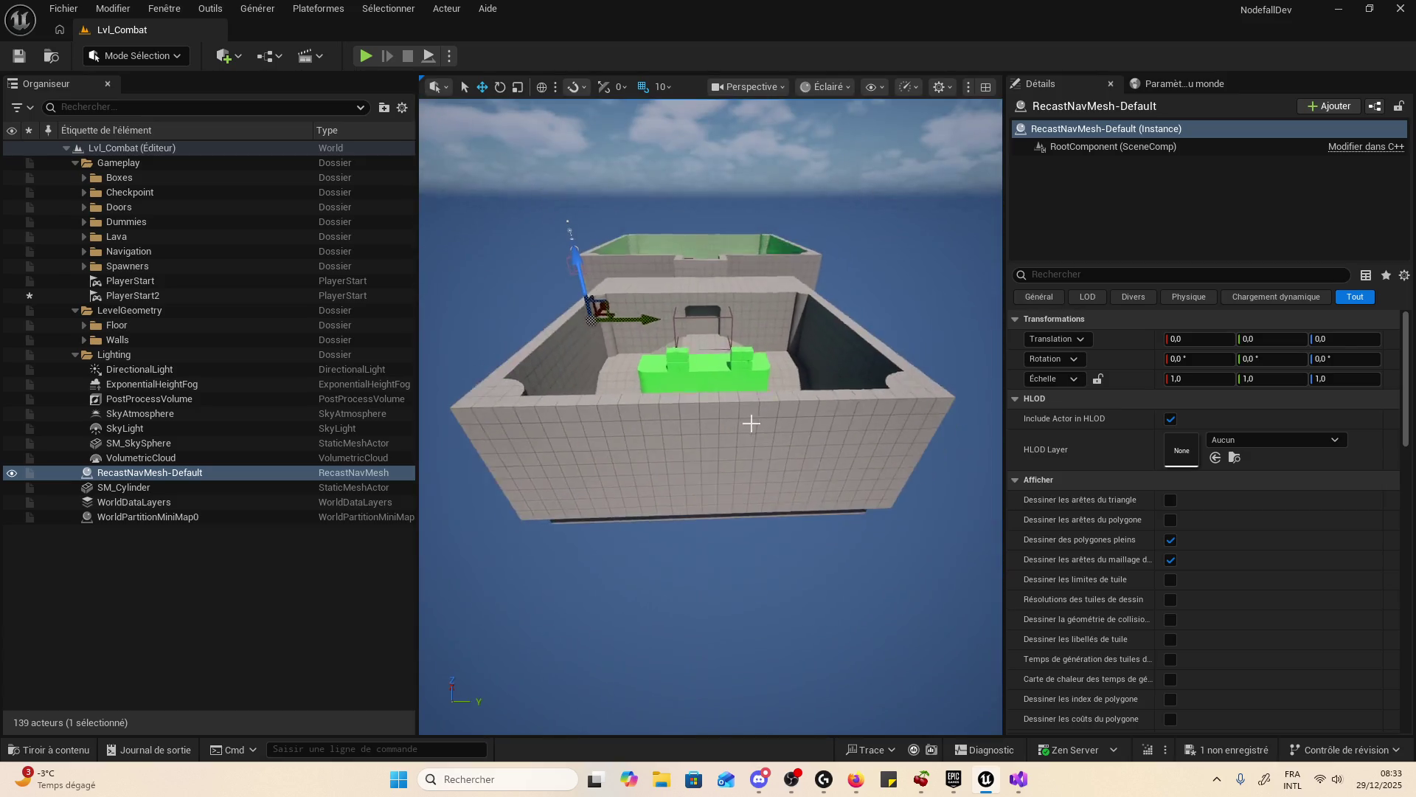
{"action": "scroll", "coordinate": [787, 415], "scroll_direction": "up", "scroll_amount": 3}
{"action": "scroll", "coordinate": [788, 415], "scroll_direction": "down", "scroll_amount": 3}
{"action": "scroll", "coordinate": [788, 414], "scroll_direction": "up", "scroll_amount": 3}
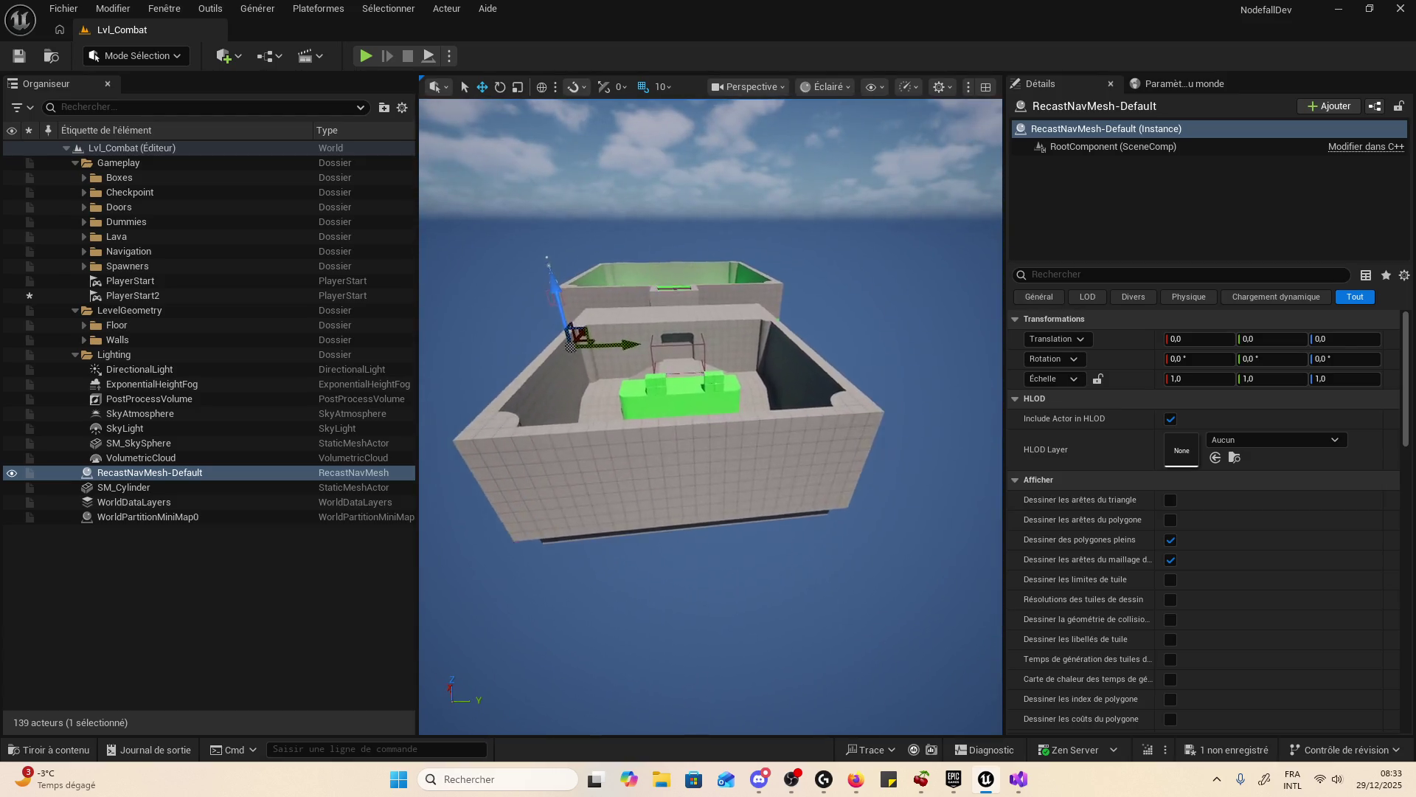
- Bring plan.ctb's Dev note to the front with the caret at the end of item 13
{"action": "left_click", "coordinate": [1020, 781]}
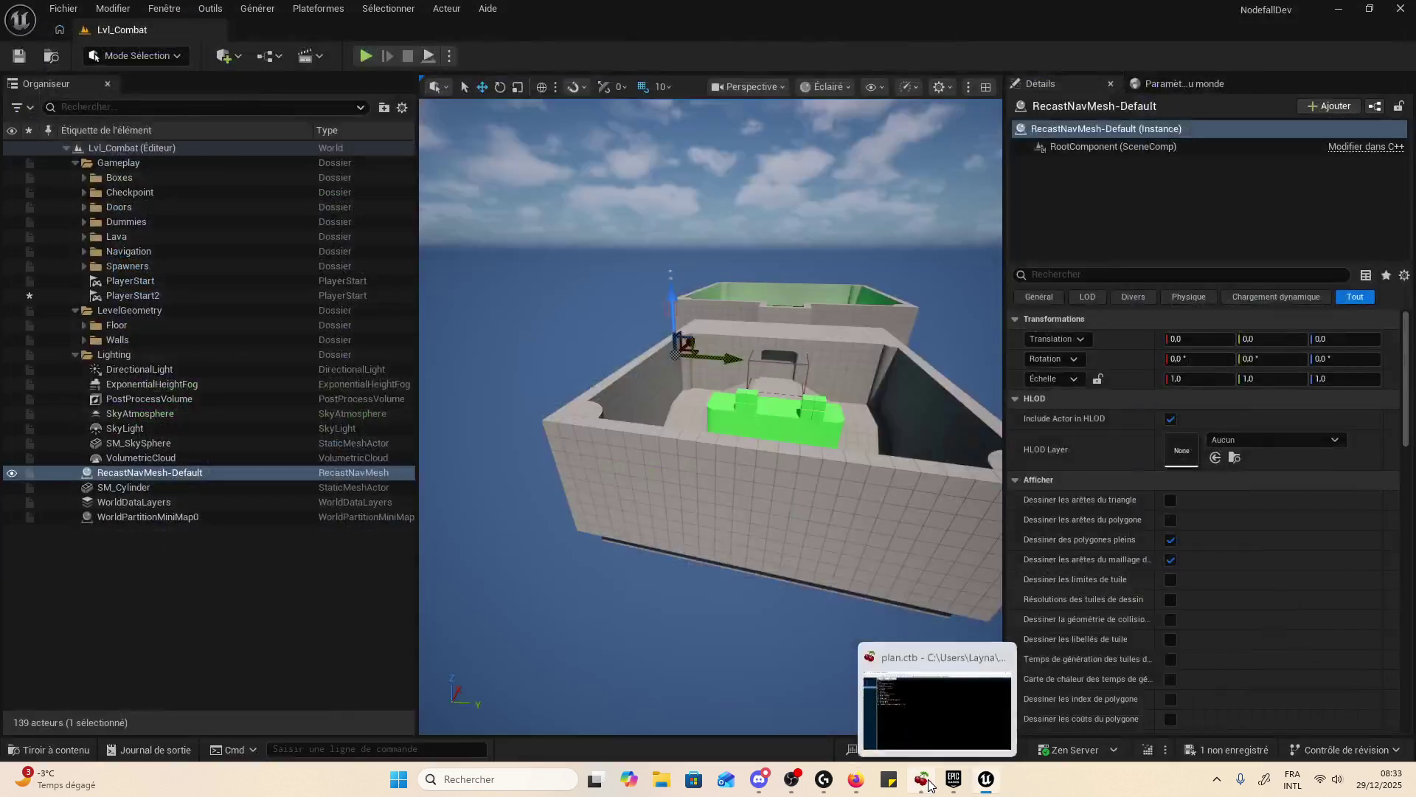
{"action": "left_click", "coordinate": [924, 779]}
{"action": "left_click", "coordinate": [453, 257]}
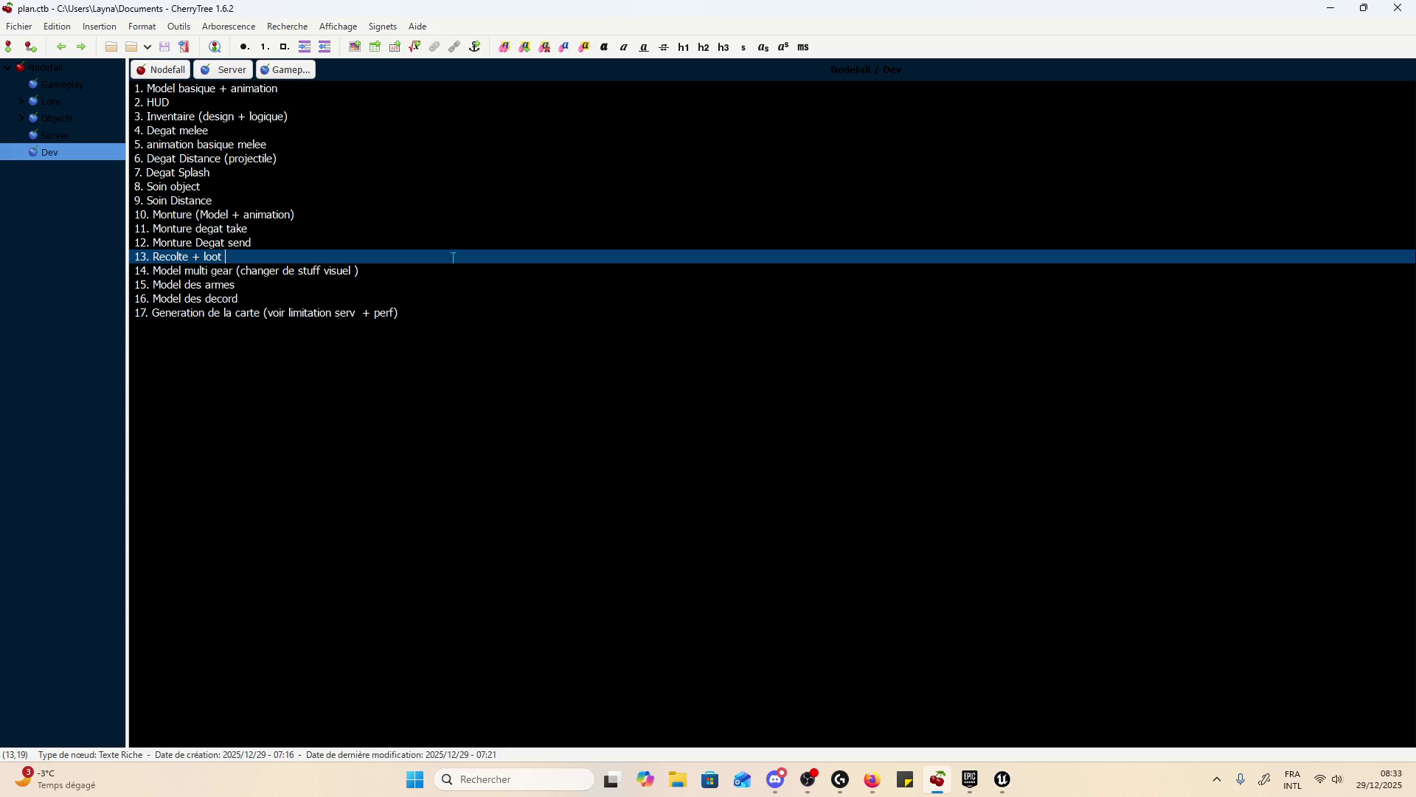
- Open a new tab in Firefox, then hide the browser to get back to the plan
{"action": "left_click", "coordinate": [873, 780]}
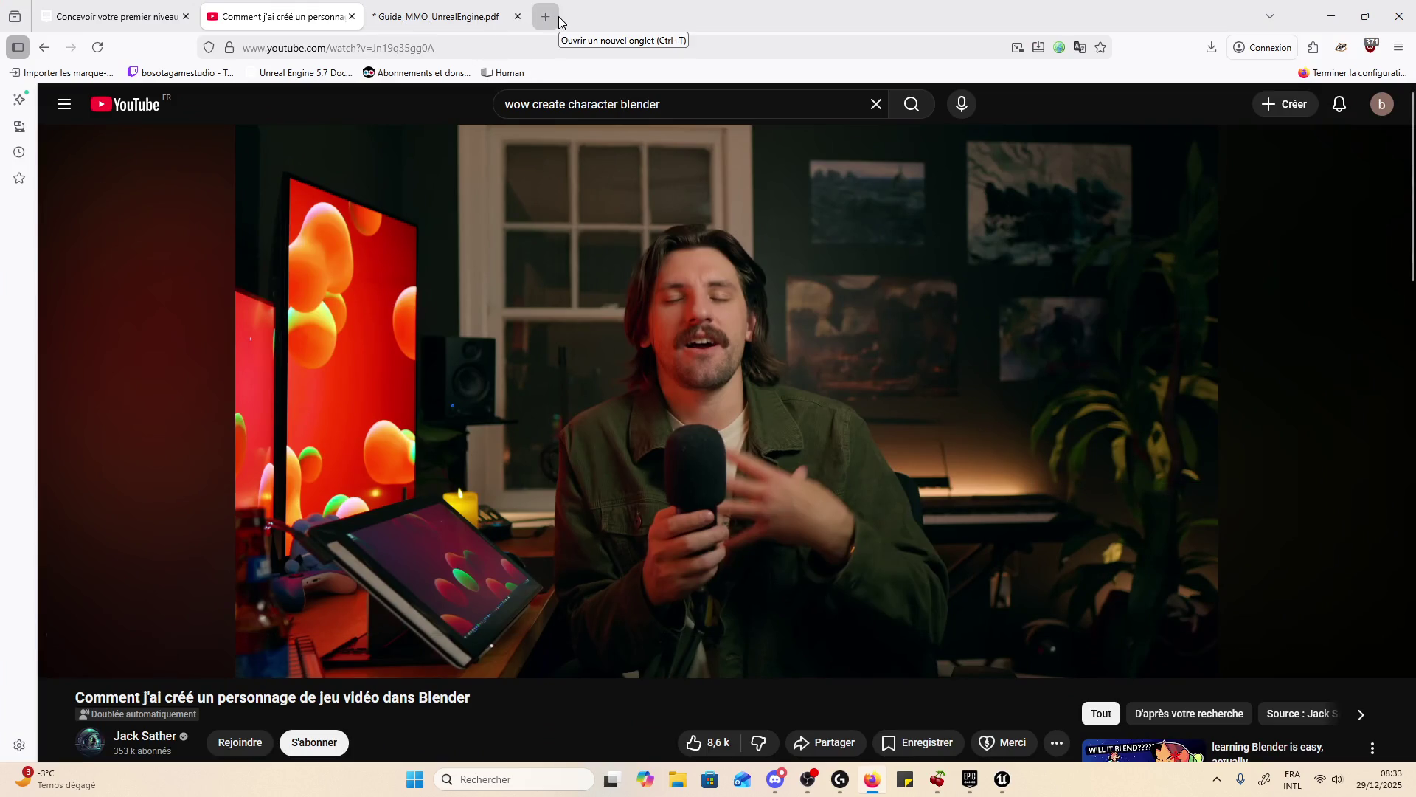
{"action": "left_click", "coordinate": [557, 21]}
{"action": "left_click", "coordinate": [1332, 16]}
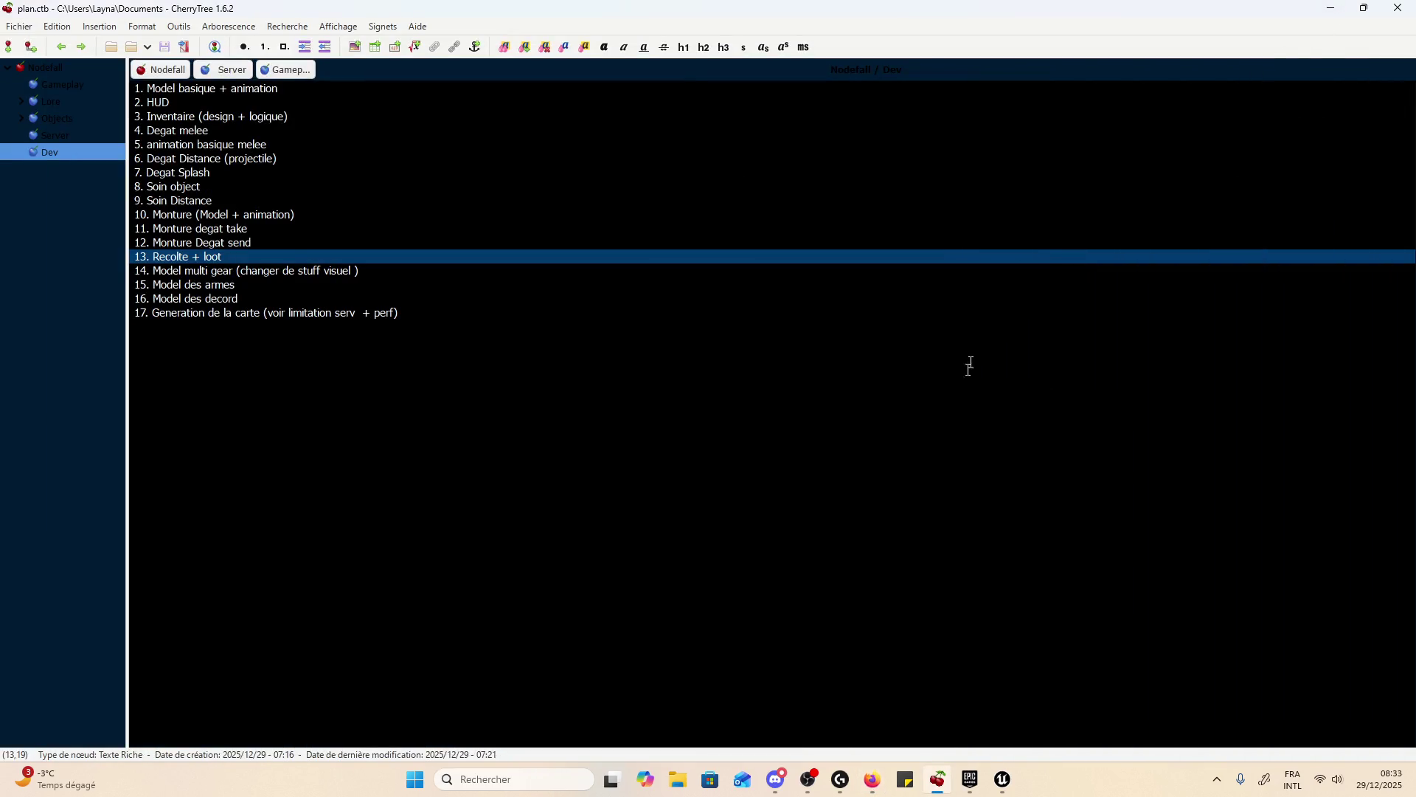
- Add an indented first HUD sub-item 'progresse bar life'
{"action": "left_click", "coordinate": [192, 103]}
{"action": "key", "text": "Return"}
{"action": "key", "text": "Tab"}
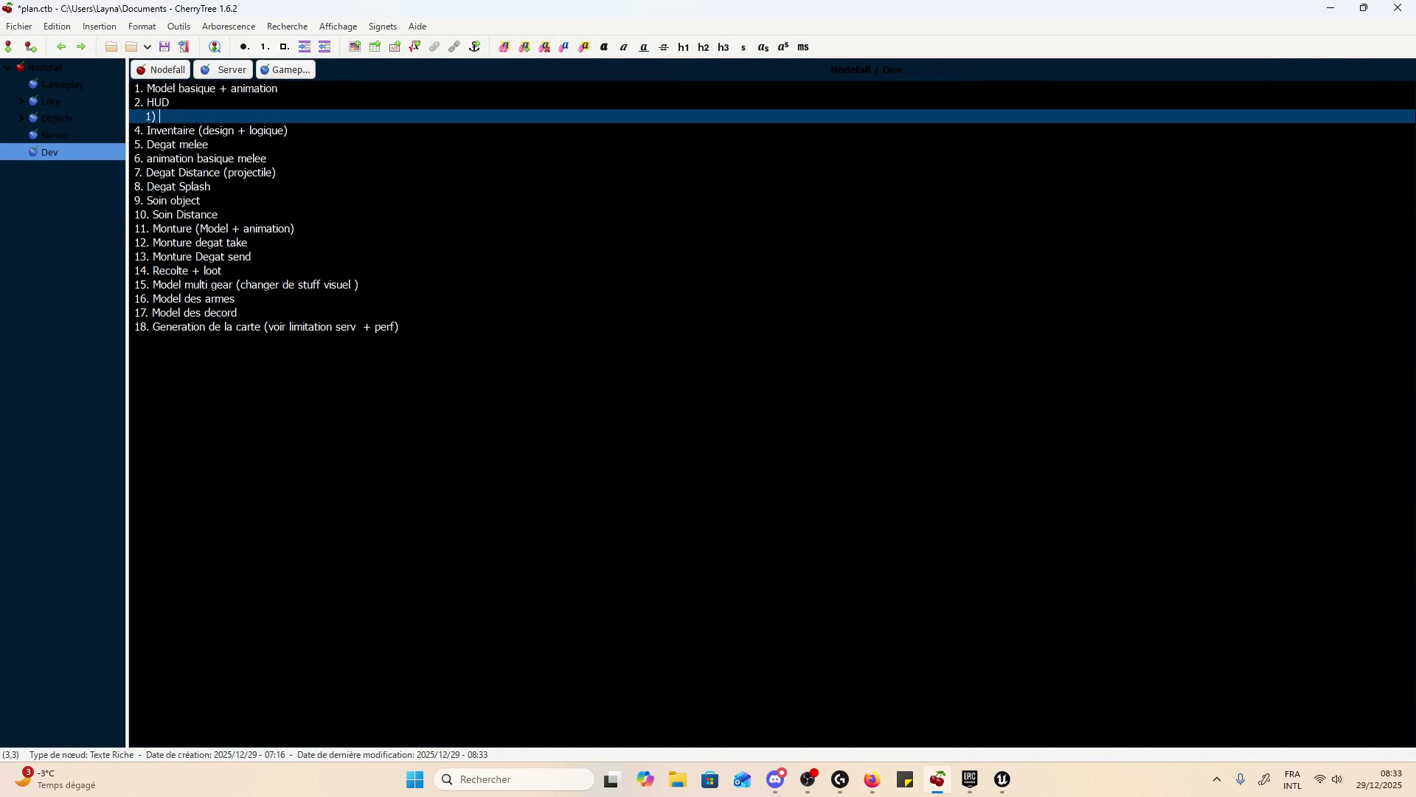
{"action": "type", "text": "progre"}
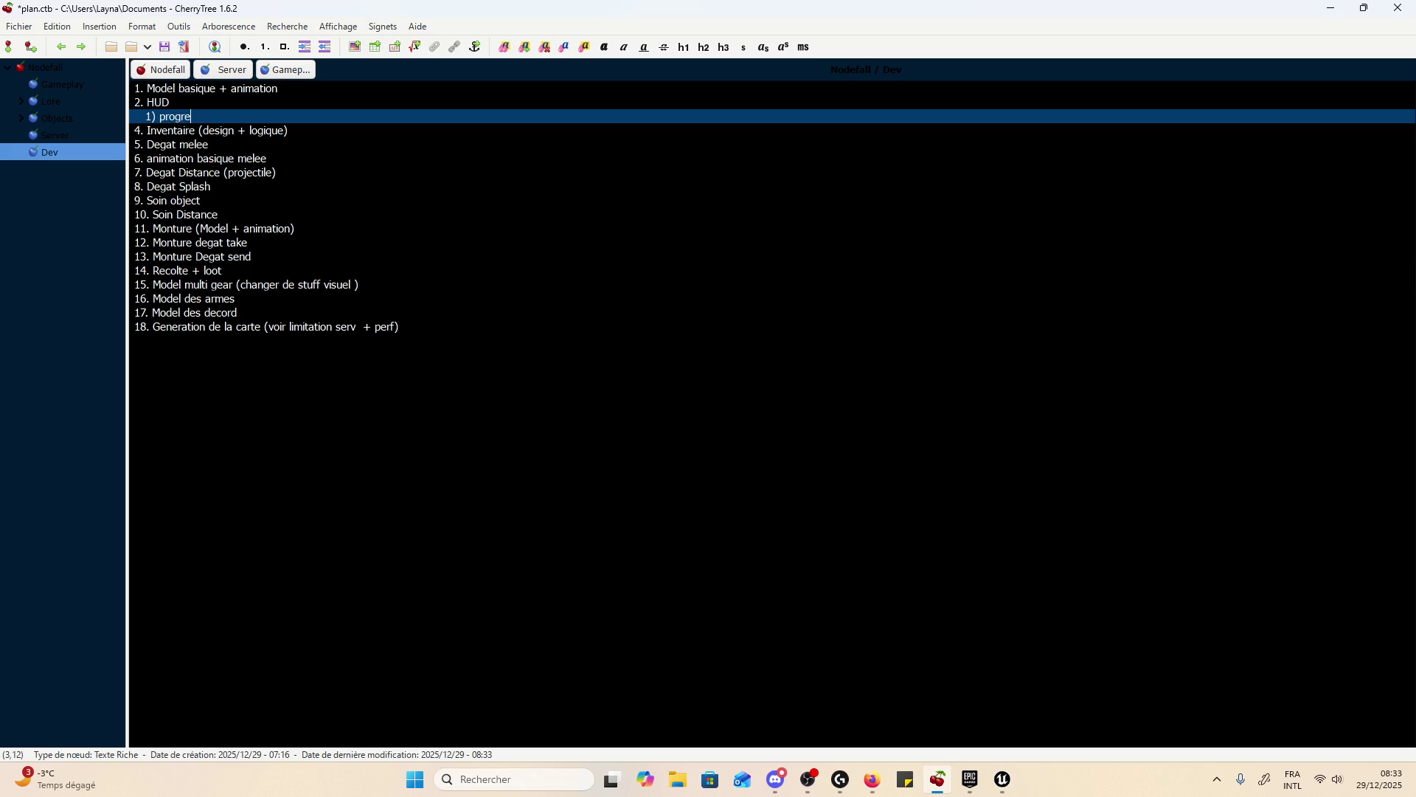
{"action": "type", "text": "sse bar life"}
{"action": "key", "text": "Return"}
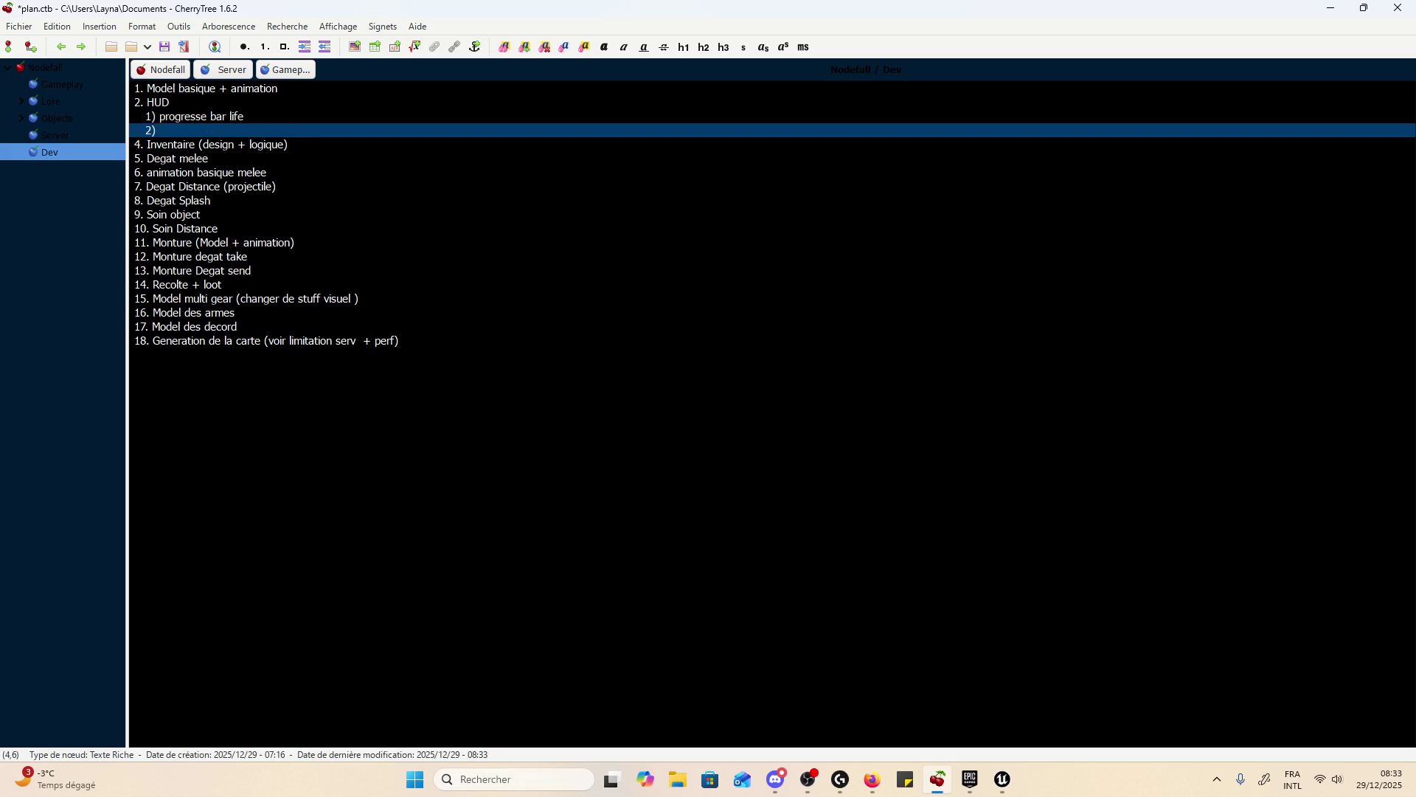
- Write second HUD sub-item 'Emplacement competence', open an empty third, and save plan.ctb
{"action": "type", "text": "En"}
{"action": "key", "text": "BackSpace"}
{"action": "type", "text": "mplacement"}
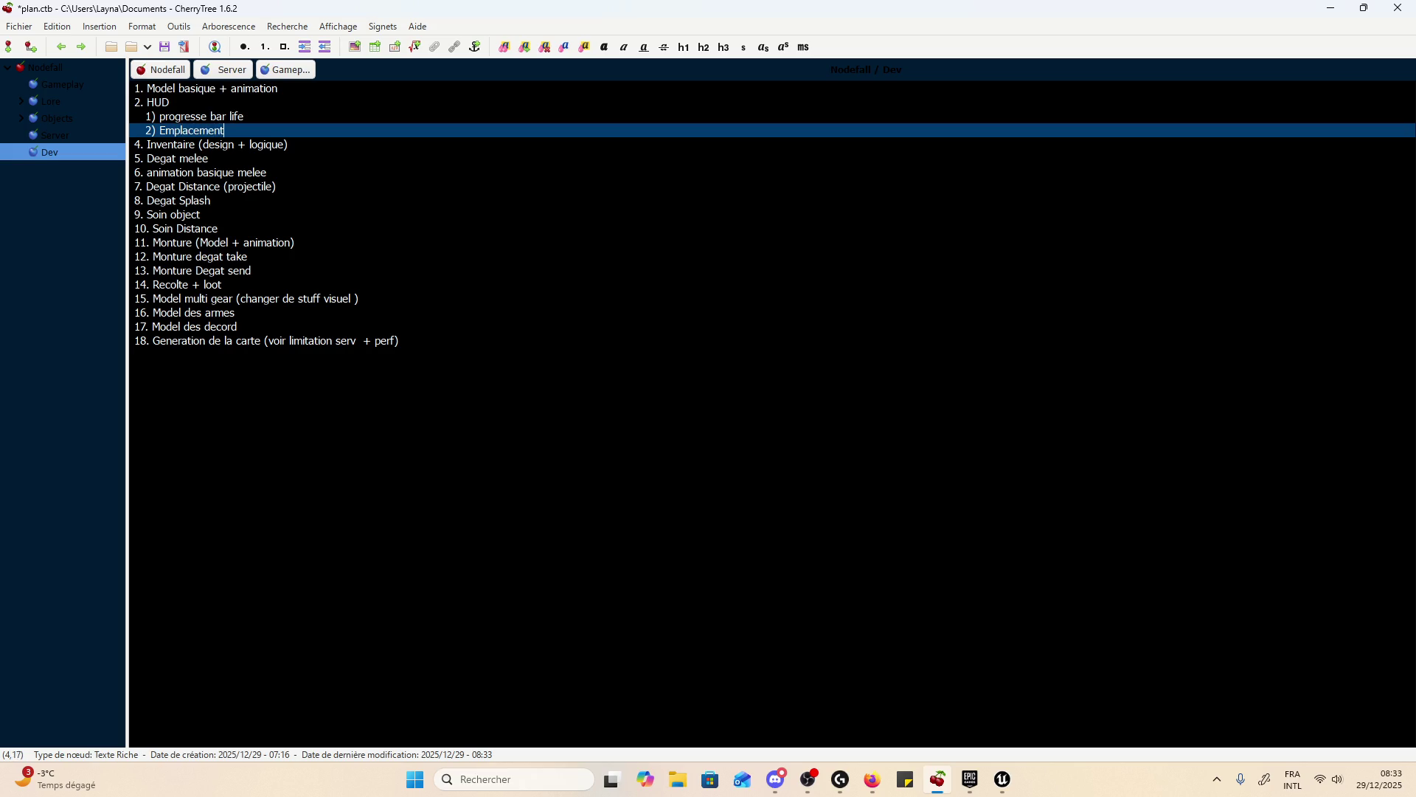
{"action": "type", "text": " competence"}
{"action": "key", "text": "Return"}
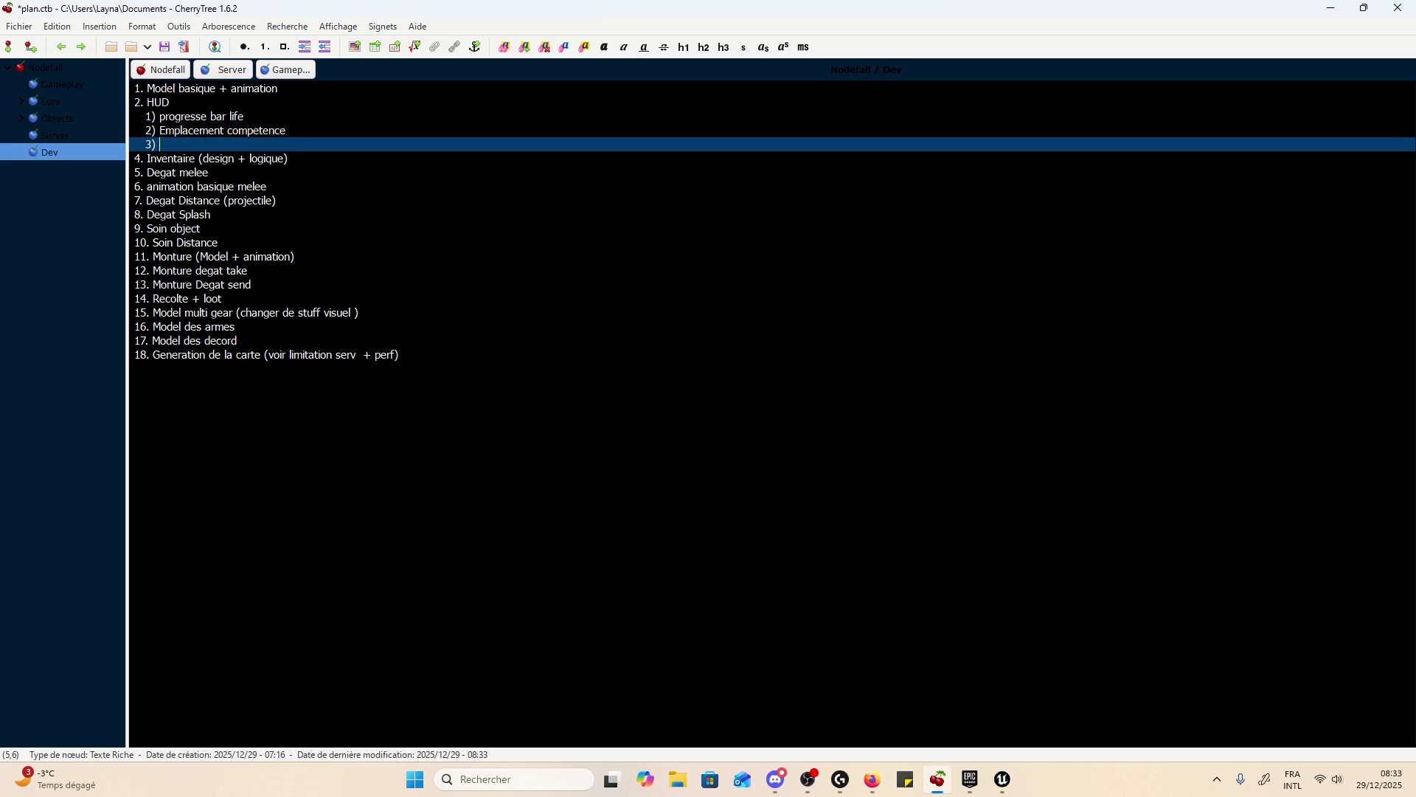
{"action": "key", "text": "ctrl+s"}
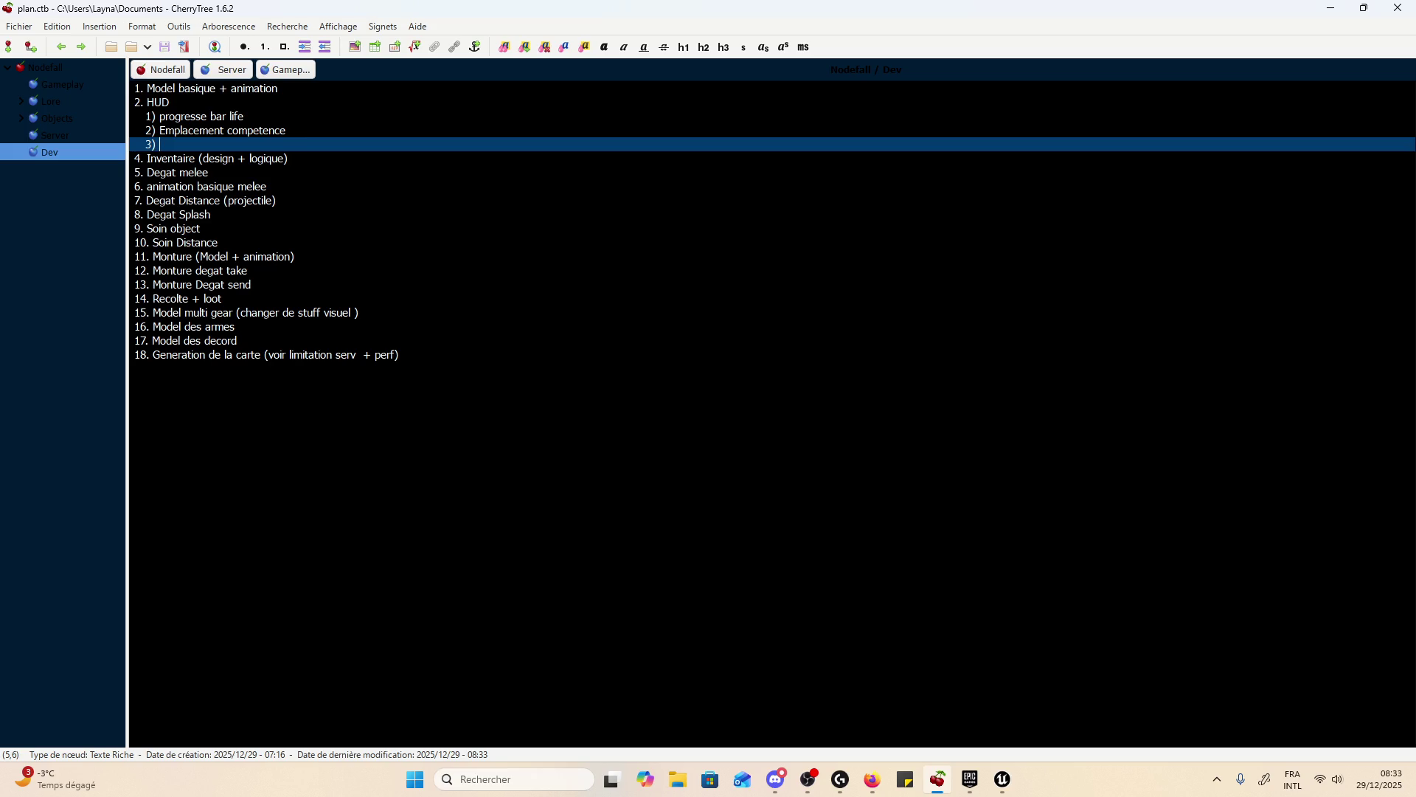
{"action": "left_click", "coordinate": [286, 130]}
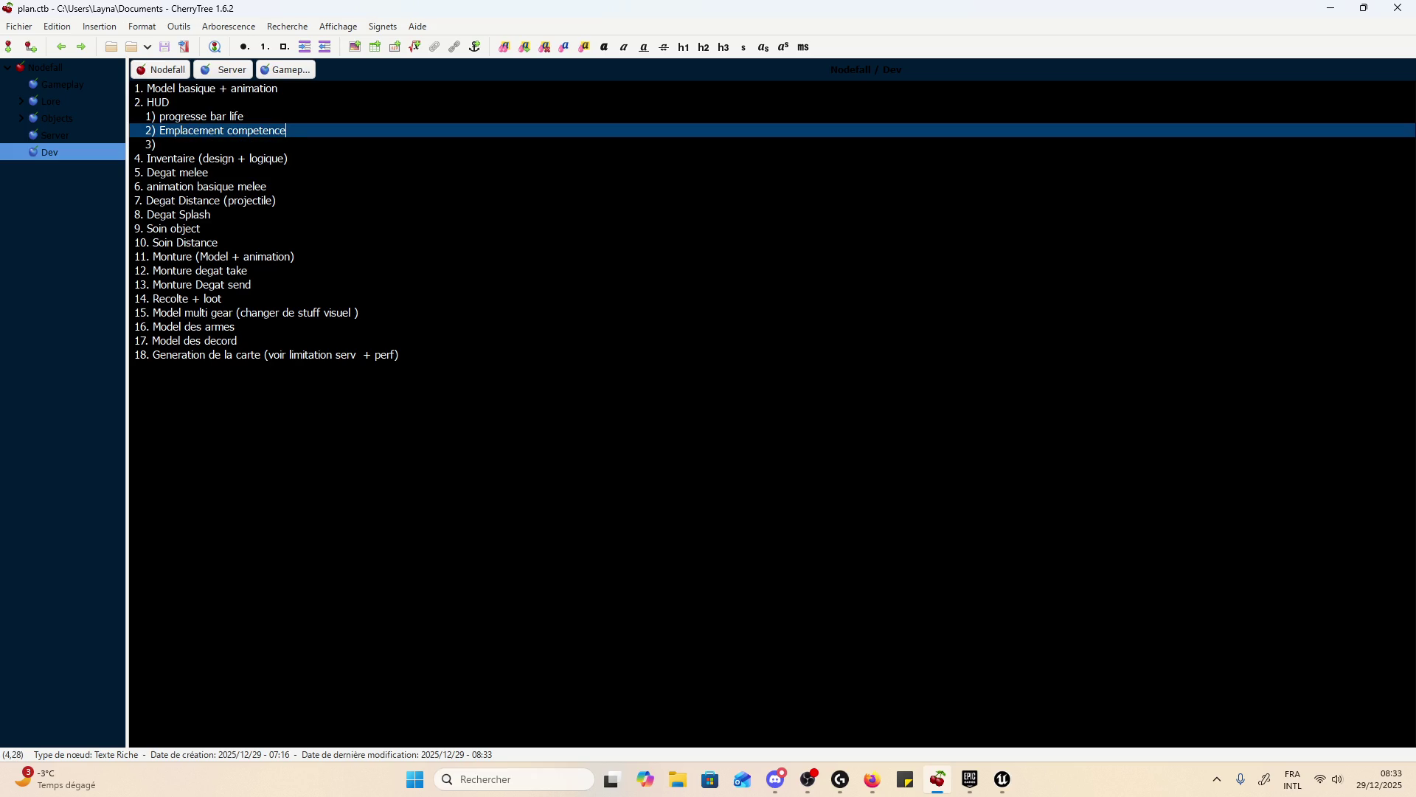
{"action": "left_click", "coordinate": [160, 130]}
- Prefix the second HUD sub-item with 'Box =' and tidy the lines below it
{"action": "type", "text": "Box ="}
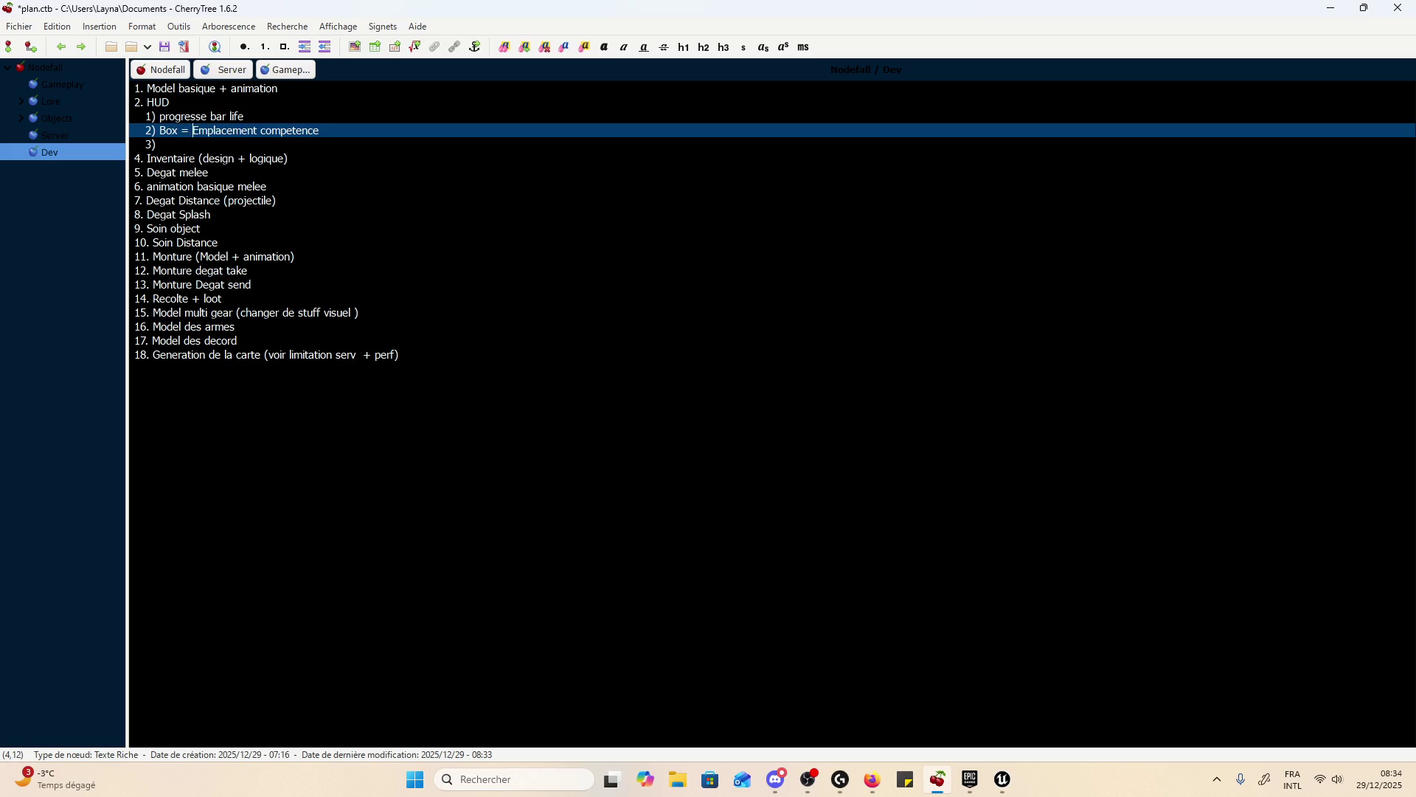
{"action": "key", "text": "Down"}
{"action": "key", "text": "BackSpace"}
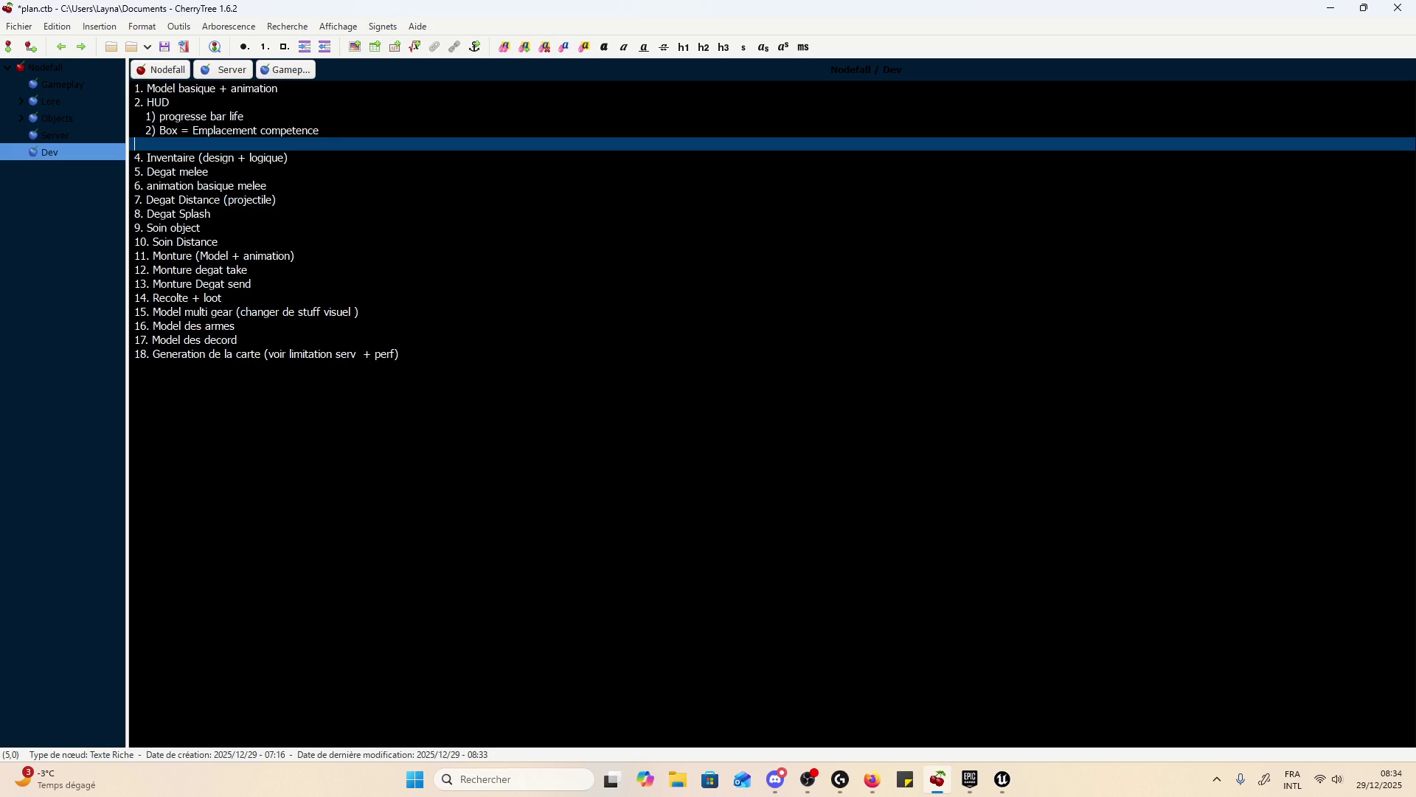
{"action": "key", "text": "Return"}
{"action": "key", "text": "Up"}
{"action": "key", "text": "End"}
{"action": "type", "text": "3"}
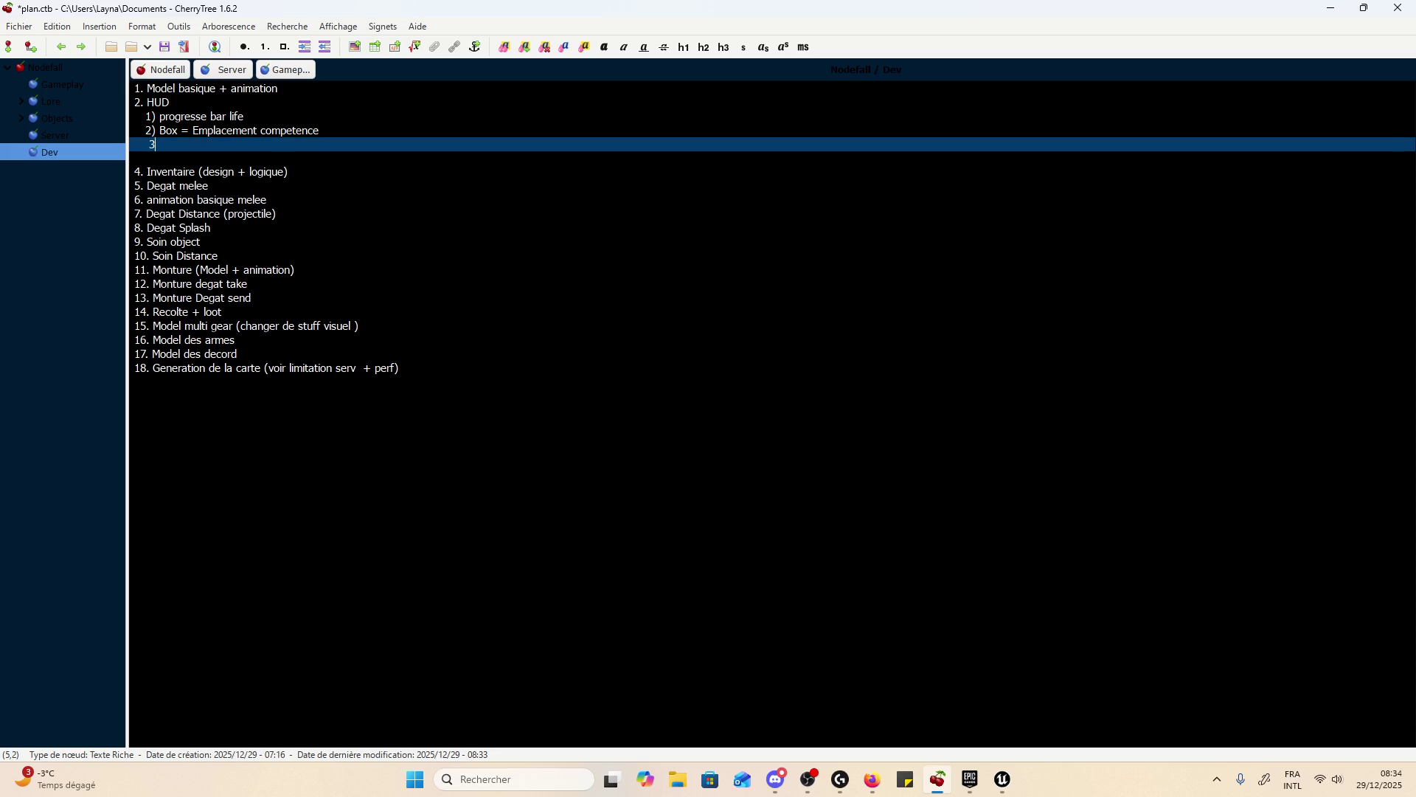
{"action": "key", "text": "BackSpace"}
- Add HUD sub-item 3) 'Track object (munition)' and save the plan
{"action": "key", "text": "Up"}
{"action": "key", "text": "End"}
{"action": "key", "text": "Return"}
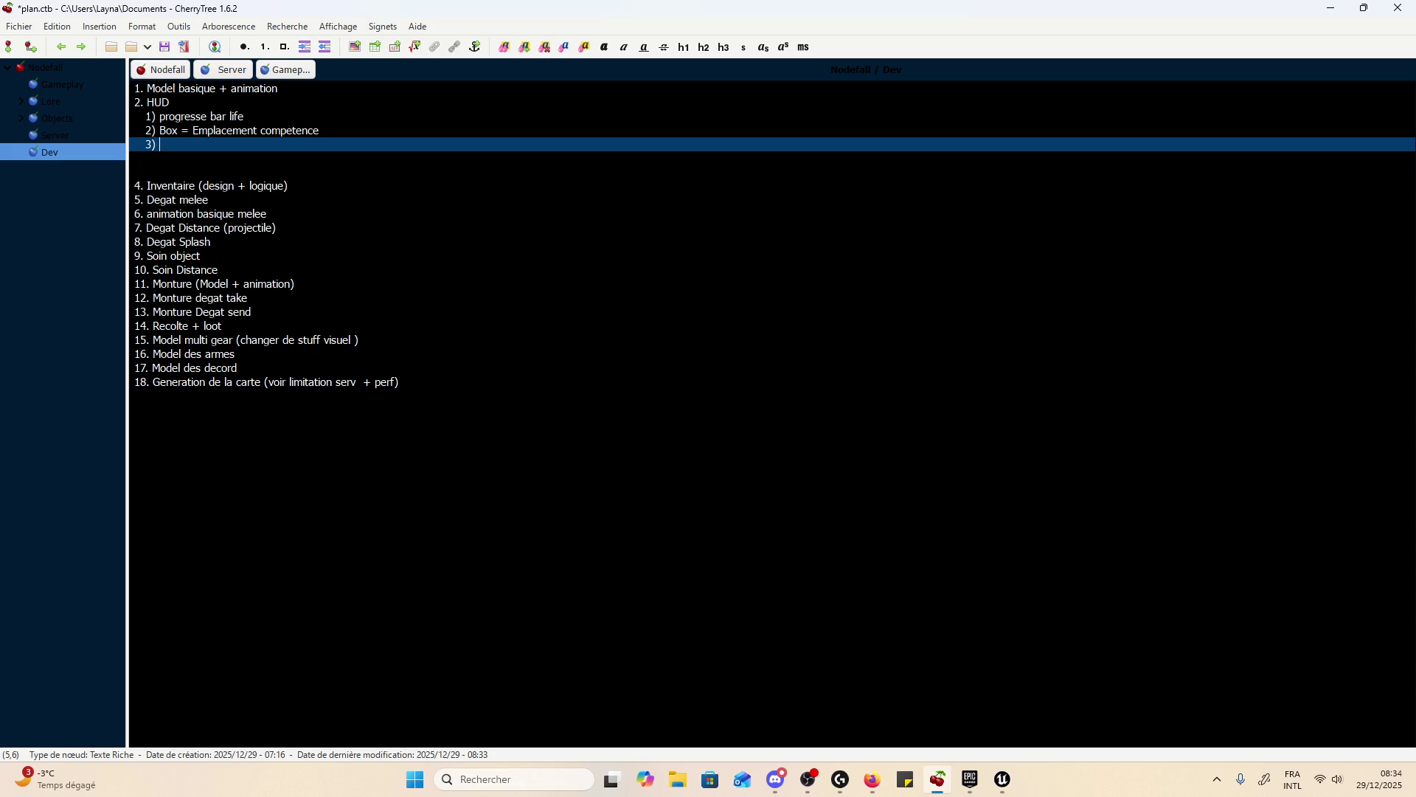
{"action": "type", "text": "Nombr"}
{"action": "key", "text": "BackSpace"}
{"action": "key", "text": "BackSpace"}
{"action": "key", "text": "BackSpace"}
{"action": "type", "text": "Trackobject ()"}
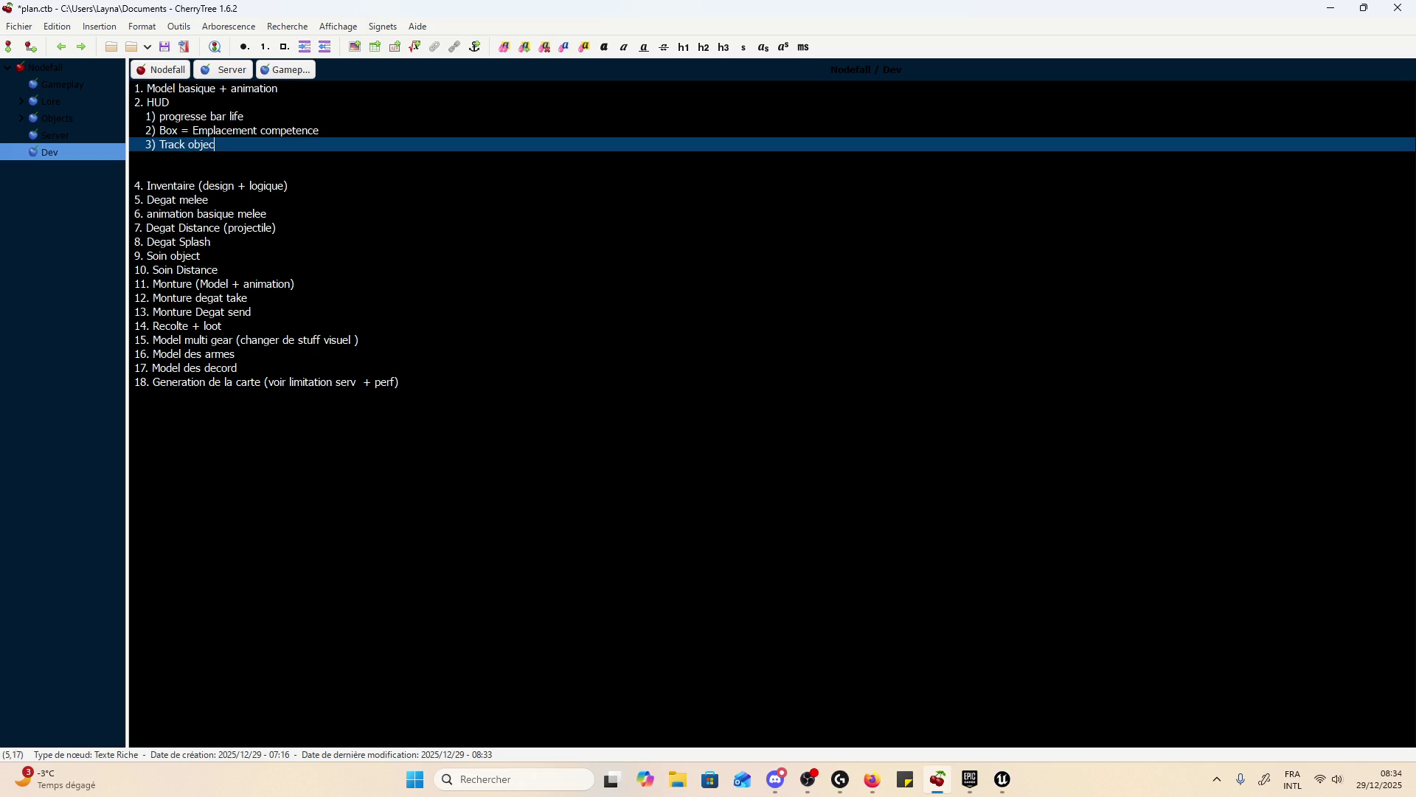
{"action": "type", "text": "munition"}
{"action": "key", "text": "ctrl+s"}
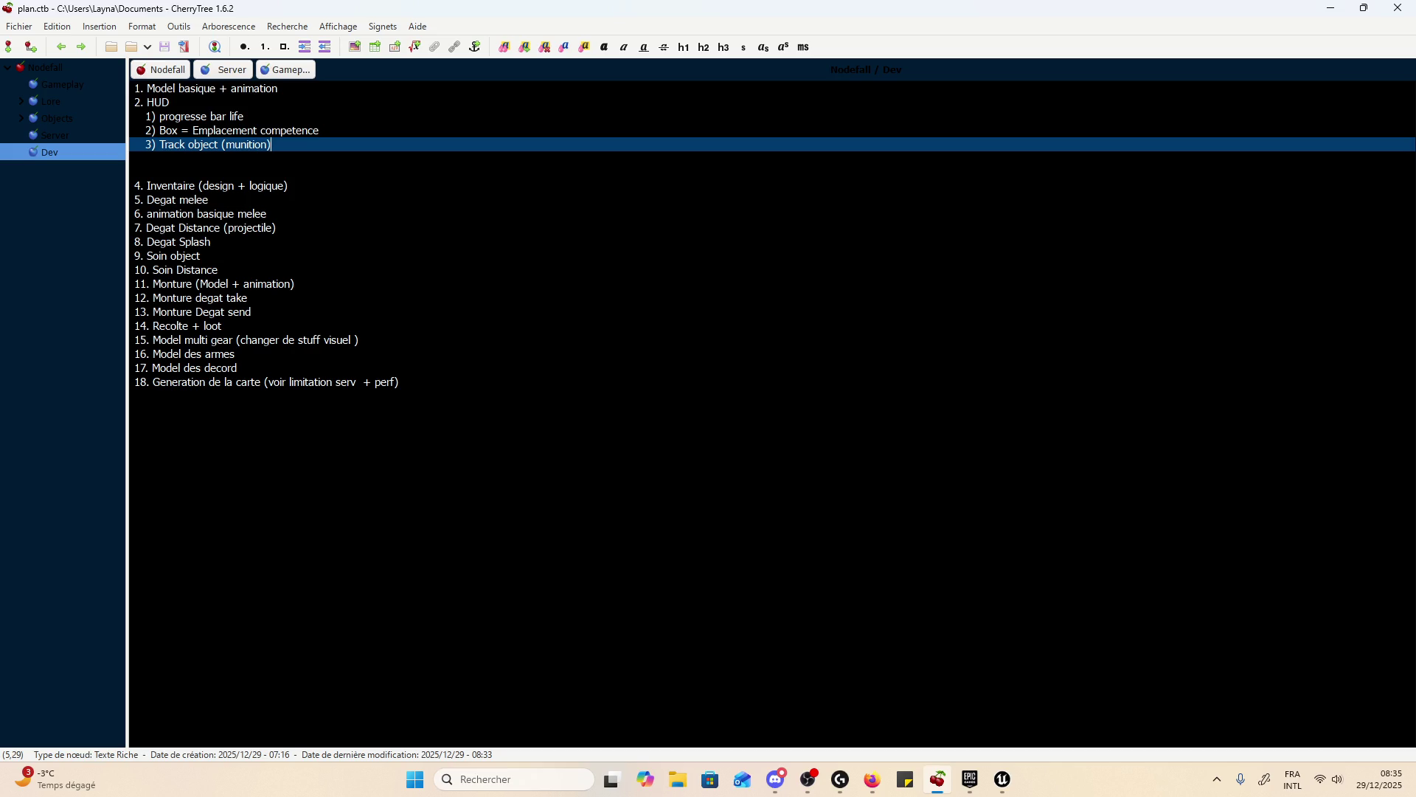
- Add HUD sub-items 'Passif + relaod competence' and 'Cible tracking', then save
{"action": "key", "text": "Return"}
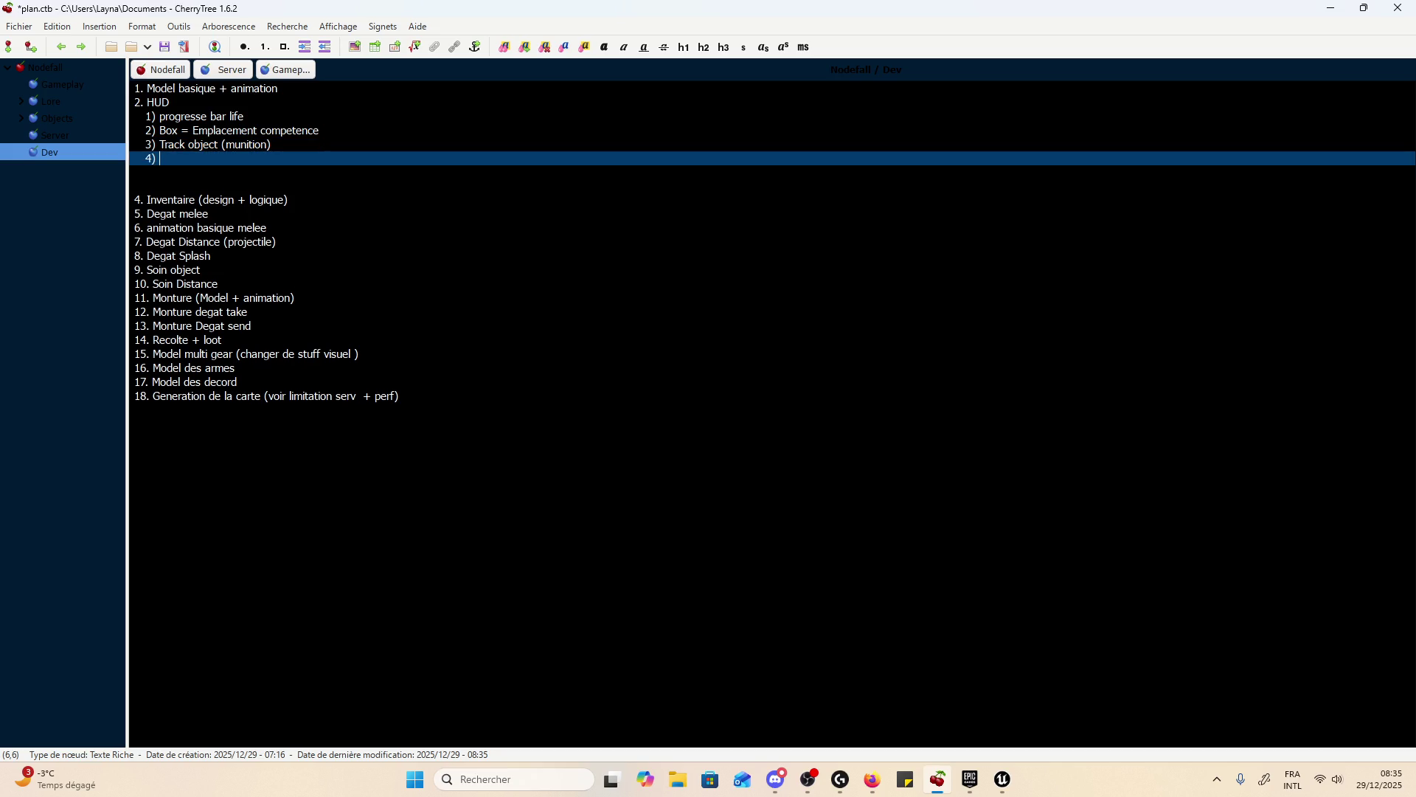
{"action": "type", "text": "Cible"}
{"action": "key", "text": "Up"}
{"action": "key", "text": "Up"}
{"action": "key", "text": "Up"}
{"action": "key", "text": "Down"}
{"action": "key", "text": "Down"}
{"action": "key", "text": "Down"}
{"action": "type", "text": "tracking"}
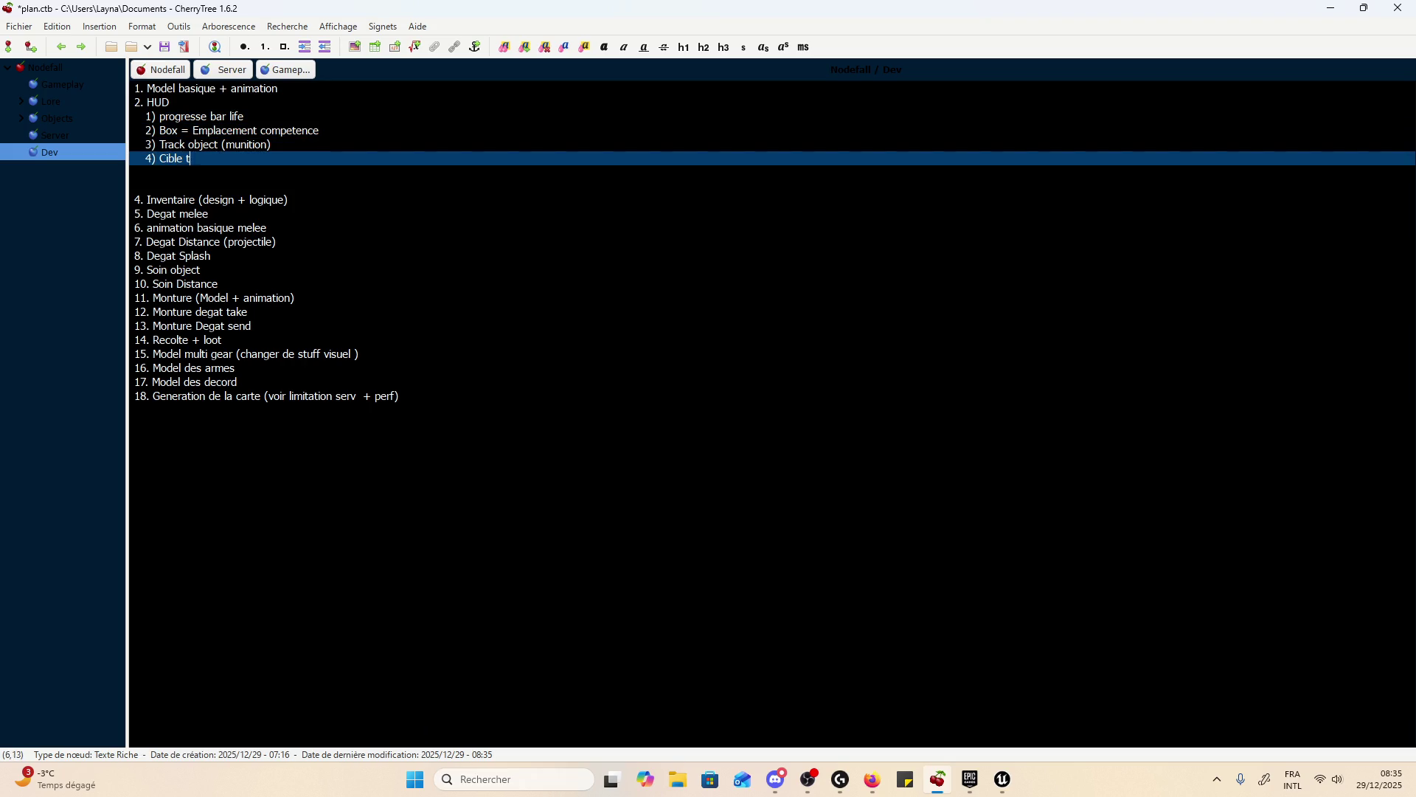
{"action": "key", "text": "Up"}
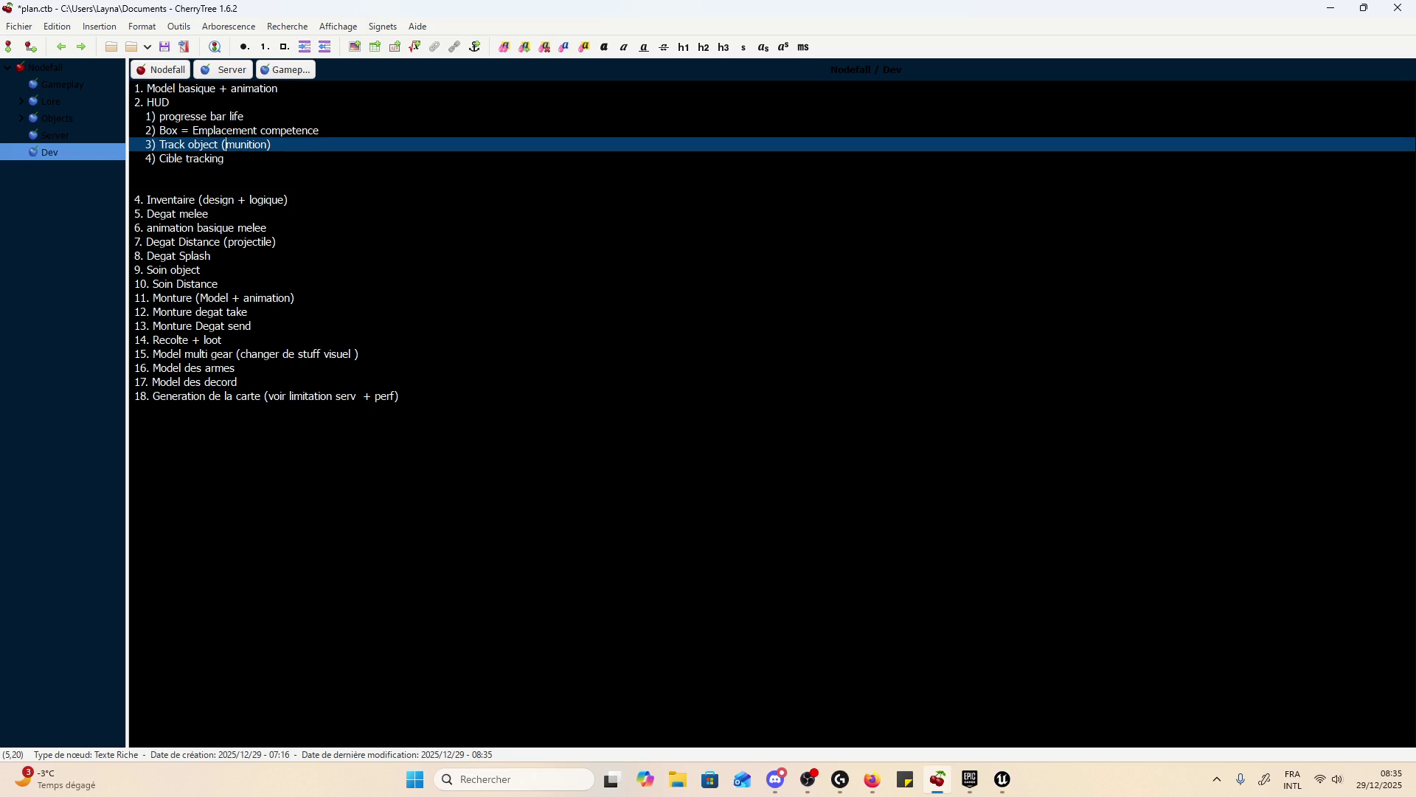
{"action": "key", "text": "Return"}
{"action": "type", "text": "Passif "}
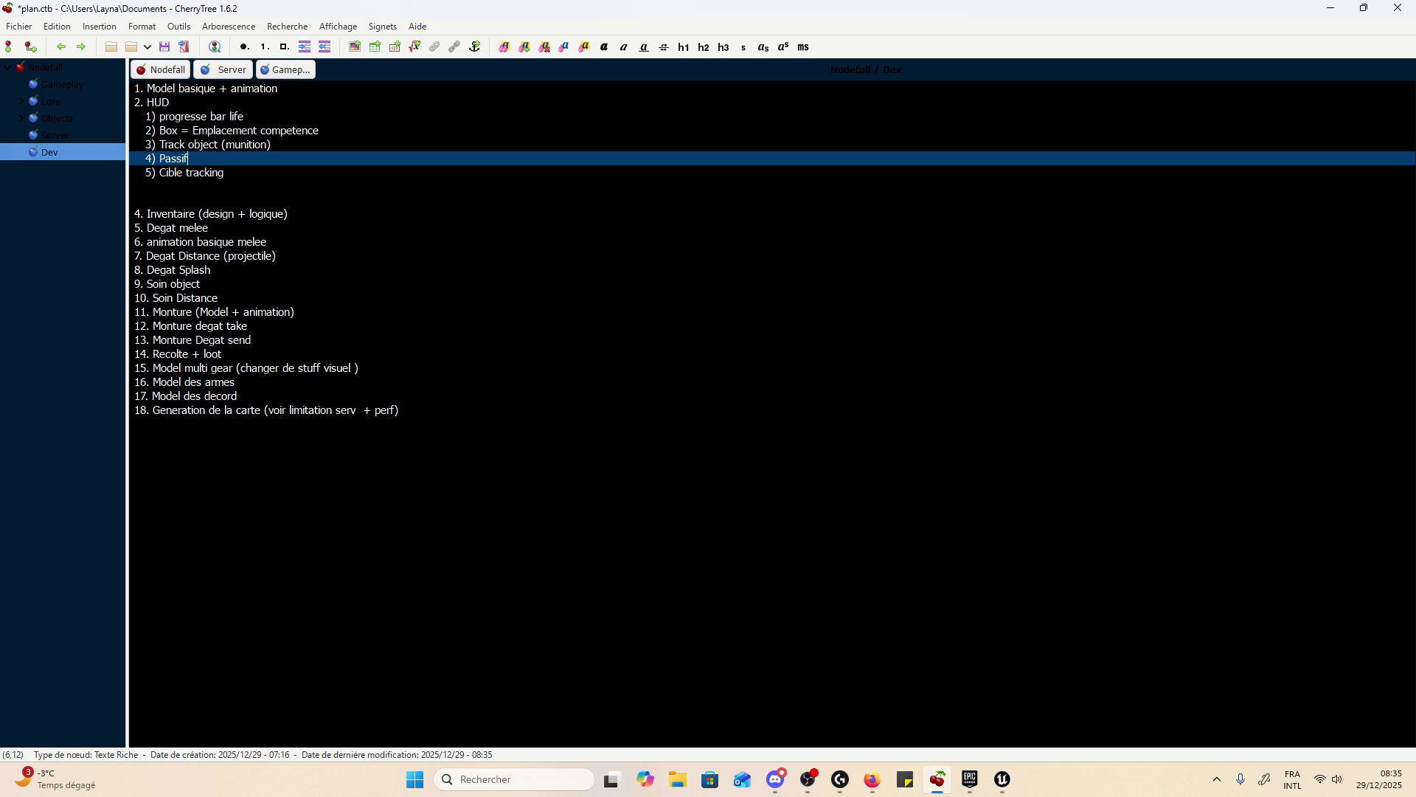
{"action": "type", "text": "+ relaod com"}
{"action": "type", "text": "petence"}
{"action": "key", "text": "ctrl+s"}
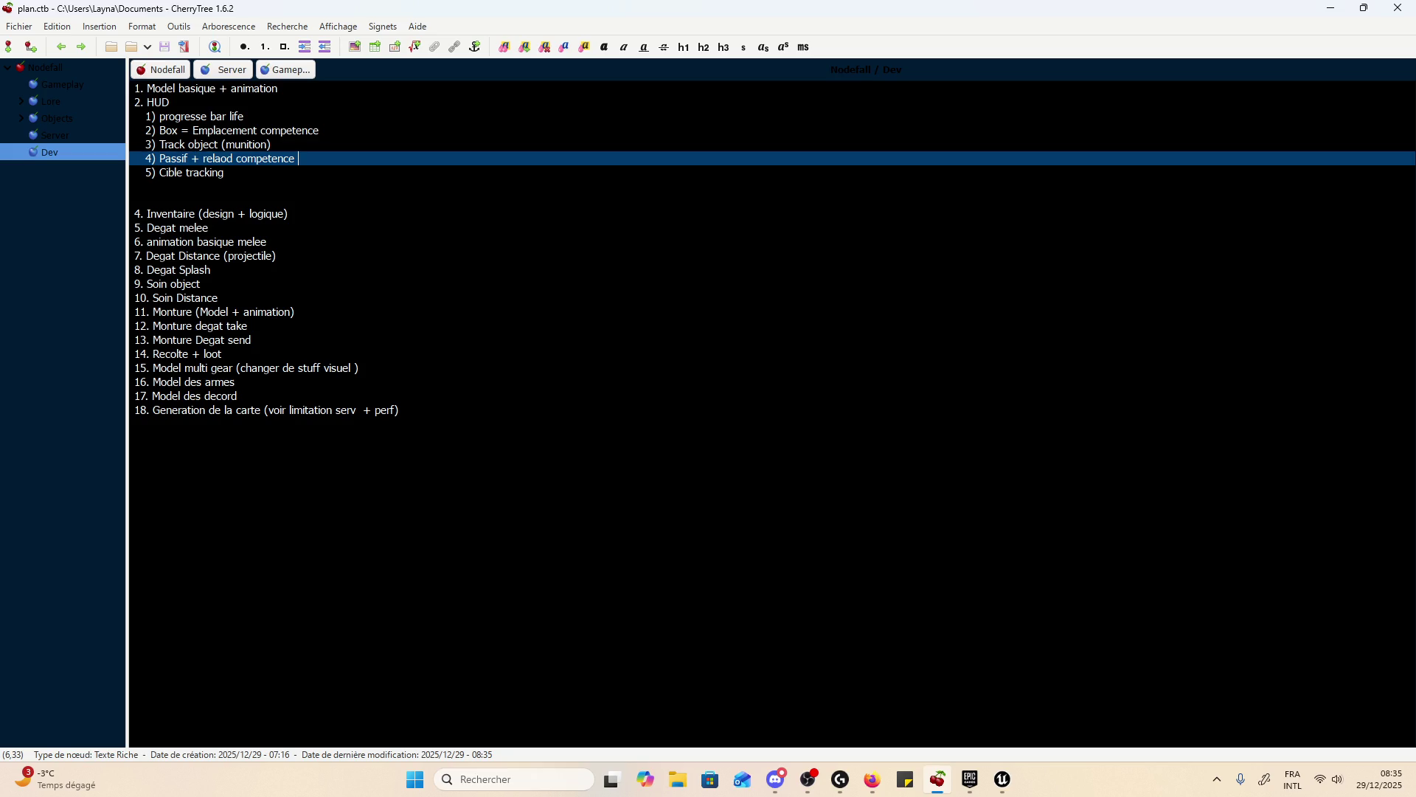
{"action": "left_click", "coordinate": [872, 780]}
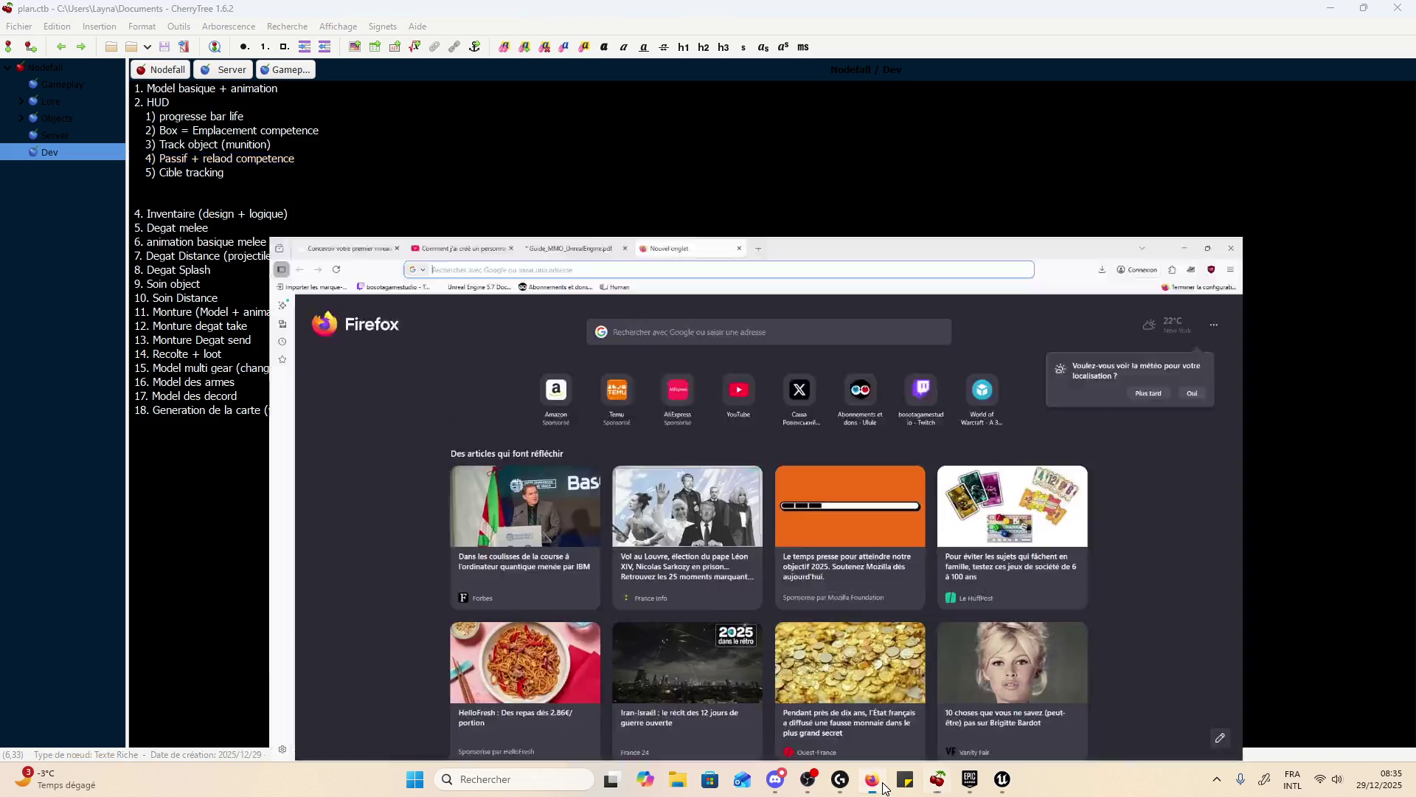
- Search YouTube for 'warcraft' and scroll through the results
{"action": "left_click", "coordinate": [276, 17]}
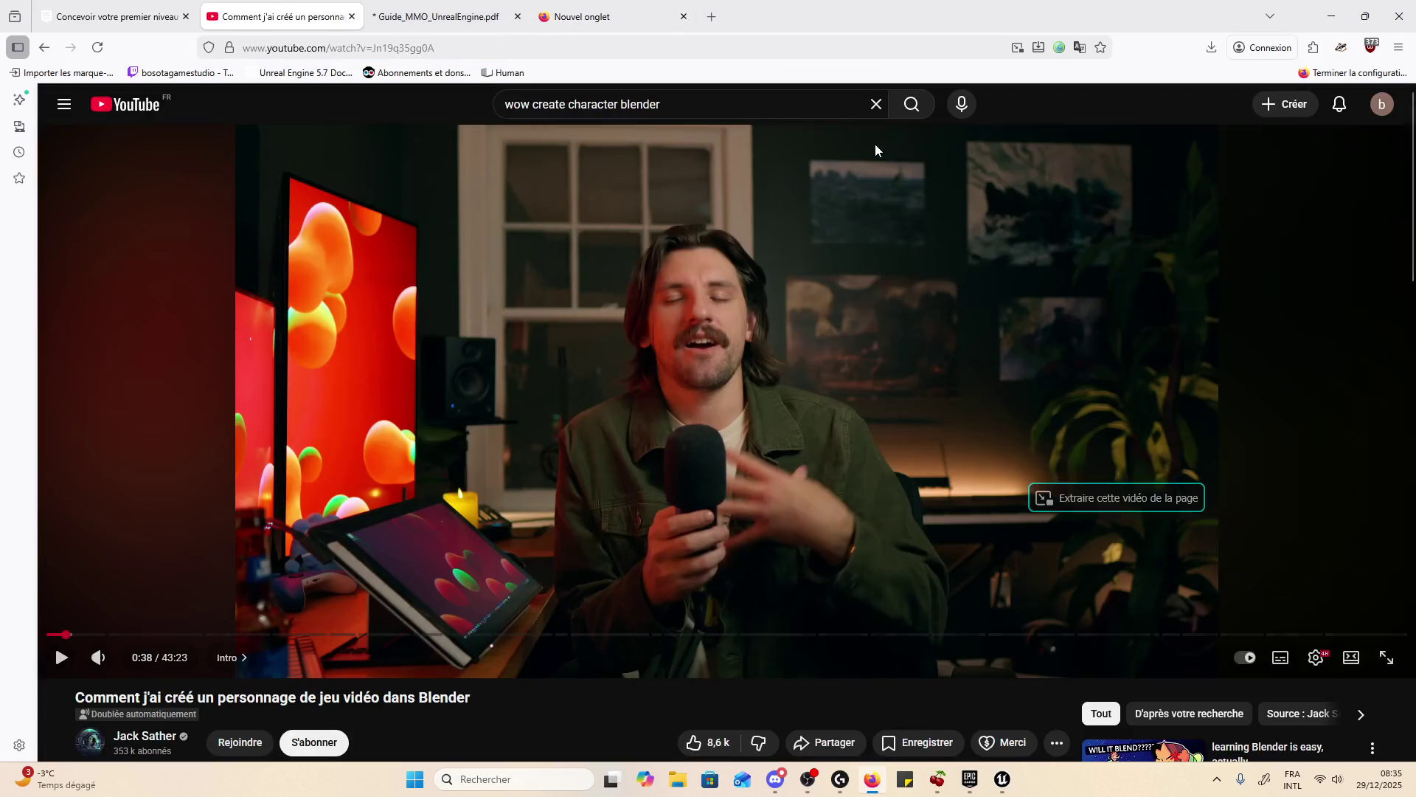
{"action": "left_click", "coordinate": [839, 117]}
{"action": "key", "text": "ctrl+a"}
{"action": "type", "text": "w"}
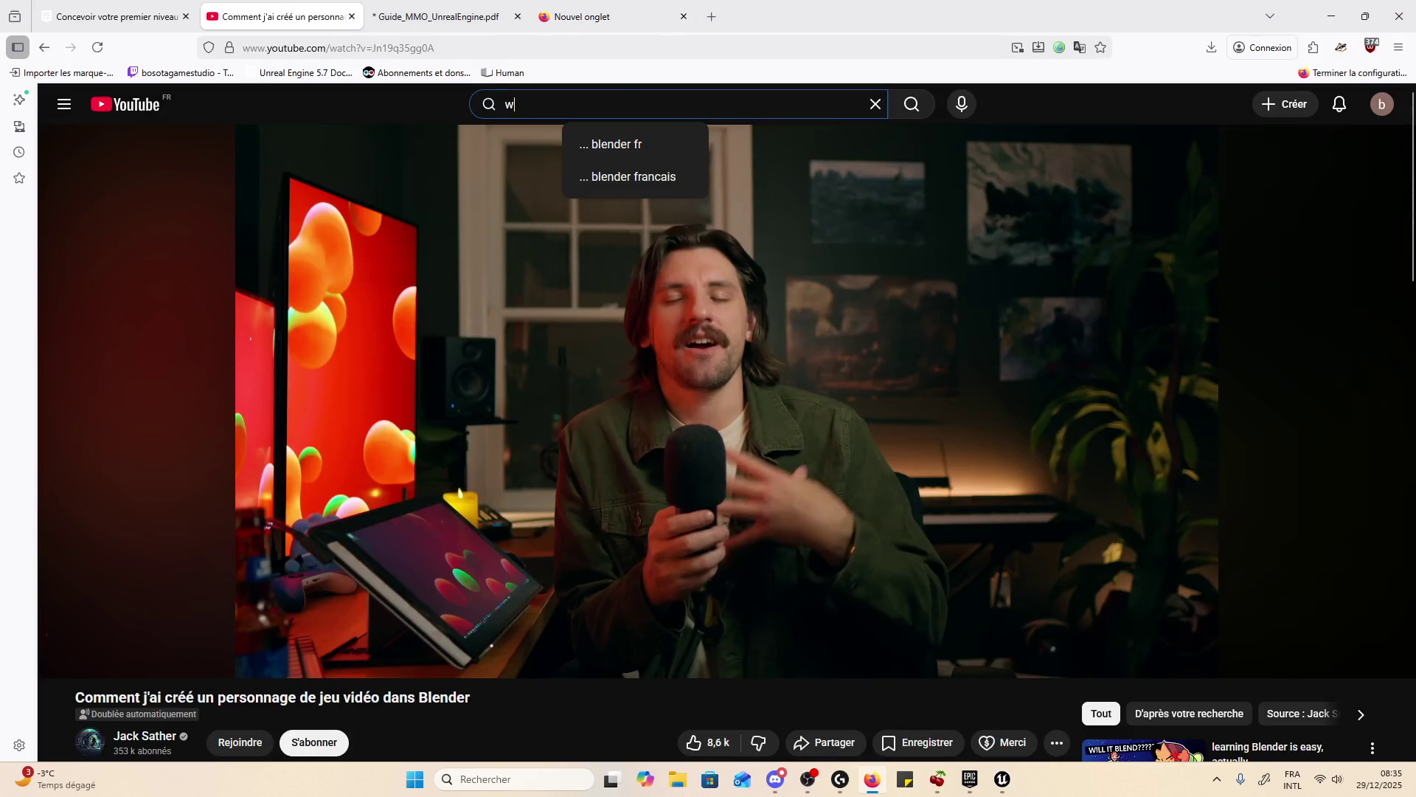
{"action": "type", "text": "arcraft"}
{"action": "key", "text": "Return"}
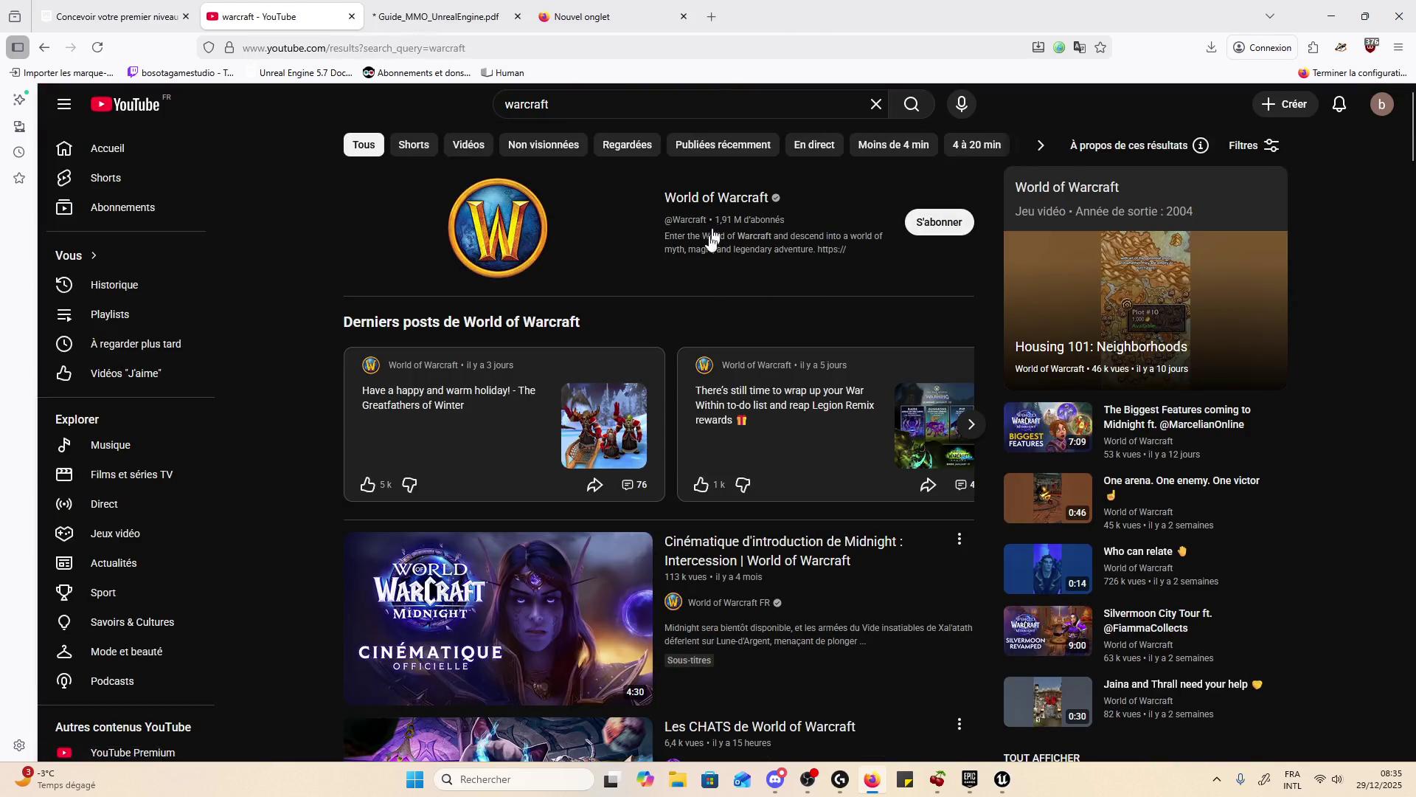
{"action": "left_click", "coordinate": [636, 103]}
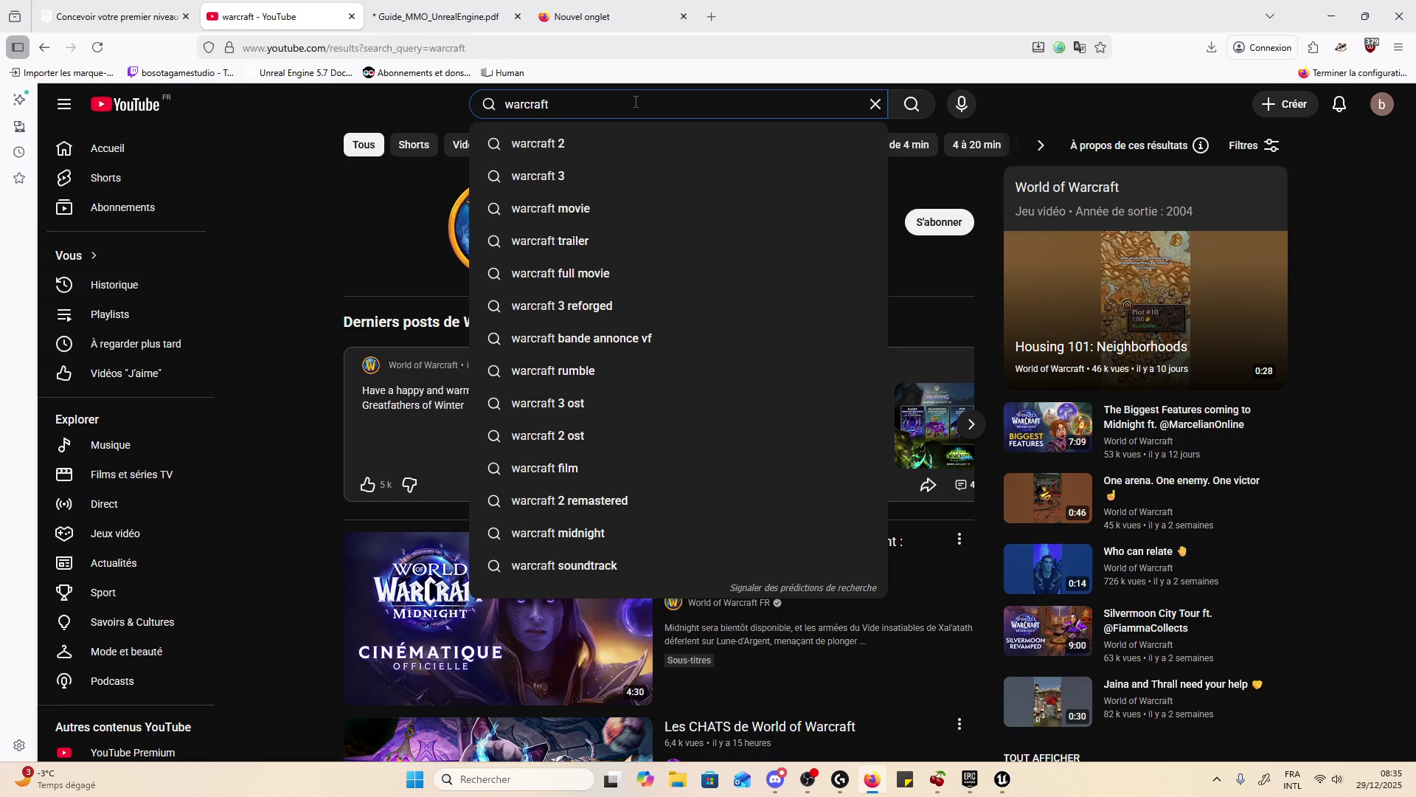
{"action": "left_click", "coordinate": [268, 237]}
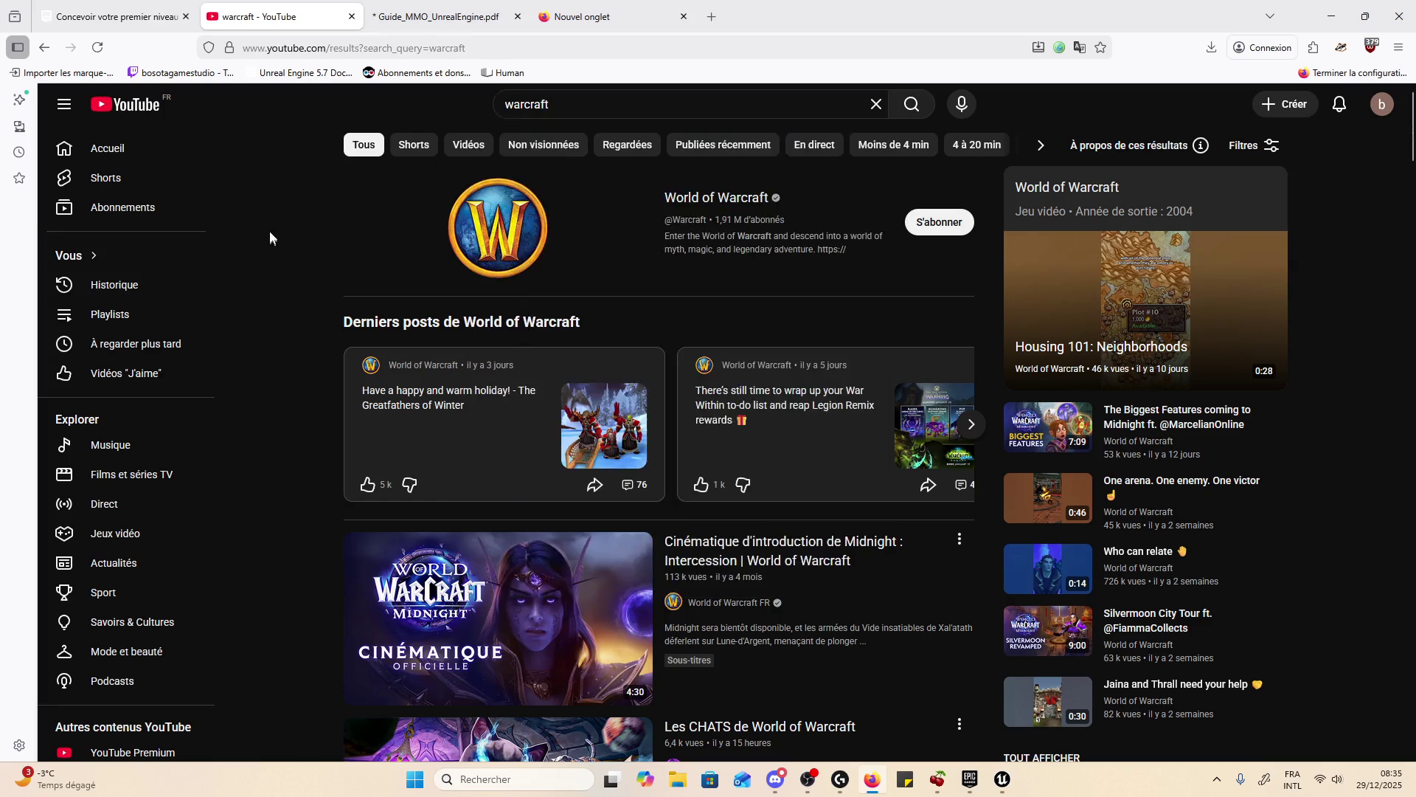
{"action": "scroll", "coordinate": [326, 240], "scroll_direction": "down", "scroll_amount": 6}
{"action": "scroll", "coordinate": [443, 309], "scroll_direction": "down", "scroll_amount": 7}
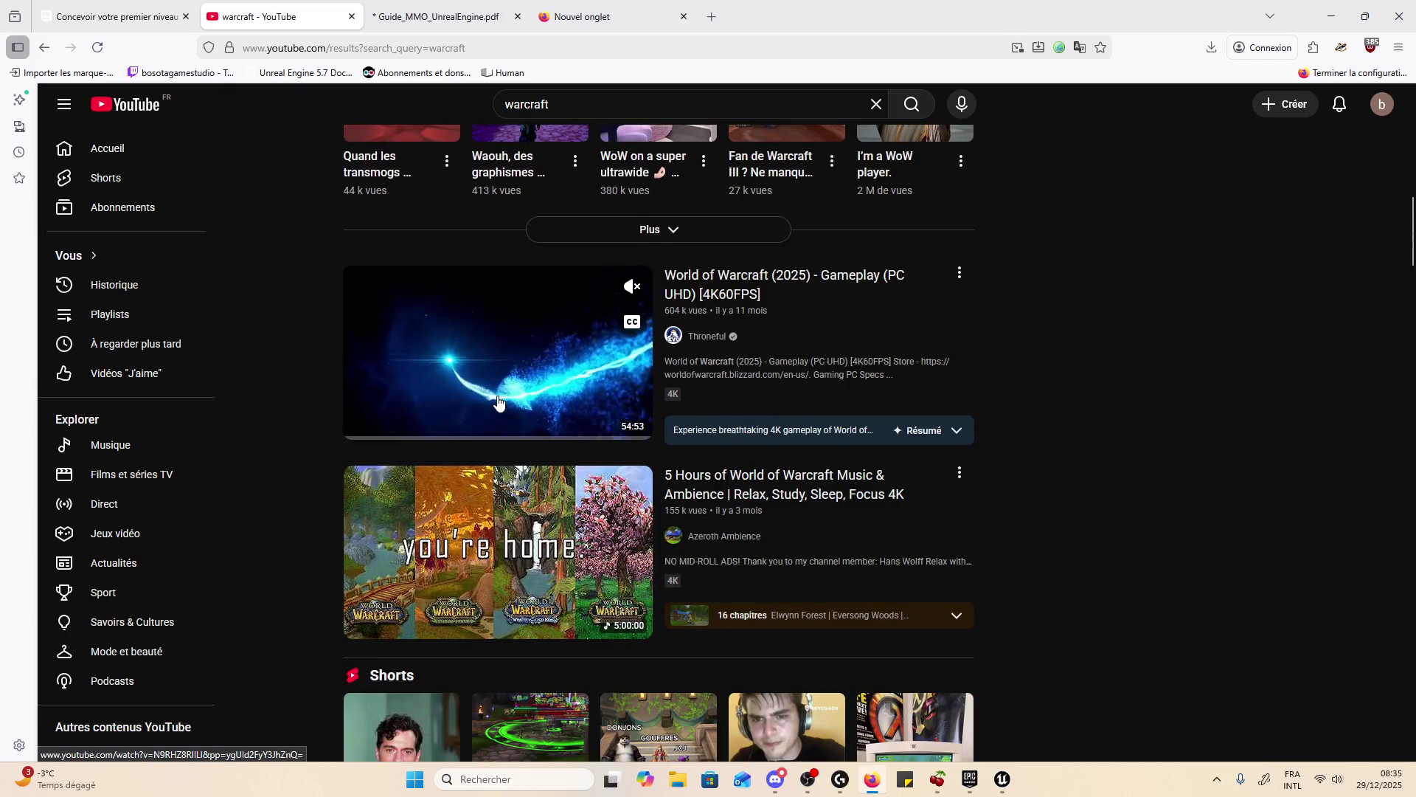
- Open the World of Warcraft (2025) gameplay video and pause it at 12:28
{"action": "left_click", "coordinate": [498, 404]}
{"action": "left_click", "coordinate": [272, 635]}
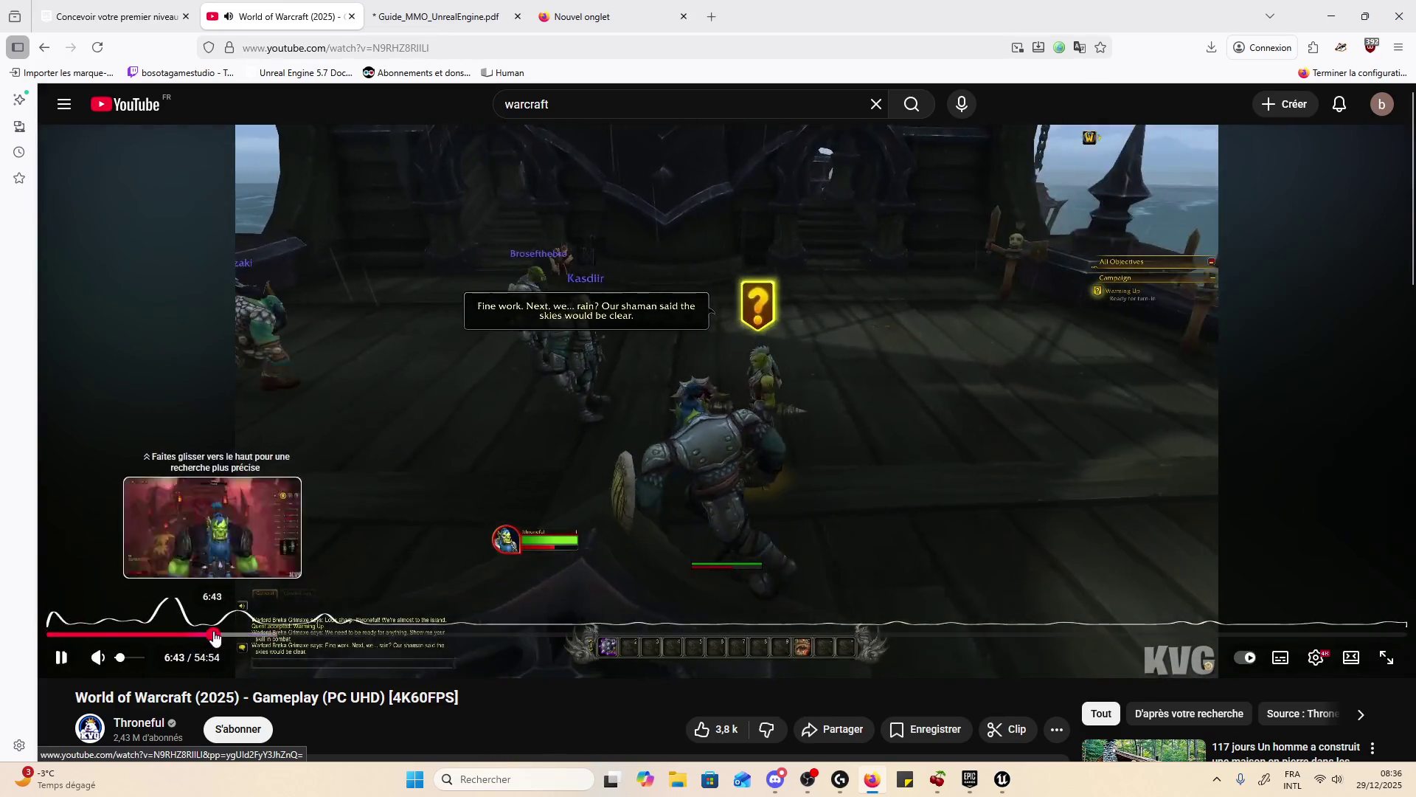
{"action": "left_click", "coordinate": [355, 634]}
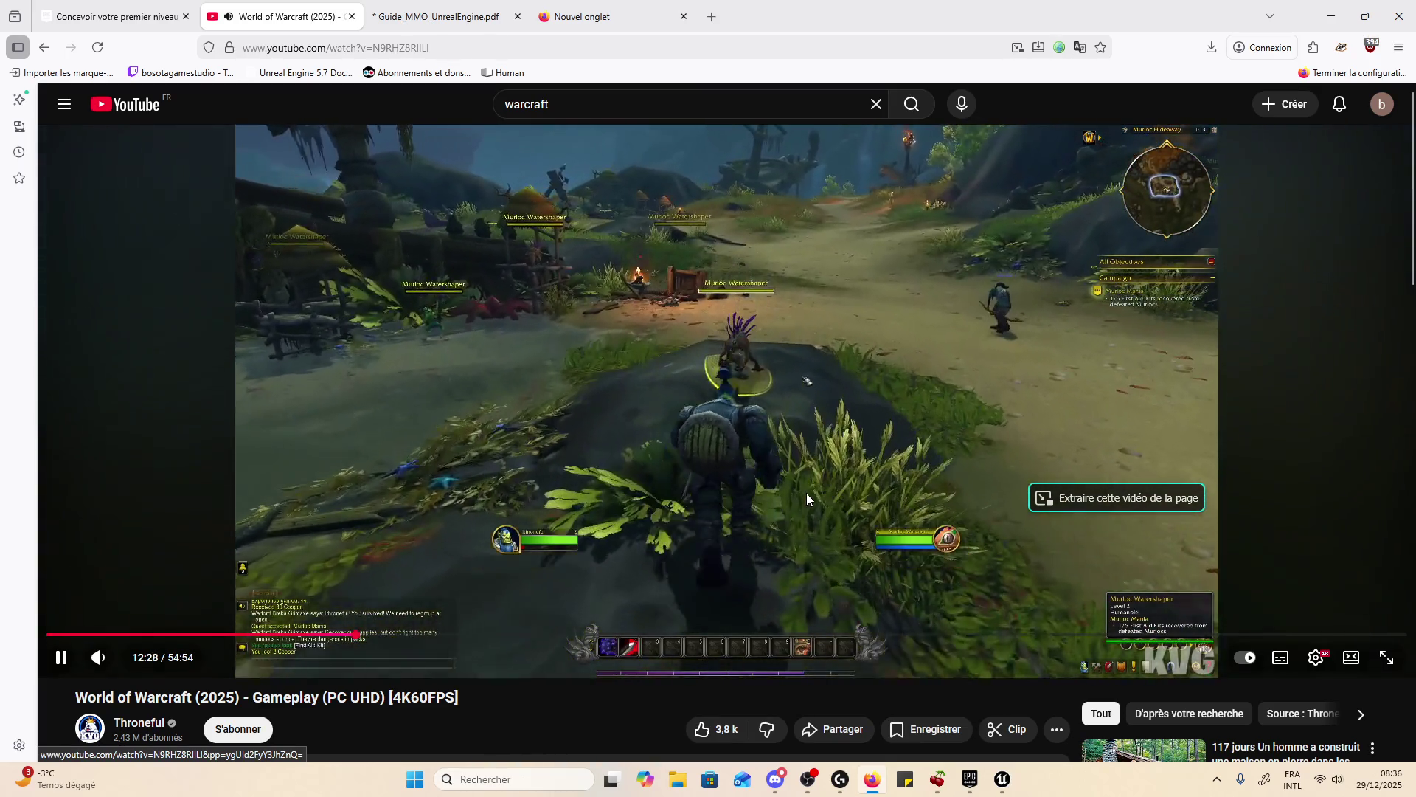
{"action": "left_click", "coordinate": [807, 492]}
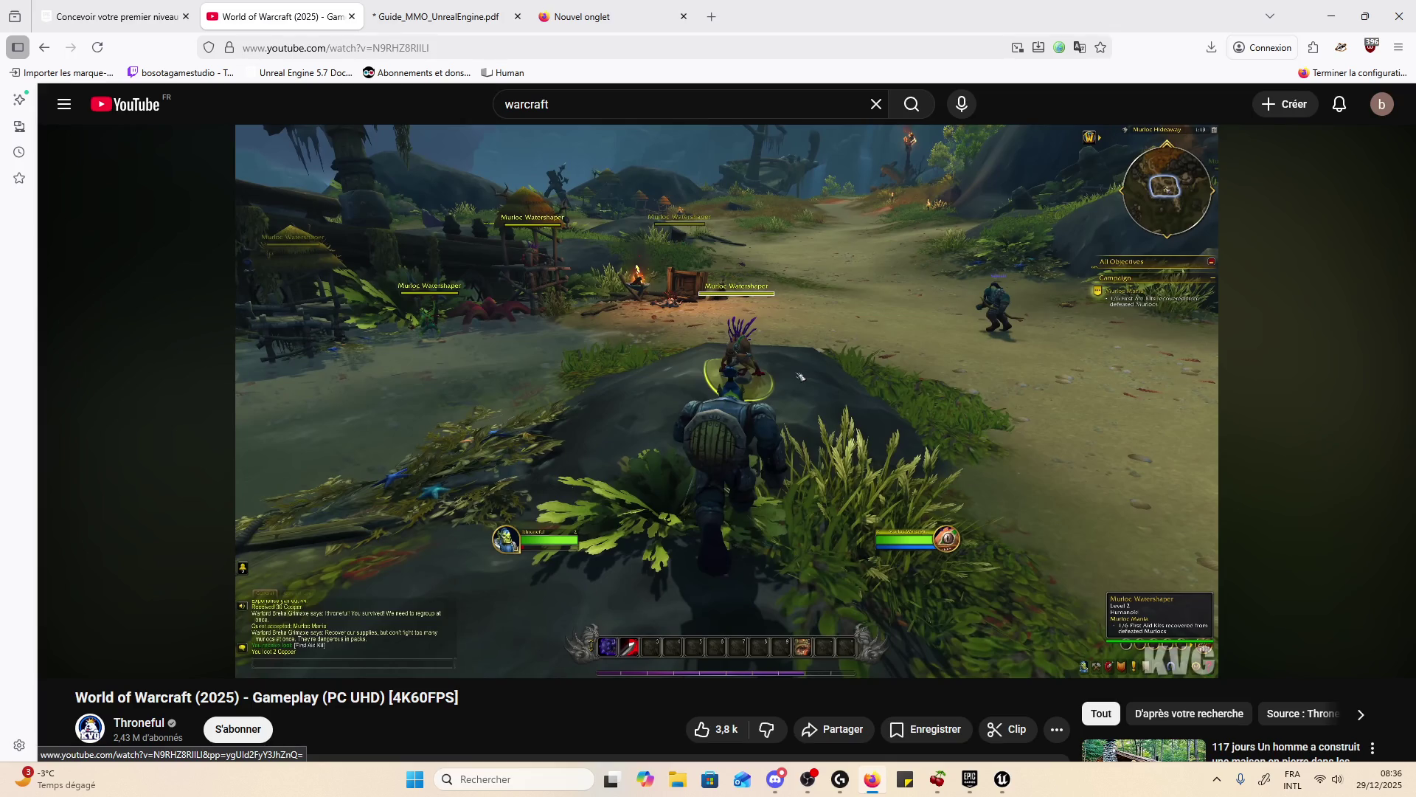
{"action": "left_click", "coordinate": [873, 782]}
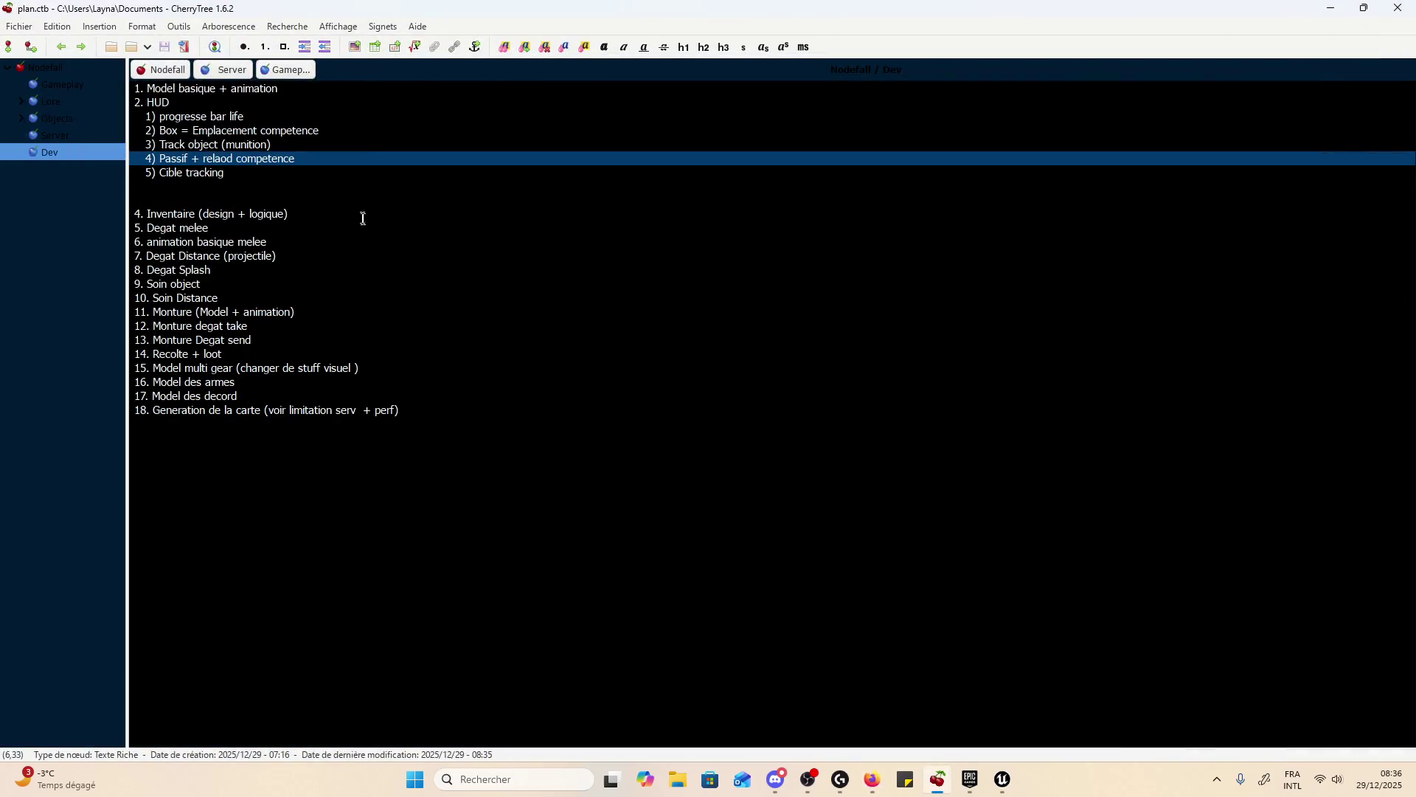
- Clear the stray 'map' text and extra blank lines below Cible tracking
{"action": "left_click", "coordinate": [376, 182]}
{"action": "left_click", "coordinate": [379, 175]}
{"action": "key", "text": "Return"}
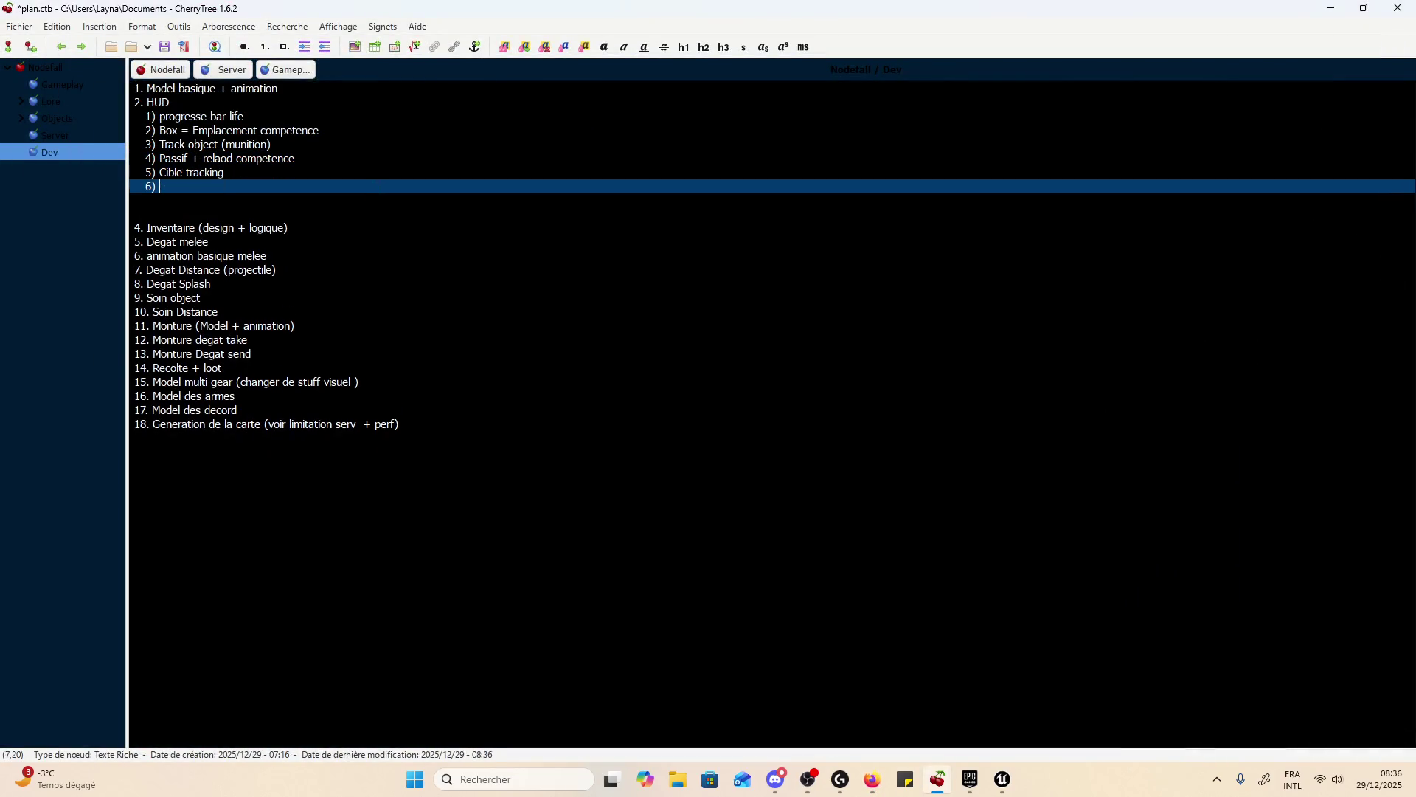
{"action": "key", "text": "Return"}
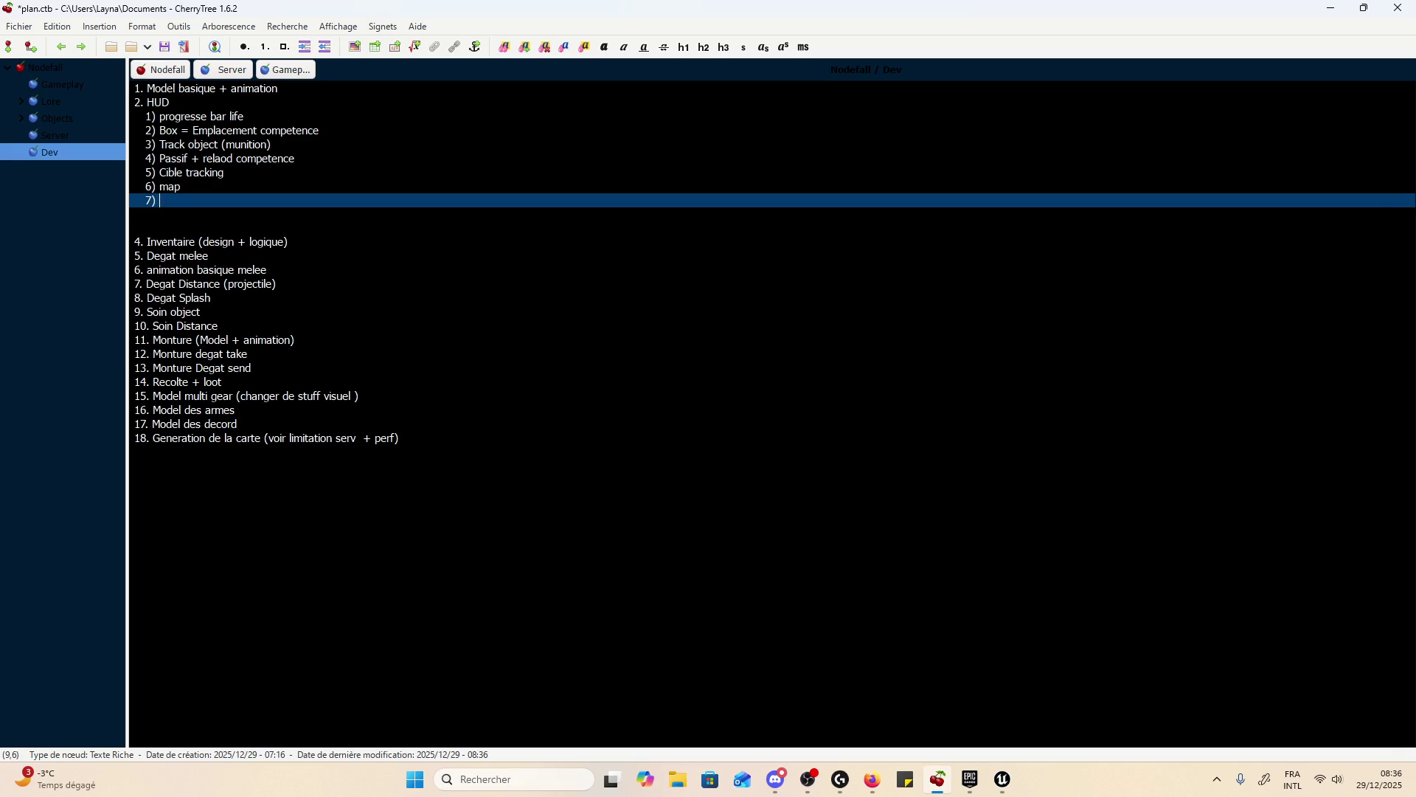
{"action": "key", "text": "ctrl+s"}
{"action": "left_click", "coordinate": [172, 187]}
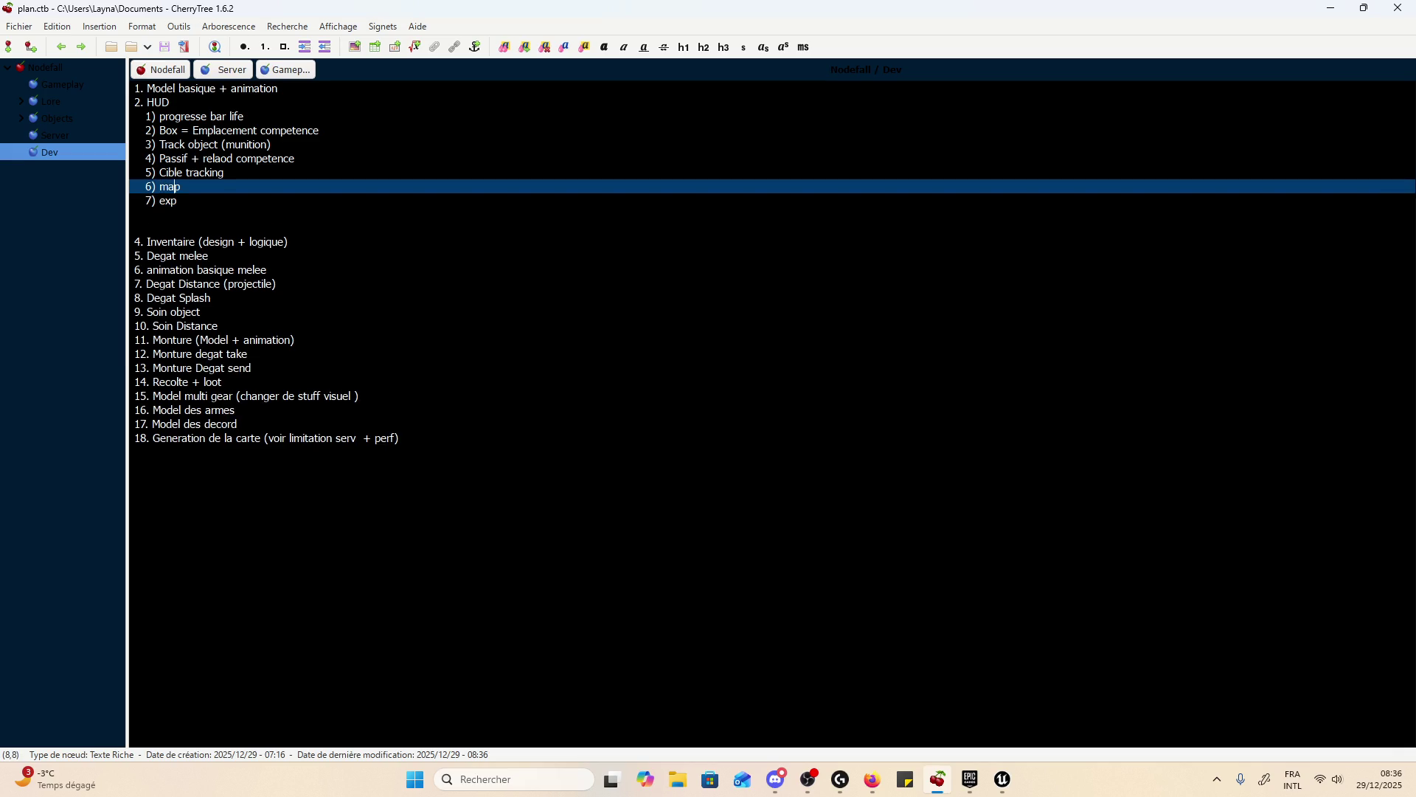
{"action": "key", "text": "BackSpace"}
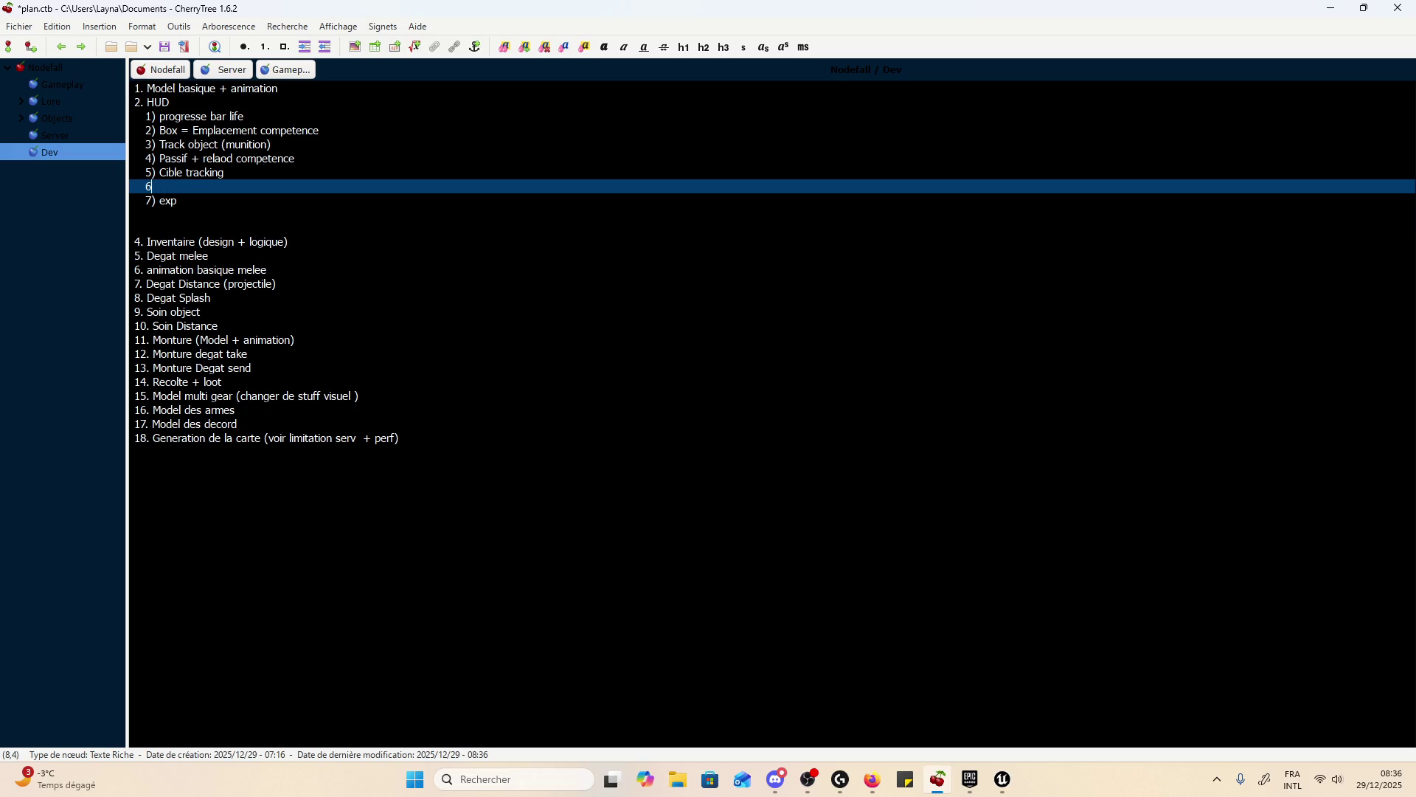
{"action": "key", "text": "BackSpace"}
{"action": "key", "text": "Down"}
{"action": "key", "text": "BackSpace"}
{"action": "key", "text": "BackSpace"}
{"action": "key", "text": "BackSpace"}
{"action": "key", "text": "BackSpace"}
{"action": "key", "text": "BackSpace"}
{"action": "key", "text": "BackSpace"}
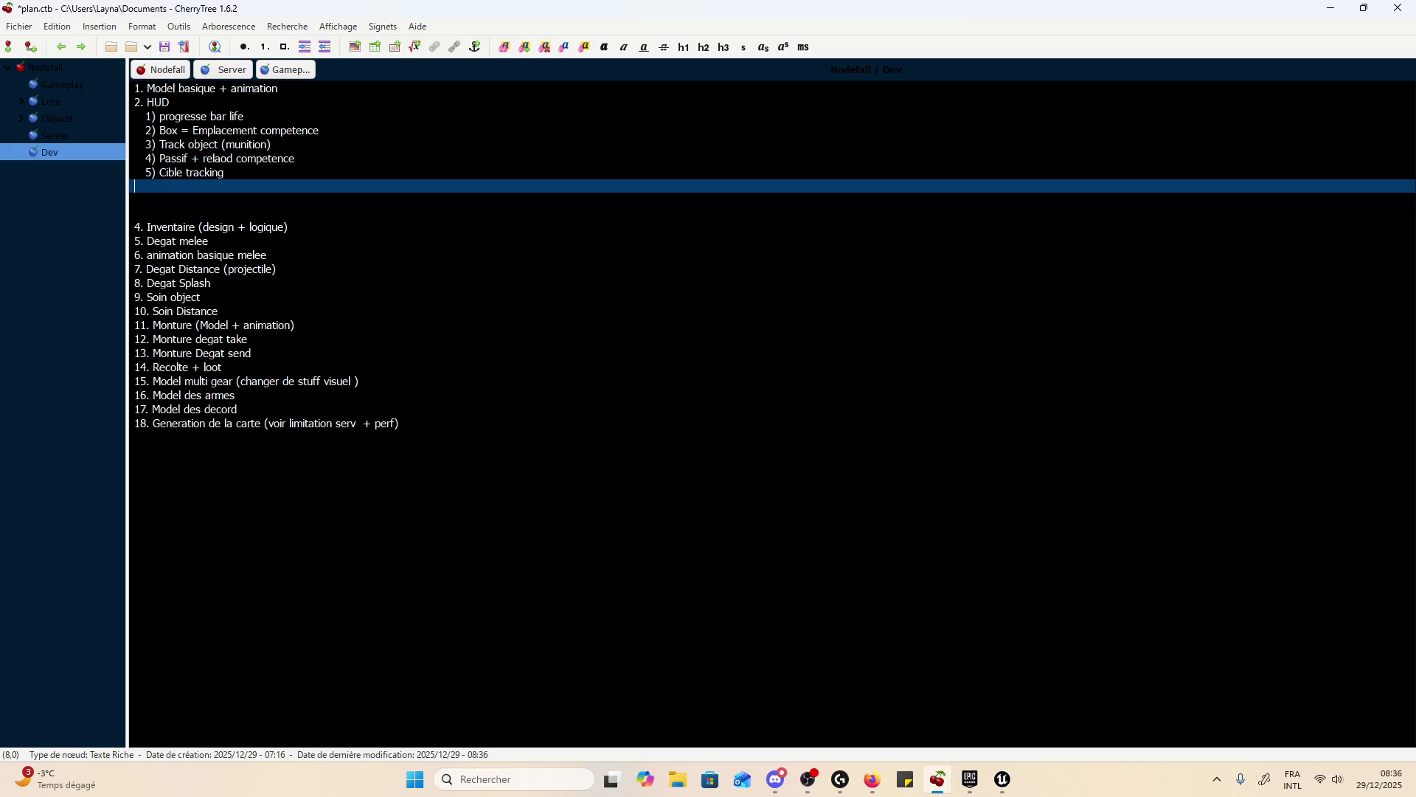
- Add 'exp' as HUD sub-item 6, remove the automatic 7) line, and save
{"action": "key", "text": "Return"}
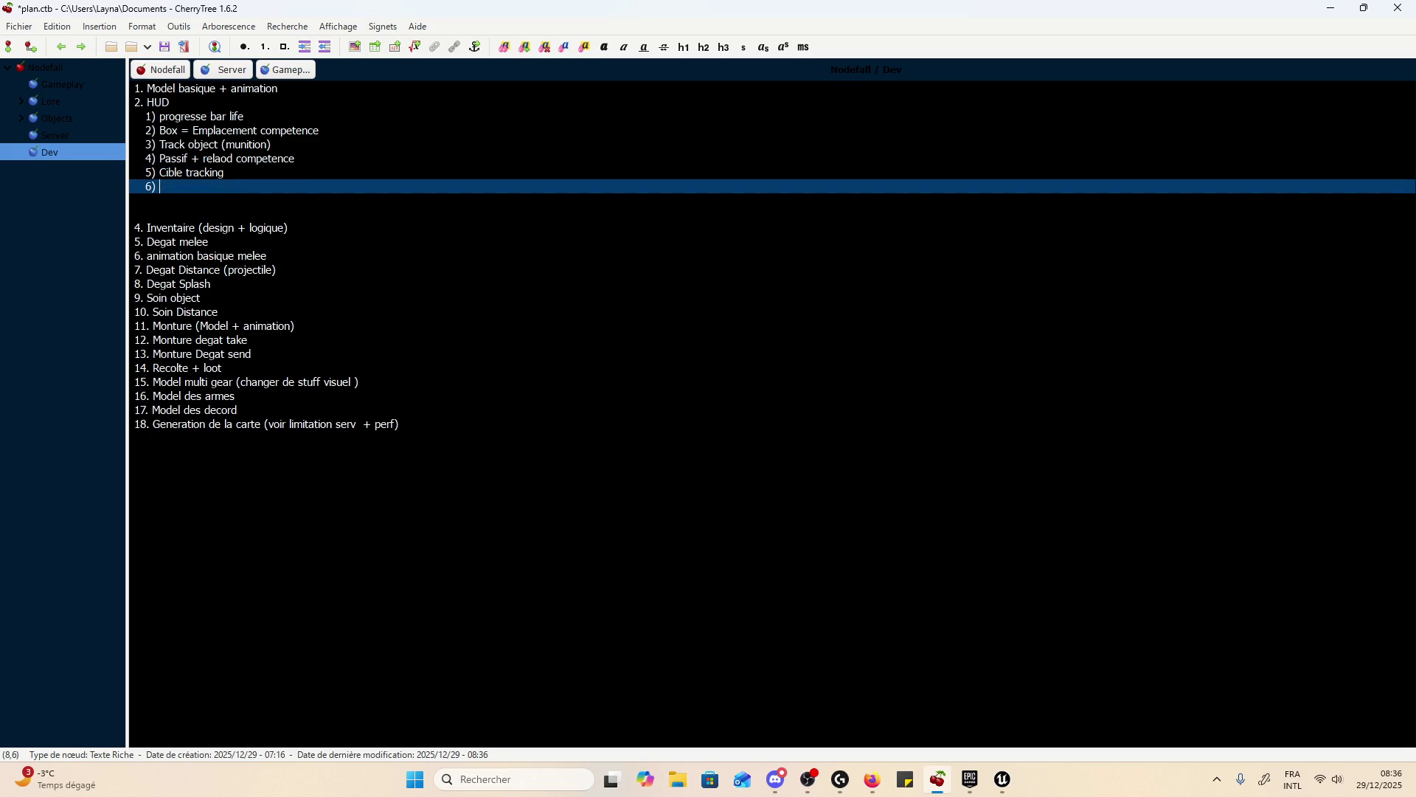
{"action": "type", "text": "exp"}
{"action": "key", "text": "ctrl+s"}
{"action": "key", "text": "super"}
{"action": "key", "text": "super"}
{"action": "key", "text": "Return"}
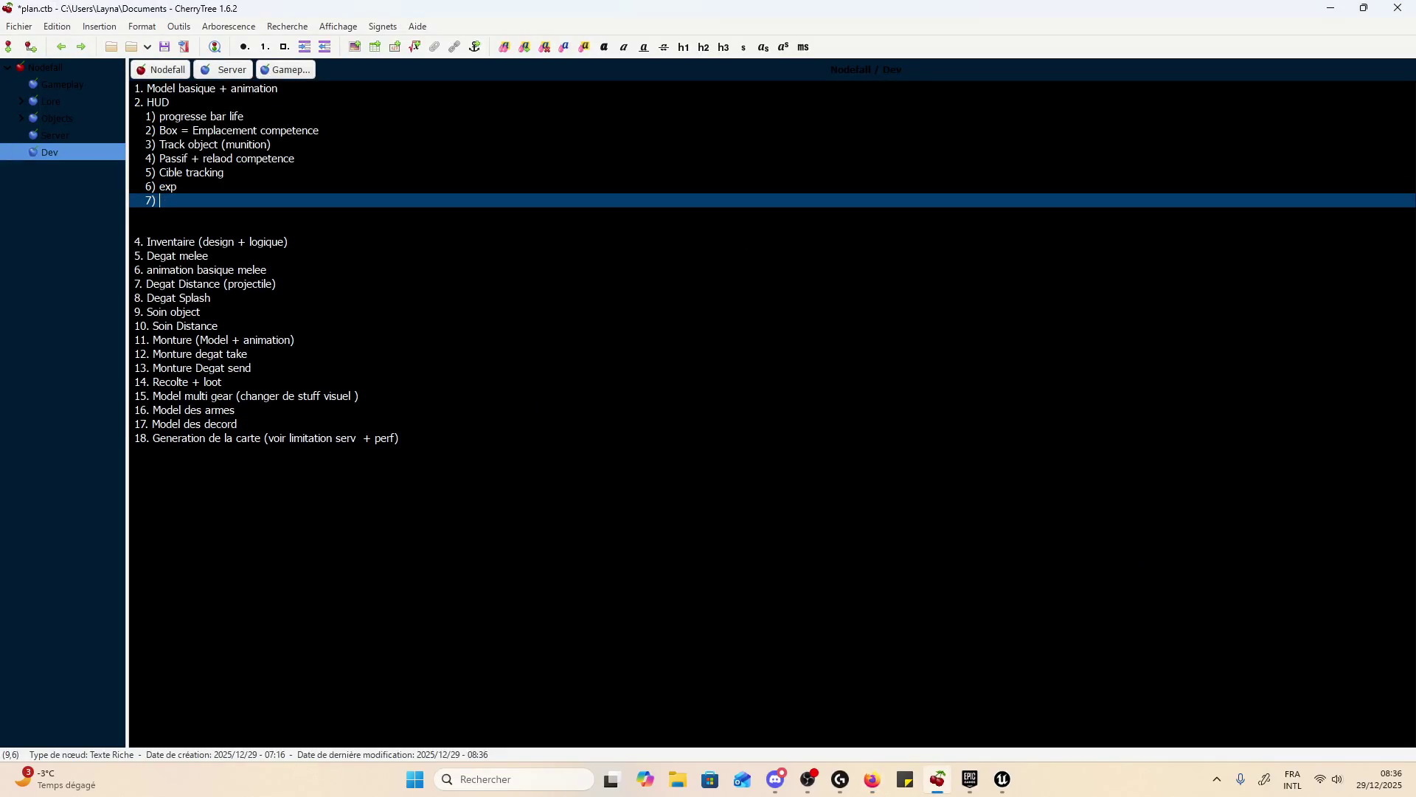
{"action": "key", "text": "BackSpace"}
{"action": "key", "text": "BackSpace"}
{"action": "key", "text": "BackSpace"}
{"action": "key", "text": "BackSpace"}
{"action": "key", "text": "ctrl+s"}
- Cut the six HUD sub-items, add a 'player' sub-item, and paste them beneath it
{"action": "mouse_move", "coordinate": [254, 184]}
{"action": "left_mouse_down"}
{"action": "mouse_move", "coordinate": [66, 104]}
{"action": "mouse_move", "coordinate": [67, 142]}
{"action": "mouse_move", "coordinate": [66, 121]}
{"action": "left_mouse_up"}
{"action": "key", "text": "ctrl+c"}
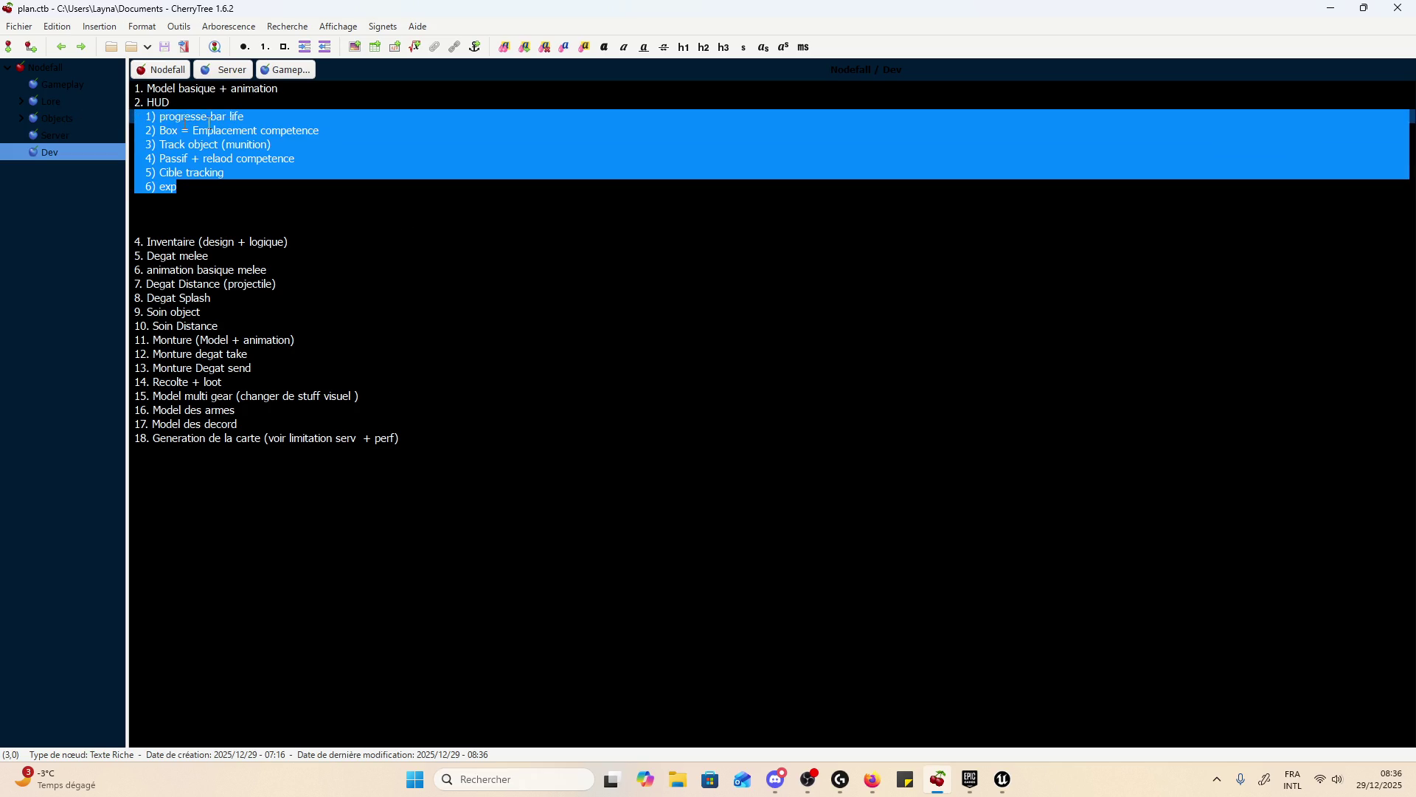
{"action": "key", "text": "Delete"}
{"action": "key", "text": "BackSpace"}
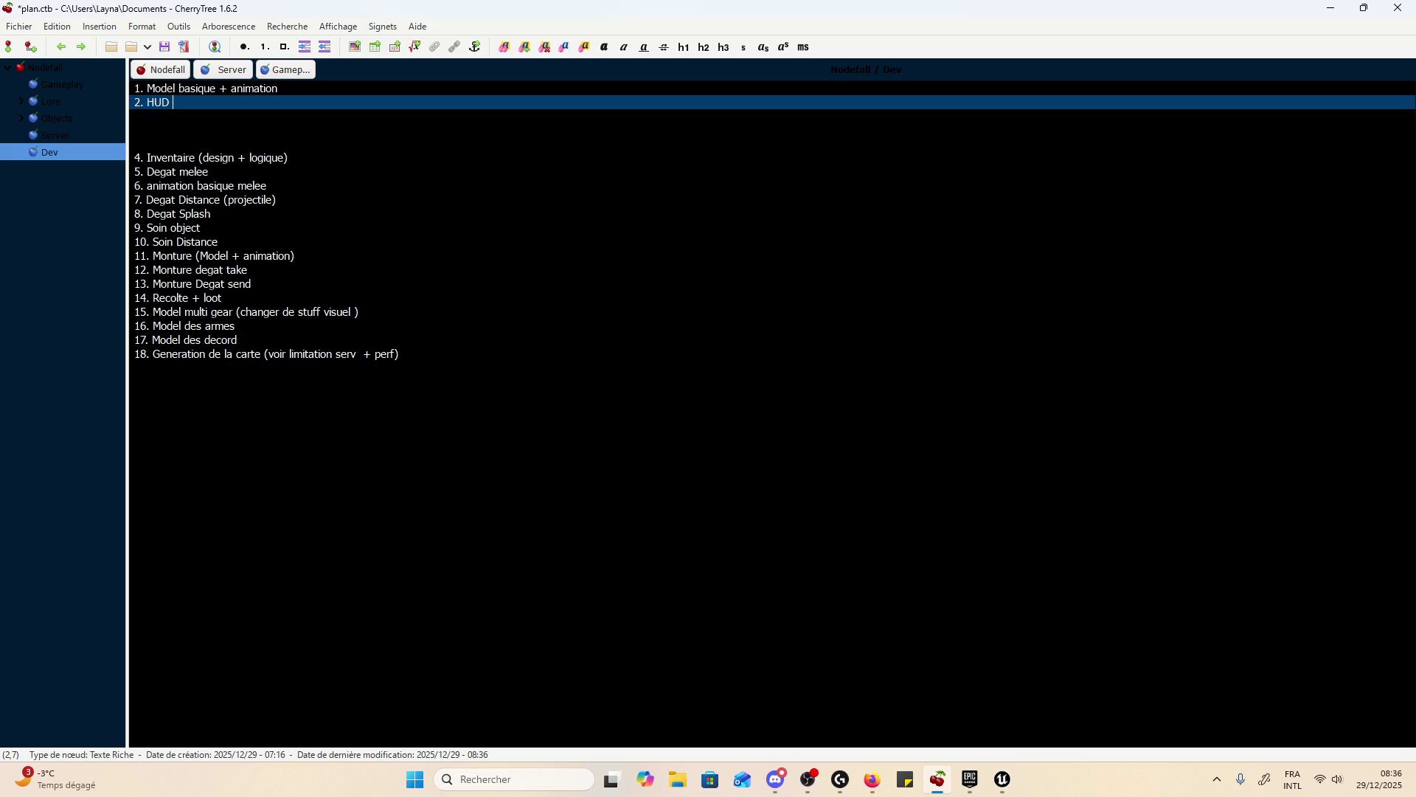
{"action": "key", "text": "Return"}
{"action": "key", "text": "Tab"}
{"action": "type", "text": "player"}
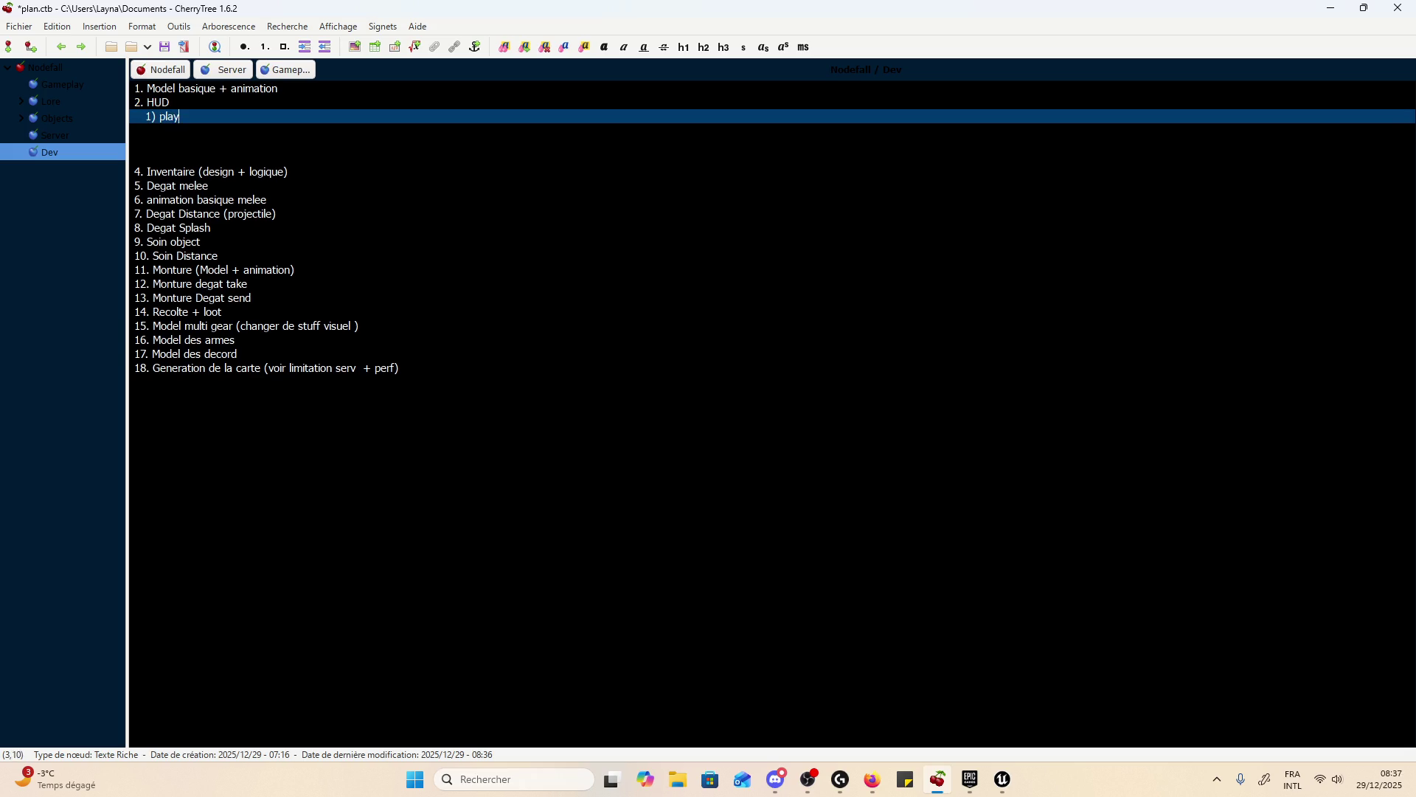
{"action": "key", "text": "Return"}
{"action": "key", "text": "Tab"}
{"action": "key", "text": "ctrl+v"}
- Indent Box, Track object, Passif, Cible tracking and exp one level under player
{"action": "key", "text": "Up"}
{"action": "key", "text": "Up"}
{"action": "key", "text": "Up"}
{"action": "key", "text": "Down"}
{"action": "key", "text": "Tab"}
{"action": "key", "text": "Down"}
{"action": "key", "text": "Tab"}
{"action": "key", "text": "Down"}
{"action": "key", "text": "Tab"}
{"action": "key", "text": "Down"}
{"action": "key", "text": "Tab"}
{"action": "key", "text": "Down"}
{"action": "key", "text": "Tab"}
{"action": "key", "text": "Up"}
{"action": "key", "text": "Up"}
{"action": "key", "text": "Up"}
{"action": "key", "text": "Up"}
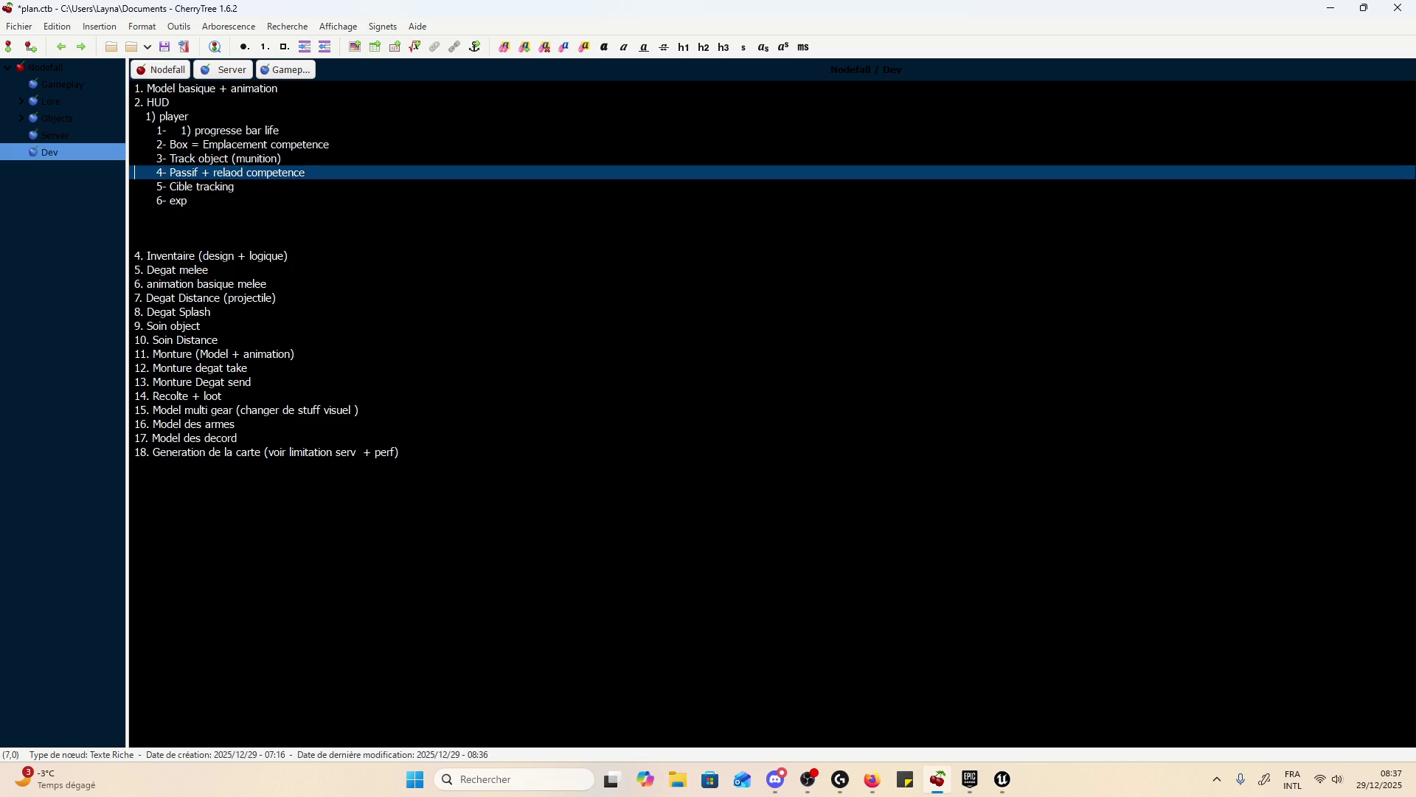
{"action": "key", "text": "Delete"}
{"action": "key", "text": "Delete"}
{"action": "key", "text": "Delete"}
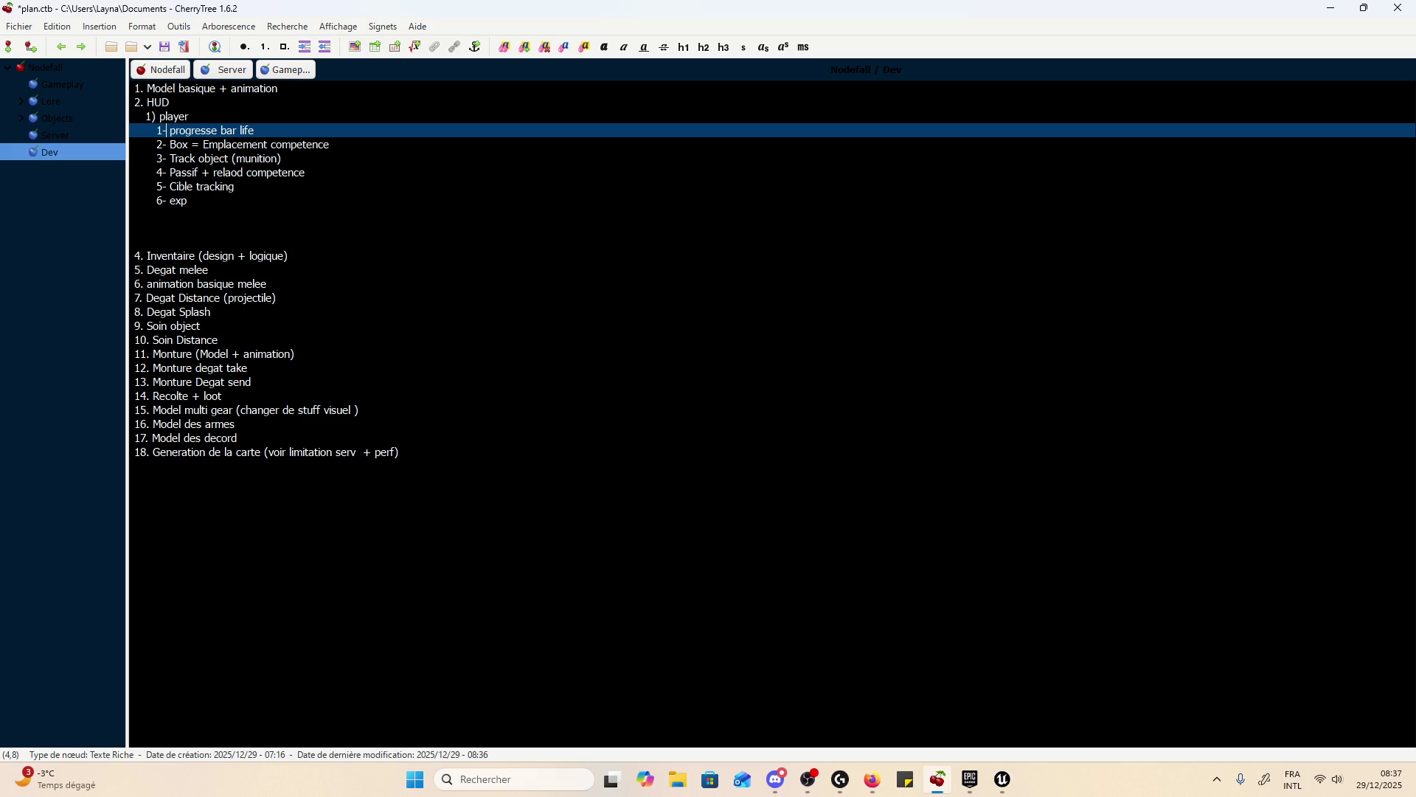
- Add an empty '2)' section entry after the player line
{"action": "key", "text": "Down"}
{"action": "key", "text": "Down"}
{"action": "key", "text": "Down"}
{"action": "left_click", "coordinate": [187, 201]}
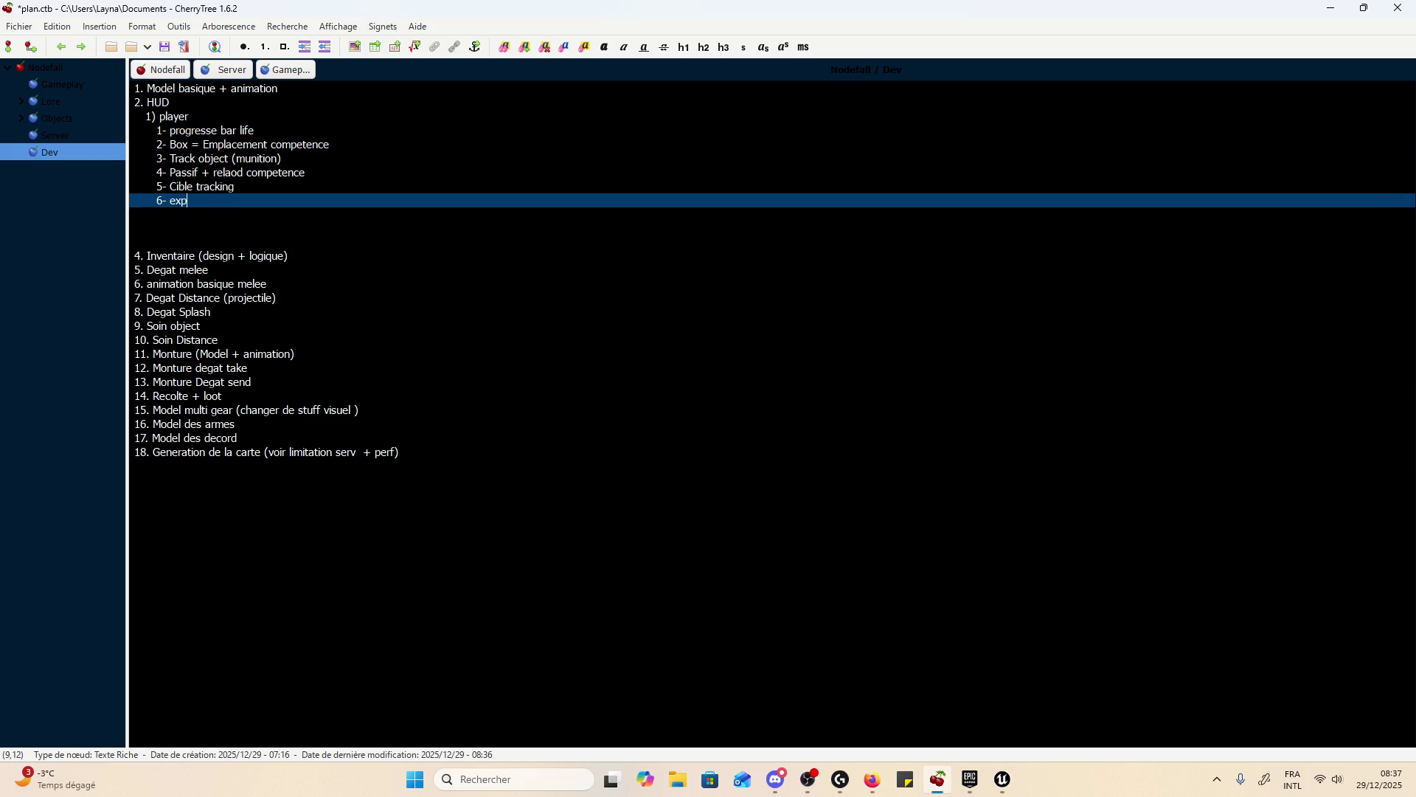
{"action": "key", "text": "Return"}
{"action": "key", "text": "BackSpace"}
{"action": "key", "text": "BackSpace"}
{"action": "key", "text": "BackSpace"}
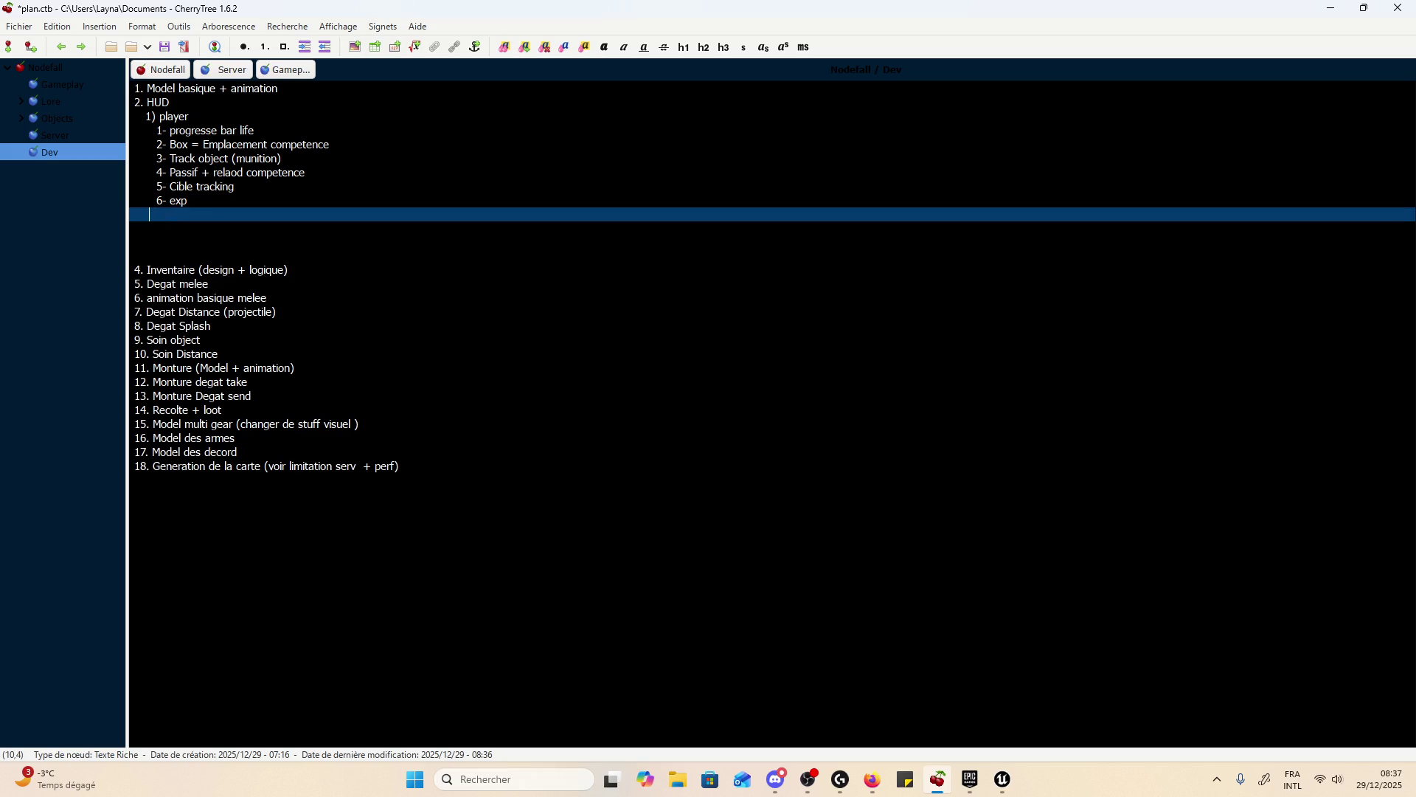
{"action": "left_click", "coordinate": [250, 116]}
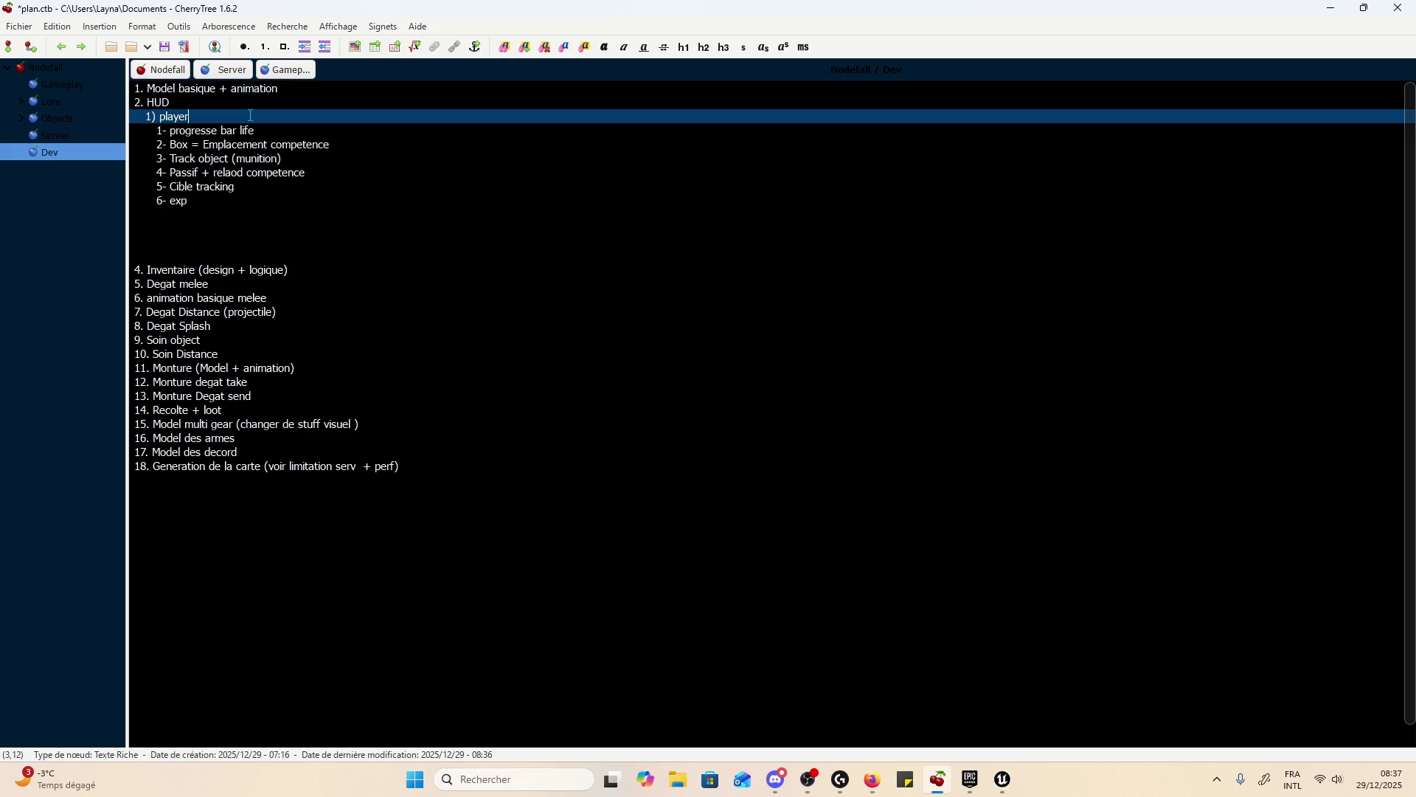
{"action": "key", "text": "Return"}
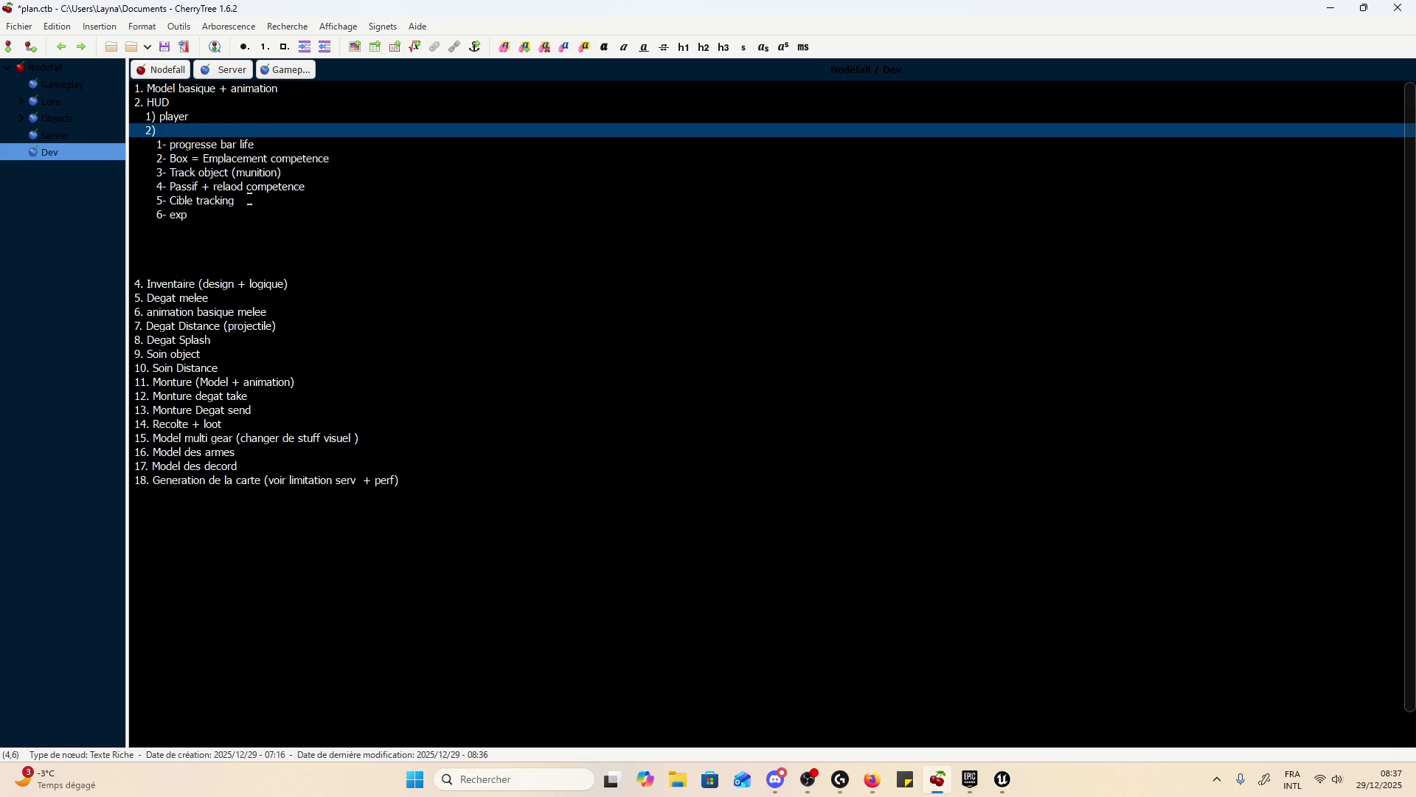
- Undo an accidental deletion of the player items and tidy the progress bar life line
{"action": "left_click", "coordinate": [231, 208]}
{"action": "left_click_drag", "start_coordinate": [231, 208], "coordinate": [142, 146]}
{"action": "key", "text": "BackSpace"}
{"action": "key", "text": "Up"}
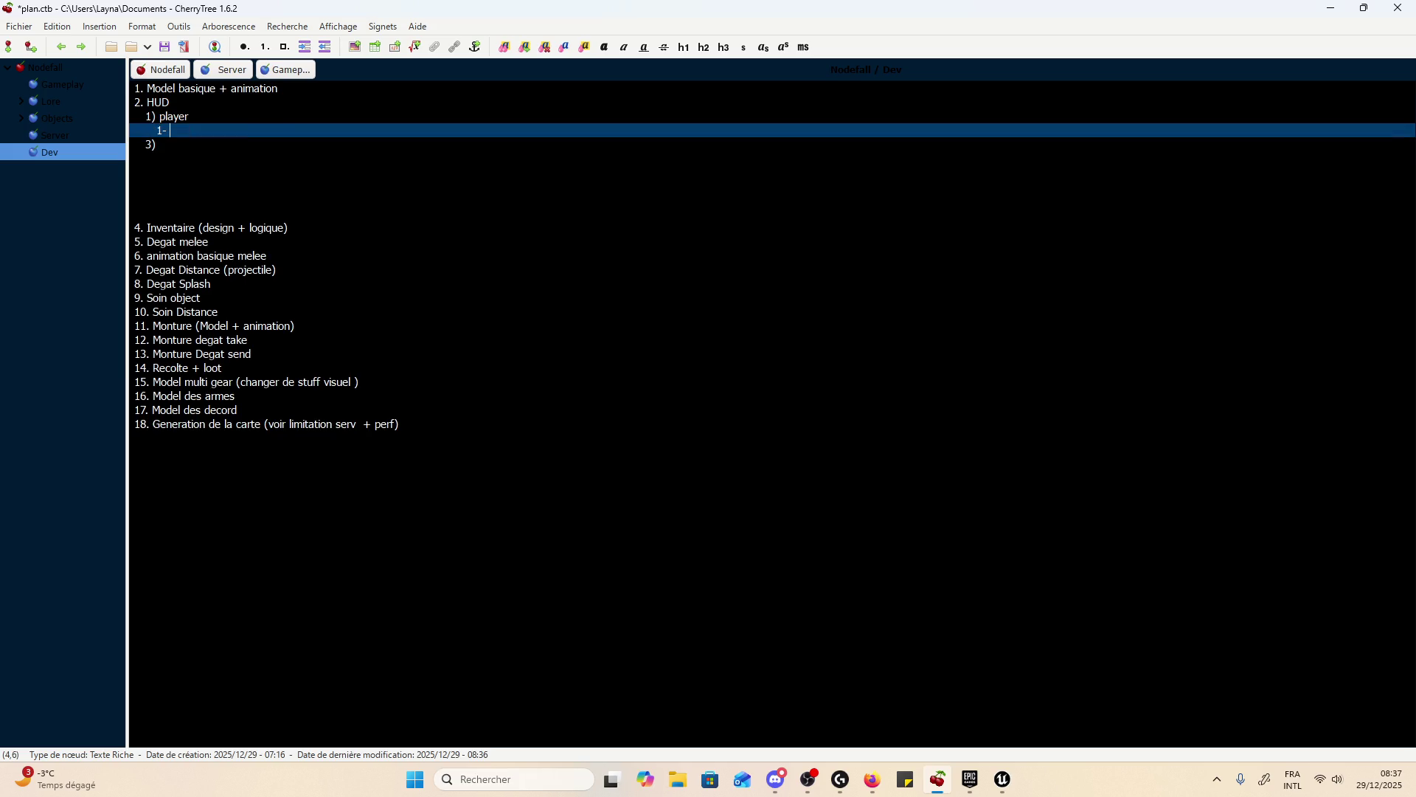
{"action": "key", "text": "ctrl+z"}
{"action": "left_click", "coordinate": [190, 131]}
{"action": "key", "text": "BackSpace"}
{"action": "key", "text": "BackSpace"}
{"action": "key", "text": "BackSpace"}
{"action": "key", "text": "BackSpace"}
- Renumber the target sub-section heading from 3) to 2)
{"action": "left_click", "coordinate": [218, 213]}
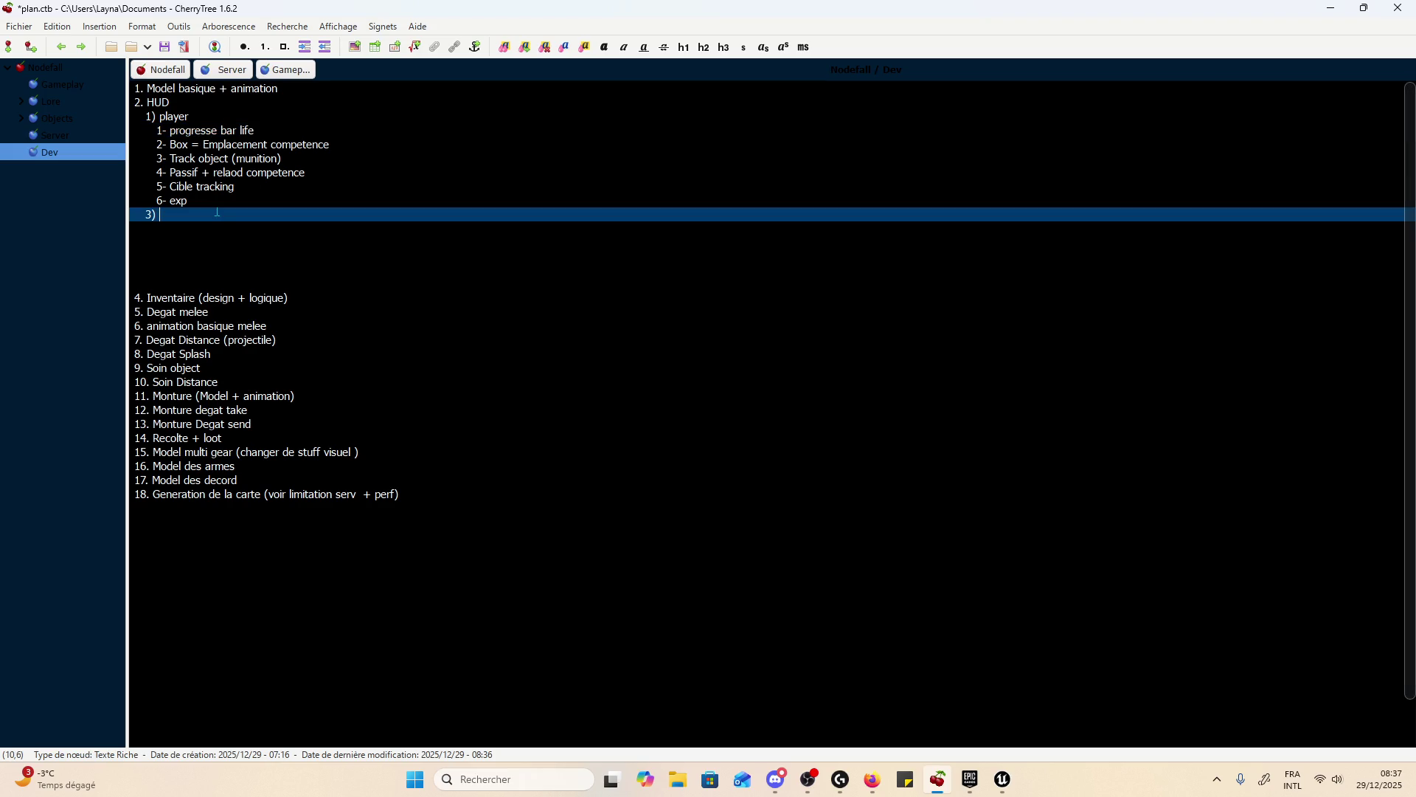
{"action": "key", "text": "Left"}
{"action": "key", "text": "BackSpace"}
{"action": "type", "text": "2"}
{"action": "key", "text": "Return"}
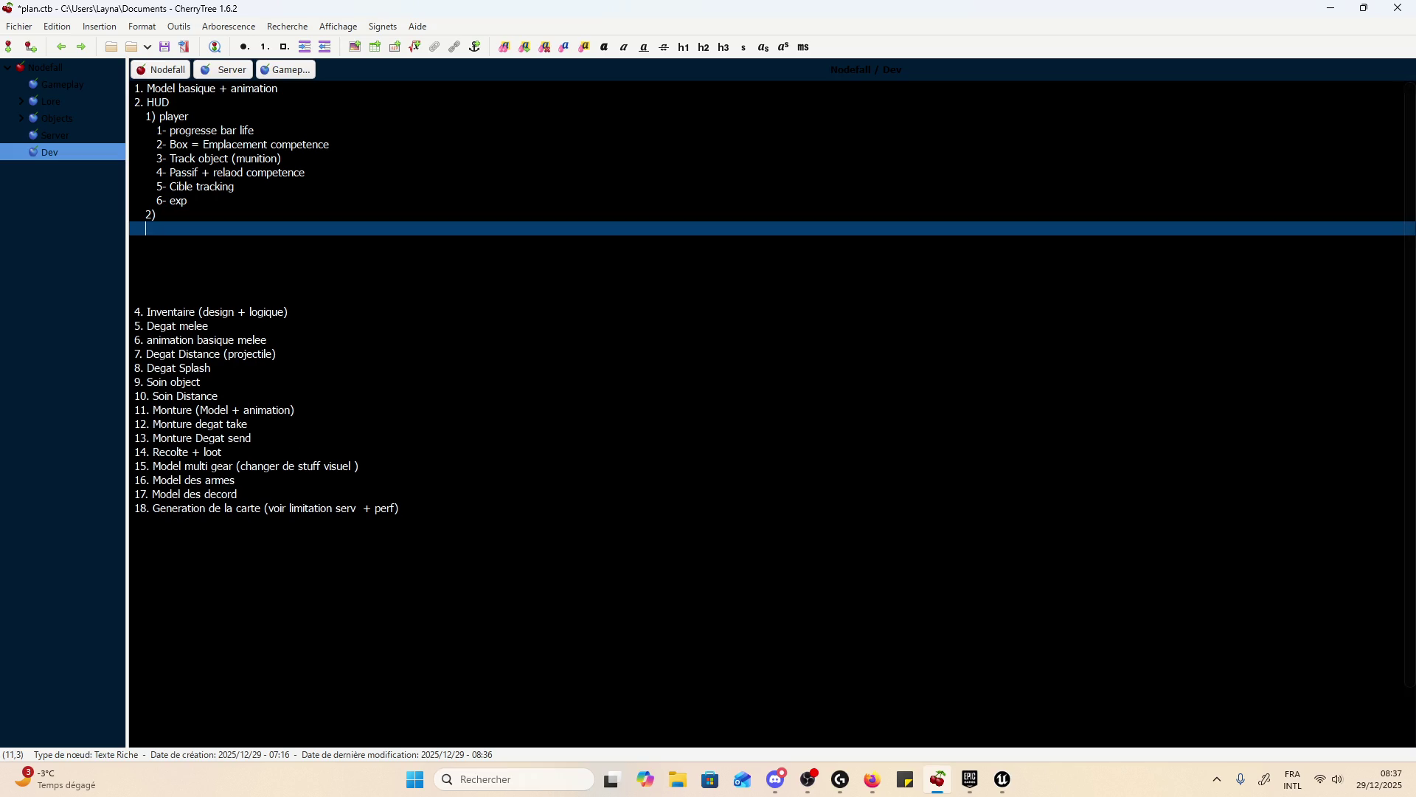
- Name sub-section 2) 'cible' and start a numbered sub-item under it, saving the plan
{"action": "left_click", "coordinate": [134, 214]}
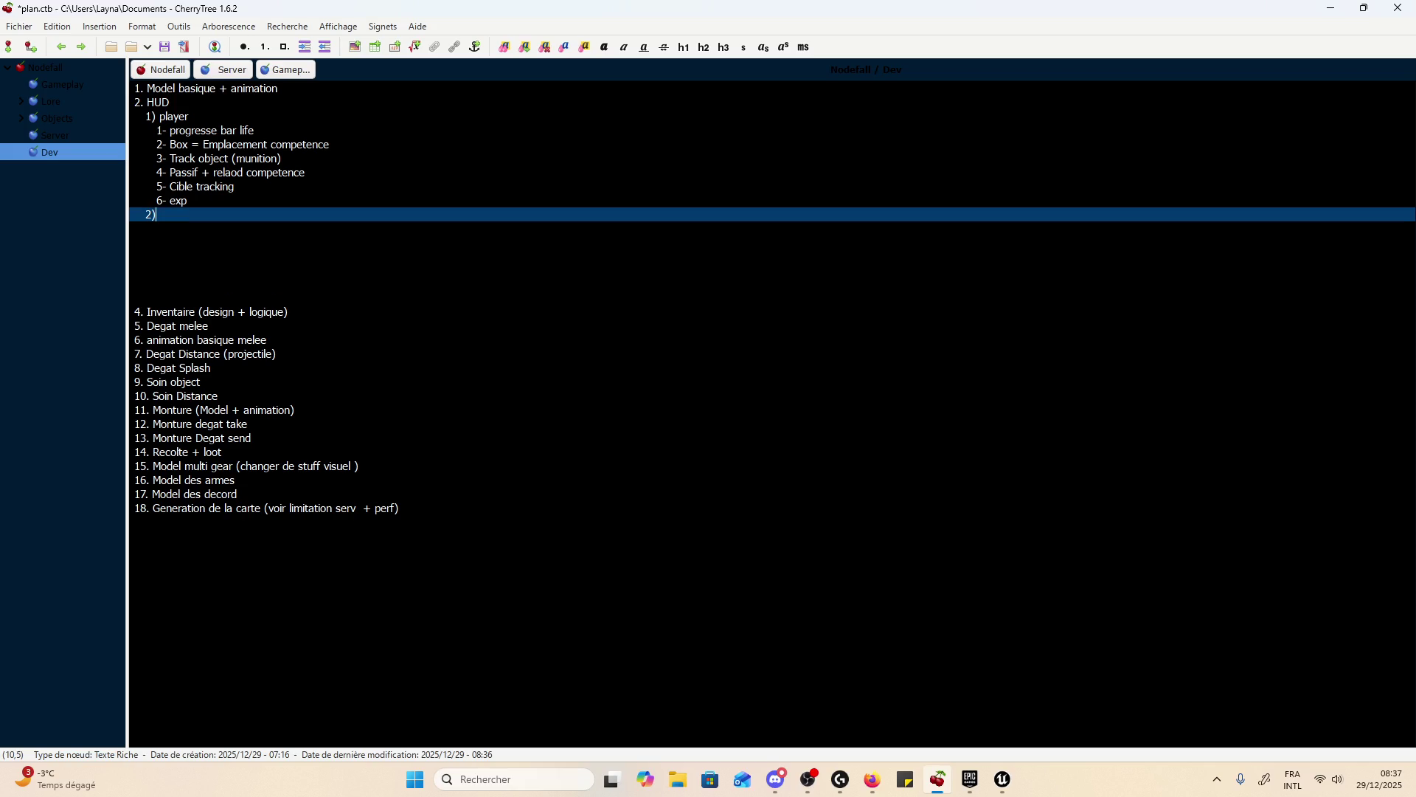
{"action": "type", "text": "Cilb"}
{"action": "type", "text": "e"}
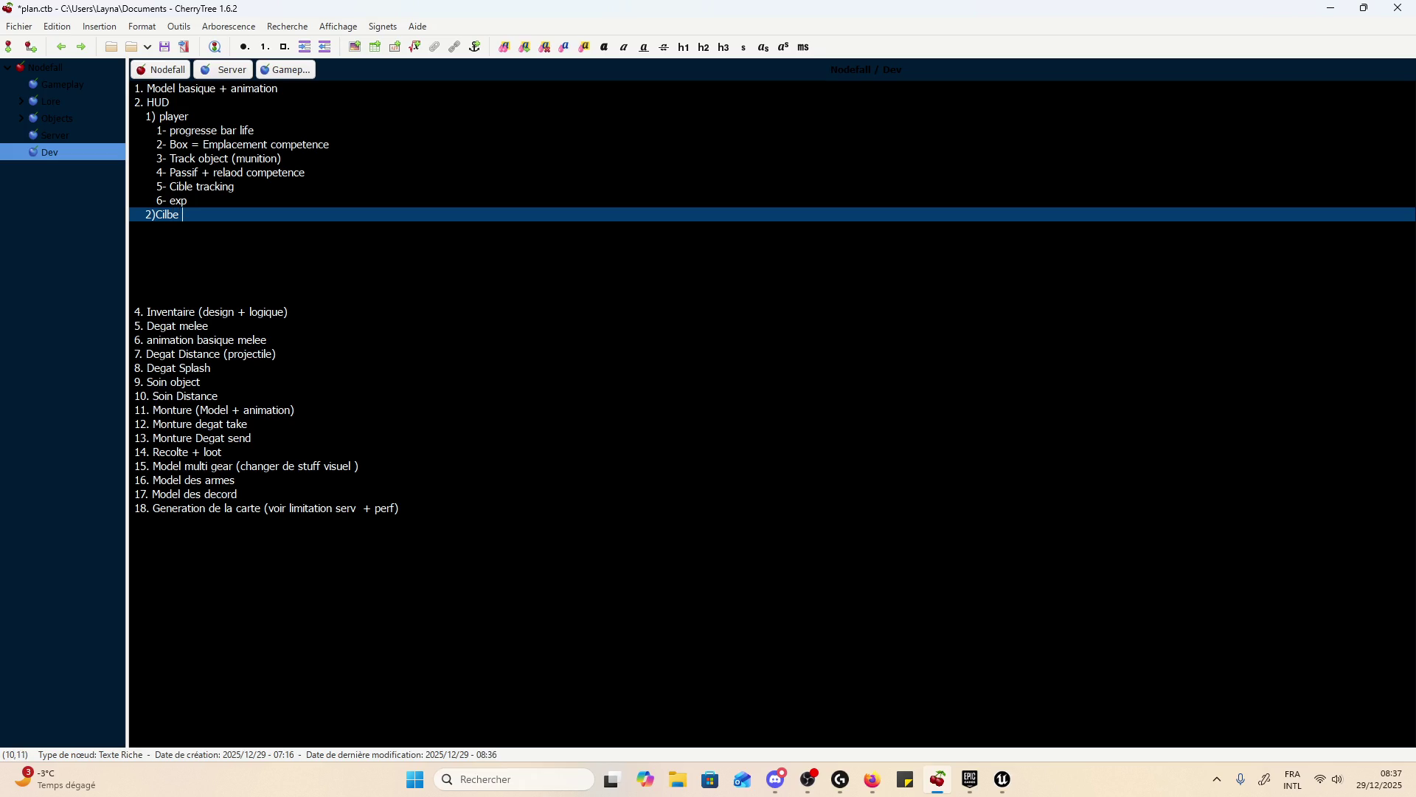
{"action": "key", "text": "BackSpace"}
{"action": "key", "text": "BackSpace"}
{"action": "key", "text": "BackSpace"}
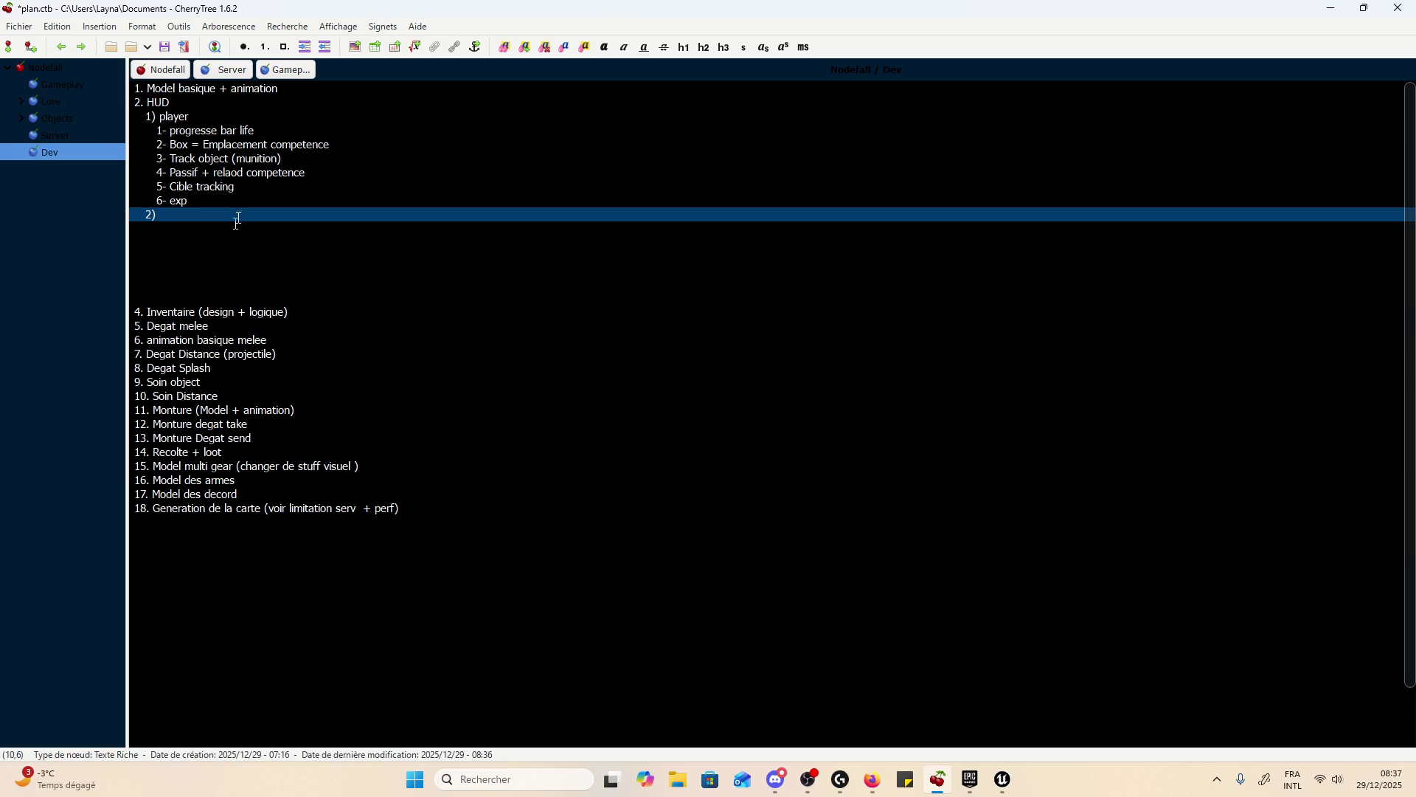
{"action": "type", "text": "cible"}
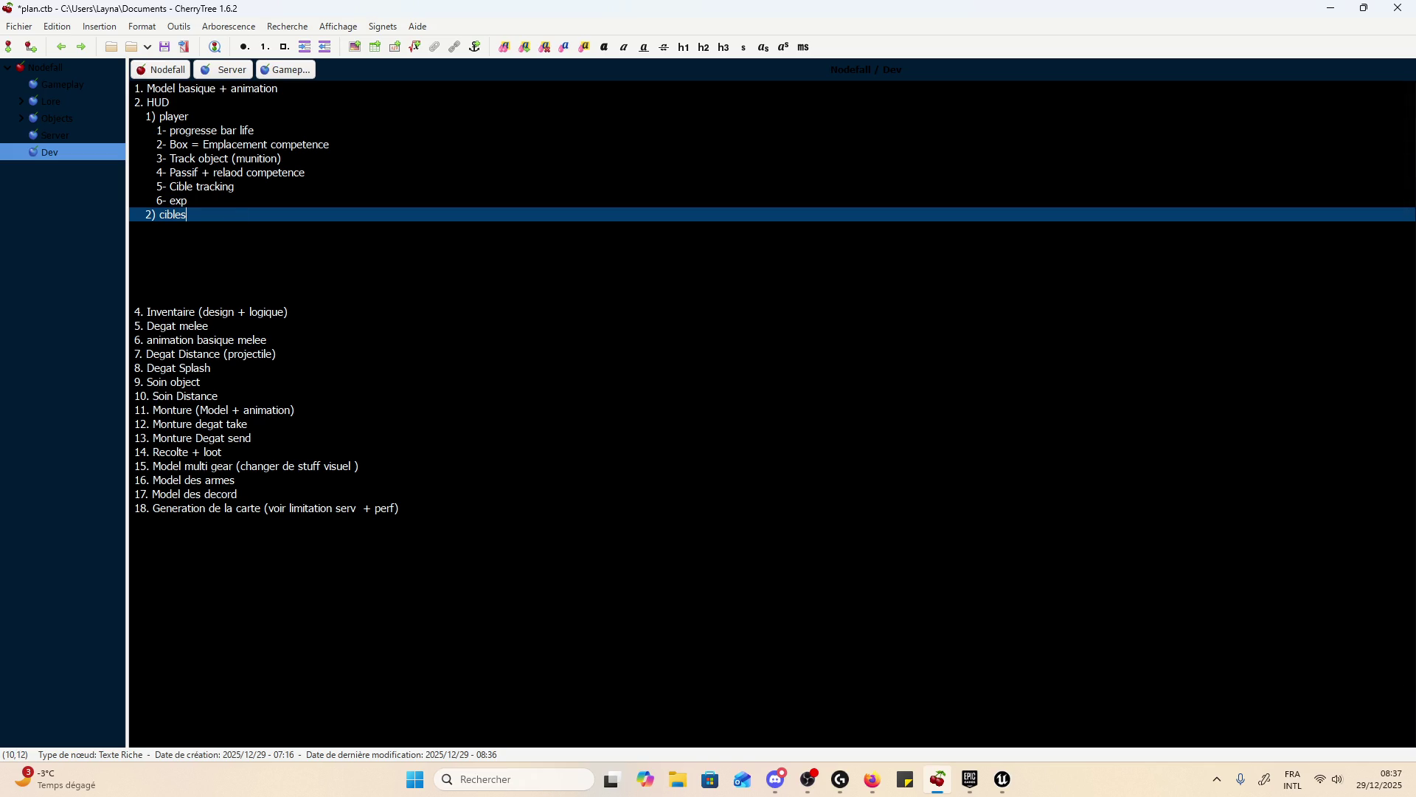
{"action": "key", "text": "Return"}
{"action": "key", "text": "Tab"}
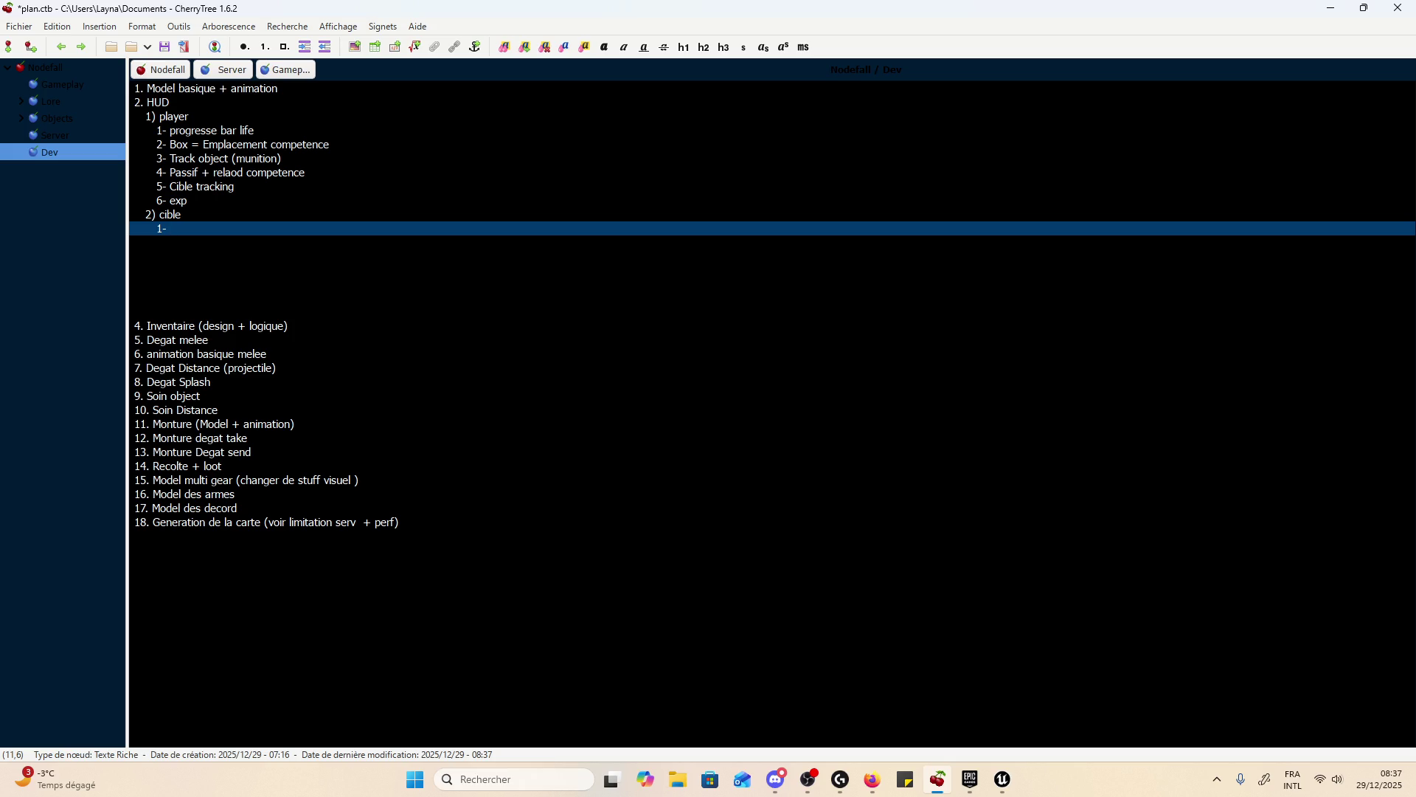
{"action": "key", "text": "ctrl+s"}
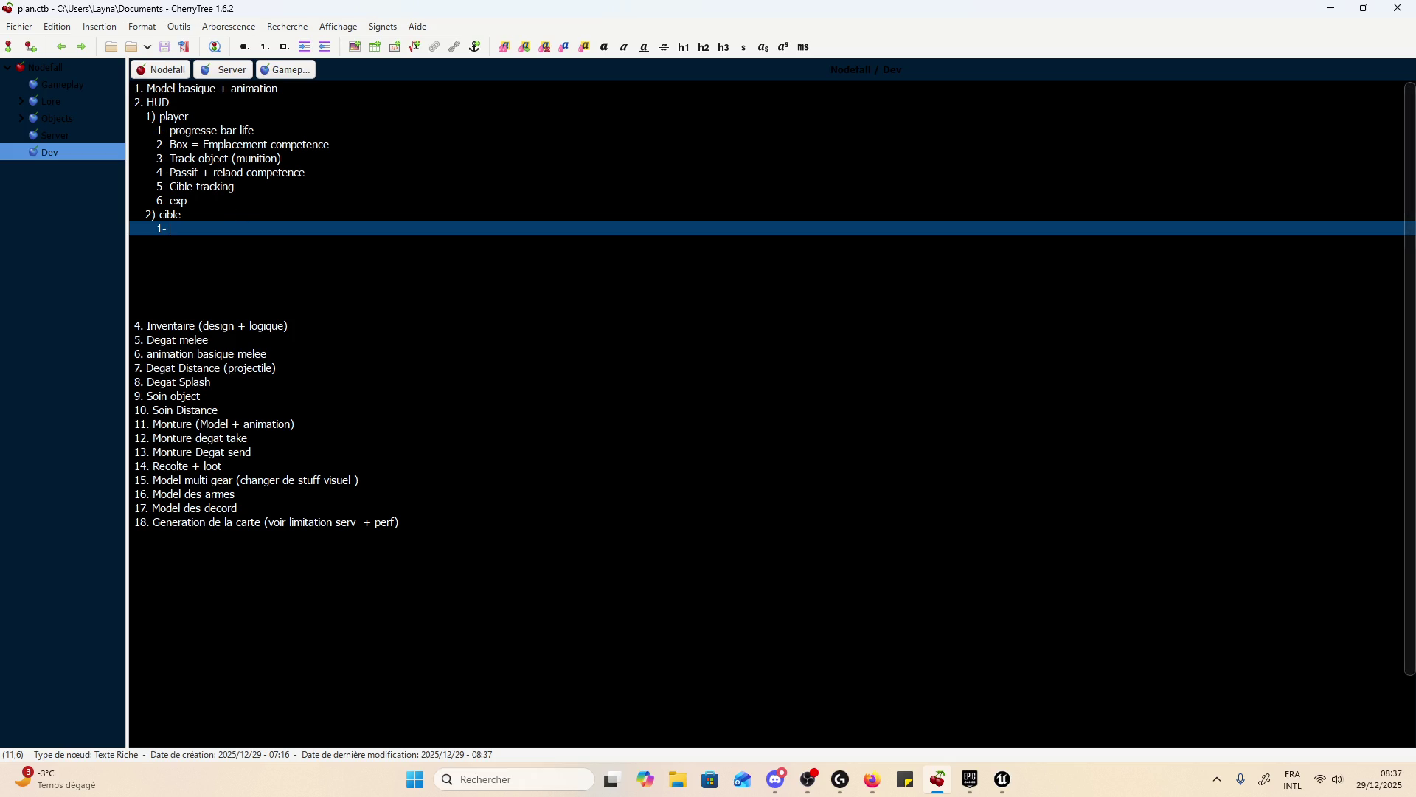
- List Life, passif and nom as the numbered items under cible
{"action": "type", "text": "Life"}
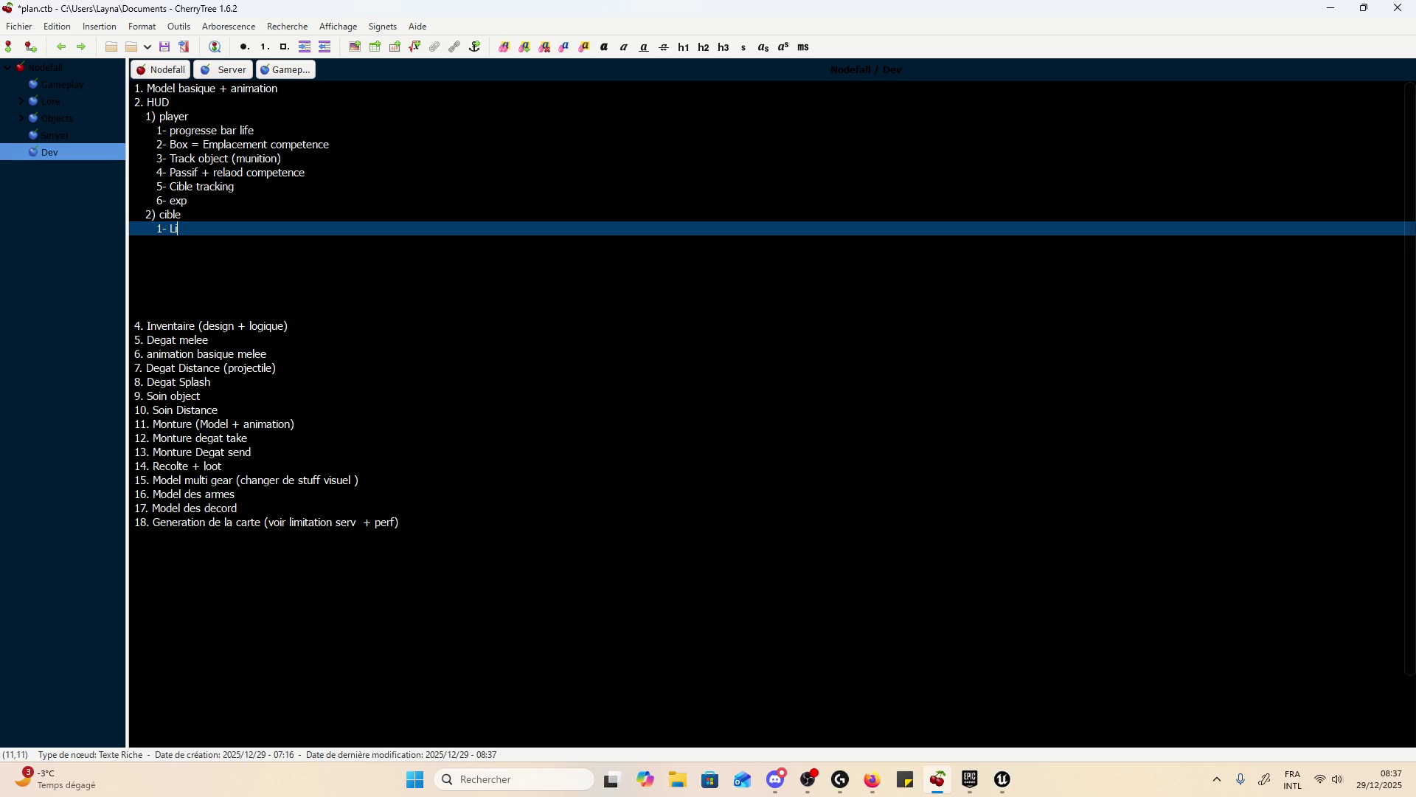
{"action": "key", "text": "Return"}
{"action": "type", "text": "passif"}
{"action": "key", "text": "ctrl+s"}
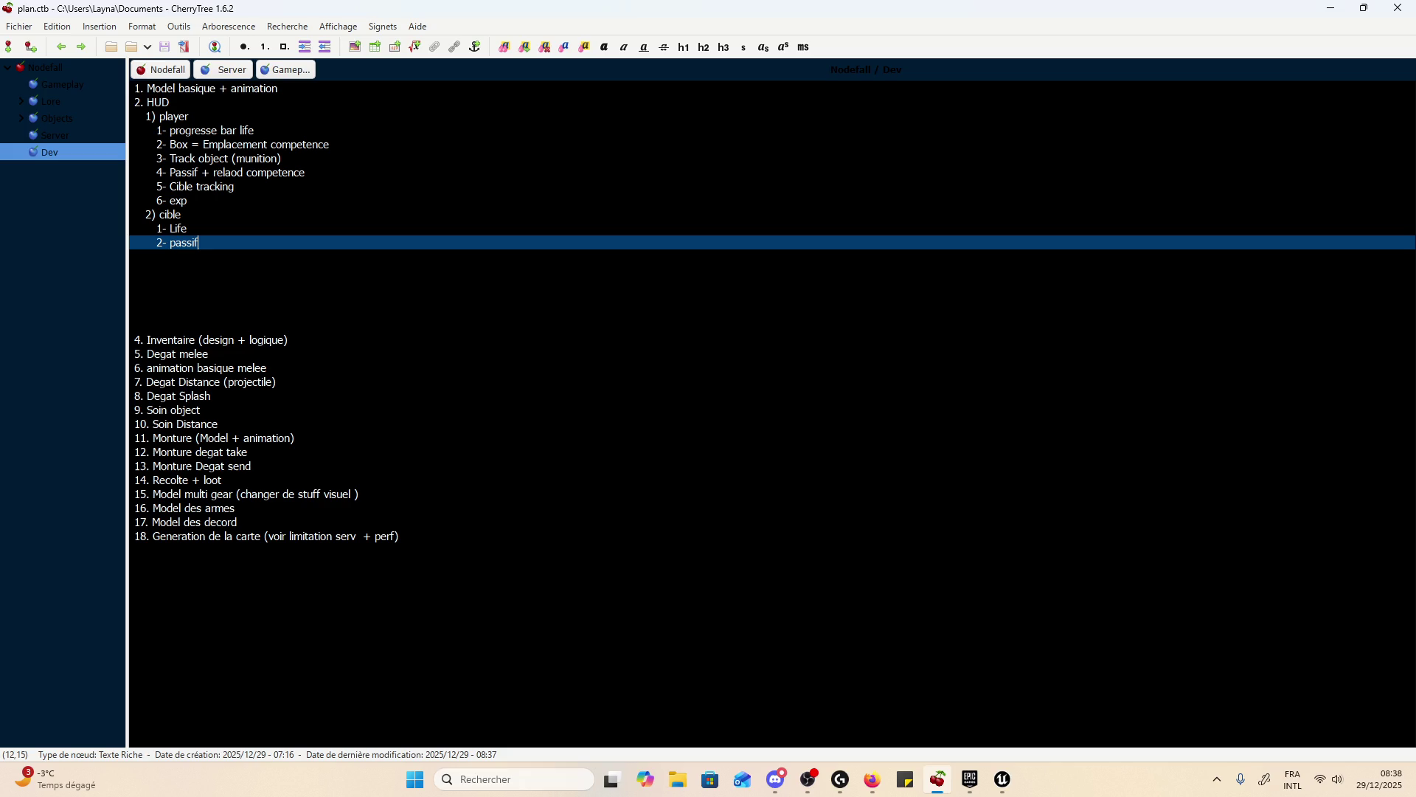
{"action": "key", "text": "Return"}
{"action": "type", "text": "nom"}
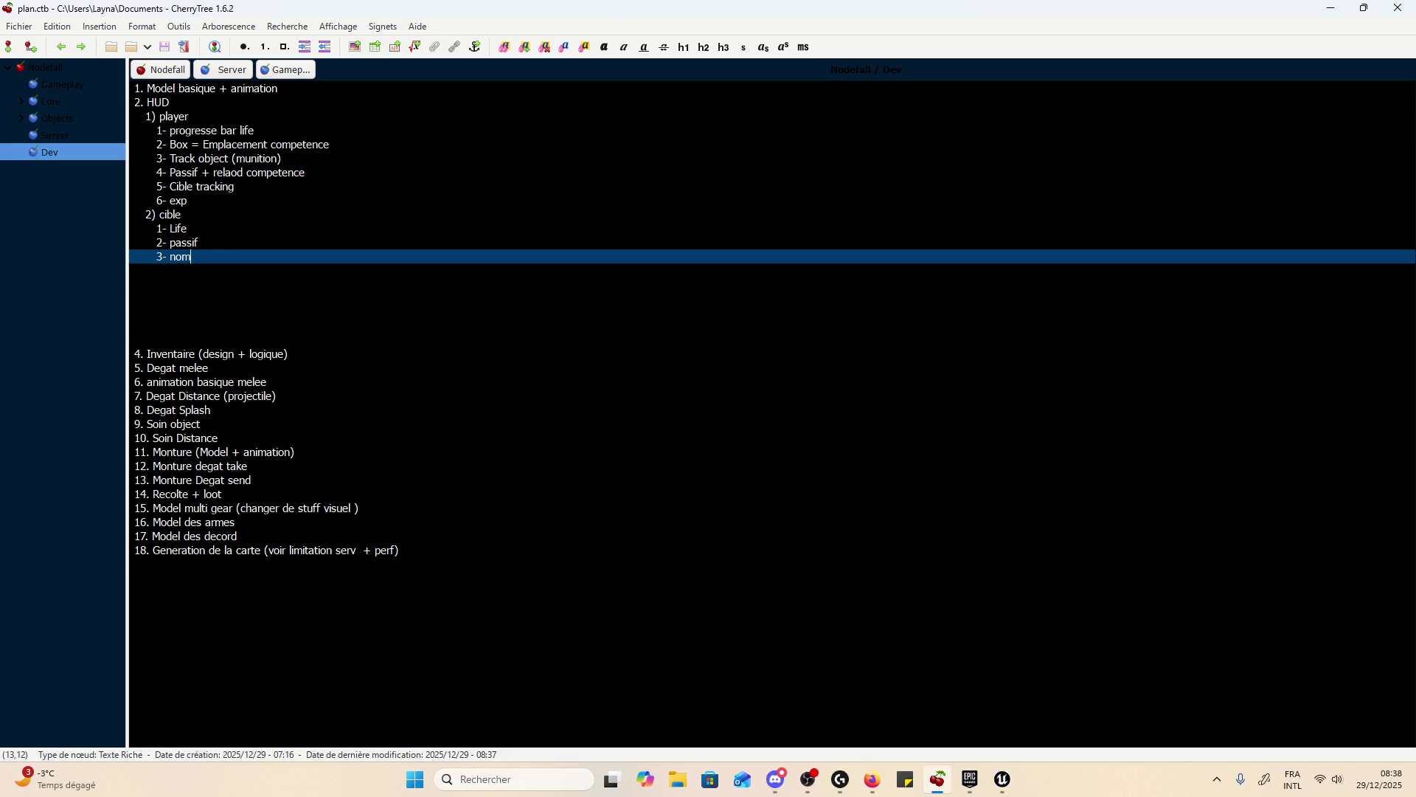
- Start a 3) section below nom with a 1- sub-item
{"action": "key", "text": "Return"}
{"action": "key", "text": "BackSpace"}
{"action": "key", "text": "BackSpace"}
{"action": "key", "text": "BackSpace"}
{"action": "type", "text": "3="}
{"action": "key", "text": "BackSpace"}
{"action": "type", "text": ")"}
{"action": "key", "text": "Return"}
{"action": "left_click", "coordinate": [135, 270]}
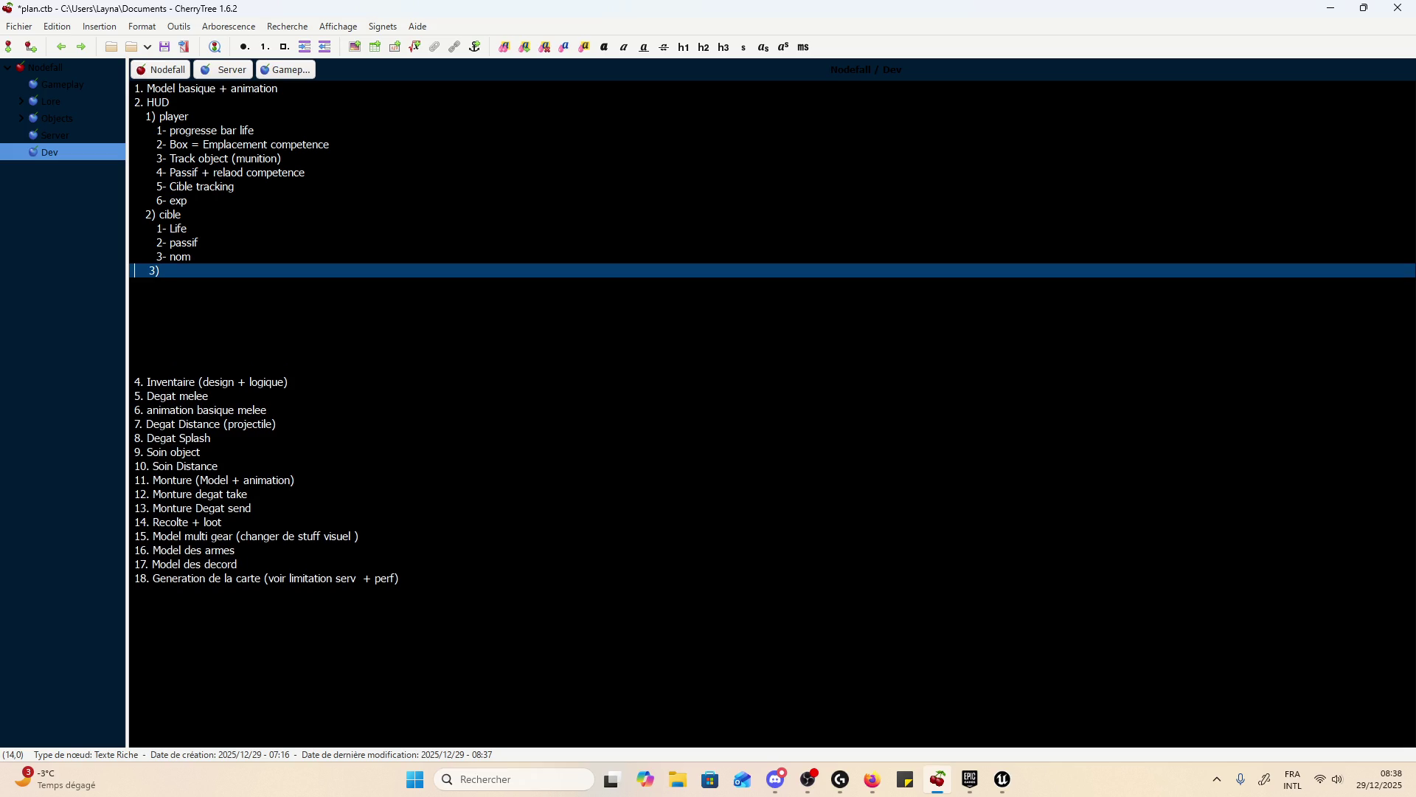
{"action": "key", "text": "Delete"}
{"action": "key", "text": "Delete"}
{"action": "key", "text": "Return"}
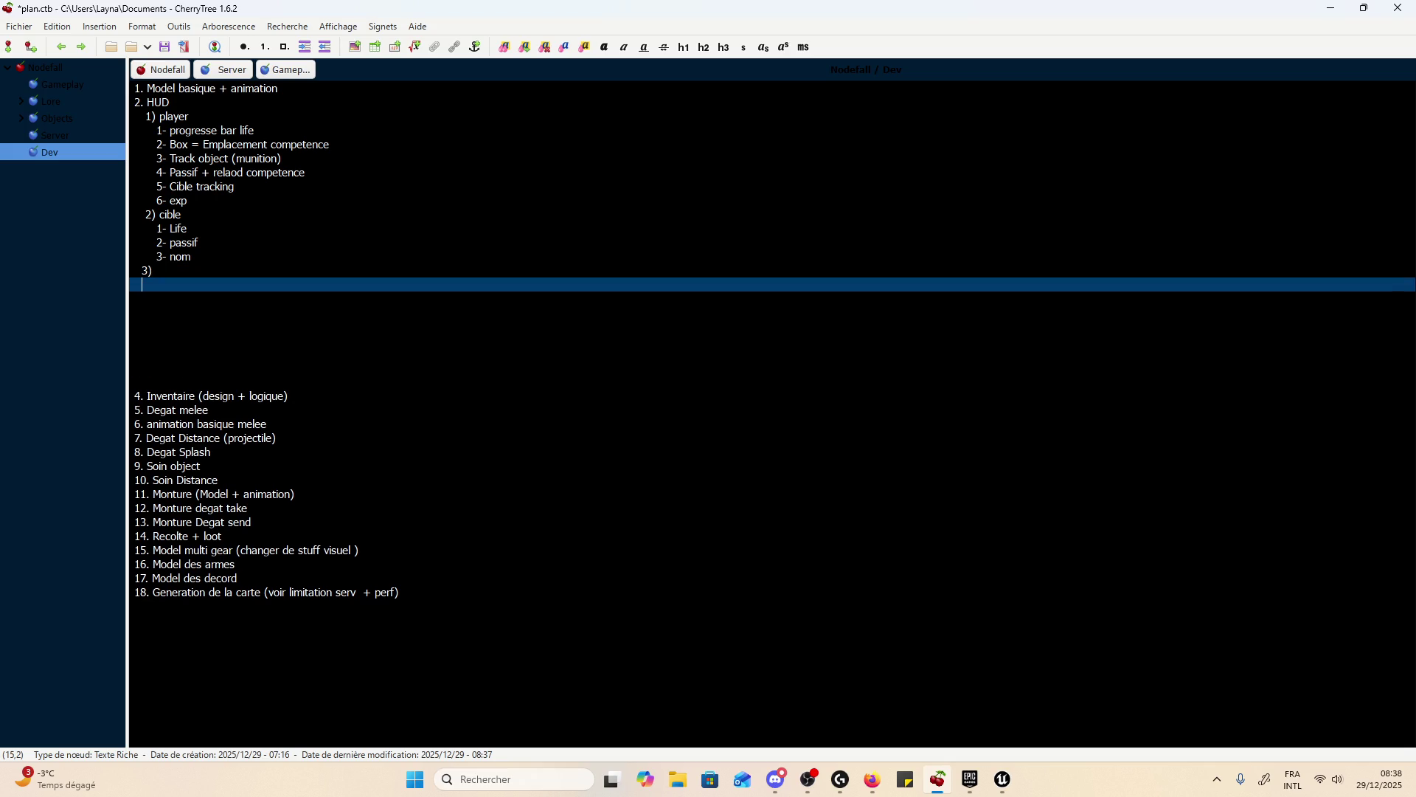
{"action": "type", "text": "1-"}
- Adjust the indentation of the 3) and 1- lines, then remove the unfinished 3) section
{"action": "key", "text": "Left"}
{"action": "key", "text": "Left"}
{"action": "key", "text": "Up"}
{"action": "key", "text": "Down"}
{"action": "key", "text": "Up"}
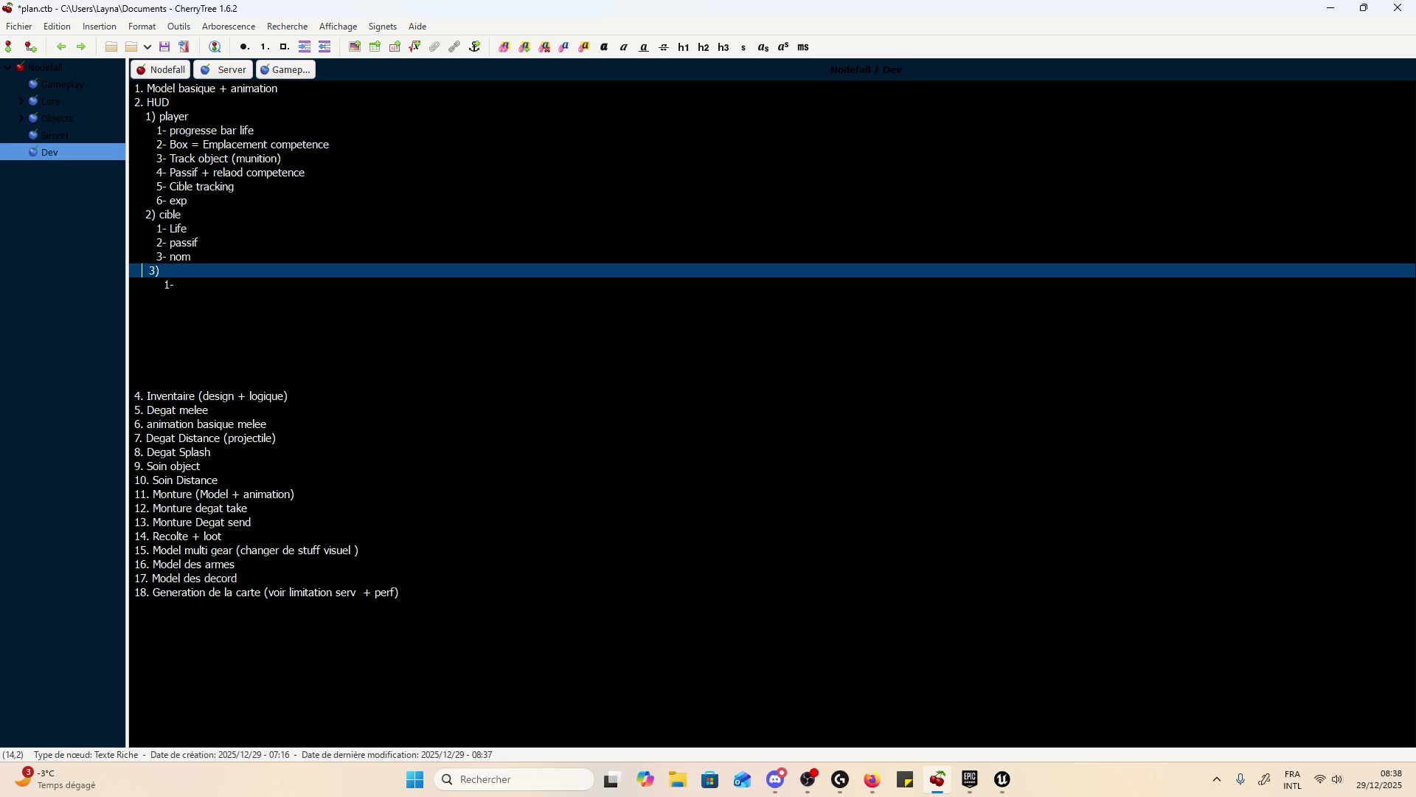
{"action": "key", "text": "Up"}
{"action": "key", "text": "Up"}
{"action": "key", "text": "Up"}
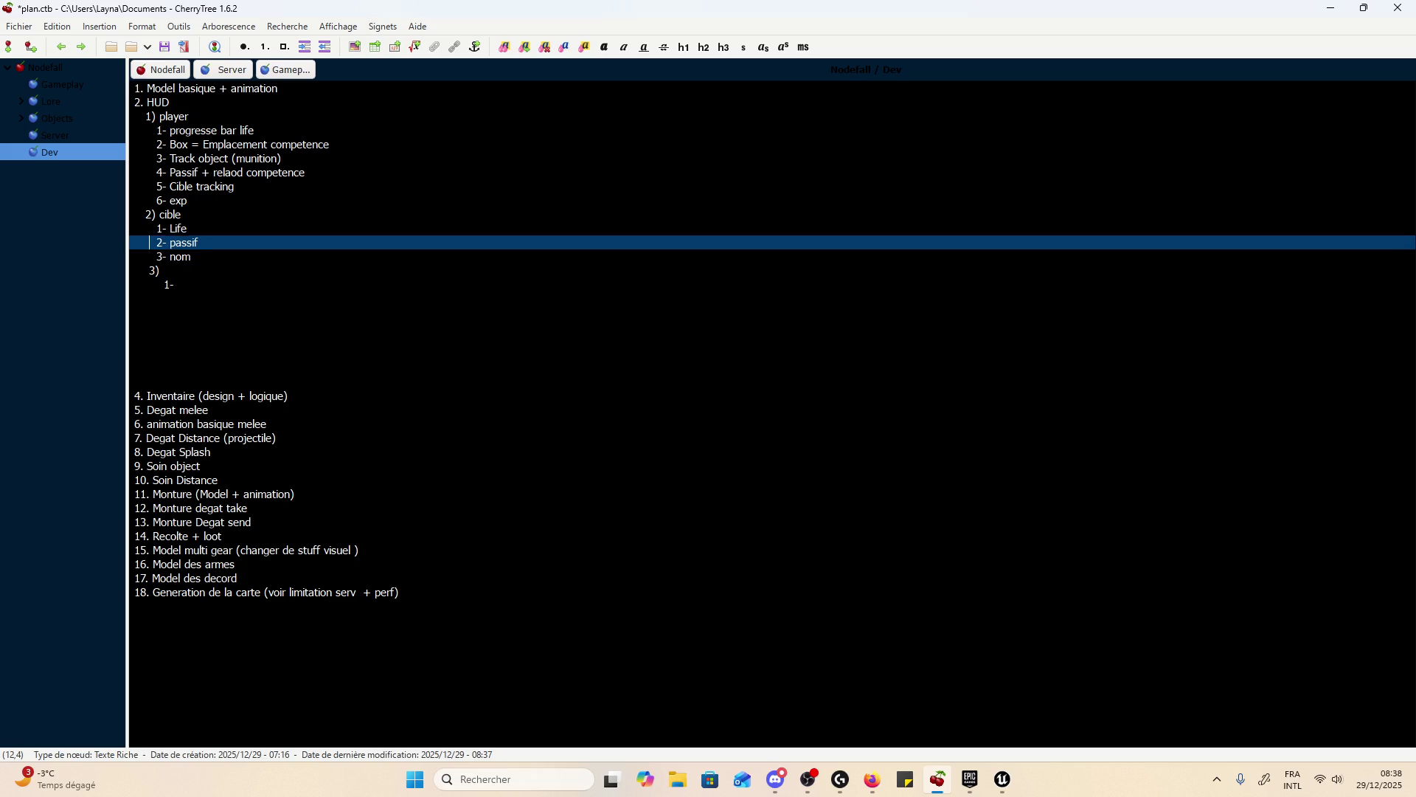
{"action": "key", "text": "Down"}
{"action": "key", "text": "Down"}
{"action": "key", "text": "Down"}
{"action": "key", "text": "BackSpace"}
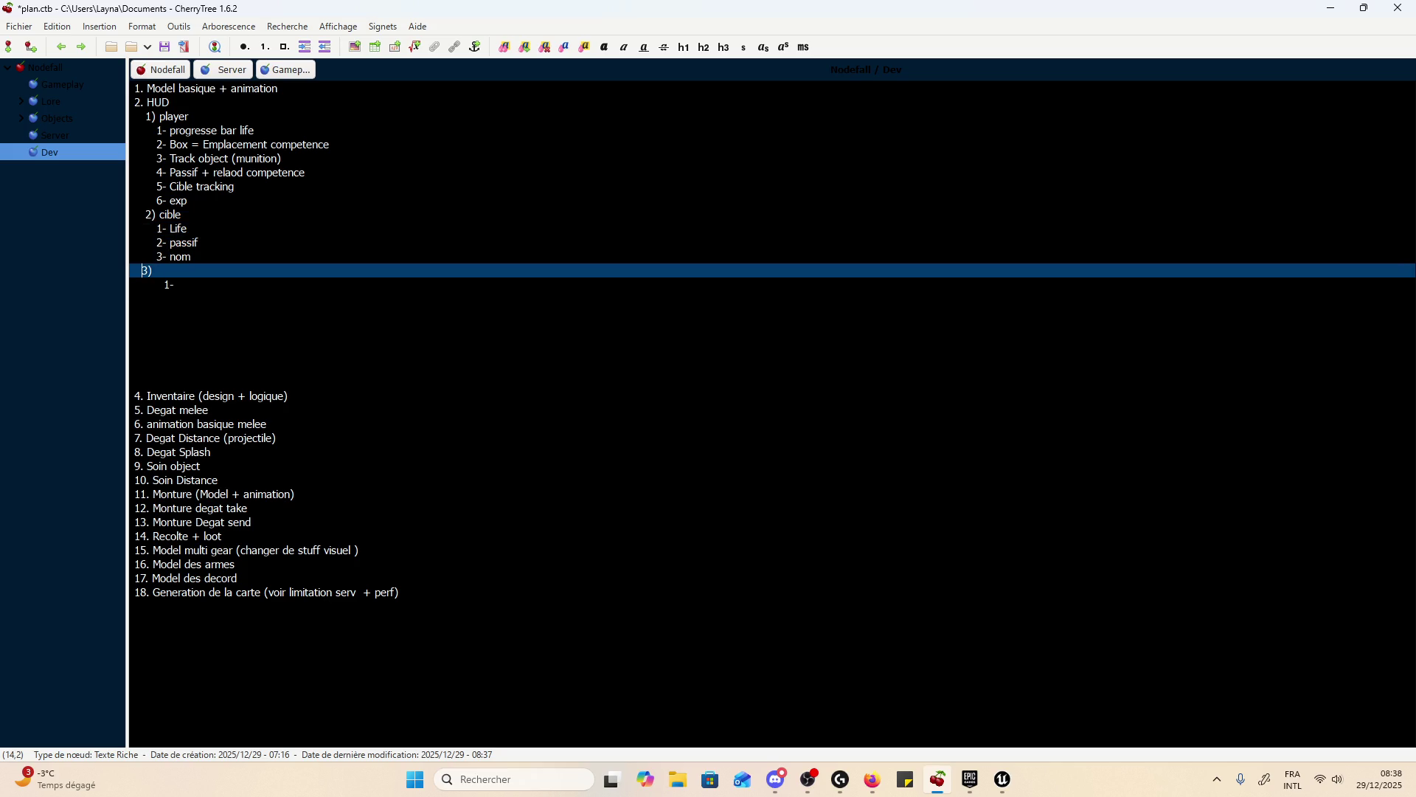
{"action": "left_click", "coordinate": [135, 285]}
{"action": "left_click", "coordinate": [149, 285]}
{"action": "key", "text": "BackSpace"}
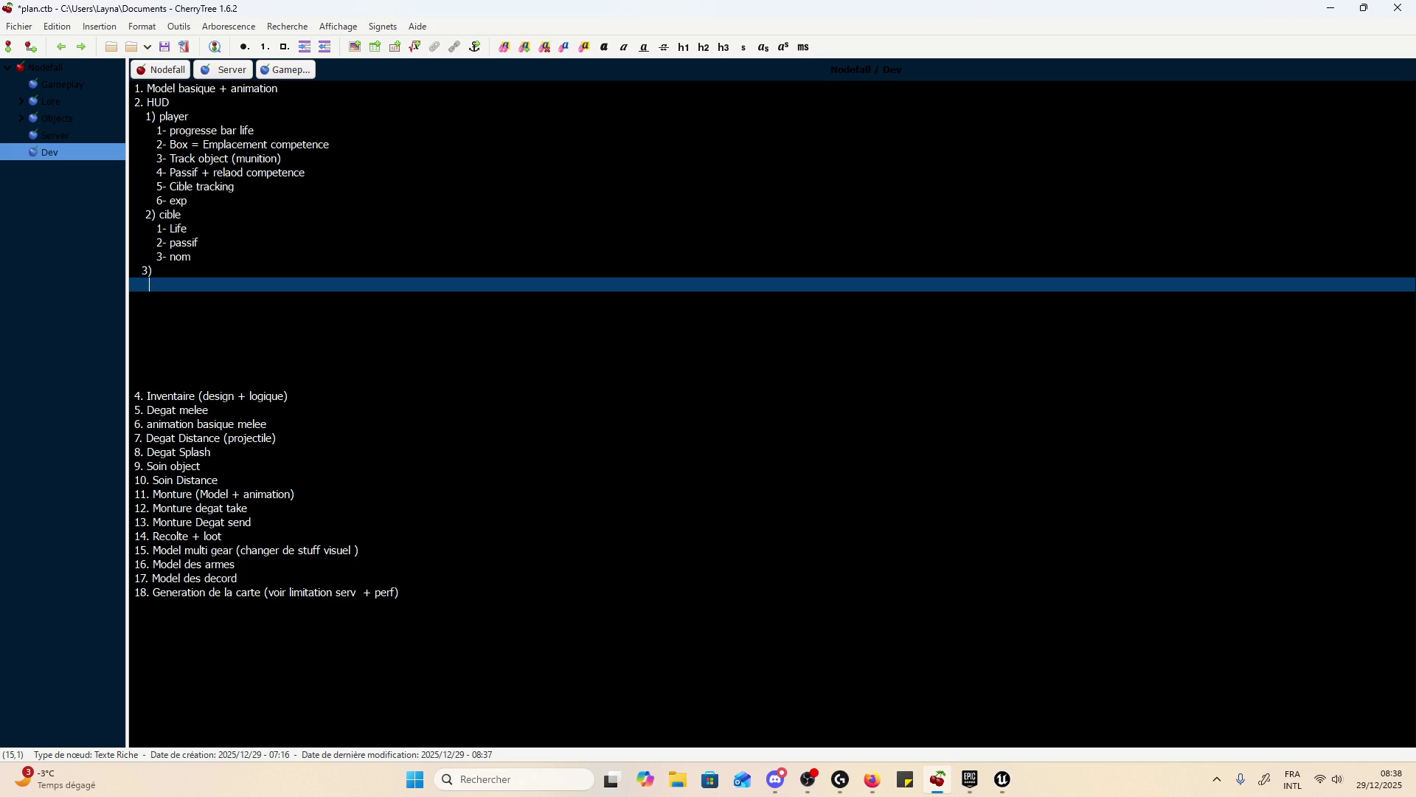
{"action": "key", "text": "BackSpace"}
{"action": "key", "text": "BackSpace"}
{"action": "key", "text": "BackSpace"}
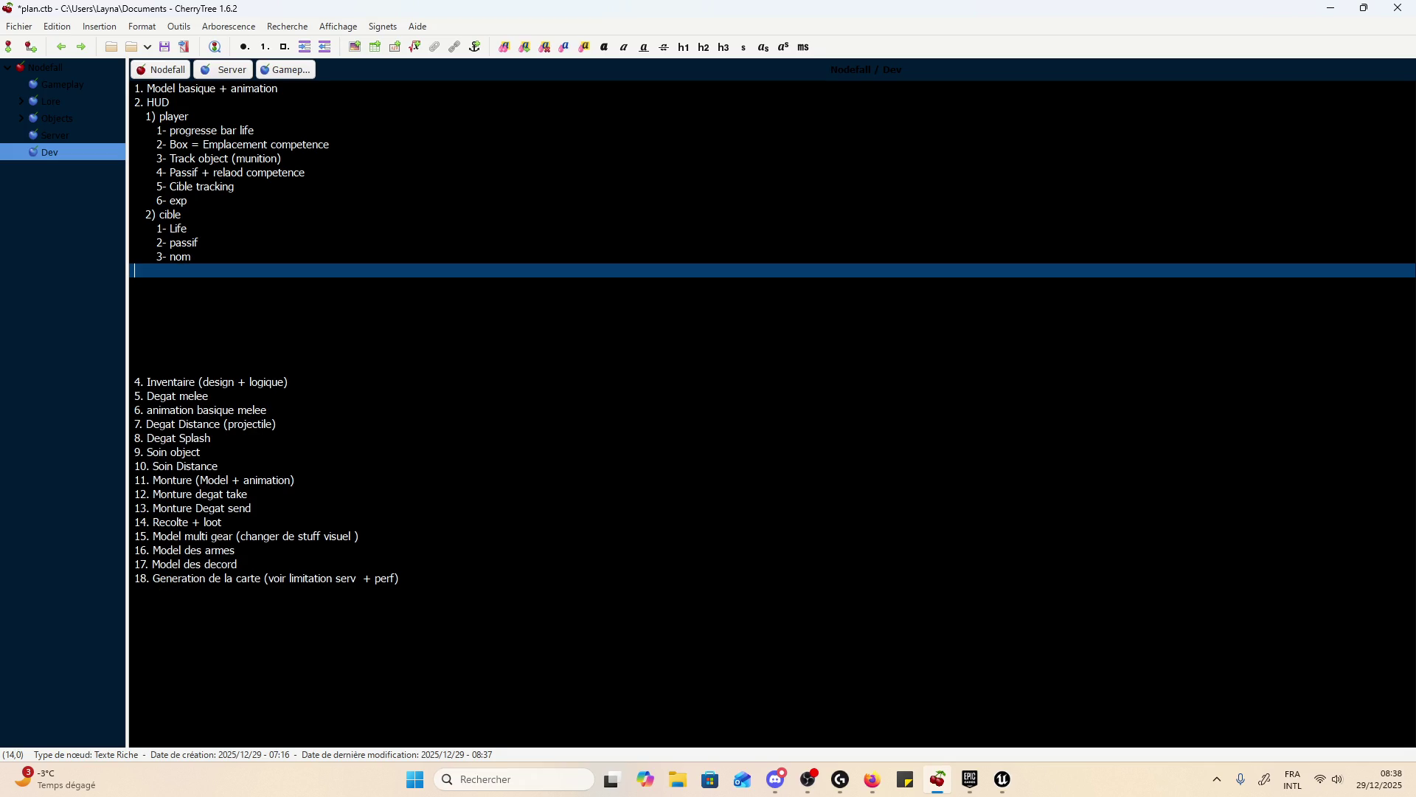
{"action": "key", "text": "BackSpace"}
- Delete the blank lines between nom and item 4 and save plan.ctb
{"action": "key", "text": "Delete"}
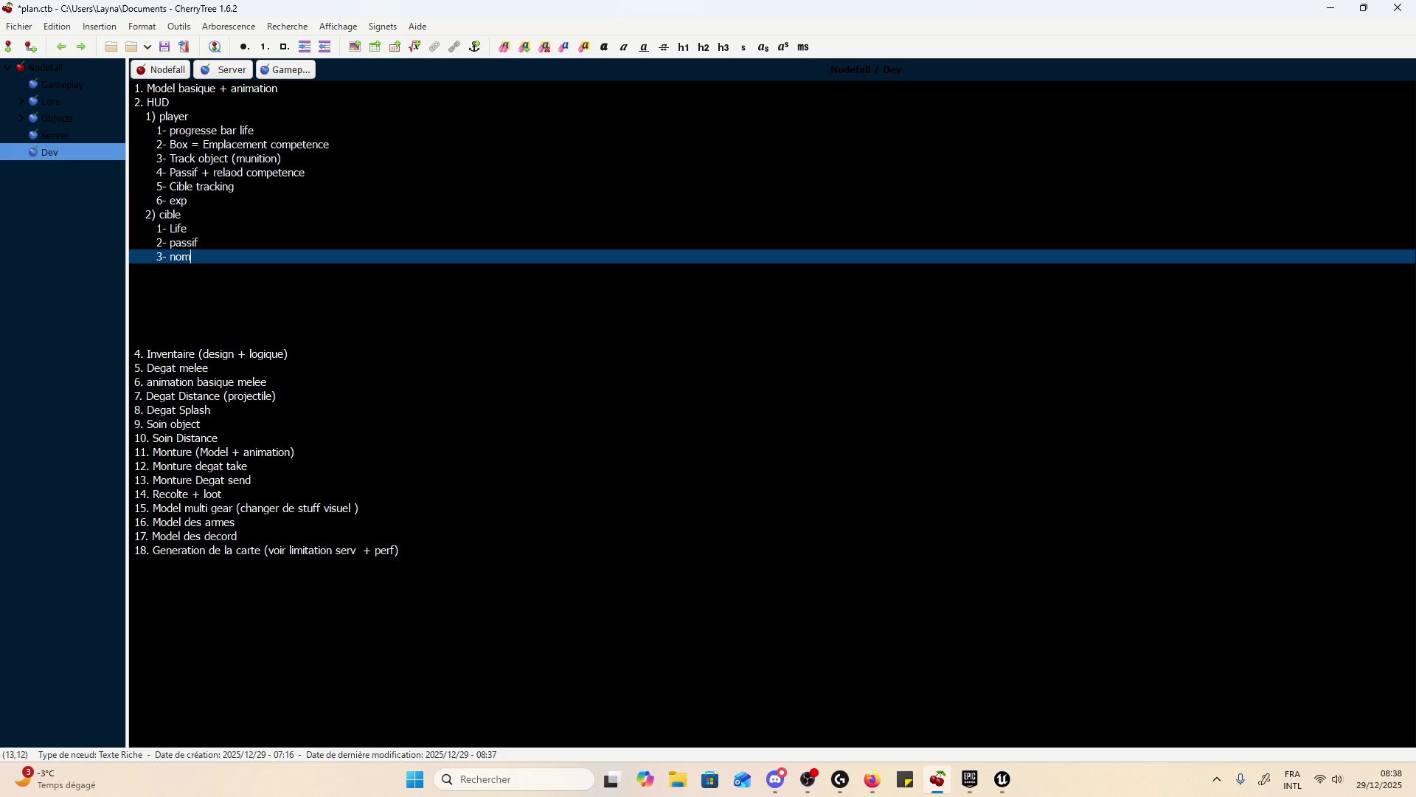
{"action": "key", "text": "Down"}
{"action": "key", "text": "Down"}
{"action": "key", "text": "Down"}
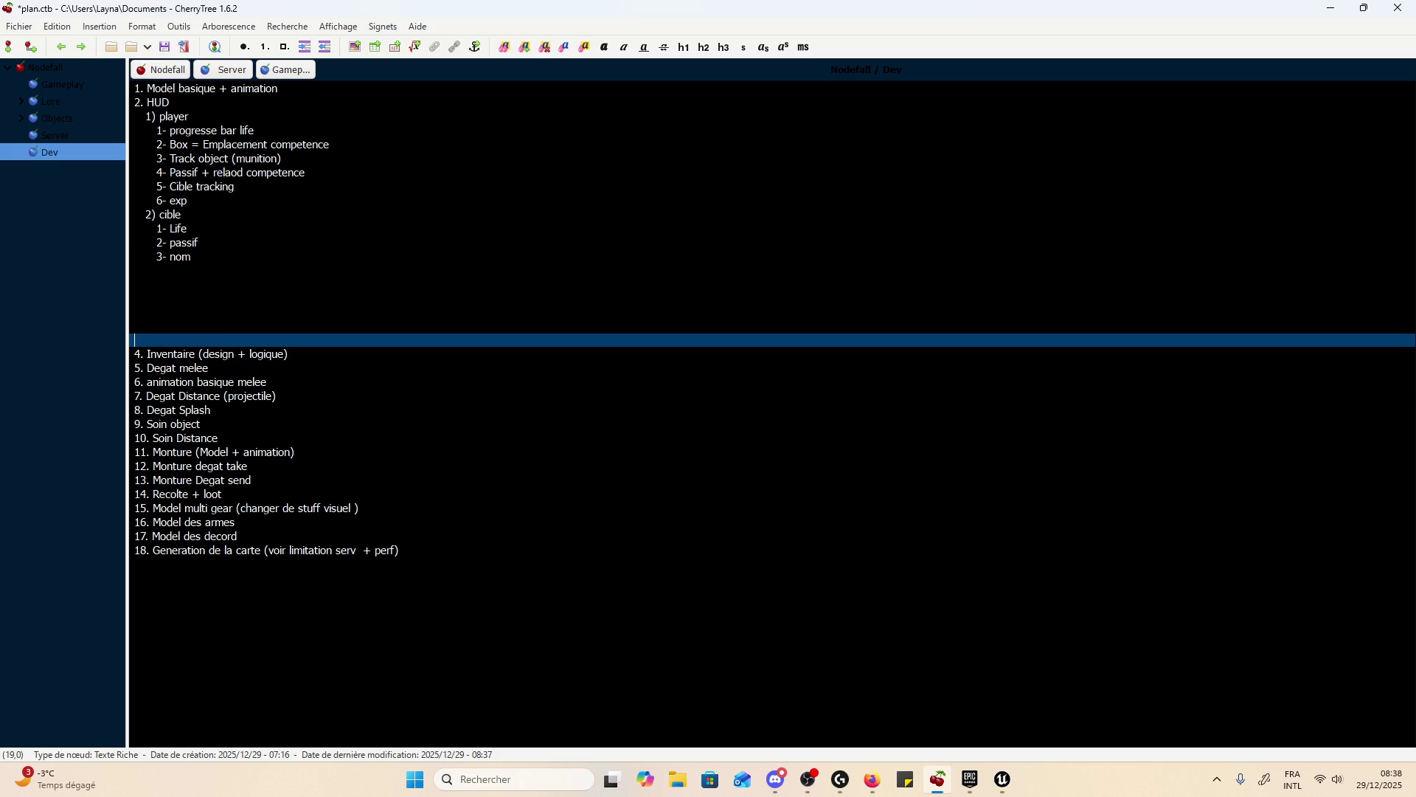
{"action": "key", "text": "BackSpace"}
{"action": "key", "text": "BackSpace"}
{"action": "key", "text": "BackSpace"}
{"action": "key", "text": "BackSpace"}
{"action": "key", "text": "BackSpace"}
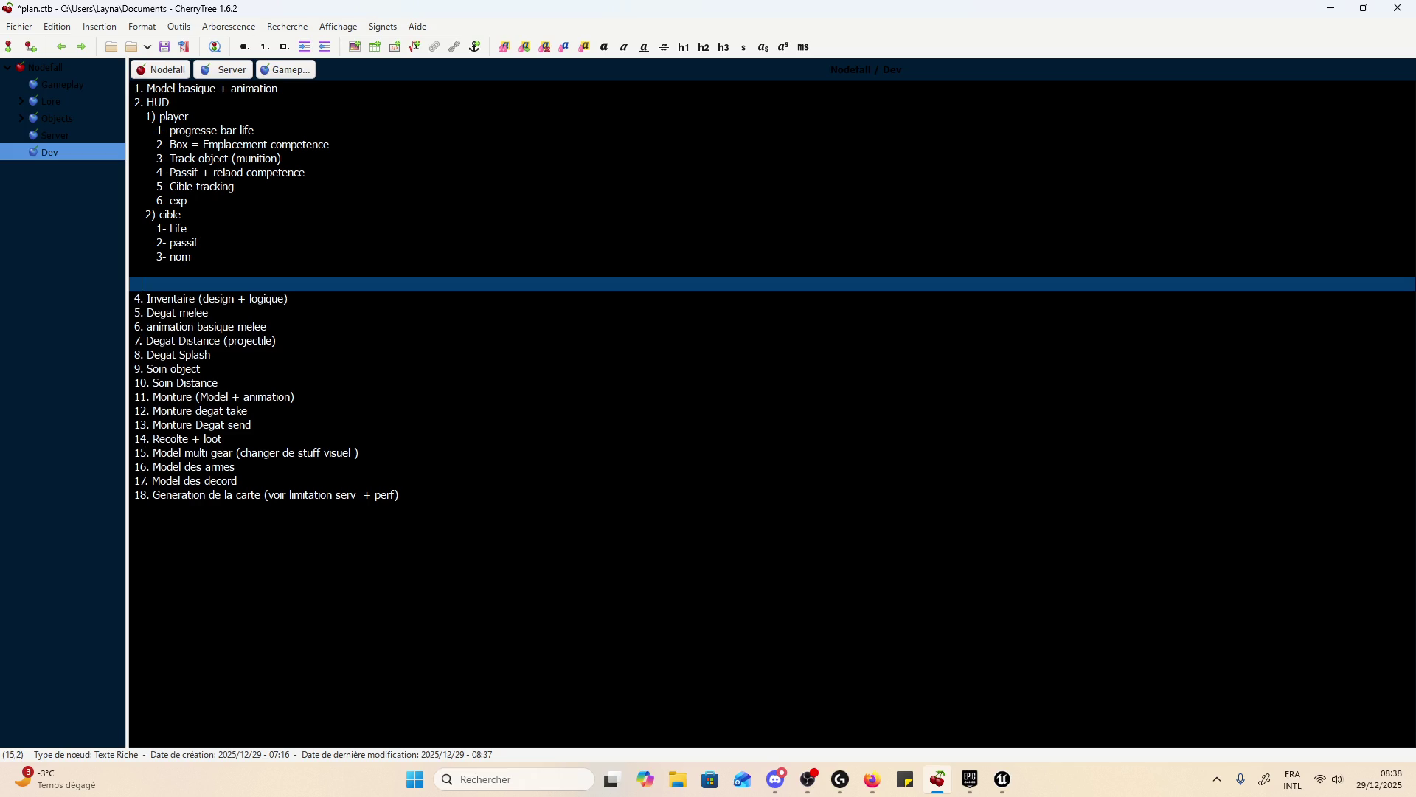
{"action": "key", "text": "ctrl+s"}
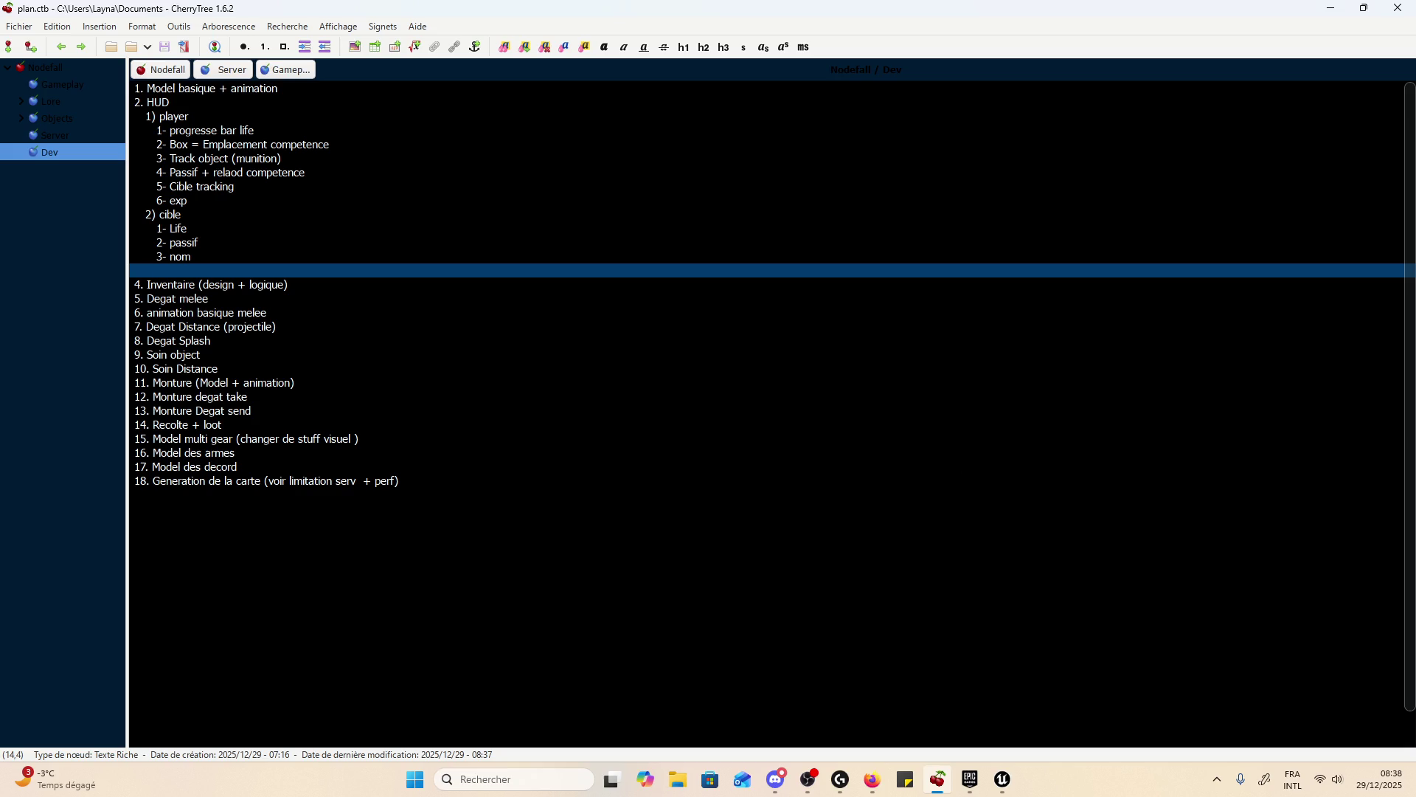
{"action": "left_click", "coordinate": [873, 779]}
- Scroll the World of Warcraft gameplay video page and select the 'warcraft' search query
{"action": "mouse_move", "coordinate": [700, 273]}
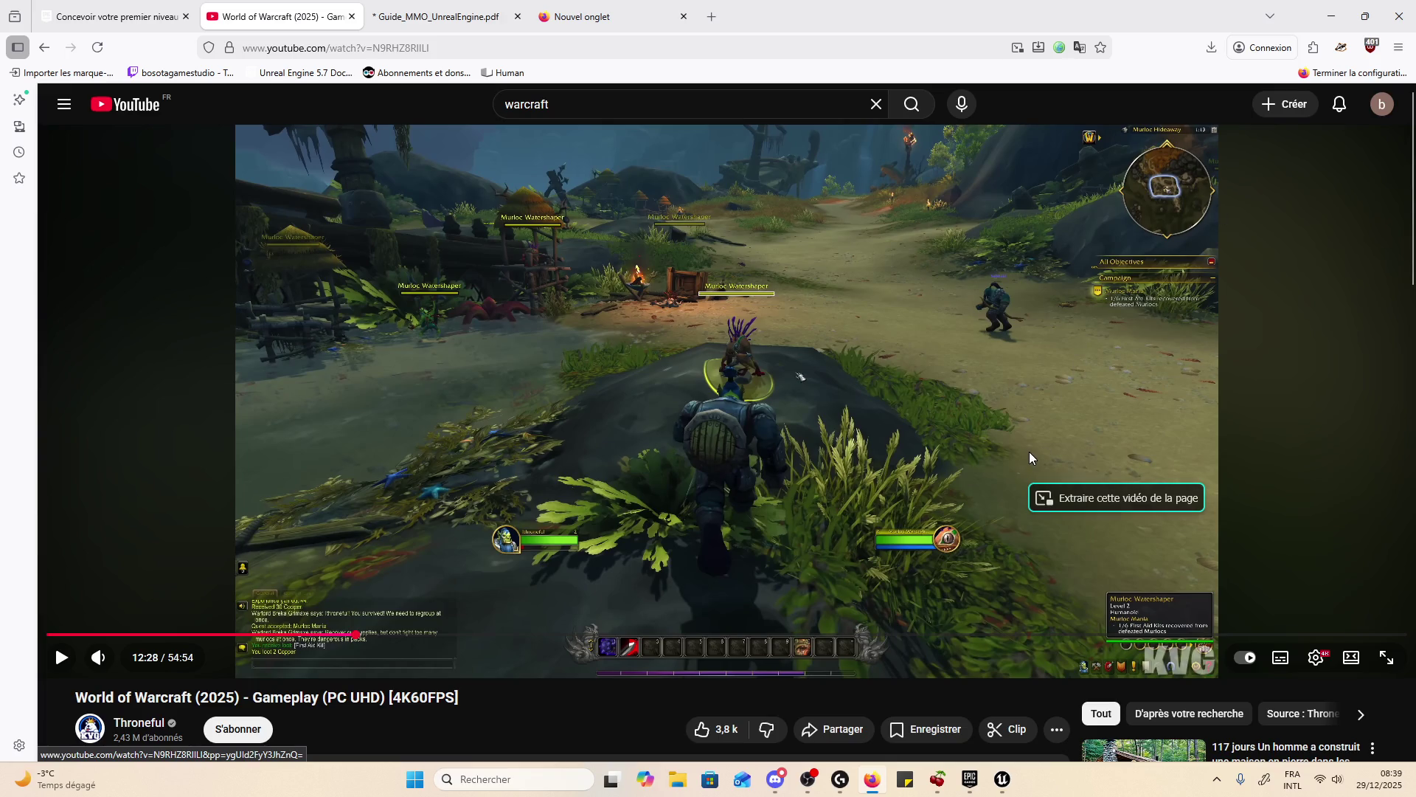
{"action": "scroll", "coordinate": [936, 573], "scroll_direction": "down", "scroll_amount": 3}
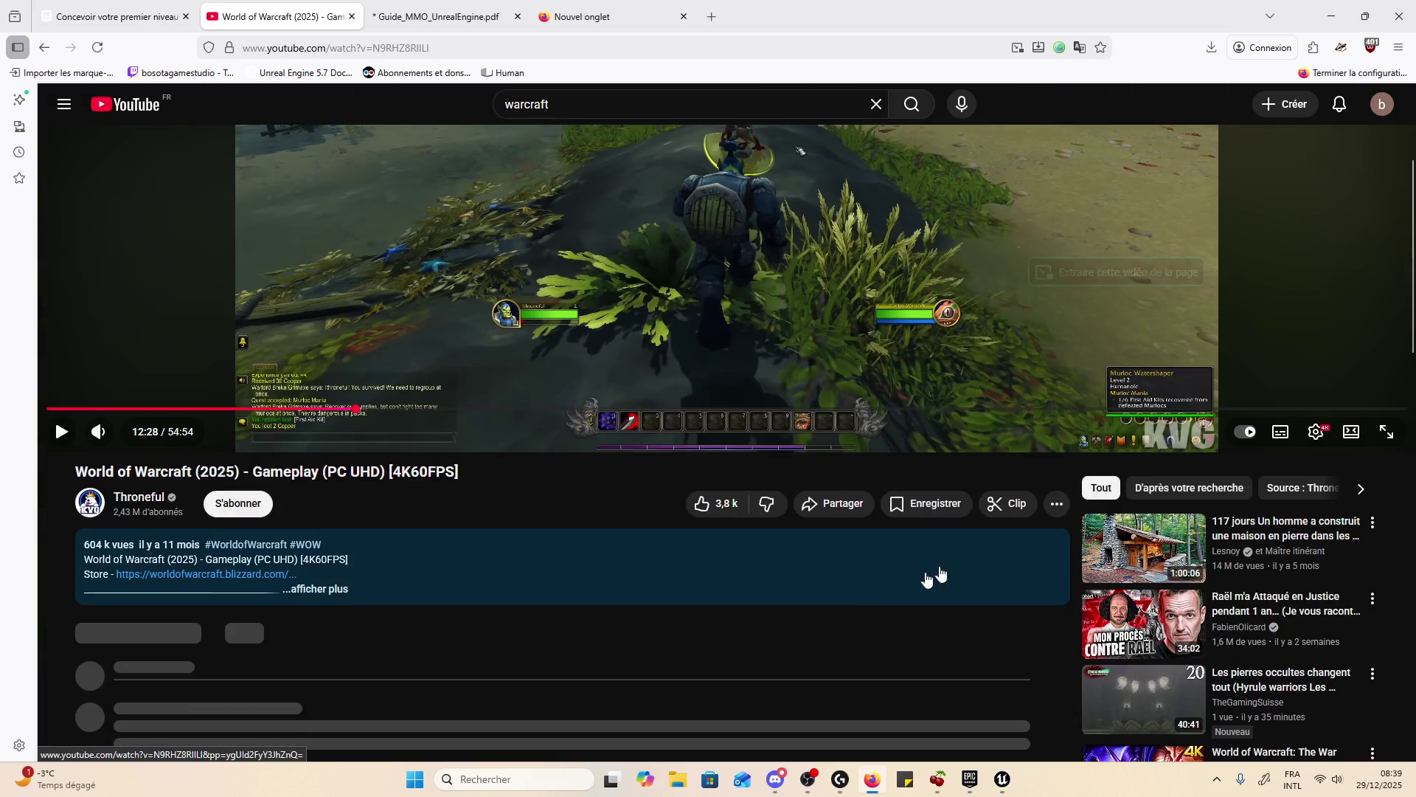
{"action": "scroll", "coordinate": [763, 607], "scroll_direction": "up", "scroll_amount": 3}
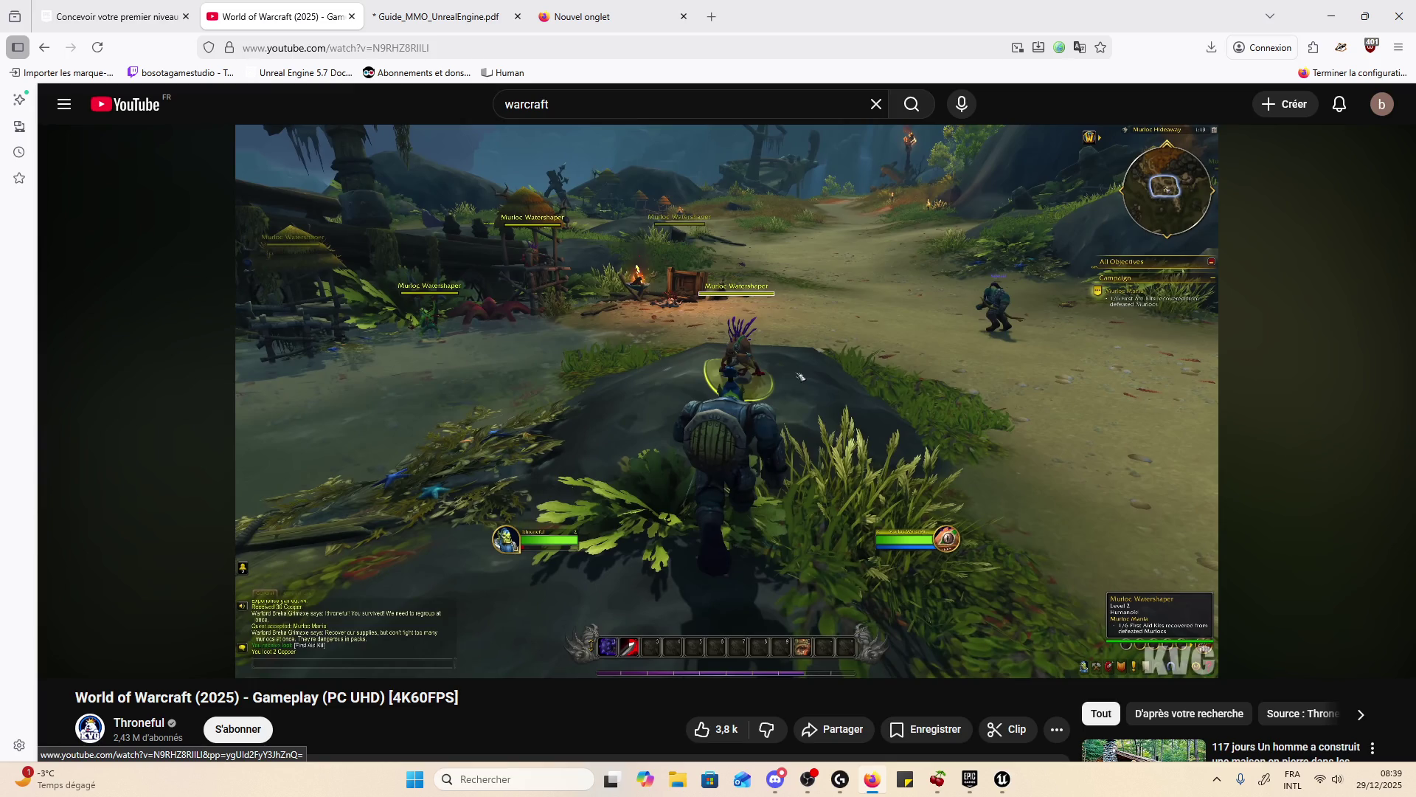
{"action": "scroll", "coordinate": [596, 568], "scroll_direction": "down", "scroll_amount": 3}
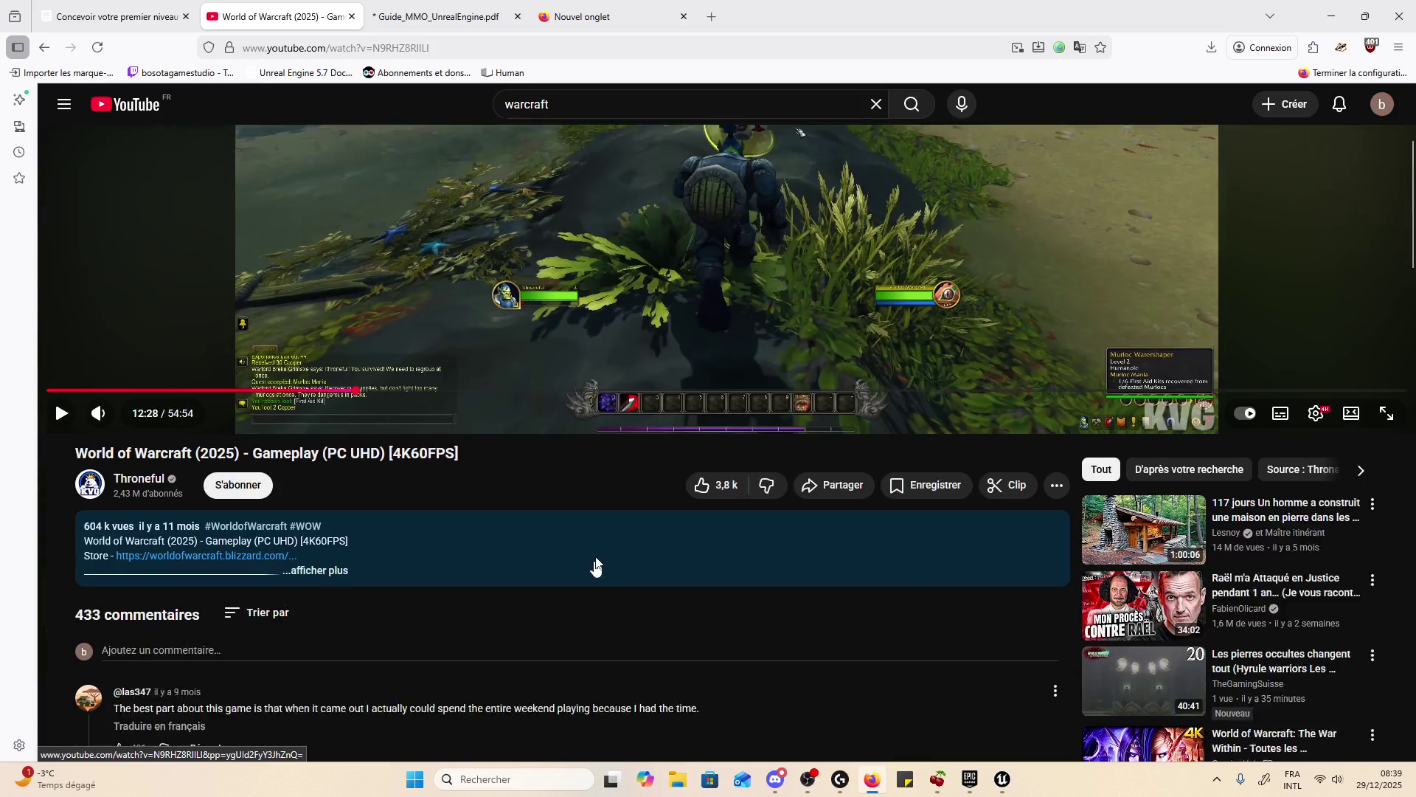
{"action": "scroll", "coordinate": [613, 570], "scroll_direction": "up", "scroll_amount": 3}
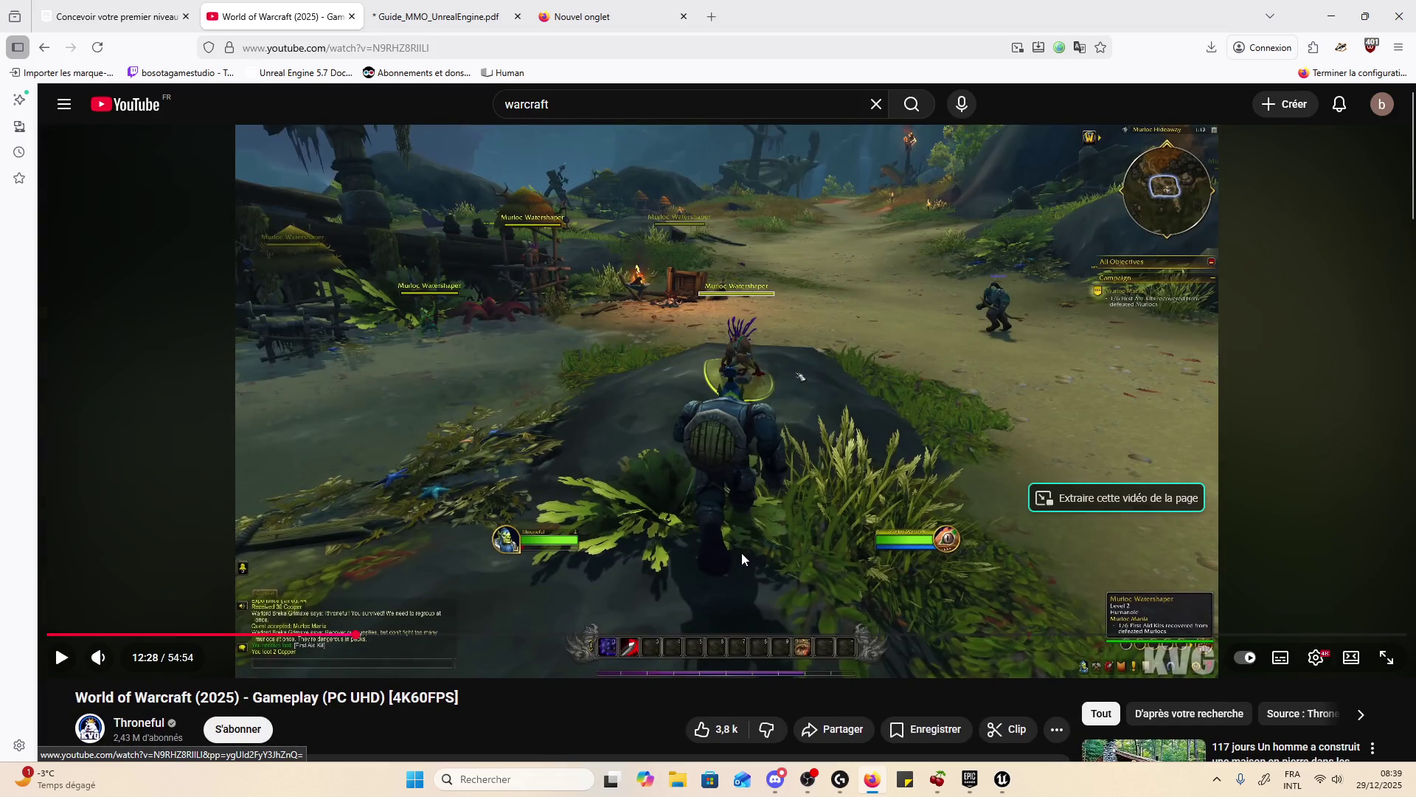
{"action": "left_click", "coordinate": [636, 111]}
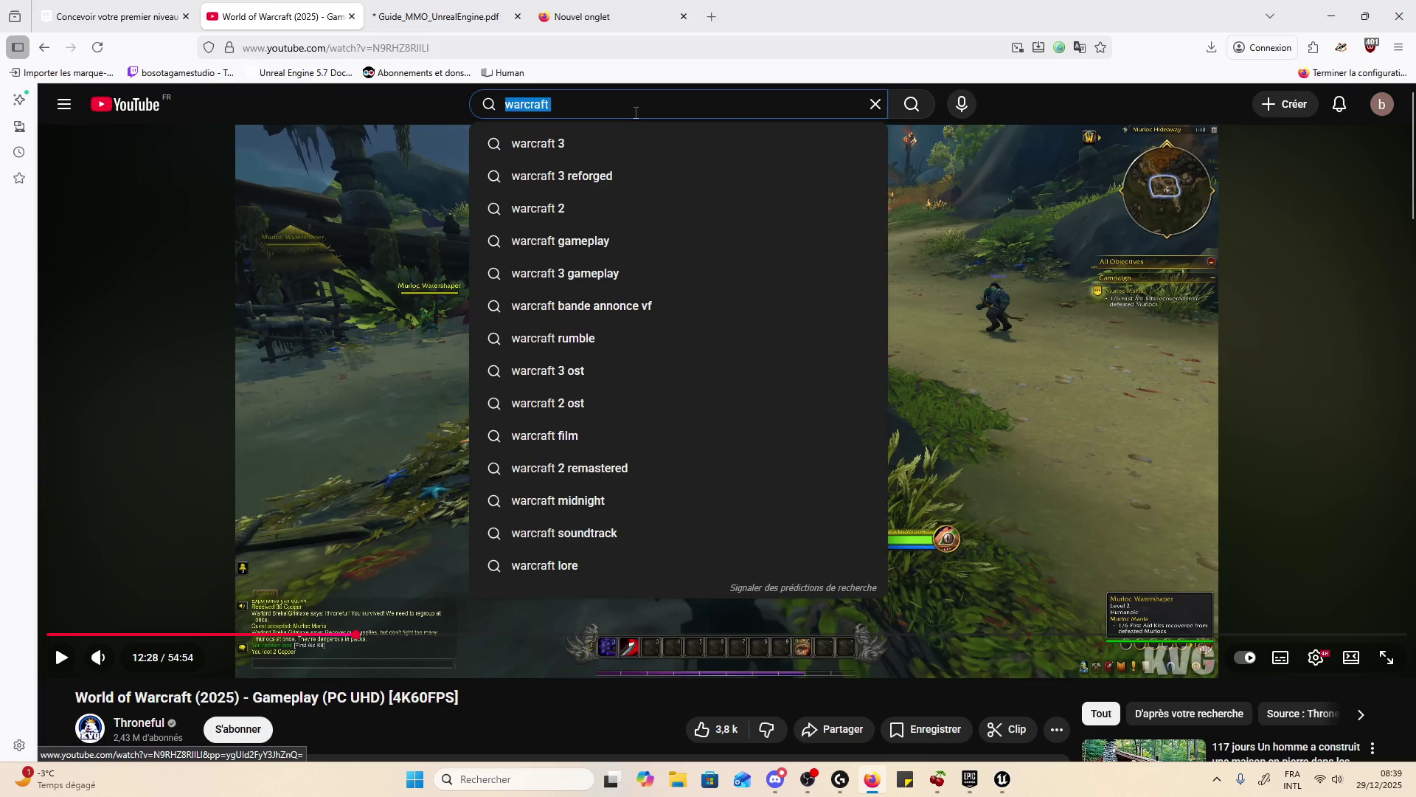
- Search YouTube for 'guild wars 2' and open the first result video
{"action": "type", "text": "guild w"}
{"action": "type", "text": "ars"}
{"action": "key", "text": "Down"}
{"action": "key", "text": "Return"}
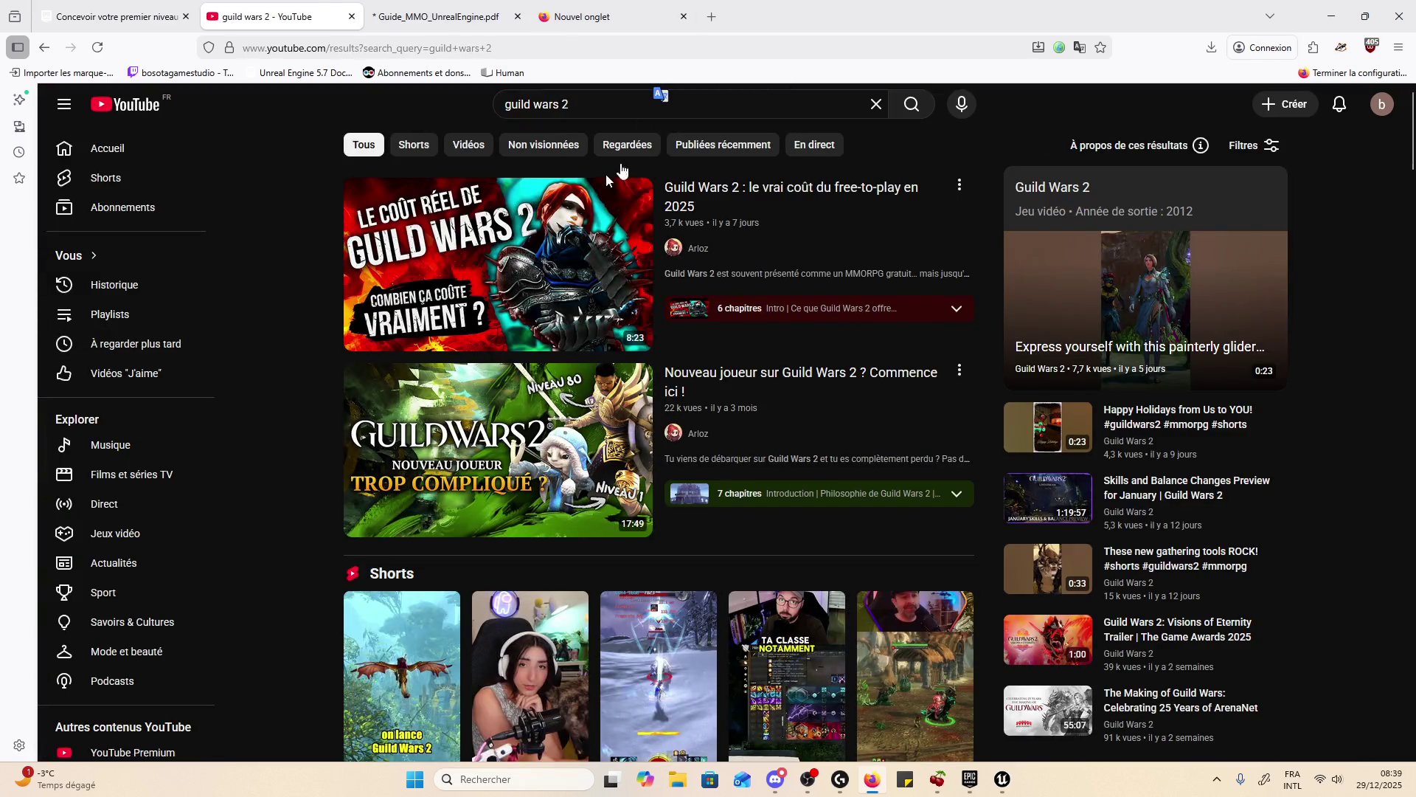
{"action": "left_click", "coordinate": [485, 284]}
- Seek the Guild Wars 2 video to around 0:27 and pause on a gameplay scene
{"action": "left_click", "coordinate": [532, 512]}
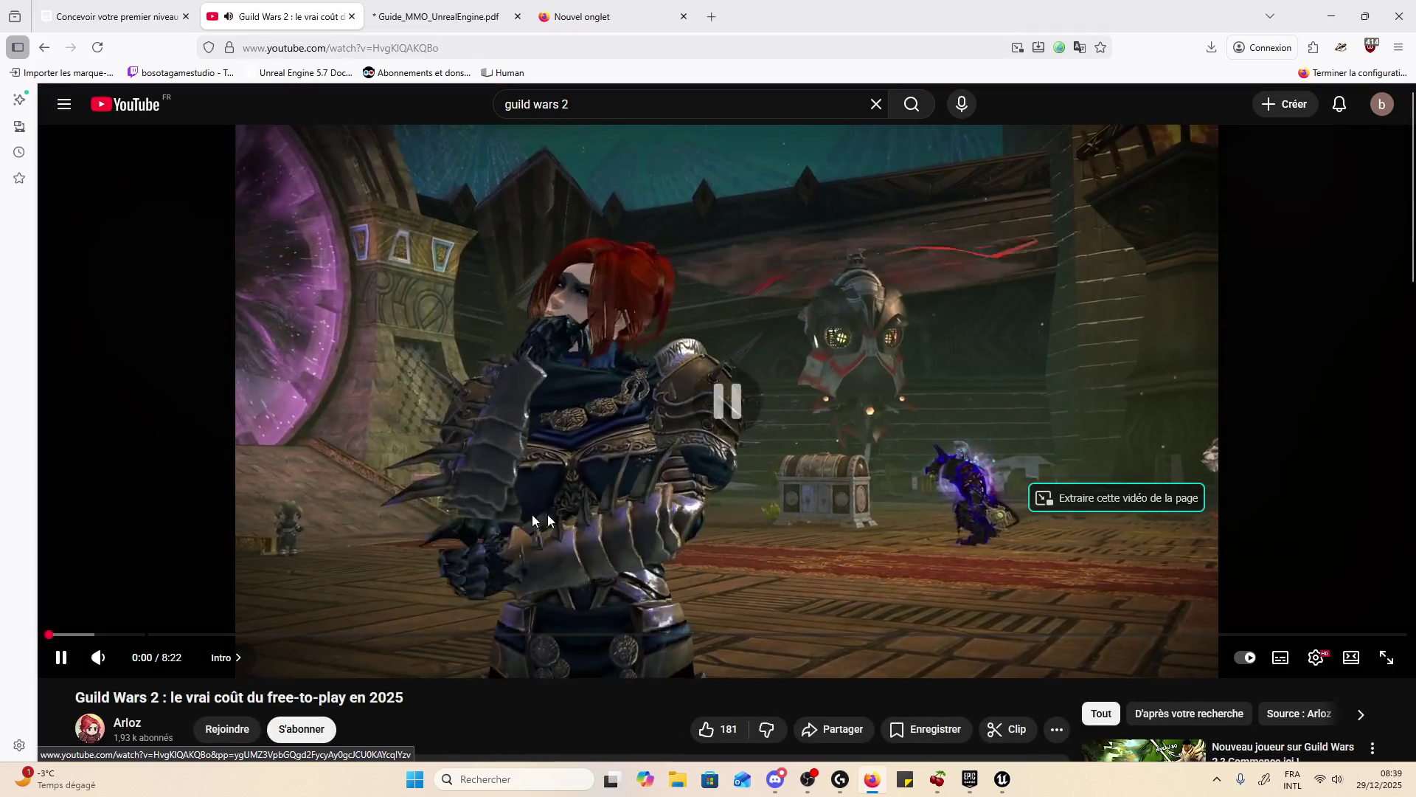
{"action": "left_click", "coordinate": [854, 564]}
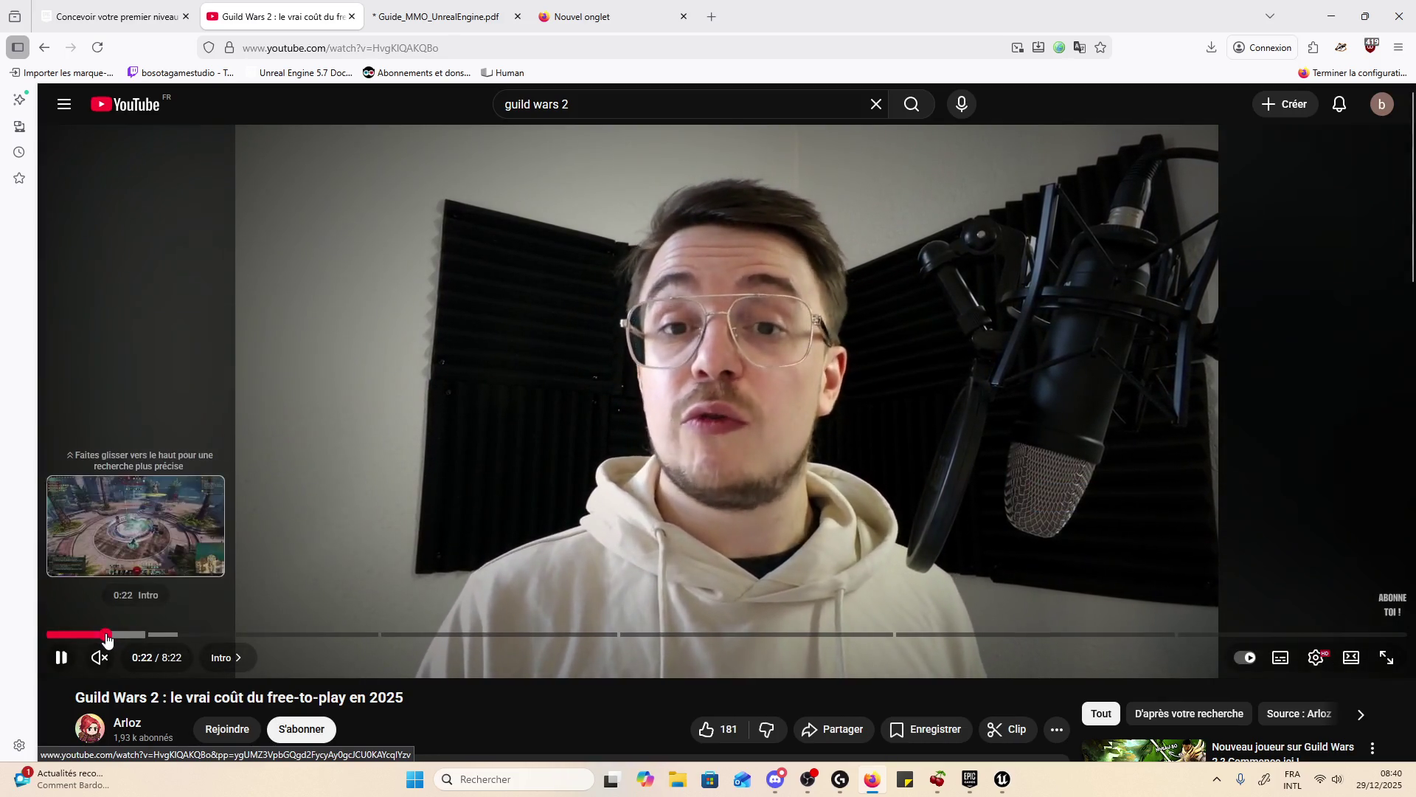
{"action": "left_click", "coordinate": [92, 636]}
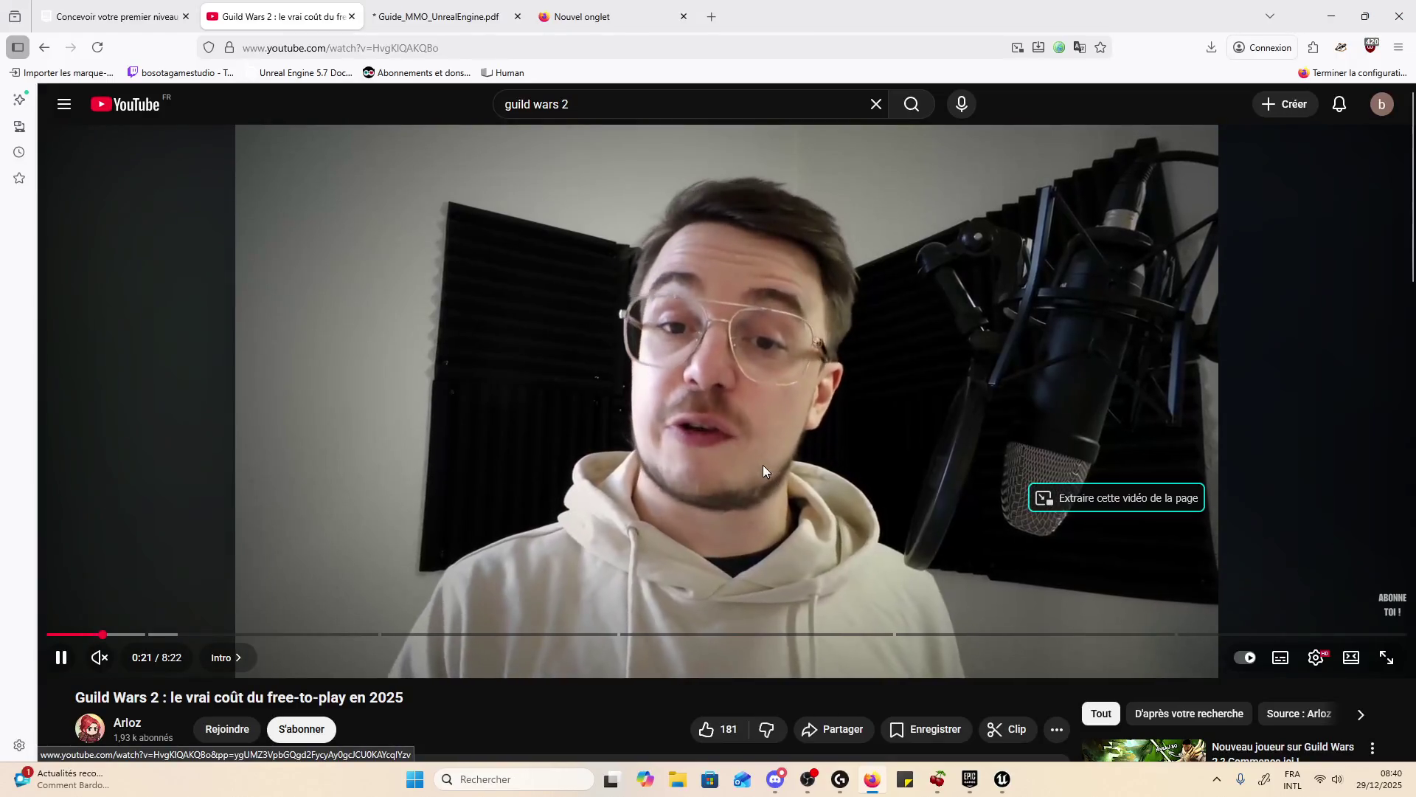
{"action": "key", "text": "Left"}
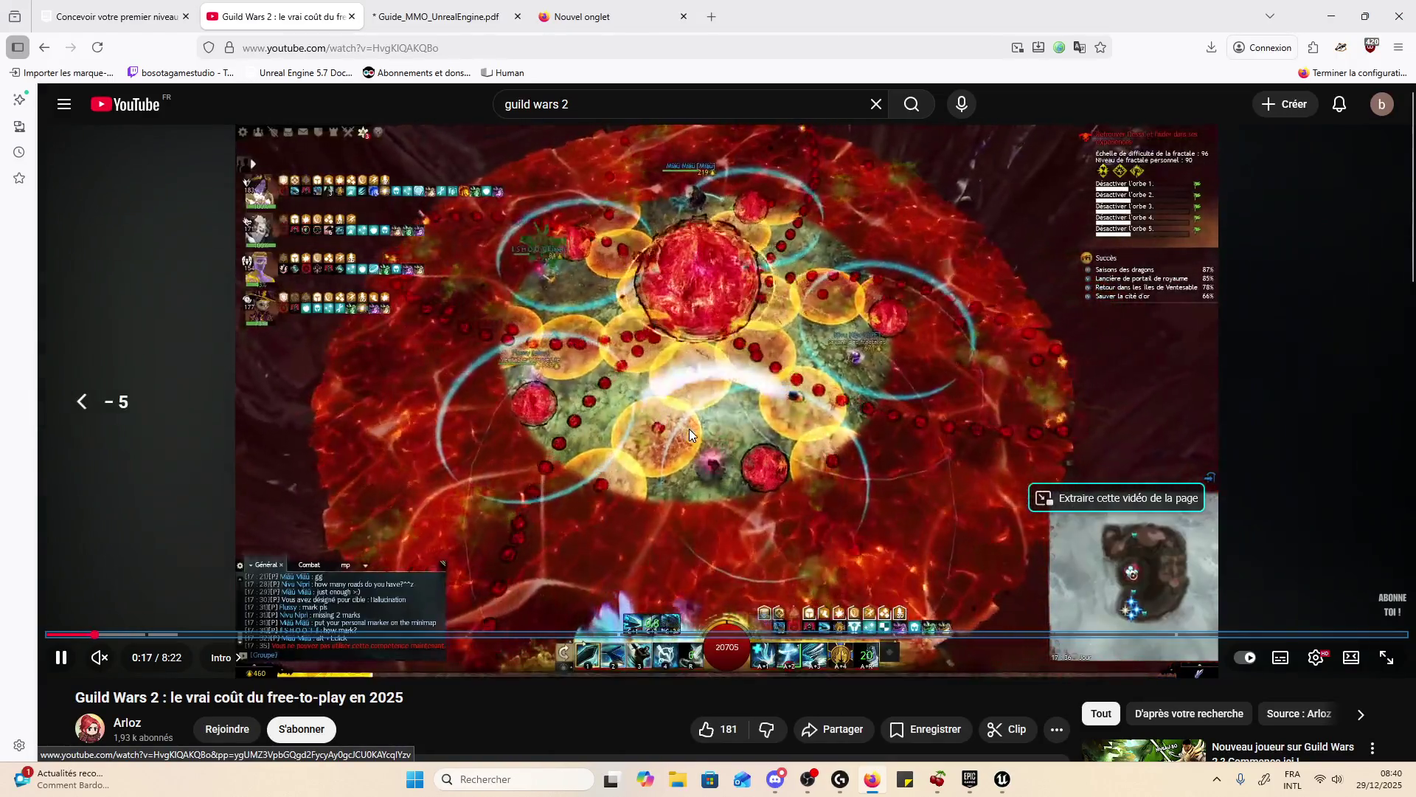
{"action": "key", "text": "Left"}
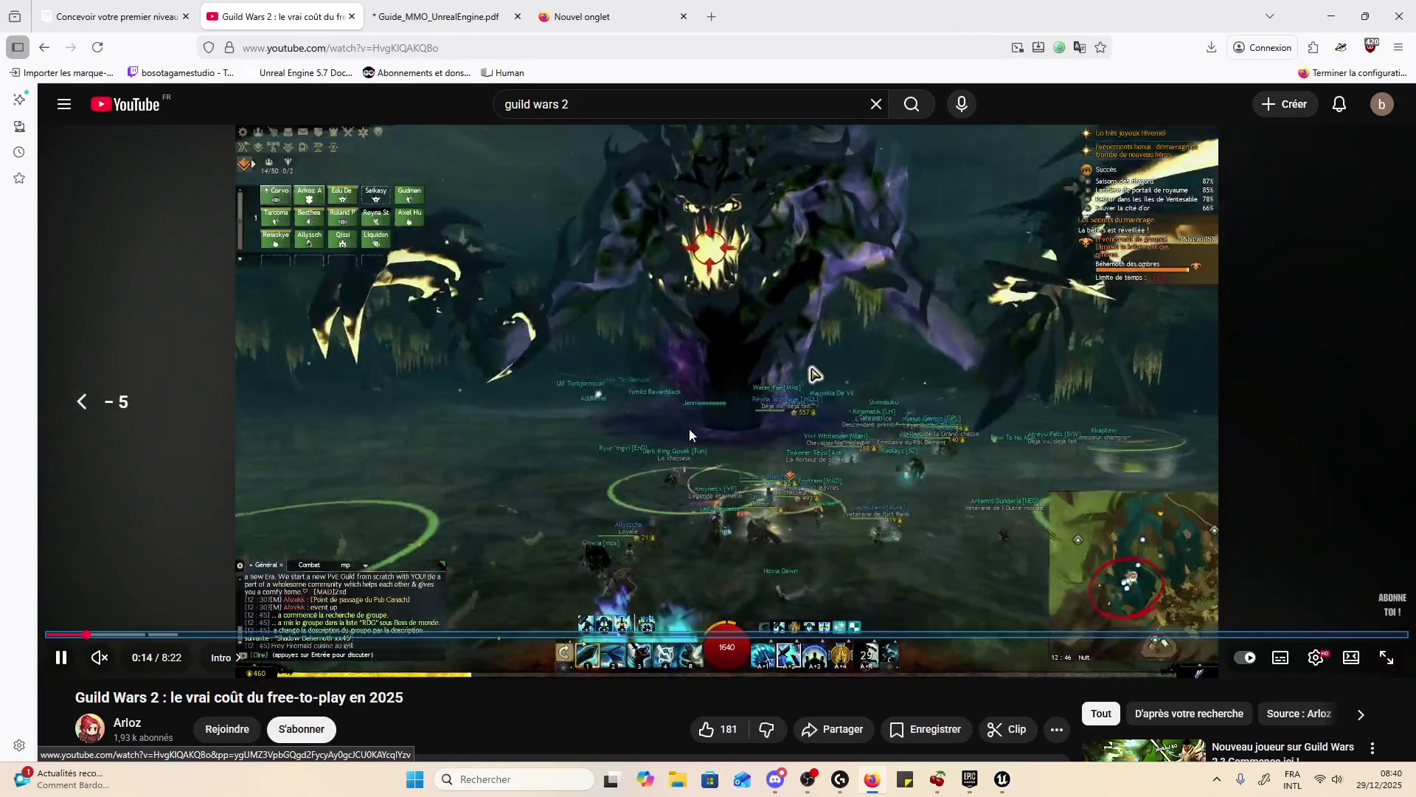
{"action": "key", "text": "Right"}
{"action": "key", "text": "Right"}
{"action": "key", "text": "Right"}
{"action": "key", "text": "Right"}
{"action": "key", "text": "Left"}
{"action": "key", "text": "Left"}
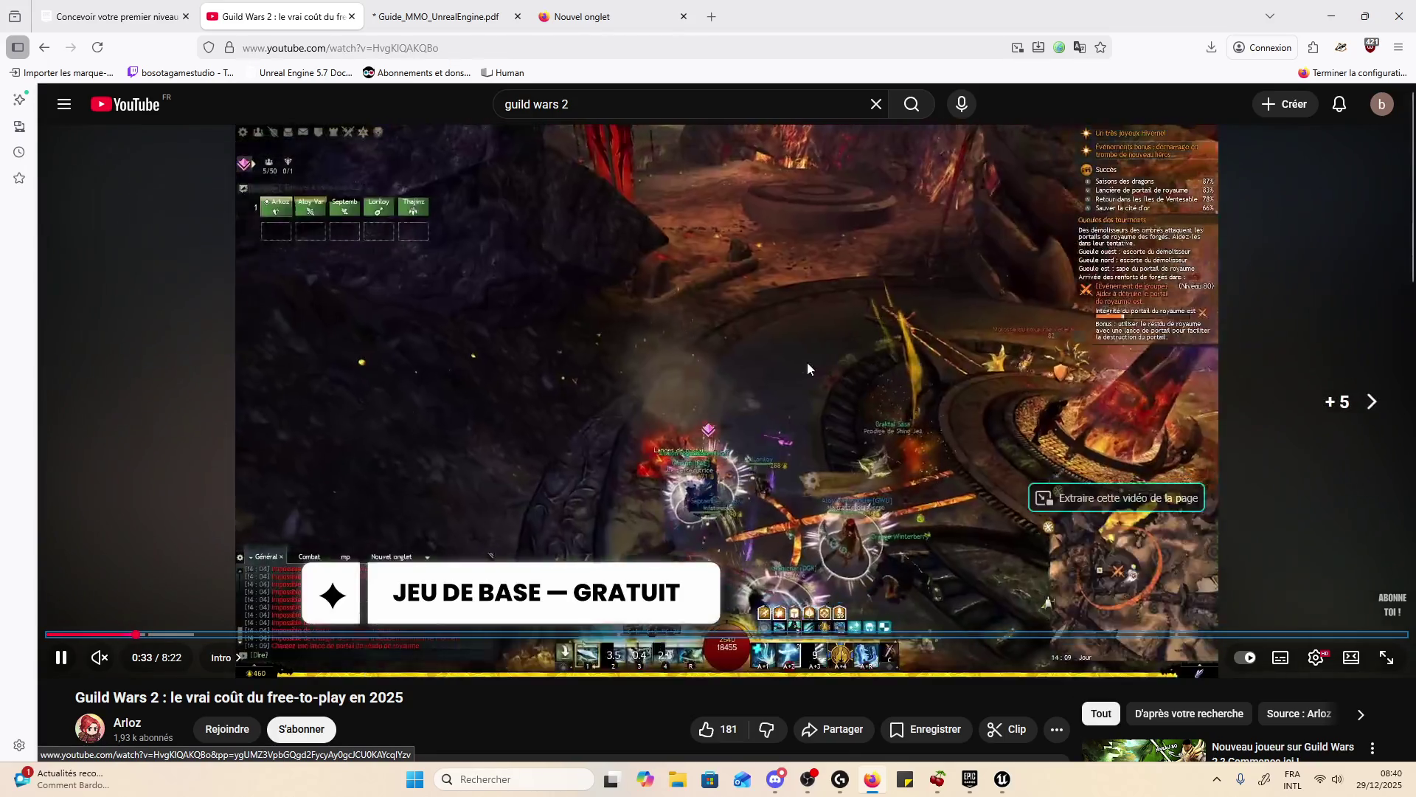
{"action": "left_click", "coordinate": [807, 361]}
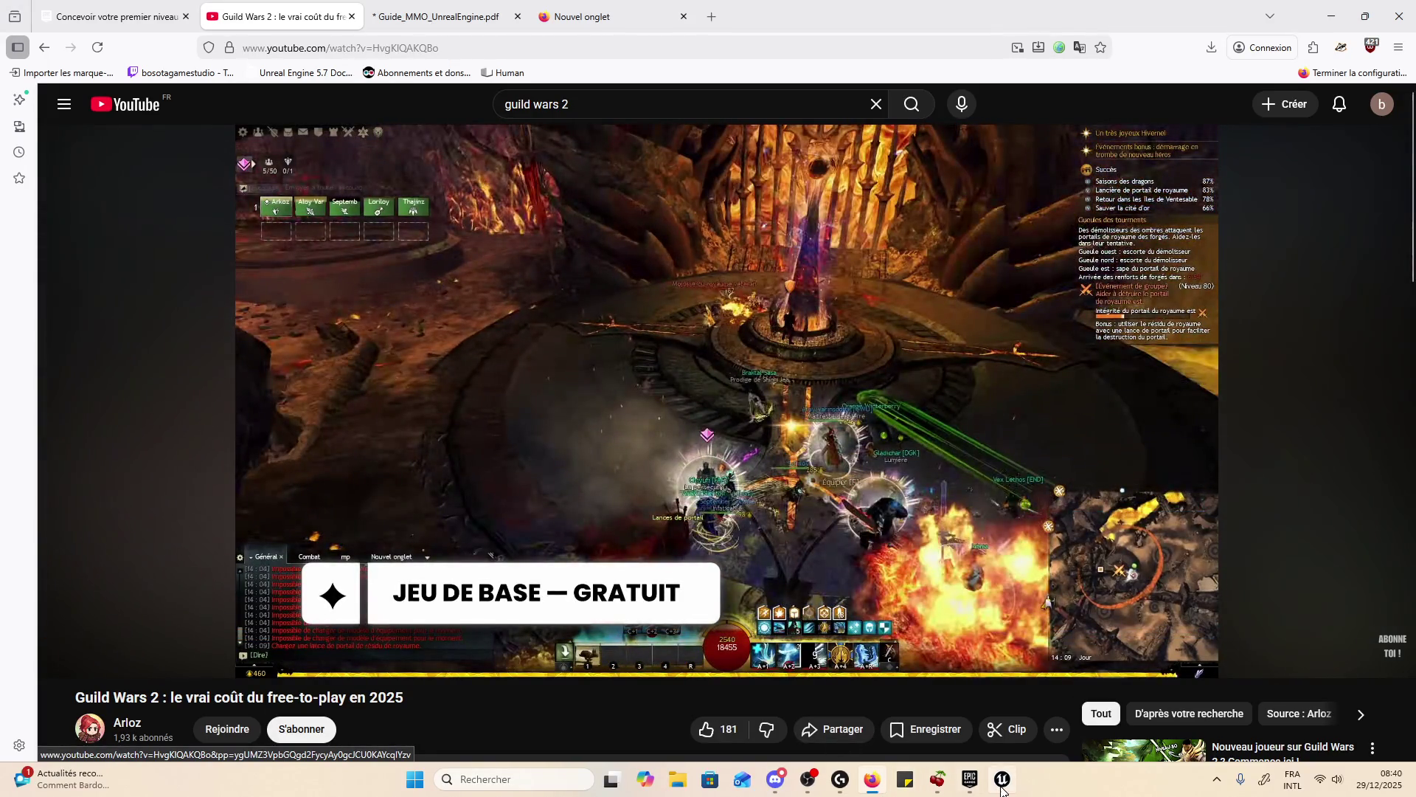
{"action": "left_click", "coordinate": [930, 780]}
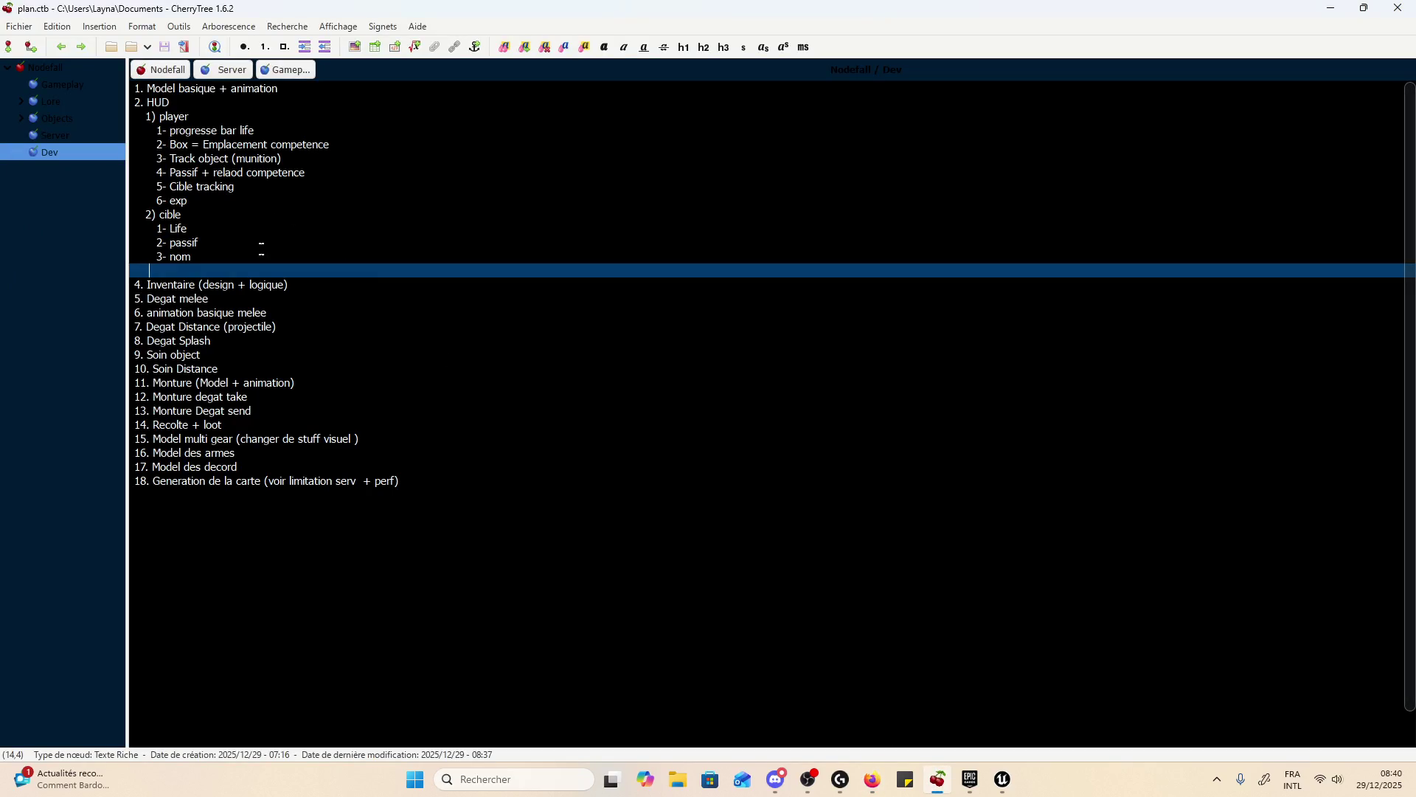
- Add HUD sub-section heading 3) Escouade/raid with a first sub-item line
{"action": "type", "text": "3"}
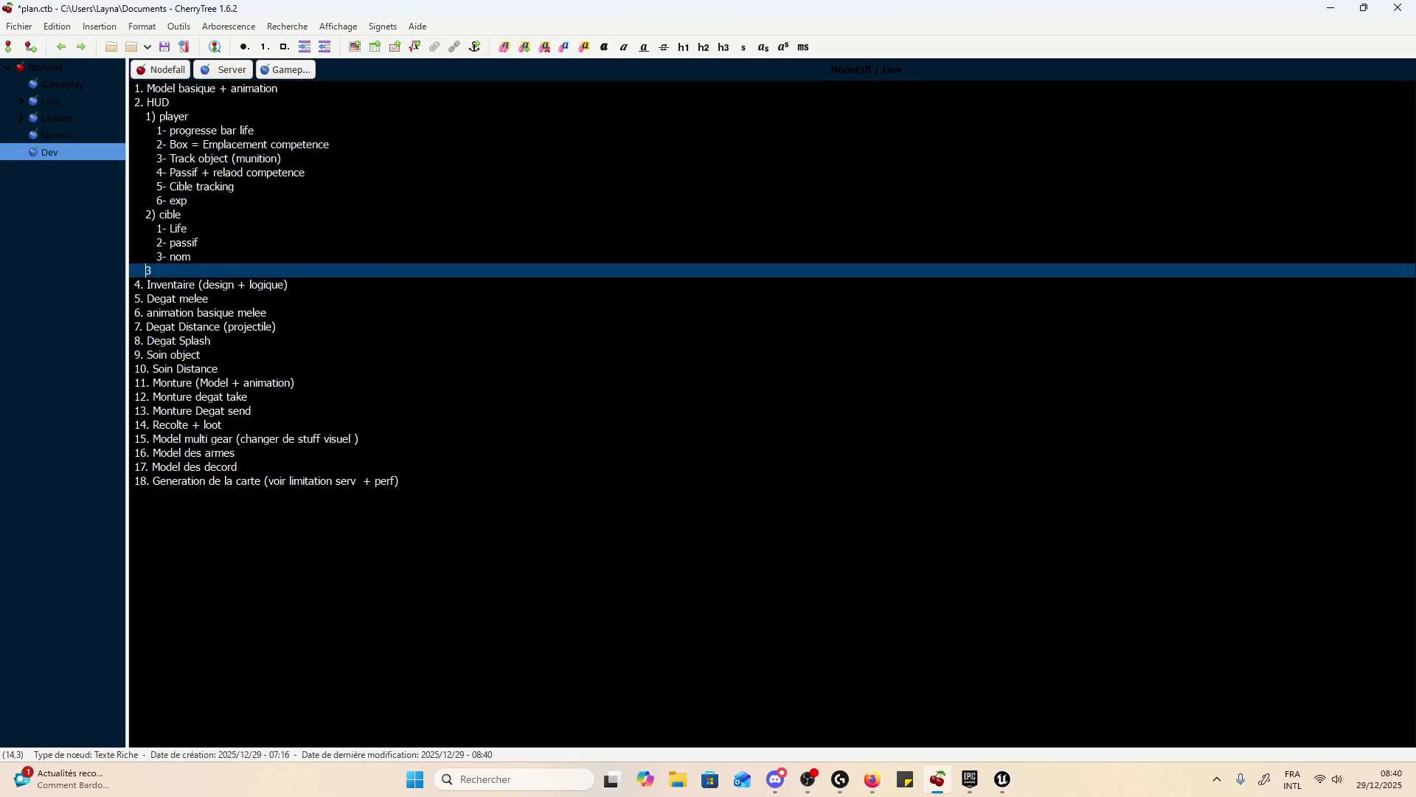
{"action": "key", "text": "Return"}
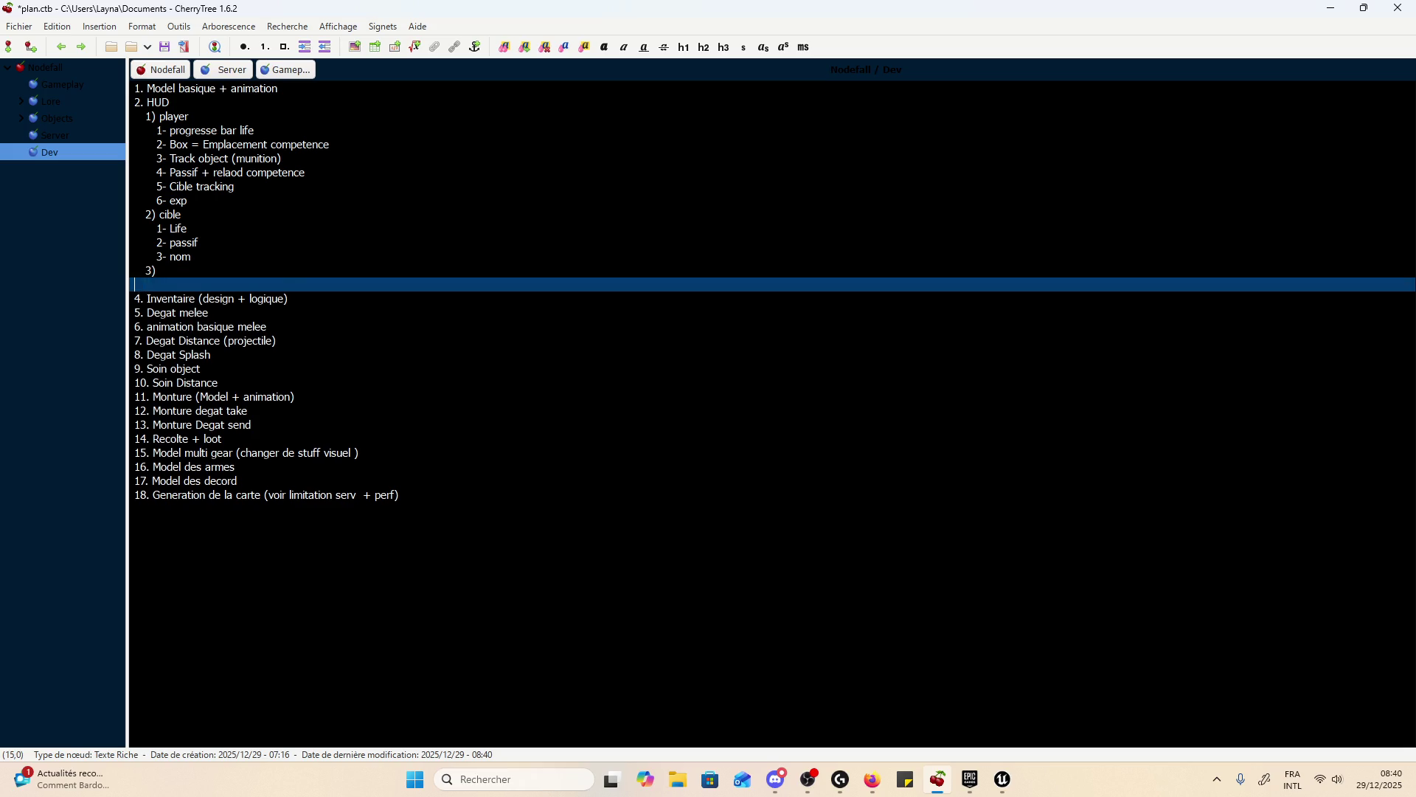
{"action": "left_click", "coordinate": [156, 271]}
{"action": "type", "text": "couade"}
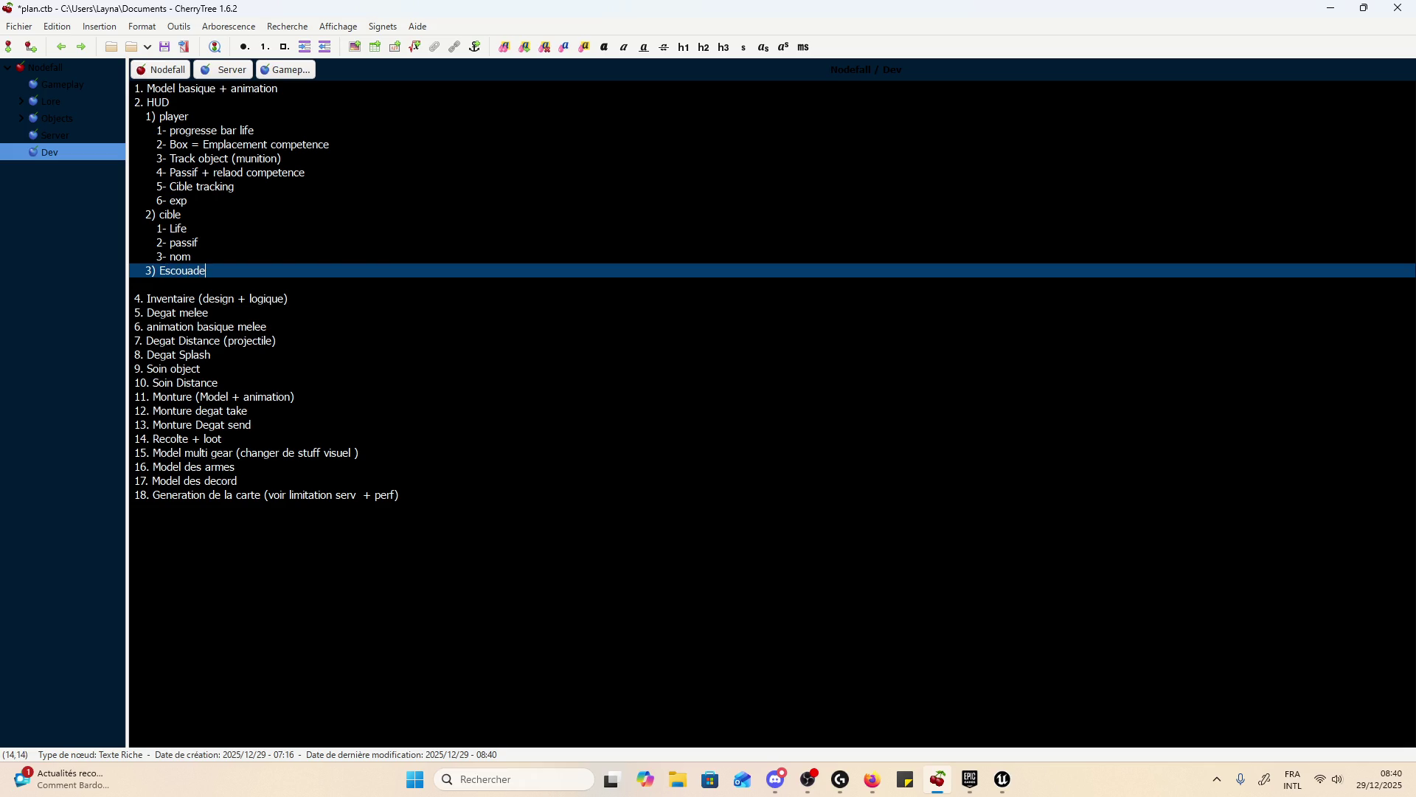
{"action": "key", "text": "Return"}
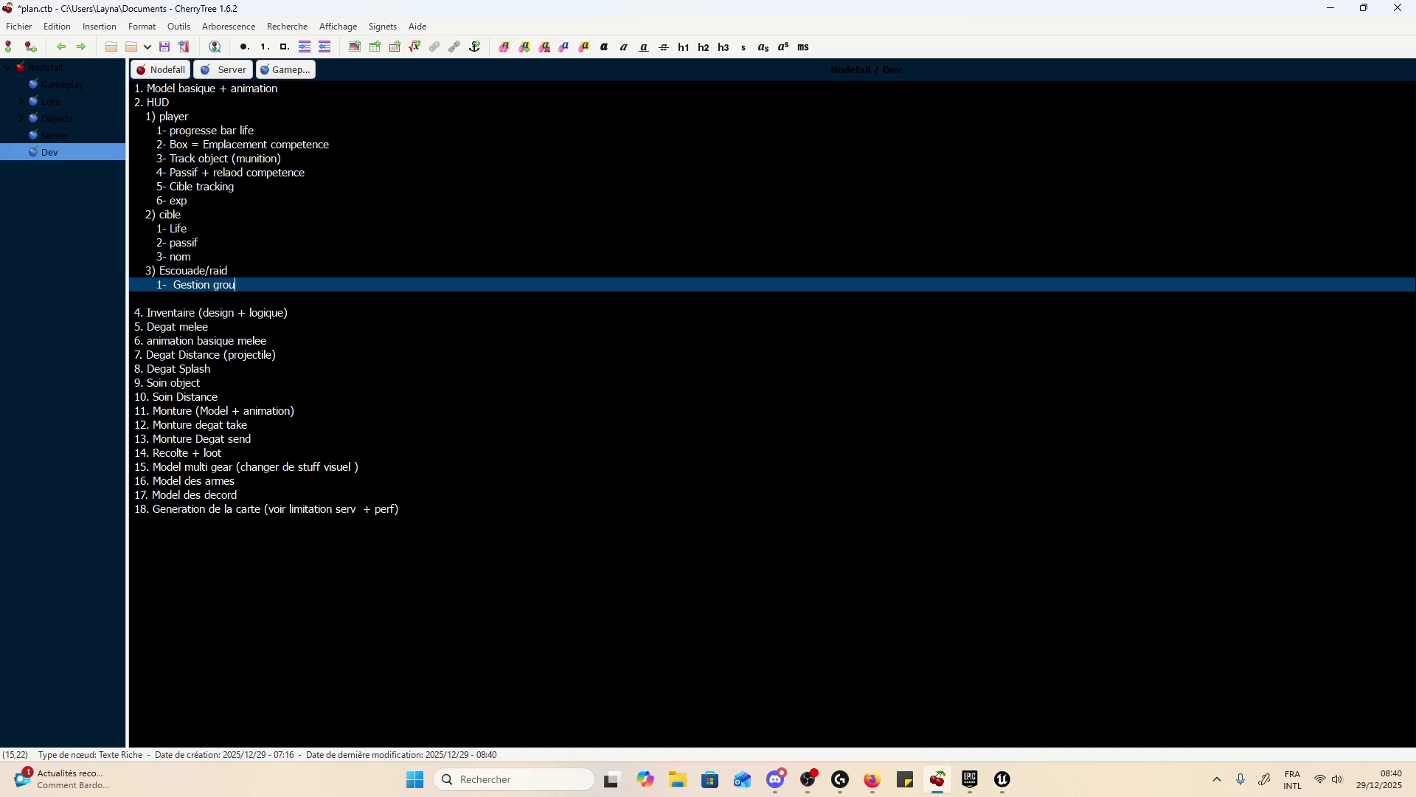
- List Gestion groupe, bare de statut and 'ajouter + suprimer membre groupe', save, and resume the video
{"action": "type", "text": "pe"}
{"action": "key", "text": "Return"}
{"action": "type", "text": "bare de statu"}
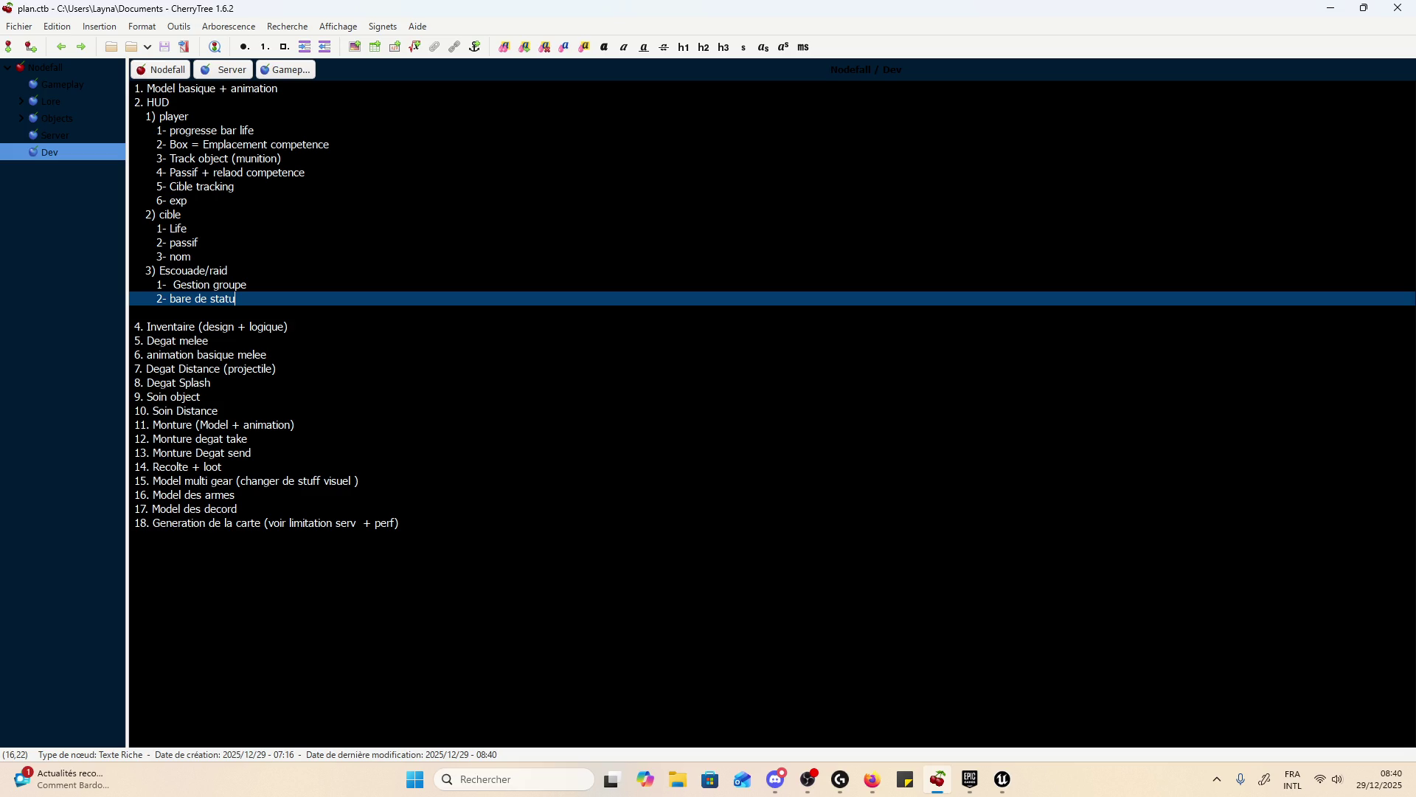
{"action": "type", "text": "t"}
{"action": "key", "text": "Return"}
{"action": "type", "text": "ajouter + suprimer membre "}
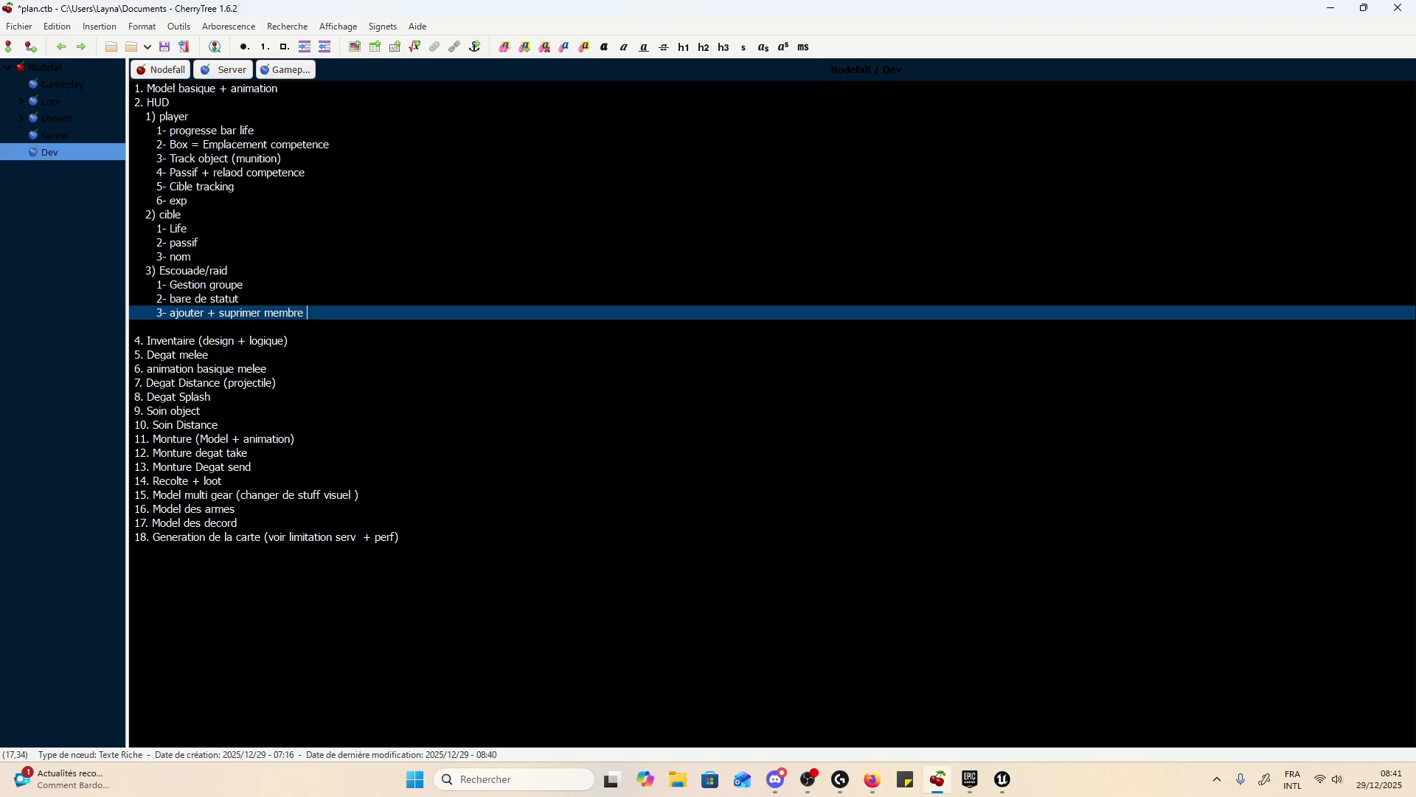
{"action": "type", "text": "grou"}
{"action": "key", "text": "ctrl+s"}
{"action": "type", "text": "pe"}
{"action": "key", "text": "ctrl+s"}
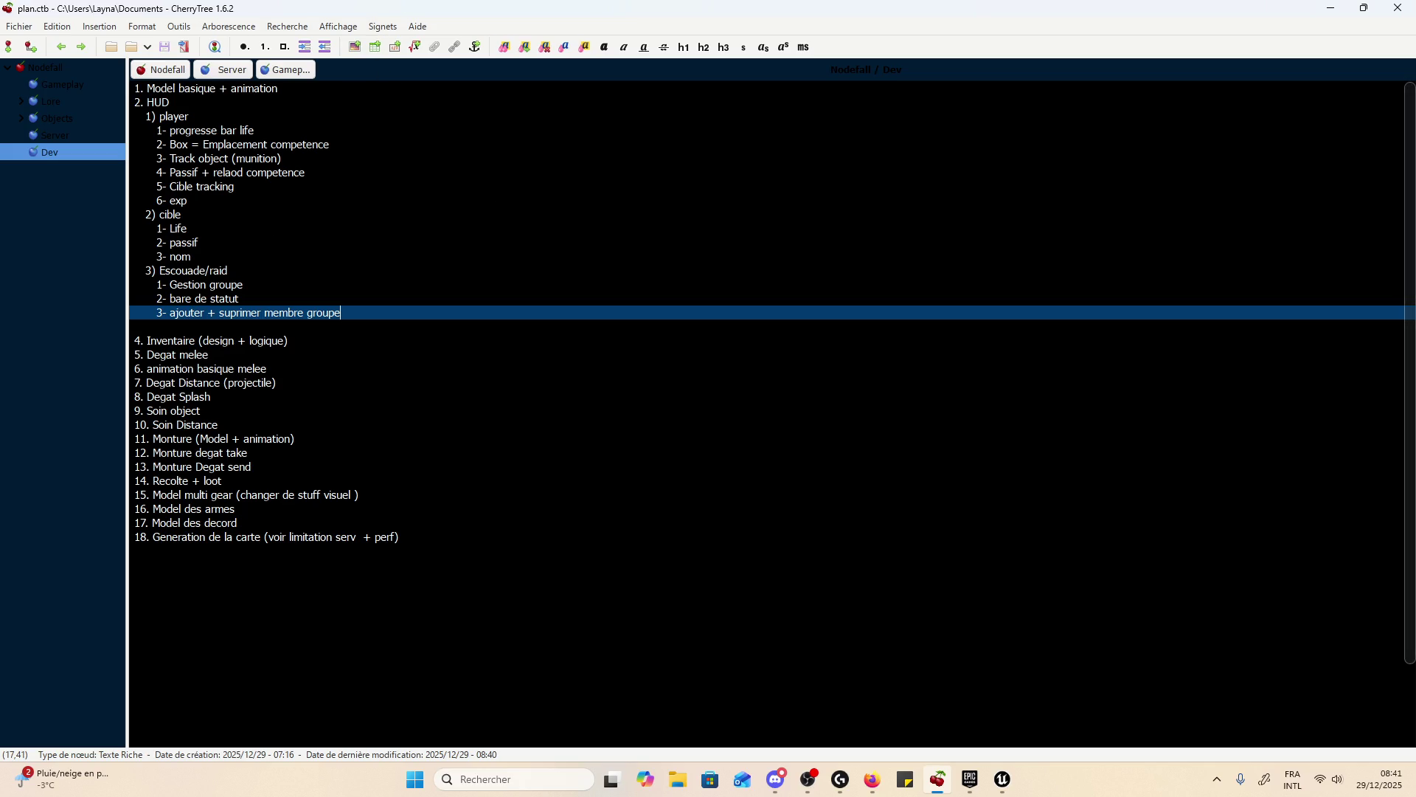
{"action": "left_click", "coordinate": [1331, 8]}
{"action": "left_click", "coordinate": [888, 493]}
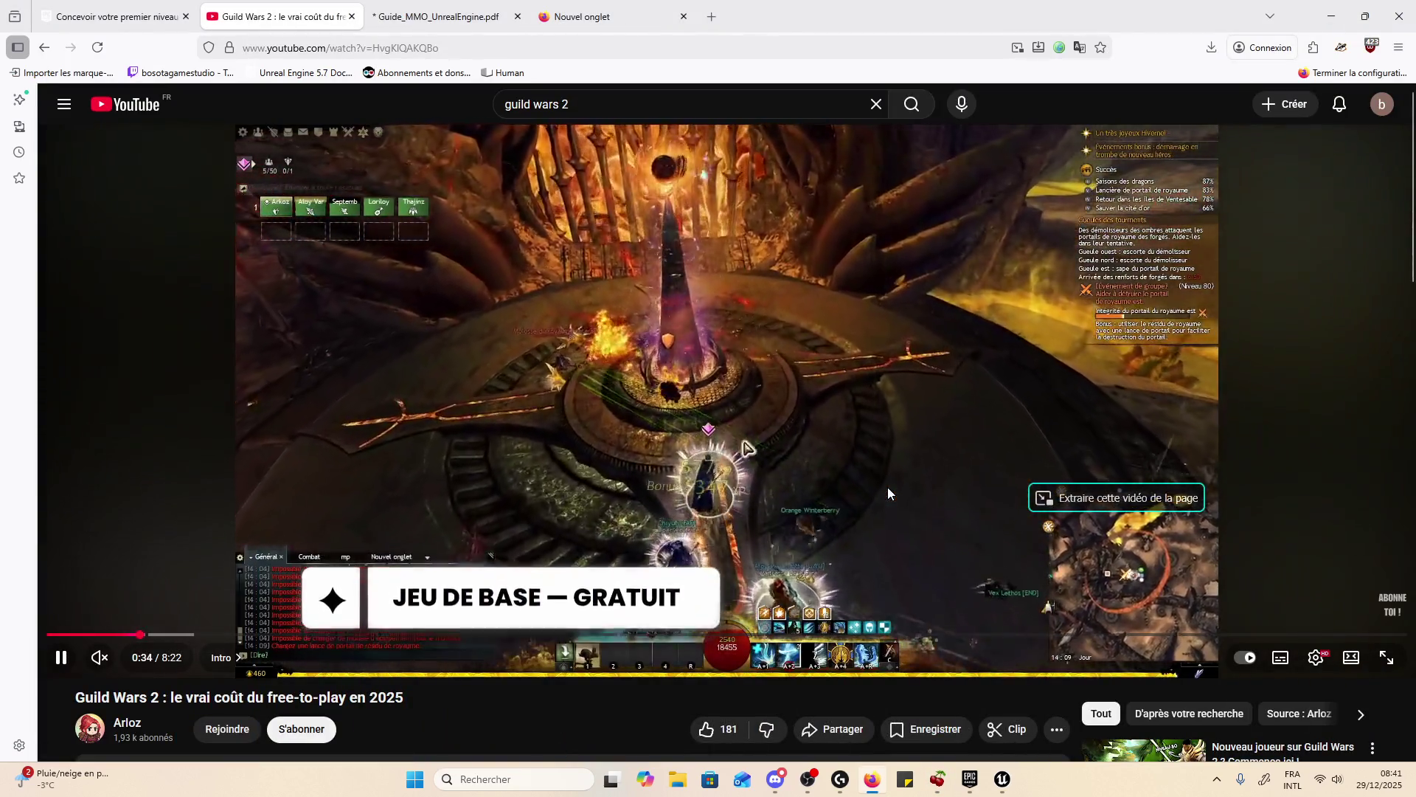
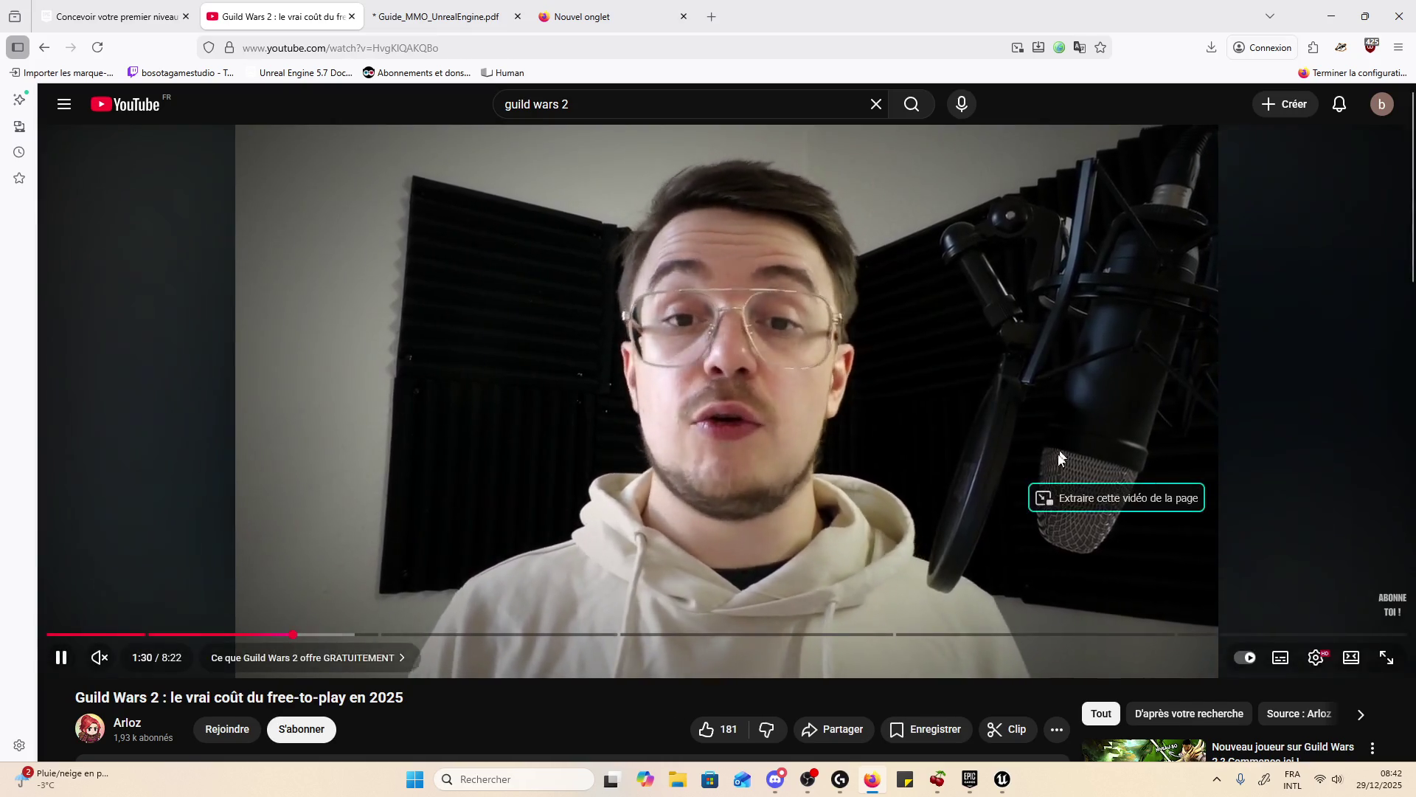
- Pause the Guild Wars 2 free-to-play video and close the YouTube tab
{"action": "scroll", "coordinate": [878, 375], "scroll_direction": "down", "scroll_amount": 3}
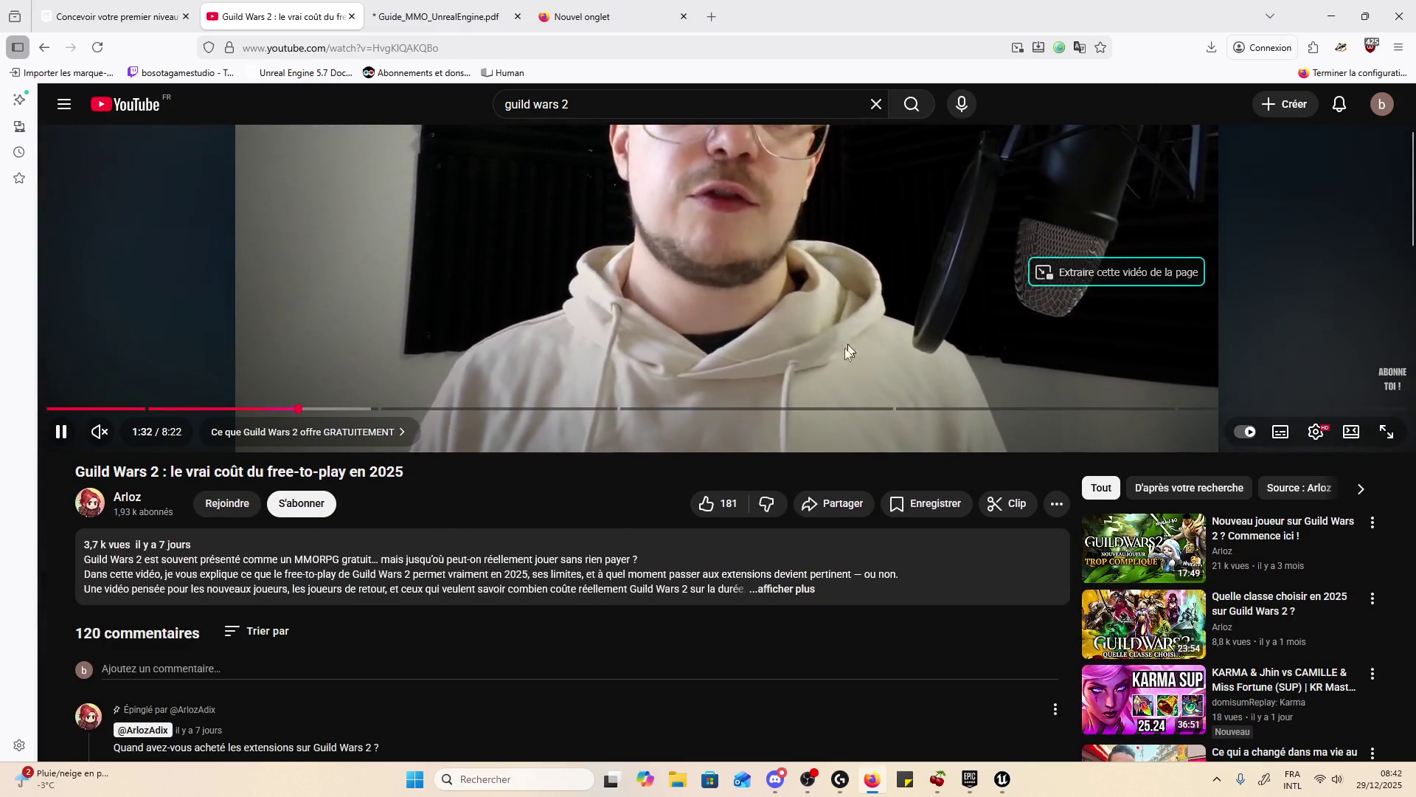
{"action": "scroll", "coordinate": [833, 442], "scroll_direction": "up", "scroll_amount": 3}
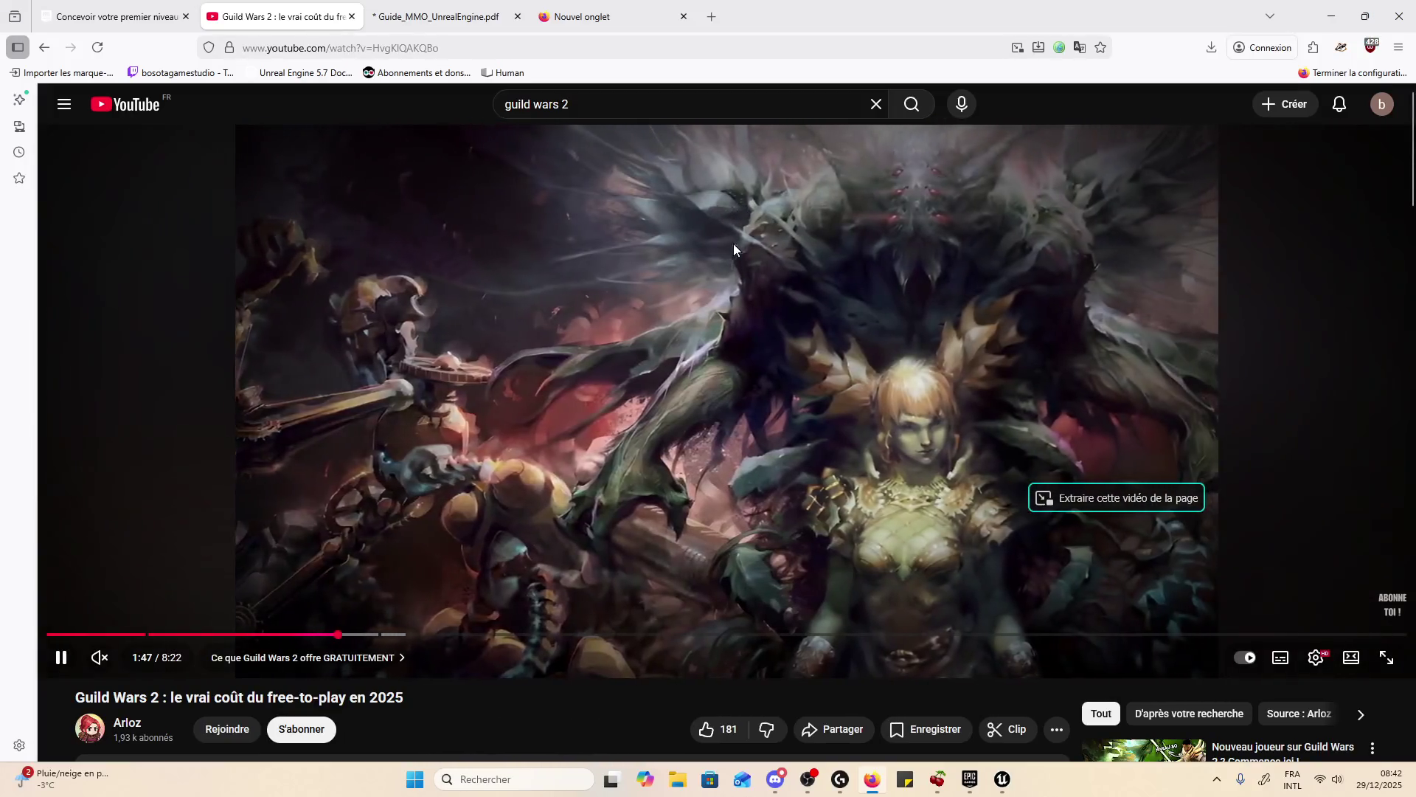
{"action": "left_click", "coordinate": [516, 180]}
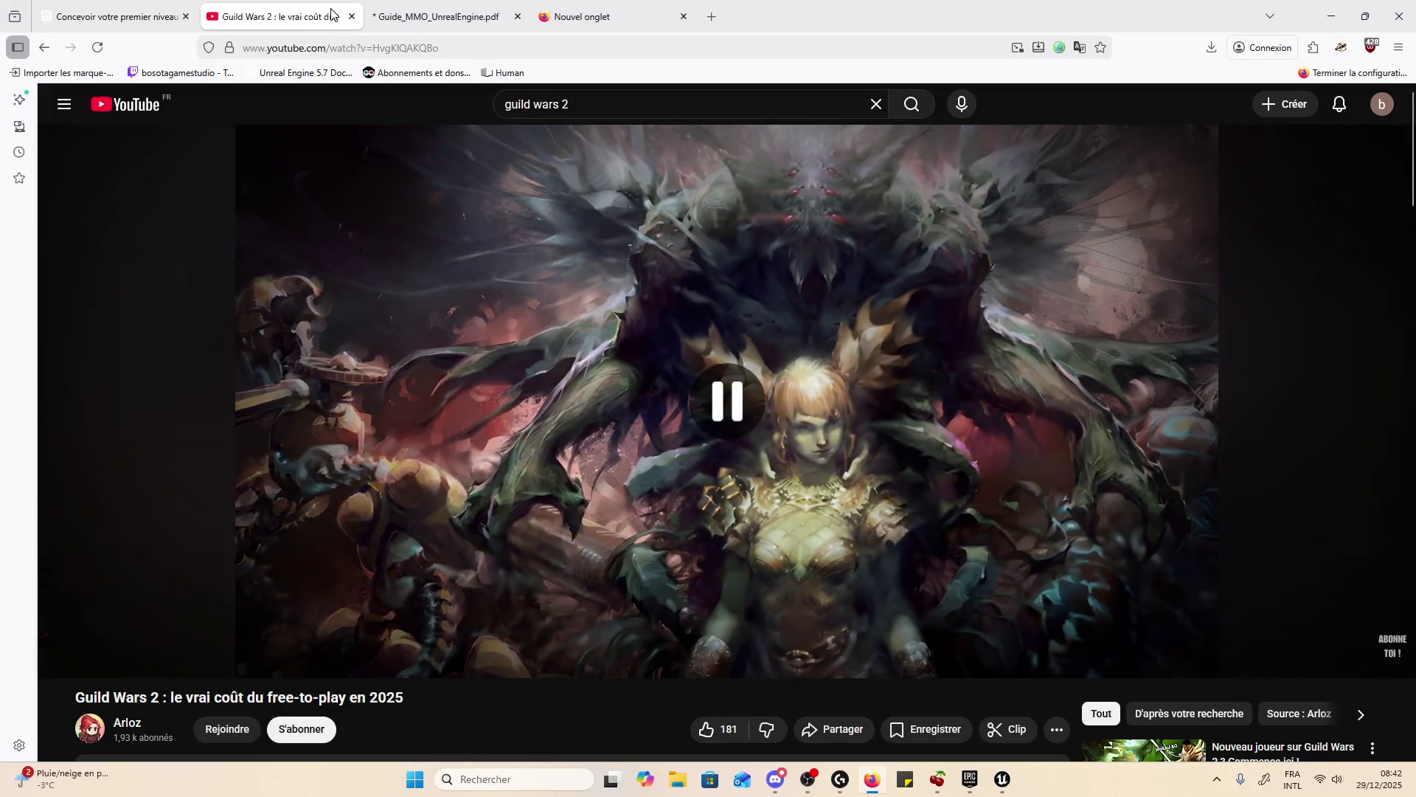
{"action": "left_click", "coordinate": [352, 17]}
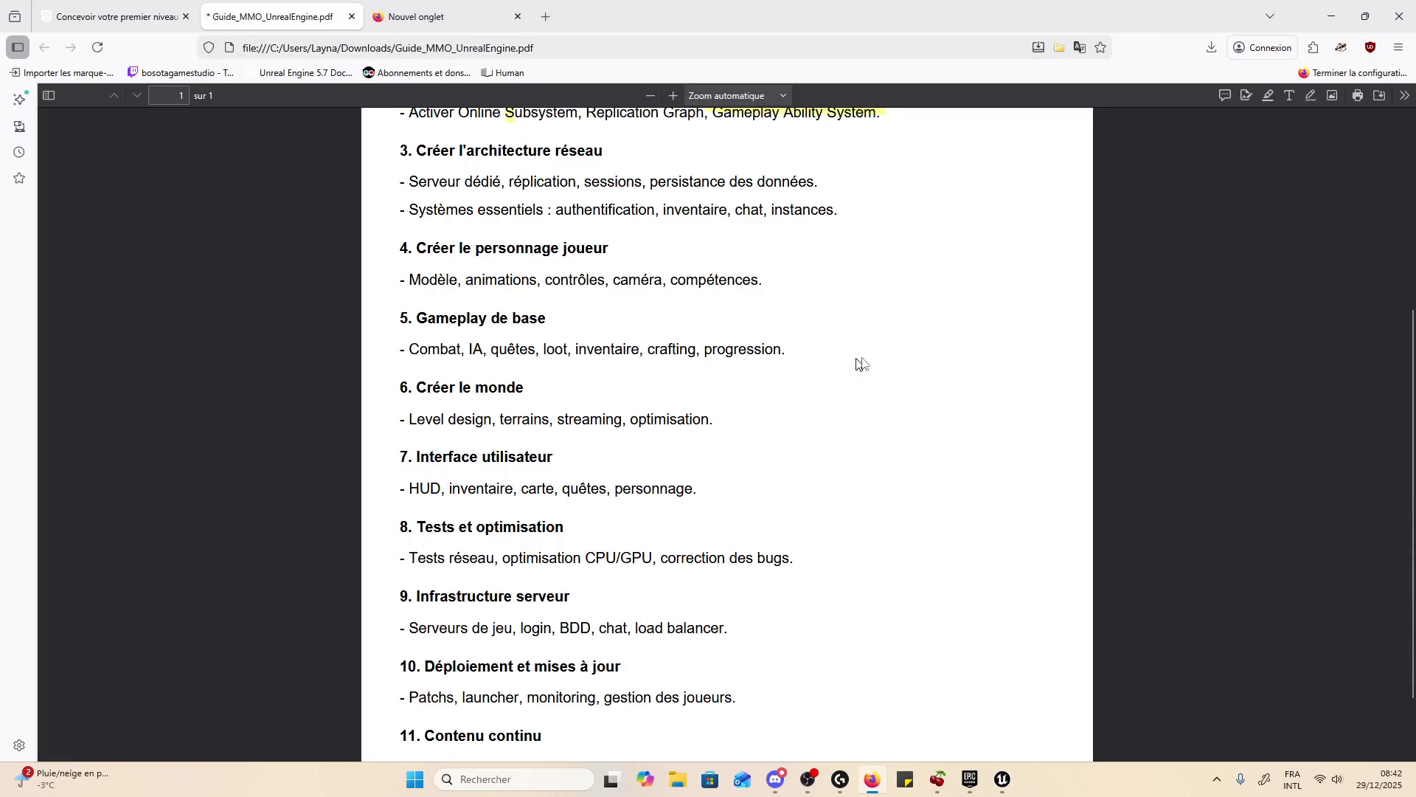
- Close the empty new tab next to the MMO guide PDF
{"action": "scroll", "coordinate": [878, 357], "scroll_direction": "down", "scroll_amount": 1}
{"action": "scroll", "coordinate": [881, 361], "scroll_direction": "up", "scroll_amount": 1}
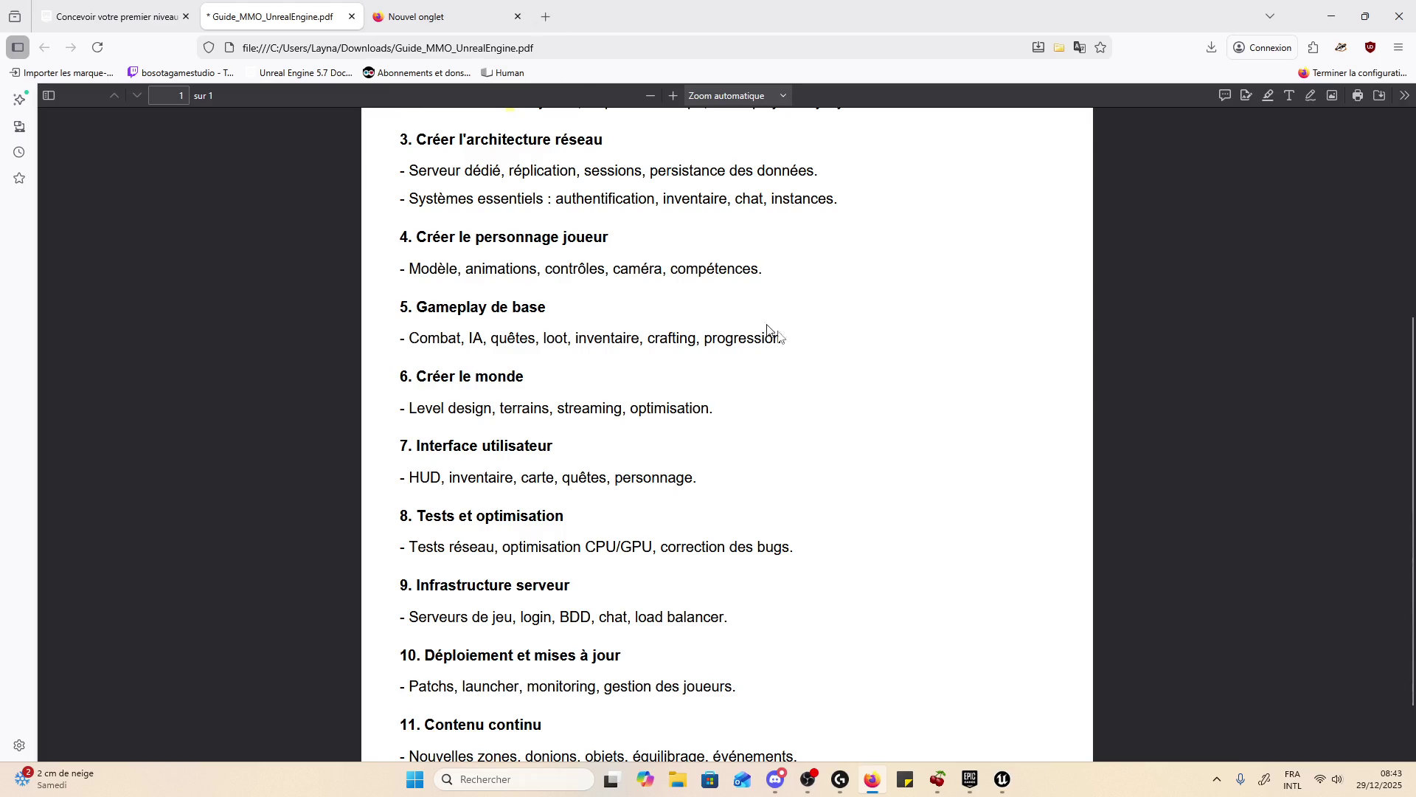
{"action": "scroll", "coordinate": [789, 369], "scroll_direction": "down", "scroll_amount": 1}
{"action": "scroll", "coordinate": [800, 398], "scroll_direction": "up", "scroll_amount": 3}
{"action": "scroll", "coordinate": [799, 406], "scroll_direction": "down", "scroll_amount": 3}
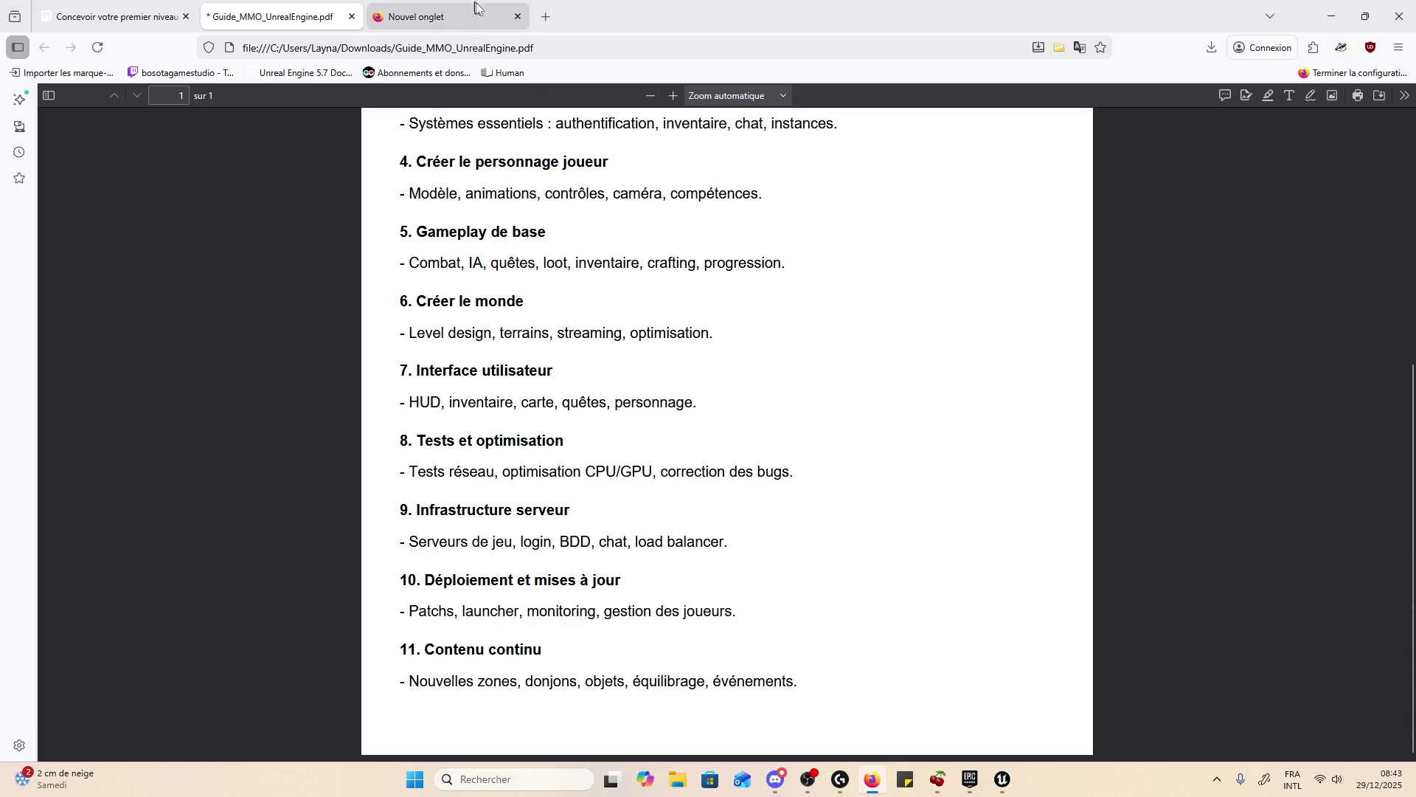
{"action": "left_click", "coordinate": [518, 16]}
- Open the Human bookmark in a tab, close that tab, and delete the bookmark
{"action": "scroll", "coordinate": [873, 295], "scroll_direction": "up", "scroll_amount": 5}
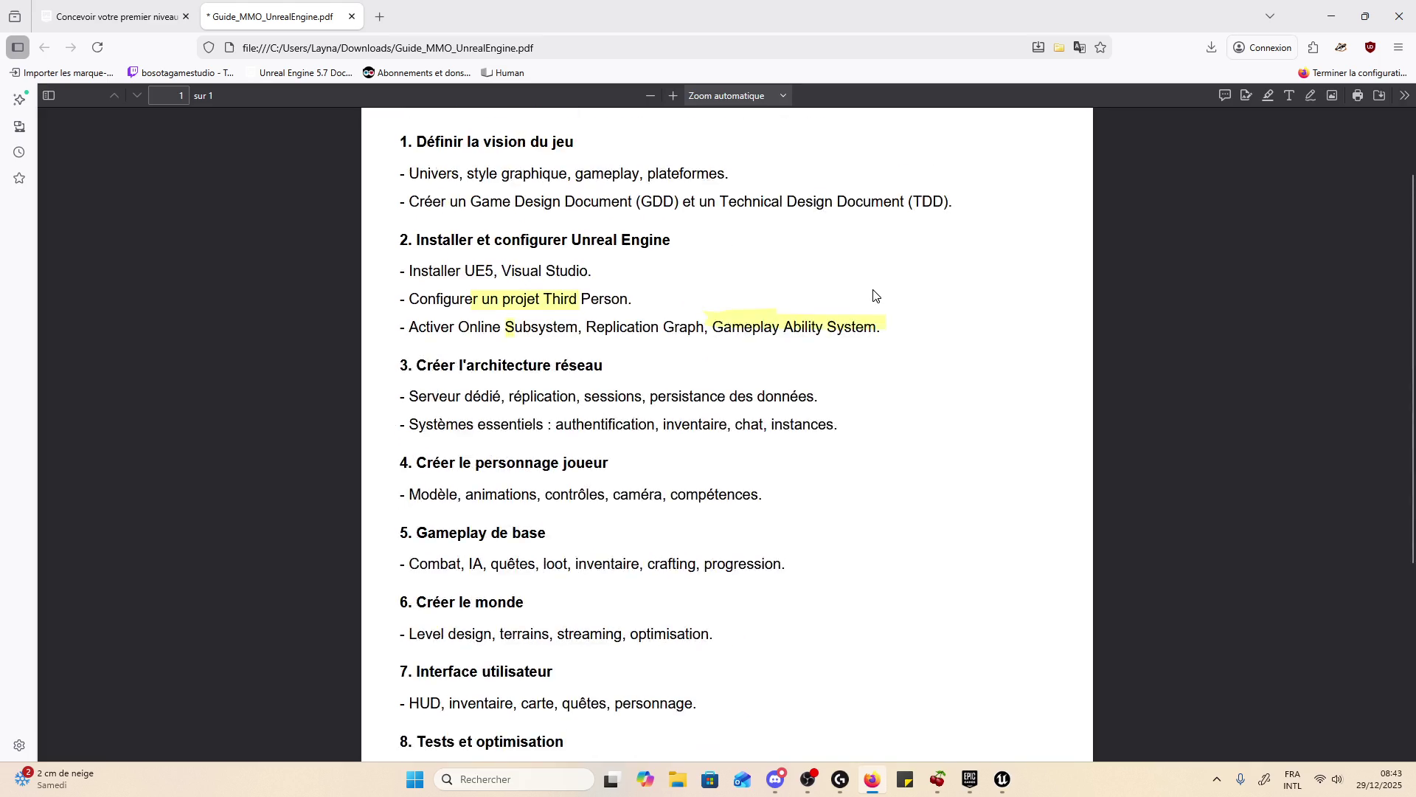
{"action": "scroll", "coordinate": [872, 320], "scroll_direction": "down", "scroll_amount": 5}
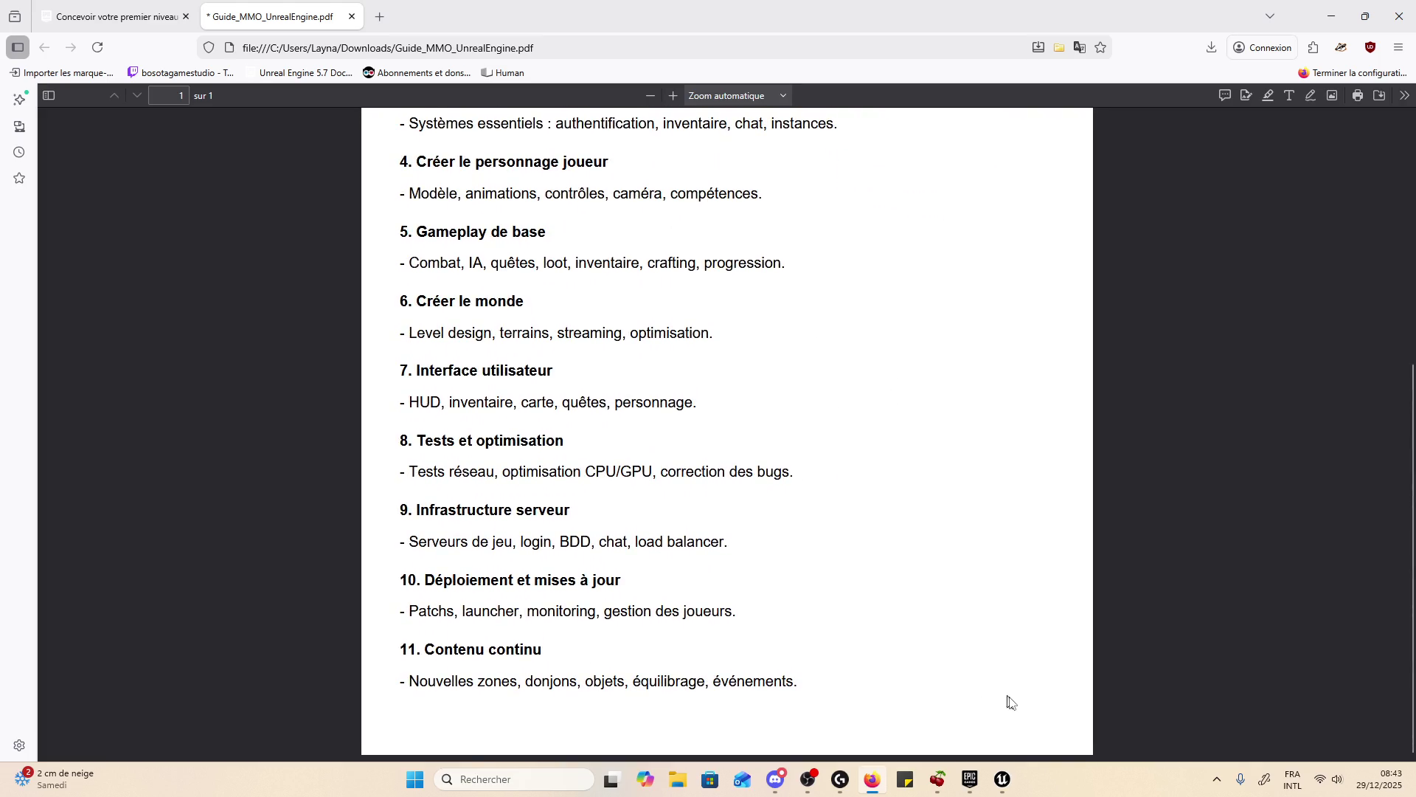
{"action": "mouse_move", "coordinate": [1004, 778]}
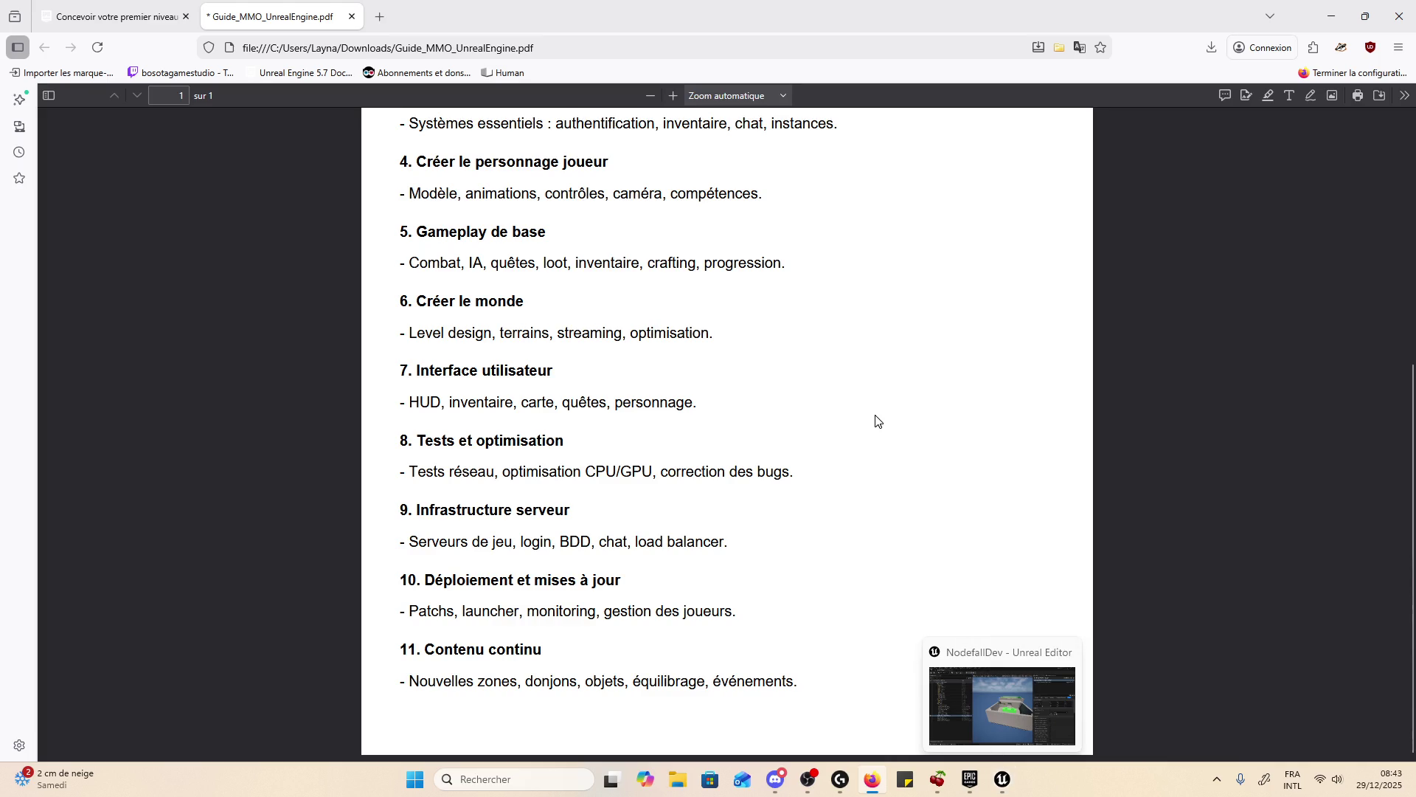
{"action": "middle_click", "coordinate": [493, 72]}
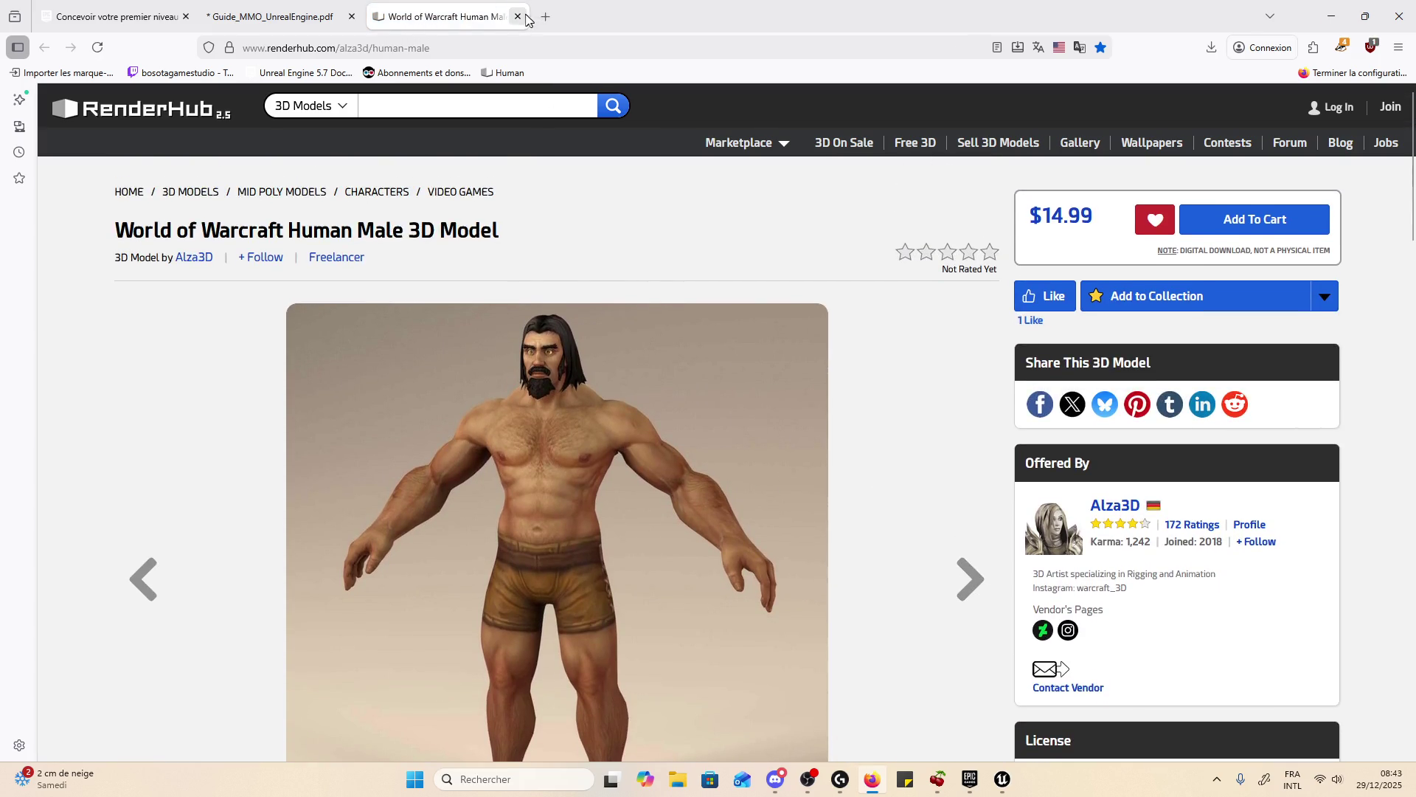
{"action": "left_click", "coordinate": [517, 16]}
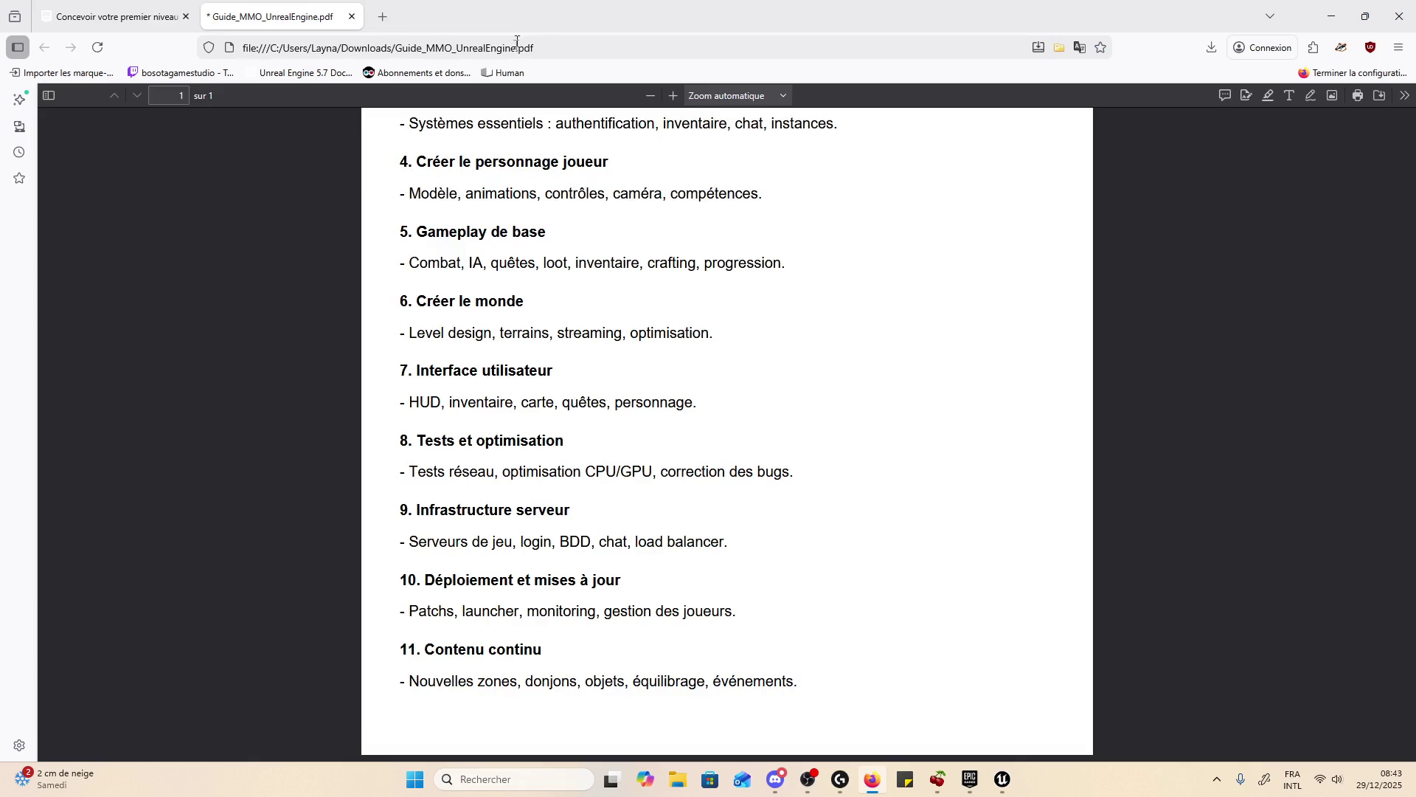
{"action": "right_click", "coordinate": [495, 73]}
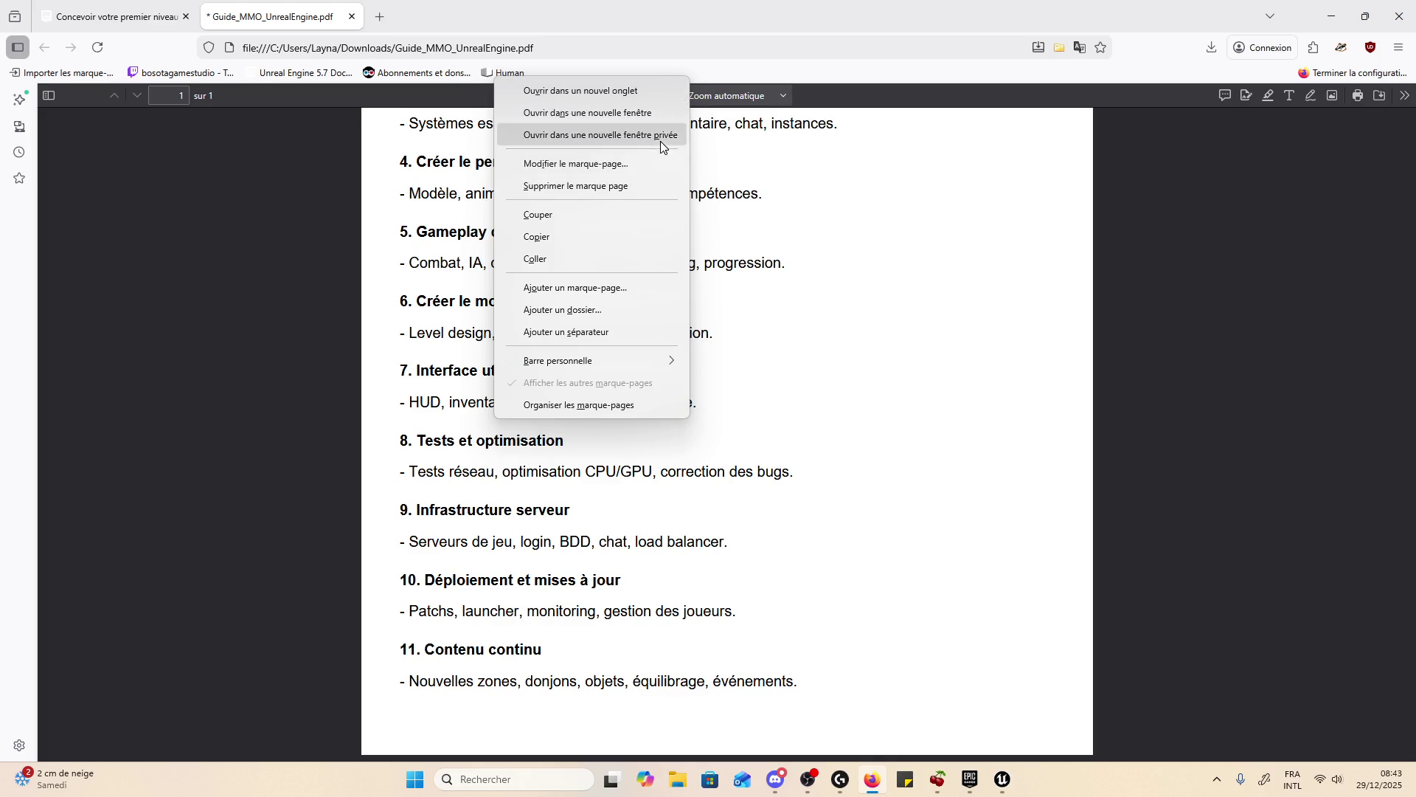
{"action": "left_click", "coordinate": [645, 189]}
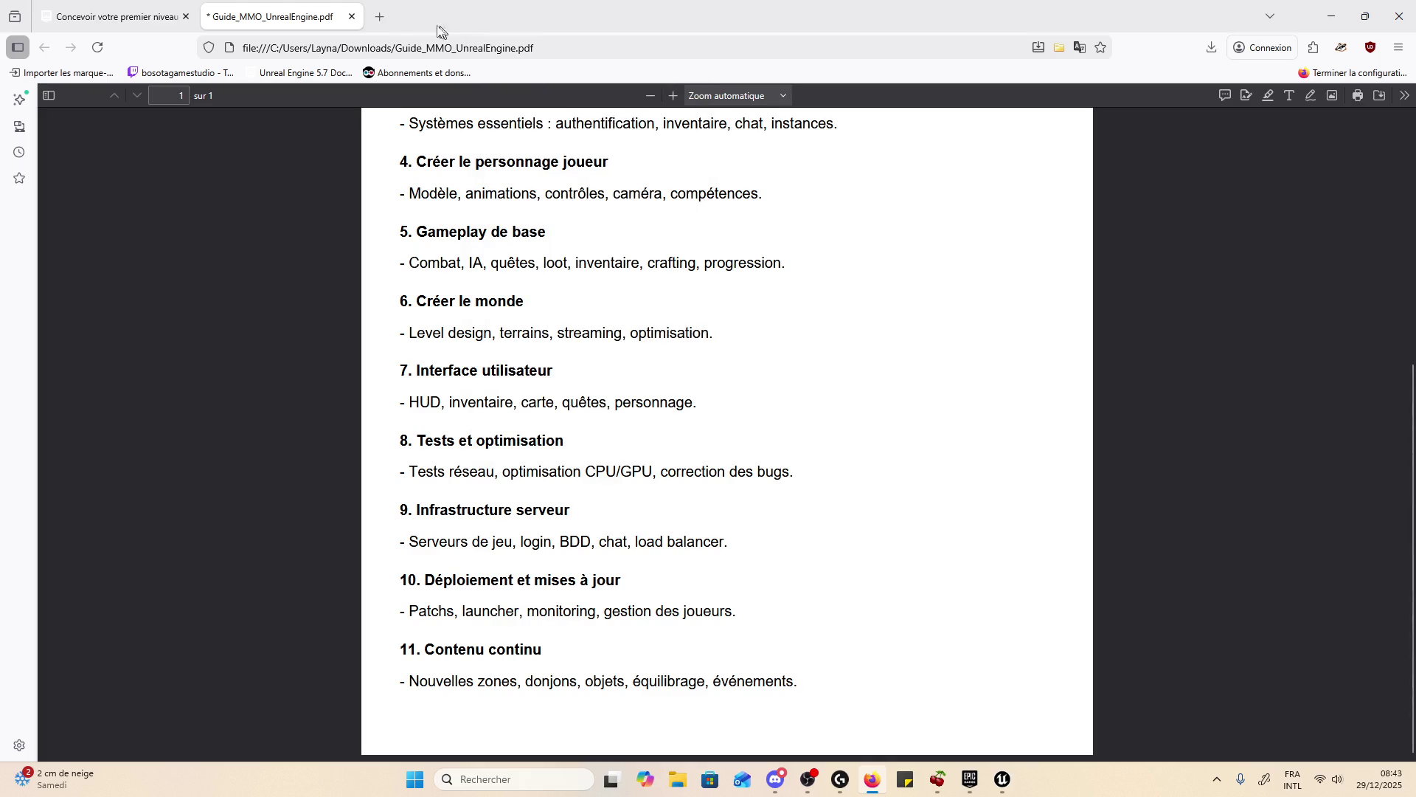
- In a new tab, search Google for 'human guild wars 3' and show image results
{"action": "left_click", "coordinate": [378, 17]}
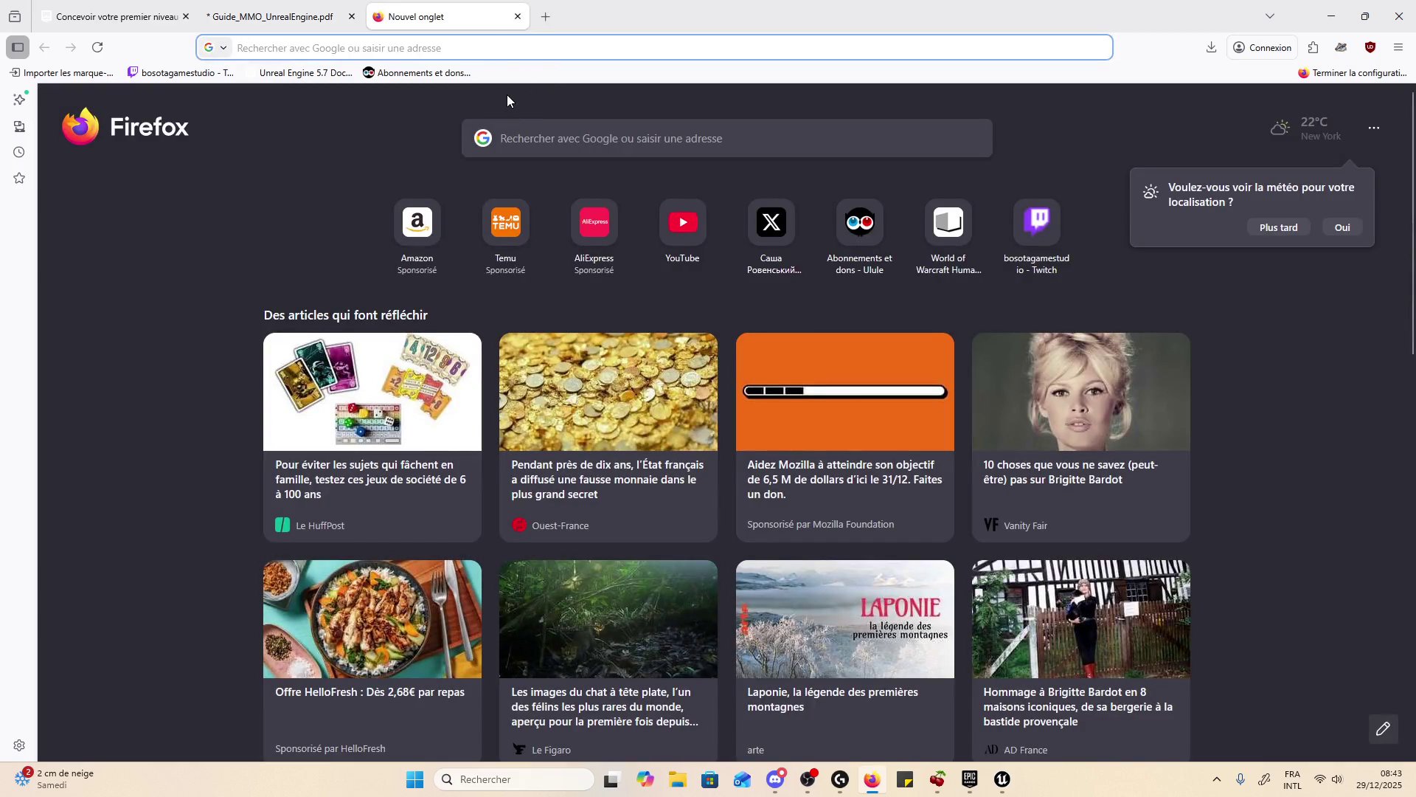
{"action": "type", "text": "hguma"}
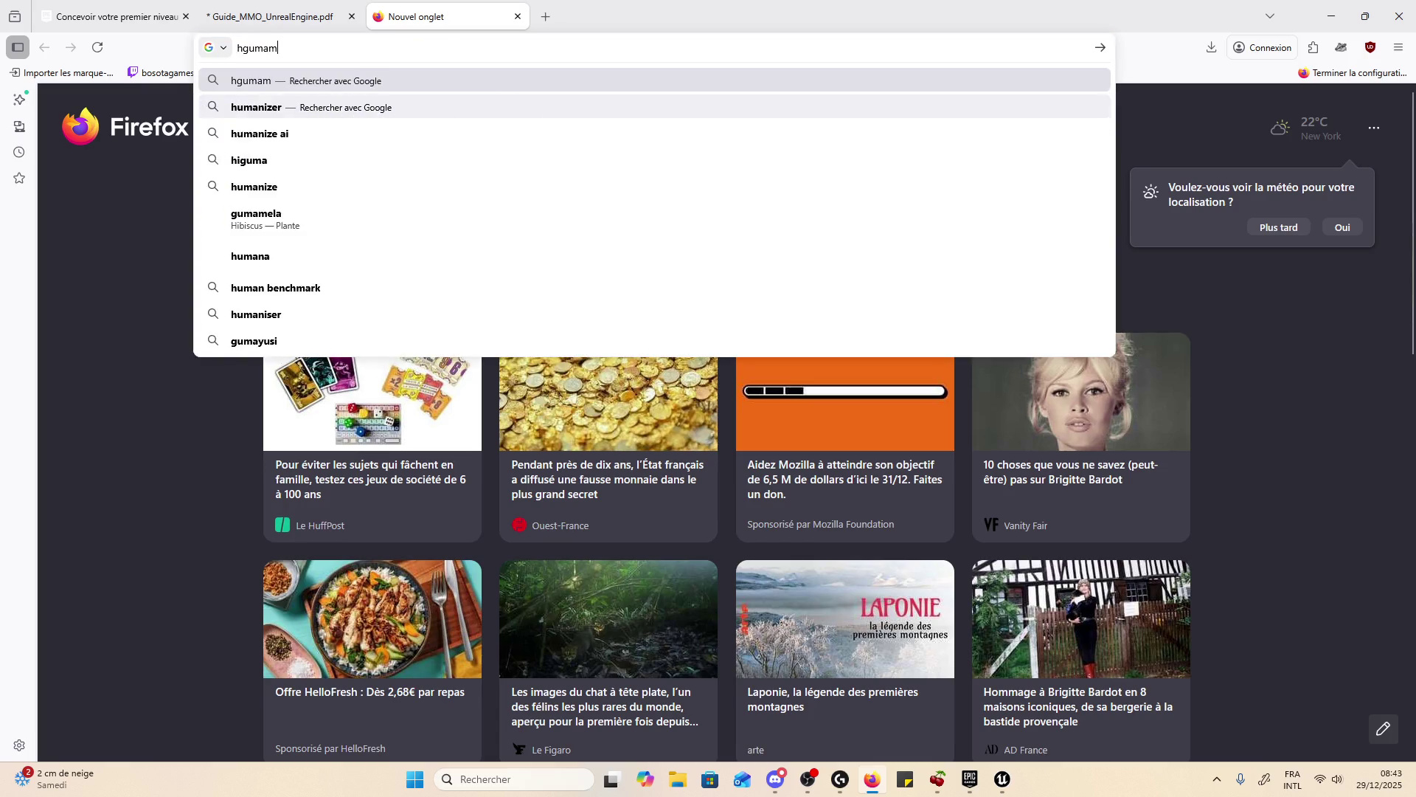
{"action": "key", "text": "ctrl+a"}
{"action": "type", "text": "h"}
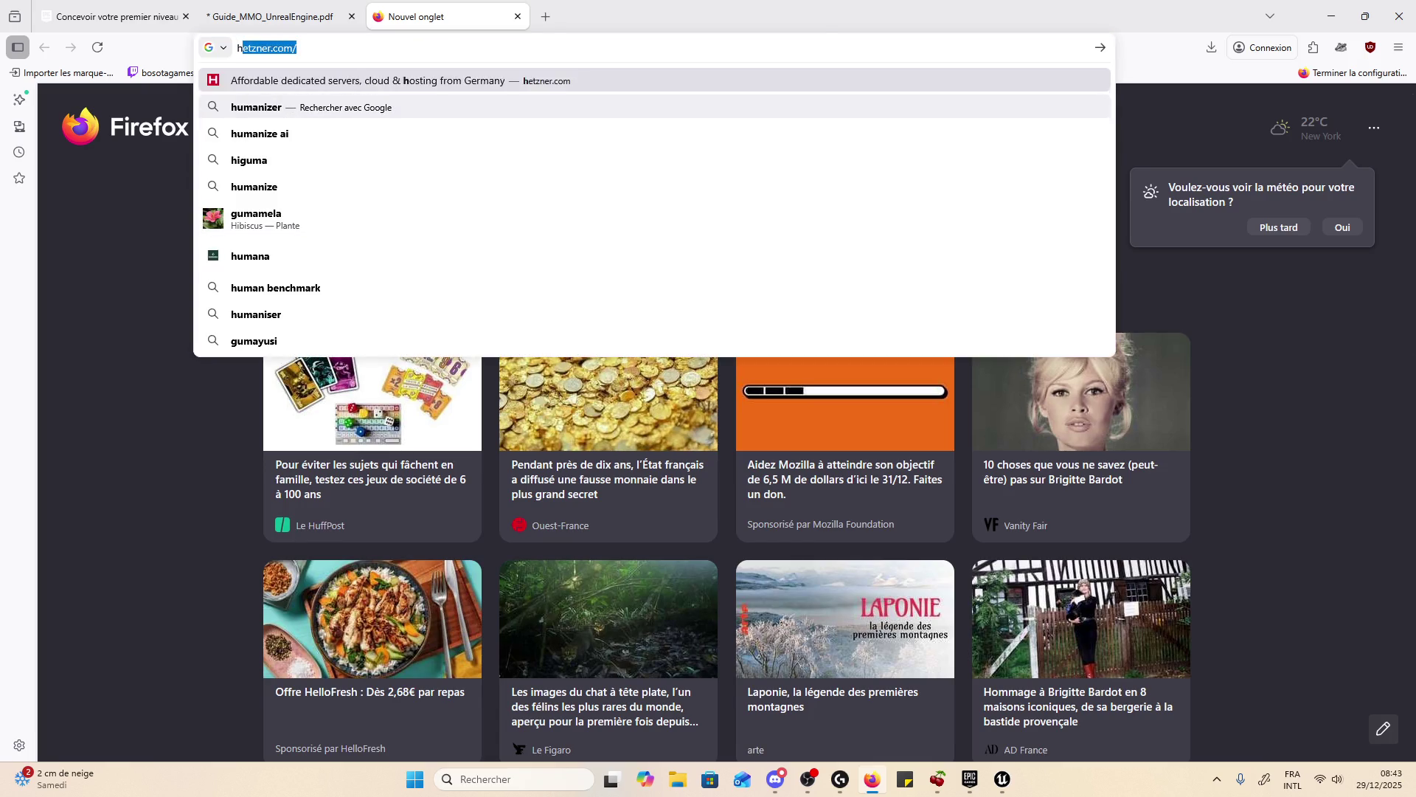
{"action": "type", "text": "uman guild"}
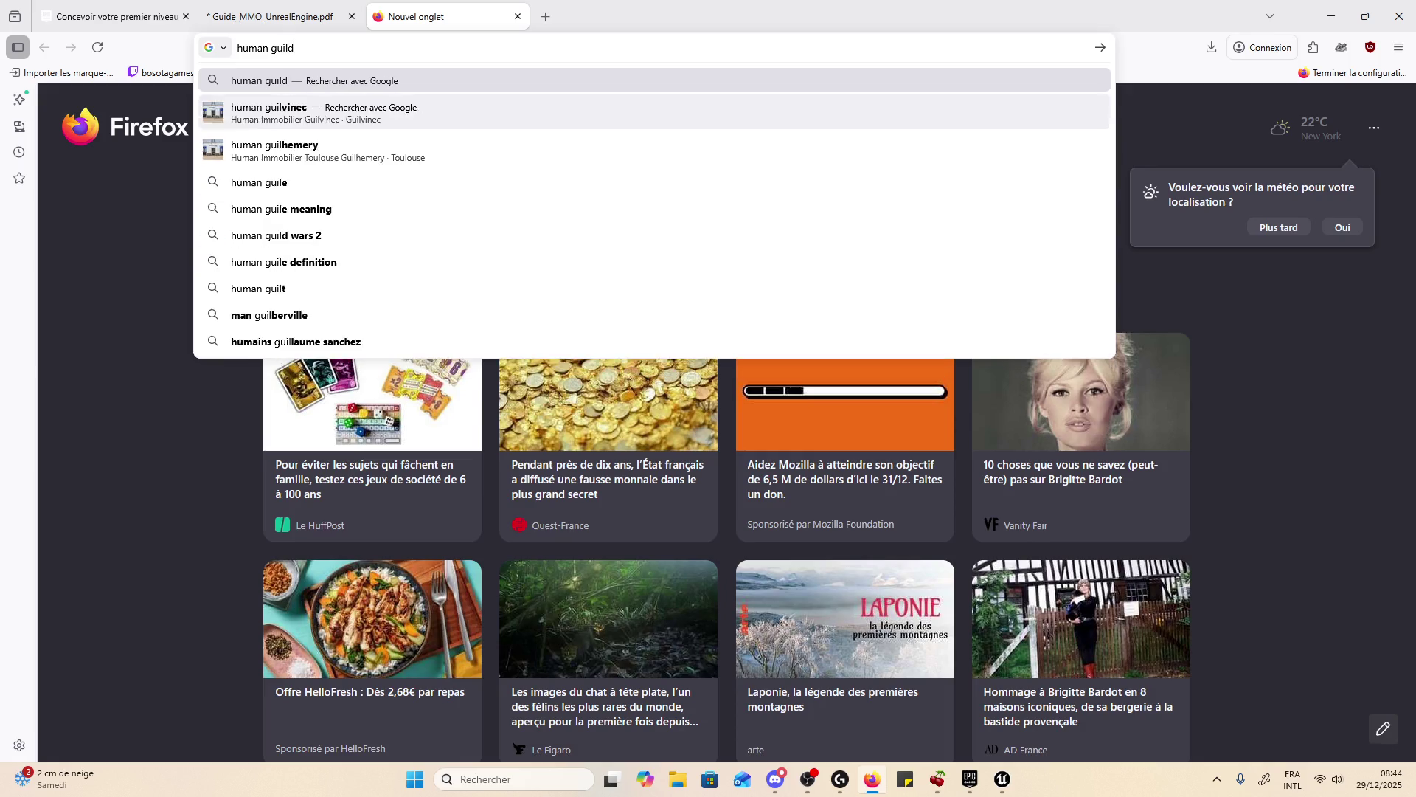
{"action": "type", "text": " wars 3"}
{"action": "key", "text": "Return"}
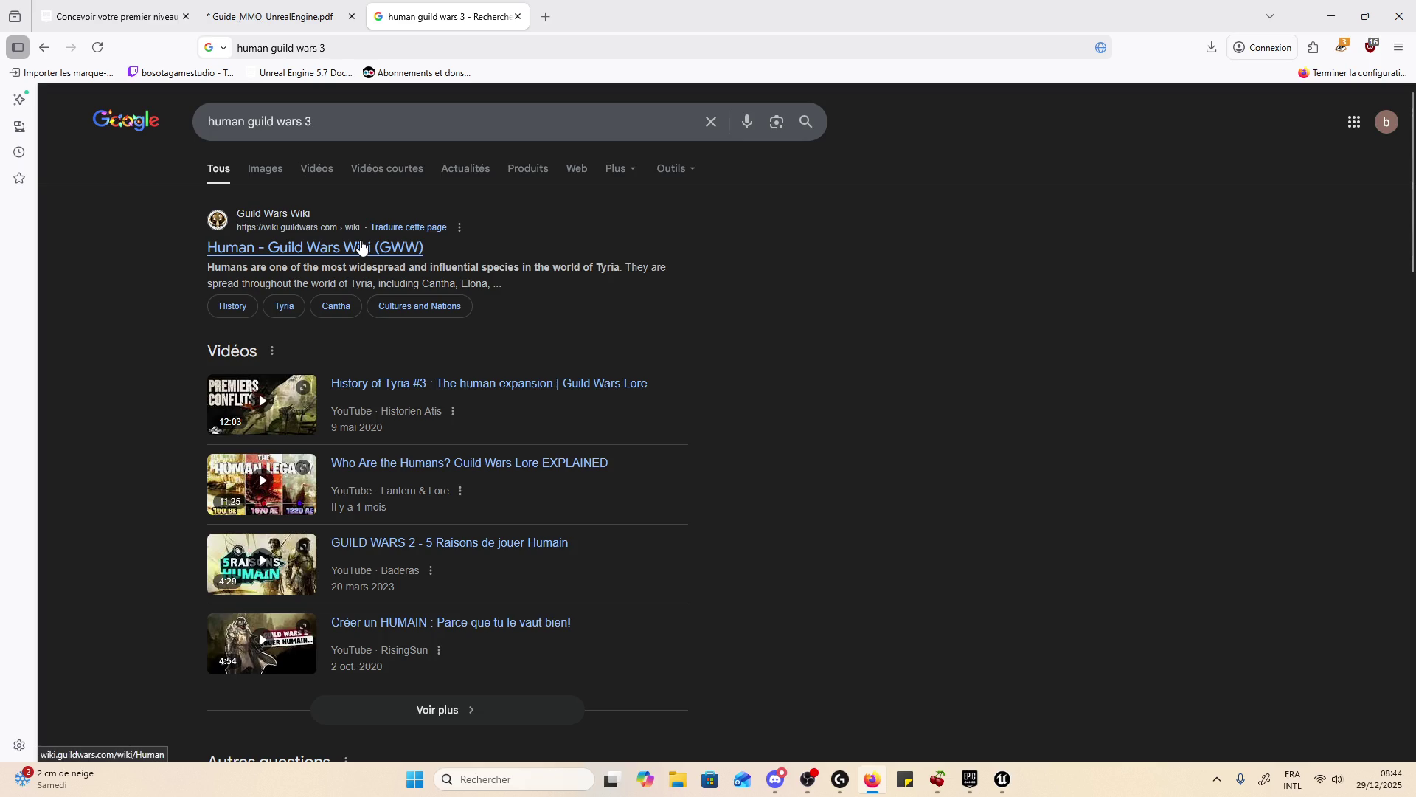
{"action": "left_click", "coordinate": [262, 174]}
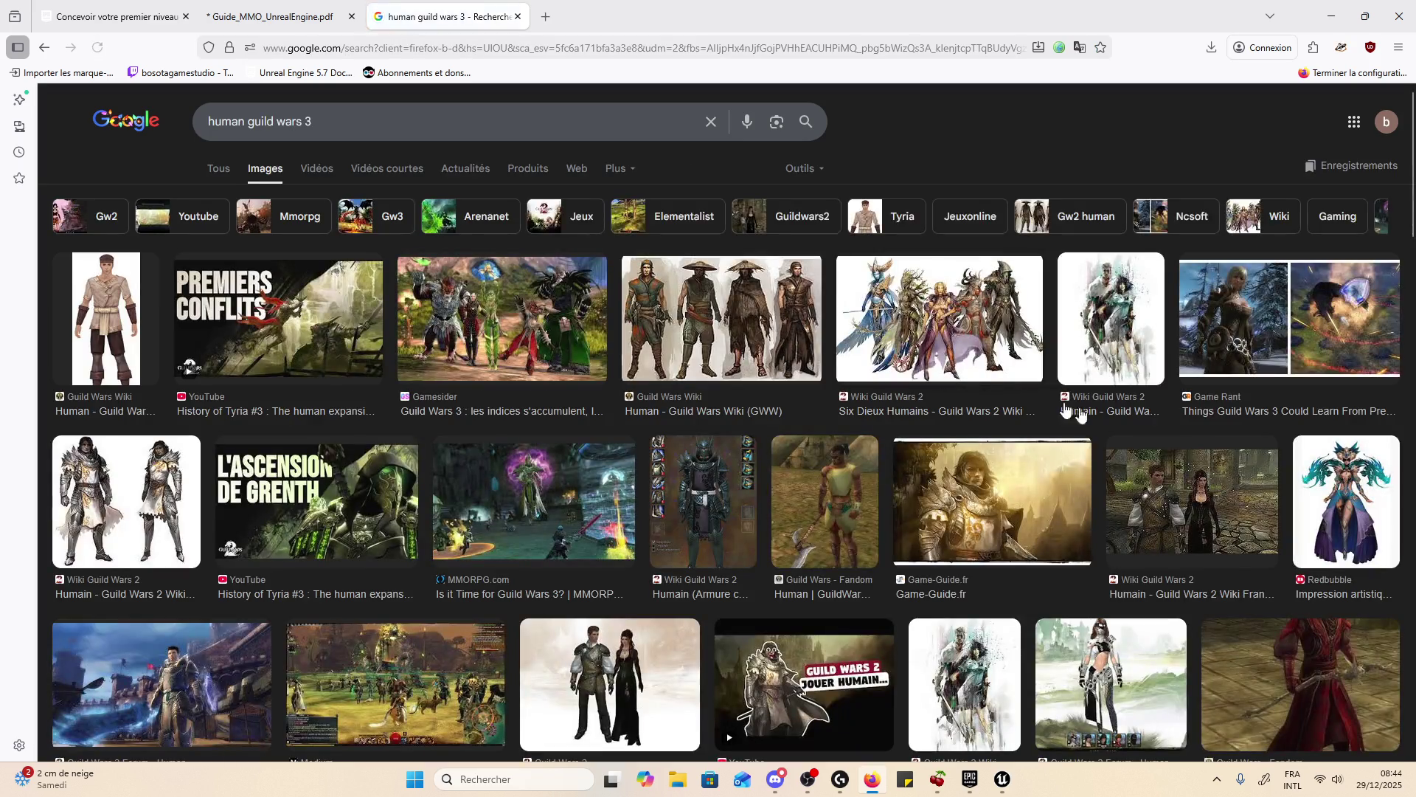
- Preview several Guild Wars images, ending on the Humain – GuildWars2.com couple, then select the query
{"action": "scroll", "coordinate": [817, 419], "scroll_direction": "down", "scroll_amount": 2}
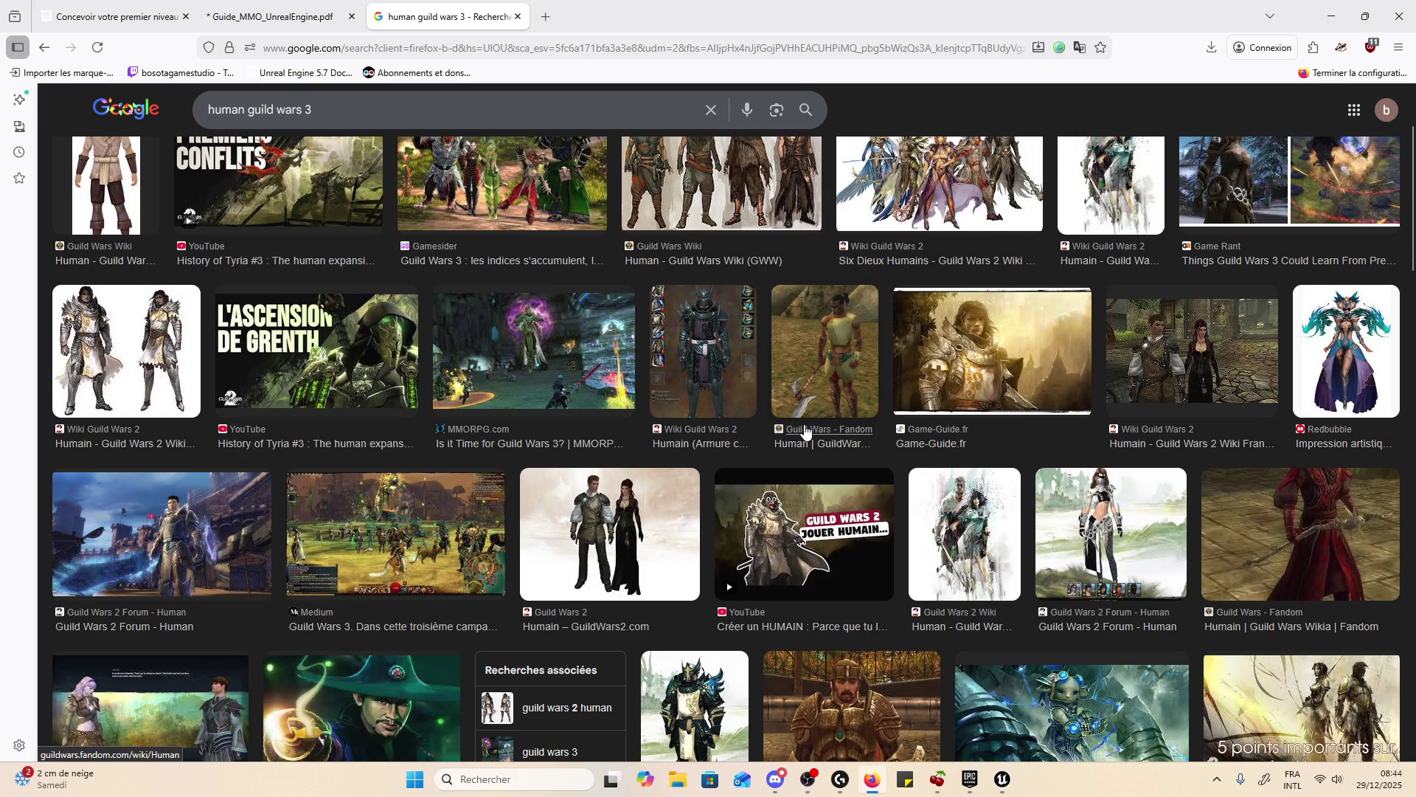
{"action": "scroll", "coordinate": [805, 431], "scroll_direction": "up", "scroll_amount": 3}
{"action": "left_click", "coordinate": [69, 474]}
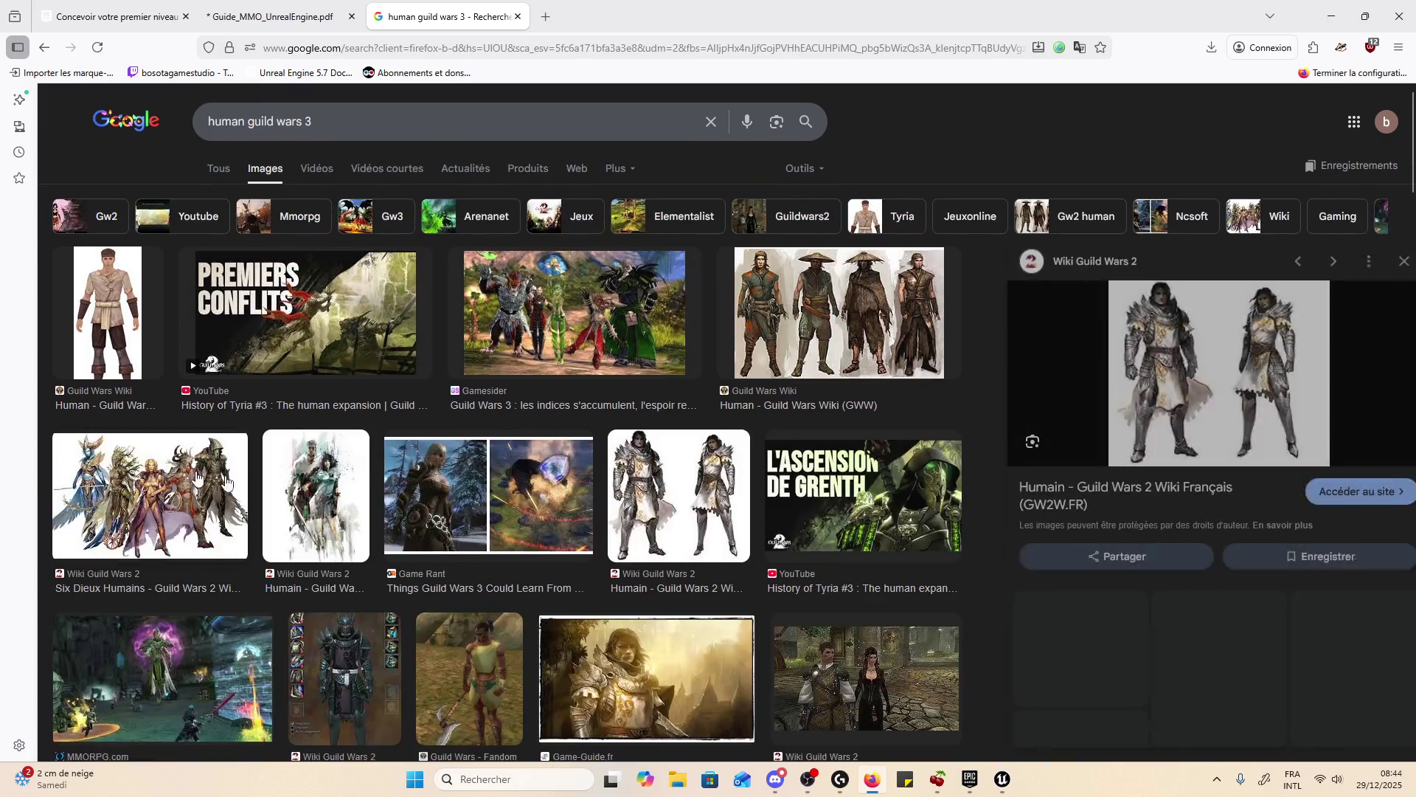
{"action": "left_click", "coordinate": [801, 326]}
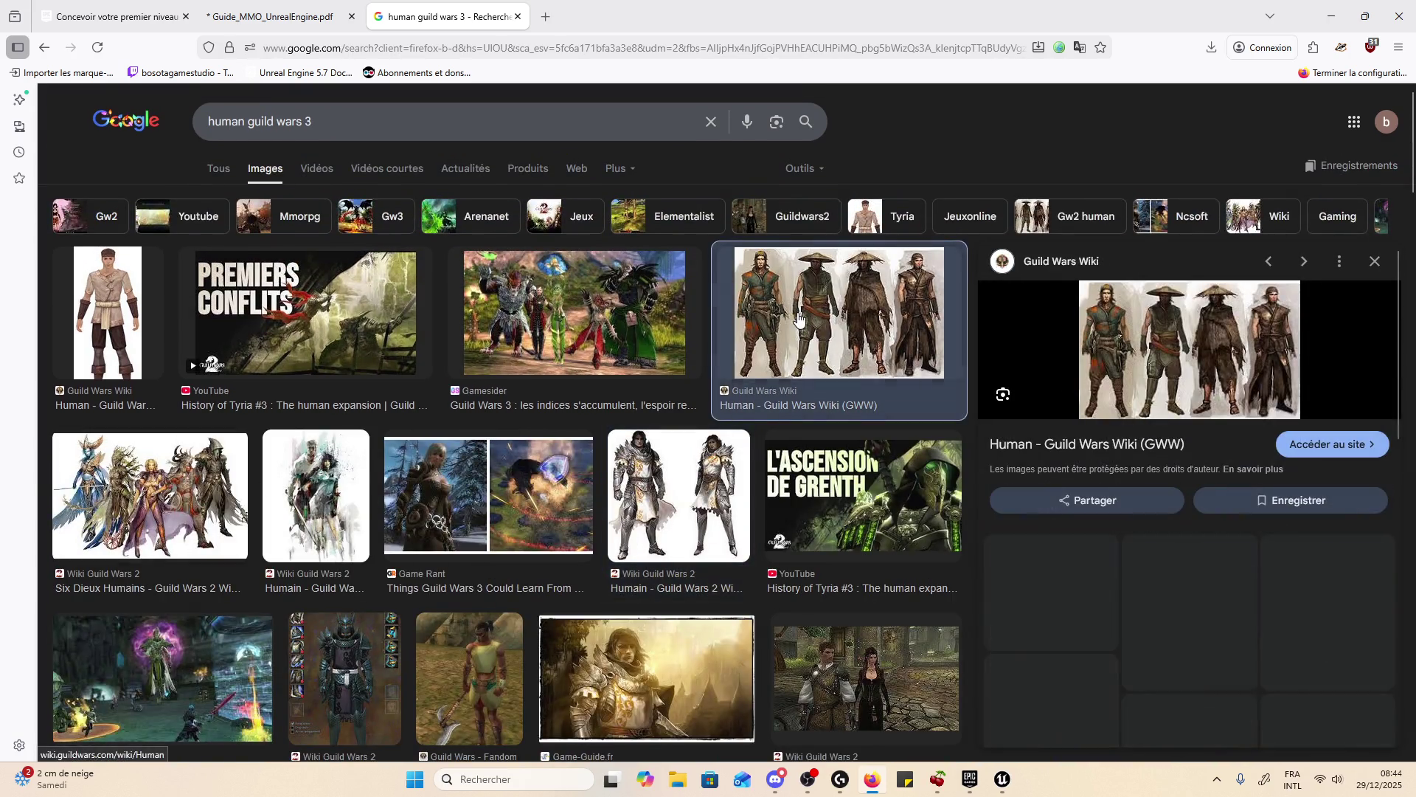
{"action": "left_click", "coordinate": [675, 337]}
{"action": "left_click", "coordinate": [676, 466]}
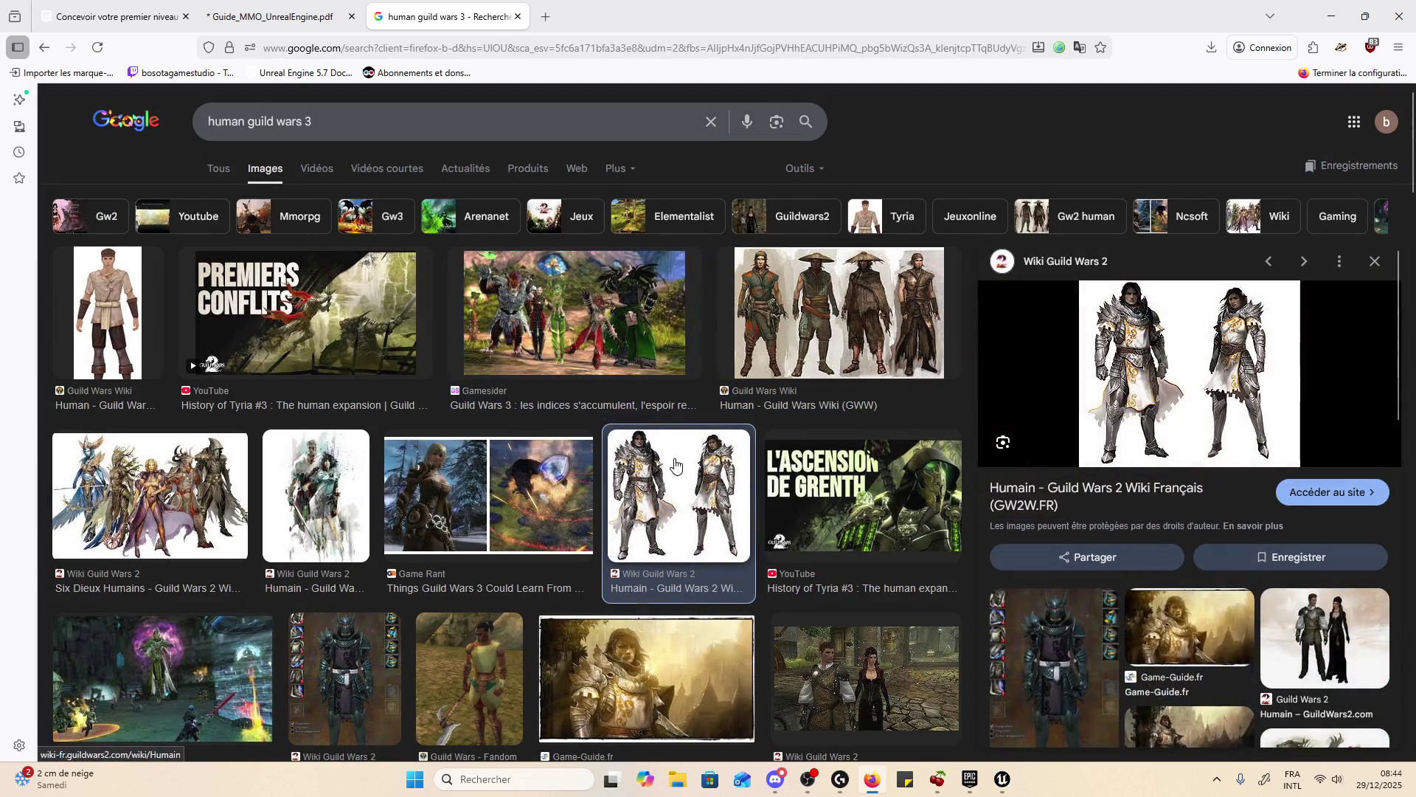
{"action": "scroll", "coordinate": [676, 466], "scroll_direction": "down", "scroll_amount": 1}
{"action": "scroll", "coordinate": [676, 466], "scroll_direction": "down", "scroll_amount": 4}
{"action": "left_click", "coordinate": [720, 466]}
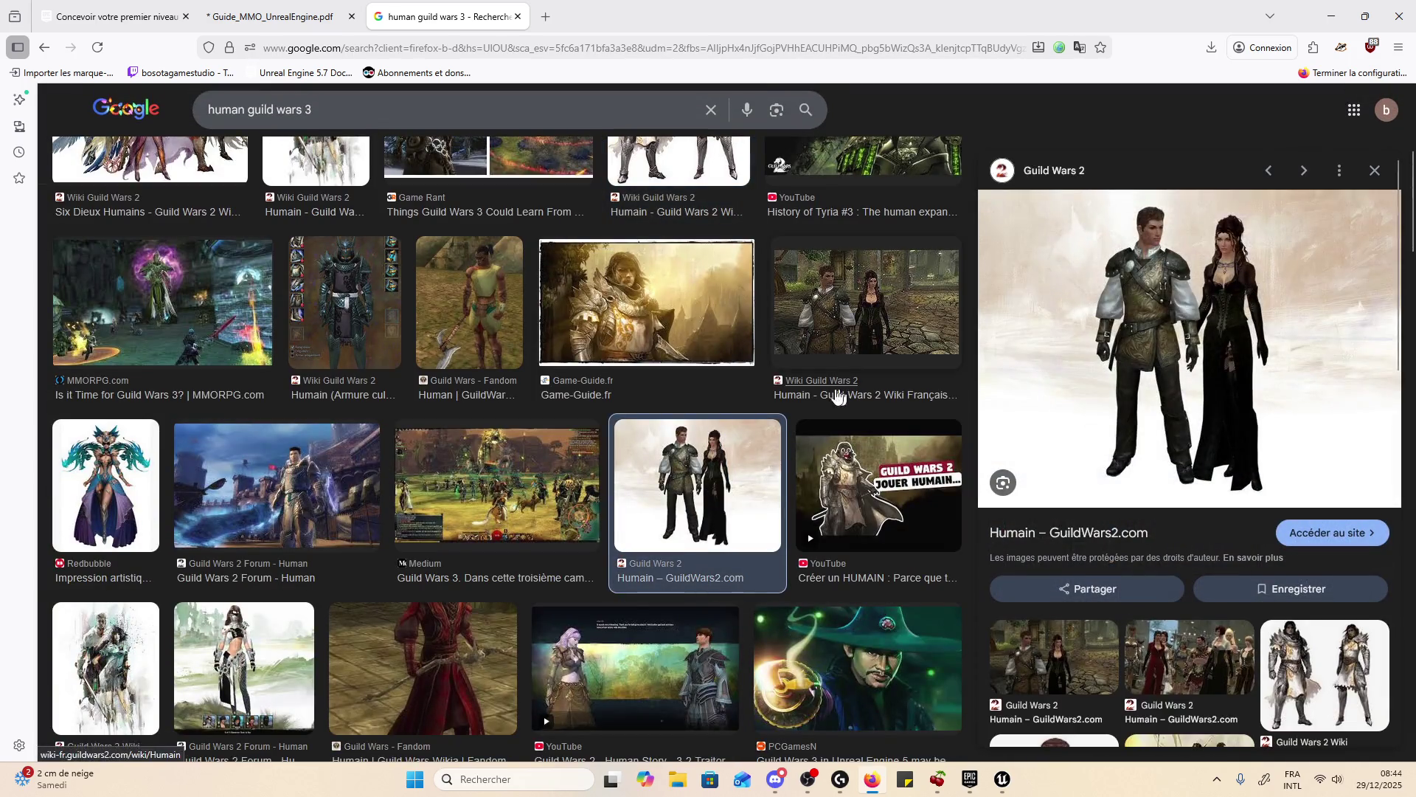
{"action": "scroll", "coordinate": [501, 435], "scroll_direction": "down", "scroll_amount": 2}
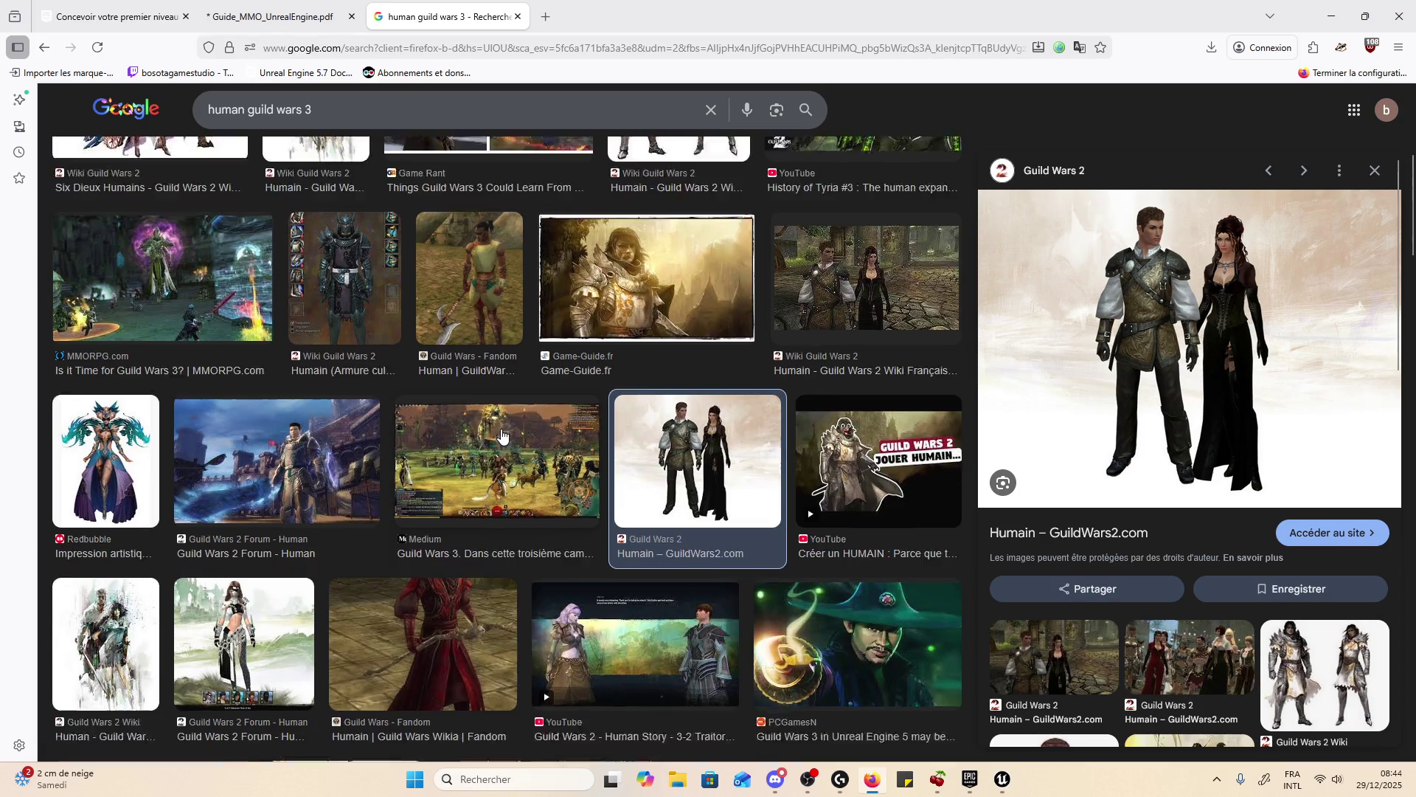
{"action": "scroll", "coordinate": [502, 435], "scroll_direction": "down", "scroll_amount": 2}
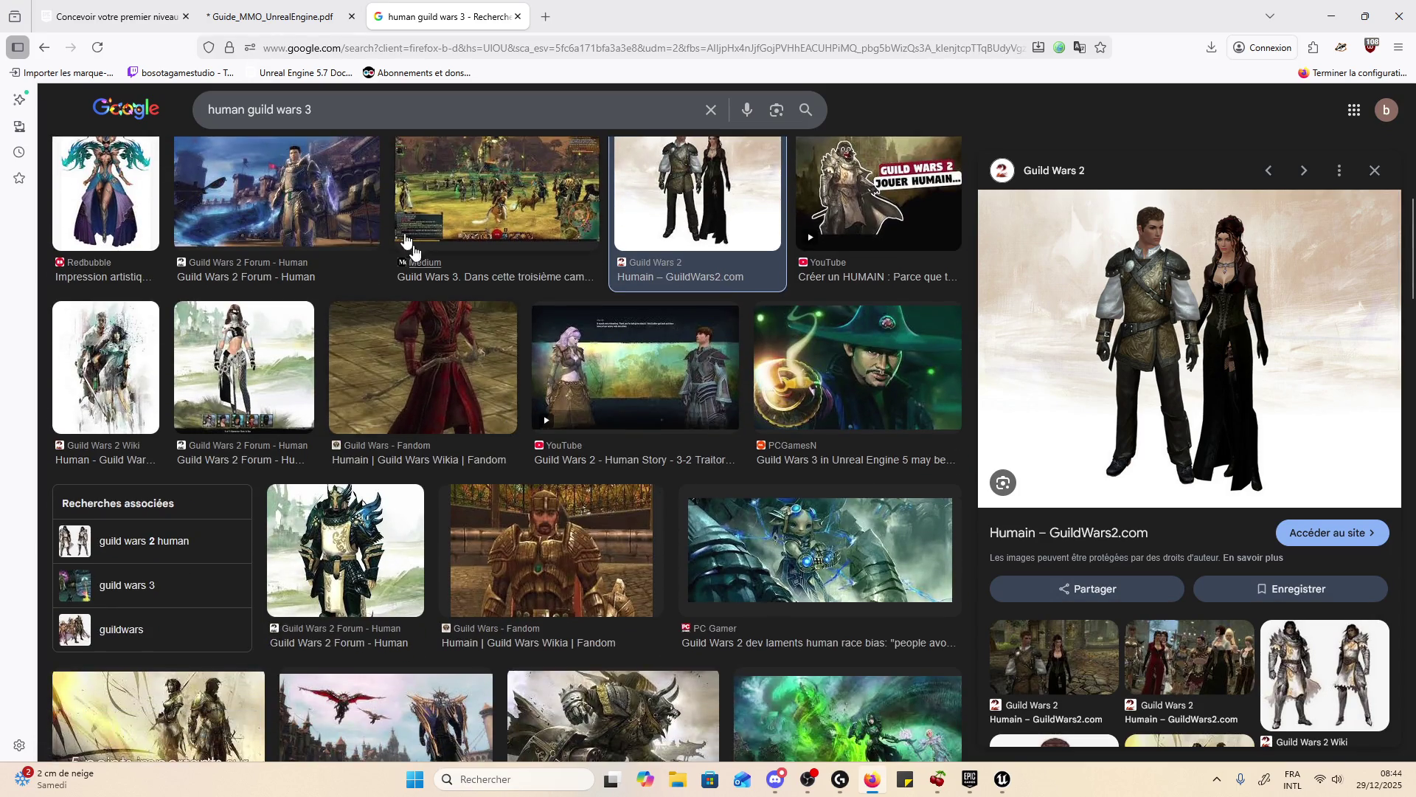
{"action": "triple_click", "coordinate": [361, 115]}
- Search for 'metahuman' and scroll through the image results
{"action": "type", "text": "metahuman"}
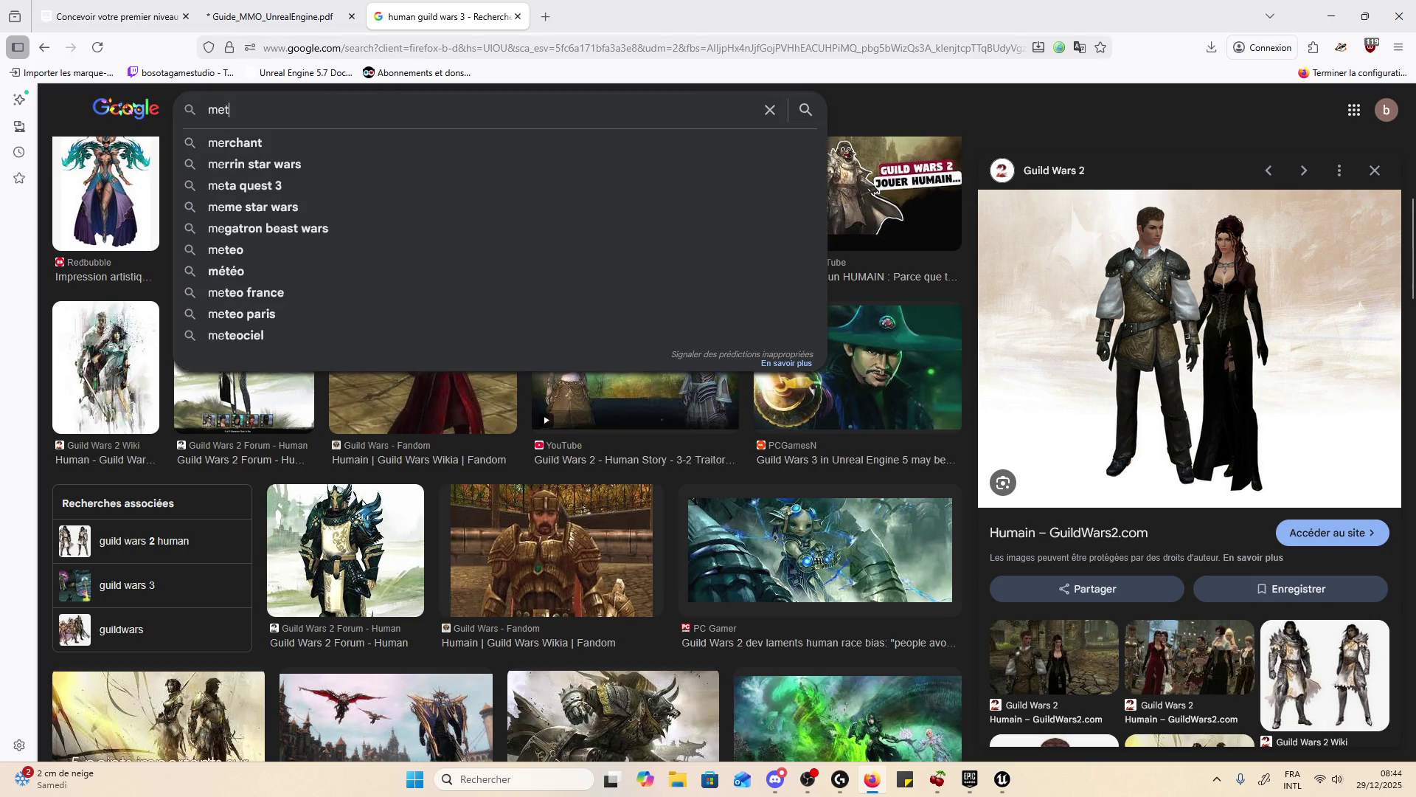
{"action": "key", "text": "Return"}
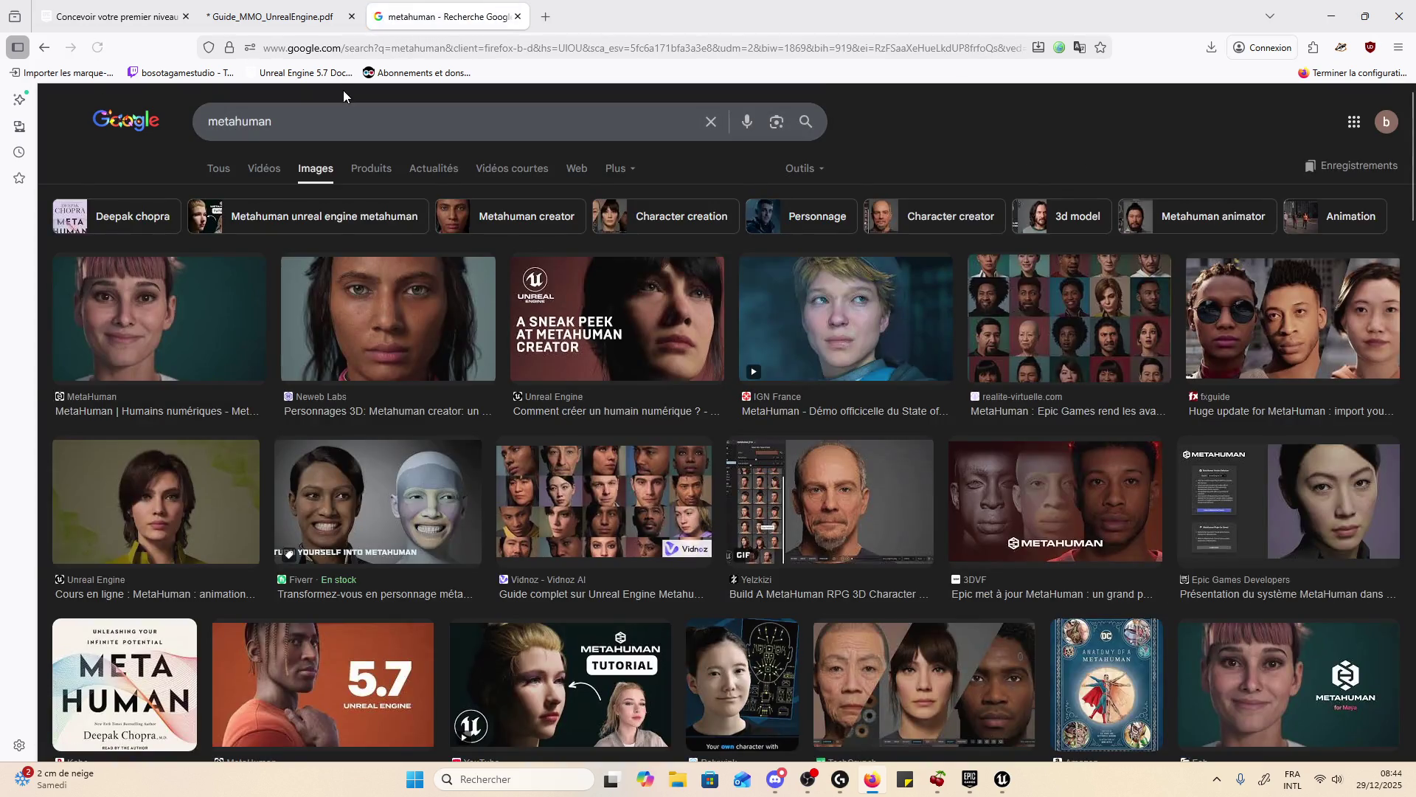
{"action": "scroll", "coordinate": [783, 381], "scroll_direction": "down", "scroll_amount": 4}
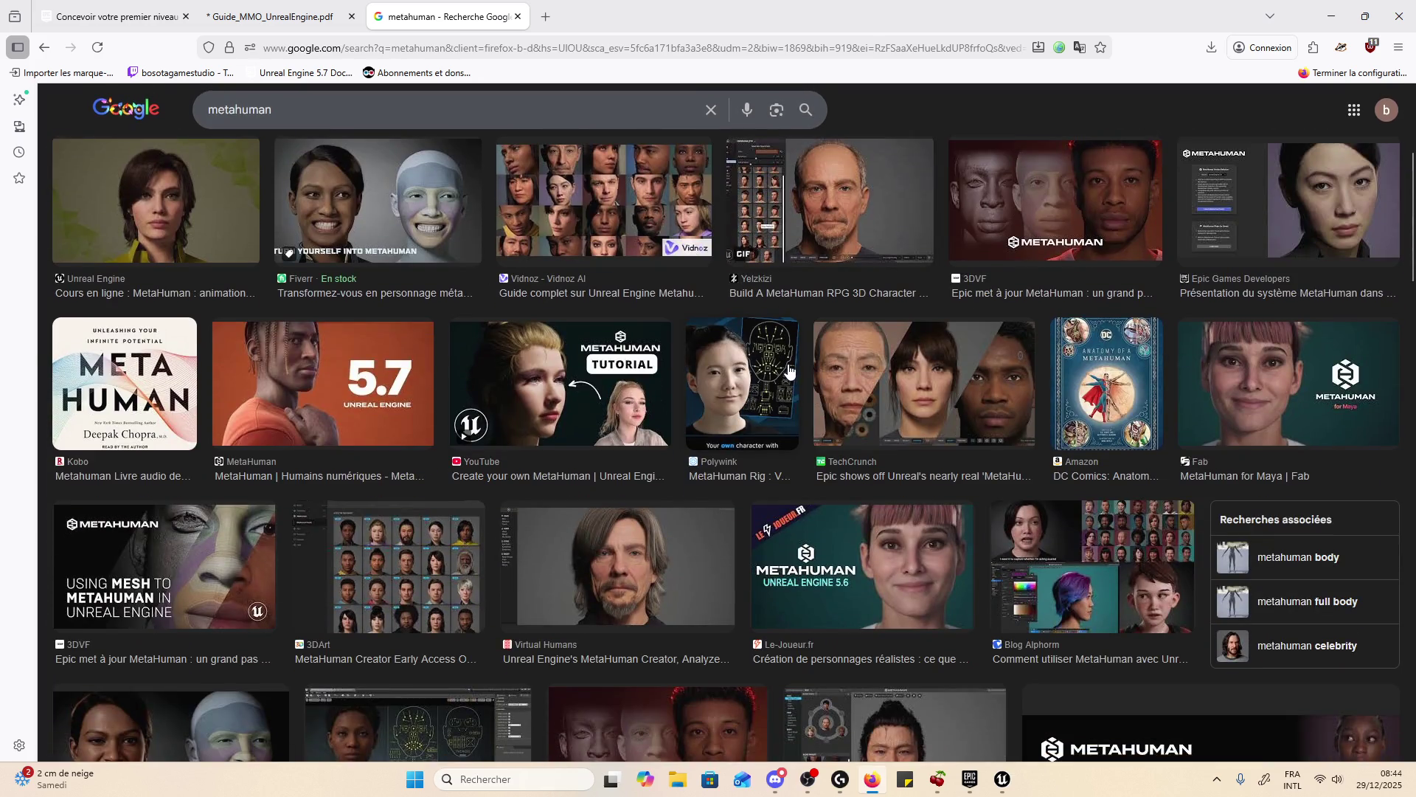
{"action": "scroll", "coordinate": [790, 369], "scroll_direction": "down", "scroll_amount": 5}
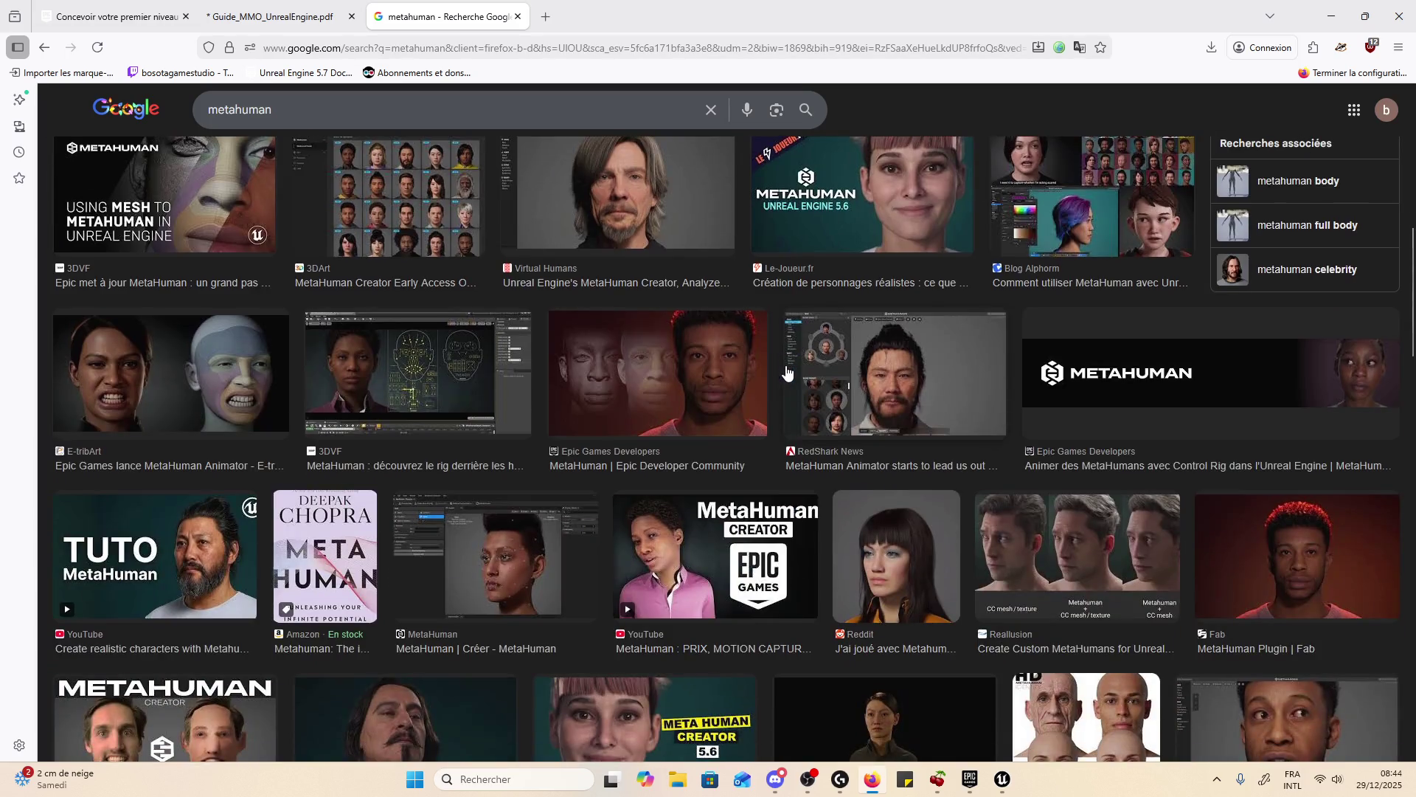
{"action": "scroll", "coordinate": [788, 372], "scroll_direction": "down", "scroll_amount": 5}
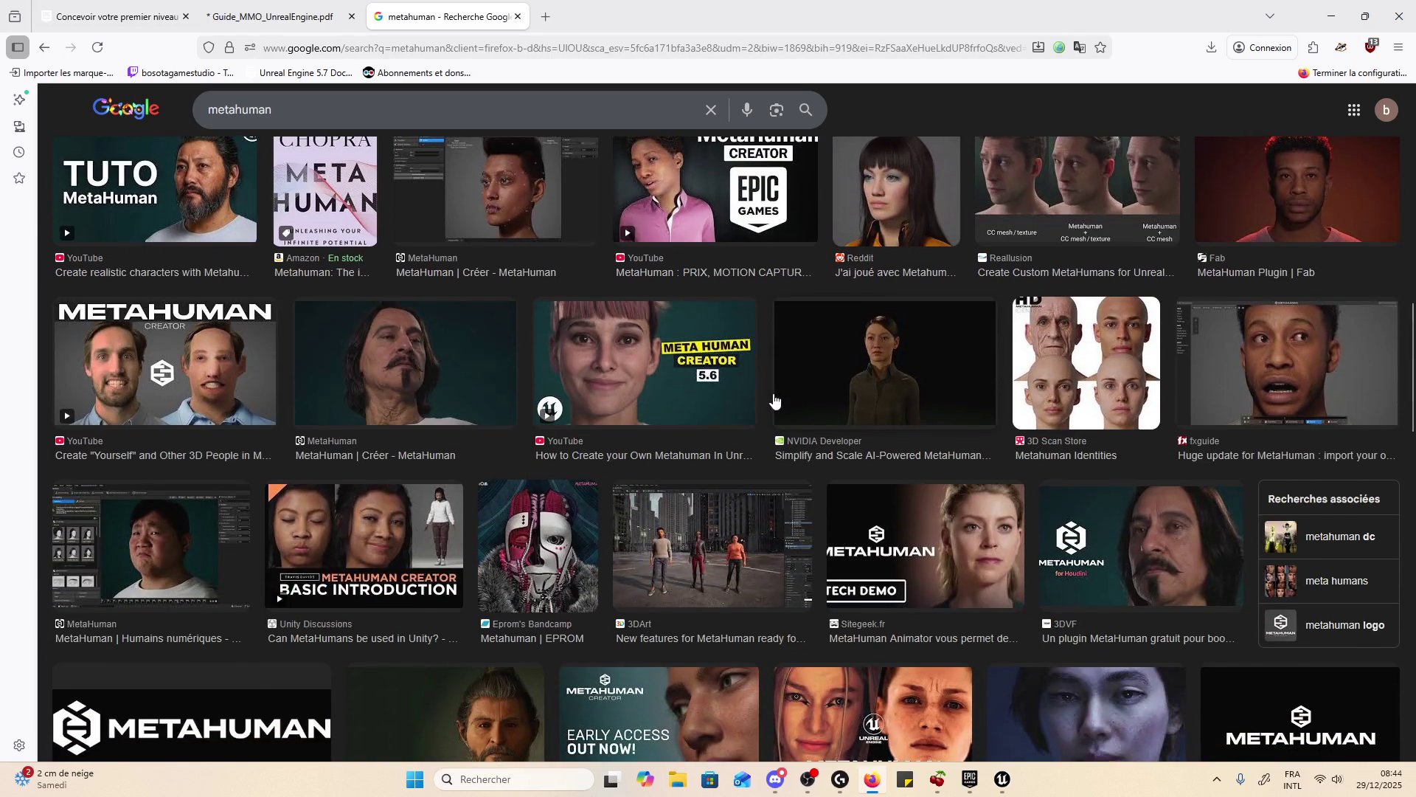
{"action": "scroll", "coordinate": [587, 332], "scroll_direction": "up", "scroll_amount": 15}
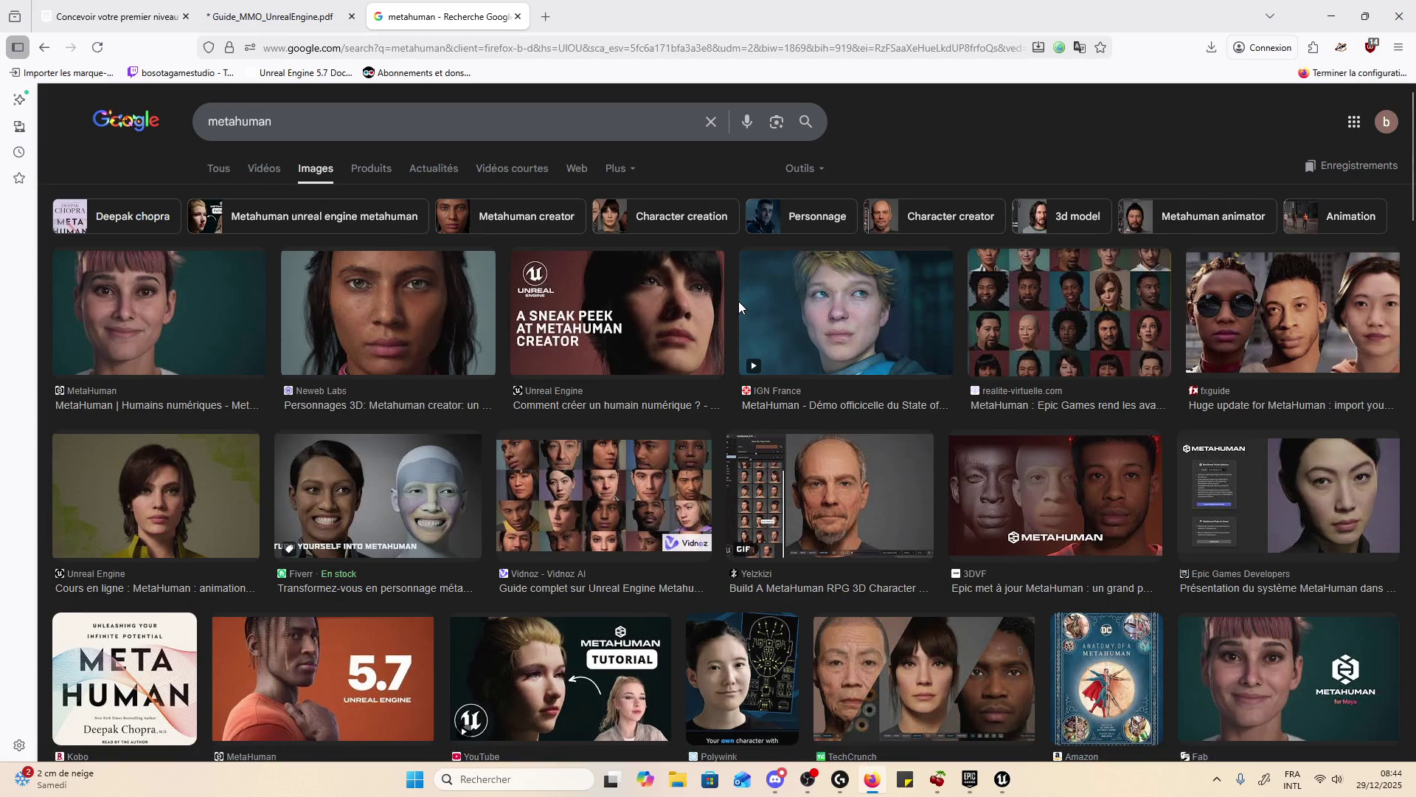
- Open the MetaHuman download page from the web results, then switch to the Epic Games Launcher
{"action": "left_click", "coordinate": [216, 168]}
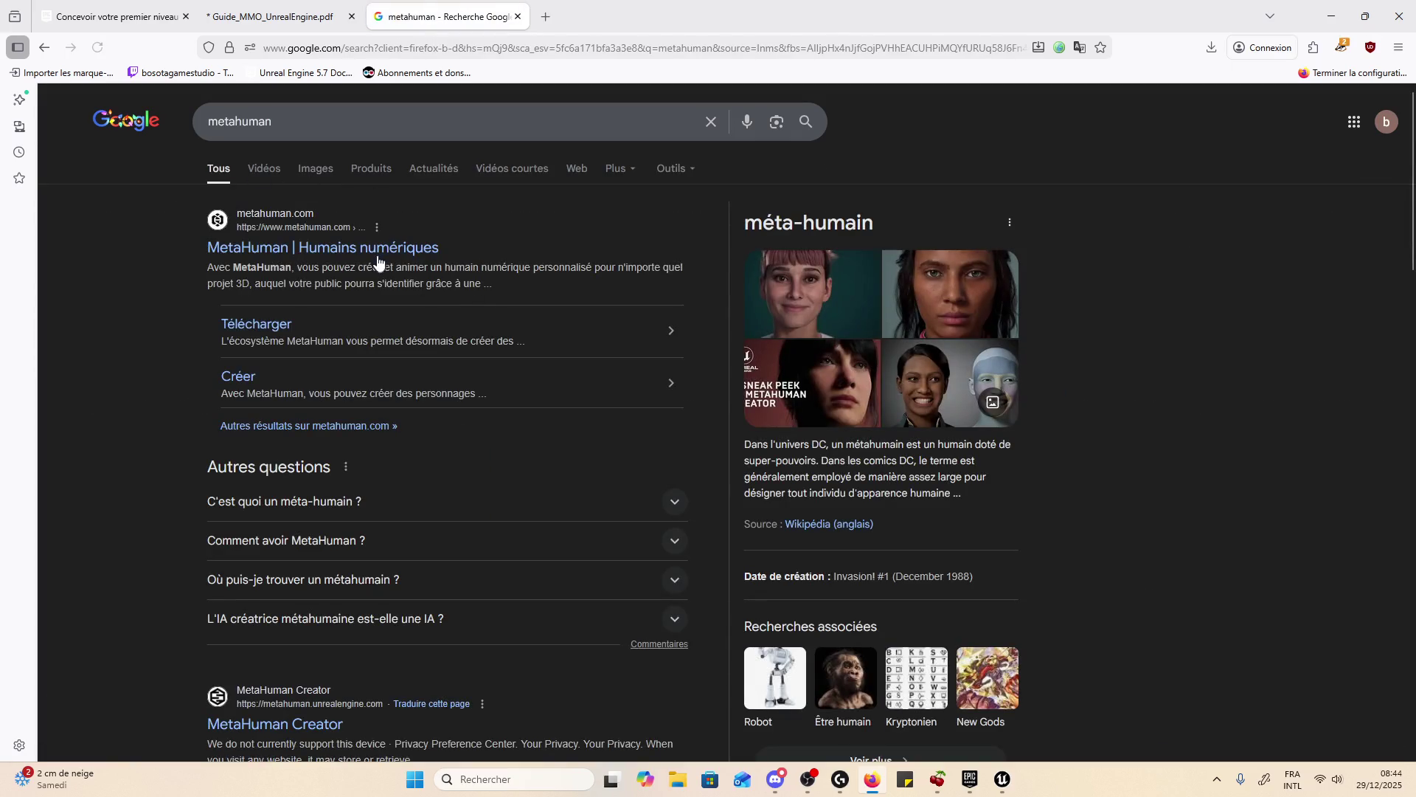
{"action": "left_click", "coordinate": [244, 326]}
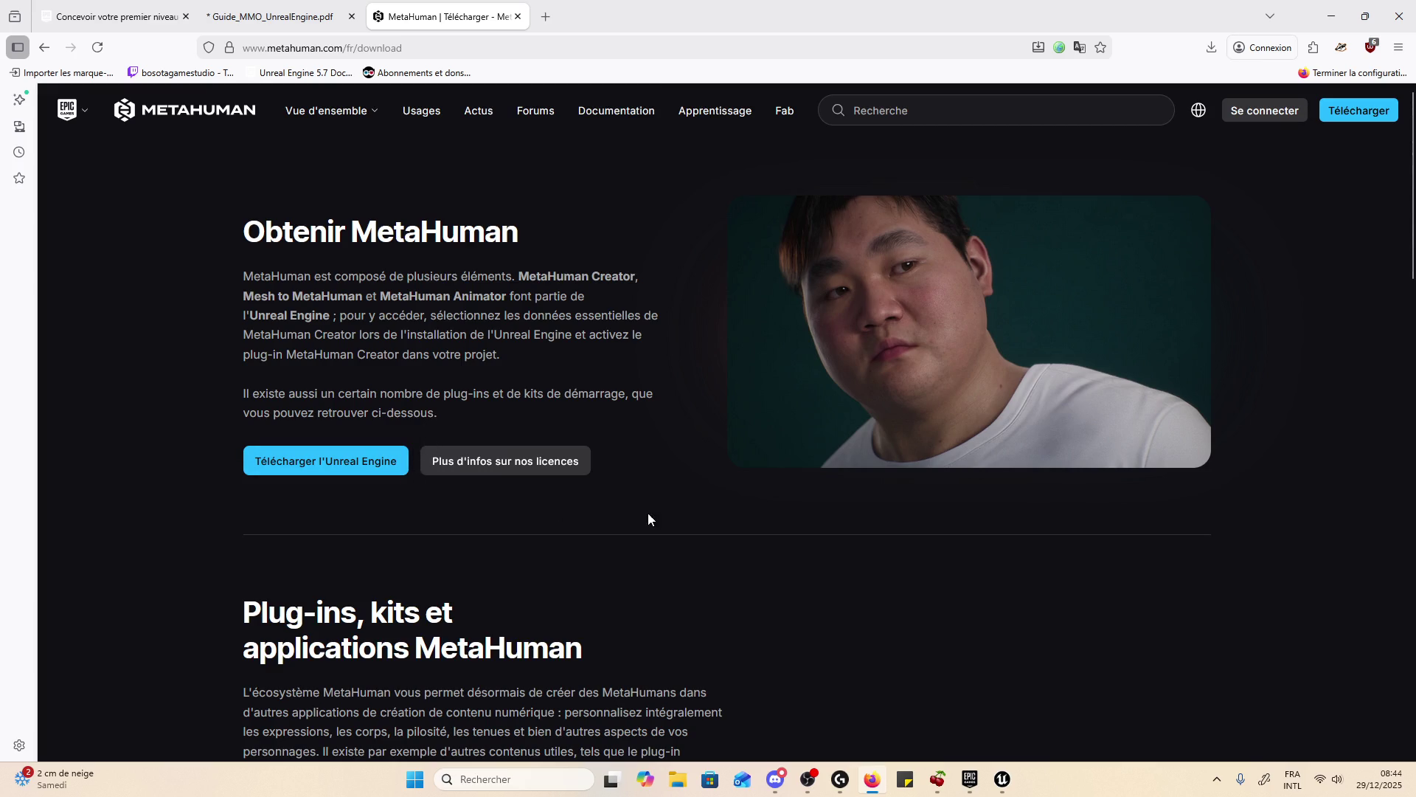
{"action": "scroll", "coordinate": [645, 461], "scroll_direction": "down", "scroll_amount": 6}
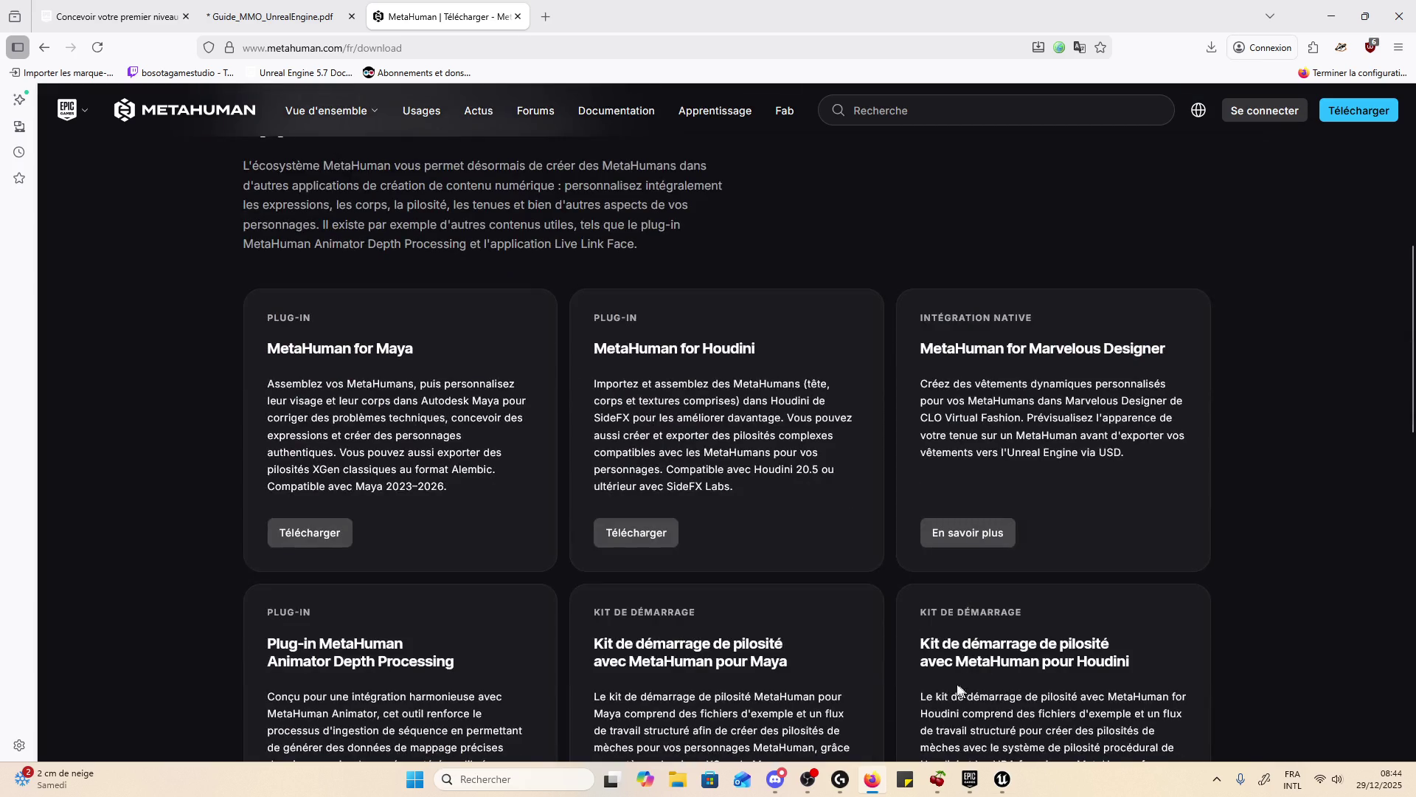
{"action": "scroll", "coordinate": [428, 499], "scroll_direction": "down", "scroll_amount": 4}
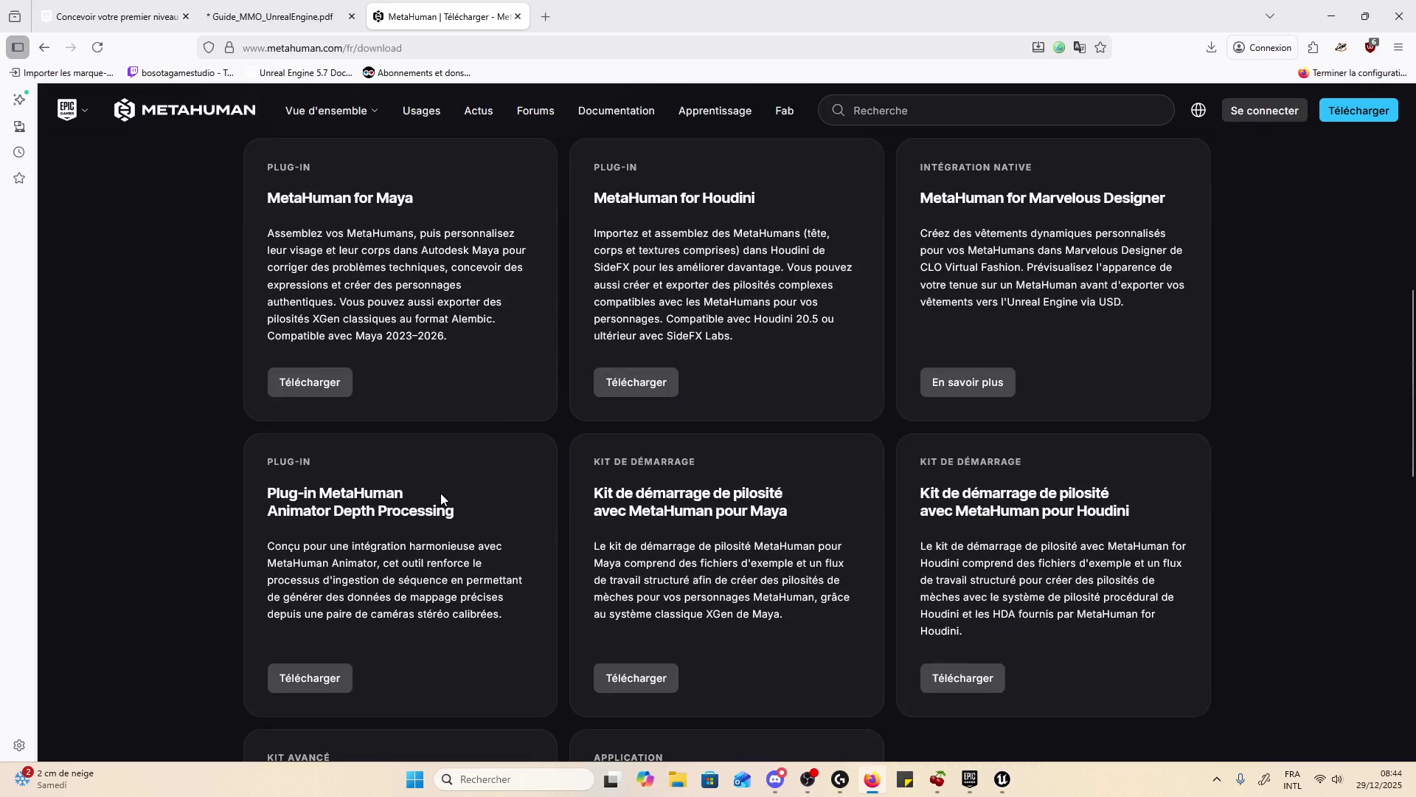
{"action": "left_click", "coordinate": [972, 779]}
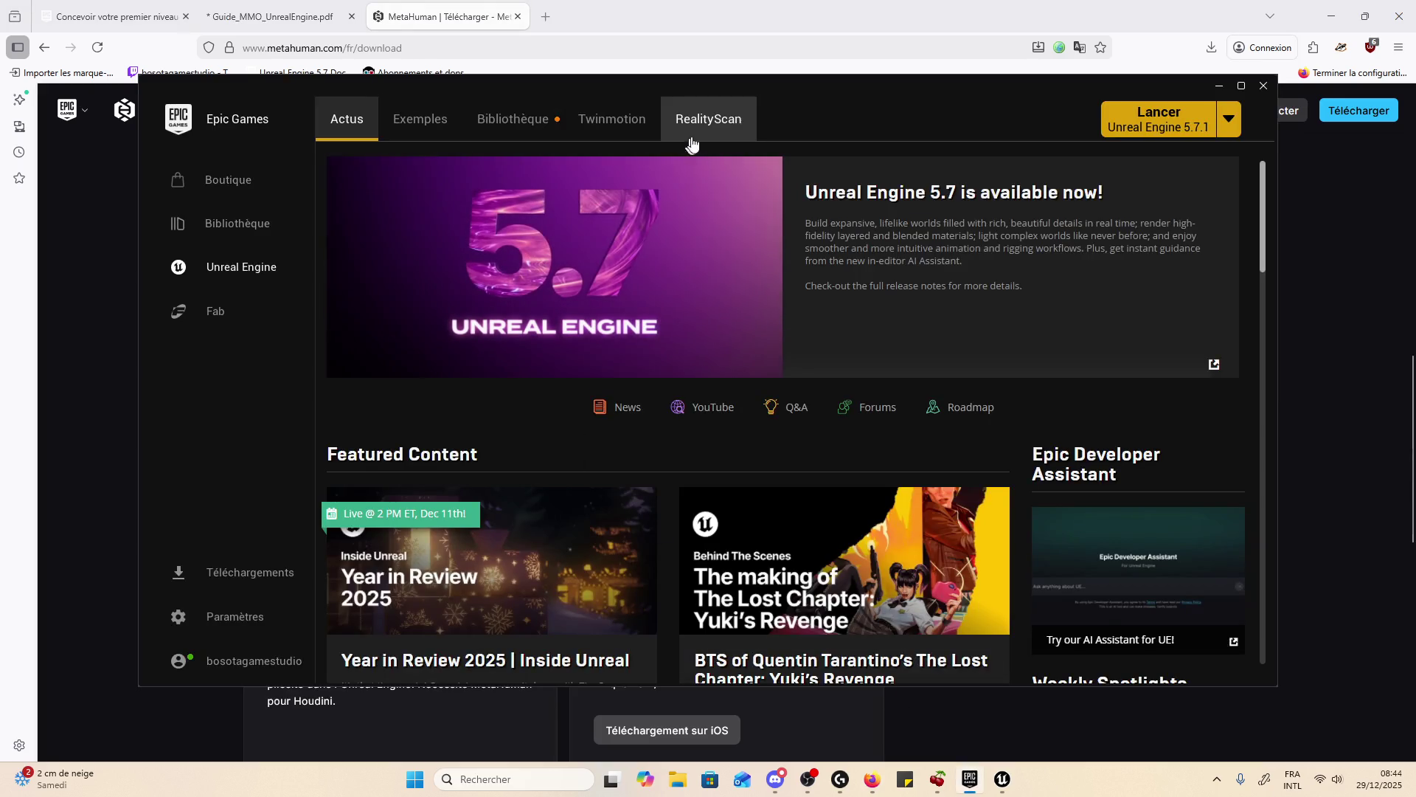
- Scroll the Unreal Engine news, then enter 'metahuman' in the Fab search bar
{"action": "scroll", "coordinate": [734, 305], "scroll_direction": "down", "scroll_amount": 5}
{"action": "scroll", "coordinate": [734, 305], "scroll_direction": "up", "scroll_amount": 4}
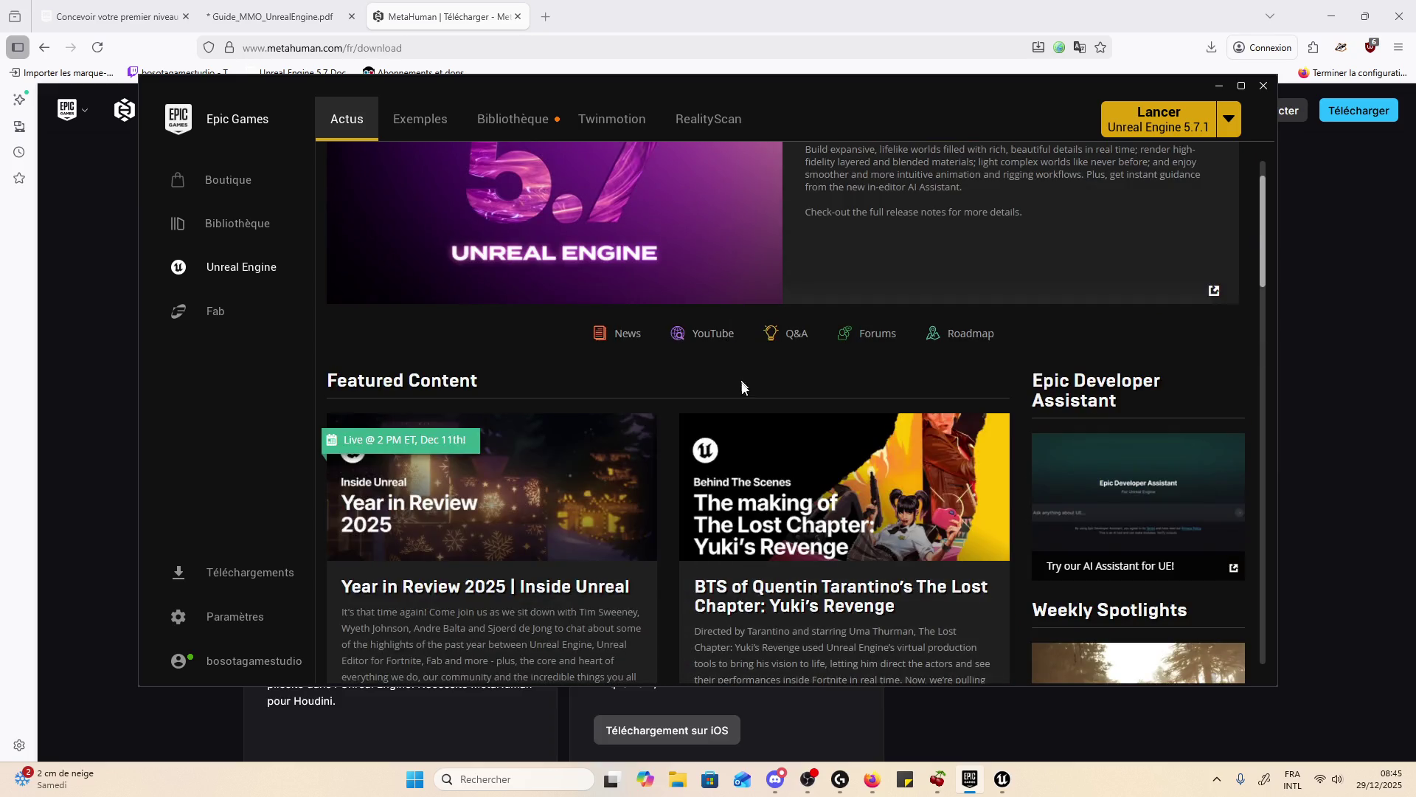
{"action": "scroll", "coordinate": [745, 408], "scroll_direction": "down", "scroll_amount": 2}
{"action": "scroll", "coordinate": [744, 408], "scroll_direction": "down", "scroll_amount": 5}
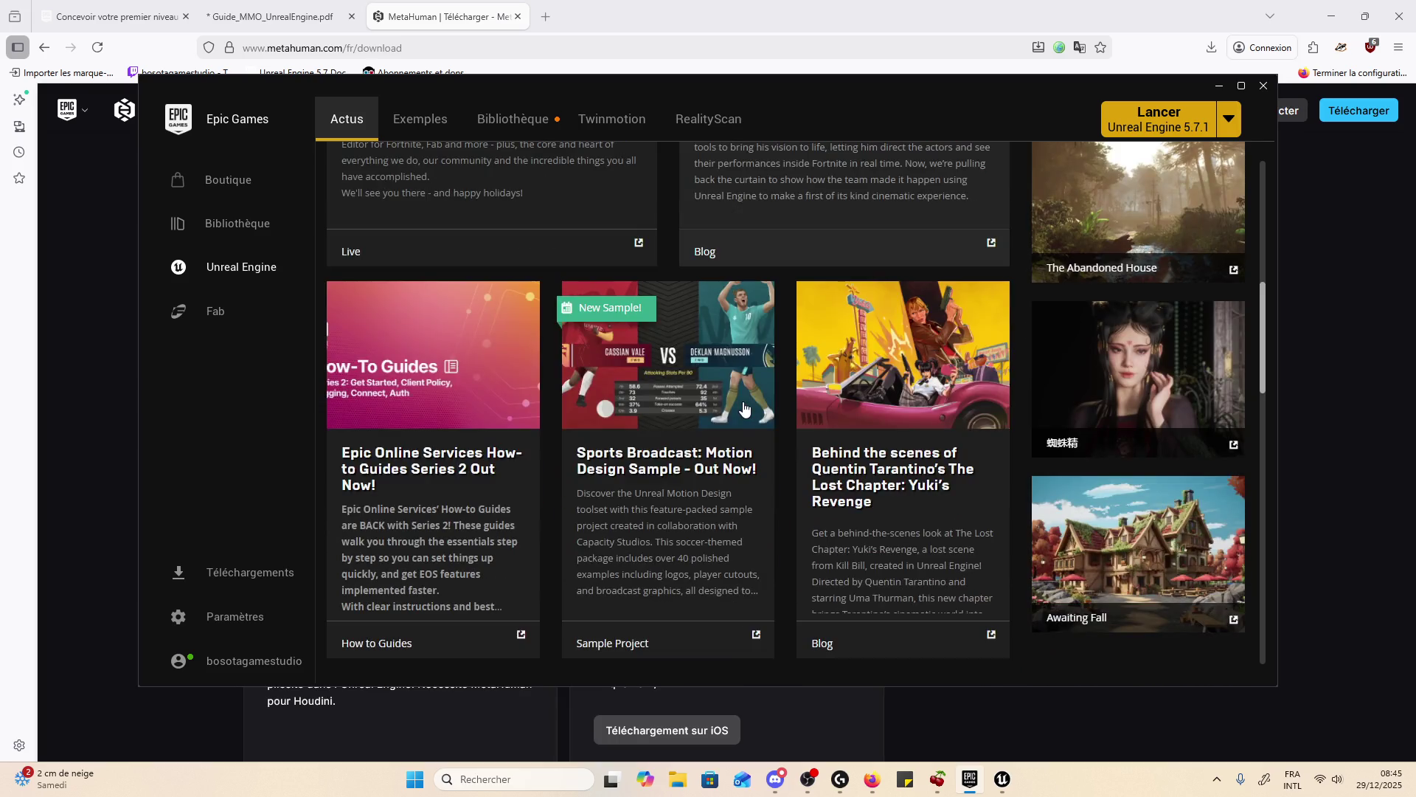
{"action": "scroll", "coordinate": [743, 408], "scroll_direction": "down", "scroll_amount": 5}
{"action": "scroll", "coordinate": [744, 407], "scroll_direction": "up", "scroll_amount": 12}
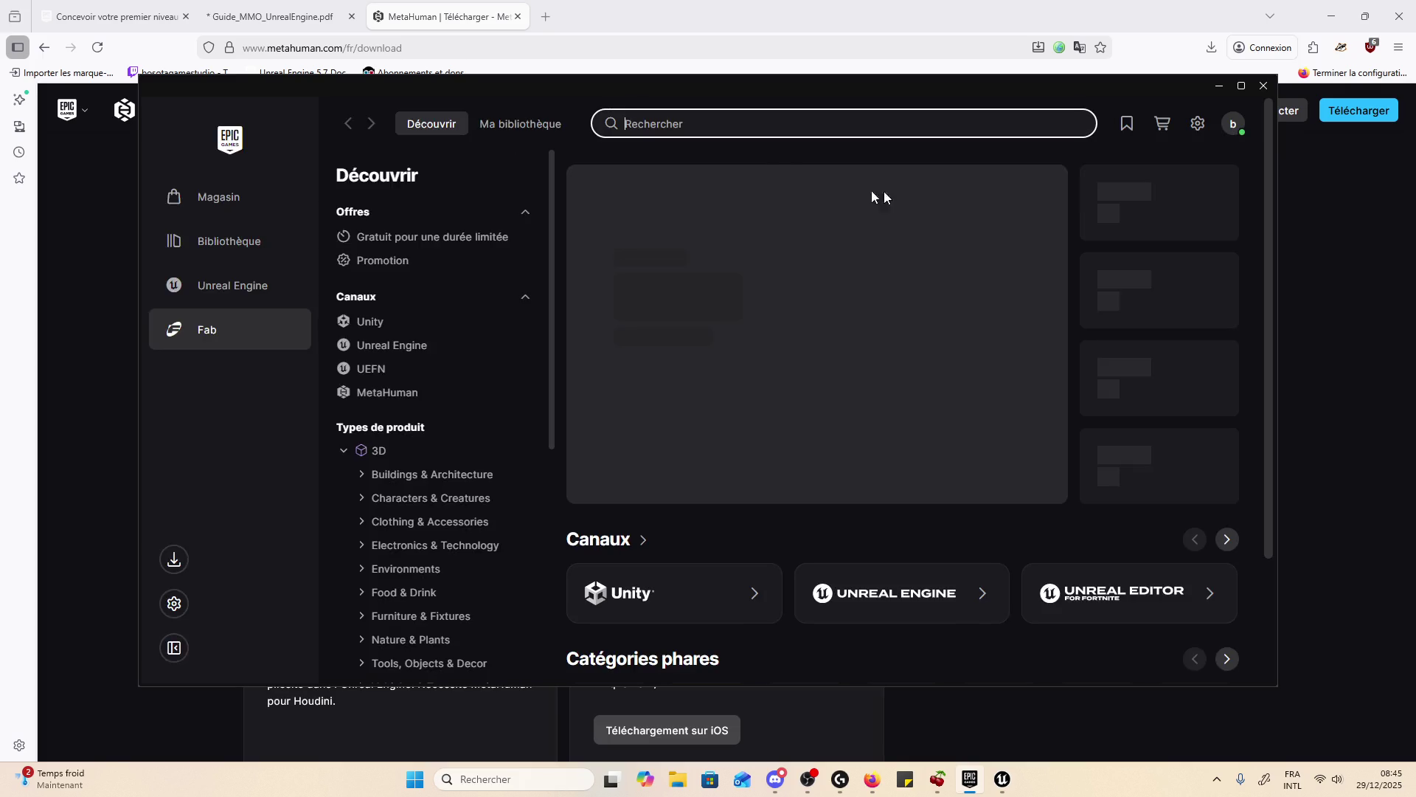
{"action": "type", "text": "meta"}
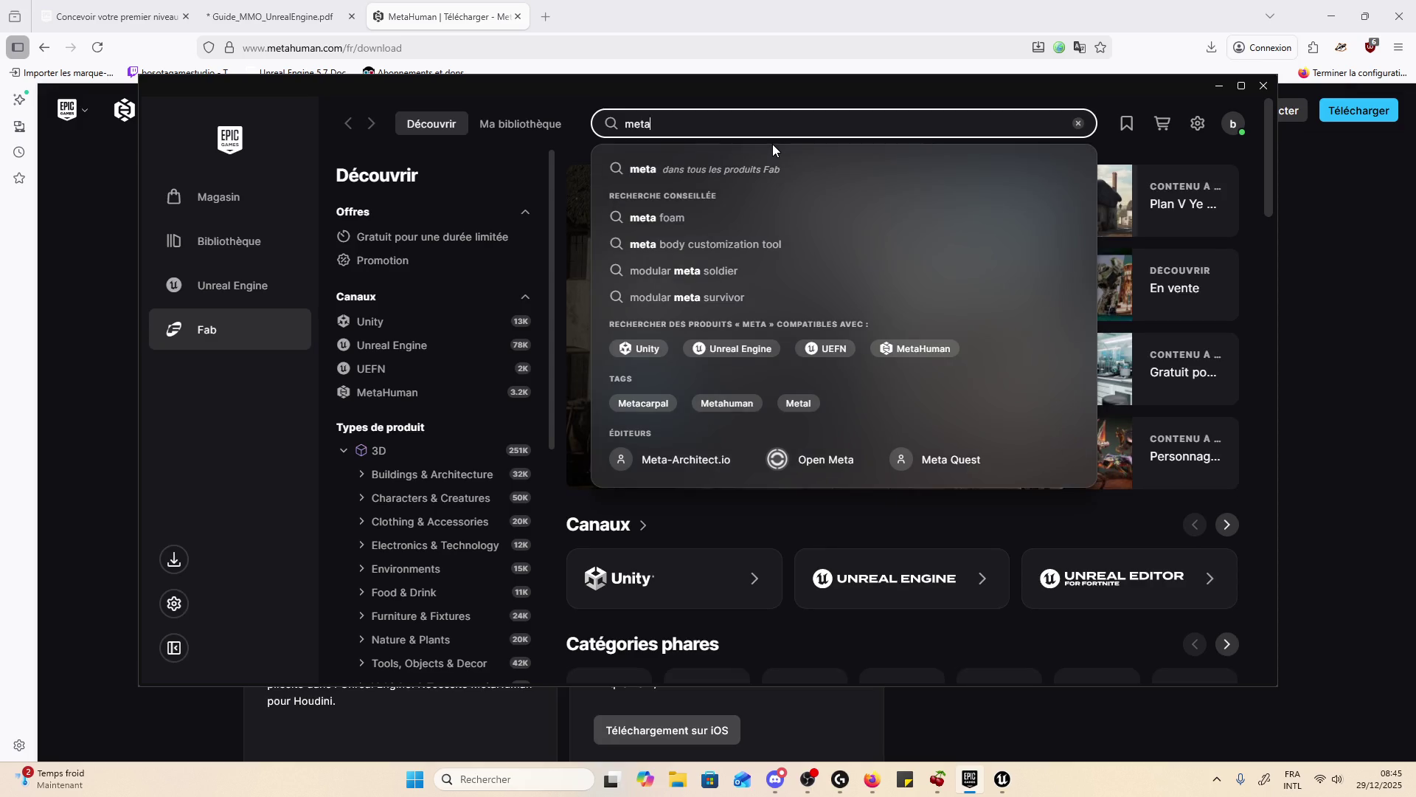
{"action": "type", "text": "human"}
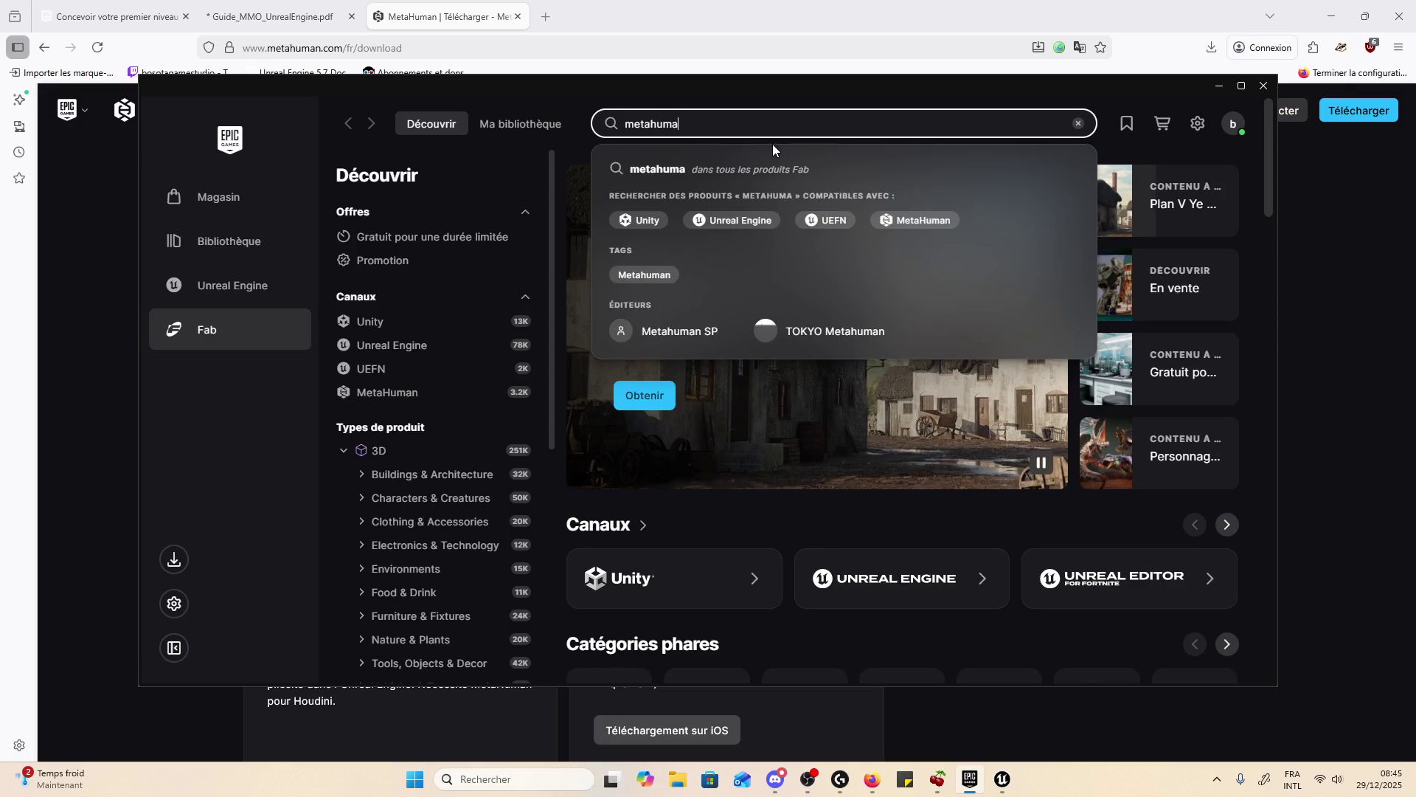
- Run the 'metahuman' search and open the MetaHuman Plugin details
{"action": "key", "text": "Return"}
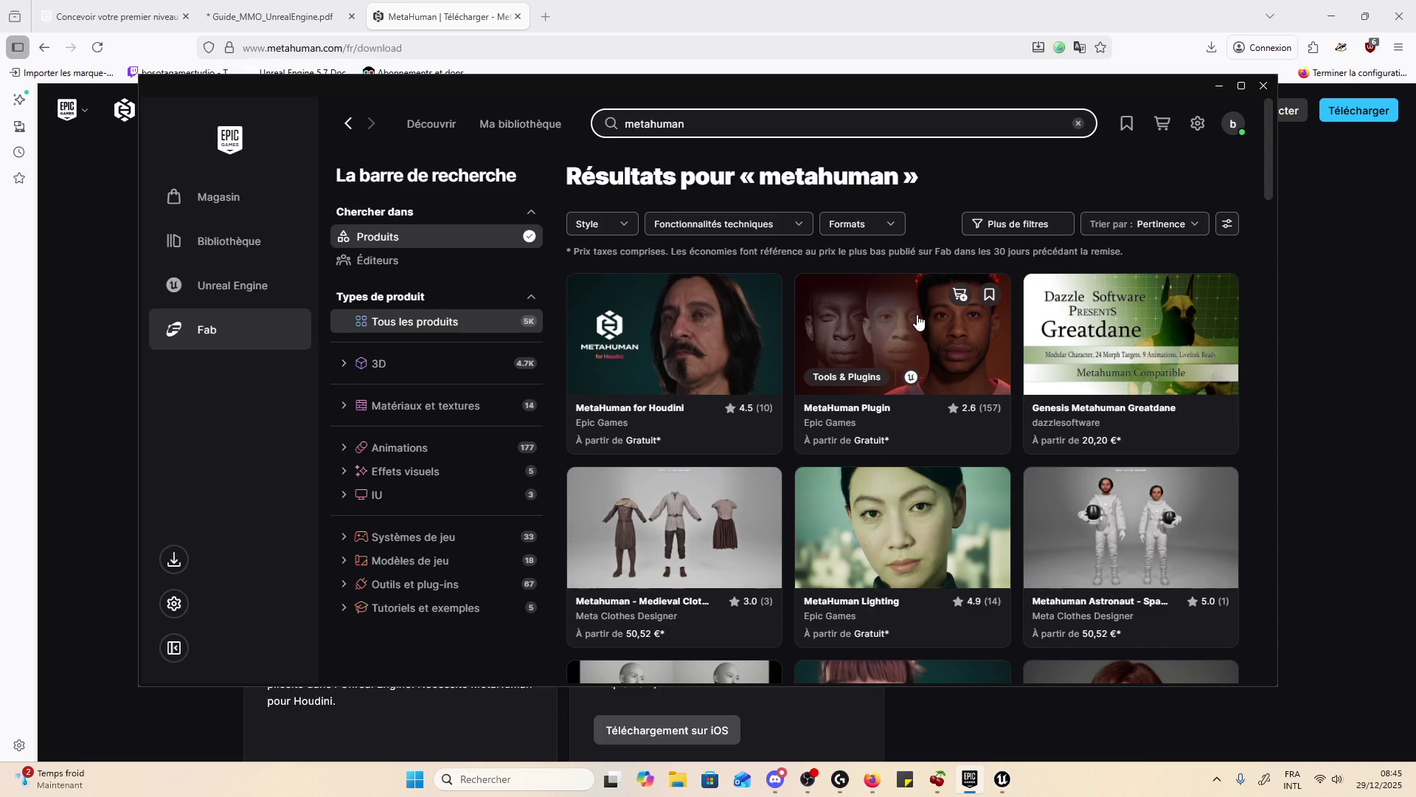
{"action": "left_click", "coordinate": [917, 319]}
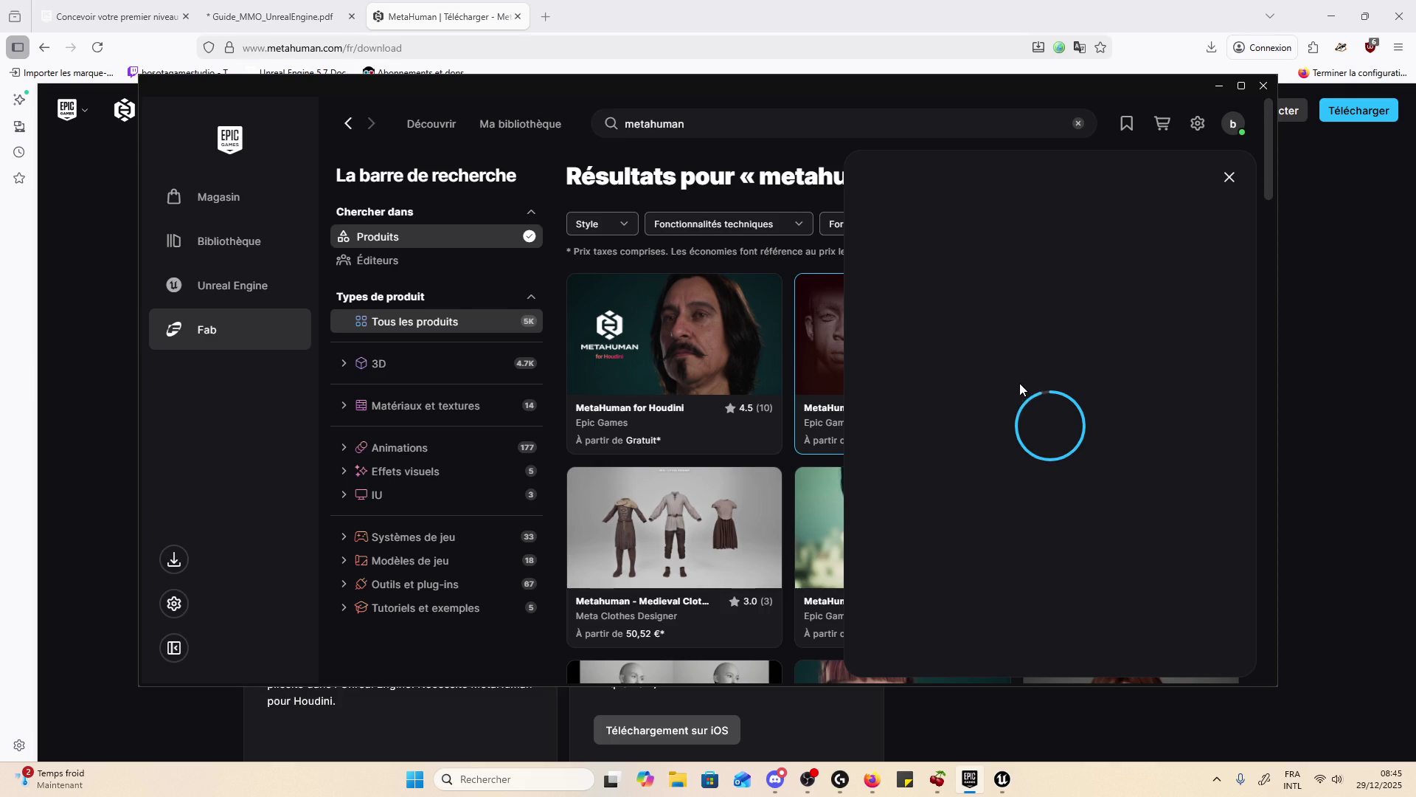
{"action": "scroll", "coordinate": [1066, 378], "scroll_direction": "down", "scroll_amount": 4}
{"action": "scroll", "coordinate": [1066, 405], "scroll_direction": "up", "scroll_amount": 4}
{"action": "scroll", "coordinate": [1106, 414], "scroll_direction": "down", "scroll_amount": 4}
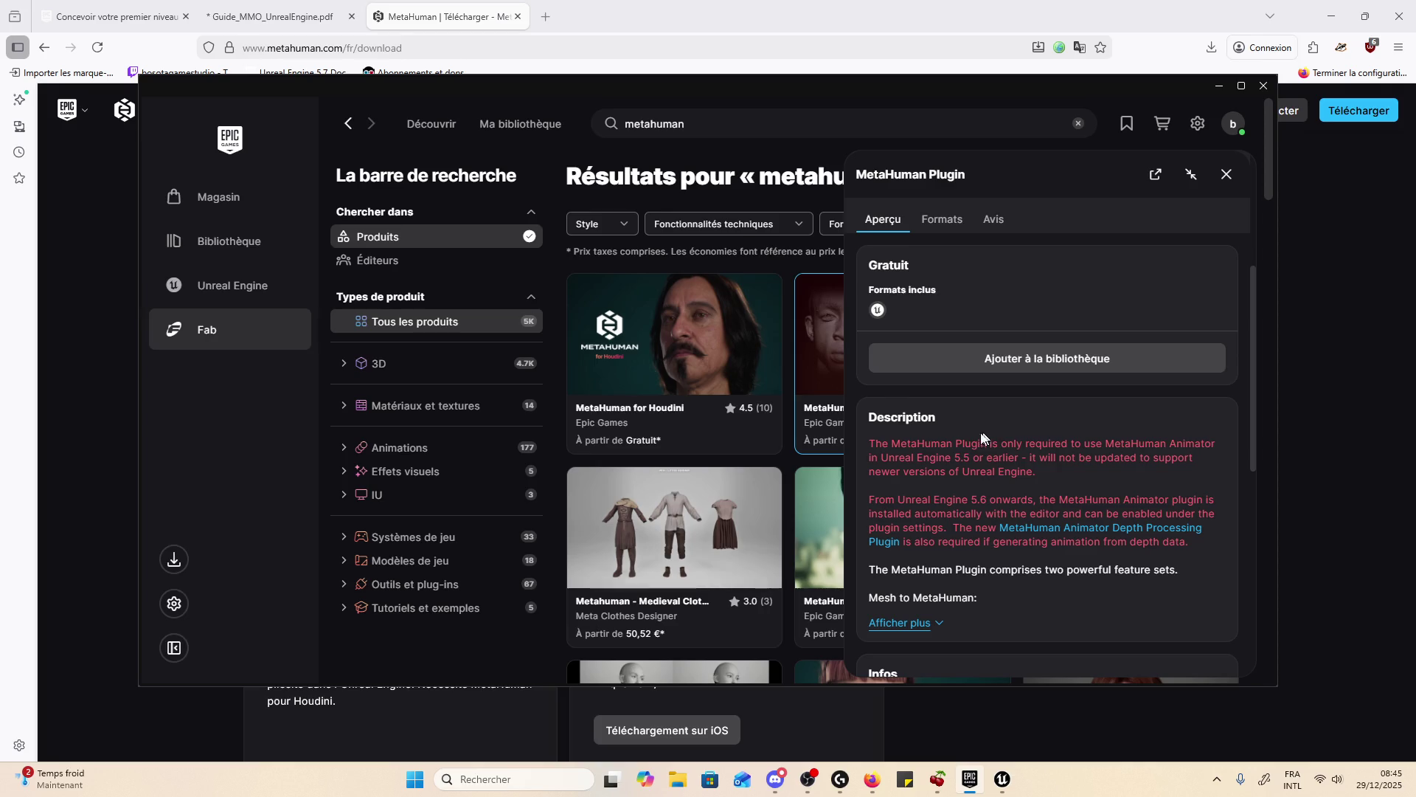
- Read the MetaHuman Plugin description, including its 5.5 or earlier version note
{"action": "mouse_move", "coordinate": [1006, 457]}
{"action": "left_mouse_down"}
{"action": "mouse_move", "coordinate": [937, 458]}
{"action": "mouse_move", "coordinate": [1019, 457]}
{"action": "left_mouse_up"}
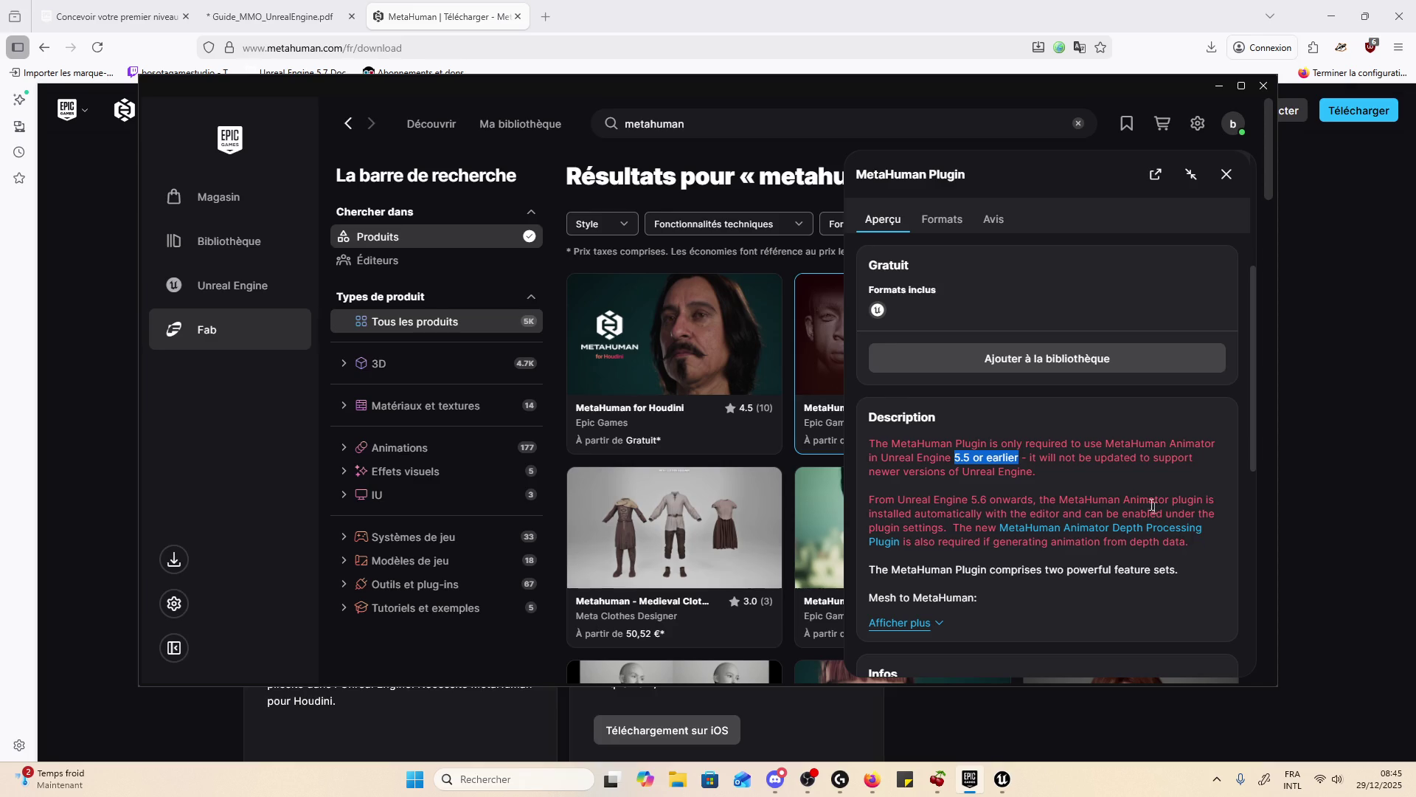
{"action": "left_click", "coordinate": [1116, 481]}
{"action": "scroll", "coordinate": [1115, 480], "scroll_direction": "down", "scroll_amount": 3}
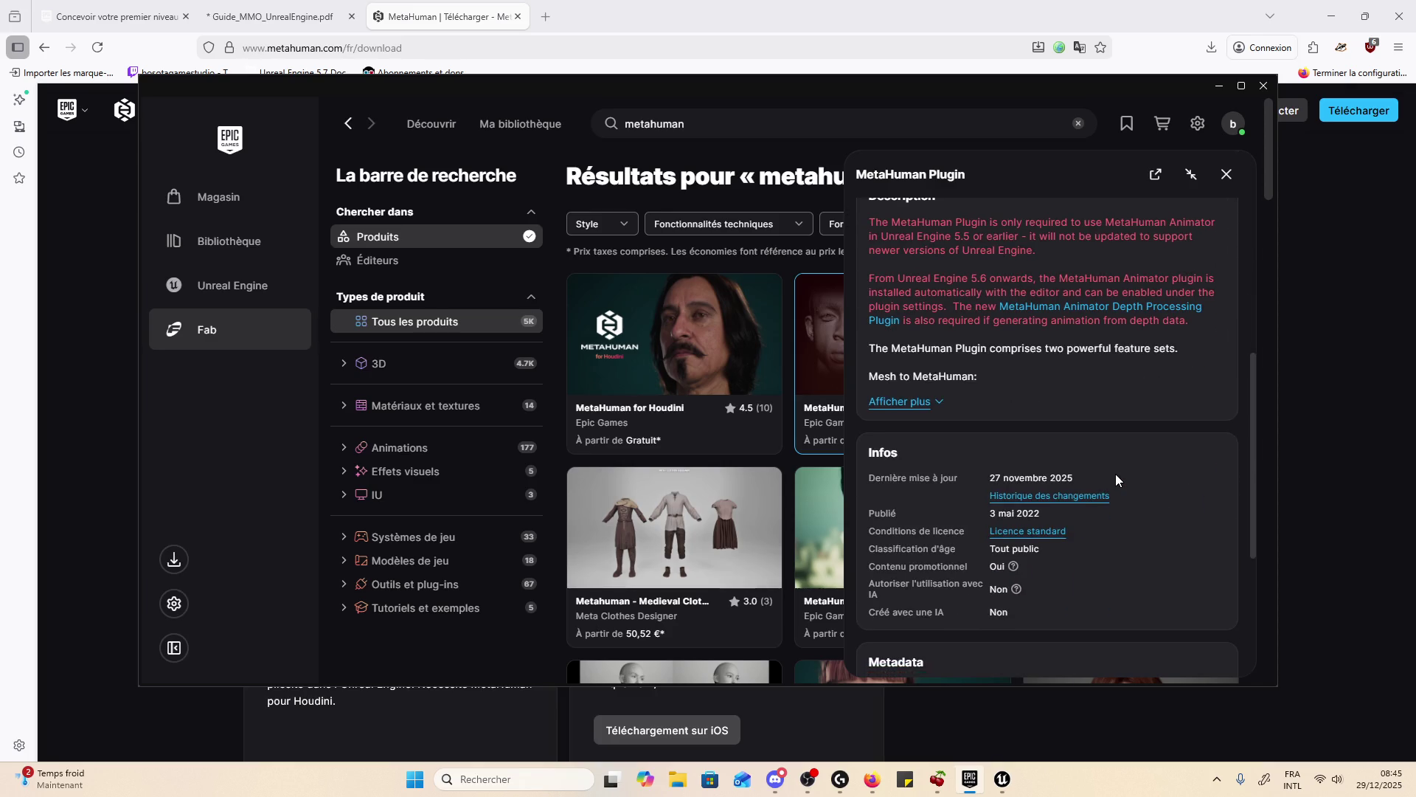
{"action": "scroll", "coordinate": [1117, 480], "scroll_direction": "down", "scroll_amount": 4}
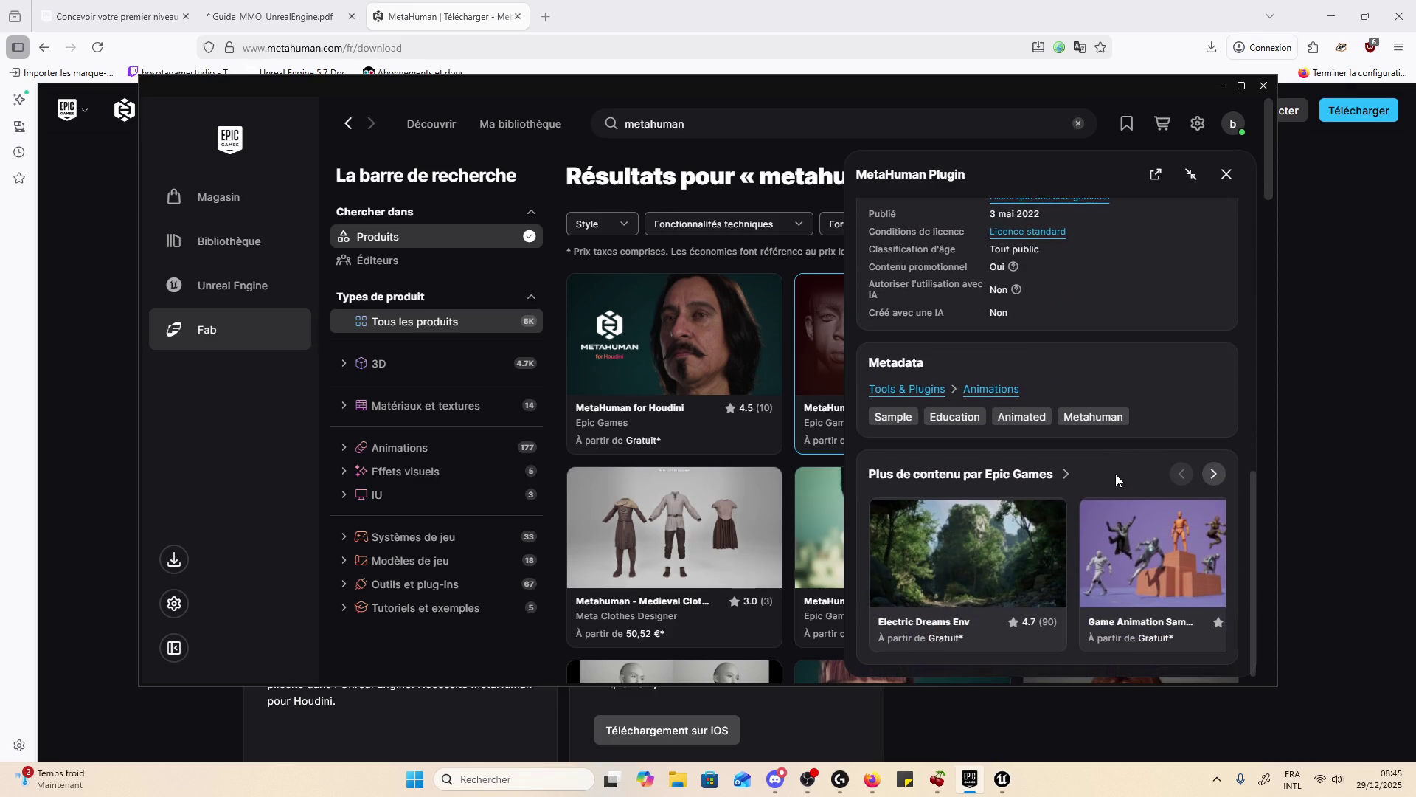
{"action": "scroll", "coordinate": [1053, 433], "scroll_direction": "up", "scroll_amount": 10}
{"action": "scroll", "coordinate": [1053, 433], "scroll_direction": "up", "scroll_amount": 1}
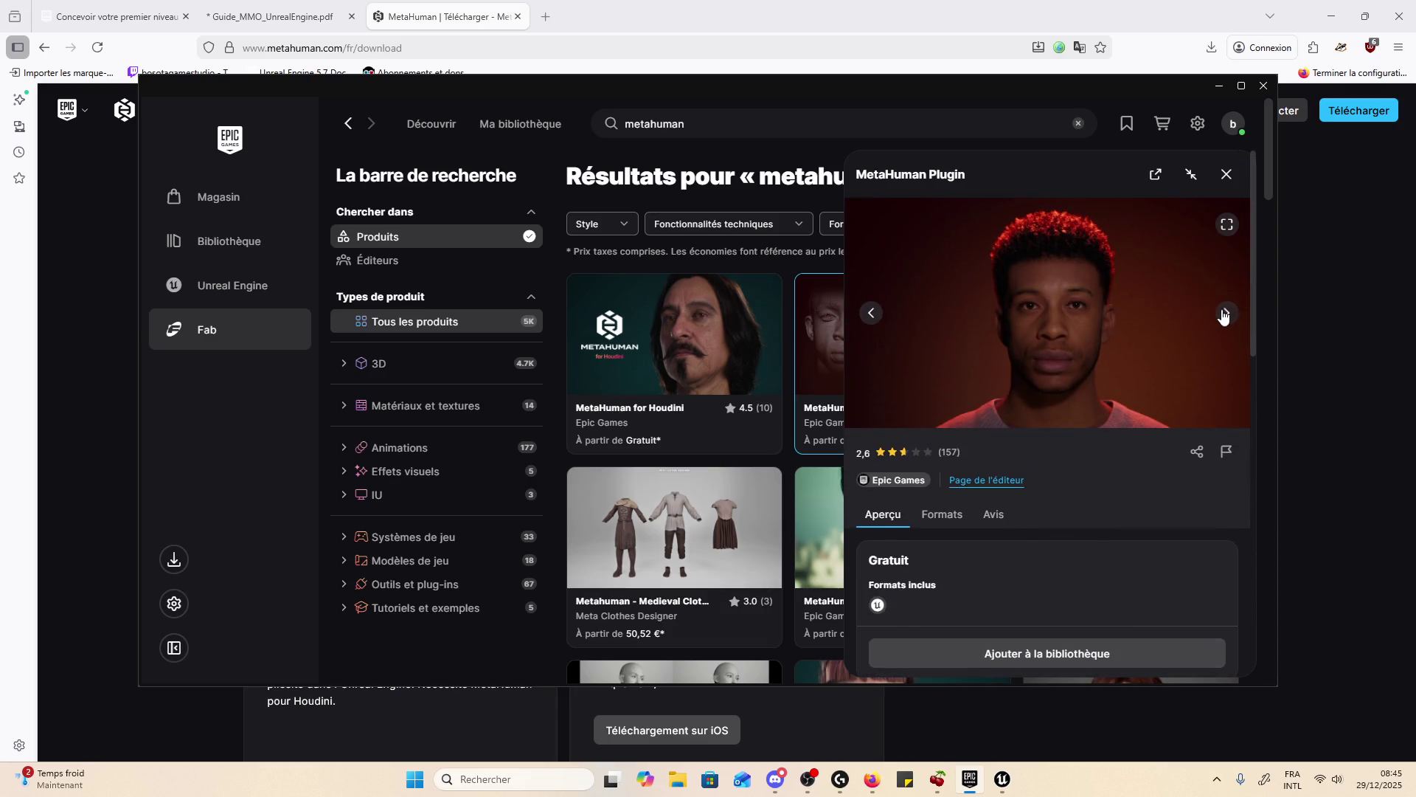
- Cycle through the MetaHuman Plugin preview images, then close its details panel
{"action": "left_click", "coordinate": [1224, 315]}
{"action": "left_click", "coordinate": [1223, 314]}
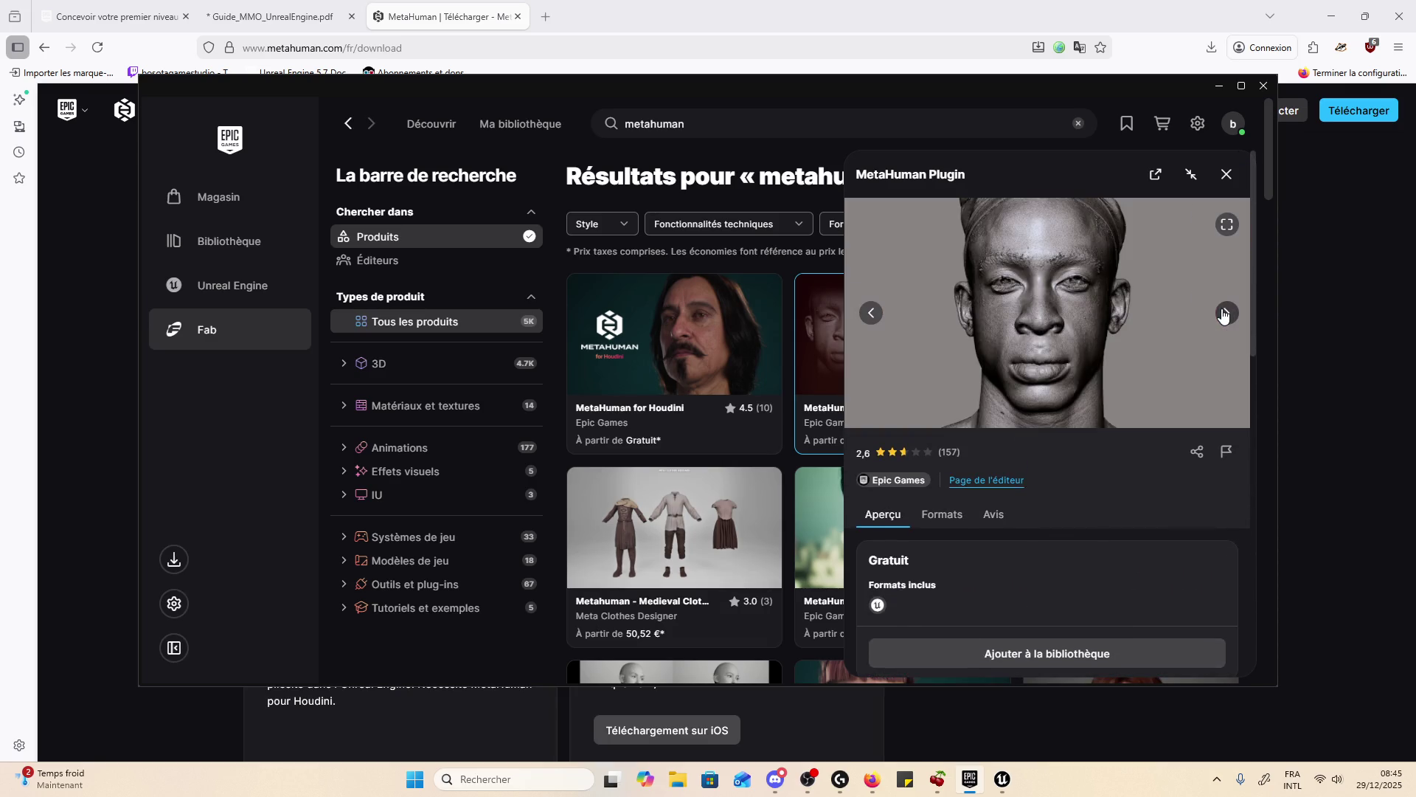
{"action": "left_click", "coordinate": [1223, 314]}
{"action": "left_click", "coordinate": [1224, 314]}
{"action": "left_click", "coordinate": [1224, 314]}
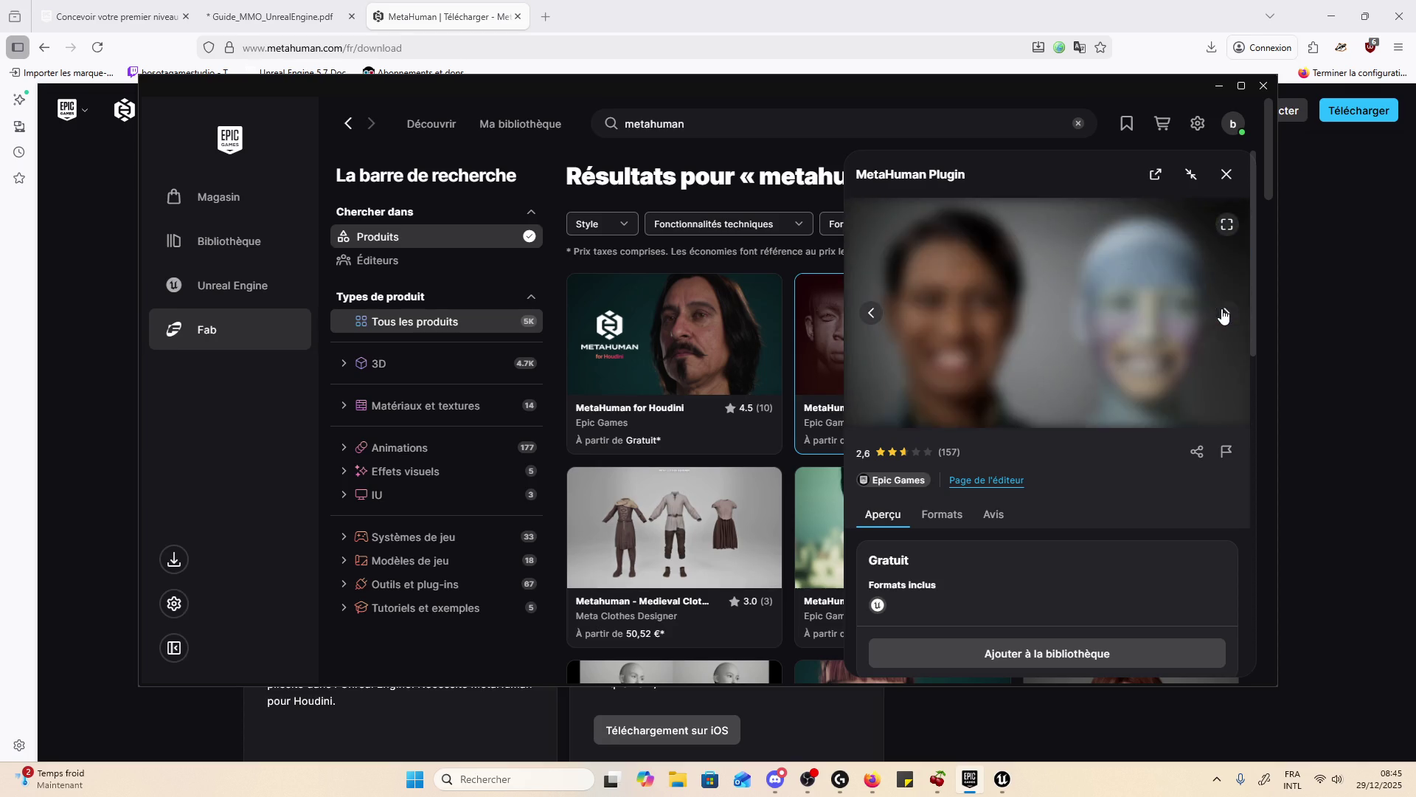
{"action": "left_click", "coordinate": [1223, 314]}
{"action": "left_click", "coordinate": [1224, 314]}
{"action": "left_click", "coordinate": [1224, 314]}
{"action": "left_click", "coordinate": [1223, 314]}
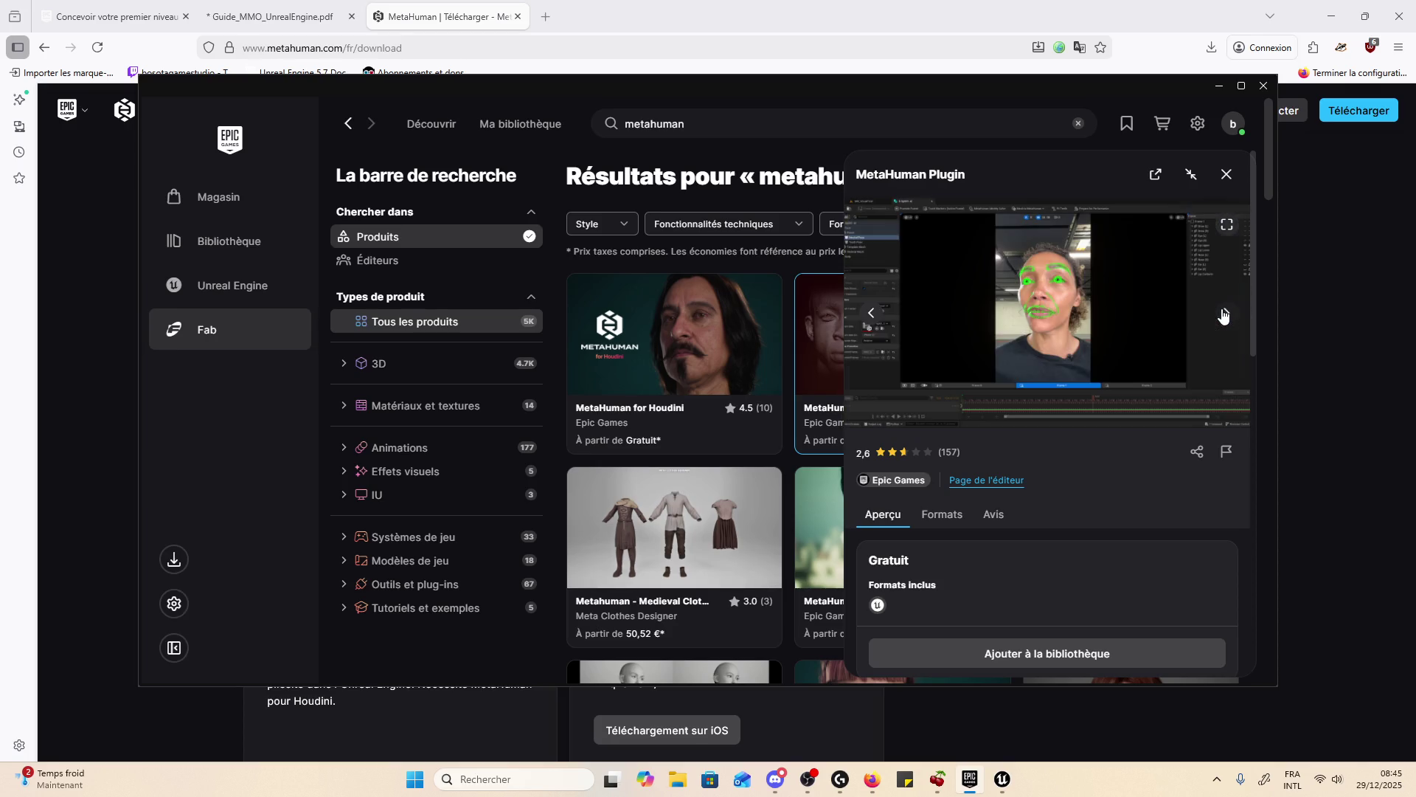
{"action": "left_click", "coordinate": [1224, 315]}
{"action": "left_click", "coordinate": [1224, 314]}
{"action": "left_click", "coordinate": [1224, 314]}
{"action": "left_click", "coordinate": [1224, 315]}
{"action": "left_click", "coordinate": [1223, 314]}
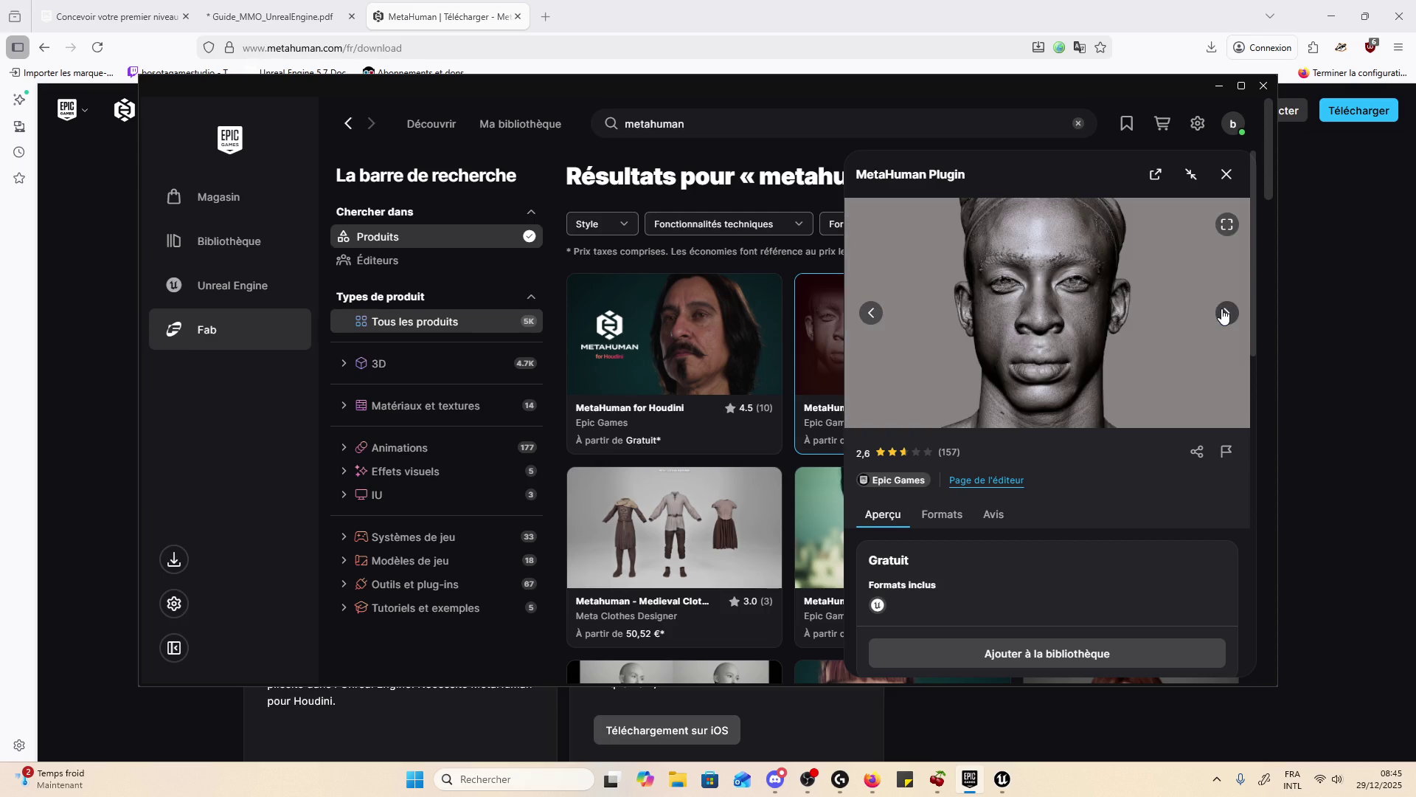
{"action": "left_click", "coordinate": [1224, 314]}
{"action": "left_click", "coordinate": [1224, 314]}
{"action": "left_click", "coordinate": [1224, 314]}
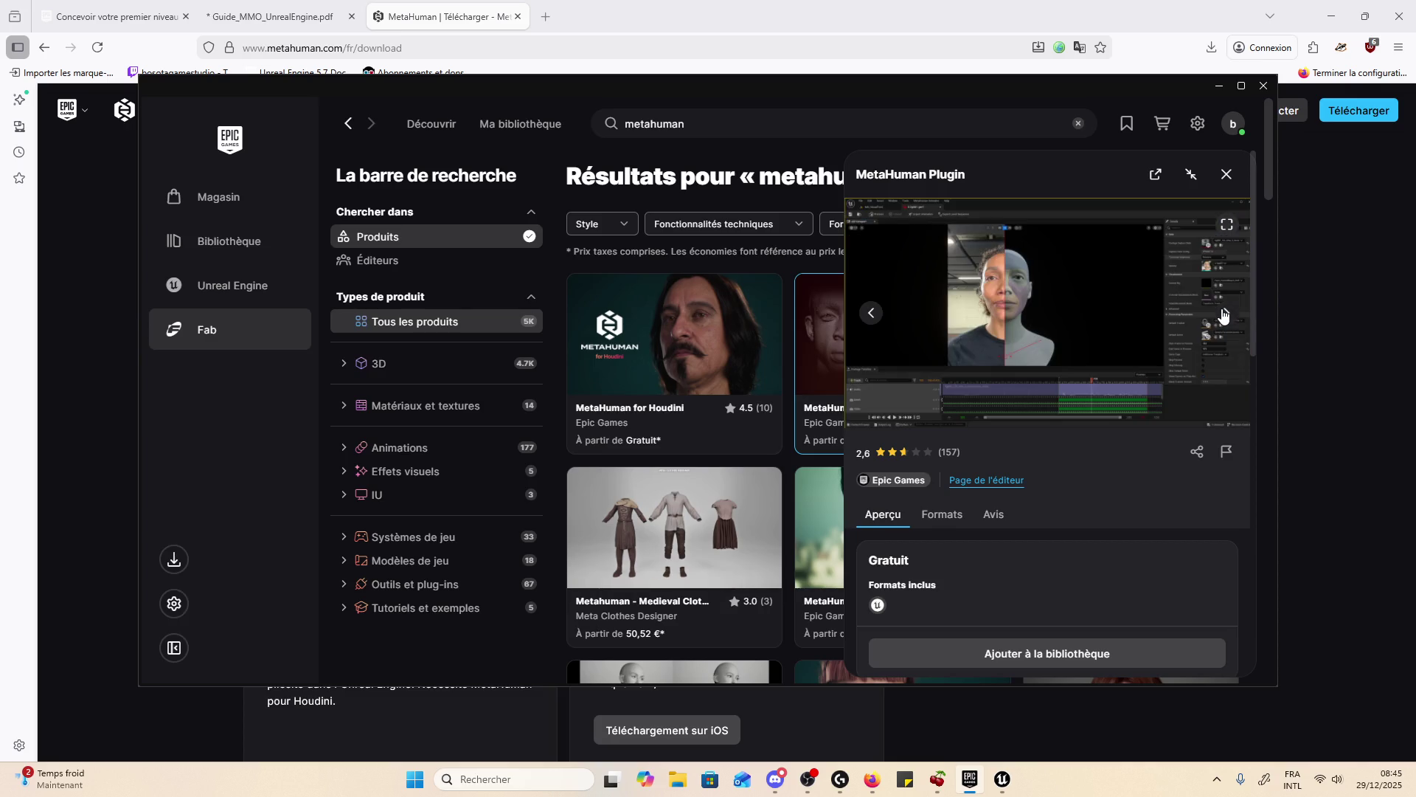
{"action": "left_click", "coordinate": [1224, 314]}
{"action": "left_click", "coordinate": [1224, 315]}
{"action": "left_click", "coordinate": [1224, 314]}
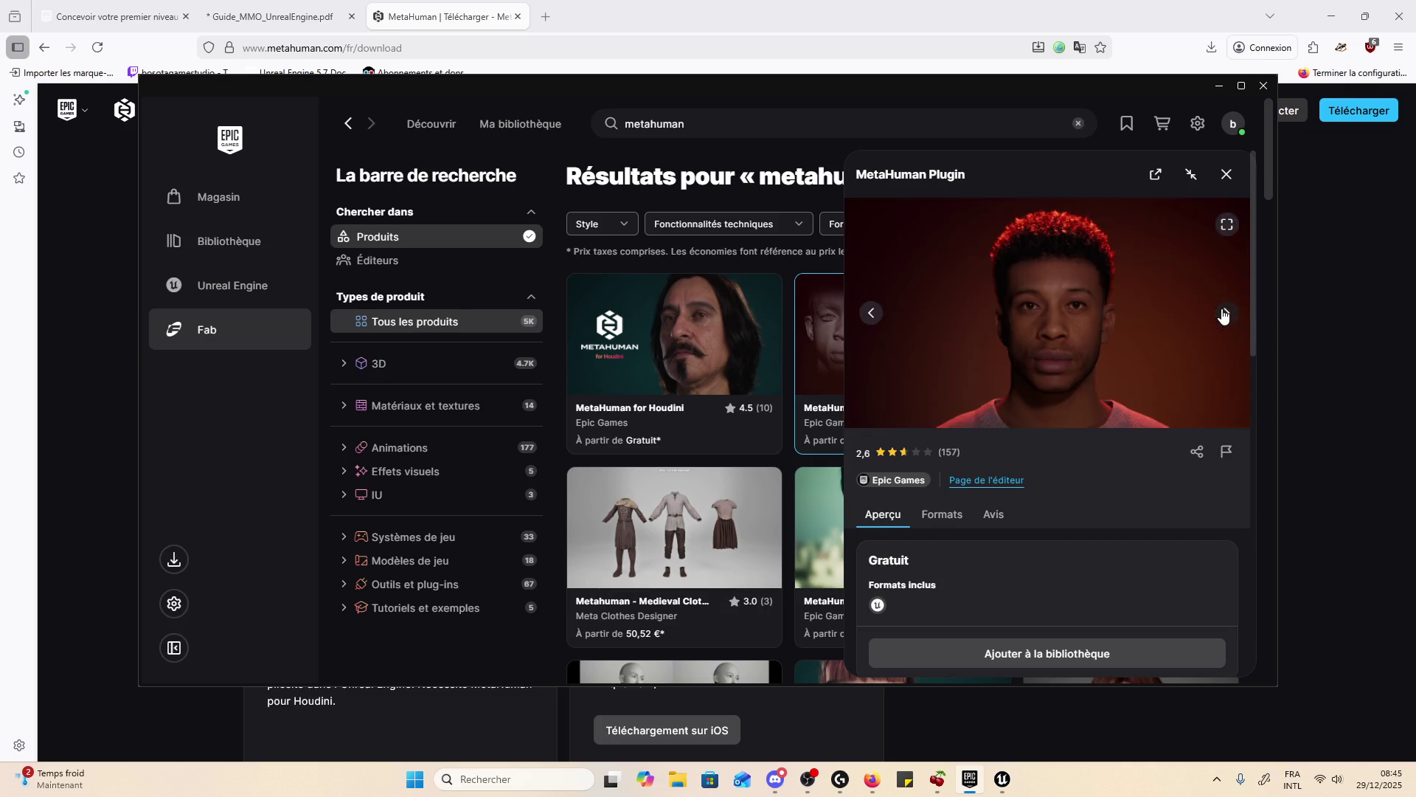
{"action": "left_click", "coordinate": [1224, 314]}
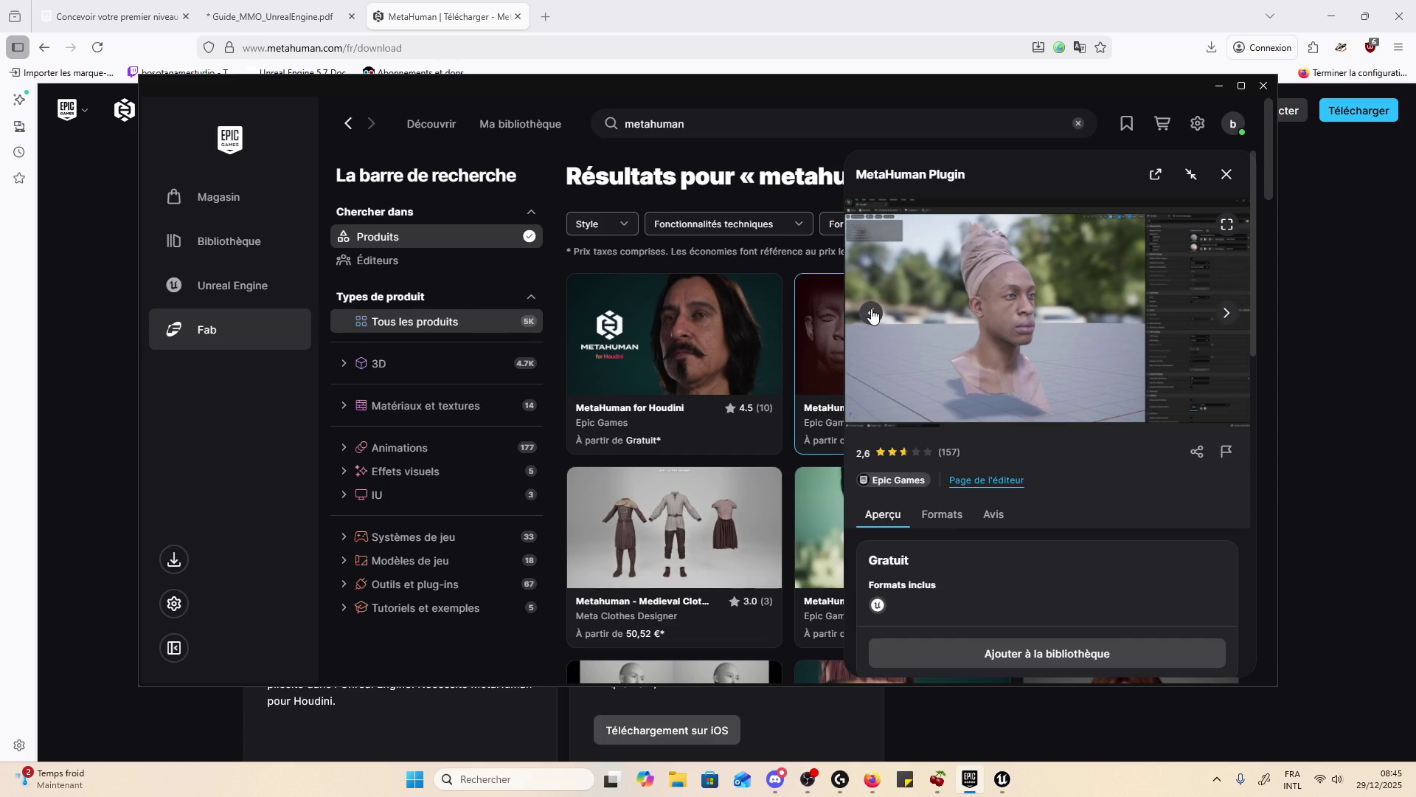
{"action": "left_click", "coordinate": [870, 313]}
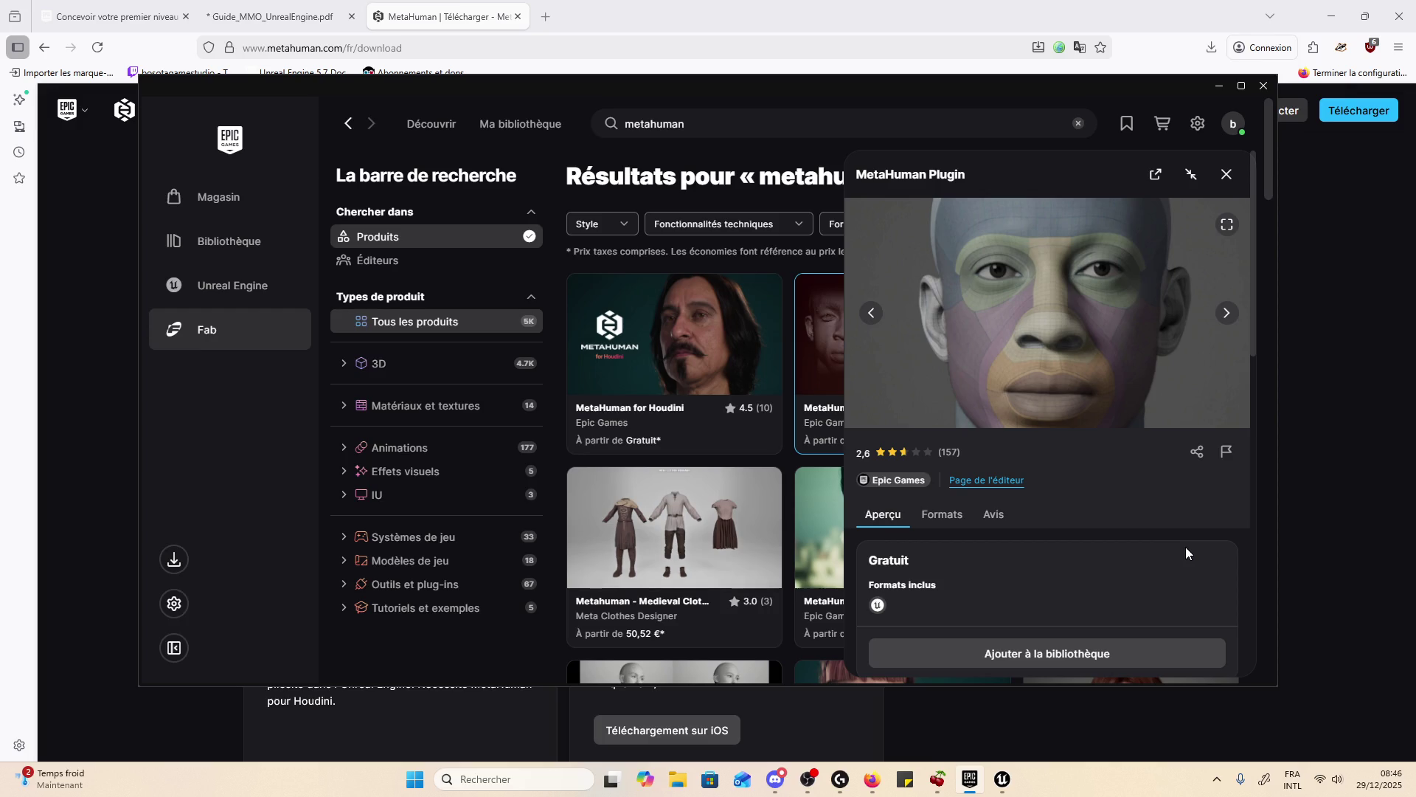
{"action": "left_click", "coordinate": [1222, 173]}
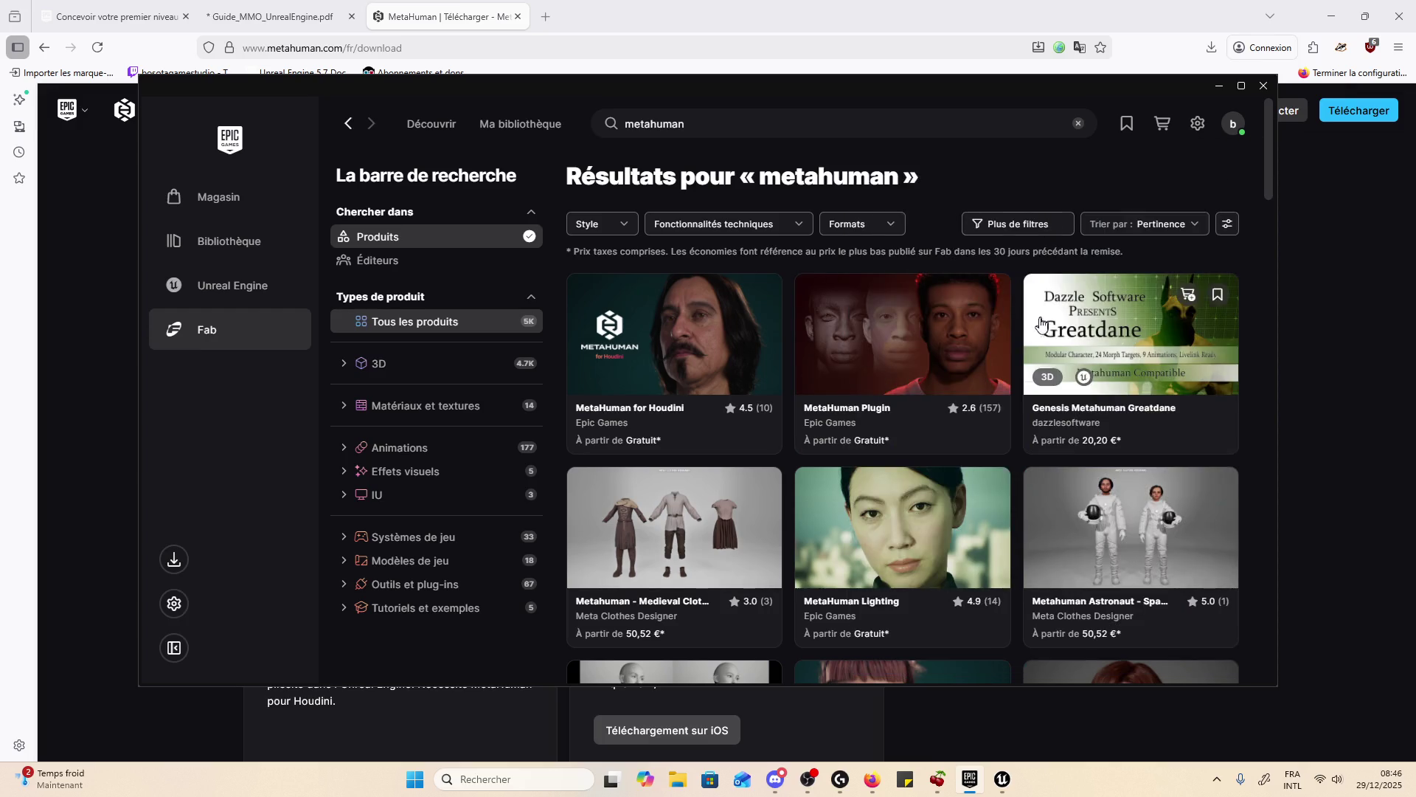
- Briefly check the MetaHuman Extra Tools and MetaHuman Techwear Outfit details
{"action": "scroll", "coordinate": [1011, 413], "scroll_direction": "down", "scroll_amount": 5}
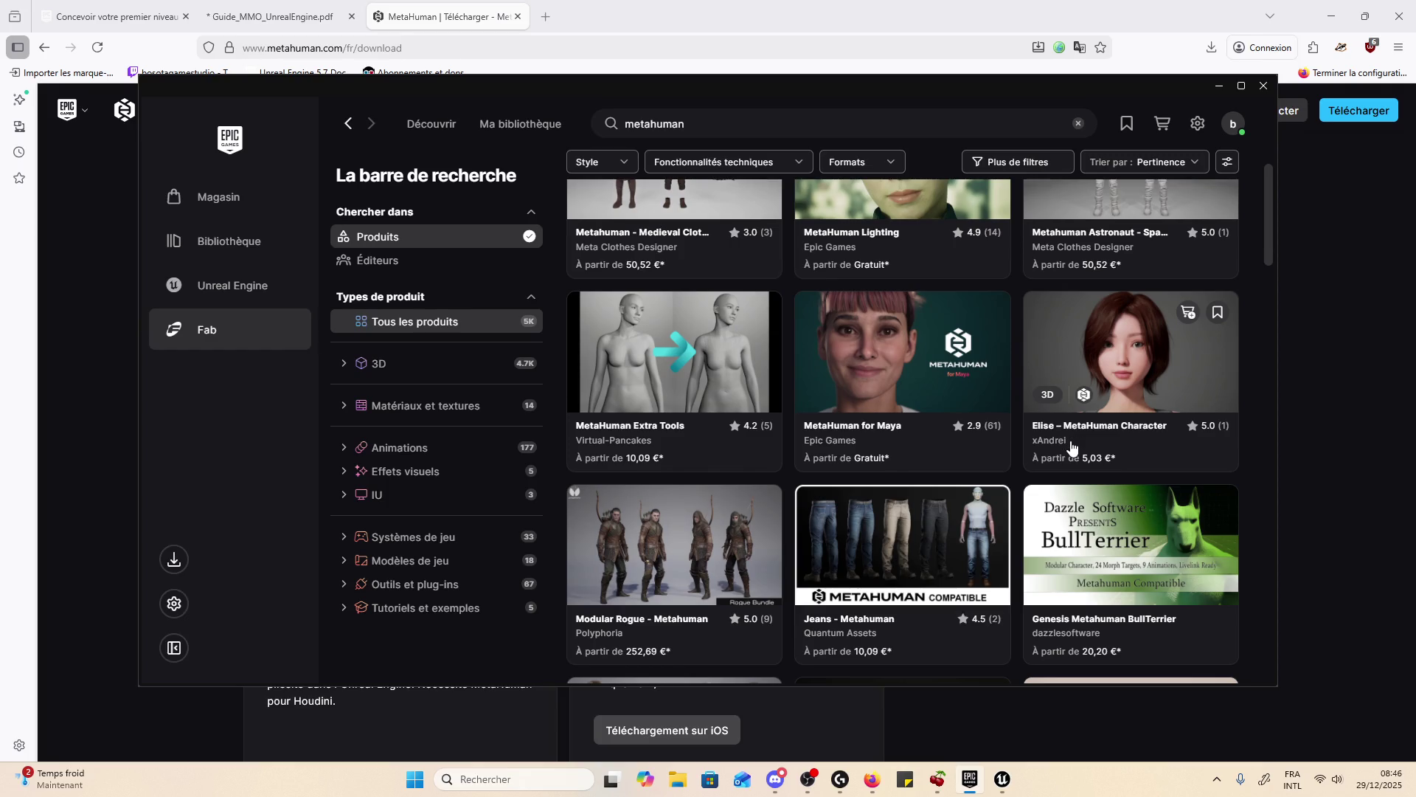
{"action": "left_click", "coordinate": [741, 357]}
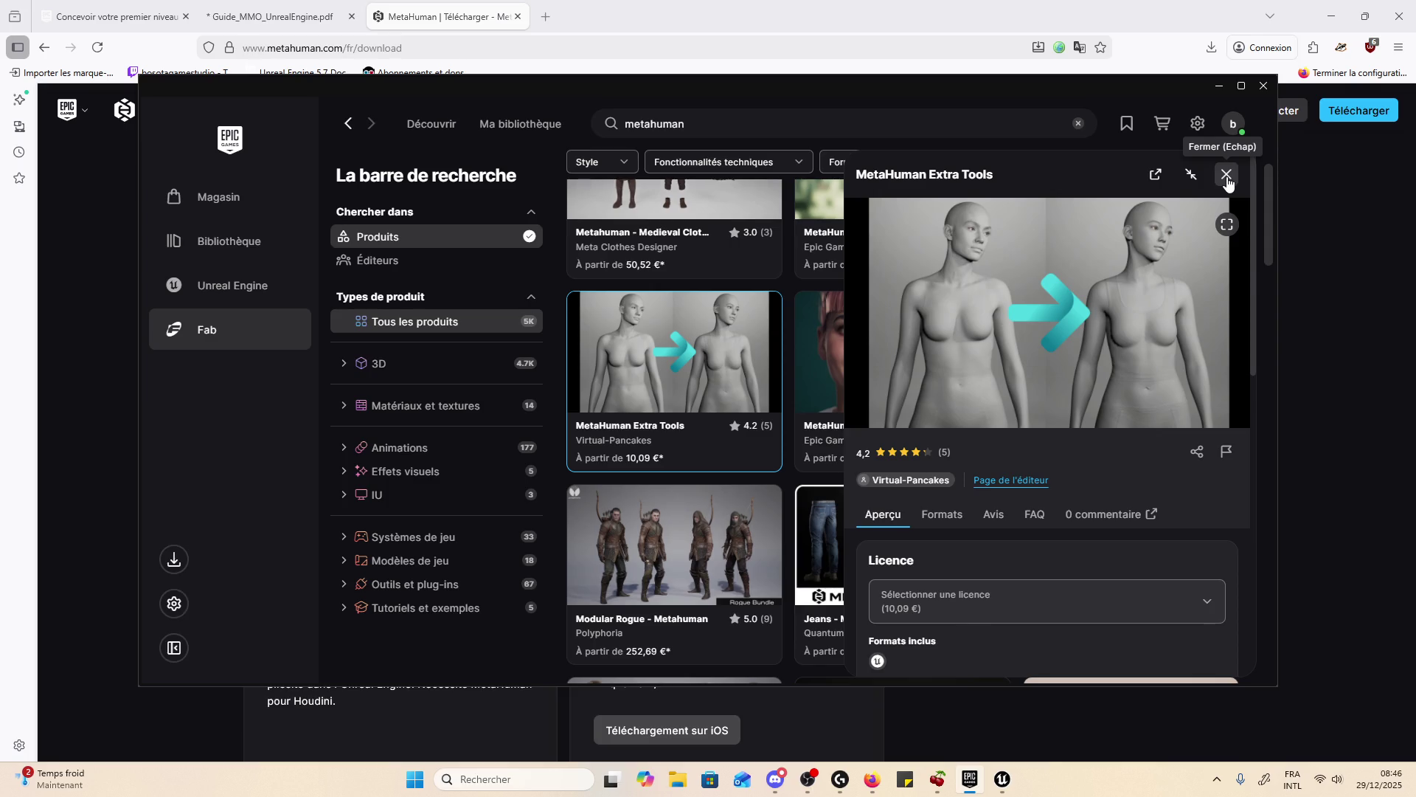
{"action": "left_click", "coordinate": [1227, 177]}
{"action": "scroll", "coordinate": [1099, 352], "scroll_direction": "down", "scroll_amount": 4}
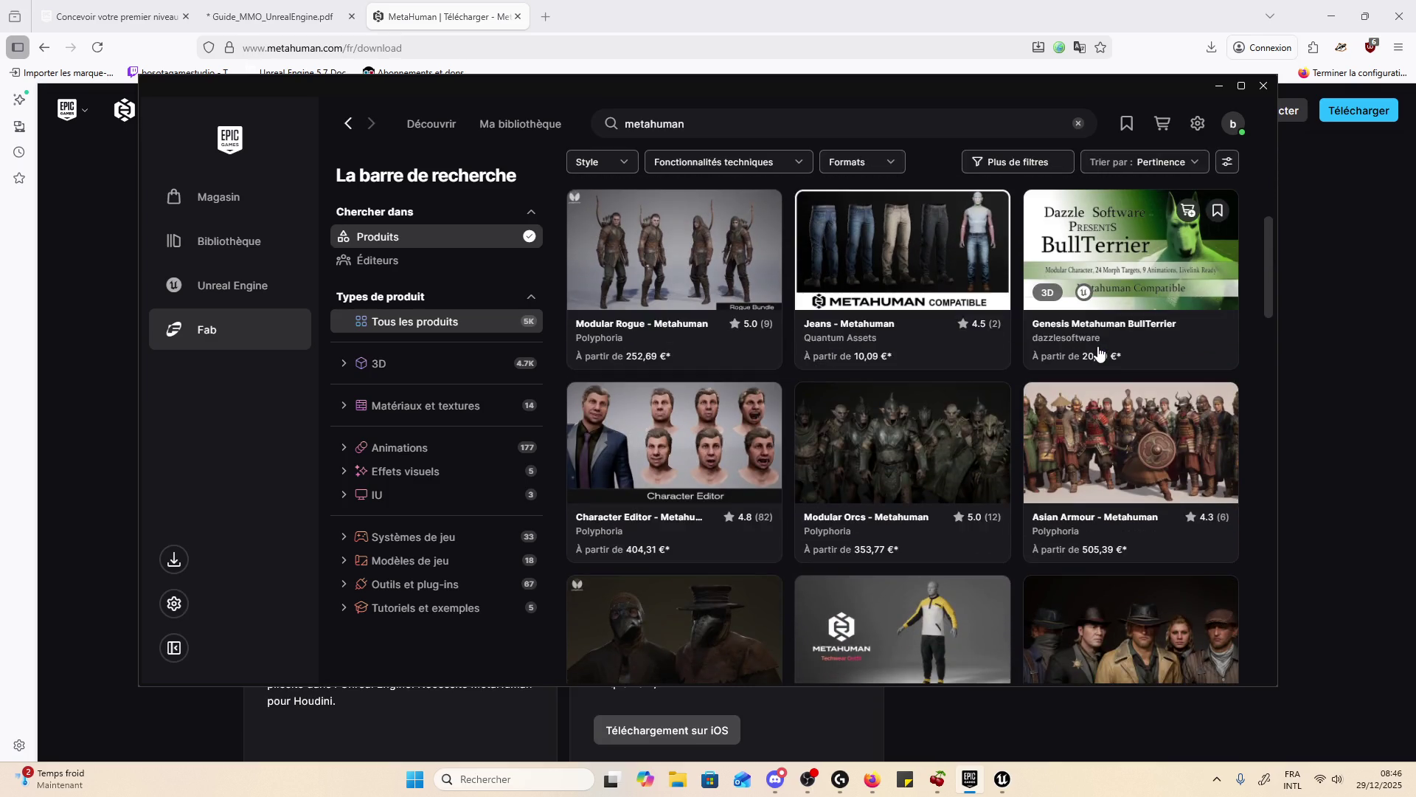
{"action": "scroll", "coordinate": [1099, 352], "scroll_direction": "down", "scroll_amount": 3}
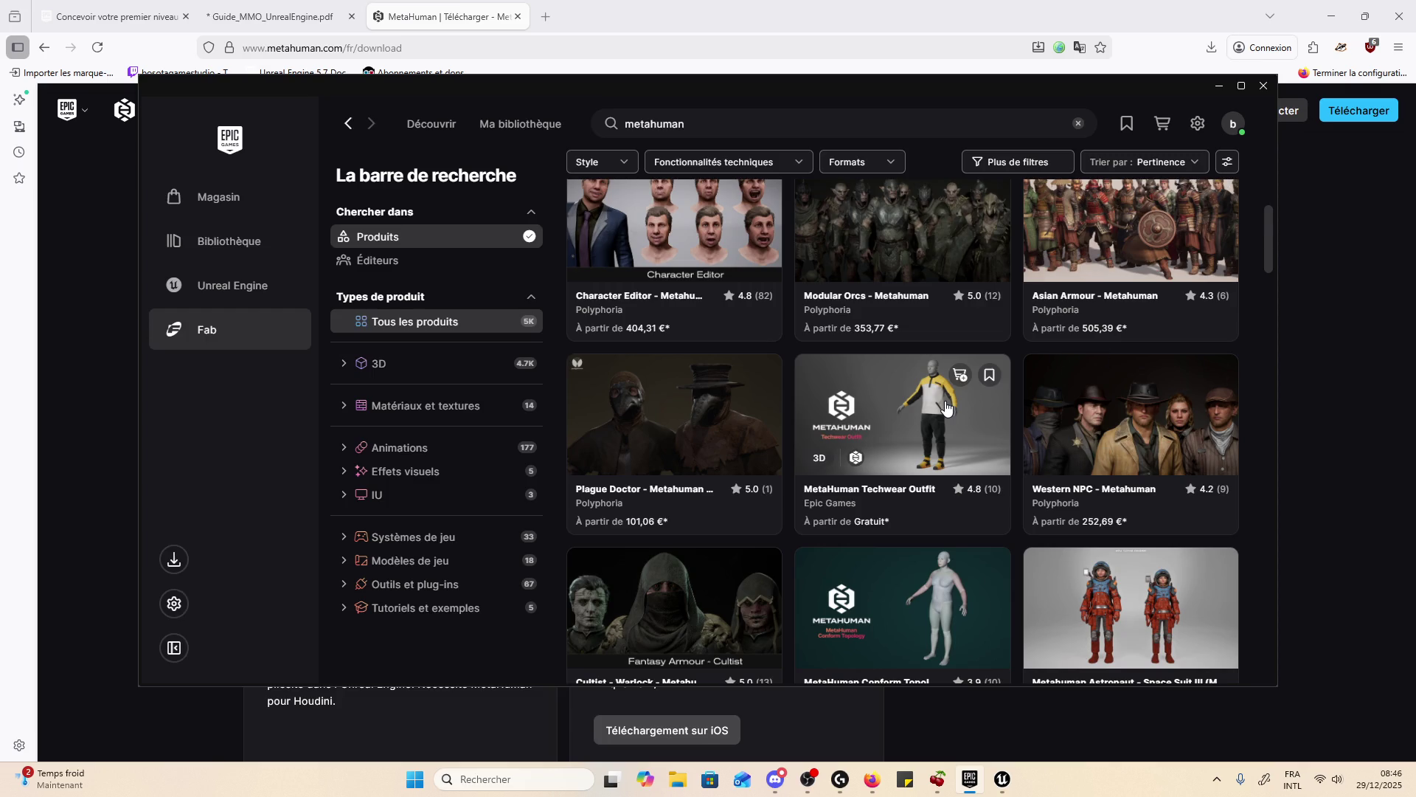
{"action": "left_click", "coordinate": [920, 435]}
{"action": "left_click", "coordinate": [1226, 174]}
- Scroll further down through the metahuman search results
{"action": "scroll", "coordinate": [931, 403], "scroll_direction": "down", "scroll_amount": 5}
{"action": "scroll", "coordinate": [1040, 346], "scroll_direction": "down", "scroll_amount": 4}
{"action": "mouse_move", "coordinate": [1034, 347]}
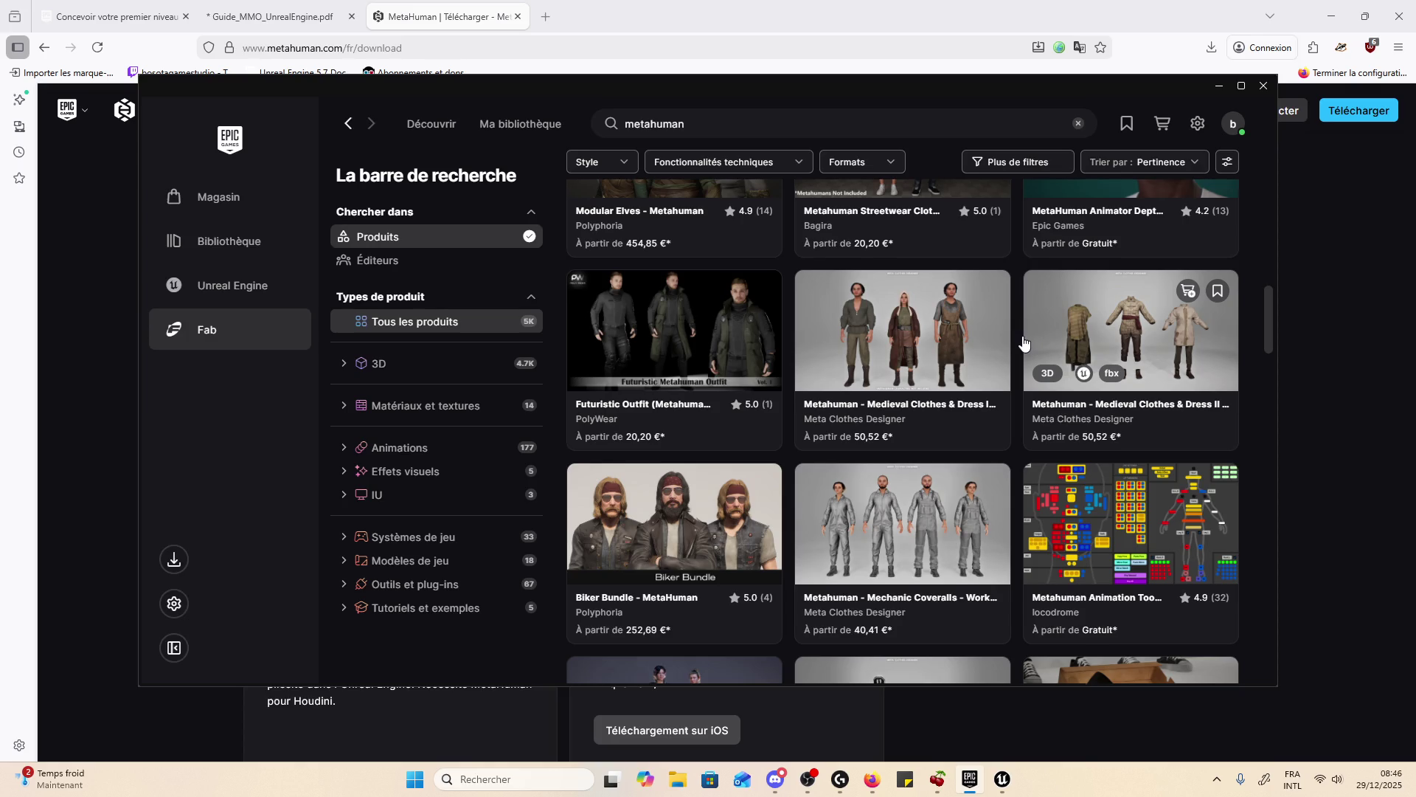
{"action": "scroll", "coordinate": [1023, 343], "scroll_direction": "down", "scroll_amount": 3}
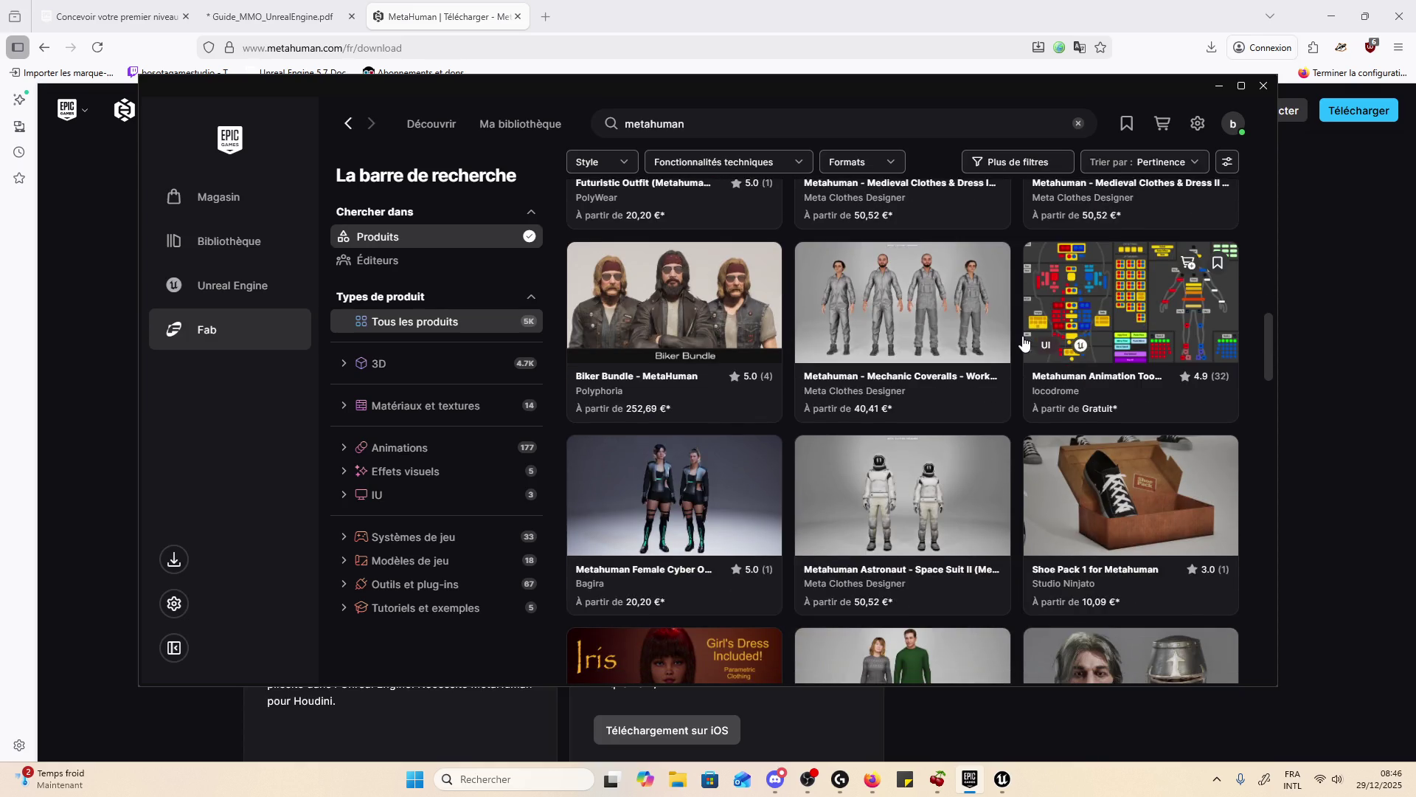
{"action": "mouse_move", "coordinate": [976, 252]}
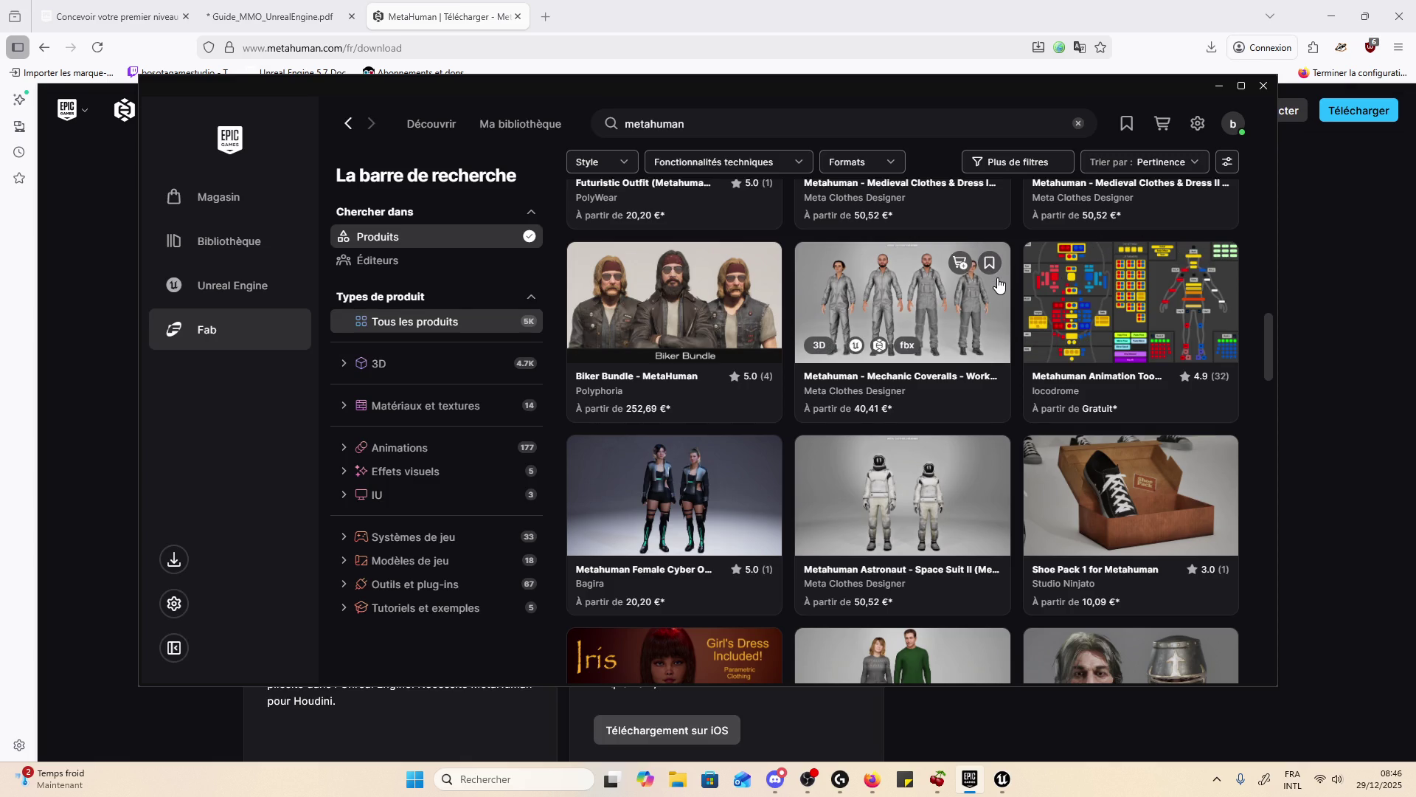
{"action": "scroll", "coordinate": [998, 284], "scroll_direction": "down", "scroll_amount": 5}
{"action": "scroll", "coordinate": [998, 291], "scroll_direction": "down", "scroll_amount": 4}
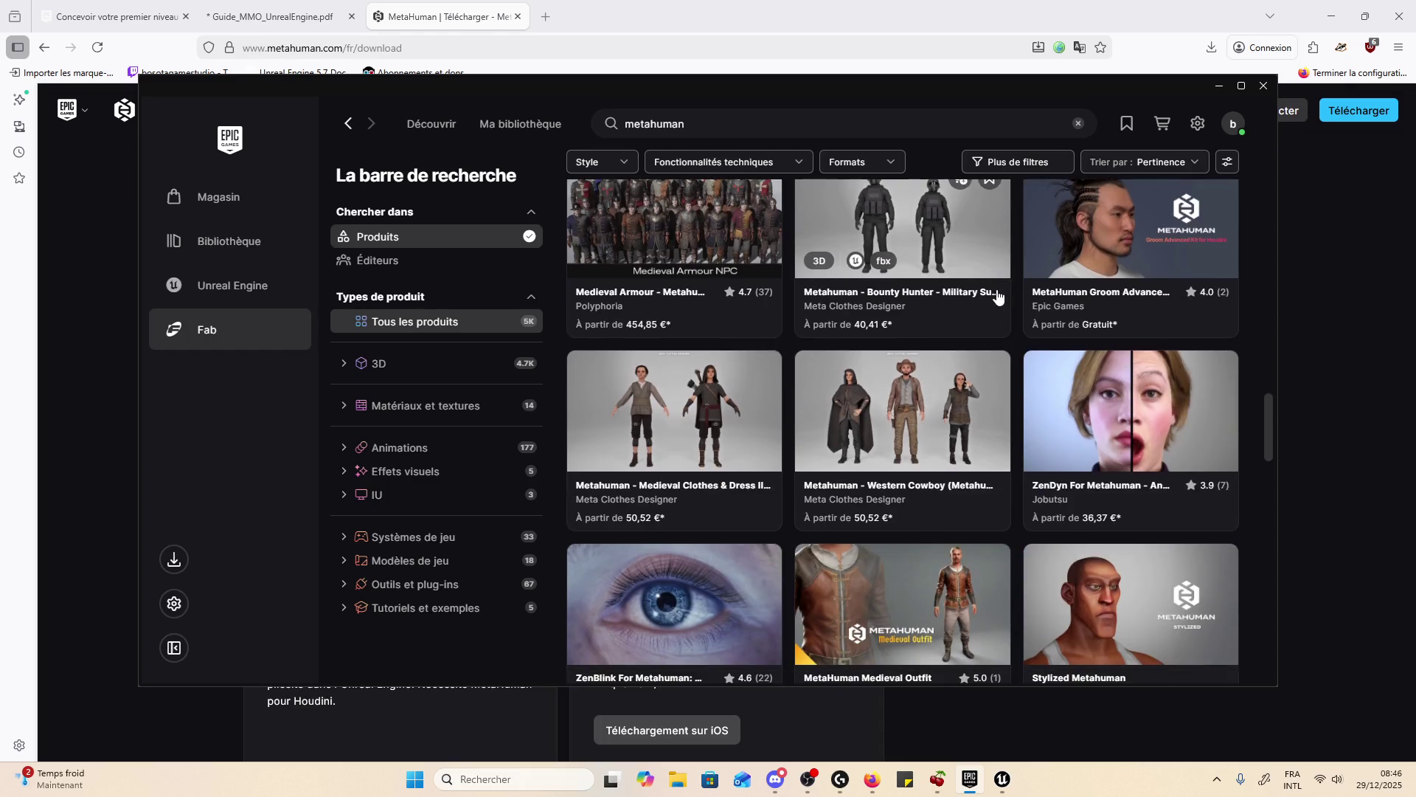
{"action": "scroll", "coordinate": [998, 295], "scroll_direction": "up", "scroll_amount": 3}
{"action": "scroll", "coordinate": [885, 347], "scroll_direction": "down", "scroll_amount": 5}
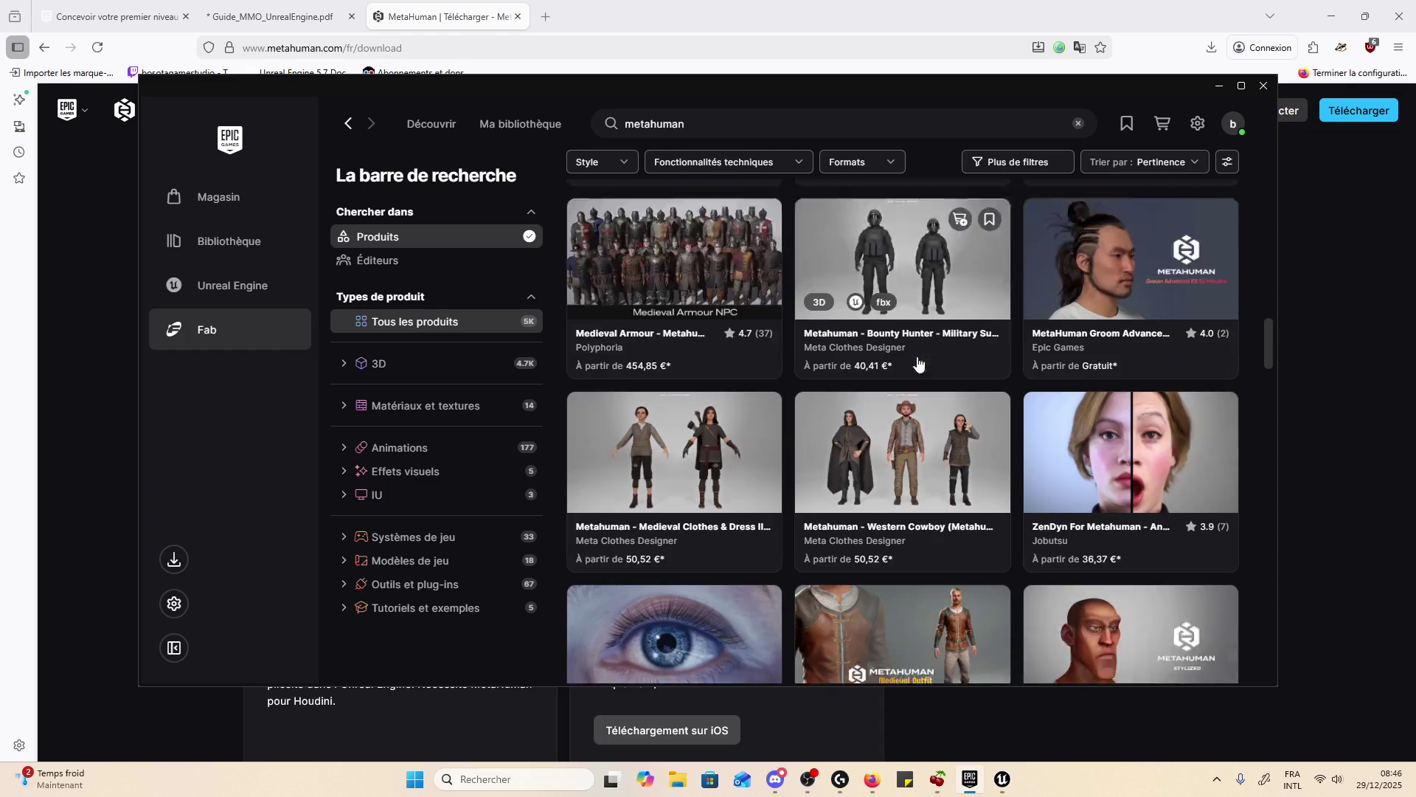
{"action": "scroll", "coordinate": [956, 491], "scroll_direction": "down", "scroll_amount": 5}
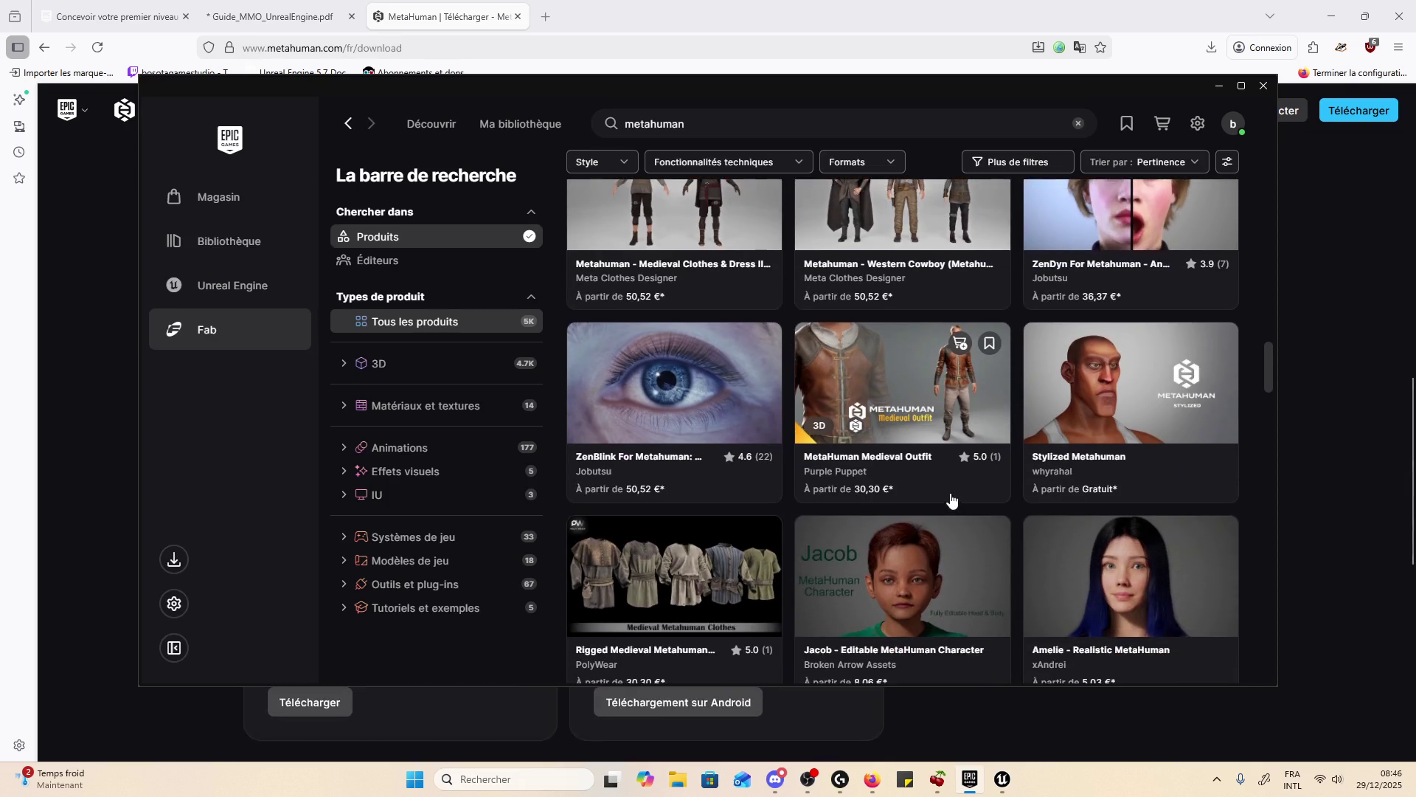
{"action": "mouse_move", "coordinate": [1004, 550]}
{"action": "scroll", "coordinate": [1030, 534], "scroll_direction": "up", "scroll_amount": 2}
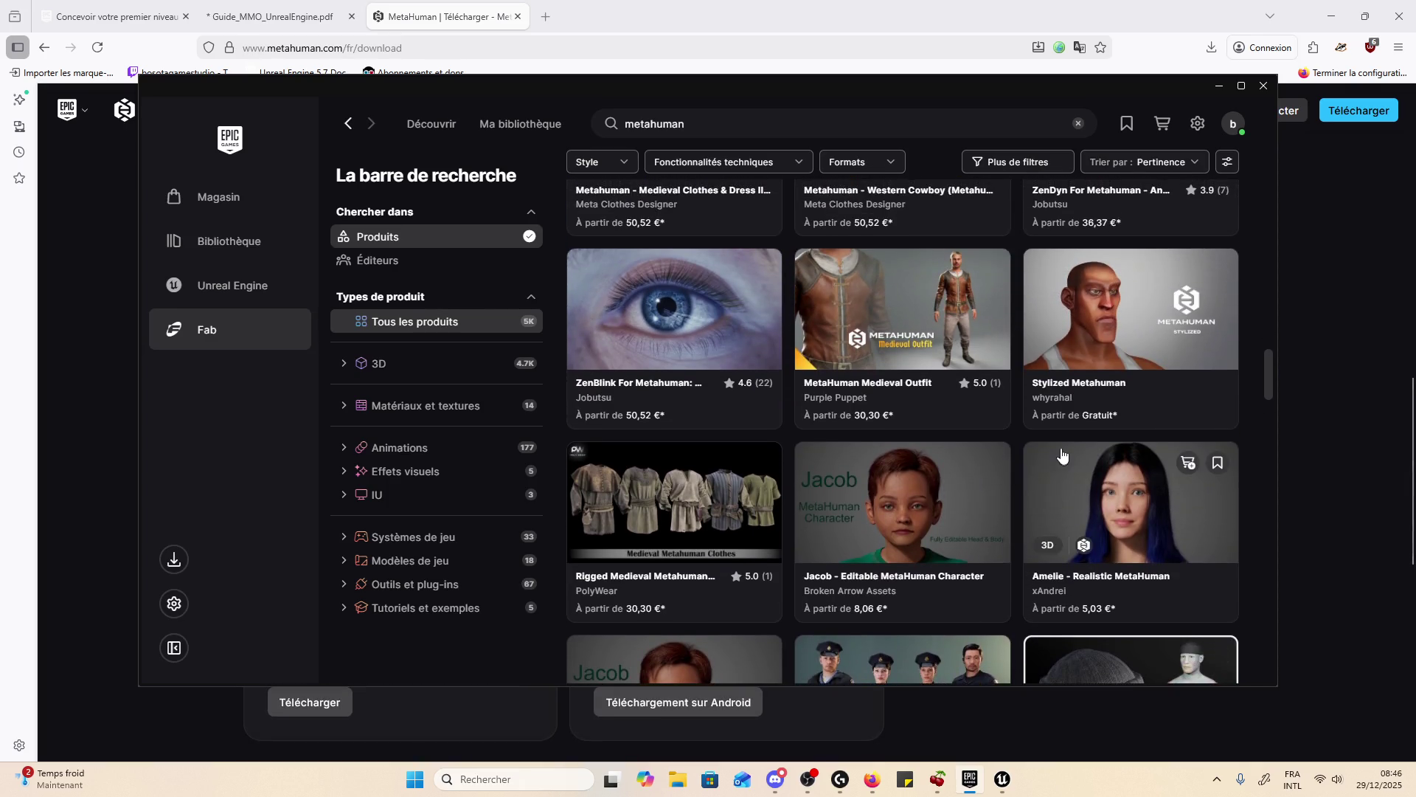
{"action": "scroll", "coordinate": [1062, 443], "scroll_direction": "down", "scroll_amount": 4}
{"action": "scroll", "coordinate": [1096, 340], "scroll_direction": "down", "scroll_amount": 1}
{"action": "scroll", "coordinate": [1095, 339], "scroll_direction": "down", "scroll_amount": 3}
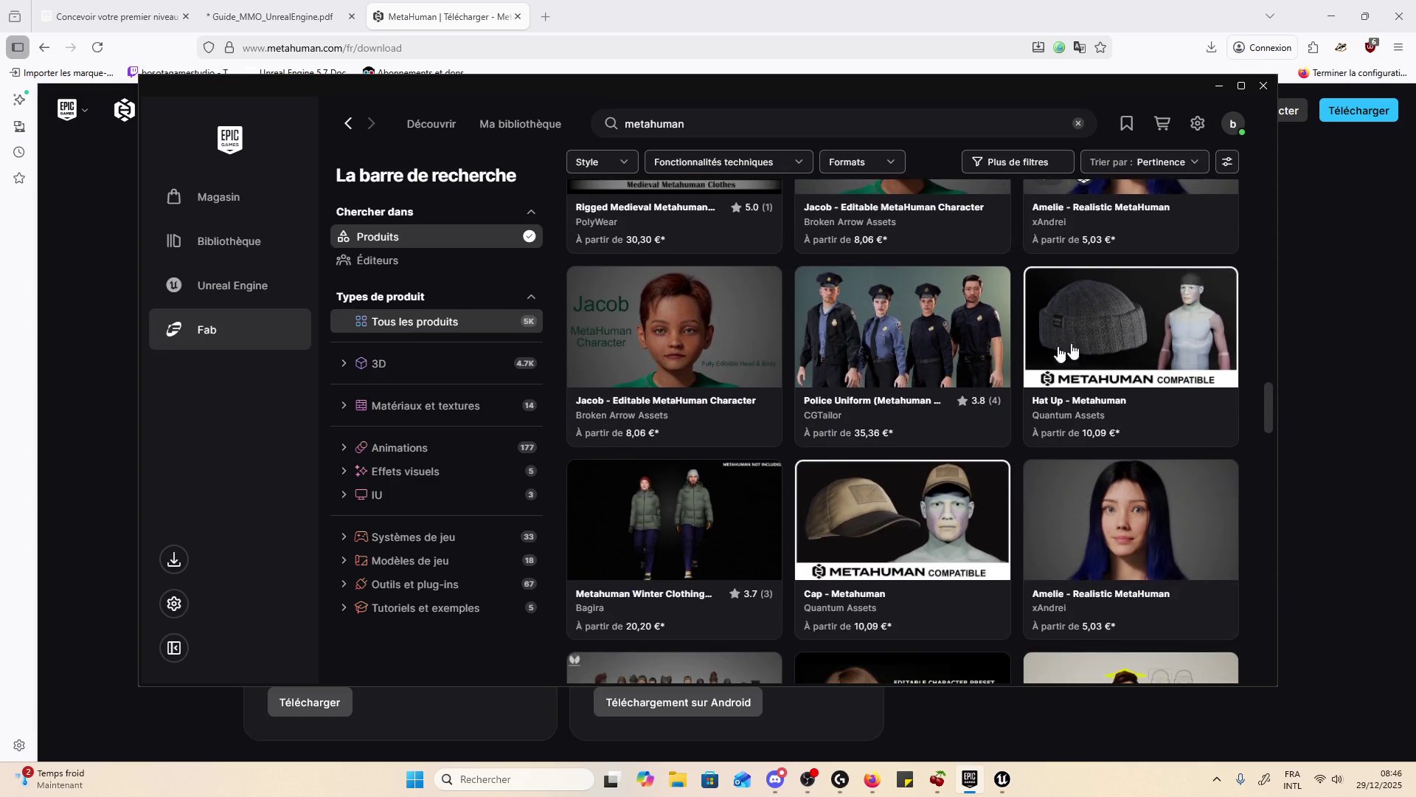
- View a couple of Police Uniform preview images, then close its details
{"action": "left_click", "coordinate": [938, 350]}
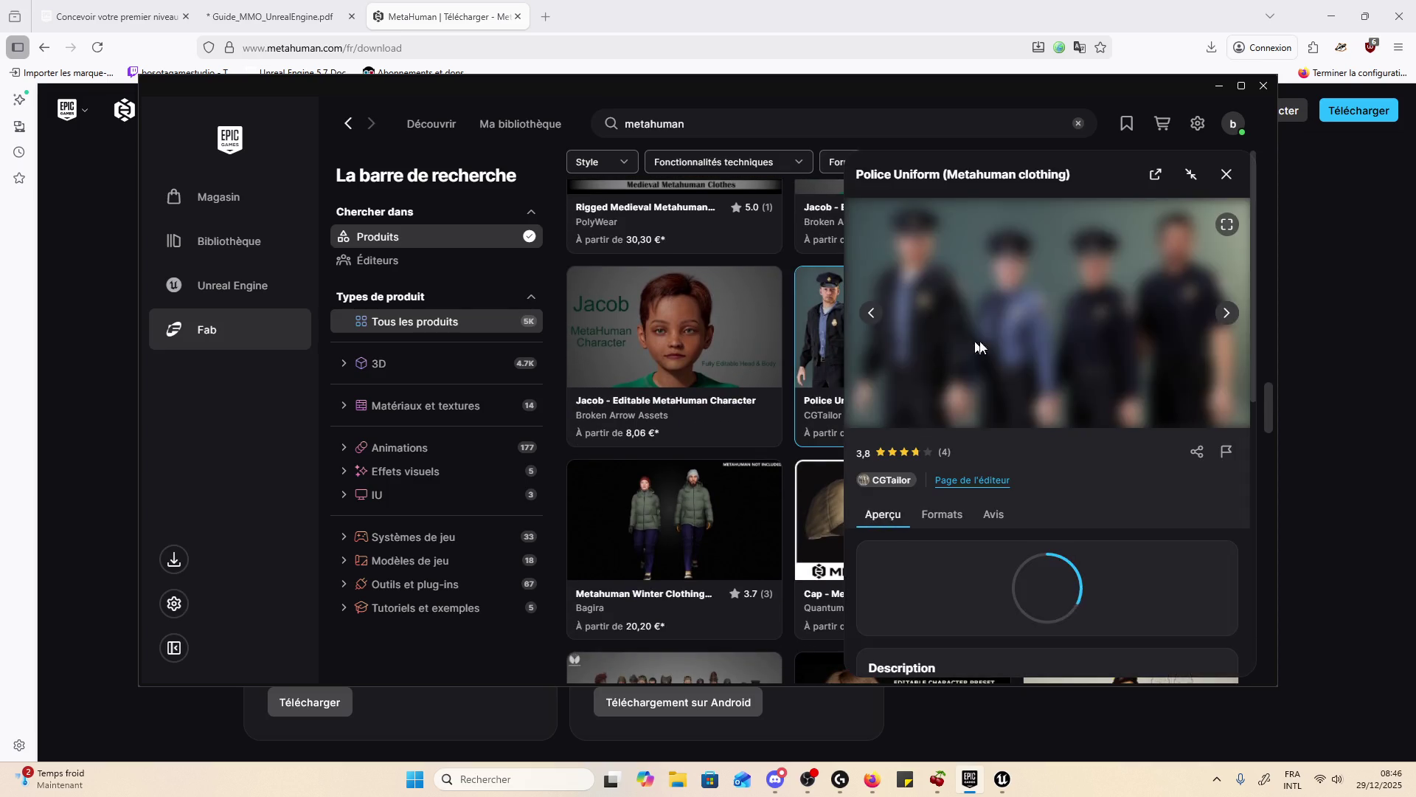
{"action": "left_click", "coordinate": [1226, 313]}
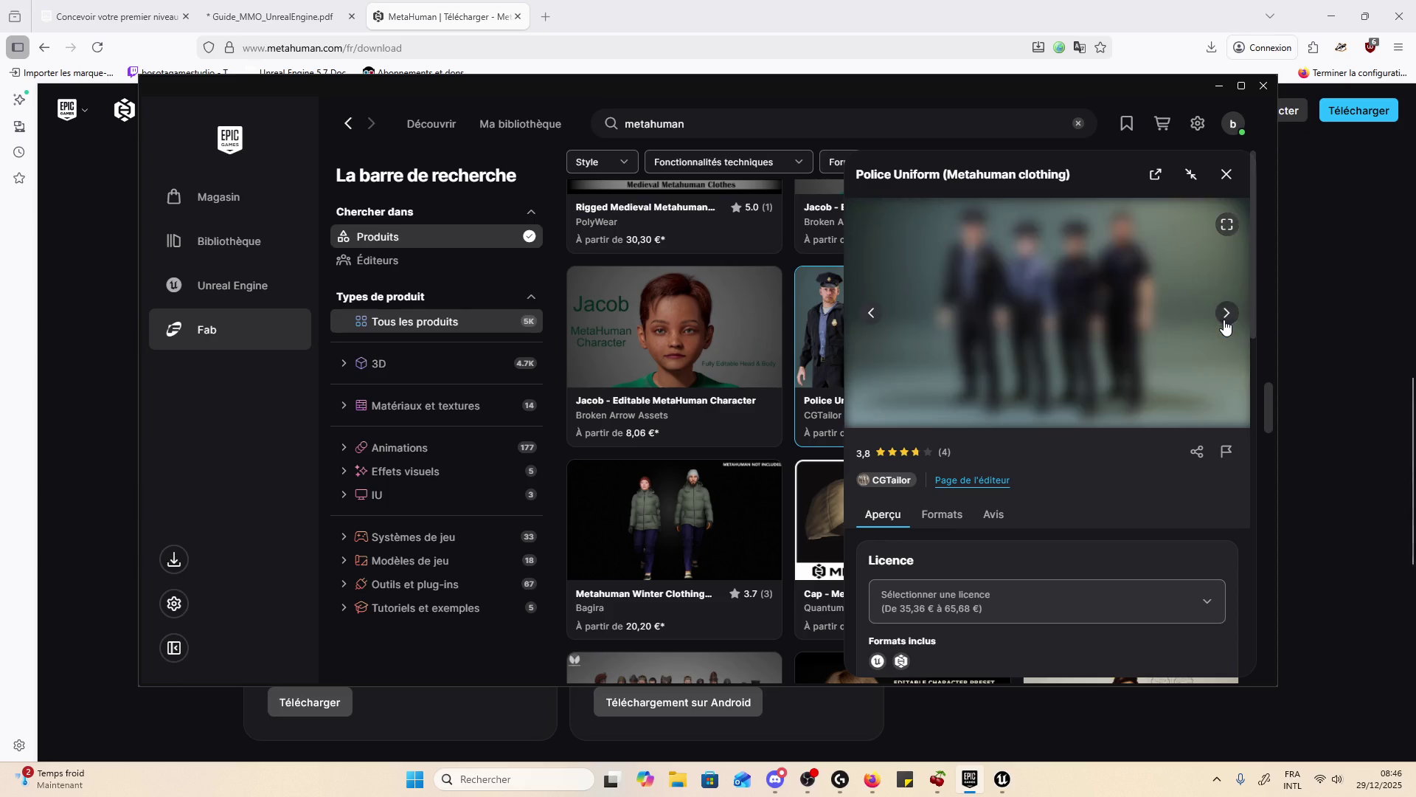
{"action": "left_click", "coordinate": [1227, 313]}
{"action": "left_click", "coordinate": [1226, 174]}
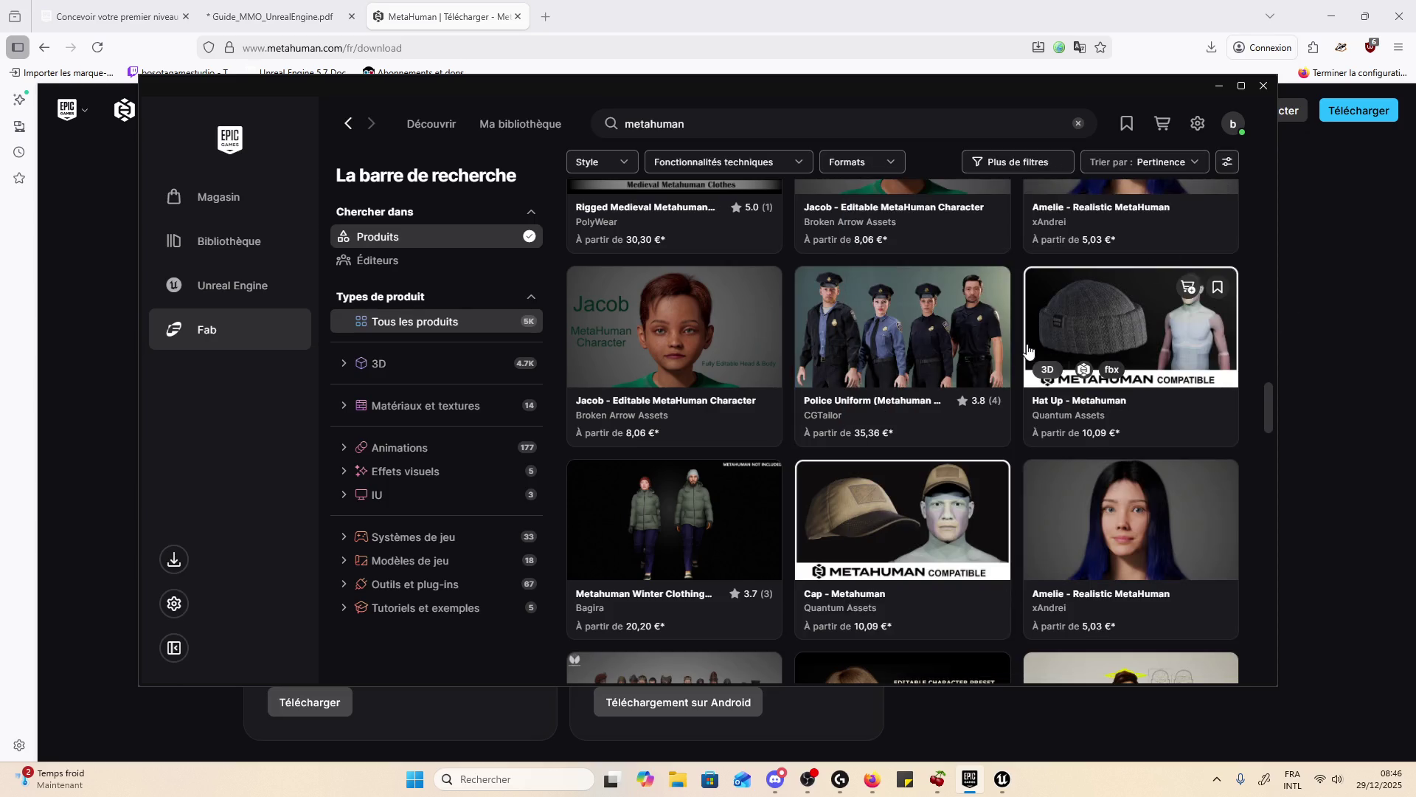
- Clear the 'metahuman' query to list all 305K products
{"action": "scroll", "coordinate": [1026, 358], "scroll_direction": "down", "scroll_amount": 5}
{"action": "scroll", "coordinate": [1026, 358], "scroll_direction": "up", "scroll_amount": 2}
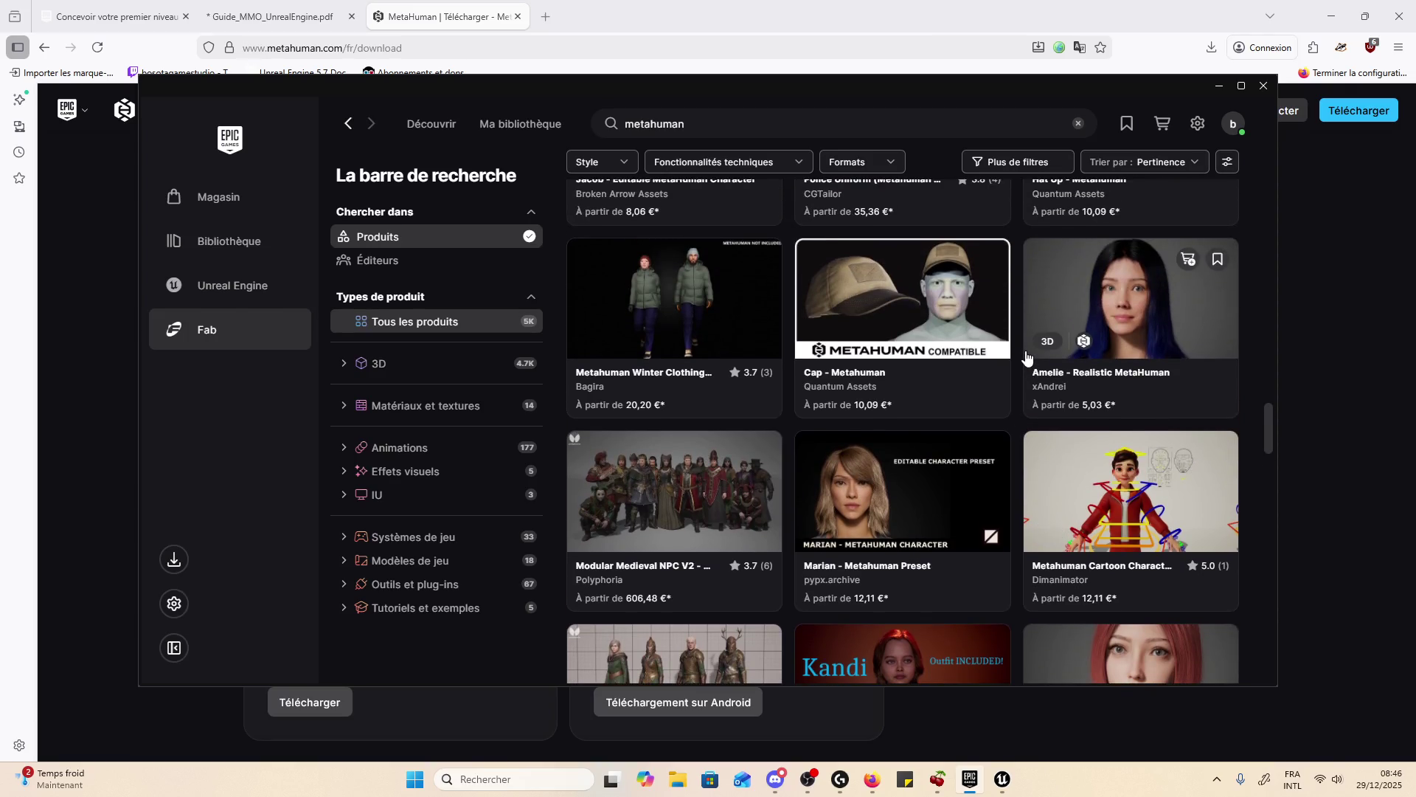
{"action": "left_click", "coordinate": [812, 123]}
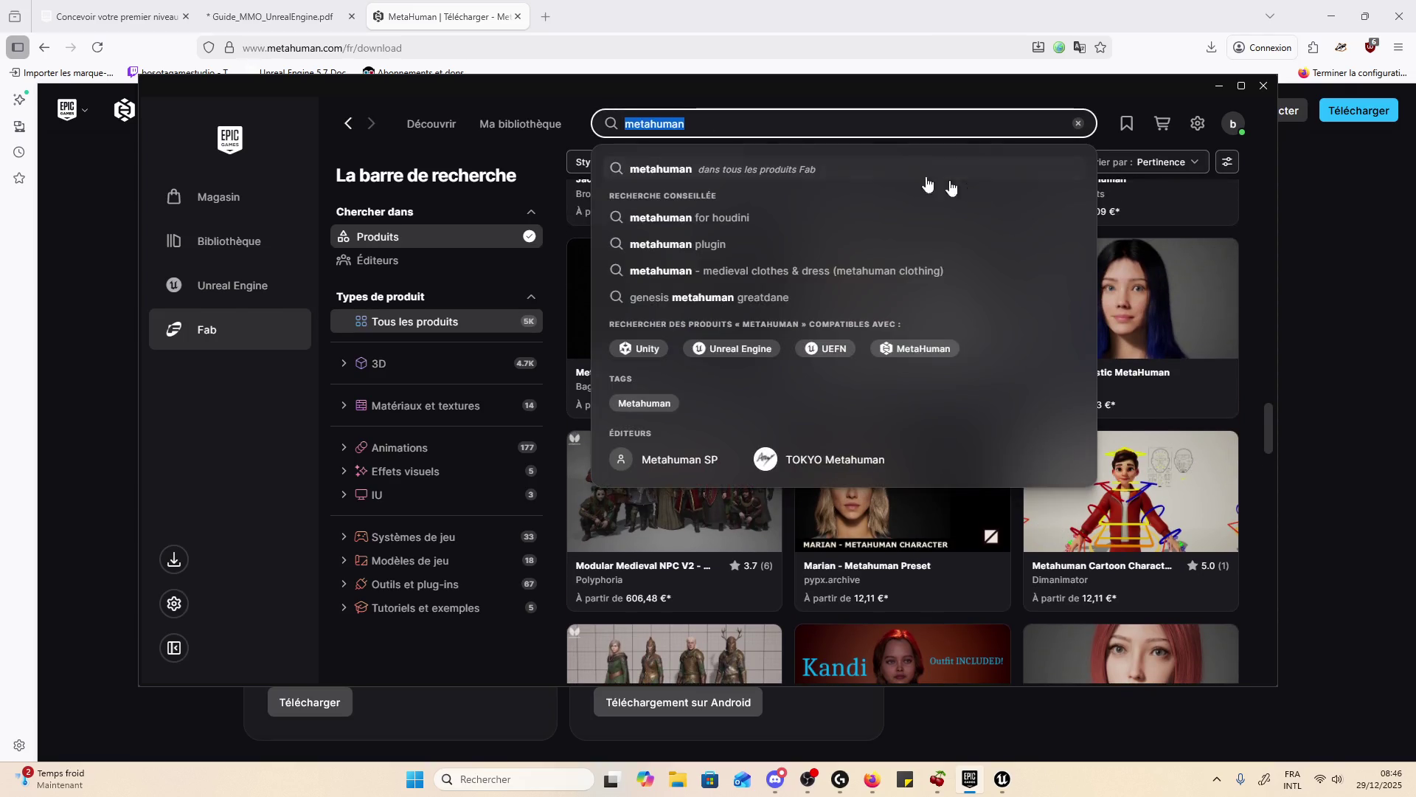
{"action": "left_click", "coordinate": [675, 168]}
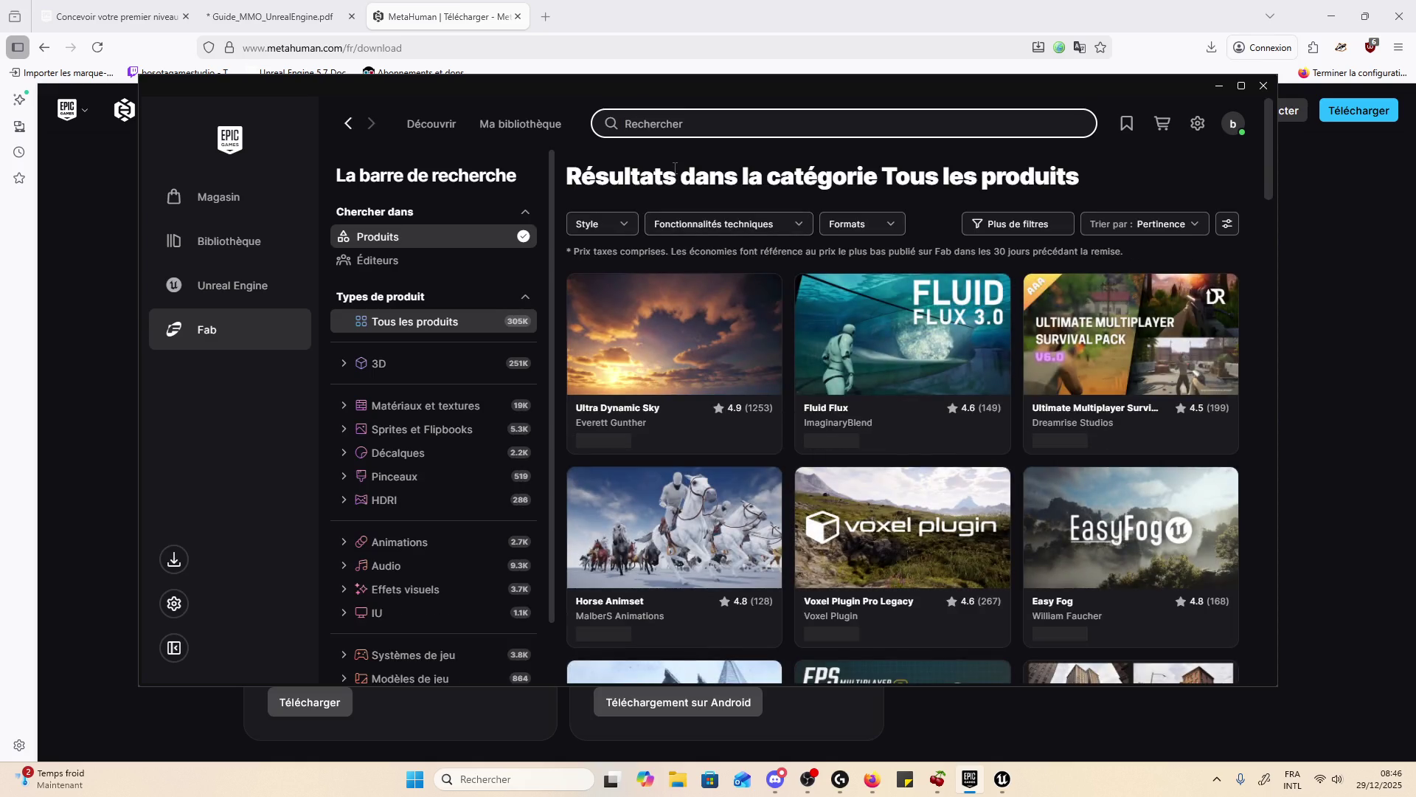
- Browse the Horse Animset product's preview images, including New Manes, then close its details
{"action": "scroll", "coordinate": [1106, 509], "scroll_direction": "down", "scroll_amount": 2}
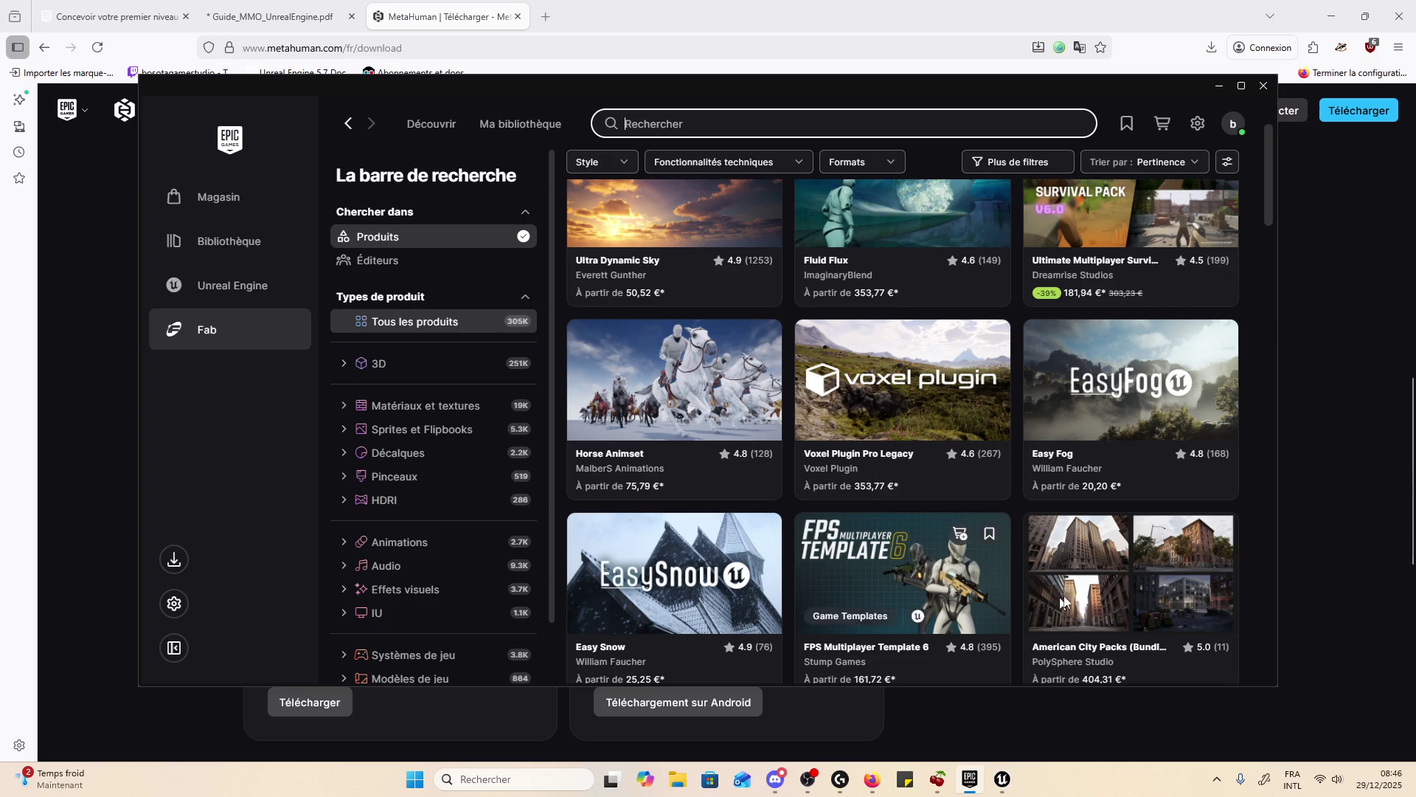
{"action": "left_click", "coordinate": [675, 398]}
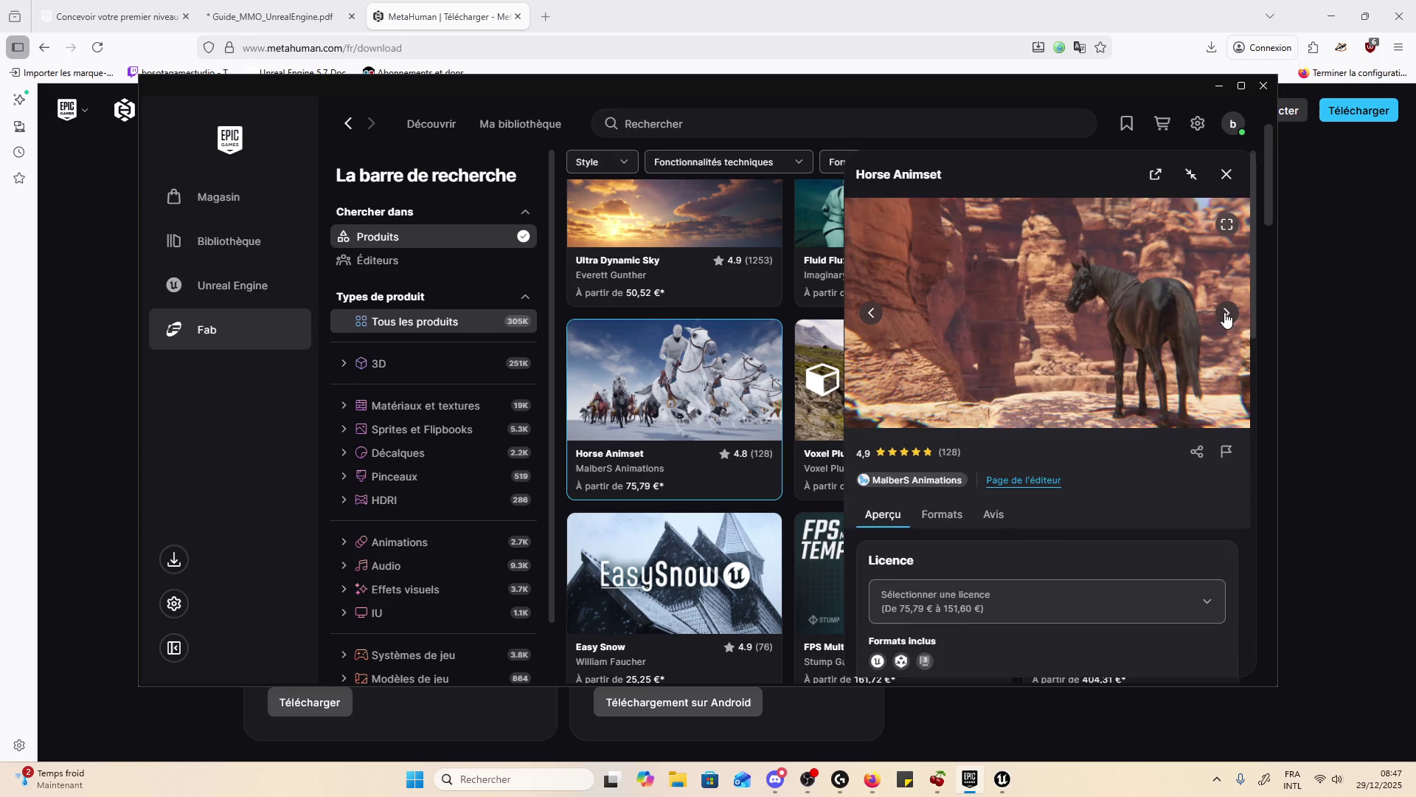
{"action": "left_click", "coordinate": [1226, 313]}
{"action": "left_click", "coordinate": [1226, 316]}
{"action": "left_click", "coordinate": [1226, 316]}
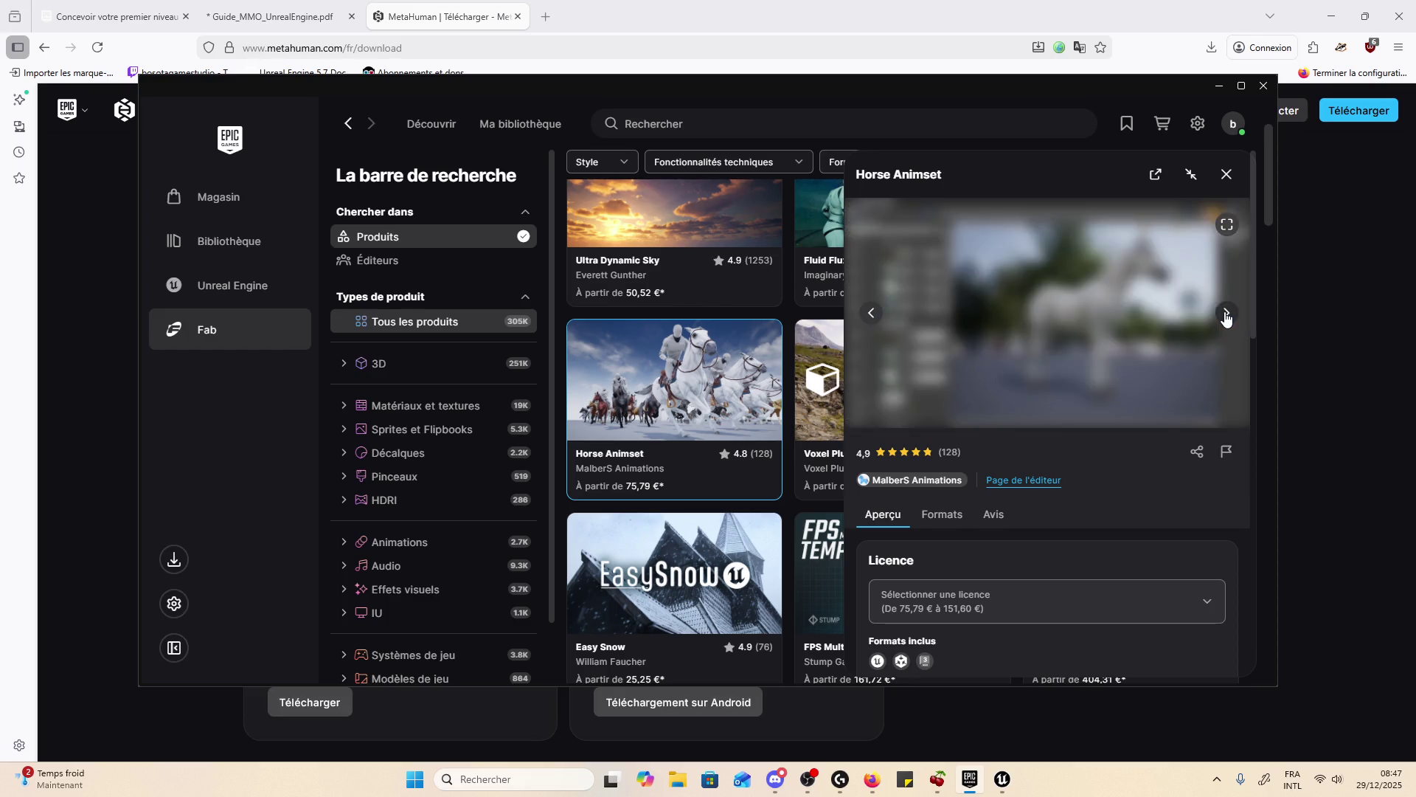
{"action": "left_click", "coordinate": [1226, 316]}
{"action": "left_click", "coordinate": [1227, 316]}
{"action": "left_click", "coordinate": [1227, 315]}
{"action": "left_click", "coordinate": [1227, 316]}
{"action": "left_click", "coordinate": [1227, 316]}
{"action": "left_click", "coordinate": [1227, 176]}
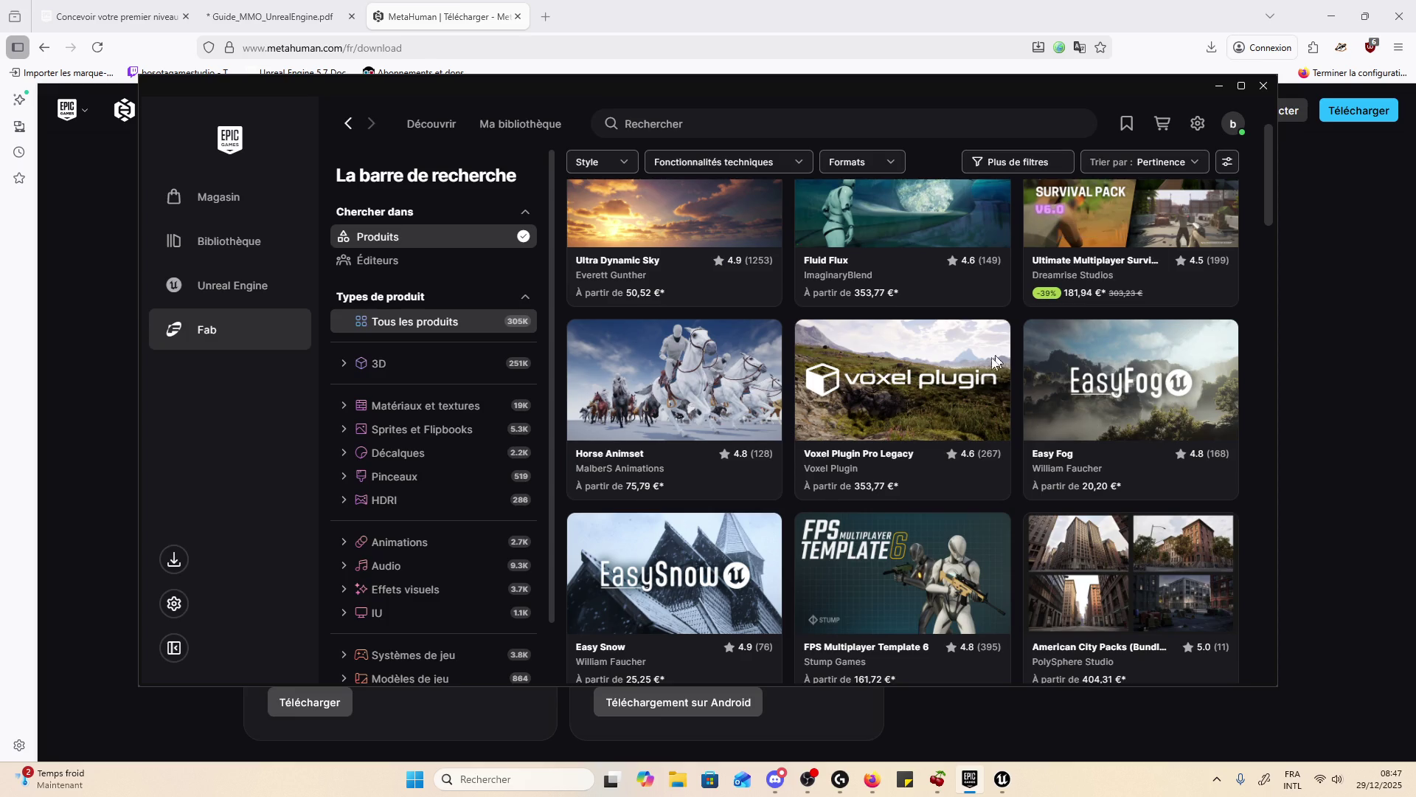
{"action": "scroll", "coordinate": [989, 360], "scroll_direction": "down", "scroll_amount": 3}
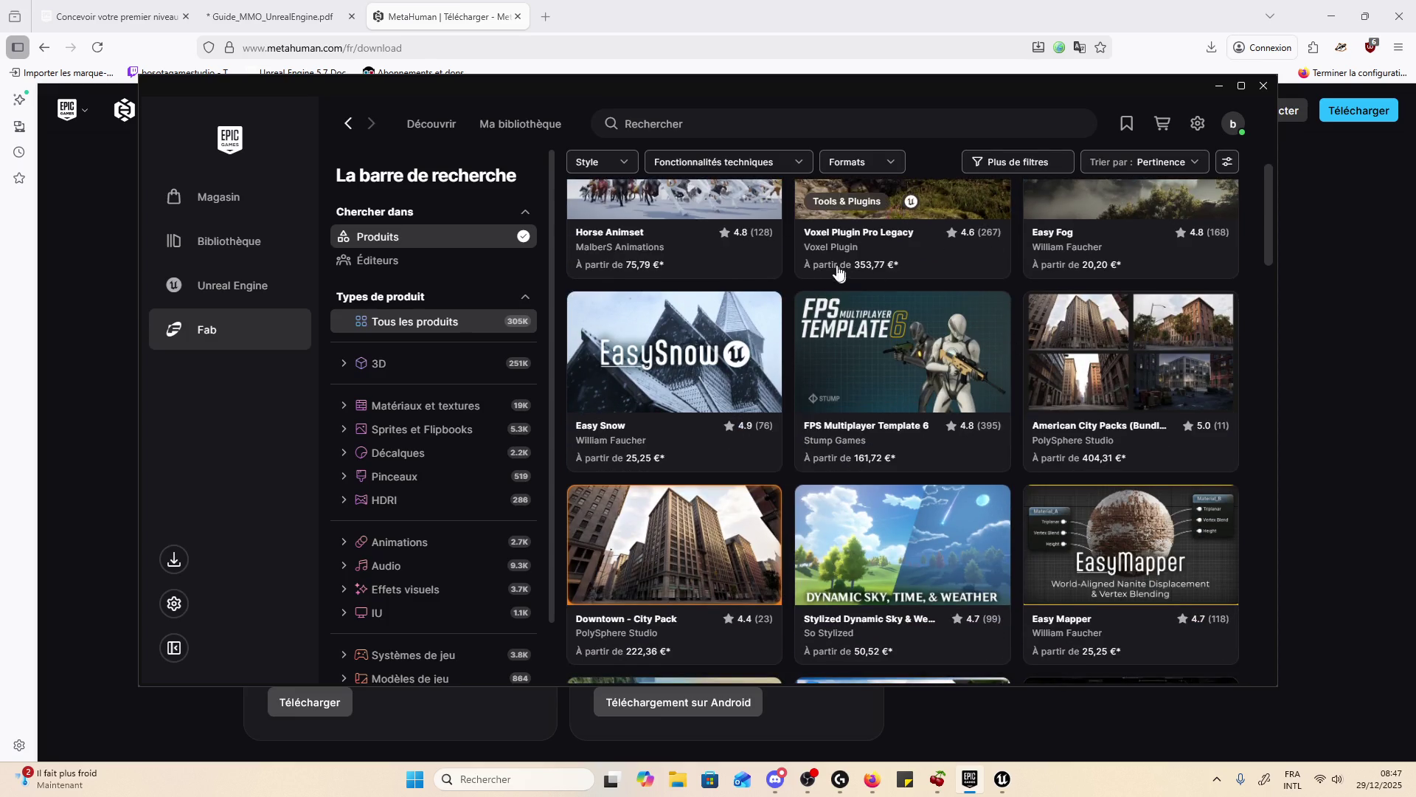
{"action": "scroll", "coordinate": [782, 210], "scroll_direction": "up", "scroll_amount": 1}
- Search Fab for 'mmorpg body'
{"action": "left_click", "coordinate": [646, 114]}
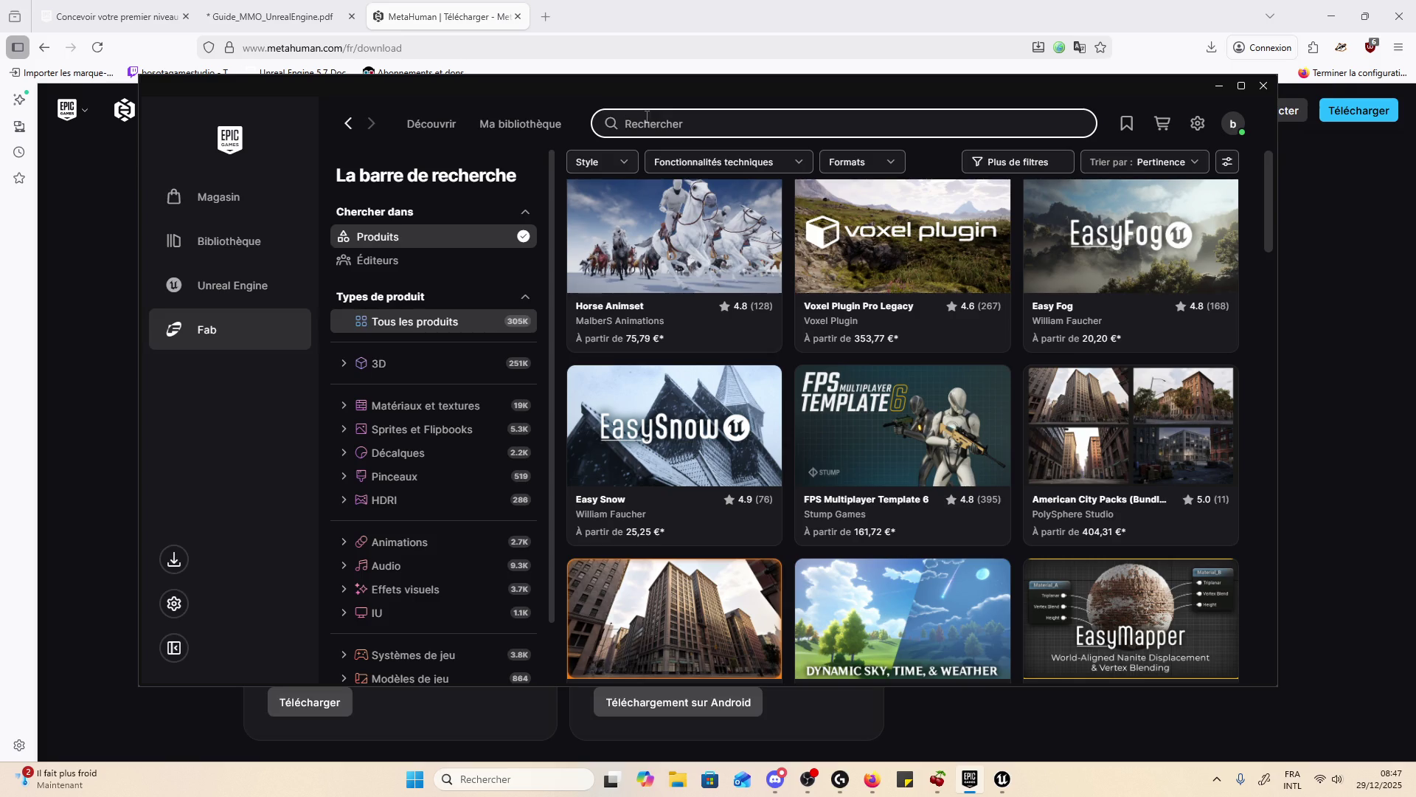
{"action": "type", "text": "mmorpg body"}
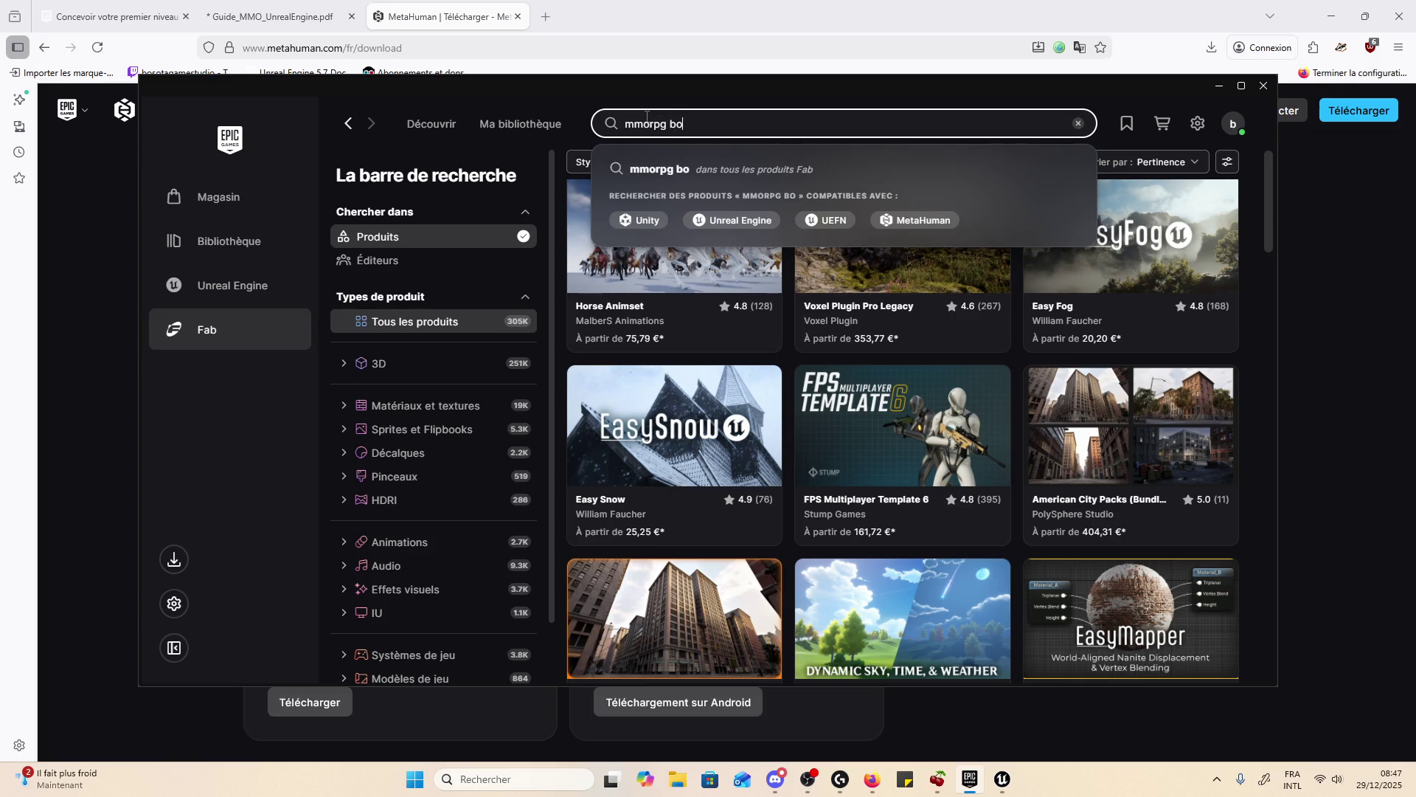
{"action": "key", "text": "Return"}
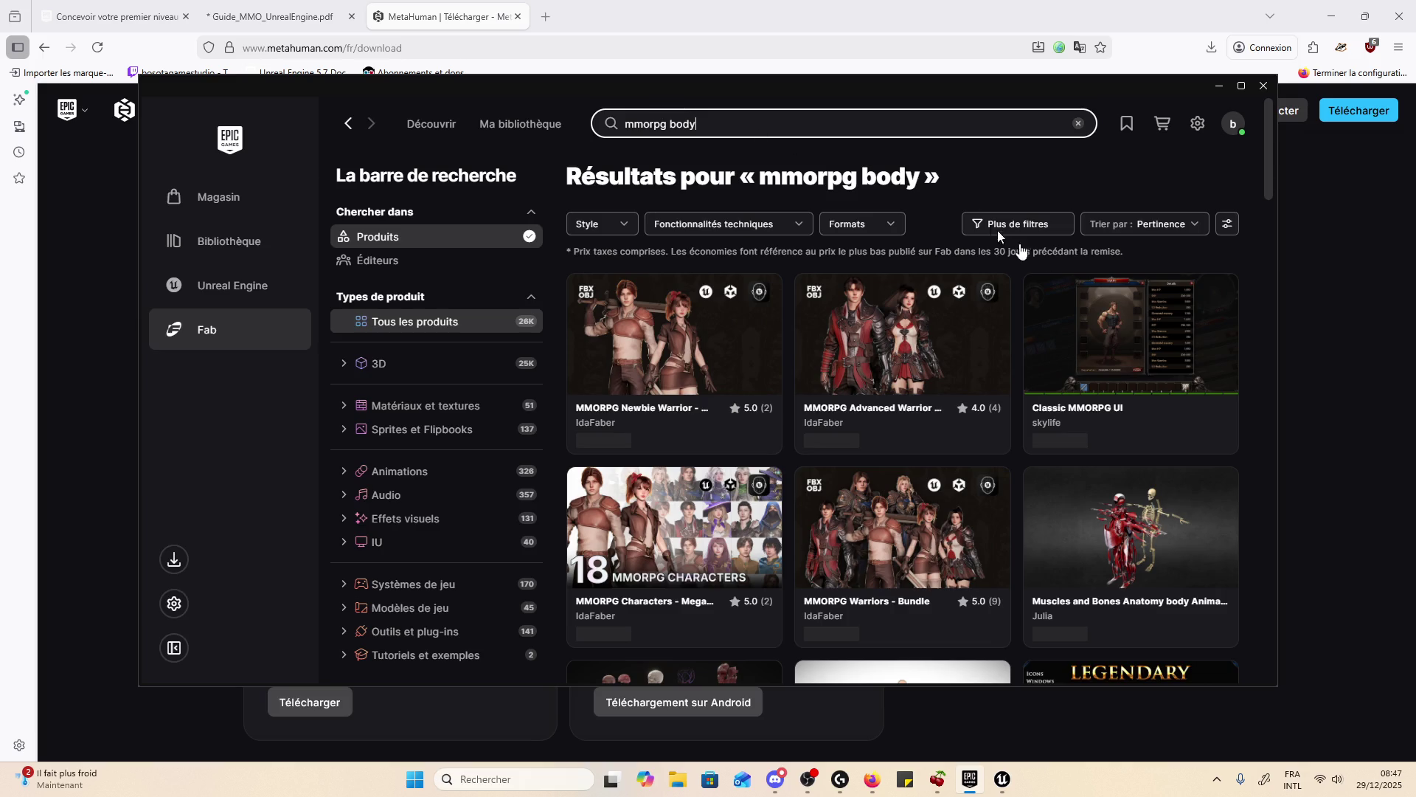
- Preview MMORPG Newbie Warrior and MMORPG Advanced Warrior, then maximize the launcher and open the price filter
{"action": "scroll", "coordinate": [897, 359], "scroll_direction": "down", "scroll_amount": 2}
{"action": "scroll", "coordinate": [897, 360], "scroll_direction": "up", "scroll_amount": 4}
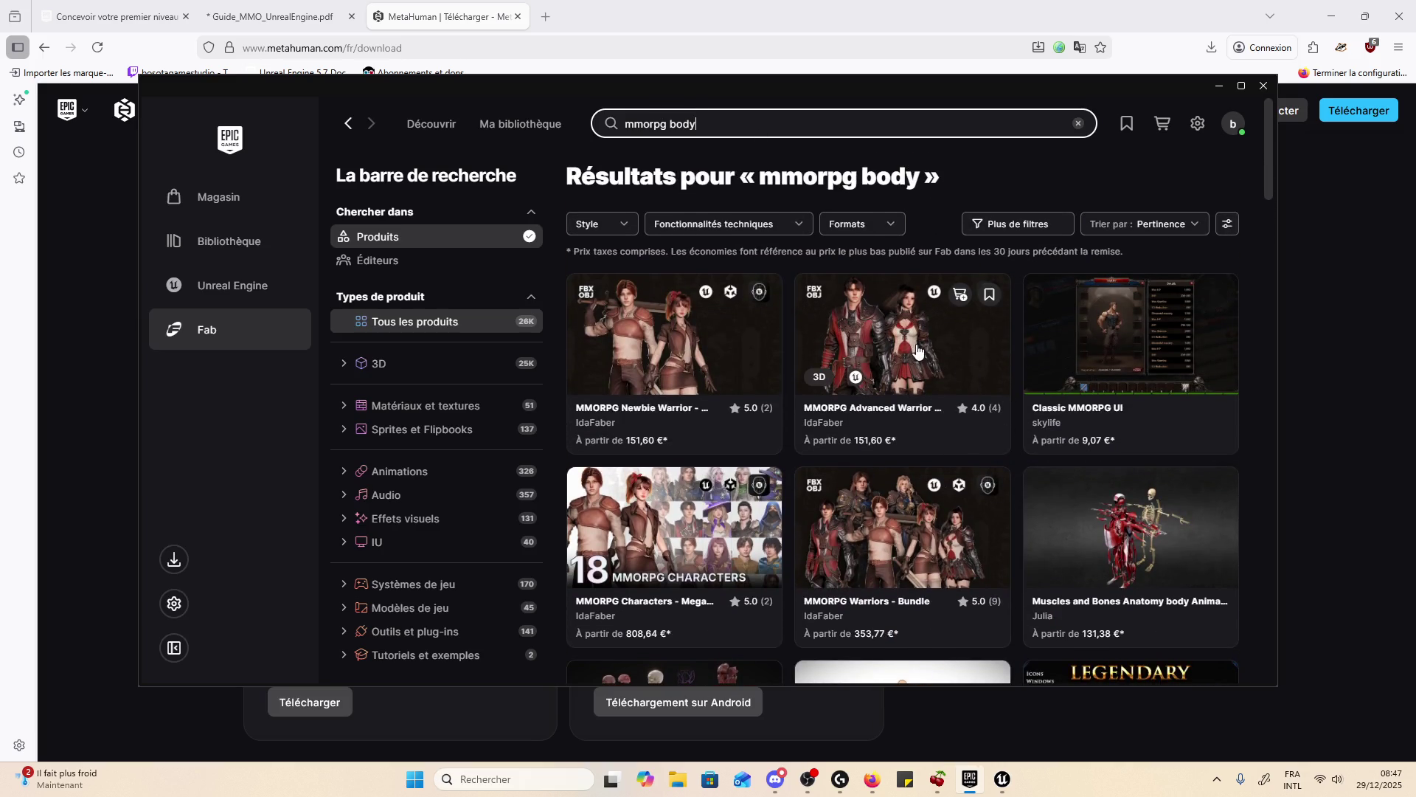
{"action": "left_click", "coordinate": [669, 315]}
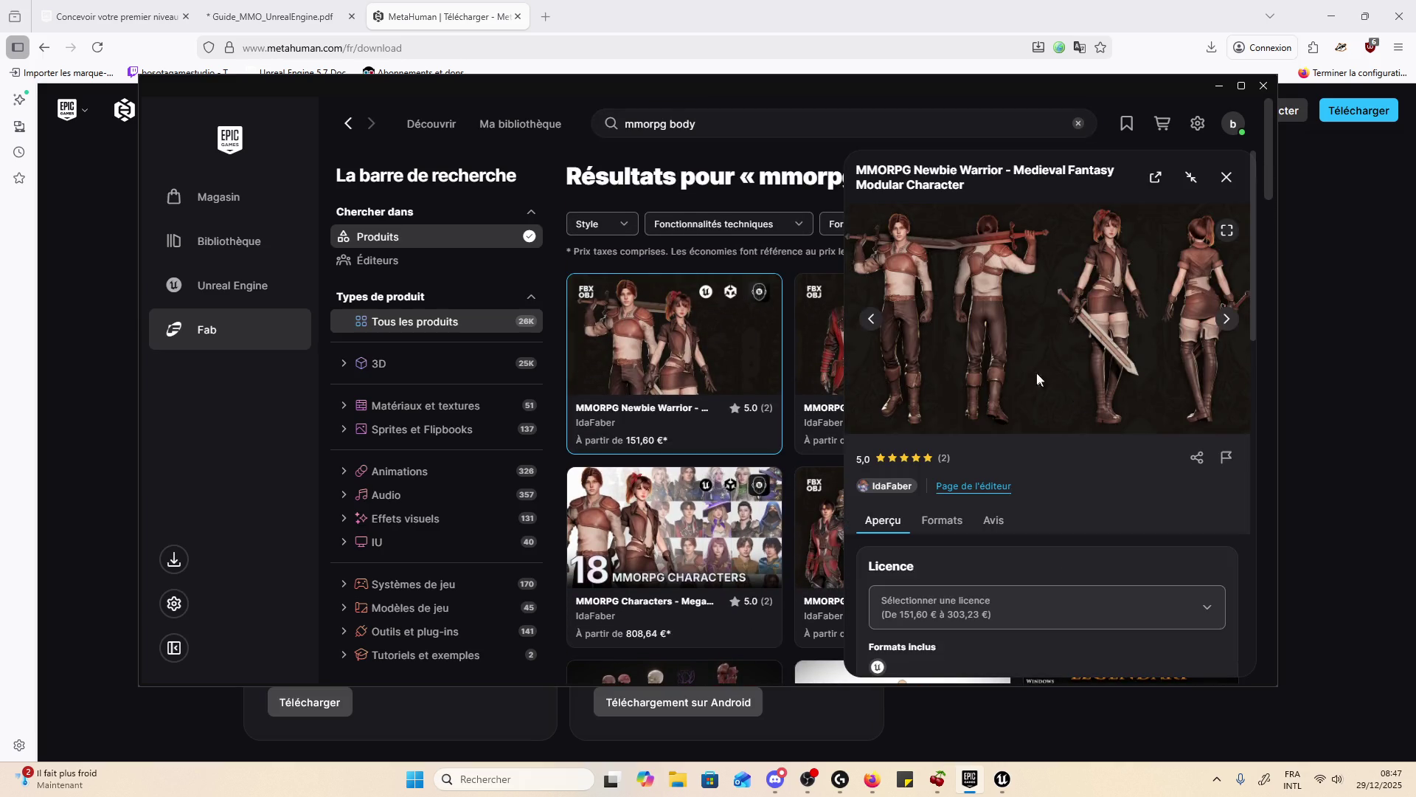
{"action": "left_click", "coordinate": [1225, 176]}
{"action": "left_click", "coordinate": [966, 336]}
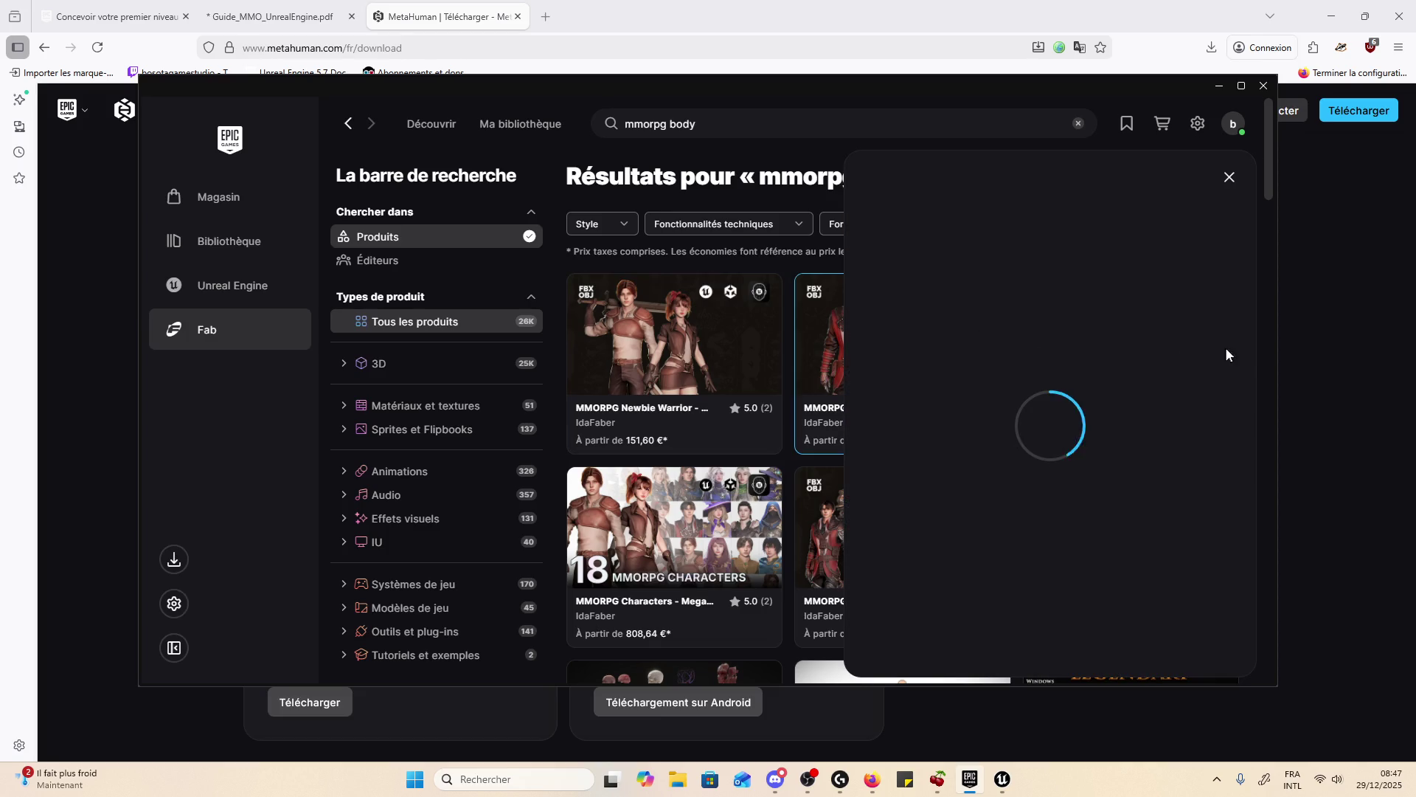
{"action": "left_click", "coordinate": [1226, 177]}
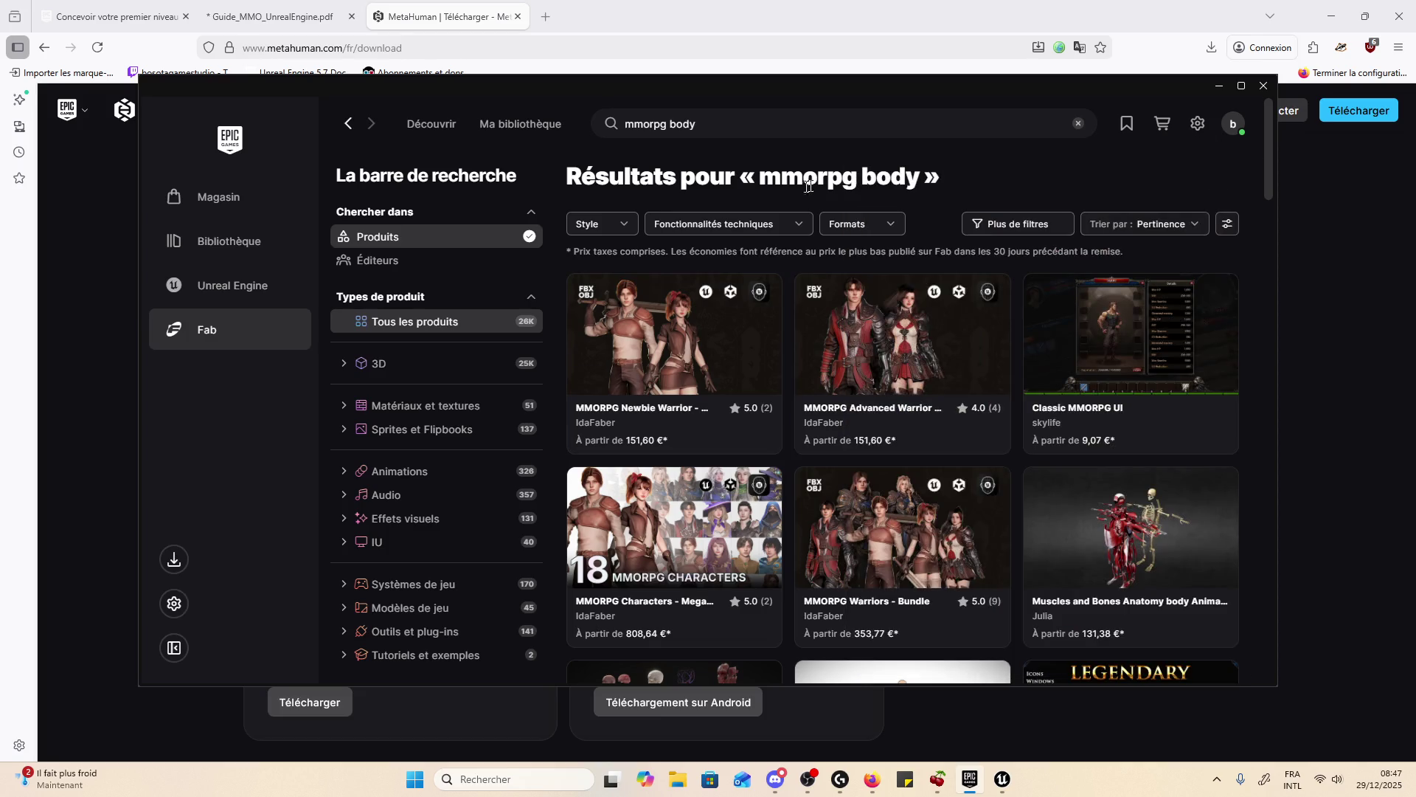
{"action": "left_click", "coordinate": [1241, 86]}
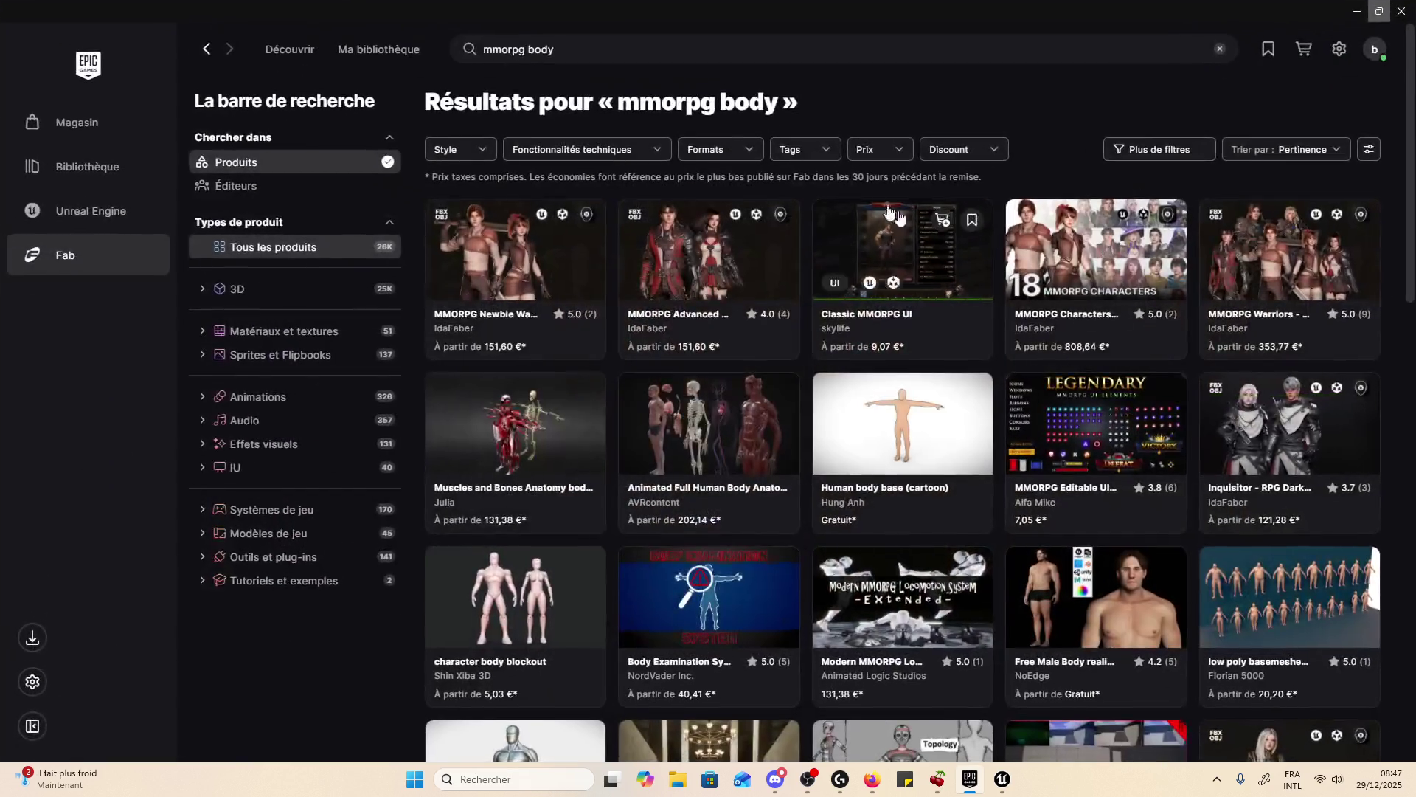
{"action": "left_click", "coordinate": [859, 150]}
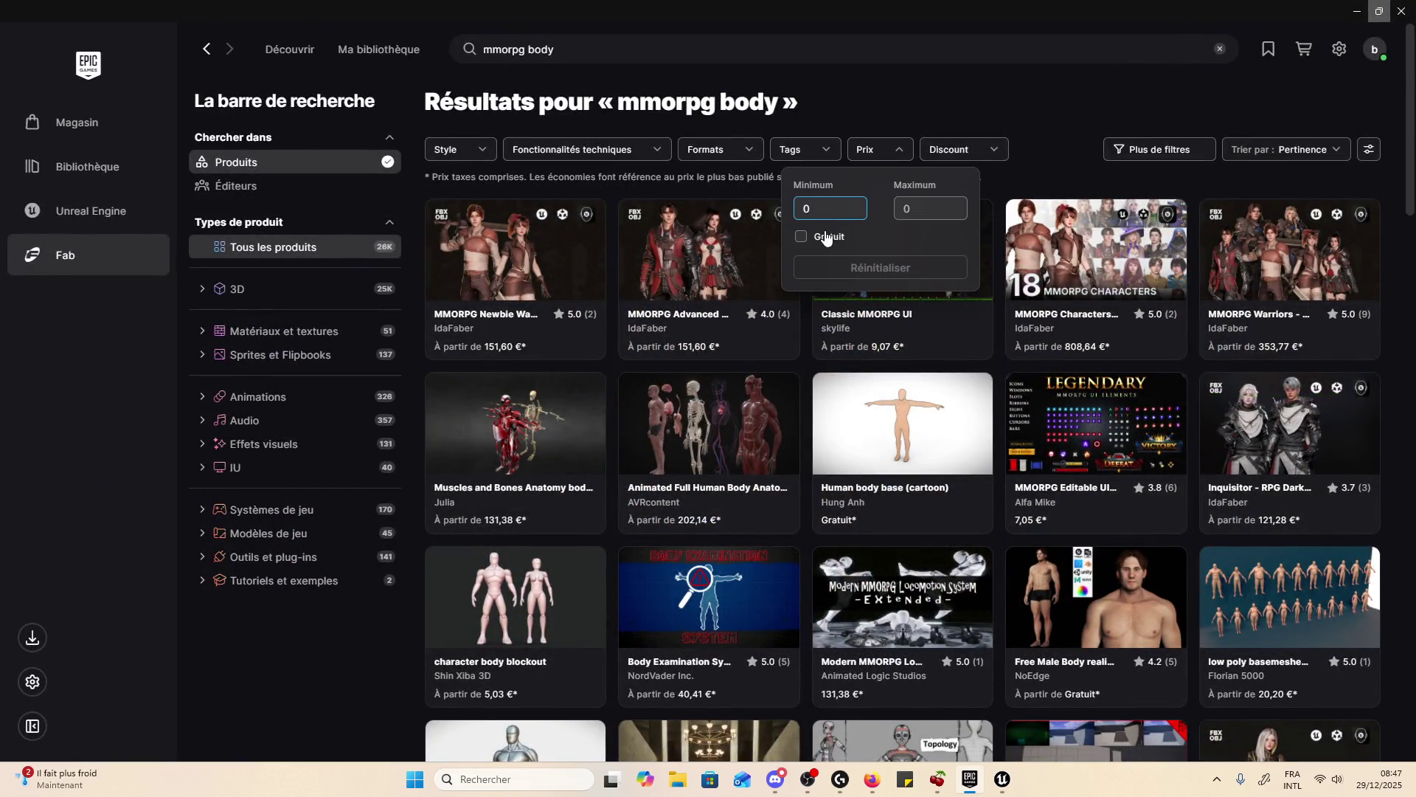
- Limit the results to free (Gratuit) items and browse the Free Male Body preview images
{"action": "left_click", "coordinate": [825, 237]}
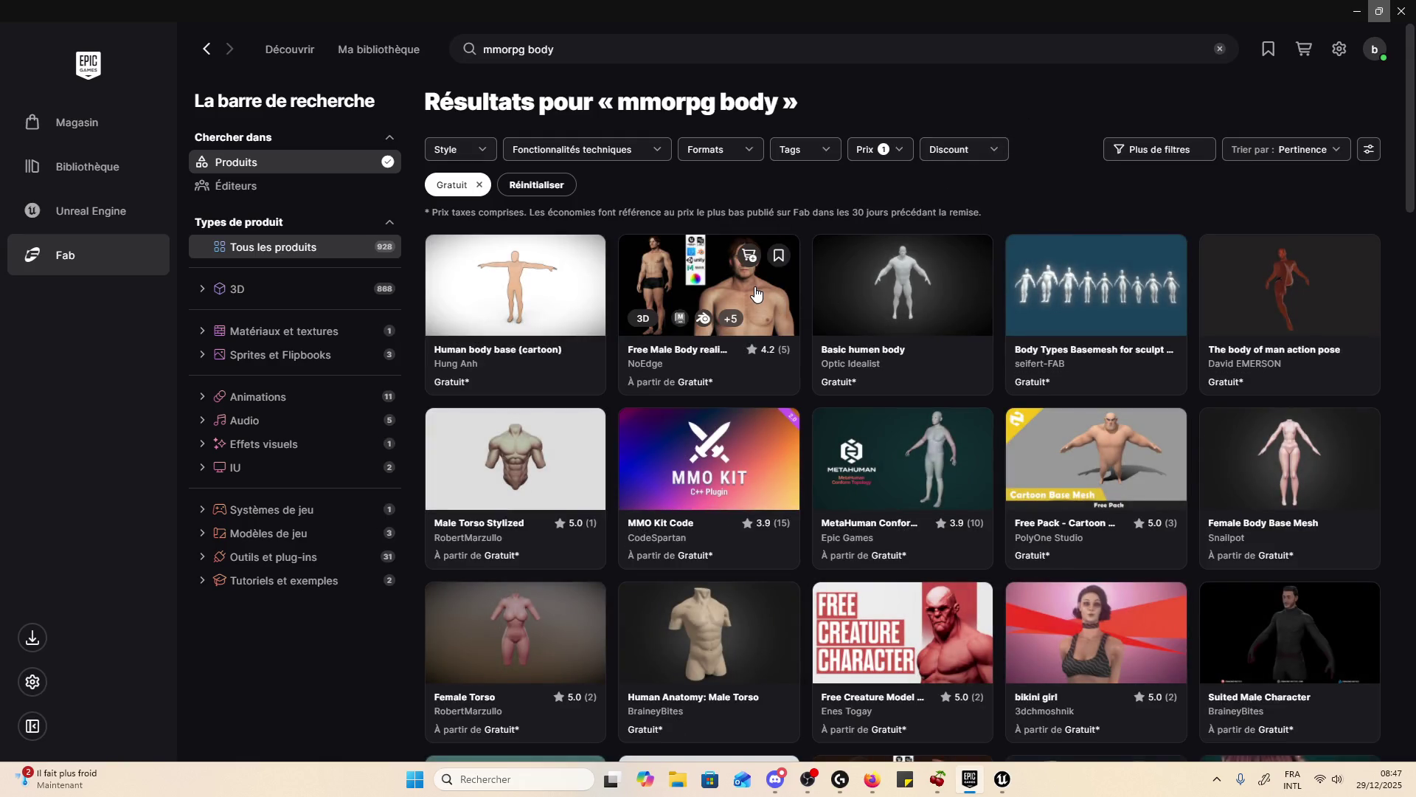
{"action": "left_click", "coordinate": [756, 293]}
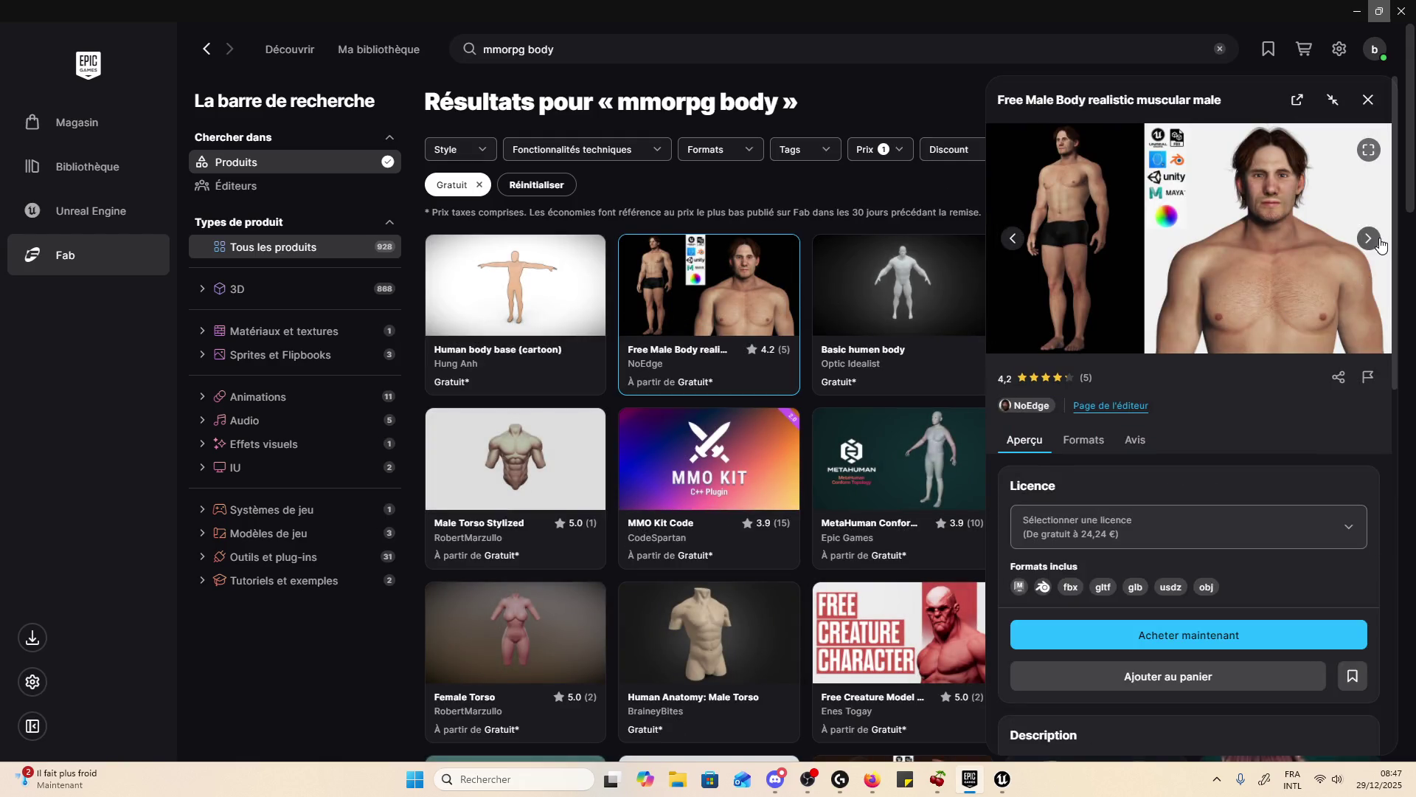
{"action": "left_click", "coordinate": [1378, 240]}
{"action": "left_click", "coordinate": [1381, 243]}
{"action": "left_click", "coordinate": [1381, 243]}
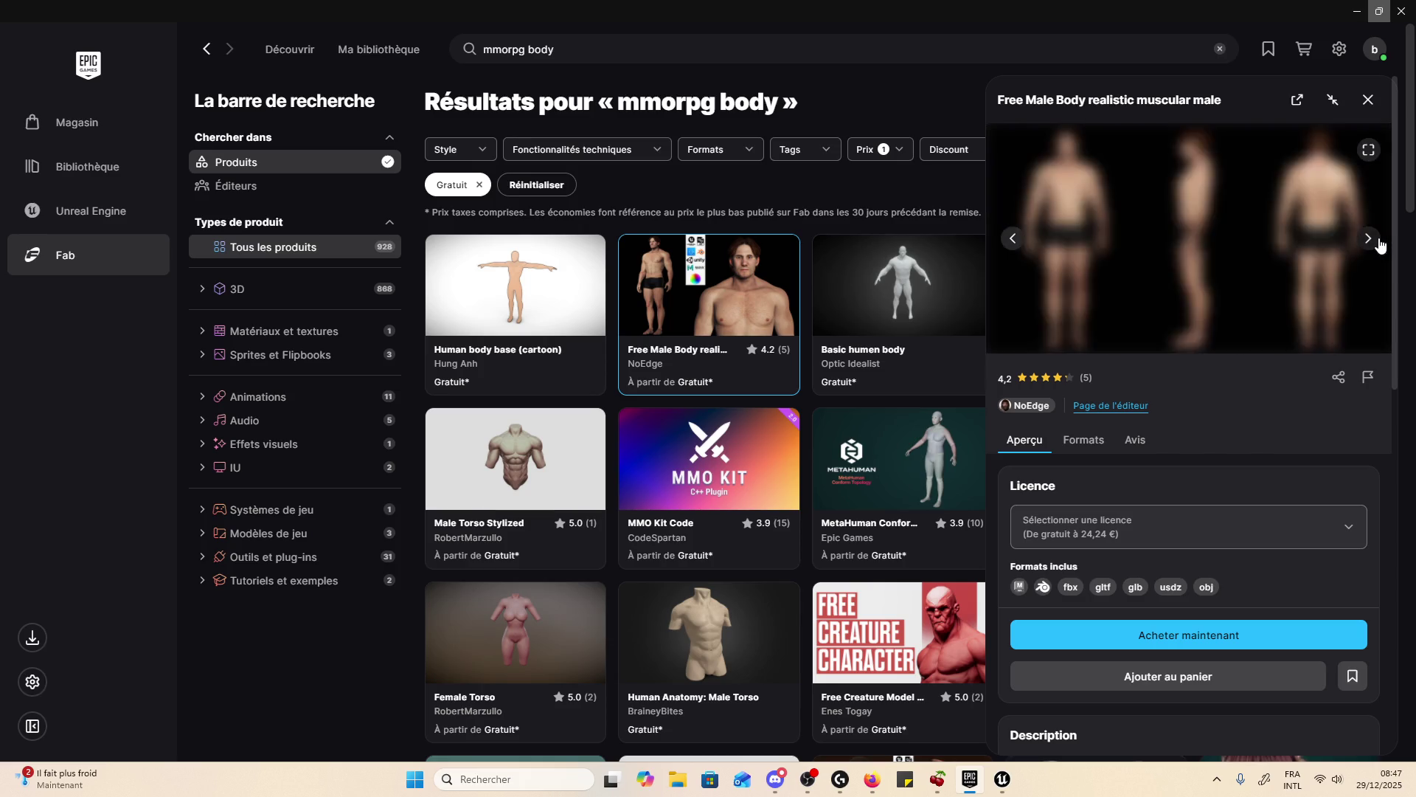
{"action": "left_click", "coordinate": [1381, 243]}
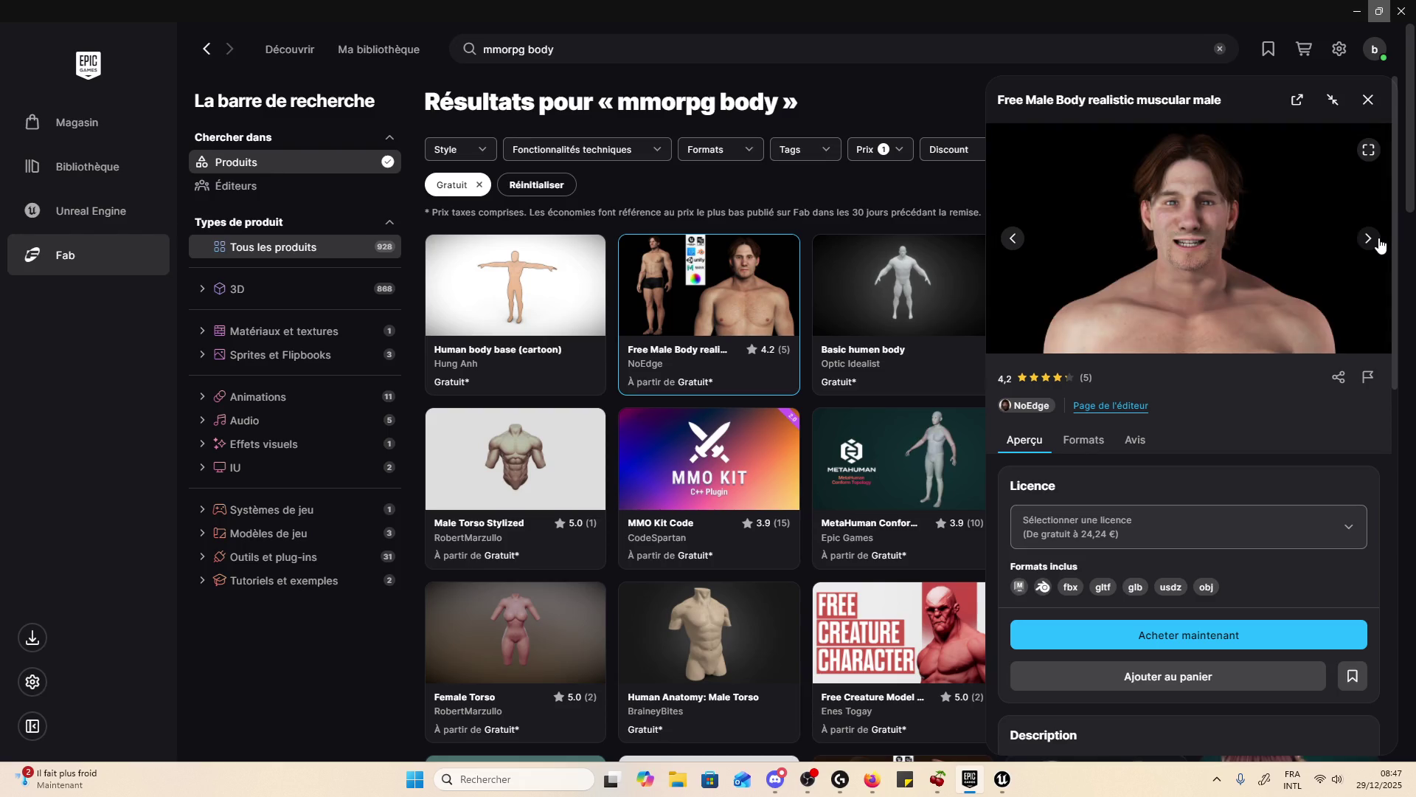
- View the MetaHuman Conform Topology and Basic humen body details, then go to the Unreal Engine page
{"action": "left_click", "coordinate": [942, 446]}
{"action": "left_click", "coordinate": [943, 285]}
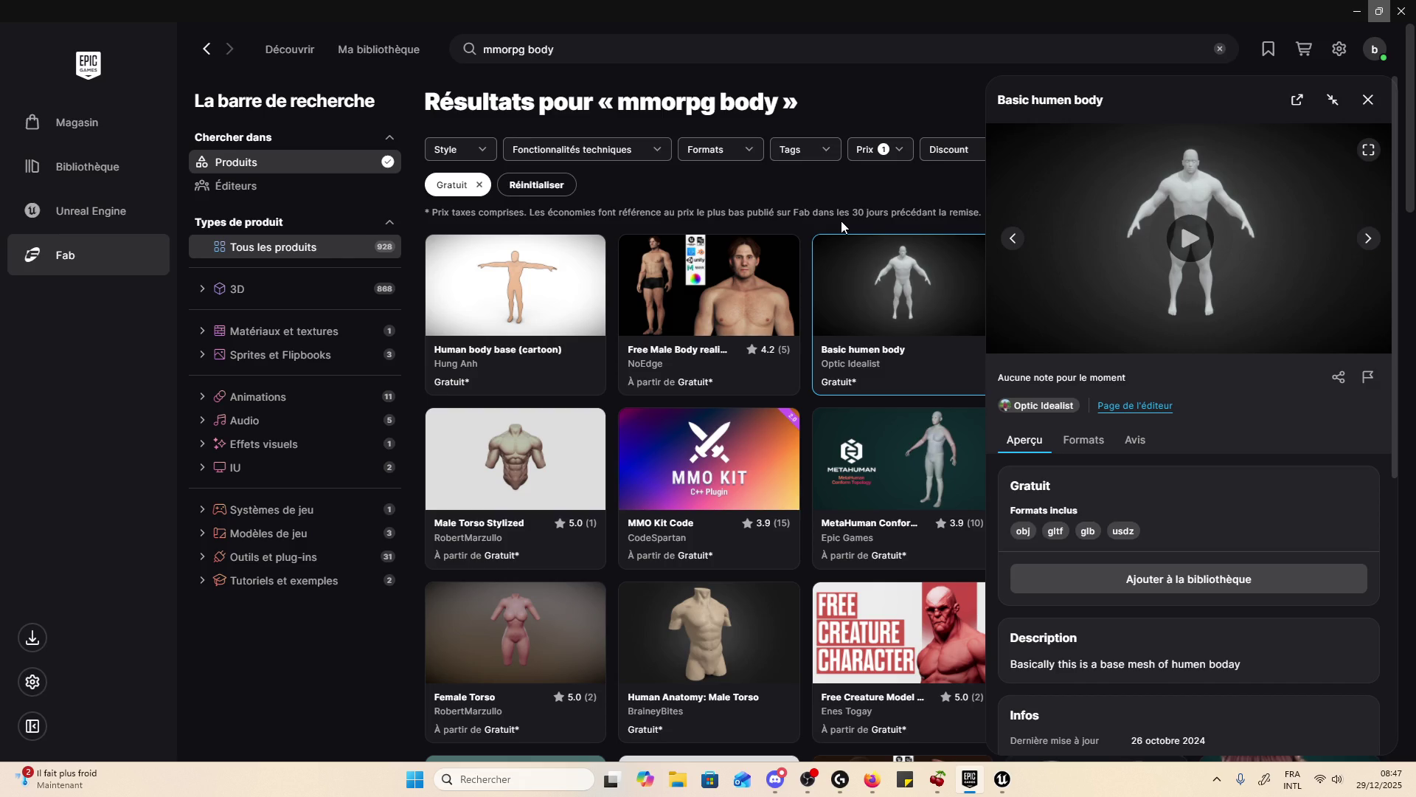
{"action": "left_click", "coordinate": [107, 212]}
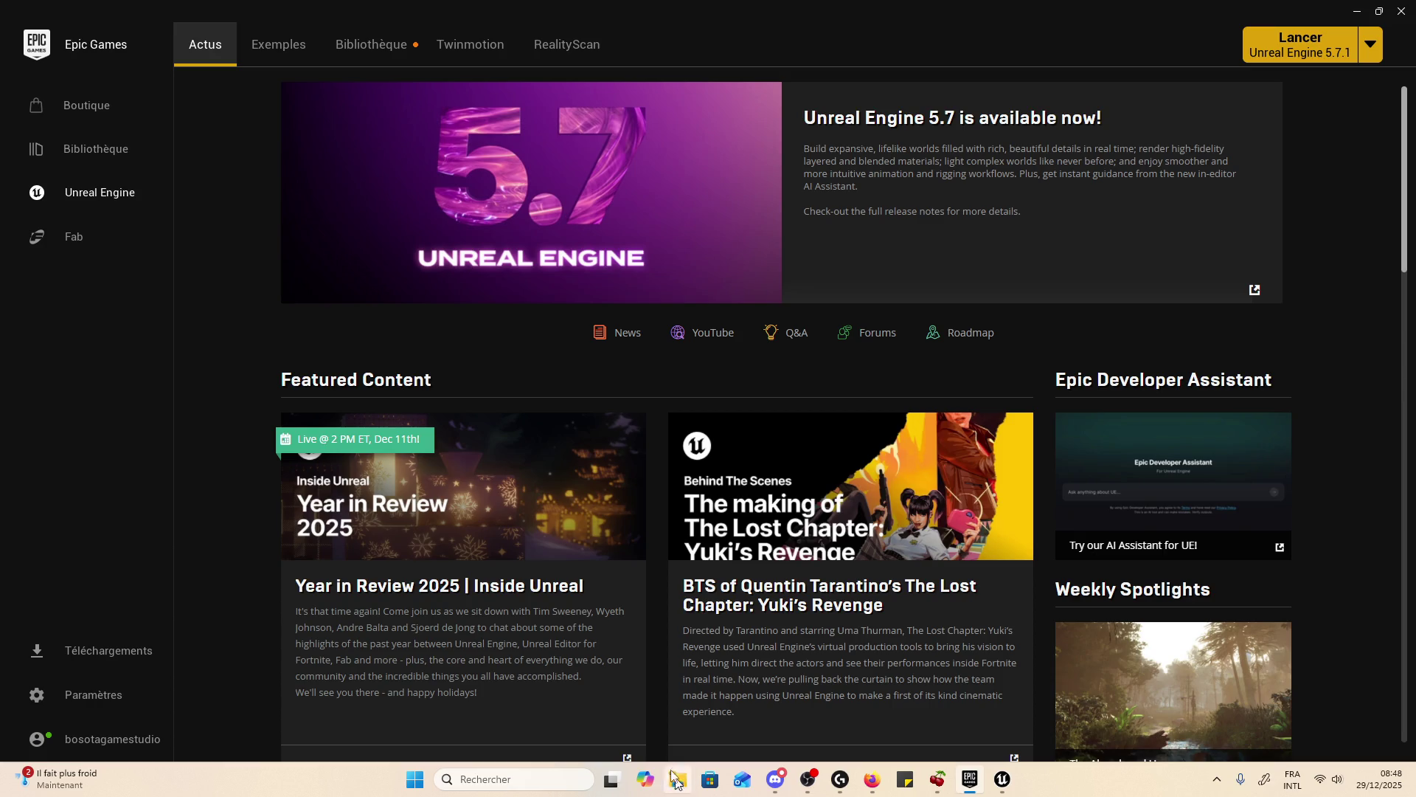
- Back in Firefox, close the MetaHuman download tab and start 'guild war' in a new tab
{"action": "left_click", "coordinate": [883, 785]}
{"action": "scroll", "coordinate": [605, 316], "scroll_direction": "up", "scroll_amount": 10}
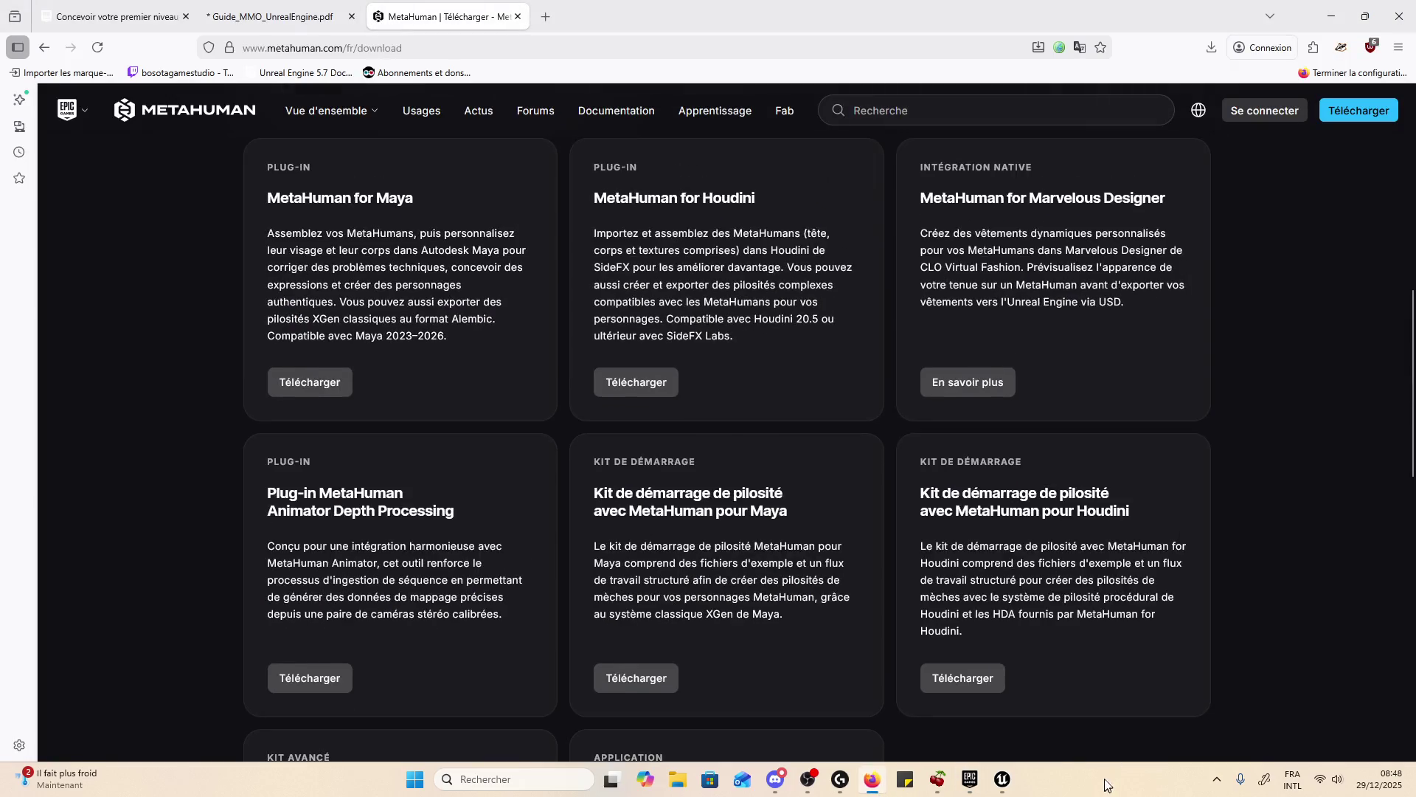
{"action": "scroll", "coordinate": [605, 316], "scroll_direction": "up", "scroll_amount": 3}
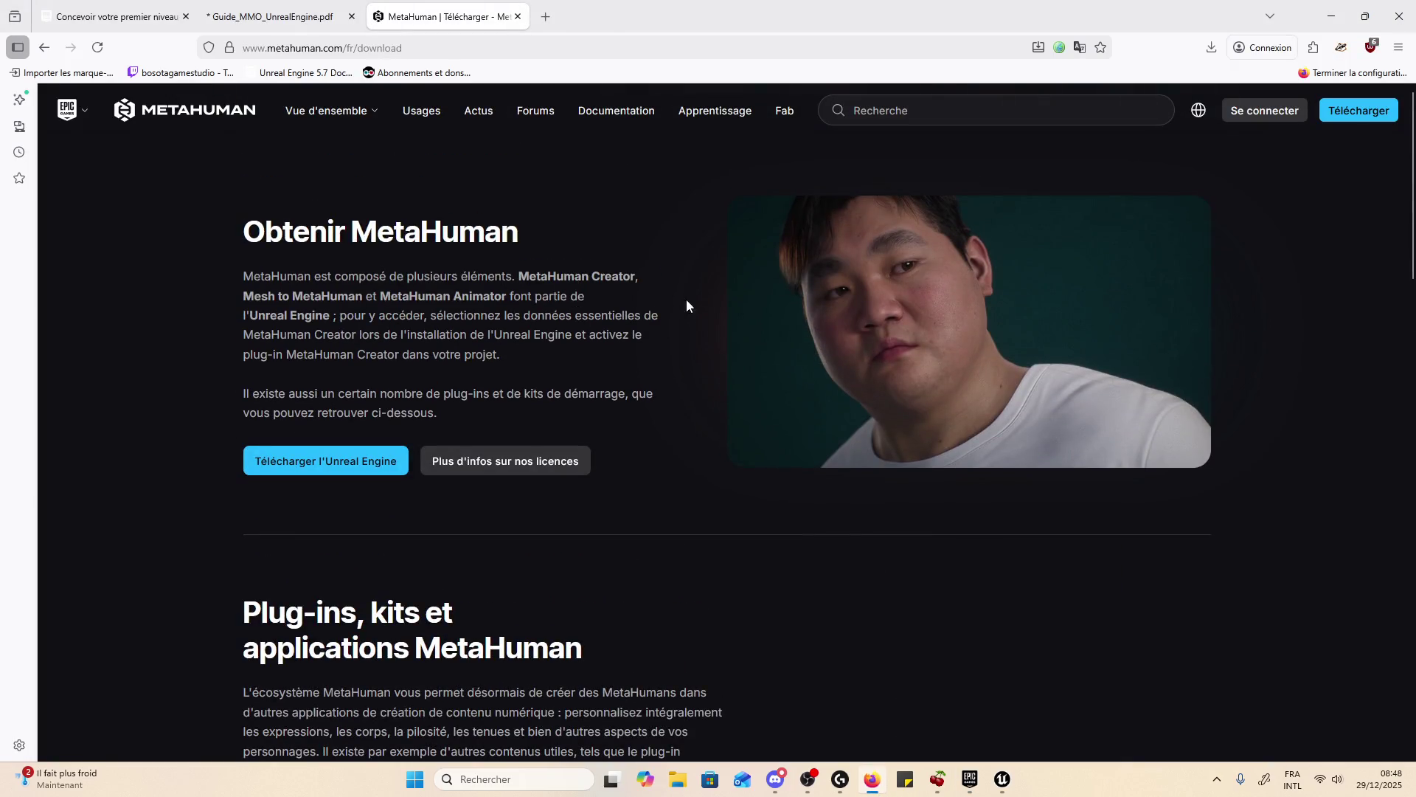
{"action": "left_click", "coordinate": [518, 16]}
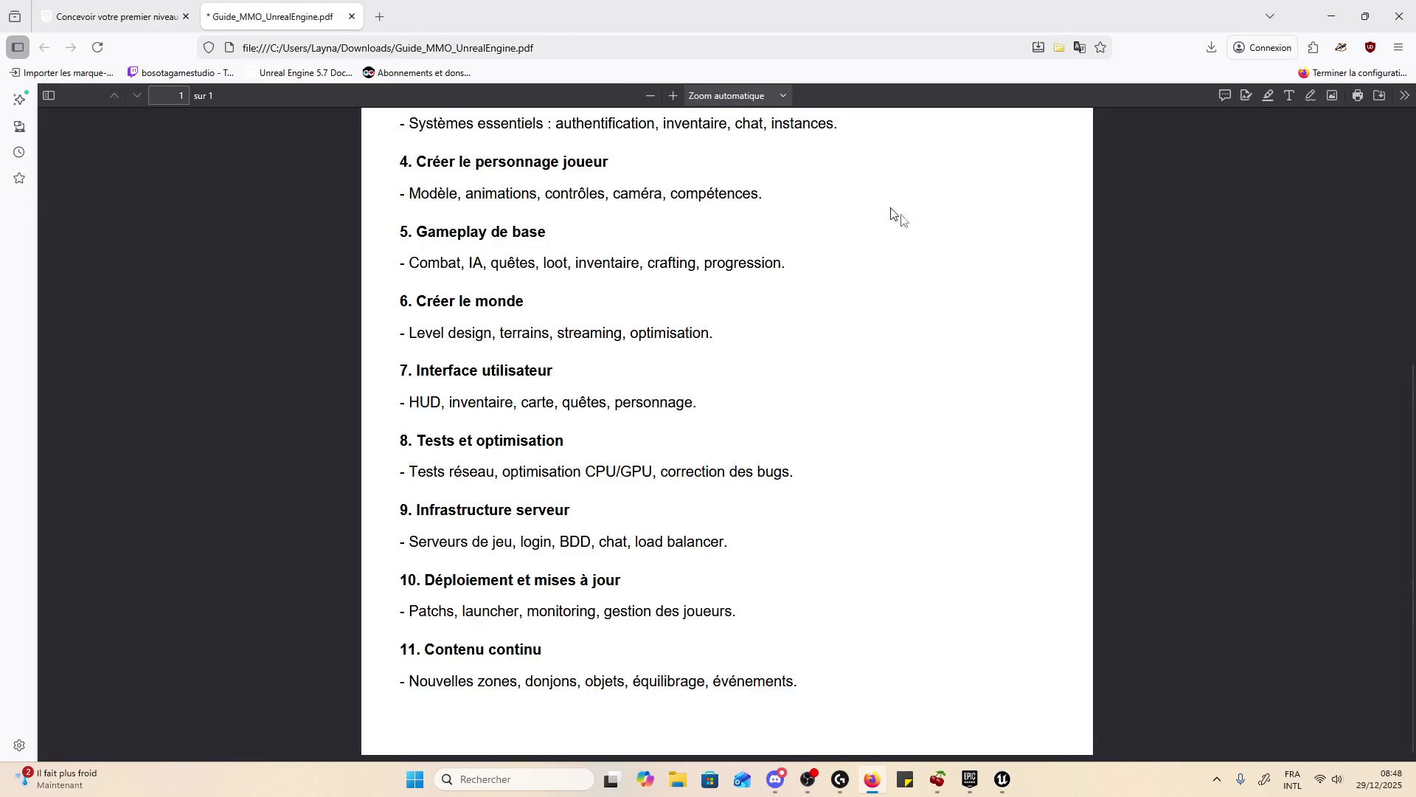
{"action": "left_click", "coordinate": [384, 16]}
{"action": "type", "text": "guild wa"}
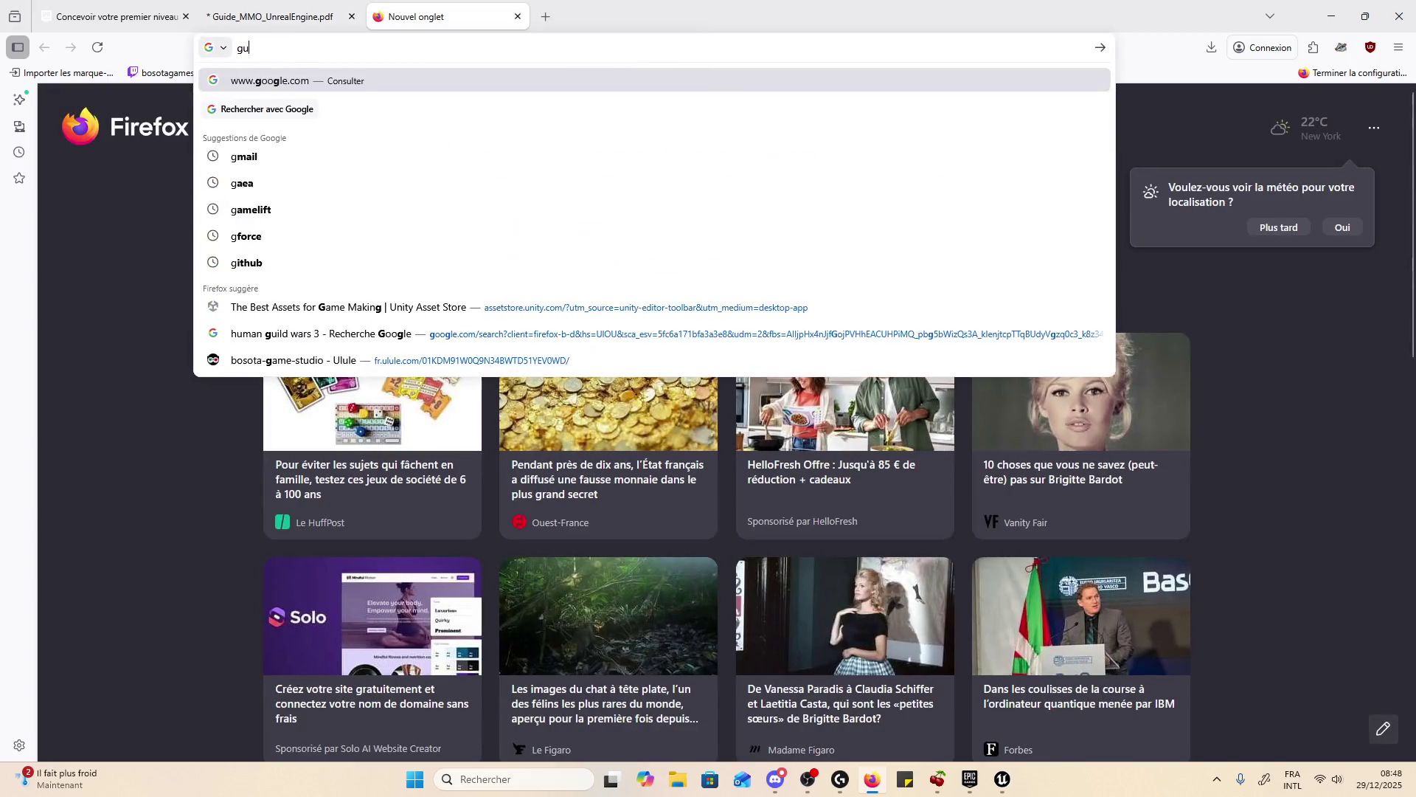
{"action": "type", "text": "r 2"}
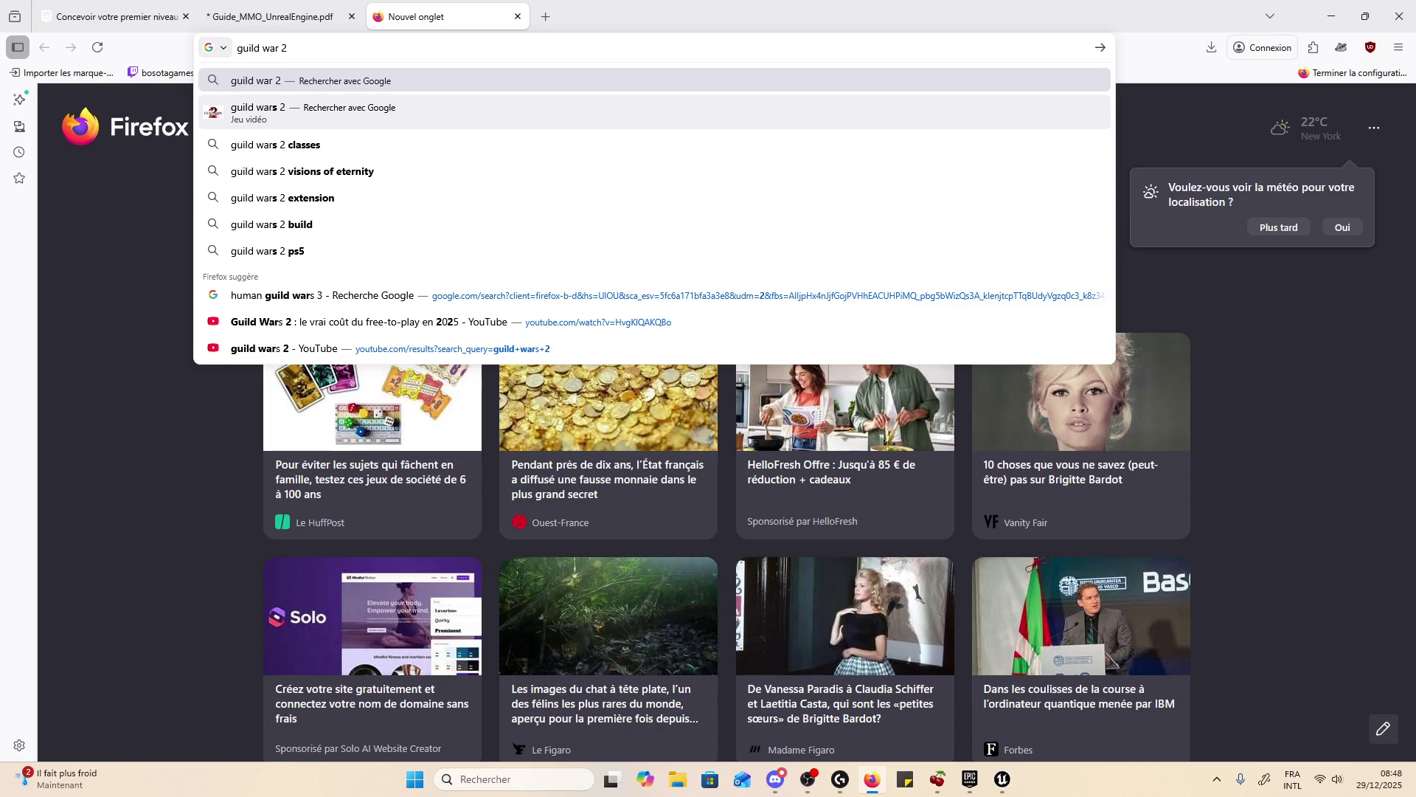
- Search Google for 'guild war' and switch to image results
{"action": "left_click", "coordinate": [612, 123]}
{"action": "key", "text": "Return"}
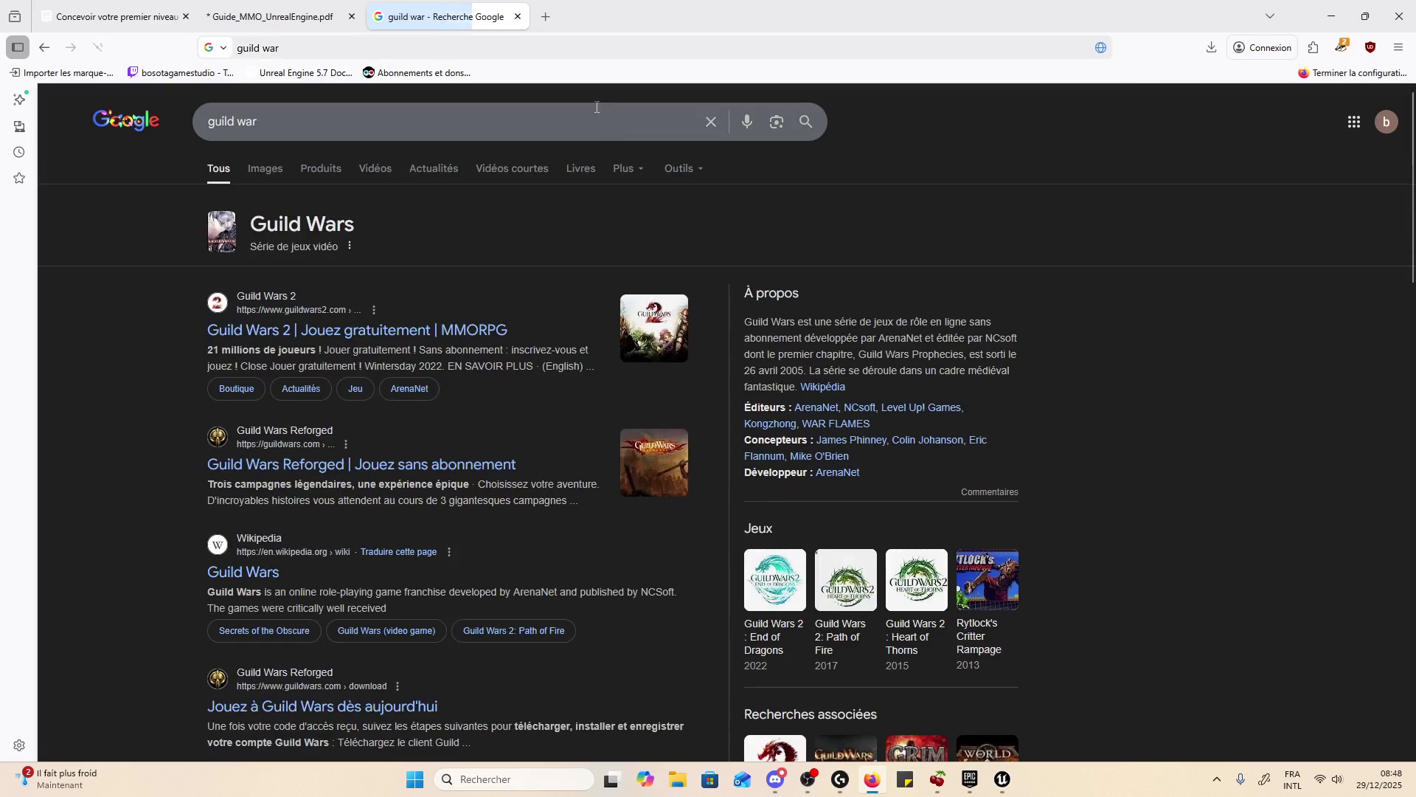
{"action": "left_click", "coordinate": [281, 176]}
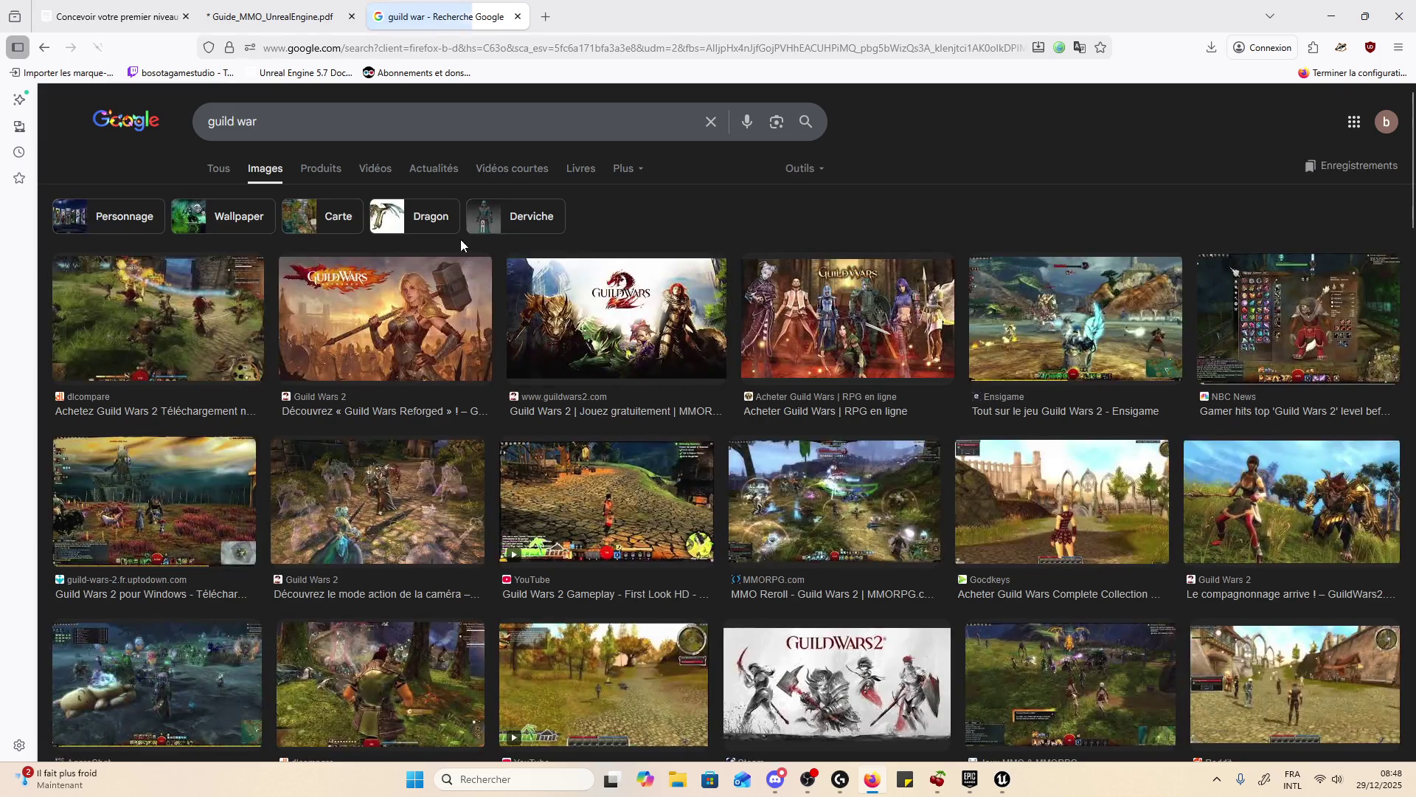
- Preview the dlcompare, Le compagnonnage and NBC News images, briefly opening the NBC News article
{"action": "left_click", "coordinate": [184, 358]}
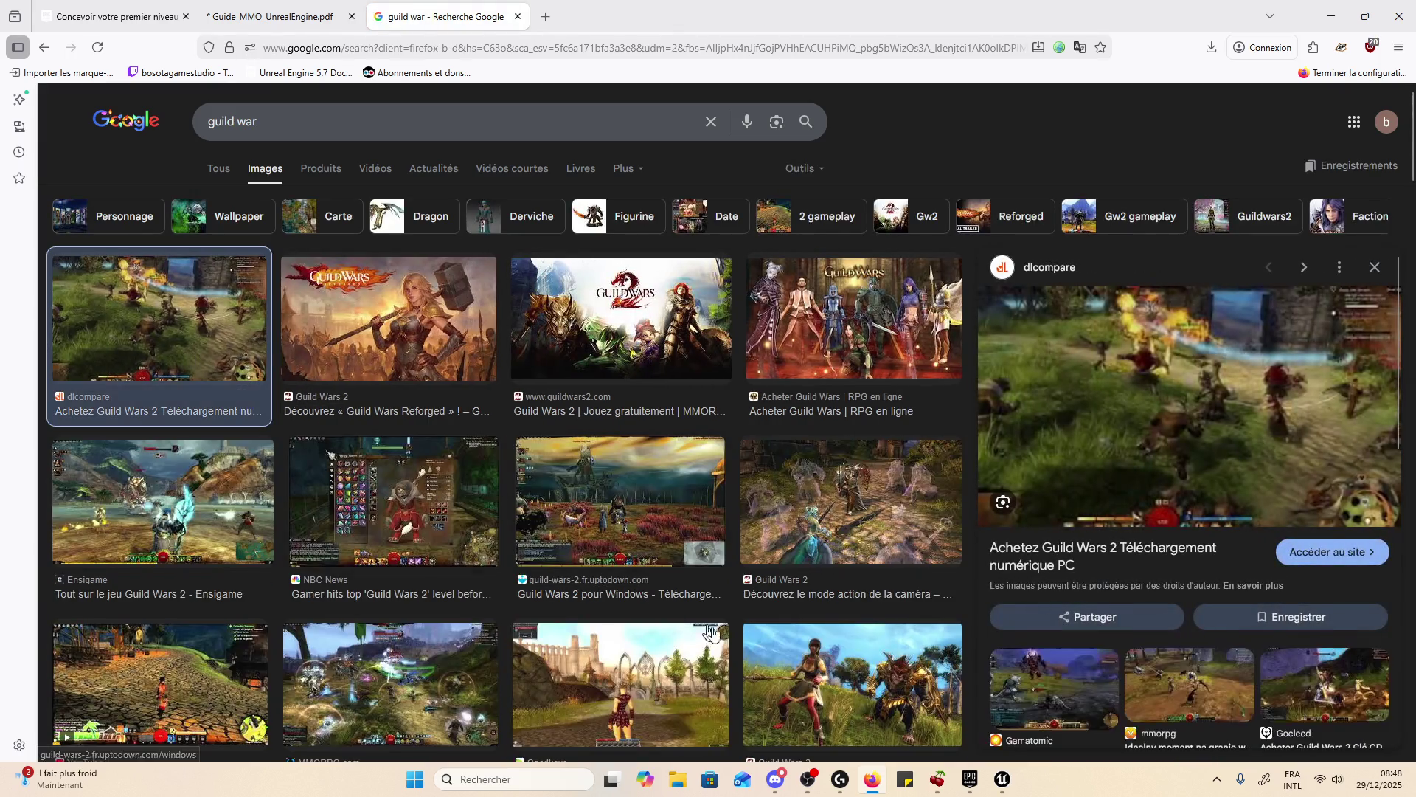
{"action": "scroll", "coordinate": [701, 590], "scroll_direction": "down", "scroll_amount": 2}
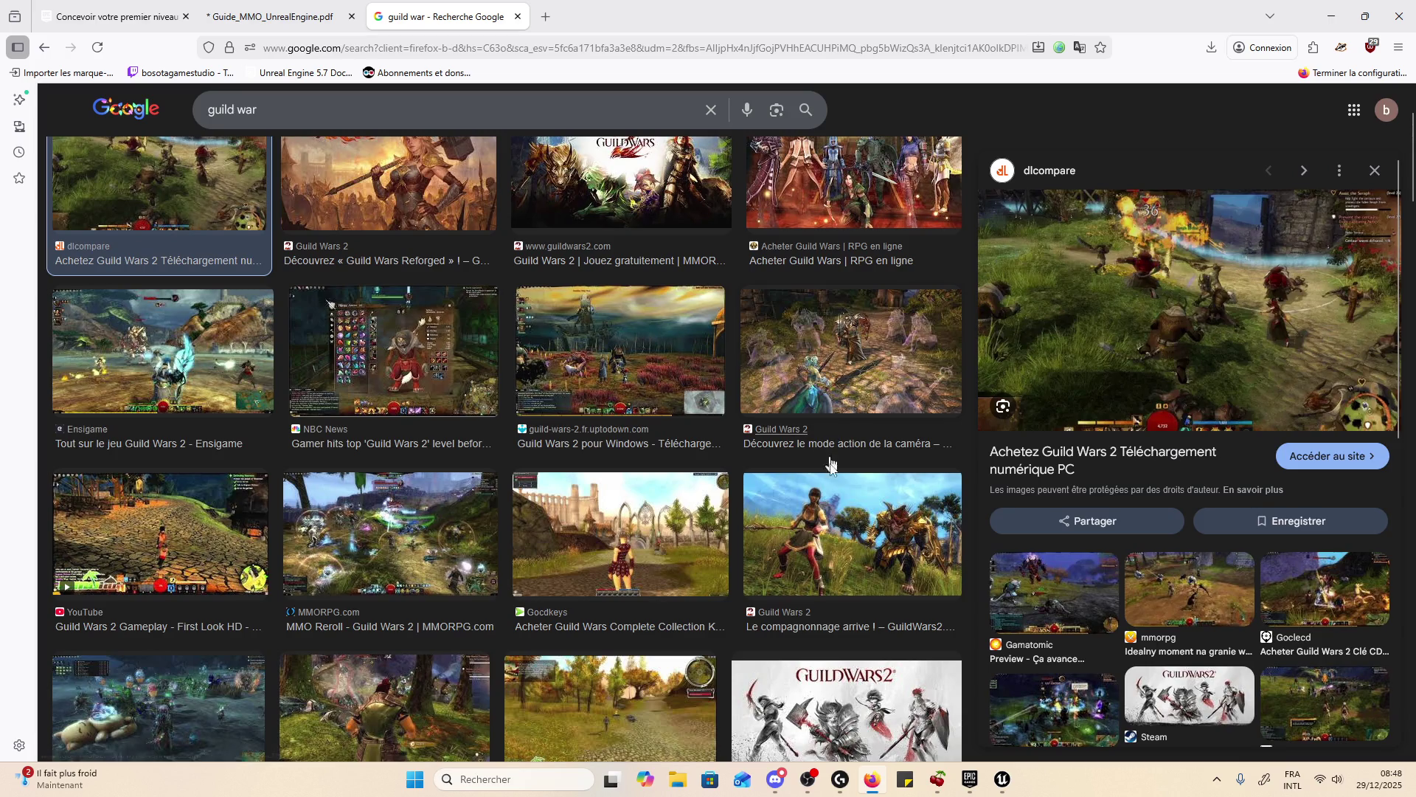
{"action": "left_click", "coordinate": [841, 517]}
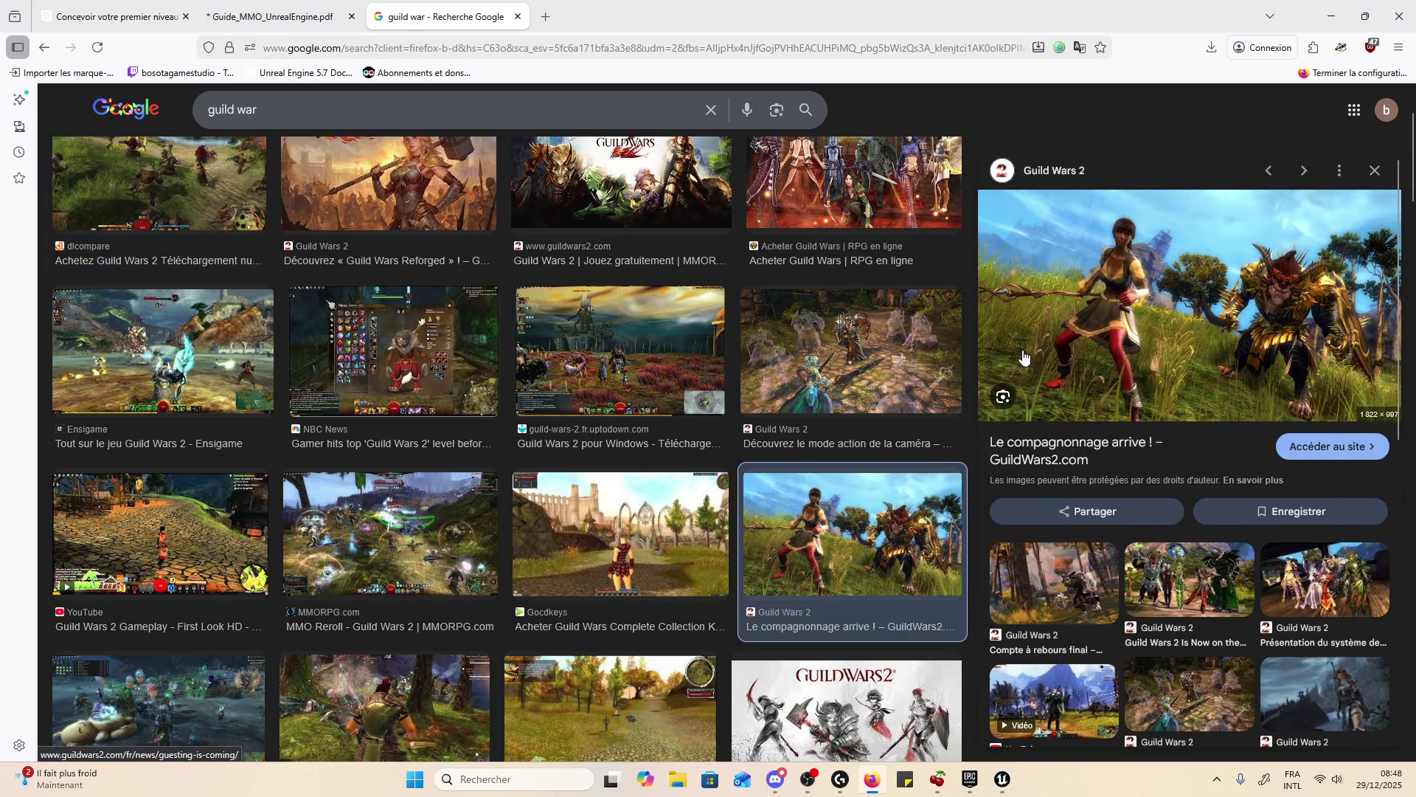
{"action": "left_click", "coordinate": [473, 383]}
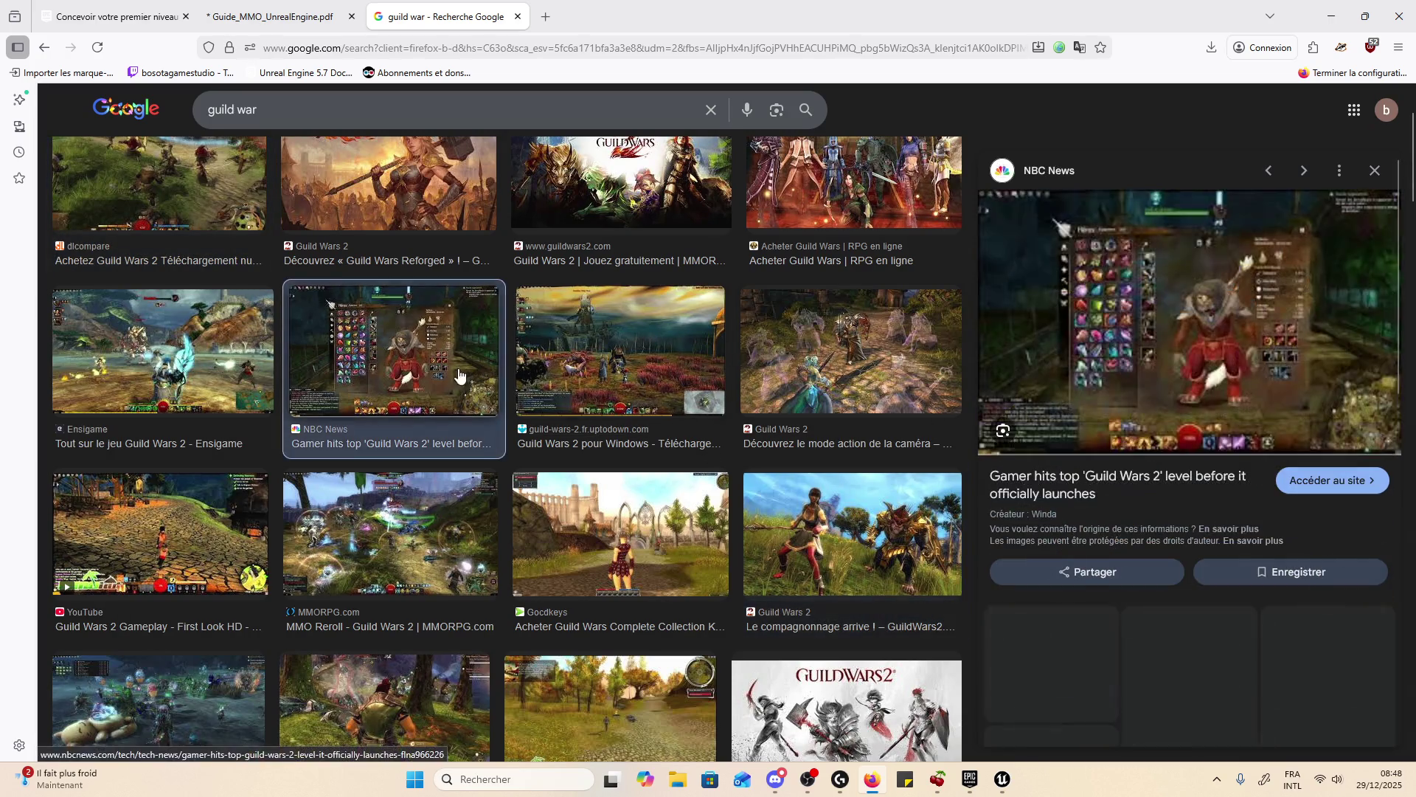
{"action": "left_click", "coordinate": [1236, 357]}
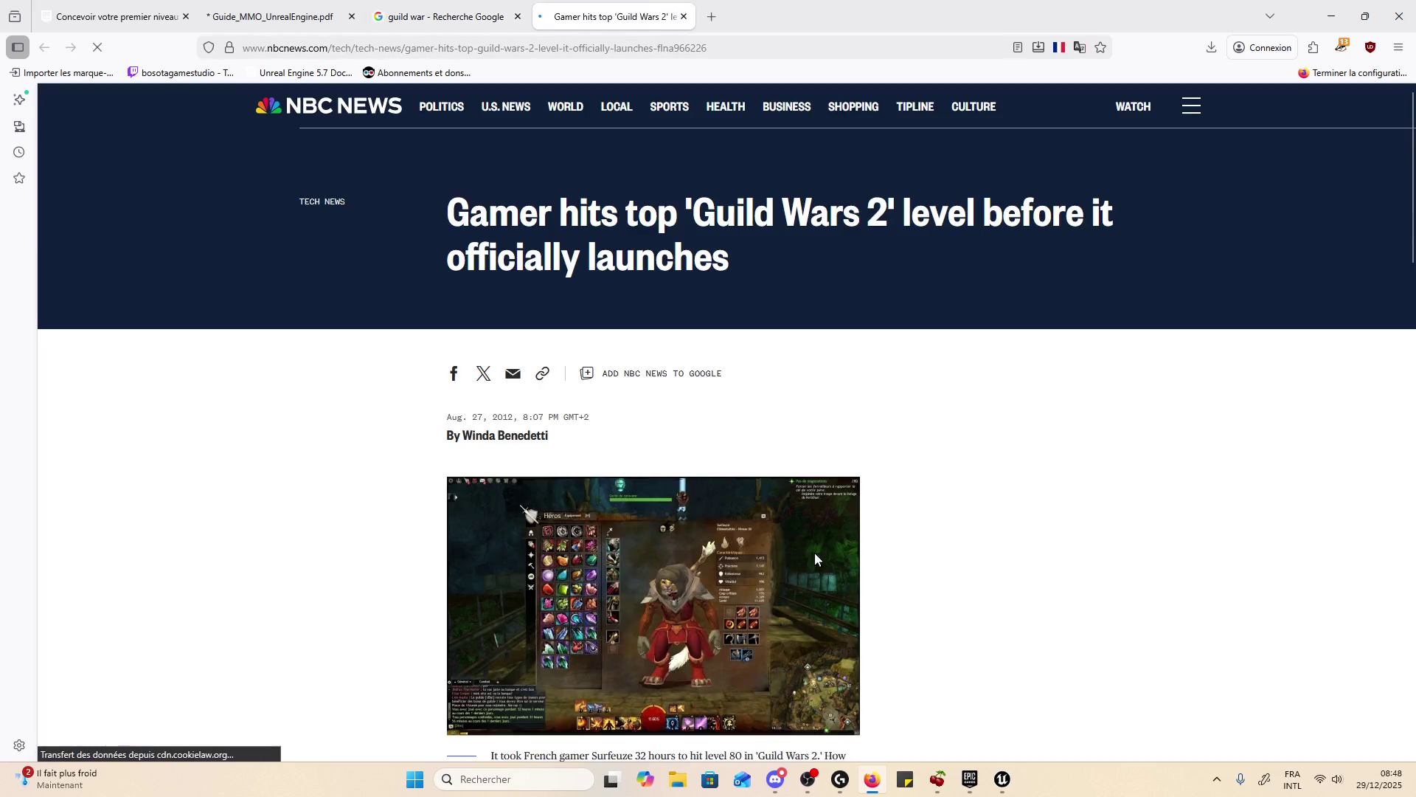
{"action": "scroll", "coordinate": [684, 330], "scroll_direction": "down", "scroll_amount": 4}
{"action": "left_click", "coordinate": [1009, 215]}
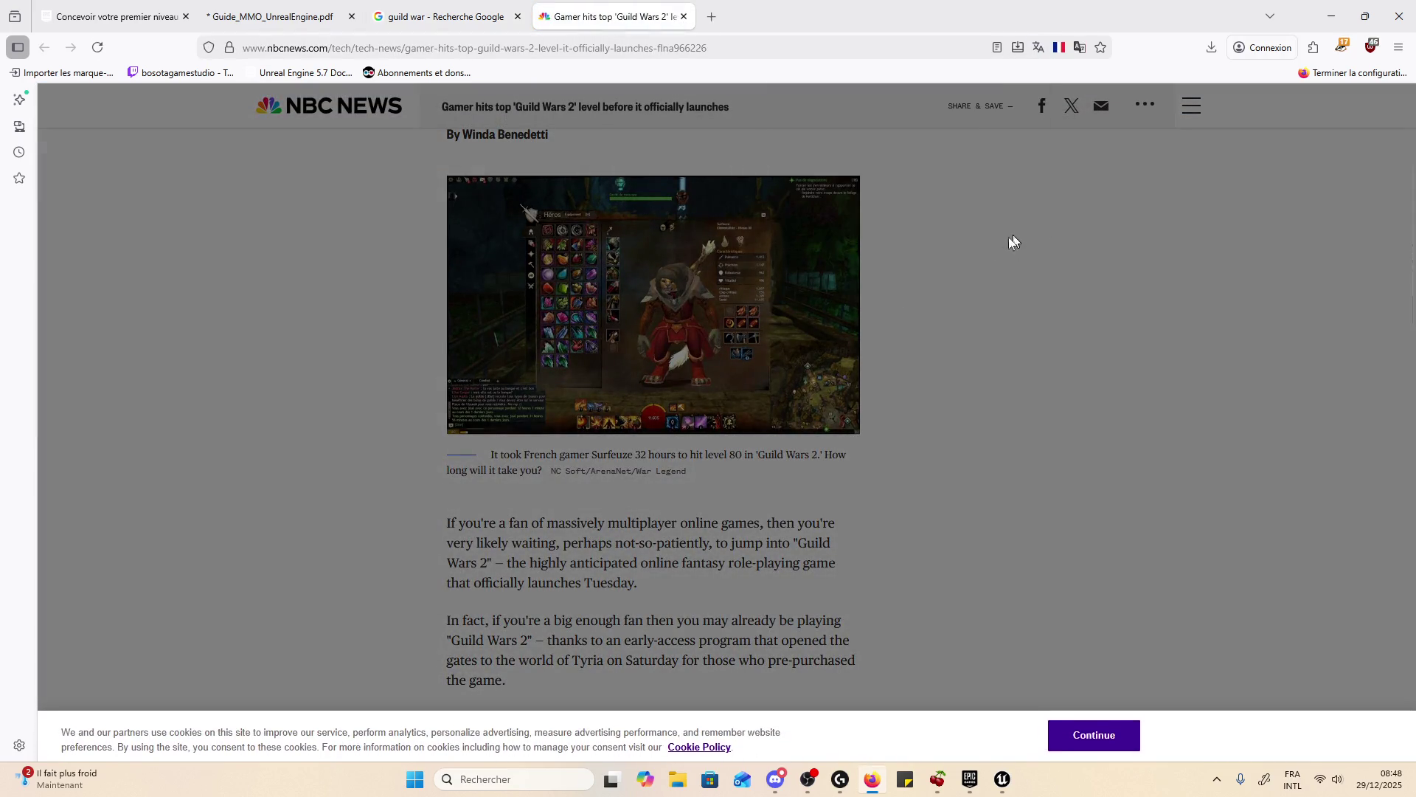
{"action": "left_click", "coordinate": [684, 16]}
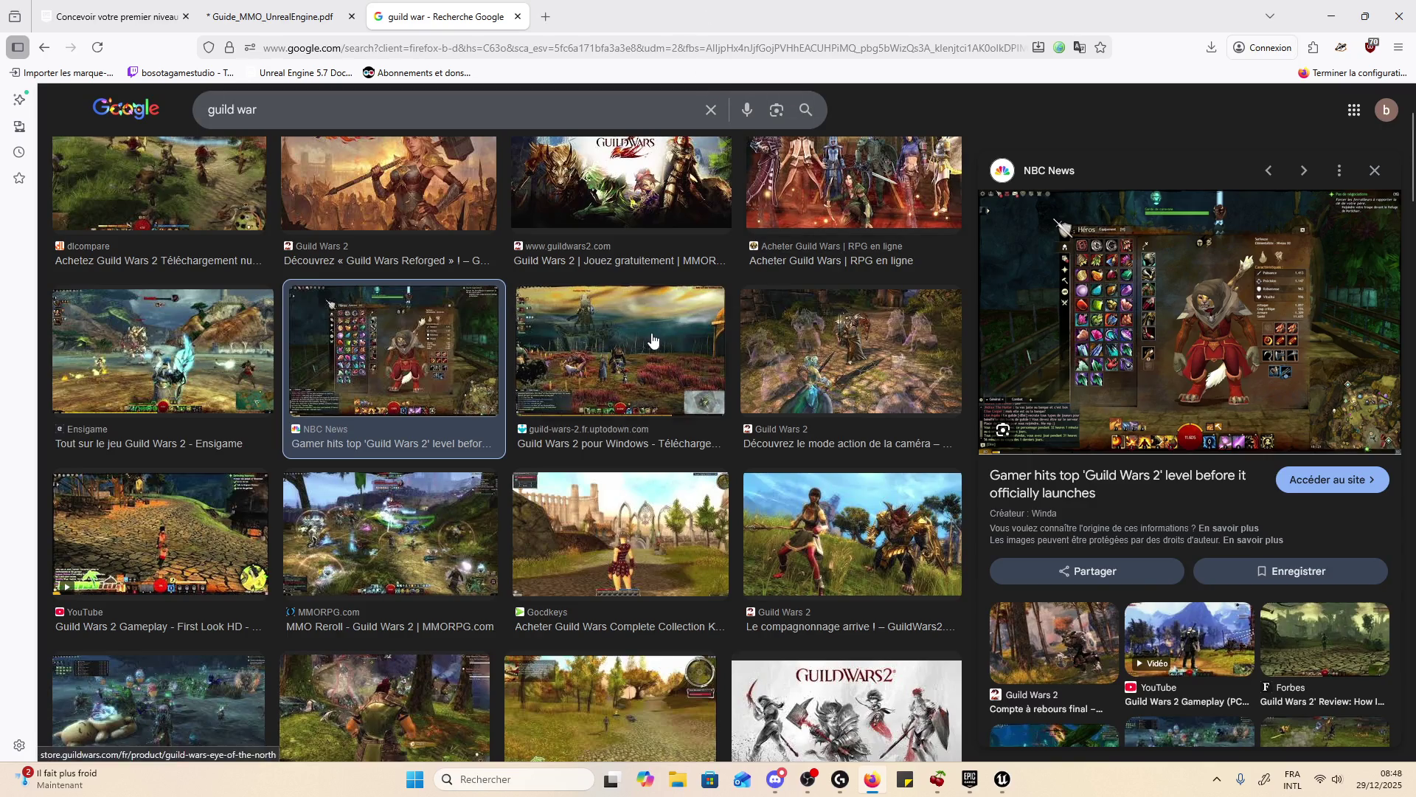
- Preview the uptodown, camera-mode, Gocdkeys, Steam, Massively Overpowered, dlcompare, Reddit and YouTube results
{"action": "left_click", "coordinate": [620, 354]}
{"action": "left_click", "coordinate": [845, 368]}
{"action": "left_click", "coordinate": [845, 400]}
{"action": "left_click", "coordinate": [643, 386]}
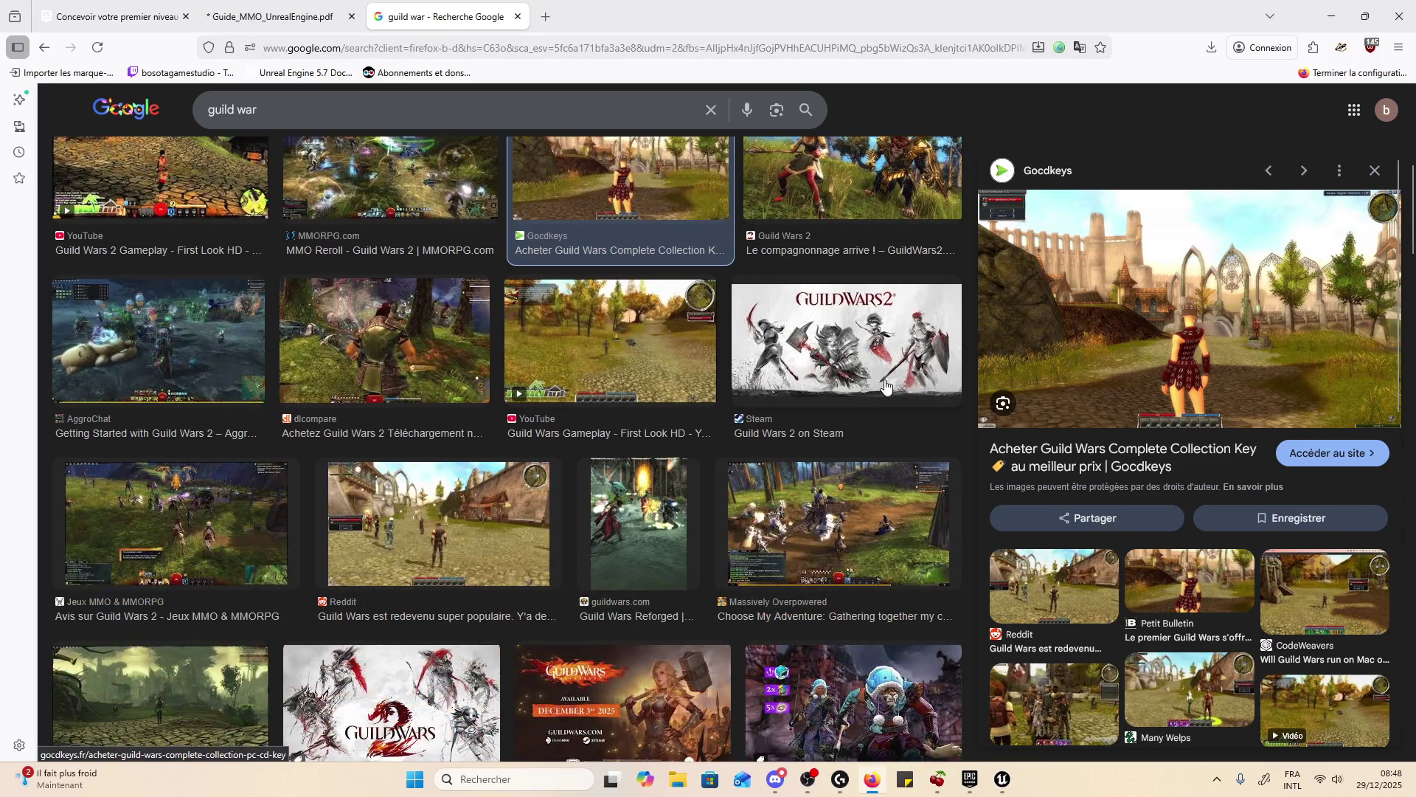
{"action": "left_click", "coordinate": [737, 369]}
{"action": "left_click", "coordinate": [812, 516]}
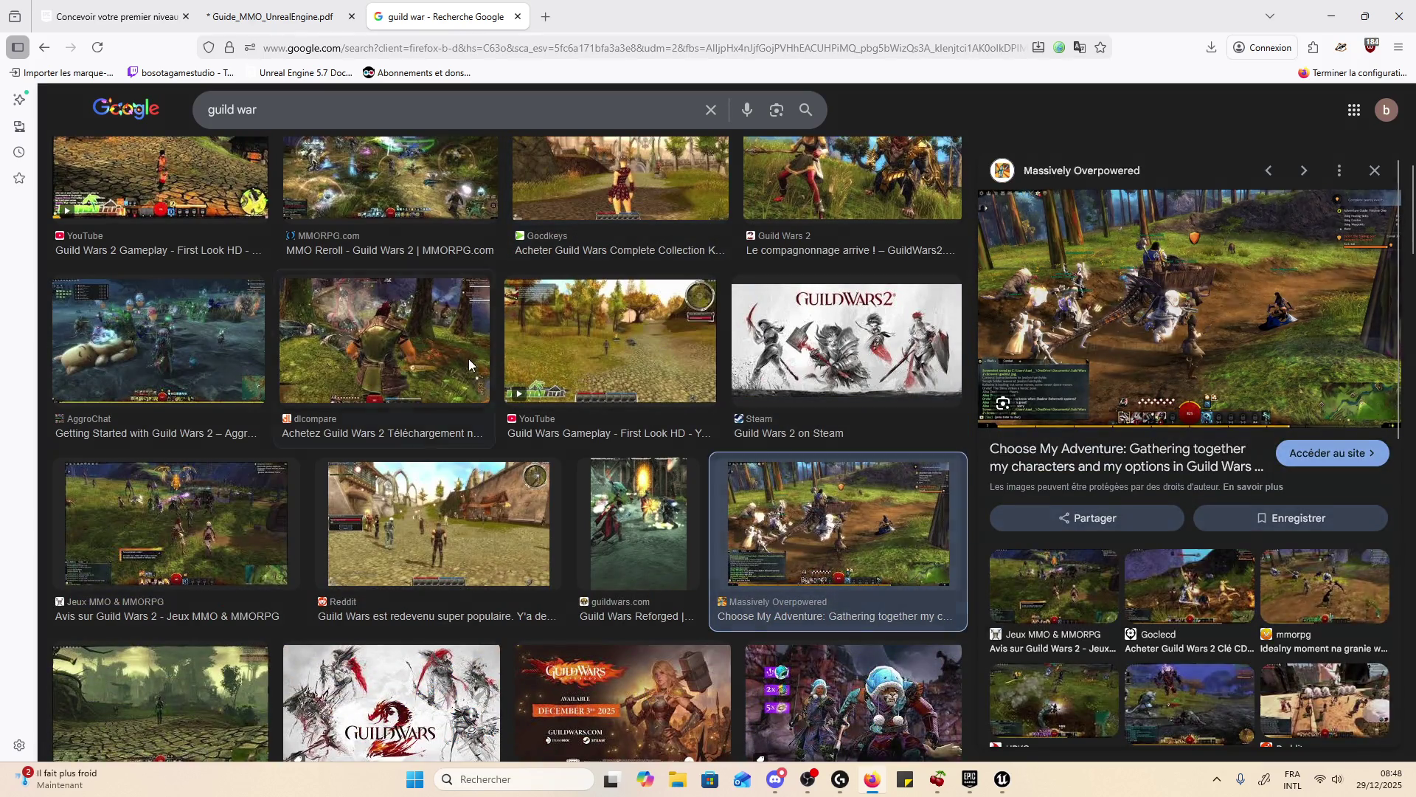
{"action": "left_click", "coordinate": [468, 359]}
{"action": "left_click", "coordinate": [443, 520]}
{"action": "left_click", "coordinate": [604, 340]}
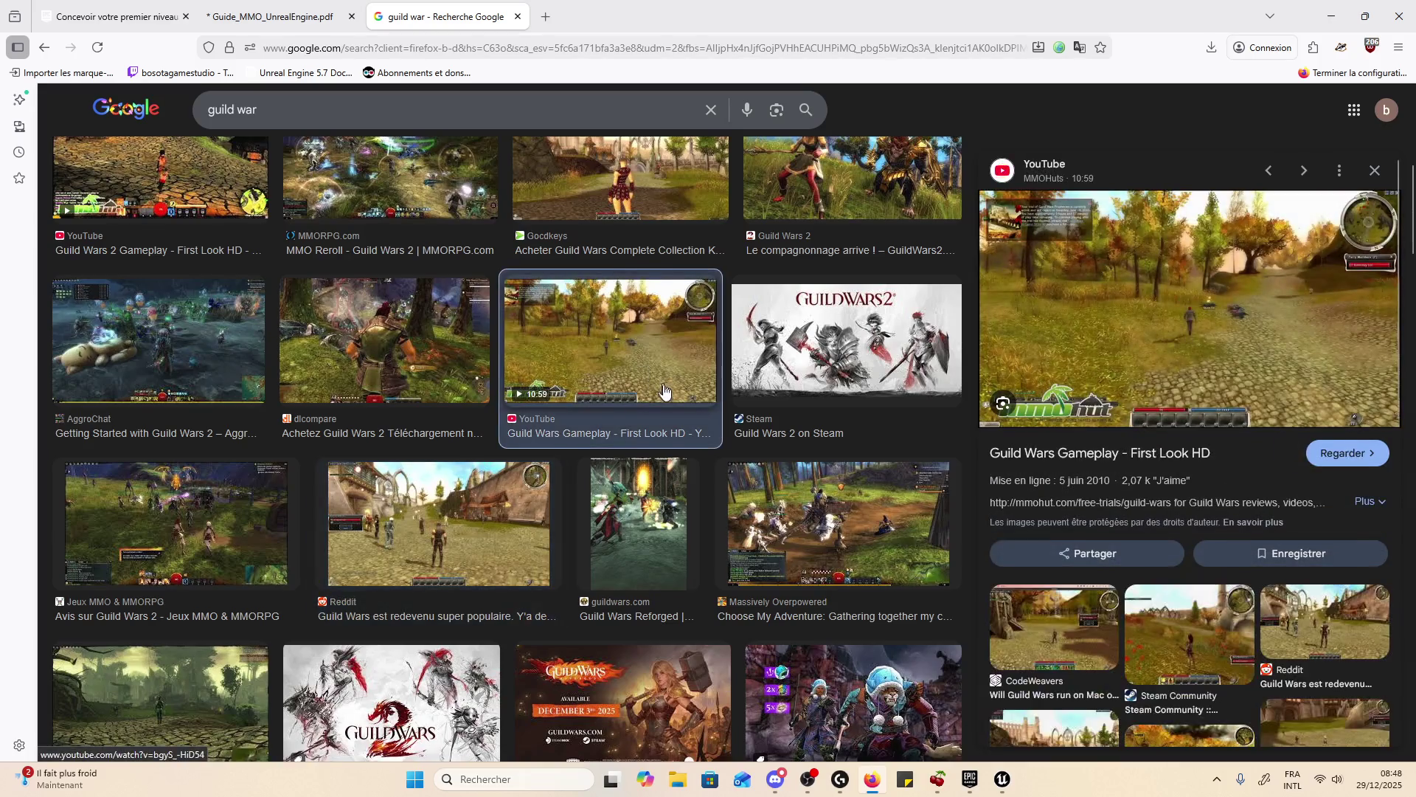
- Preview the Kinguin, Instant-Gaming, Le Bus Magique, Medium, dragon-mount and JeuxOnLine results further down
{"action": "scroll", "coordinate": [649, 391], "scroll_direction": "down", "scroll_amount": 4}
{"action": "left_click", "coordinate": [826, 395]}
{"action": "left_click", "coordinate": [843, 554]}
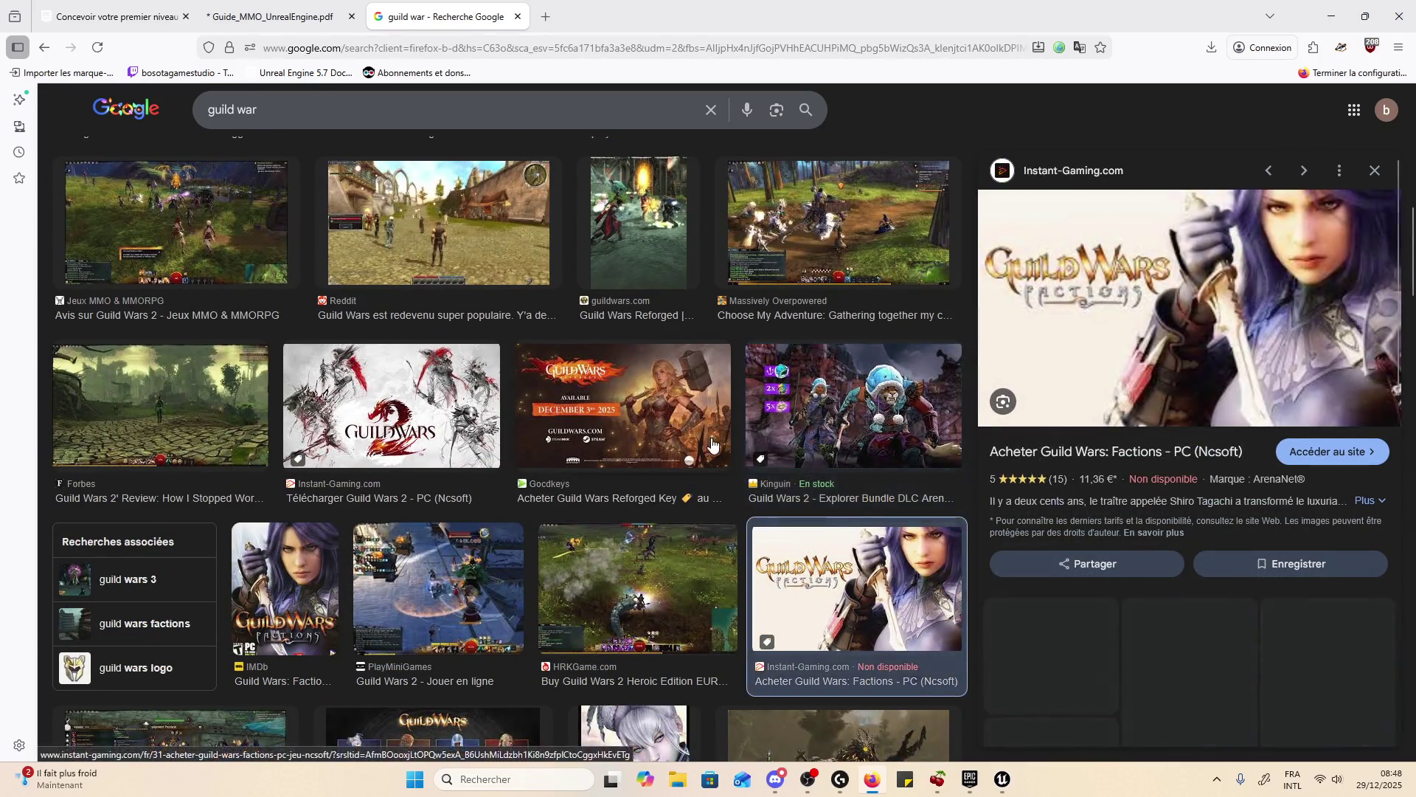
{"action": "scroll", "coordinate": [710, 437], "scroll_direction": "down", "scroll_amount": 5}
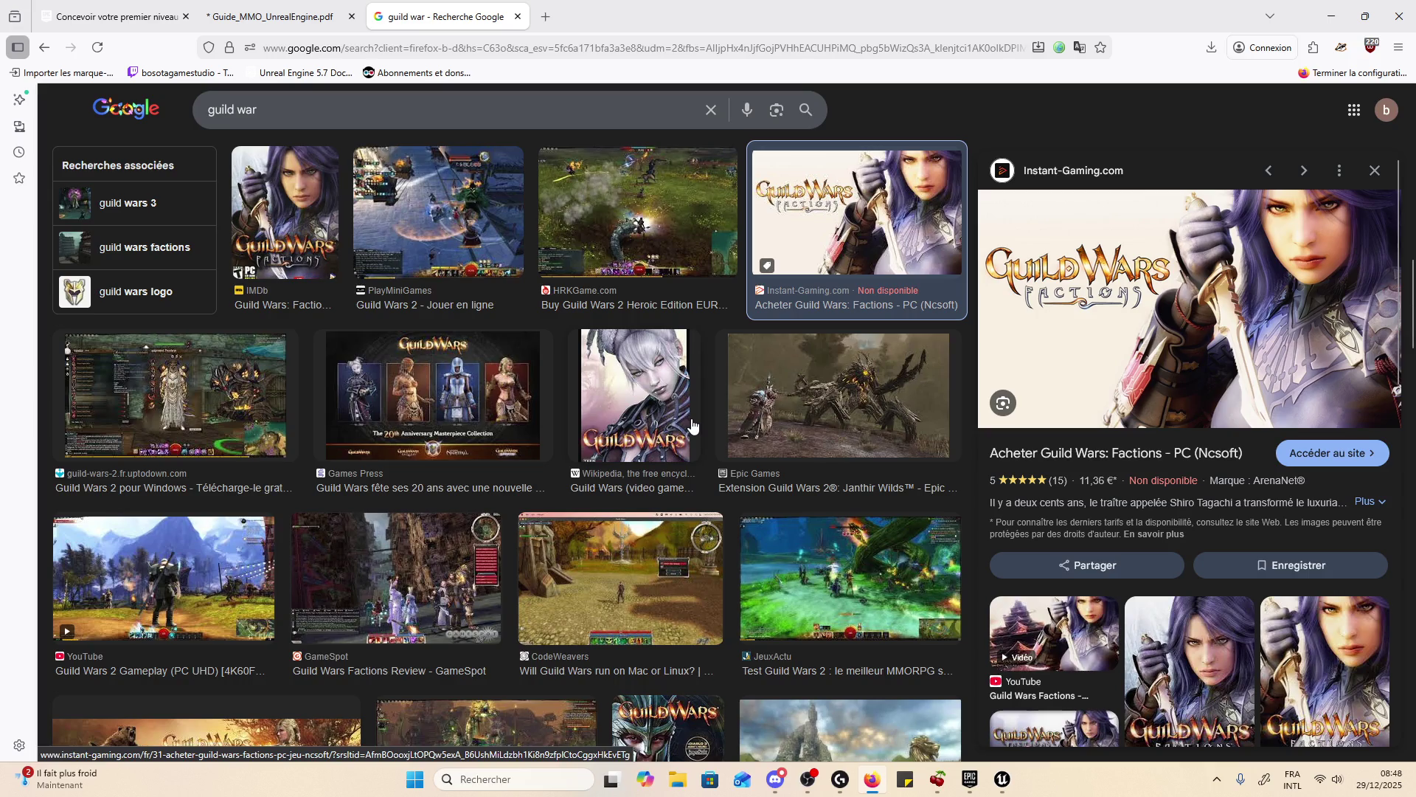
{"action": "scroll", "coordinate": [802, 420], "scroll_direction": "down", "scroll_amount": 5}
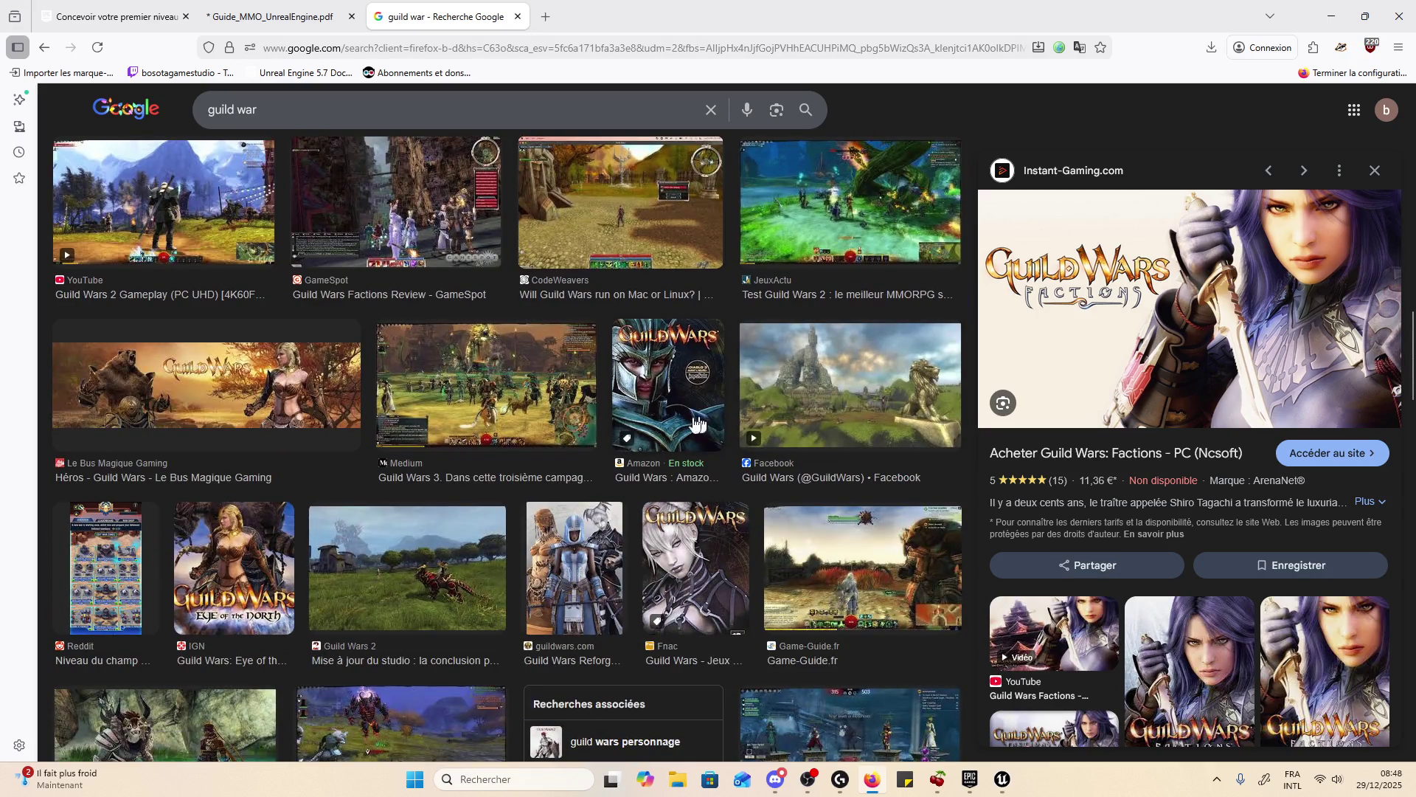
{"action": "left_click", "coordinate": [299, 377]}
{"action": "left_click", "coordinate": [464, 367]}
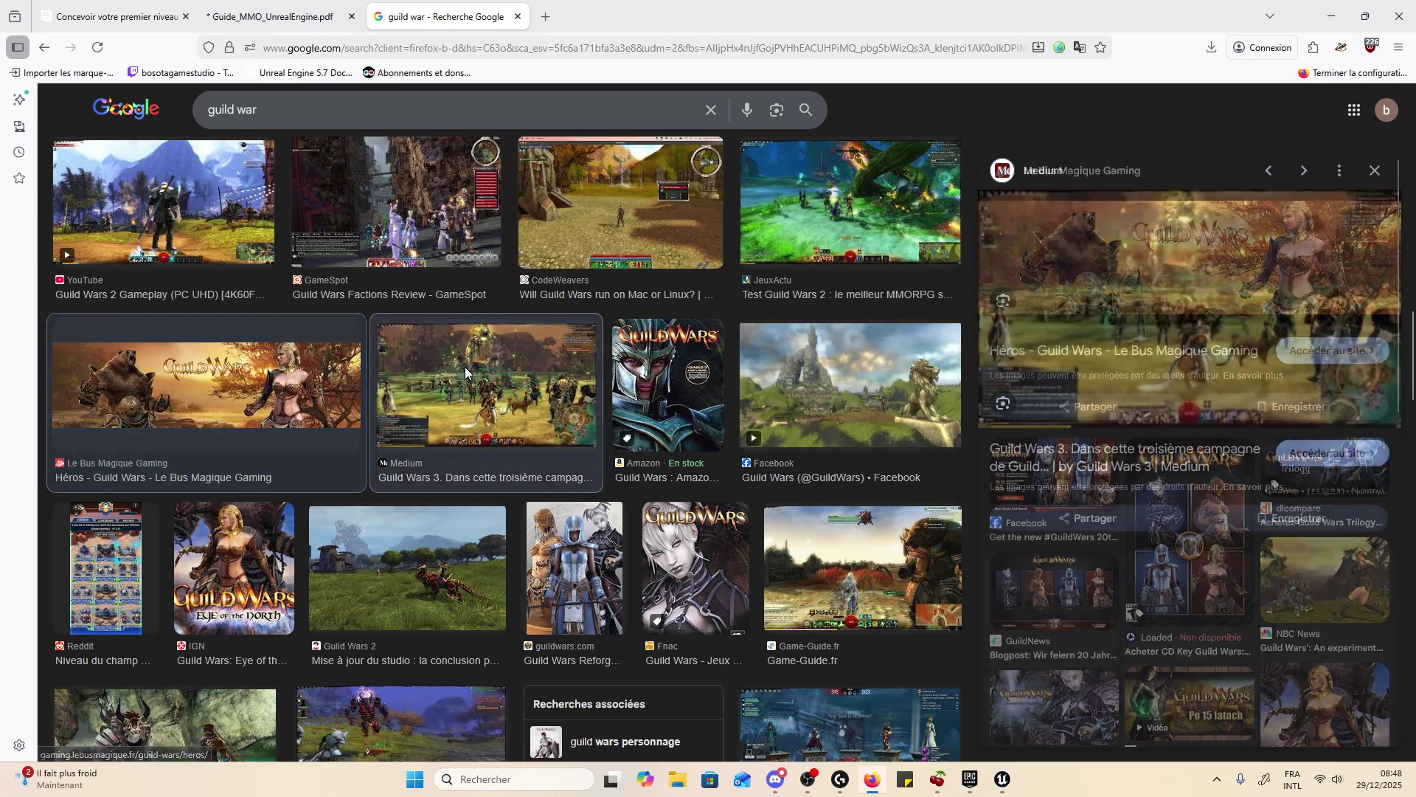
{"action": "scroll", "coordinate": [485, 370], "scroll_direction": "down", "scroll_amount": 4}
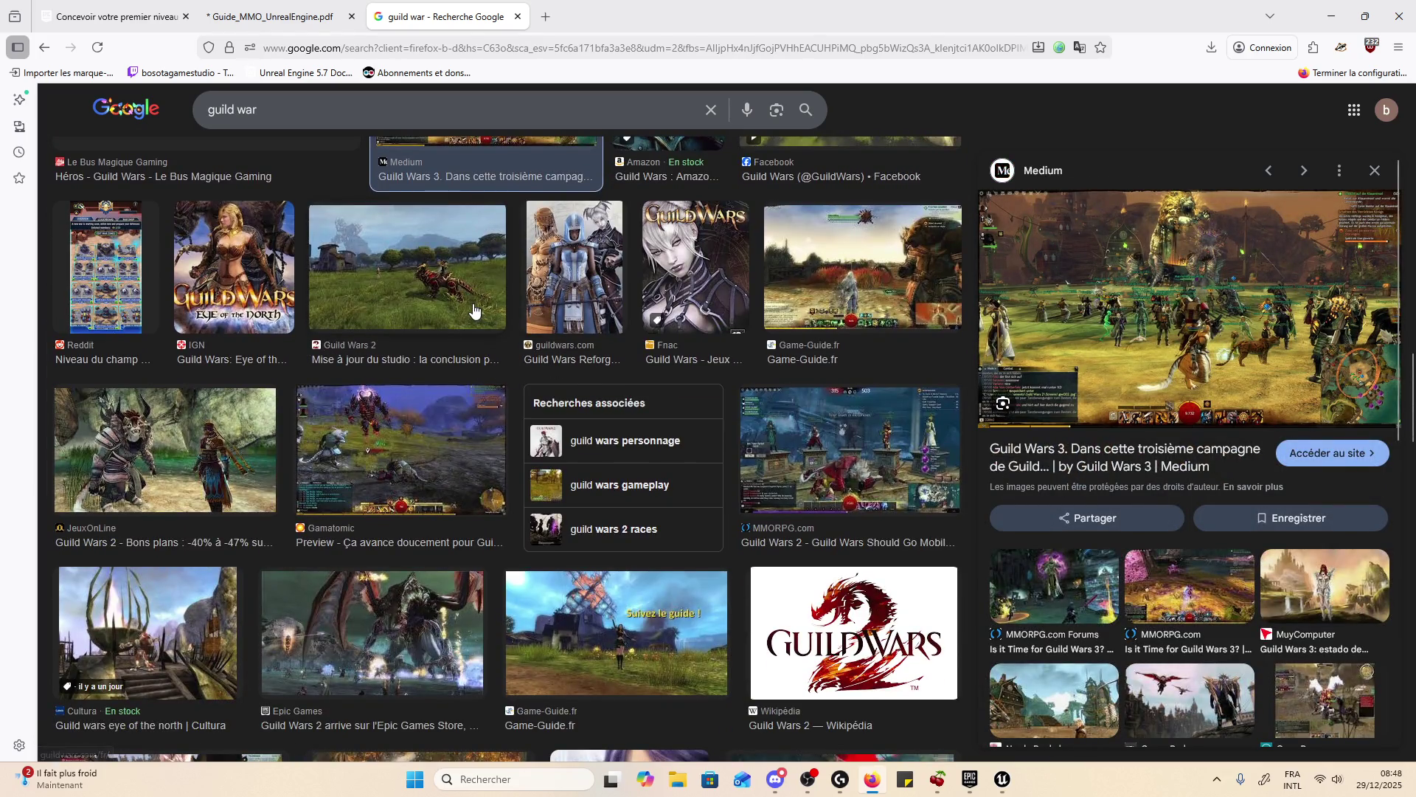
{"action": "left_click", "coordinate": [476, 314]}
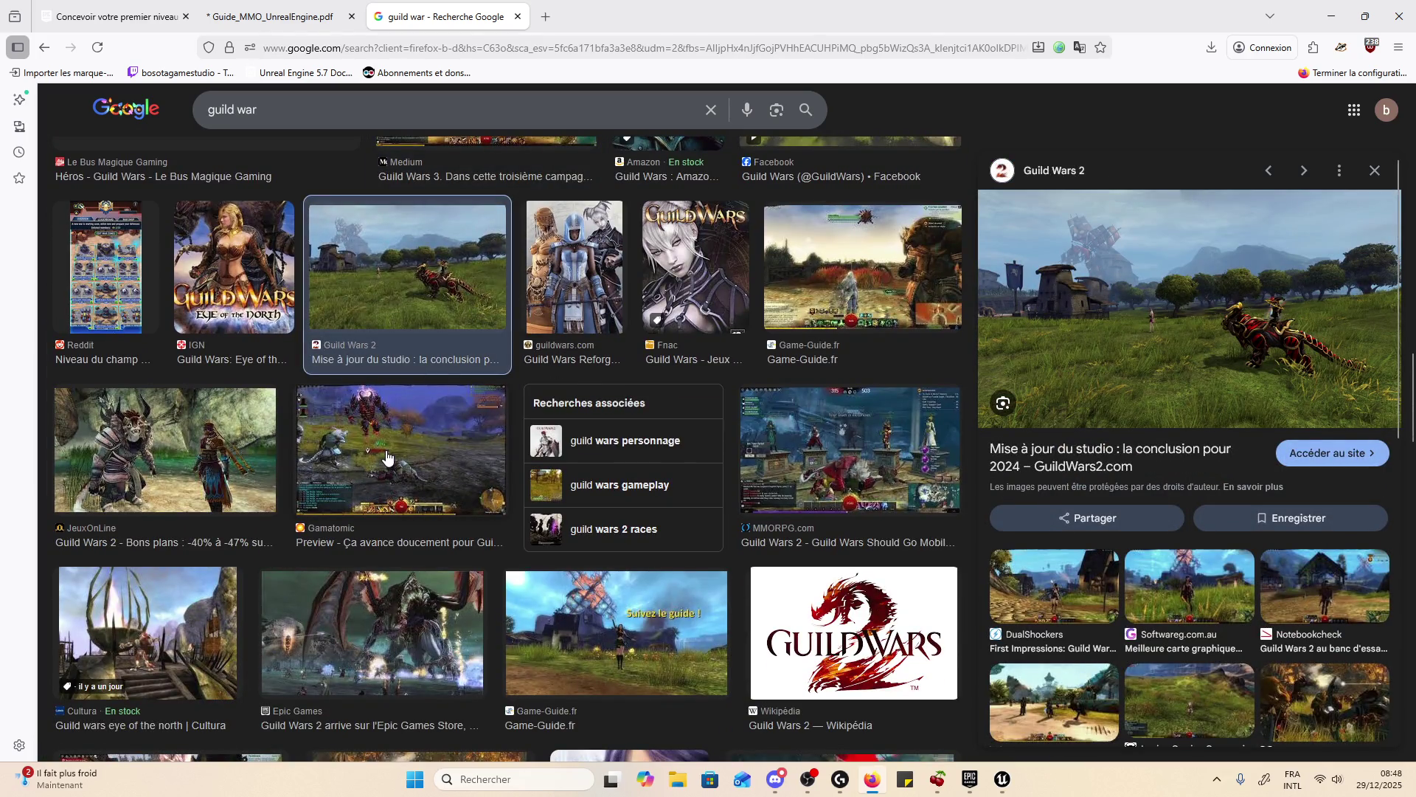
{"action": "left_click", "coordinate": [263, 453]}
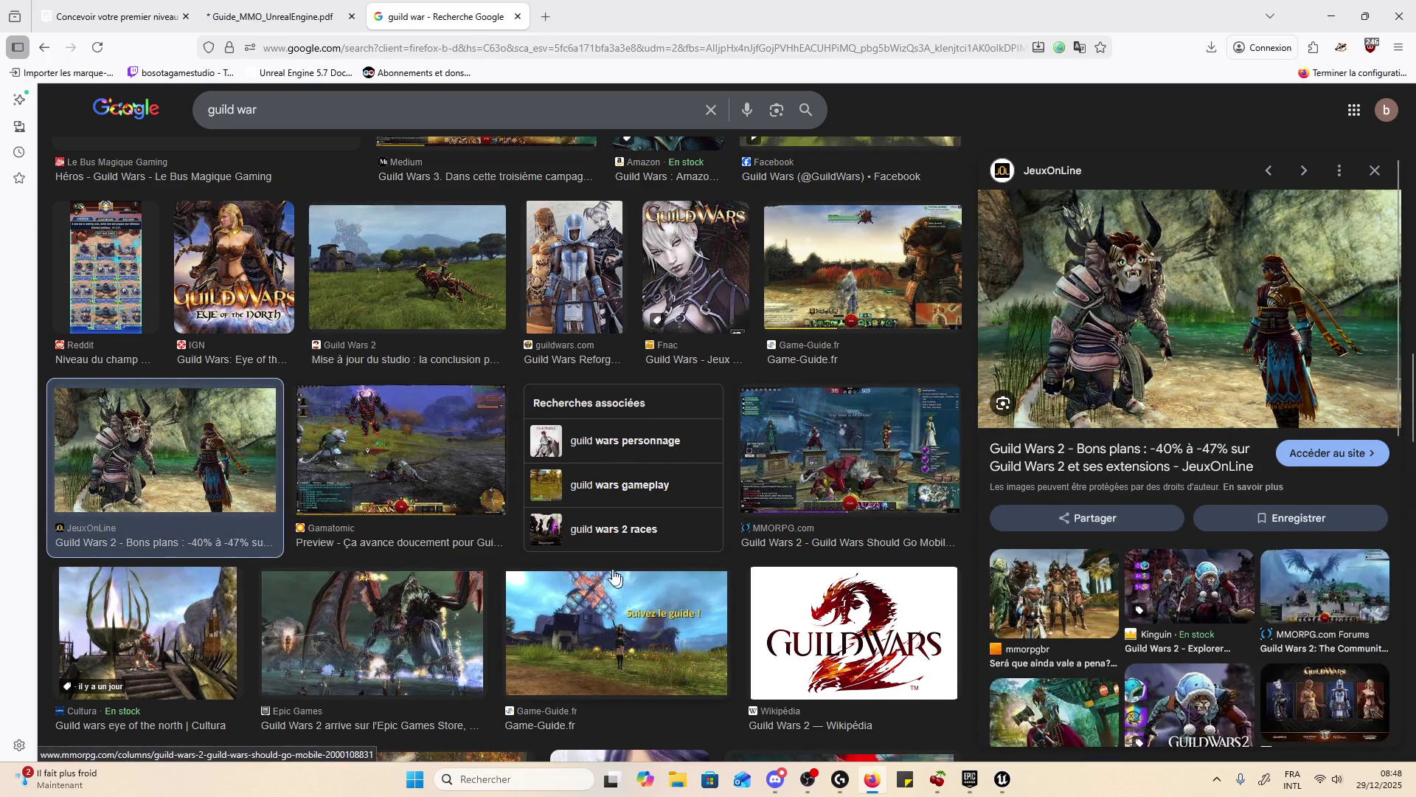
- Bring the Numerama Guild Wars 2 knights image into the preview panel
{"action": "scroll", "coordinate": [611, 553], "scroll_direction": "down", "scroll_amount": 6}
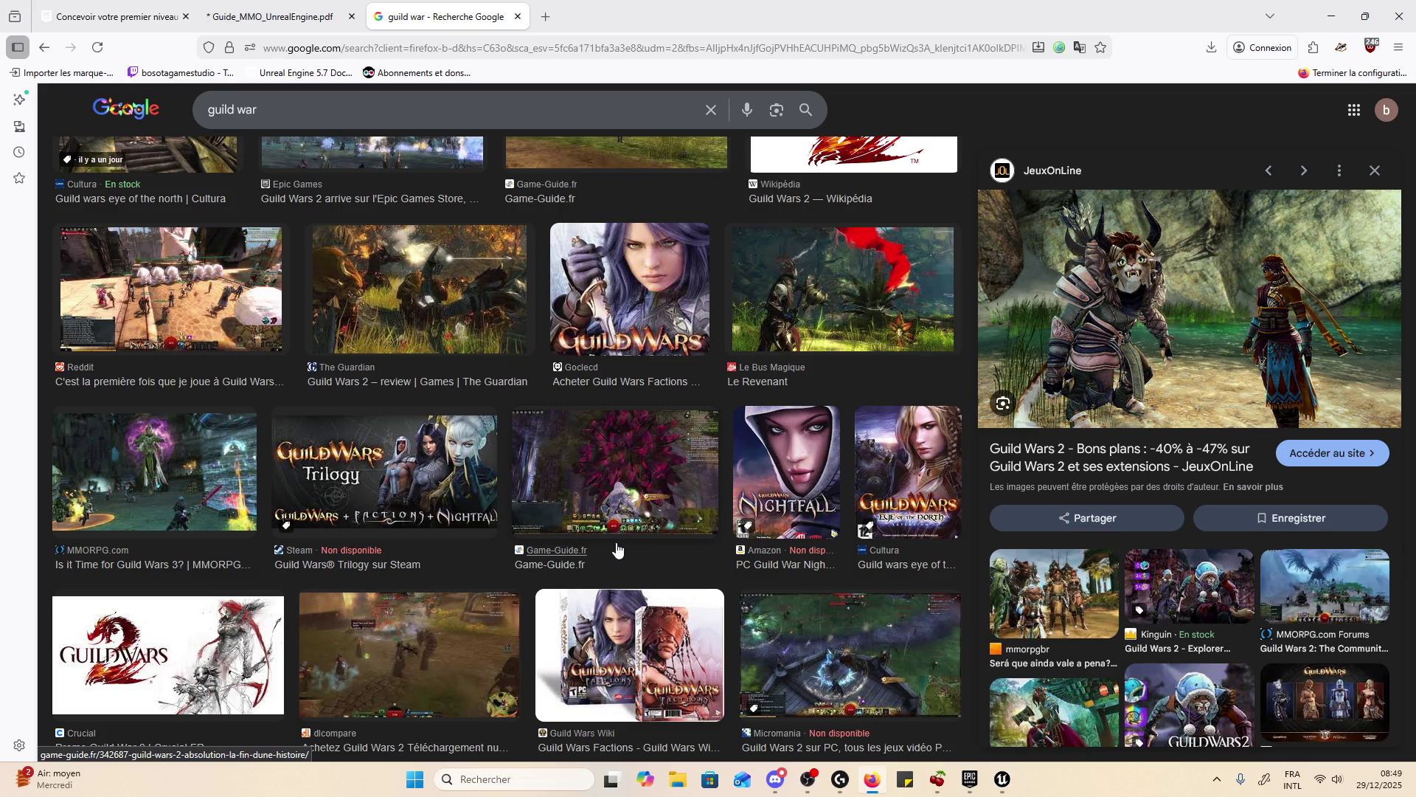
{"action": "scroll", "coordinate": [618, 554], "scroll_direction": "down", "scroll_amount": 7}
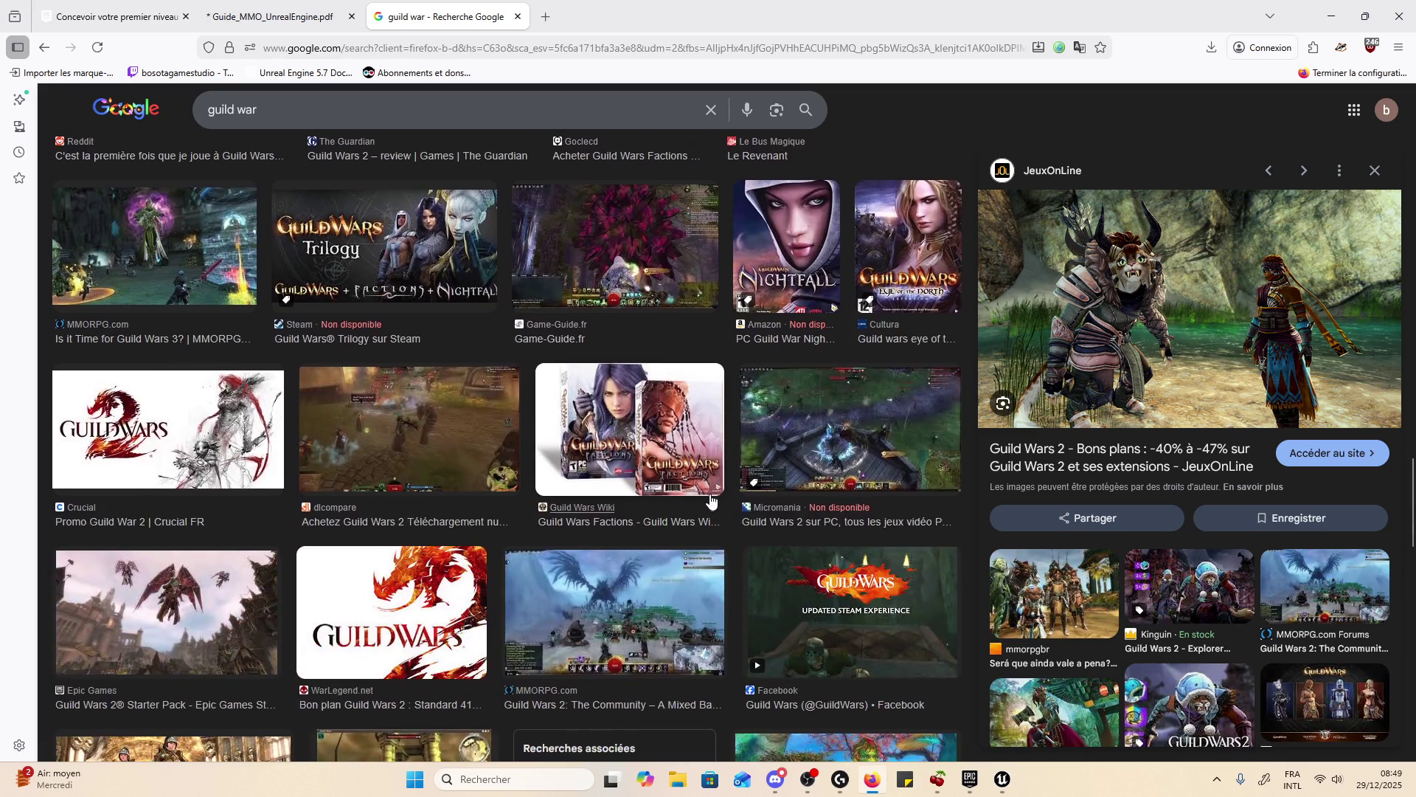
{"action": "key", "text": "Left"}
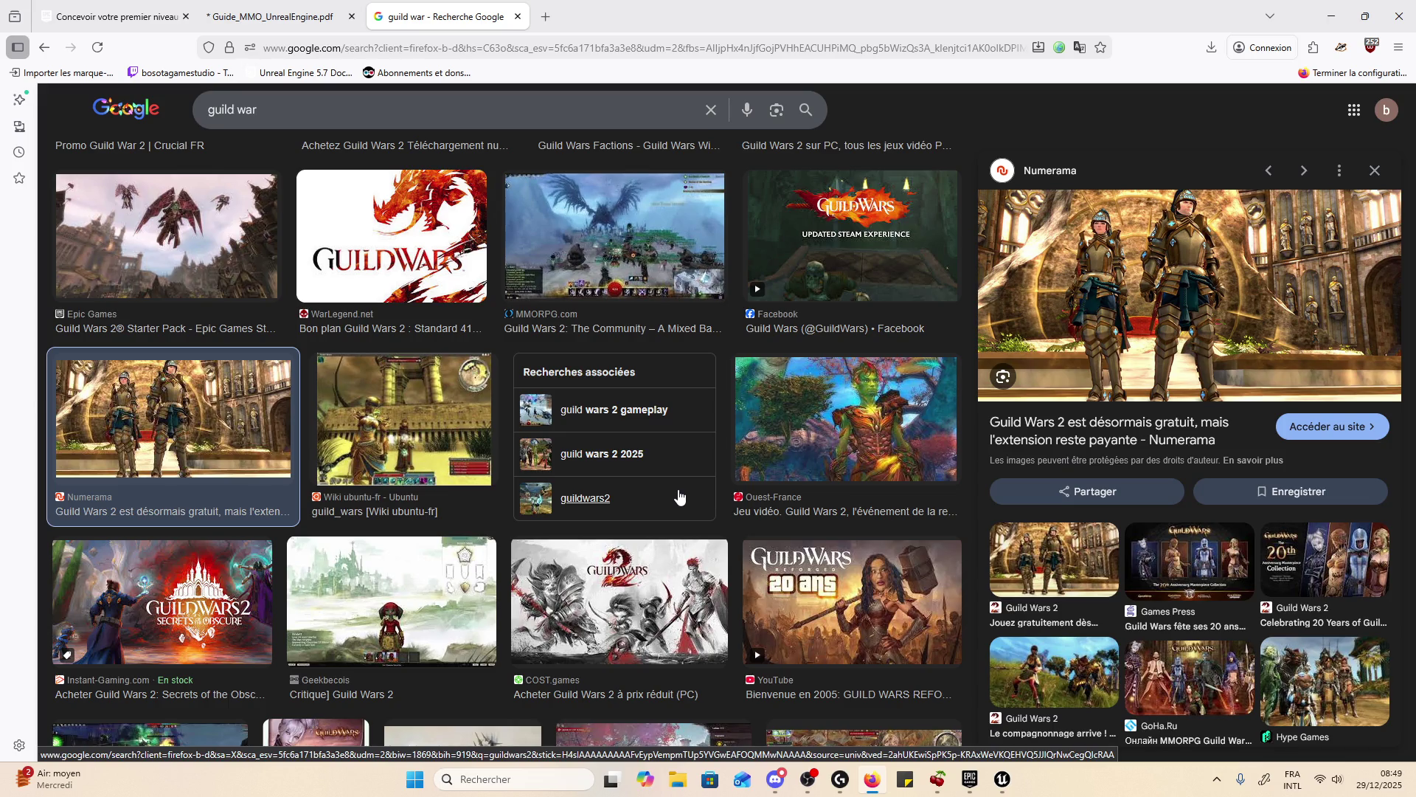
{"action": "left_click", "coordinate": [1326, 683]}
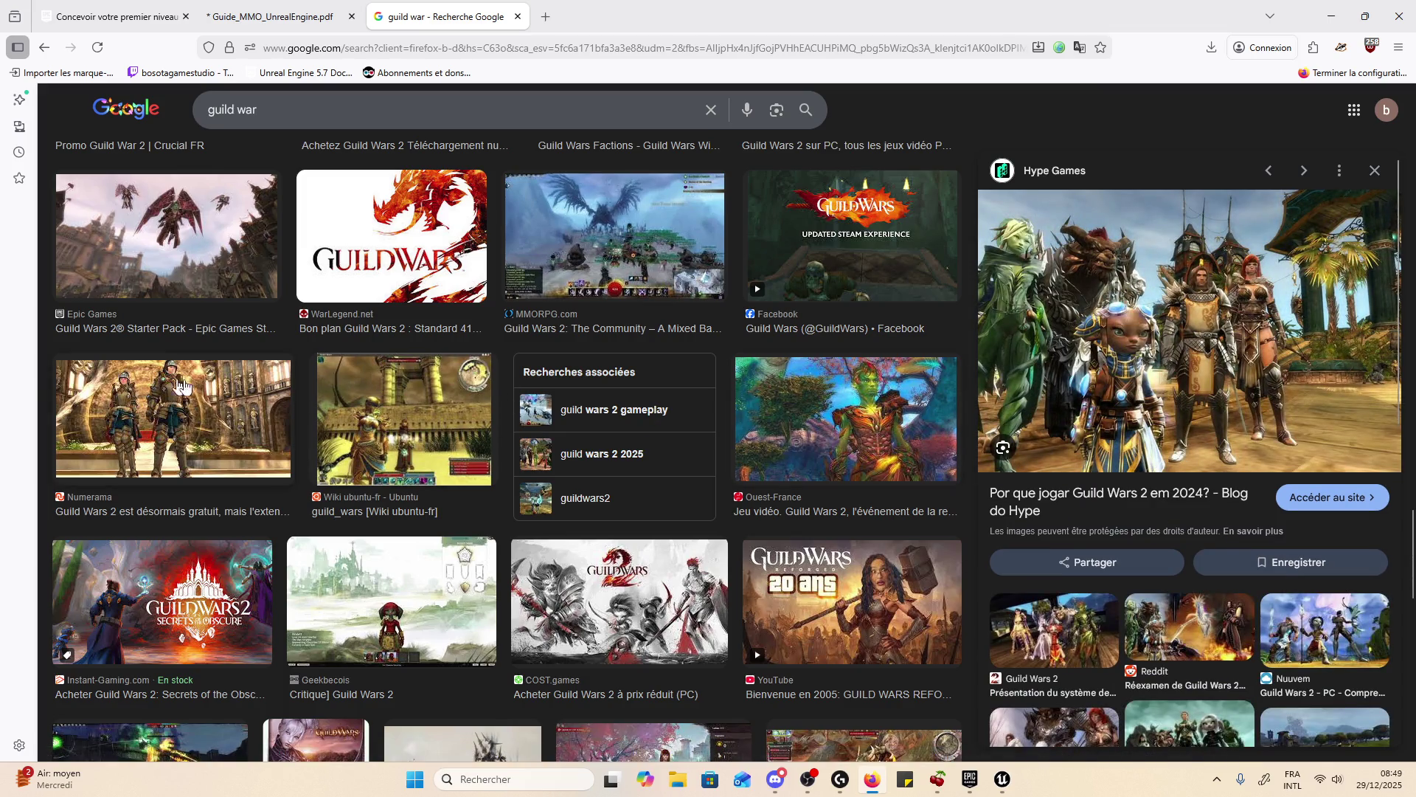
{"action": "left_click", "coordinate": [177, 387]}
- Save the Numerama image as 'guildwars2' in Documents > ModelsNodefalls
{"action": "right_click", "coordinate": [1079, 275]}
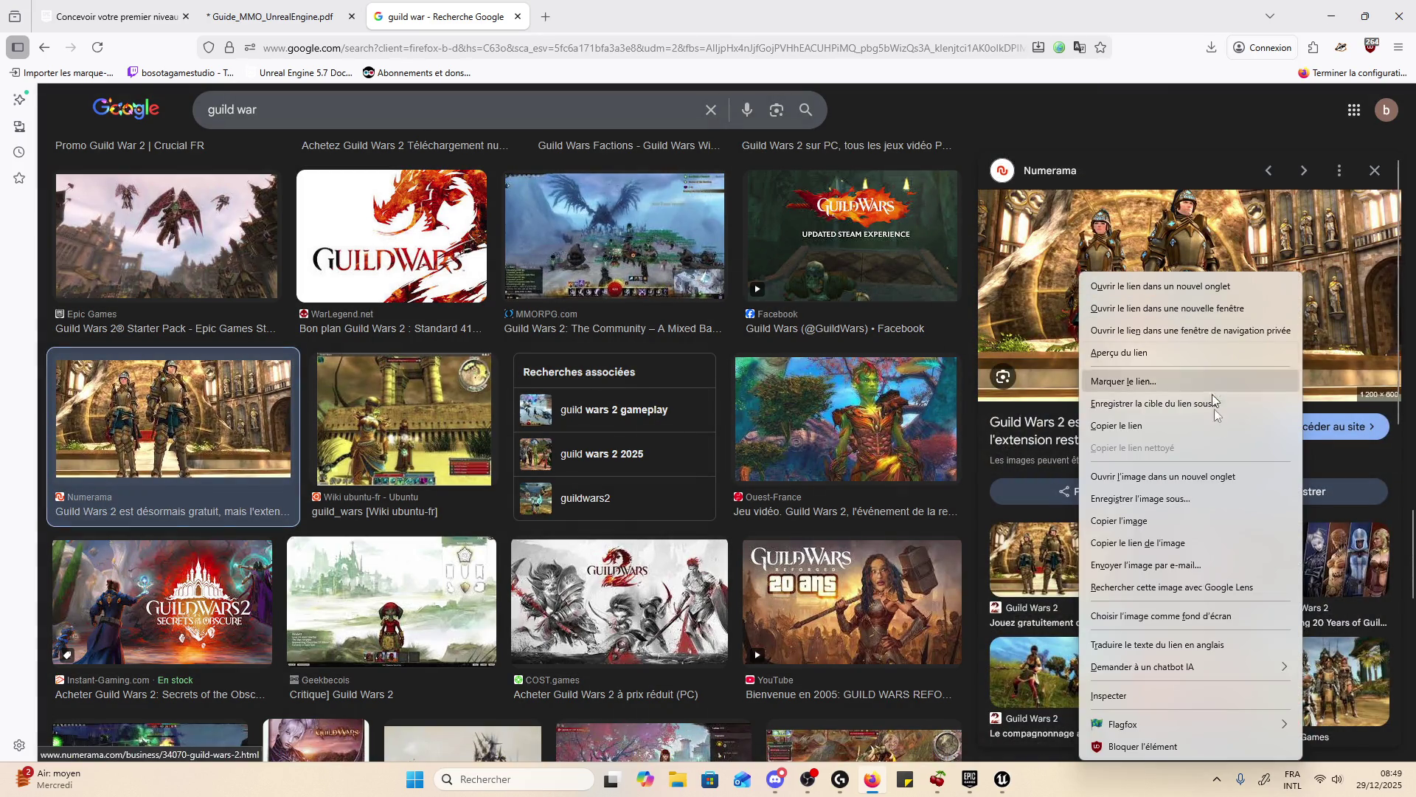
{"action": "left_click", "coordinate": [1197, 498]}
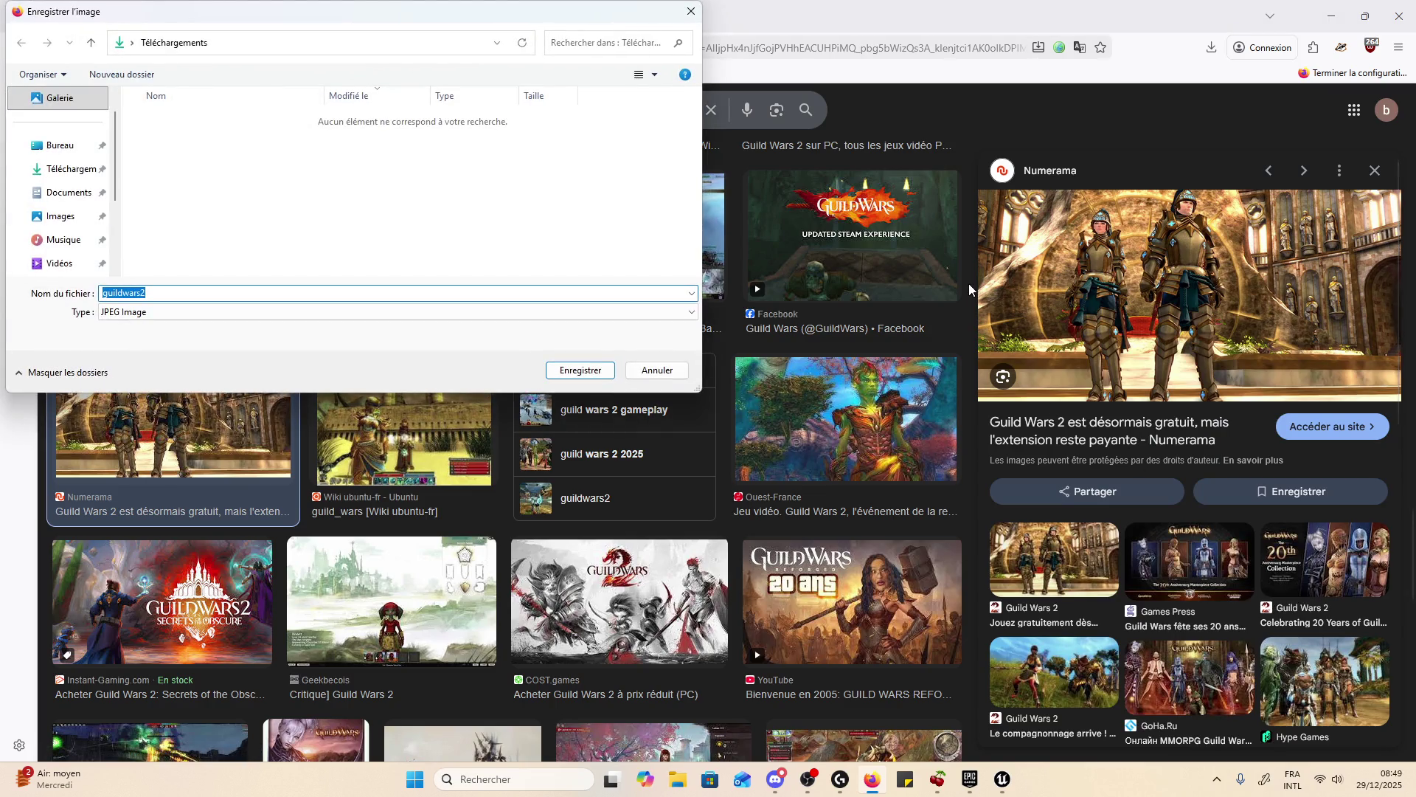
{"action": "left_click", "coordinate": [77, 146]}
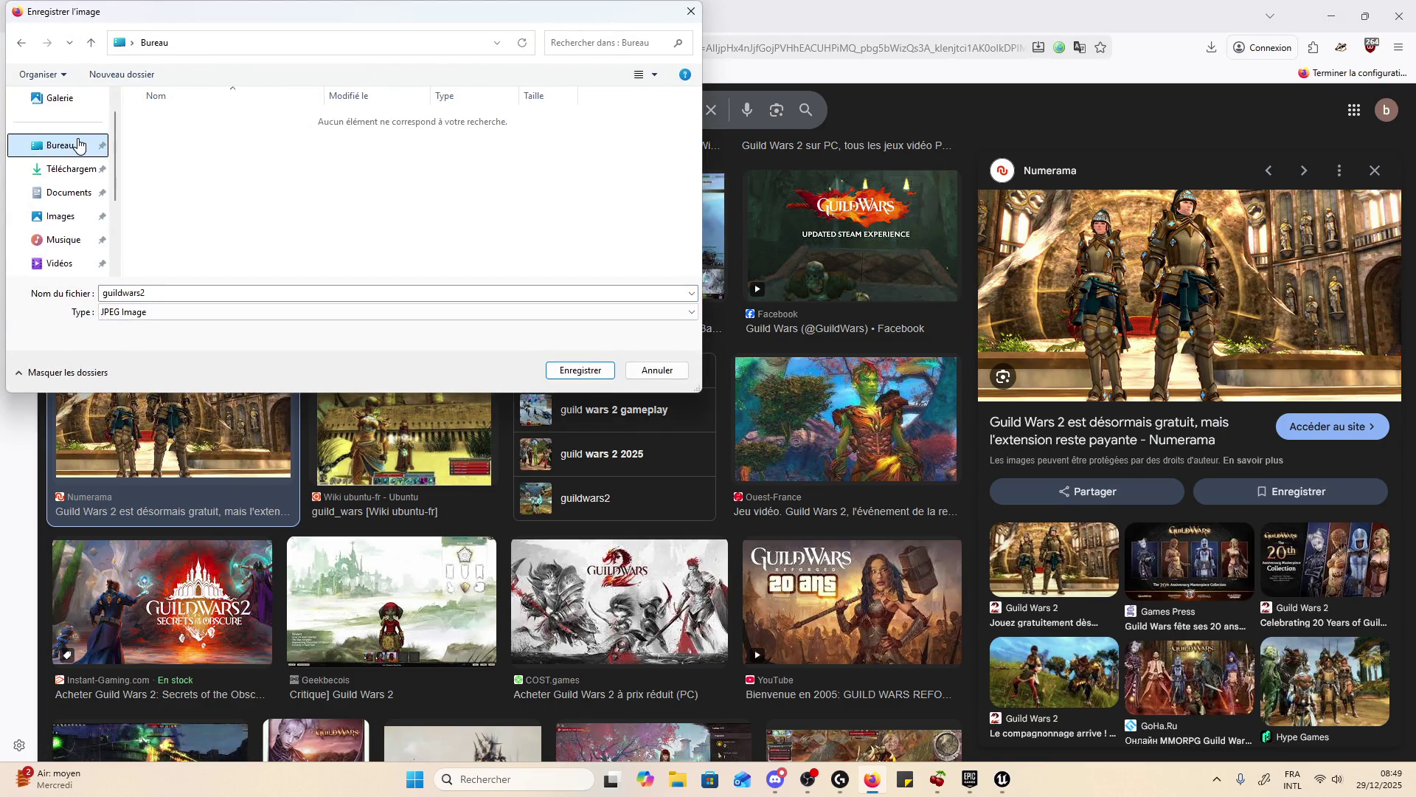
{"action": "left_click", "coordinate": [61, 191]}
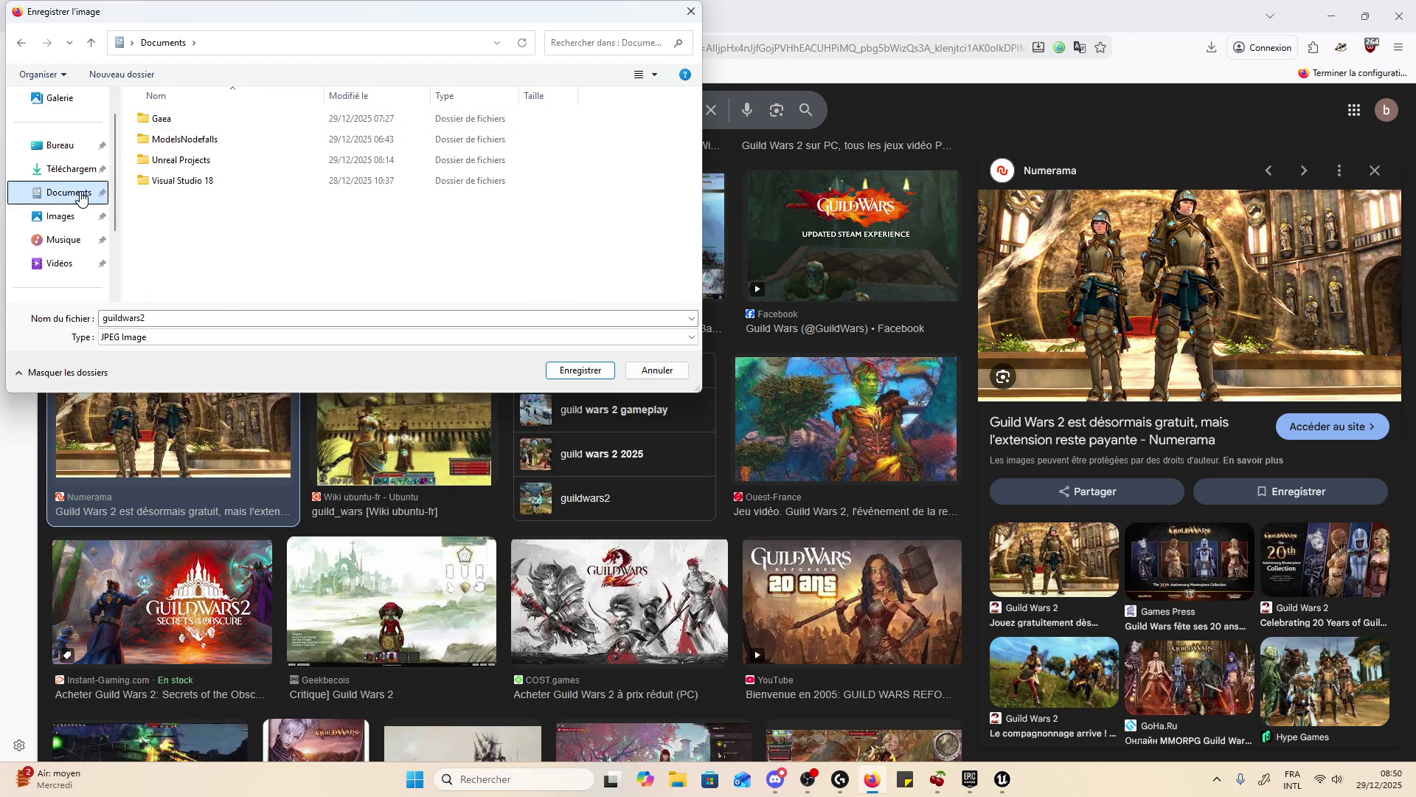
{"action": "double_click", "coordinate": [256, 140]}
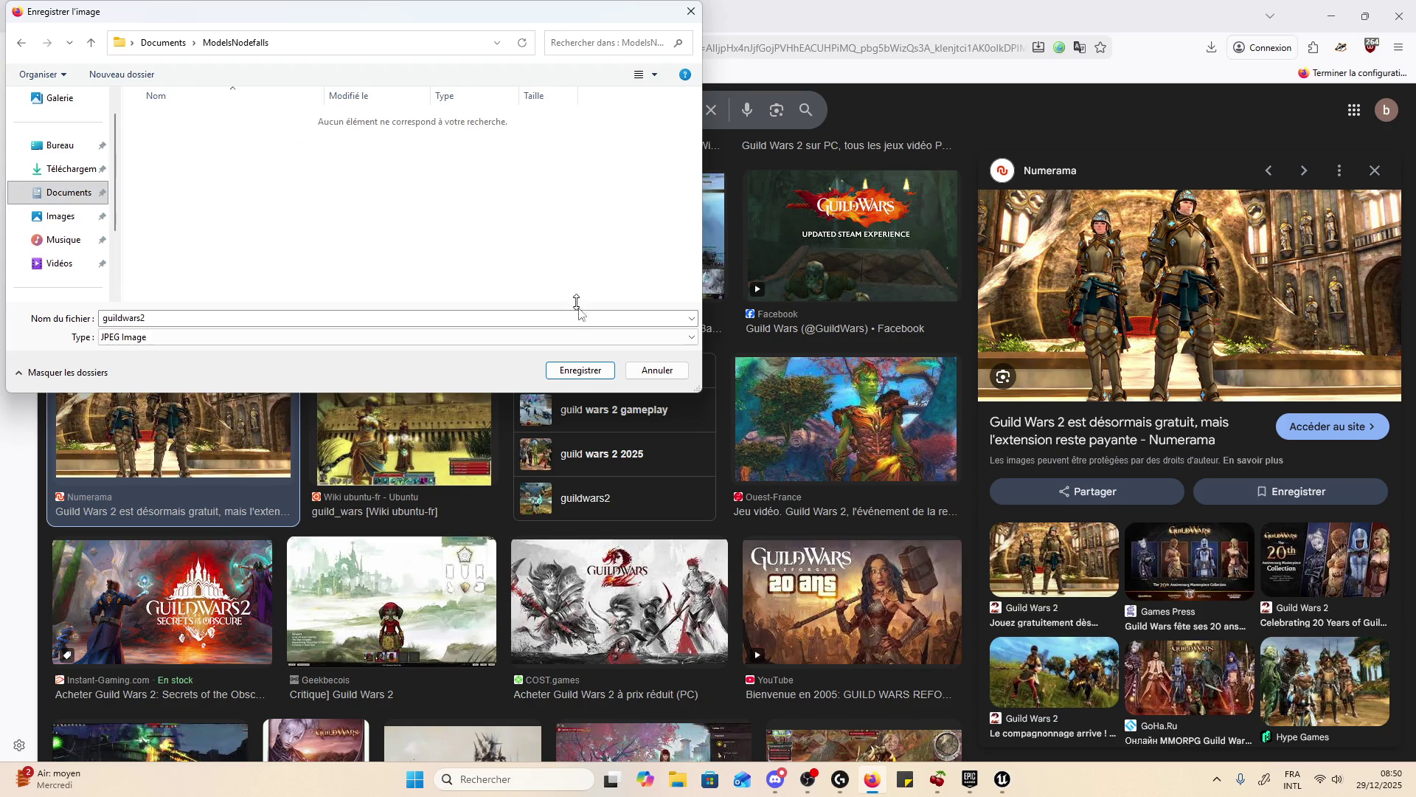
{"action": "left_click", "coordinate": [584, 370]}
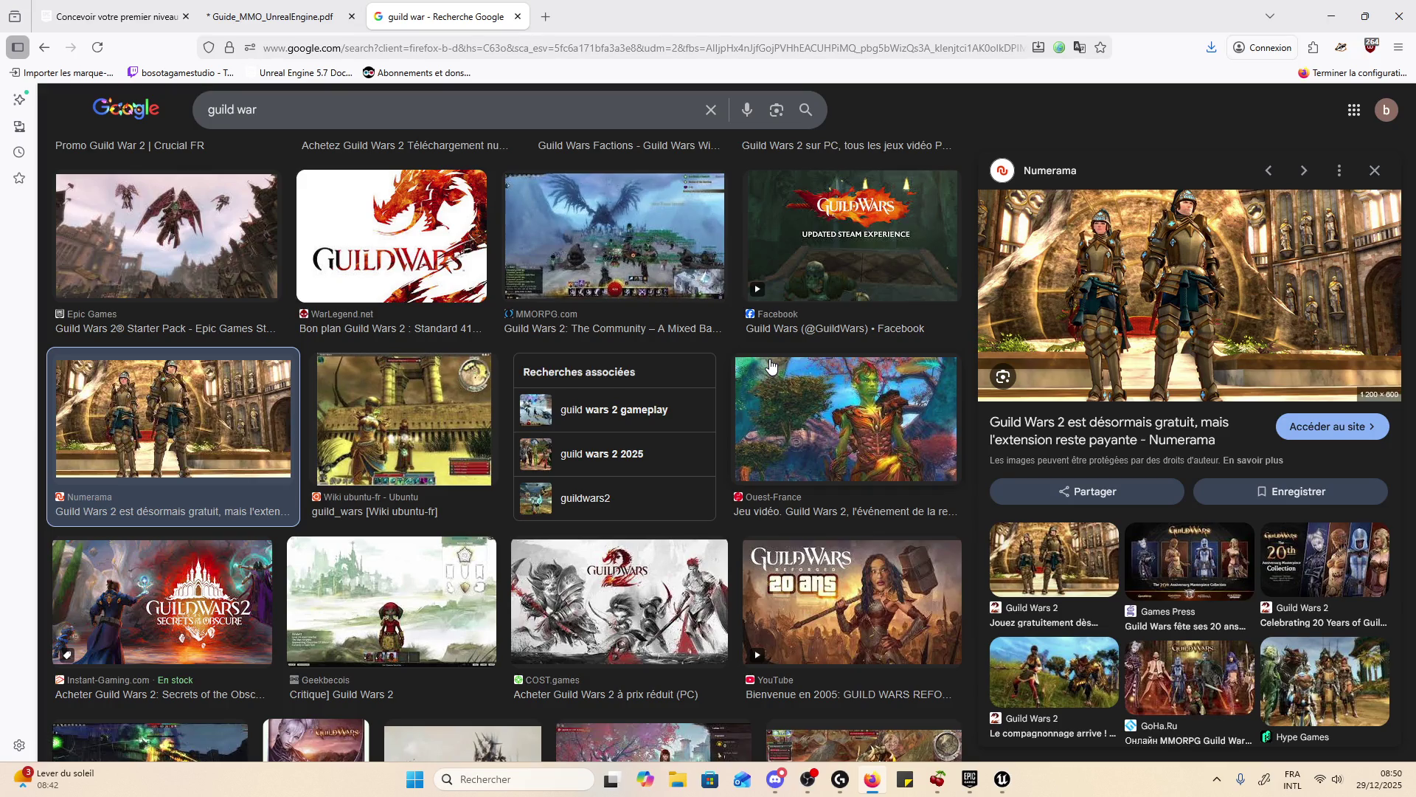
- Search Google for 'youtube' and open the YouTube site
{"action": "left_click", "coordinate": [123, 109]}
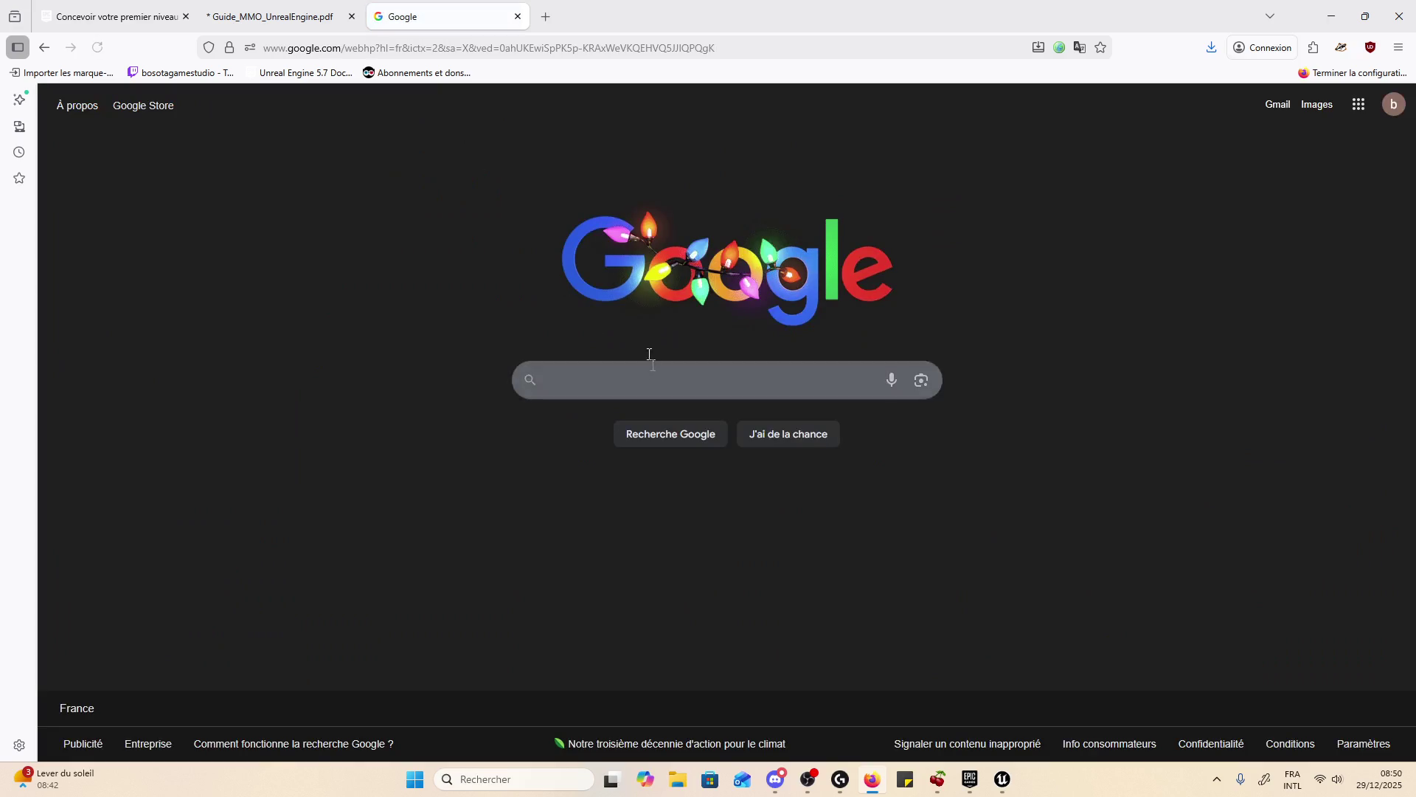
{"action": "type", "text": "youtube"}
{"action": "key", "text": "Return"}
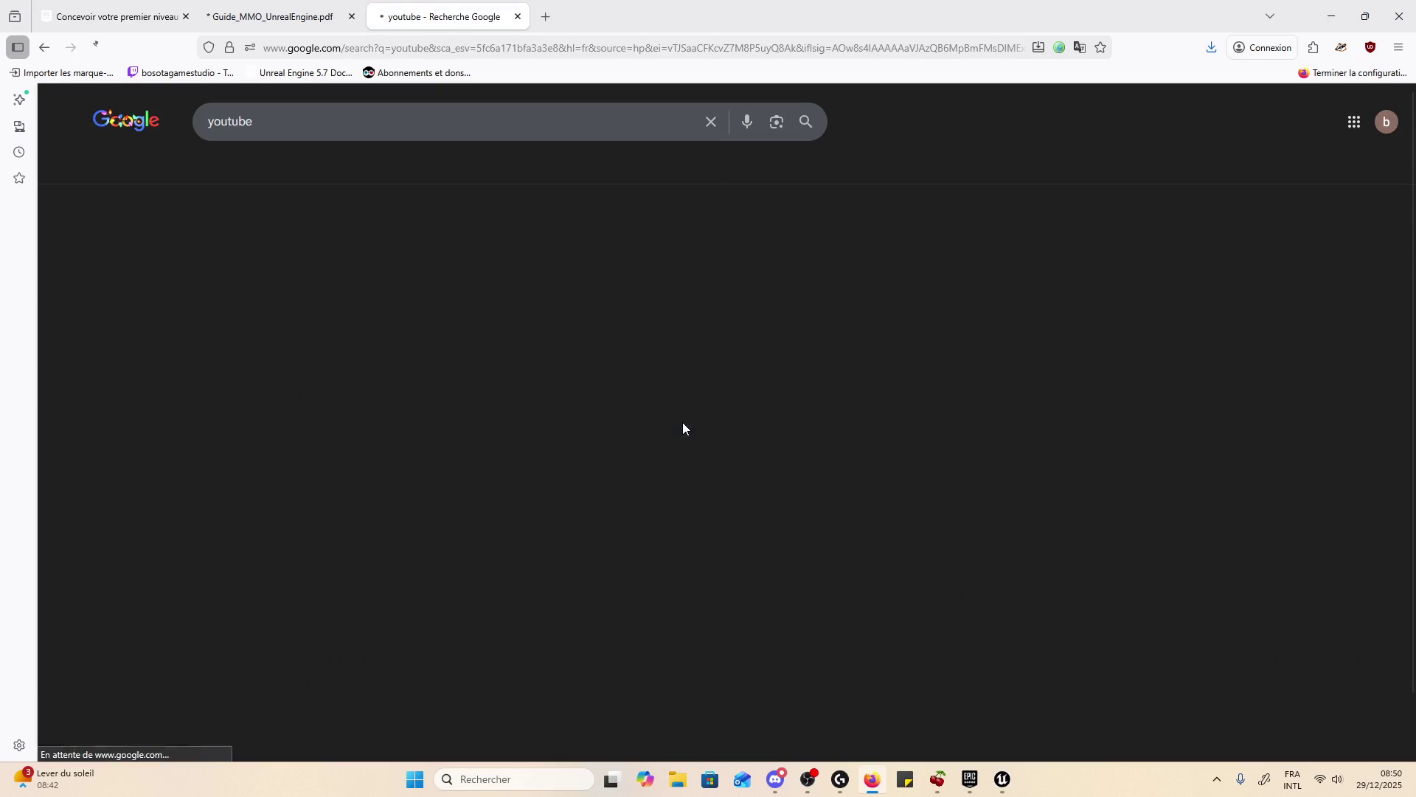
{"action": "left_click", "coordinate": [228, 248]}
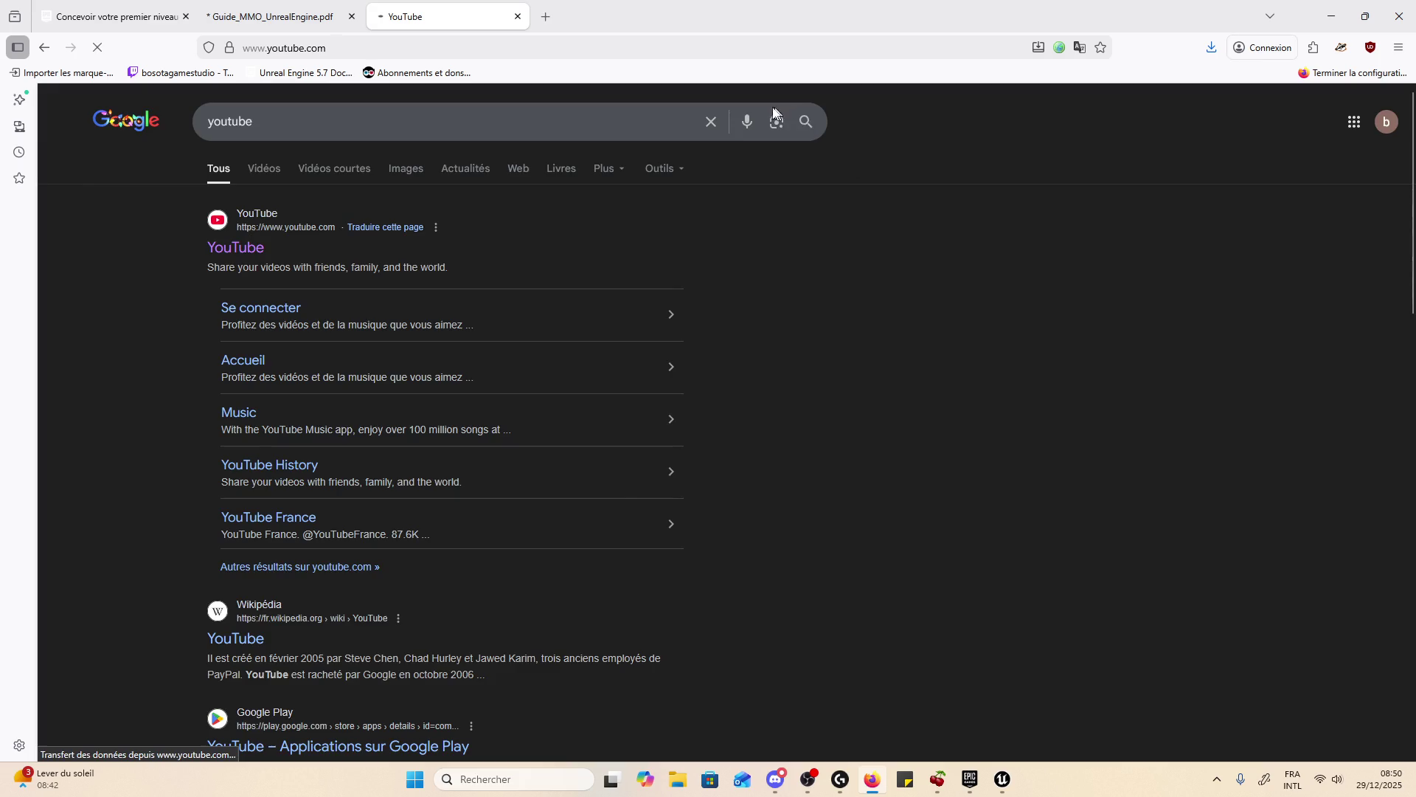
- Type 'change gear' into YouTube's search box, then clear it again
{"action": "type", "text": "chan"}
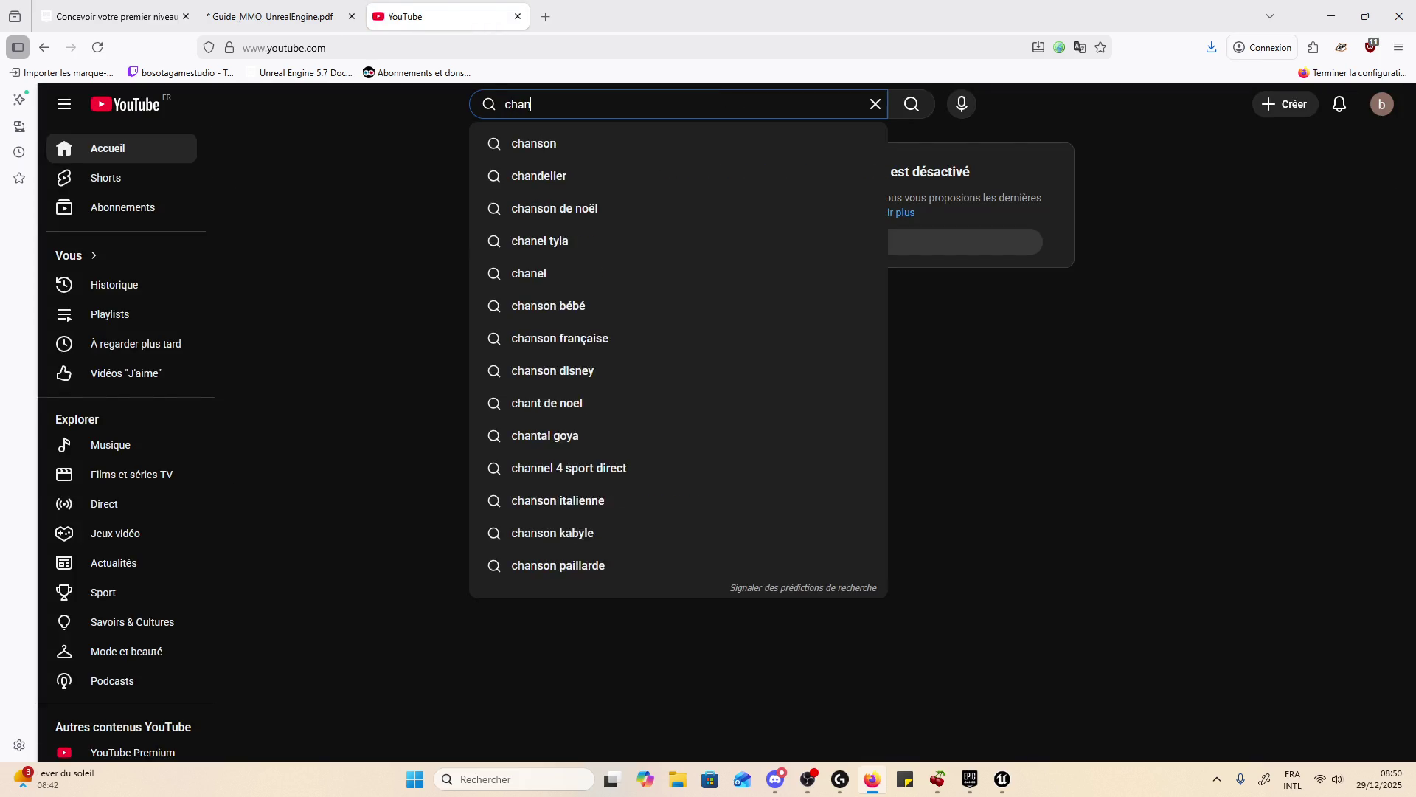
{"action": "type", "text": "ge gear"}
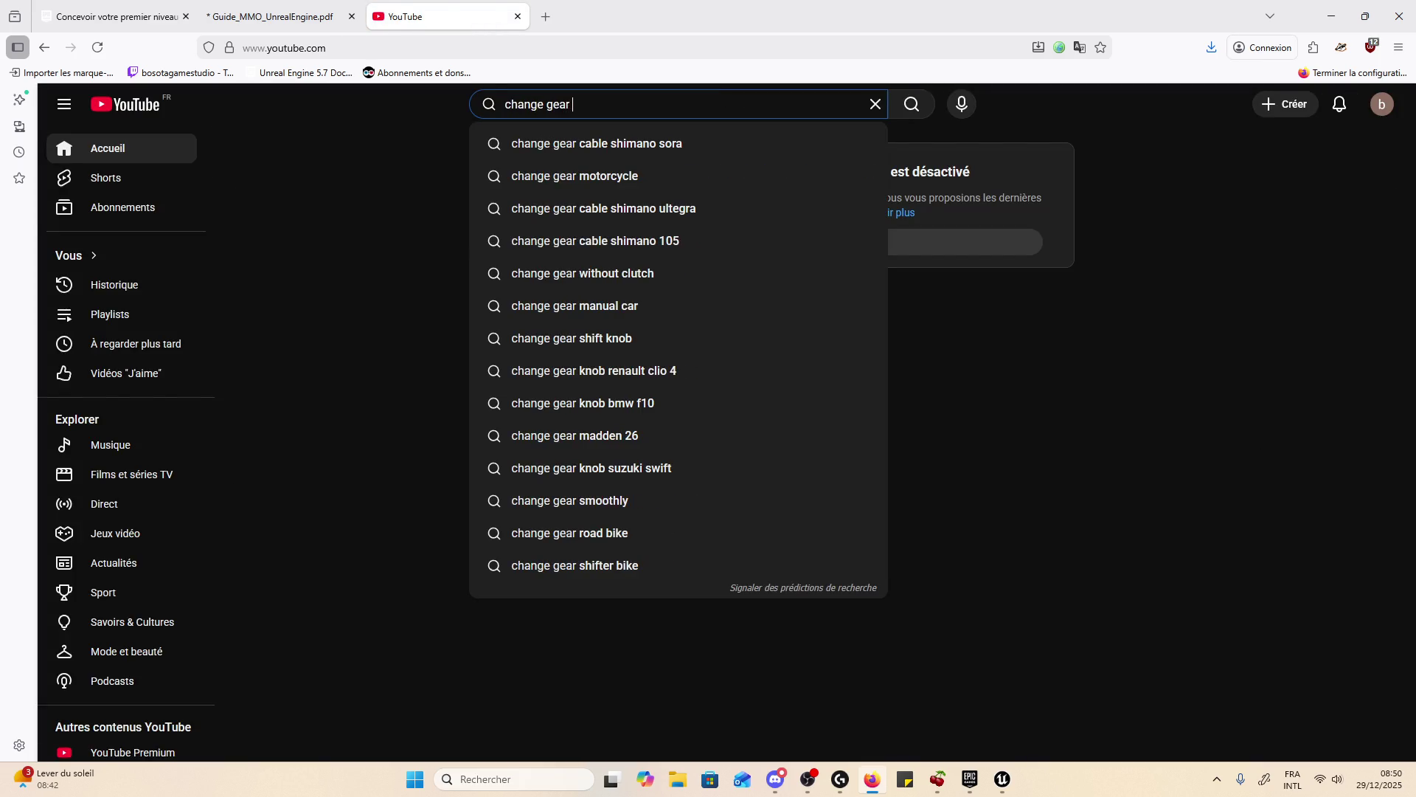
{"action": "key", "text": "ctrl+a"}
{"action": "key", "text": "BackSpace"}
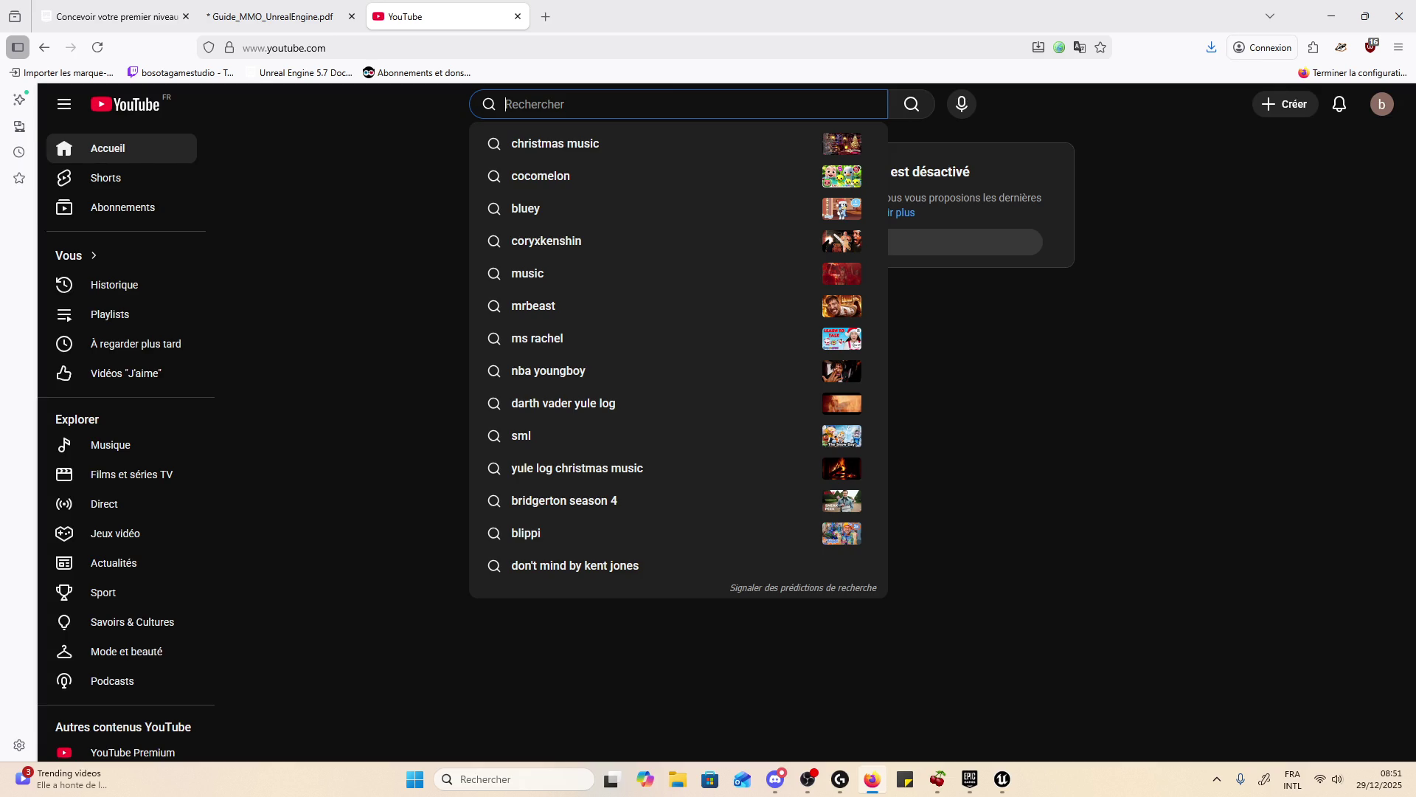
{"action": "key", "text": "super"}
- Switch to the Epic Games Launcher and open the Fab store
{"action": "left_click", "coordinate": [1004, 786]}
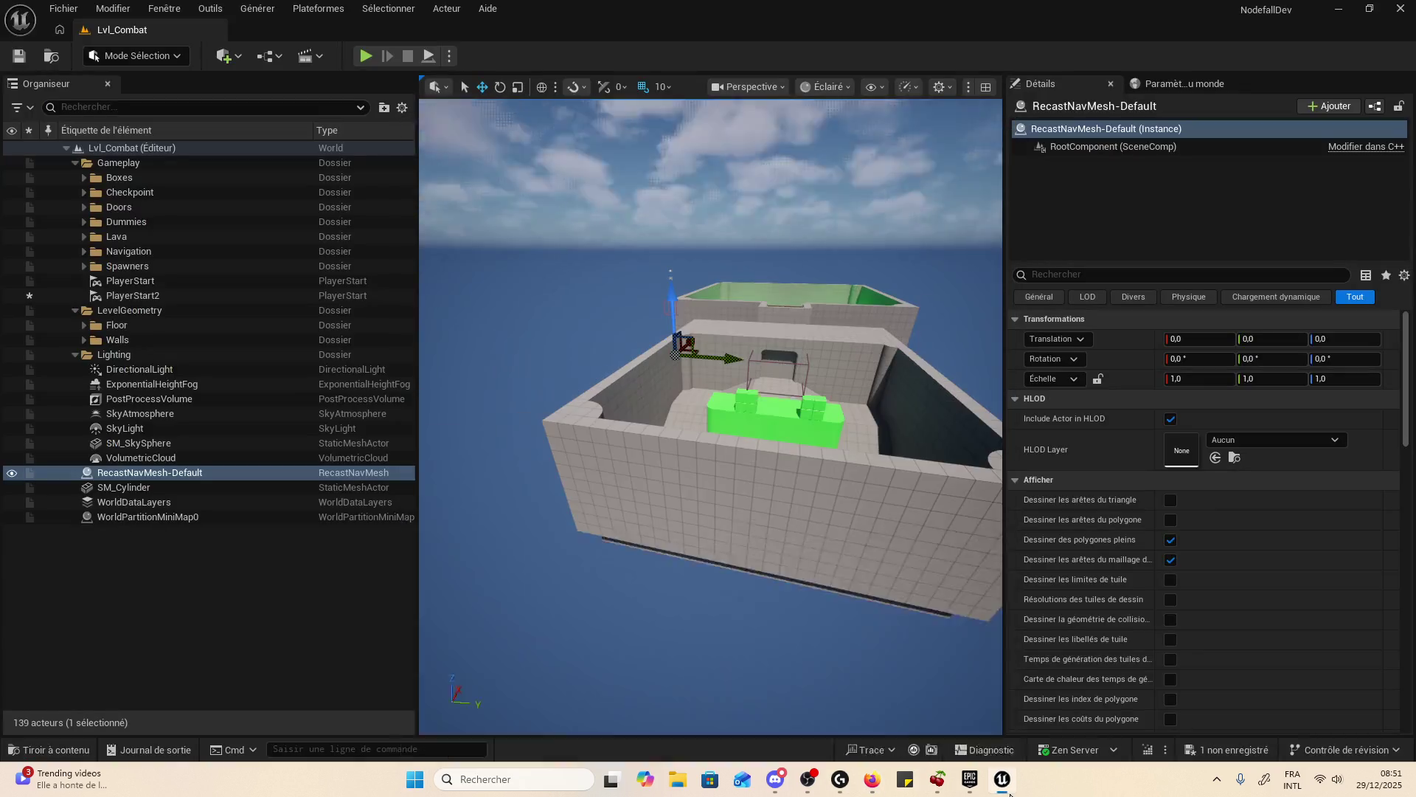
{"action": "left_click", "coordinate": [966, 788]}
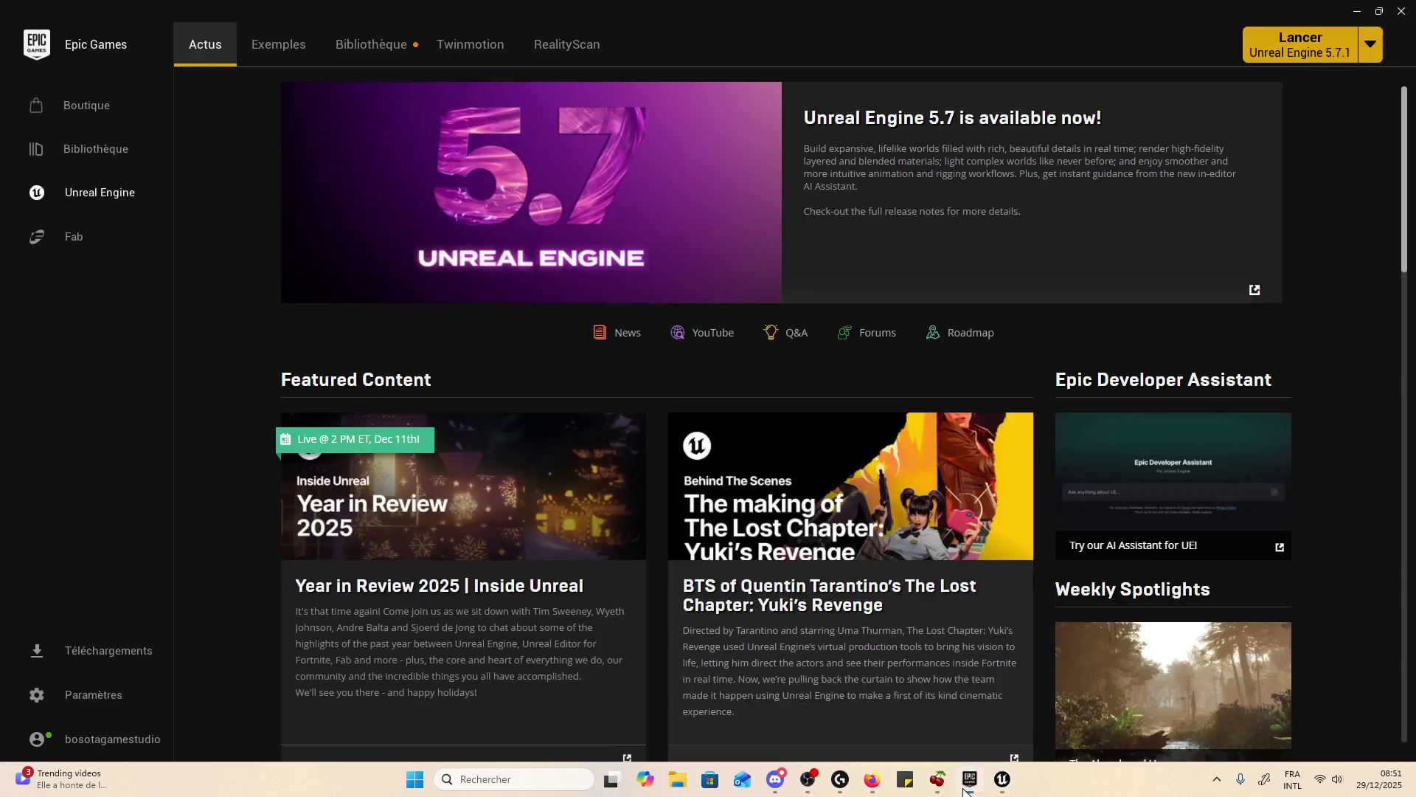
{"action": "left_click", "coordinate": [74, 236]}
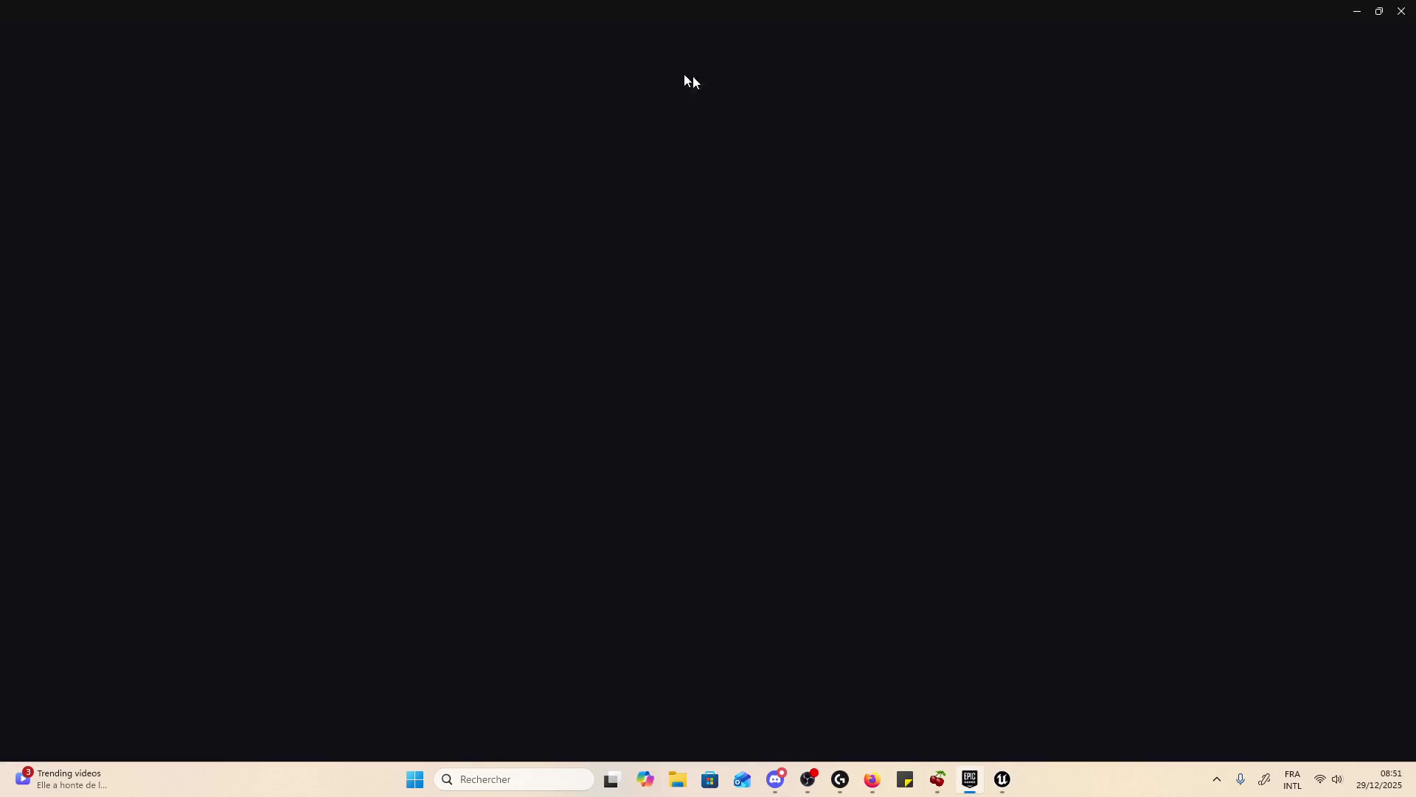
- Search Fab for 'modular gear' and open the Modular military character 2 details
{"action": "left_click", "coordinate": [668, 61]}
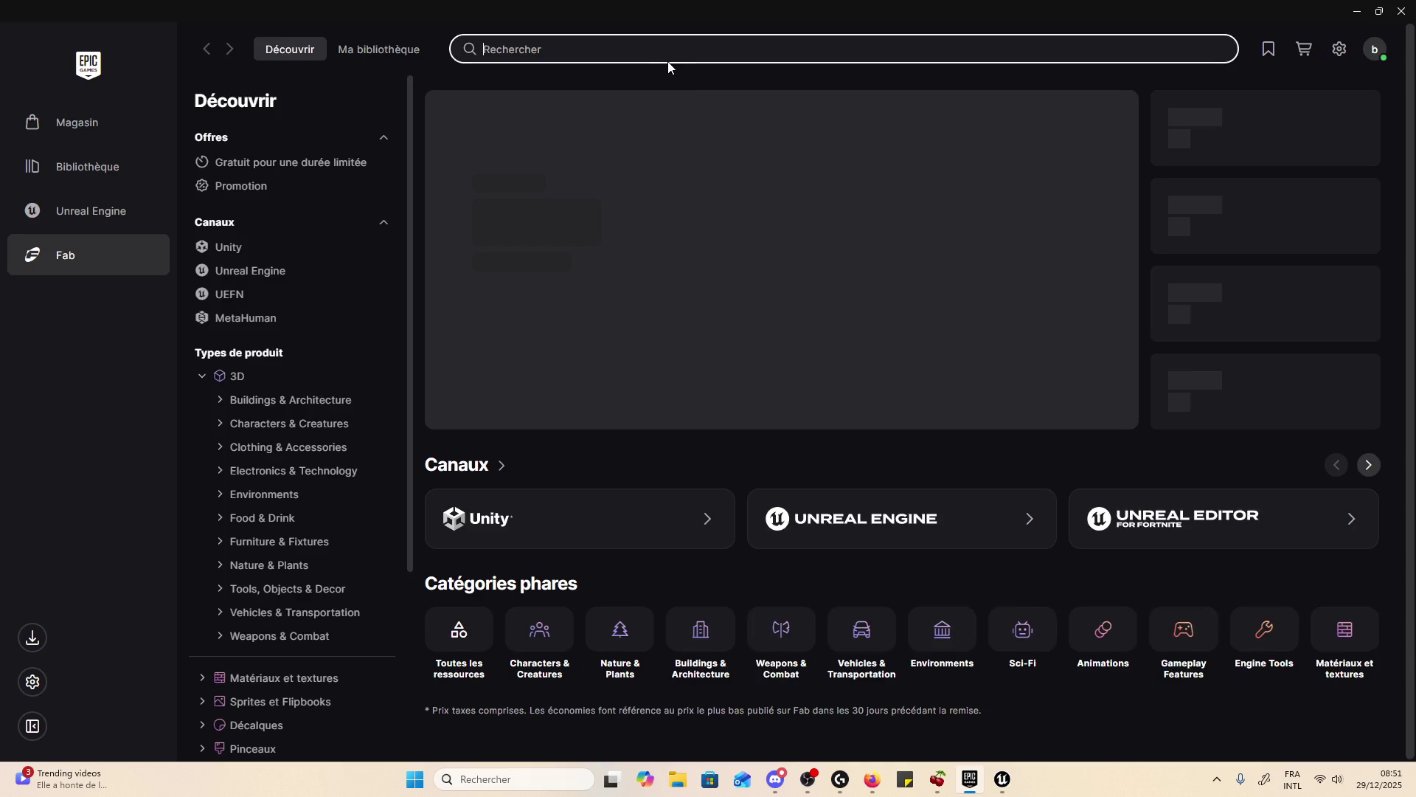
{"action": "type", "text": "modular gea"}
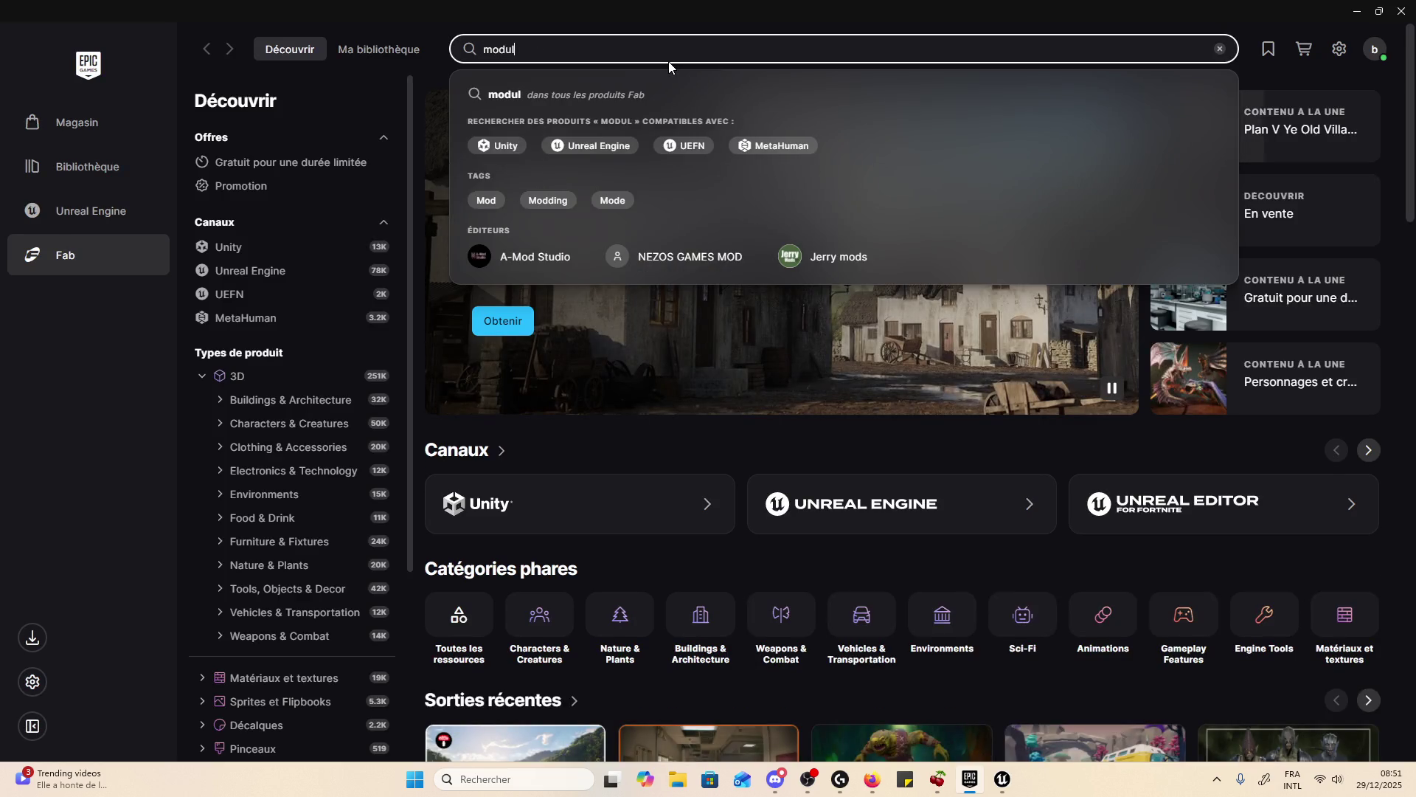
{"action": "type", "text": "r"}
{"action": "key", "text": "Return"}
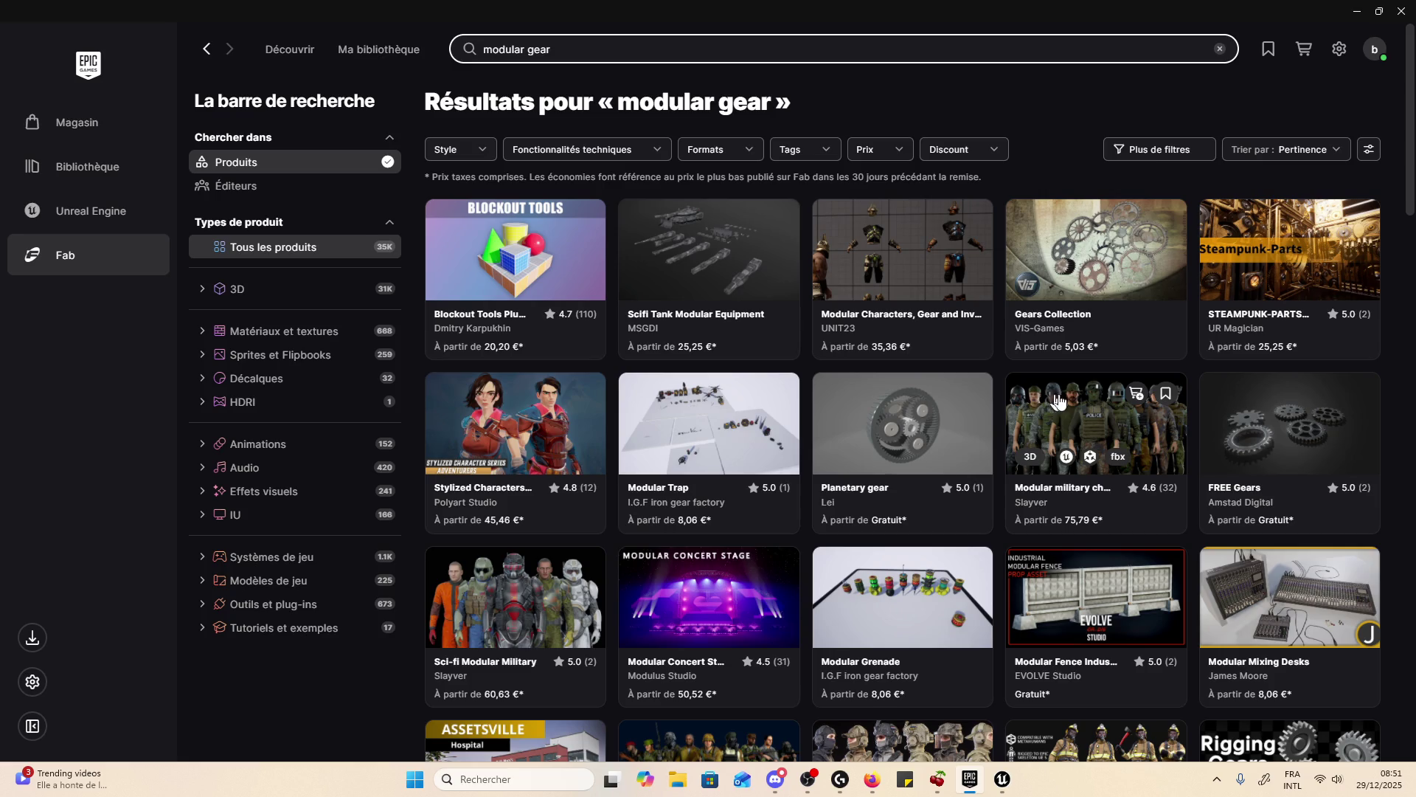
{"action": "scroll", "coordinate": [1097, 425], "scroll_direction": "down", "scroll_amount": 3}
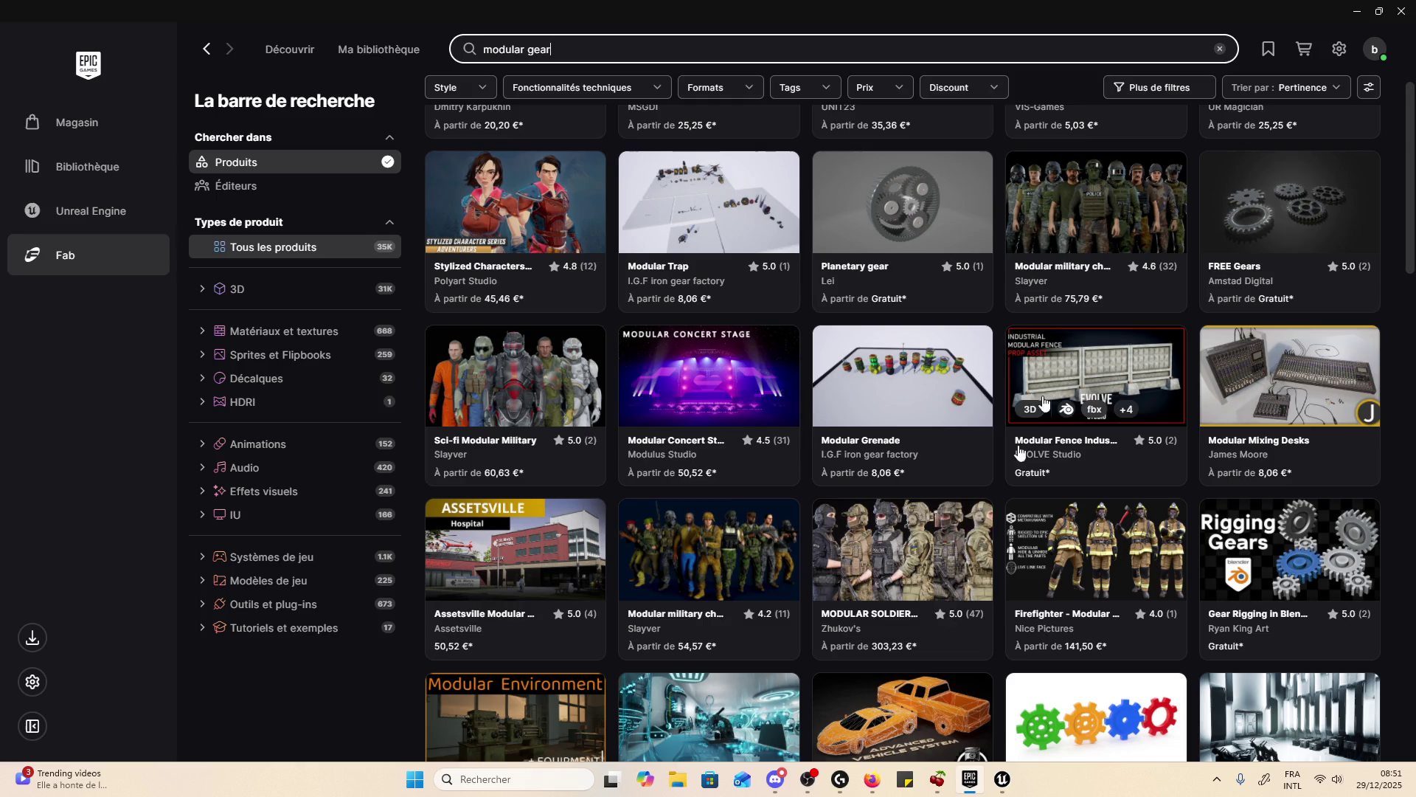
{"action": "scroll", "coordinate": [1142, 316], "scroll_direction": "down", "scroll_amount": 2}
{"action": "scroll", "coordinate": [1078, 319], "scroll_direction": "up", "scroll_amount": 5}
{"action": "left_click", "coordinate": [1078, 318]}
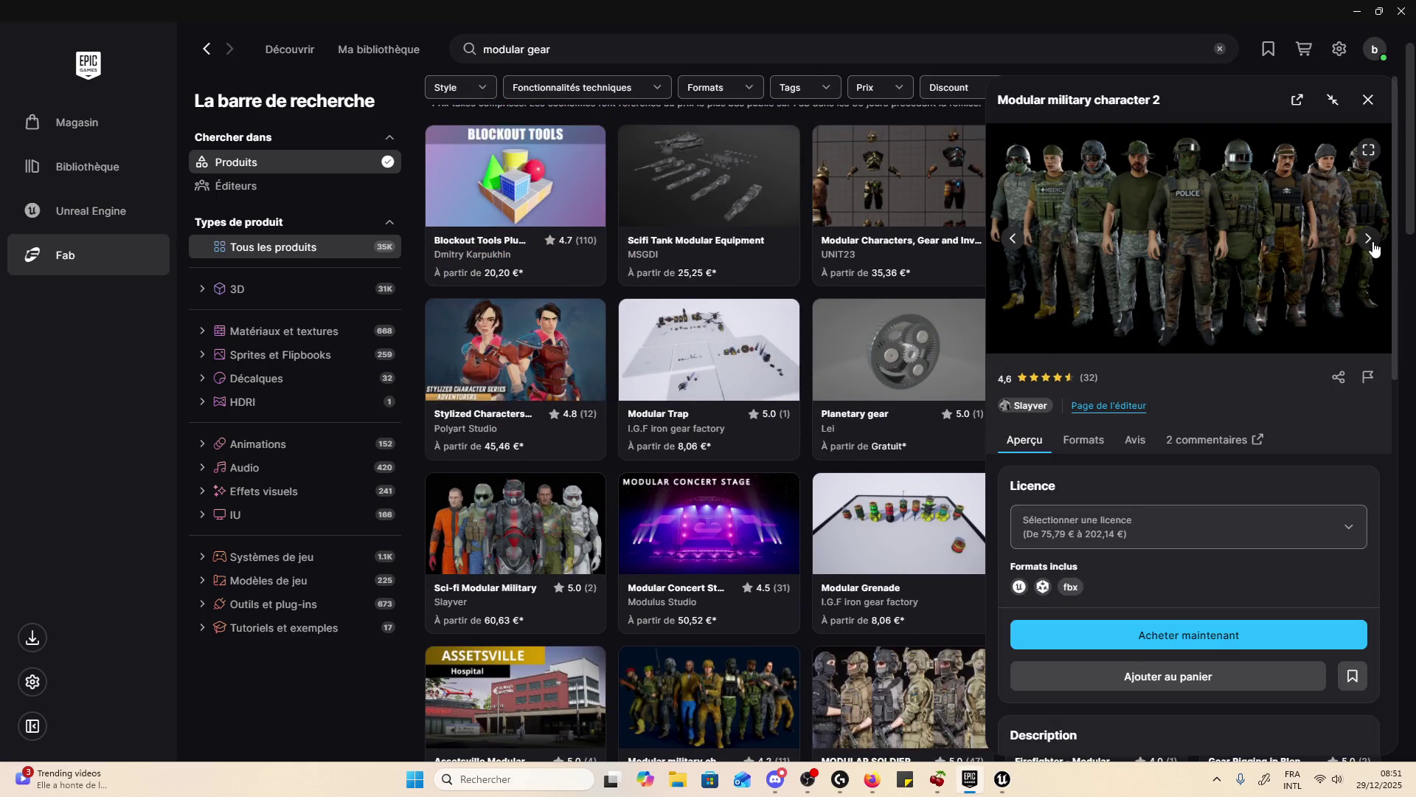
- Browse Modular military character 2 images, then open the Modular Characters, Gear and Inventory Items details
{"action": "left_click", "coordinate": [1373, 247]}
{"action": "left_click", "coordinate": [1372, 244]}
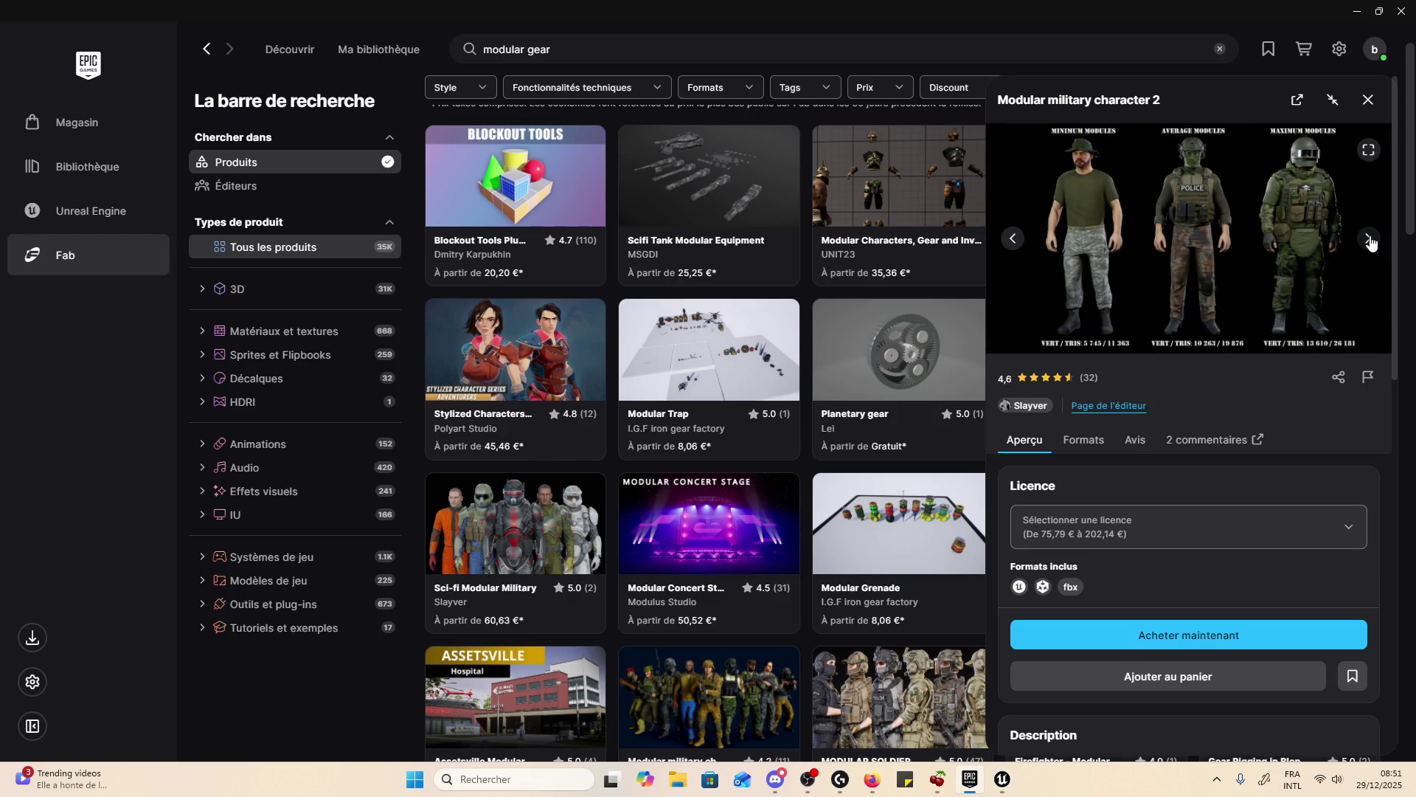
{"action": "left_click", "coordinate": [1368, 100]}
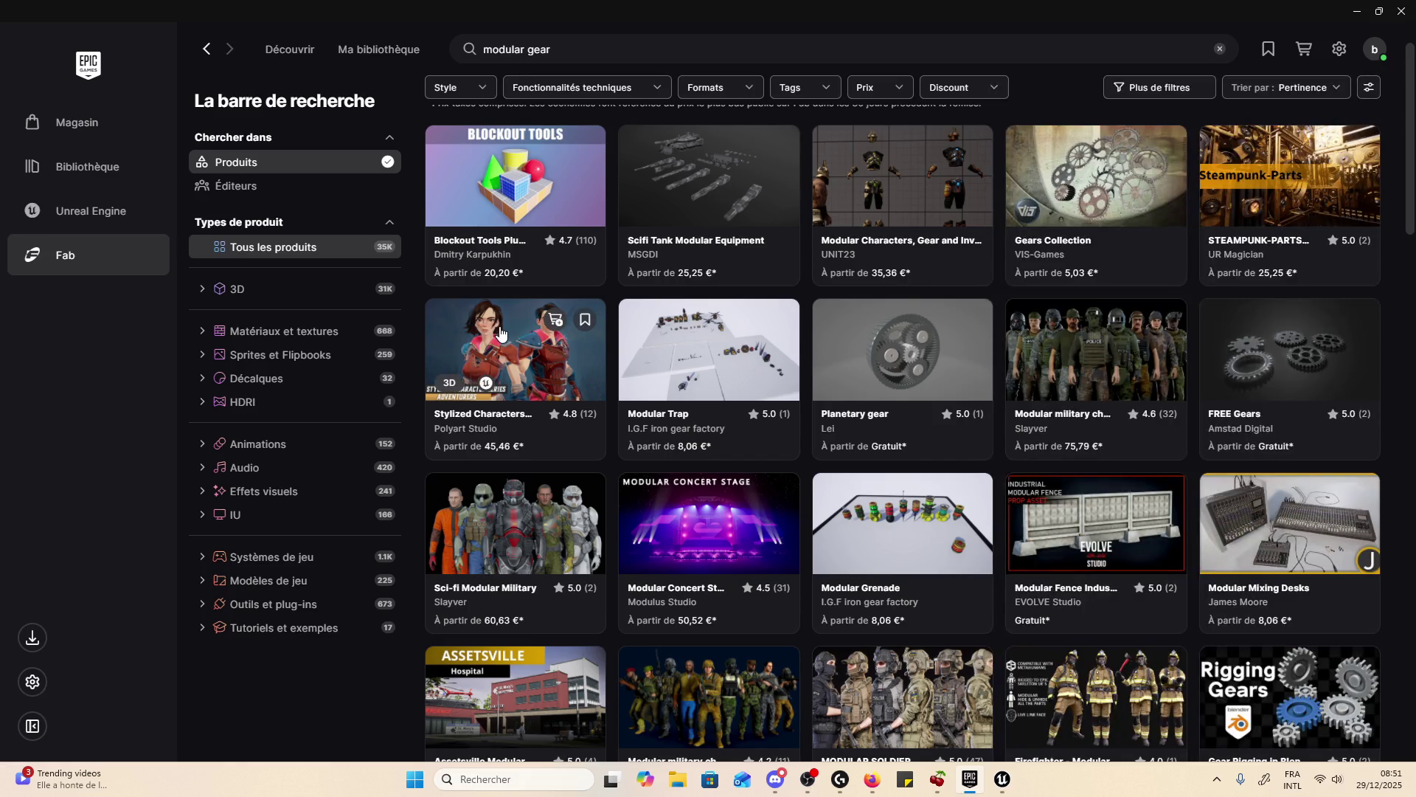
{"action": "left_click", "coordinate": [837, 198]}
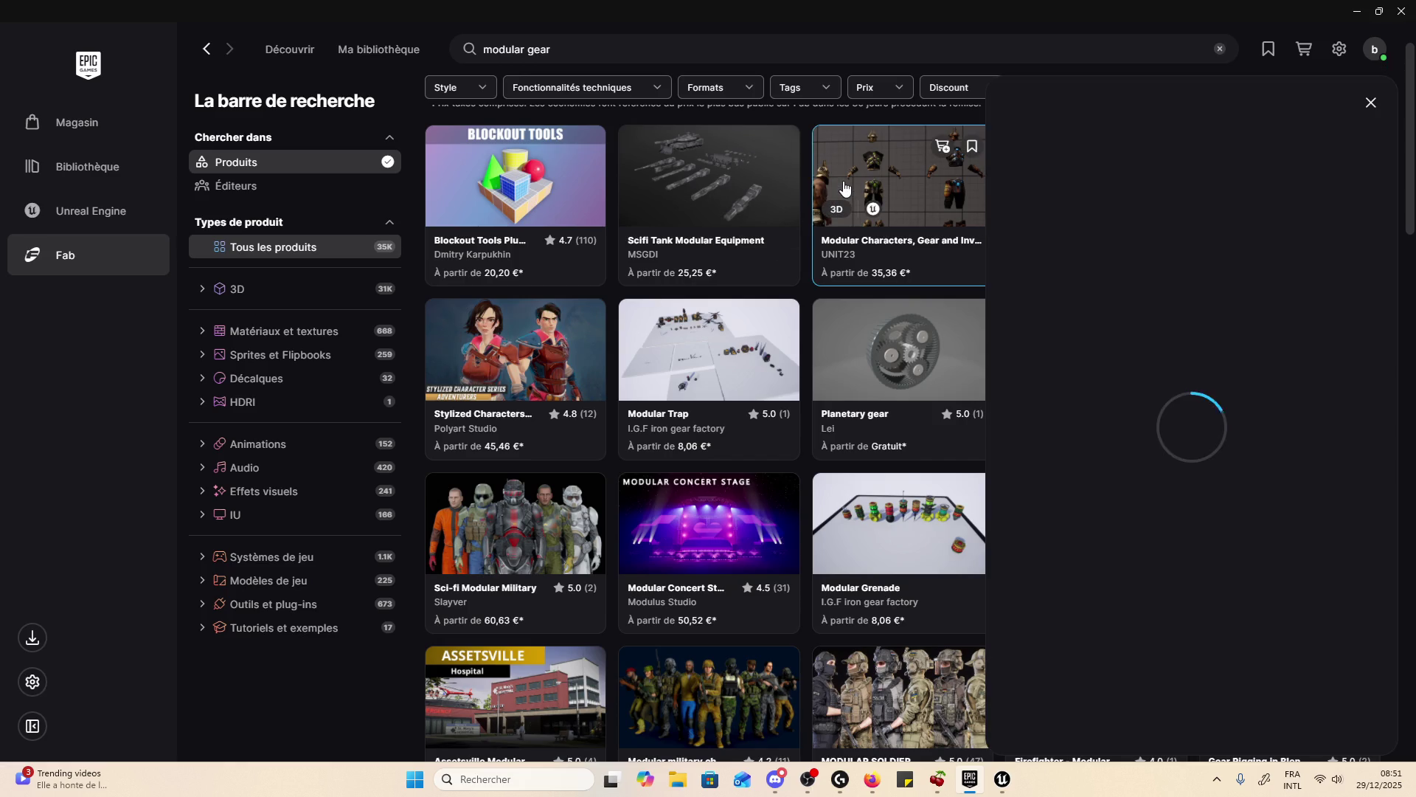
{"action": "left_click", "coordinate": [1332, 99]}
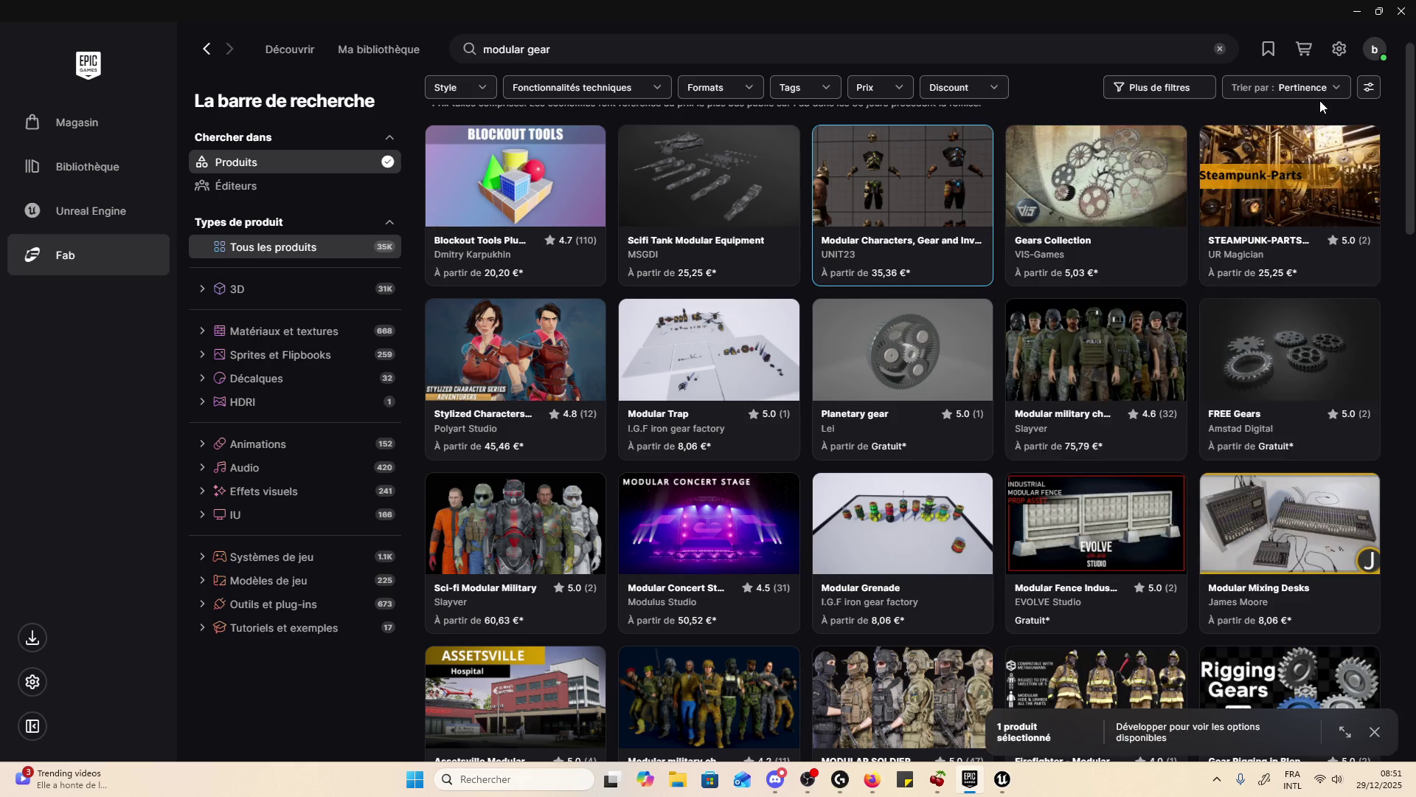
{"action": "left_click", "coordinate": [1338, 118]}
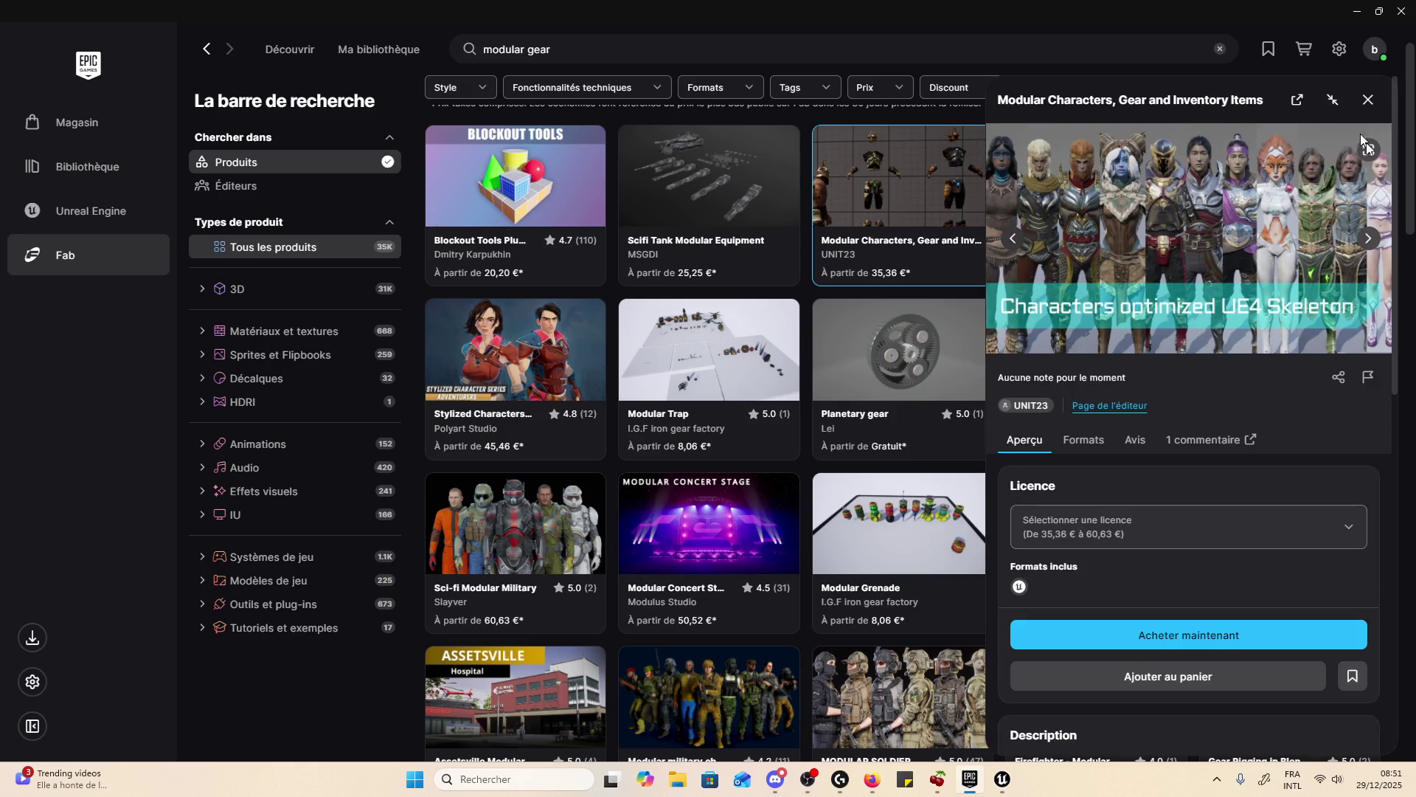
- Browse the Modular Characters pack gallery full screen, back to the Greystone armour image, then exit
{"action": "left_click", "coordinate": [1369, 150]}
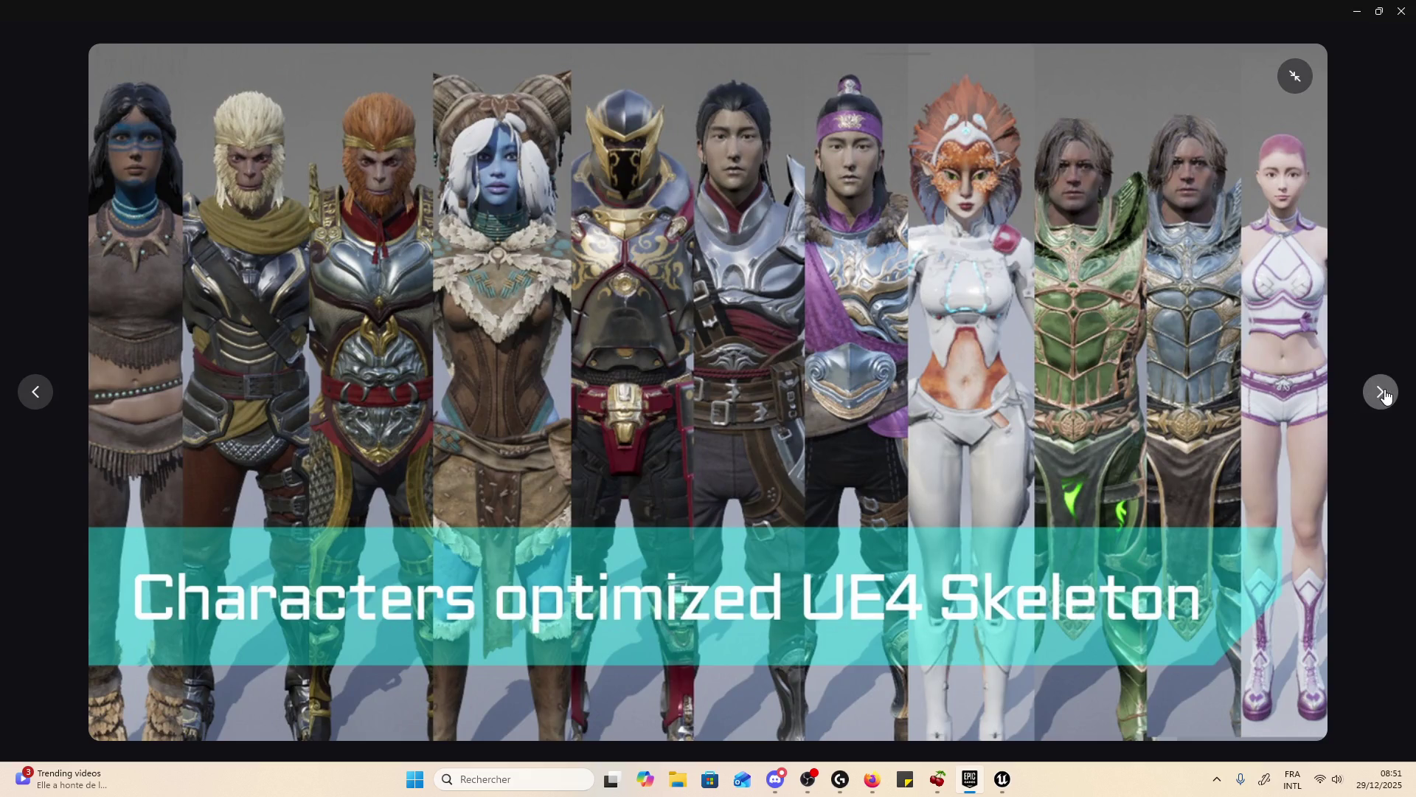
{"action": "left_click", "coordinate": [1377, 392]}
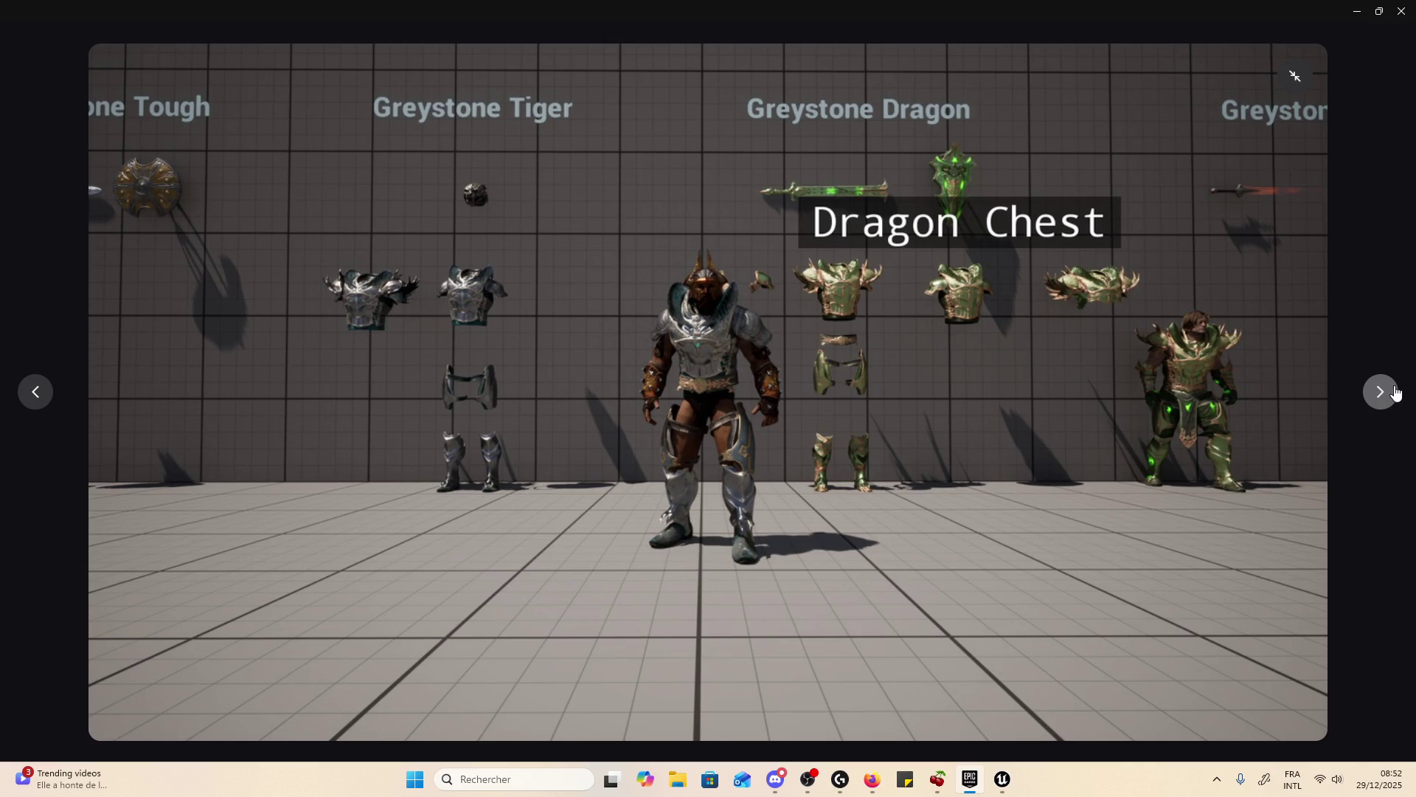
{"action": "left_click", "coordinate": [1392, 394]}
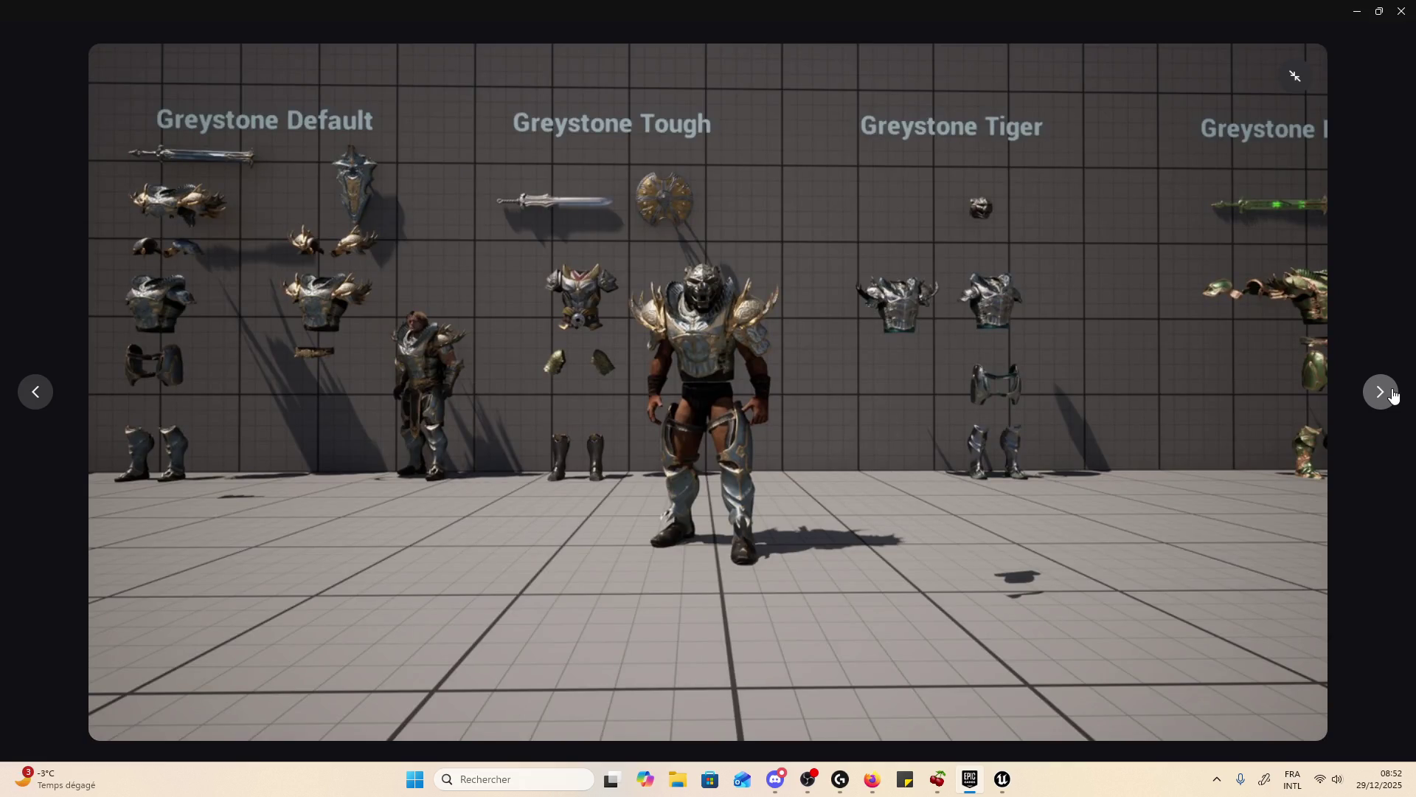
{"action": "left_click", "coordinate": [1392, 393]}
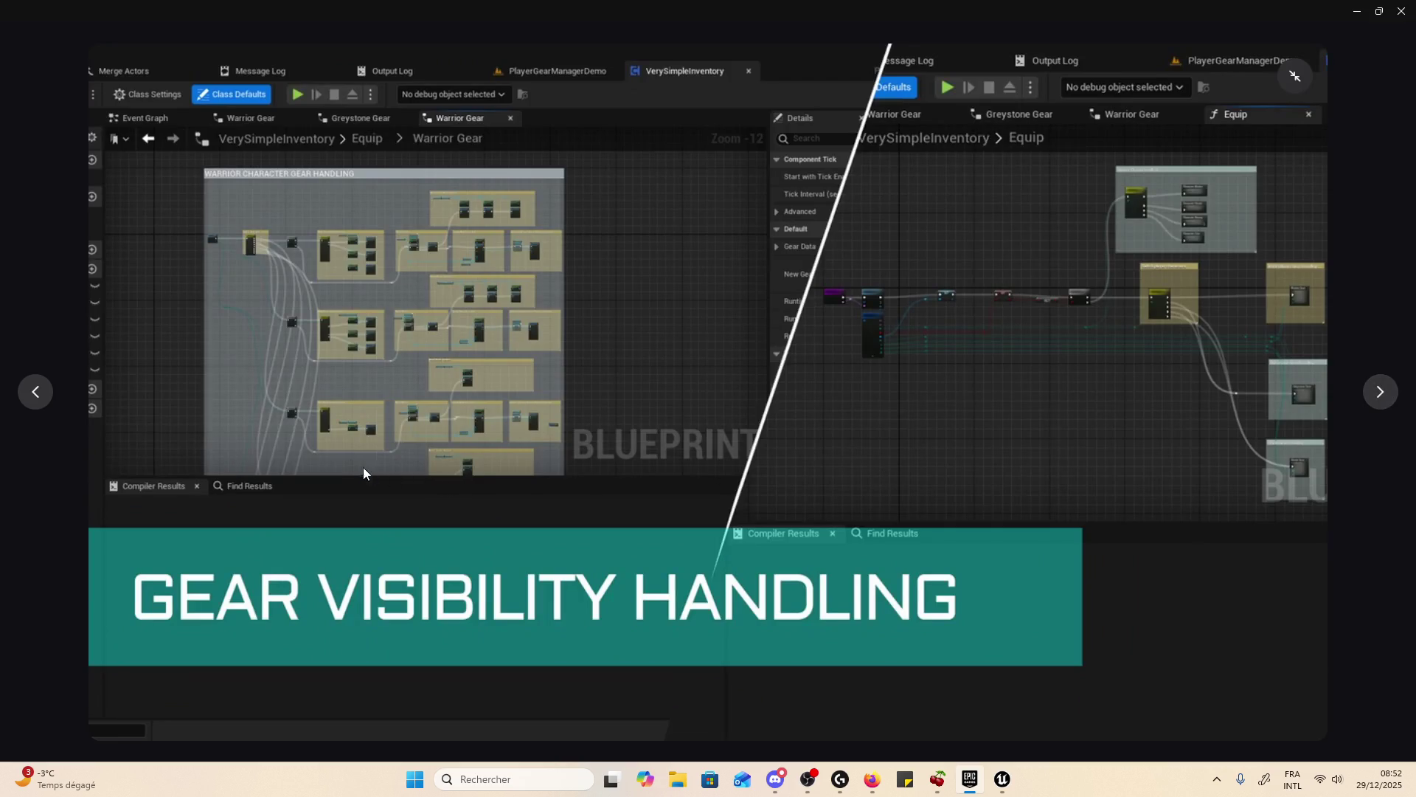
{"action": "left_click", "coordinate": [39, 399]}
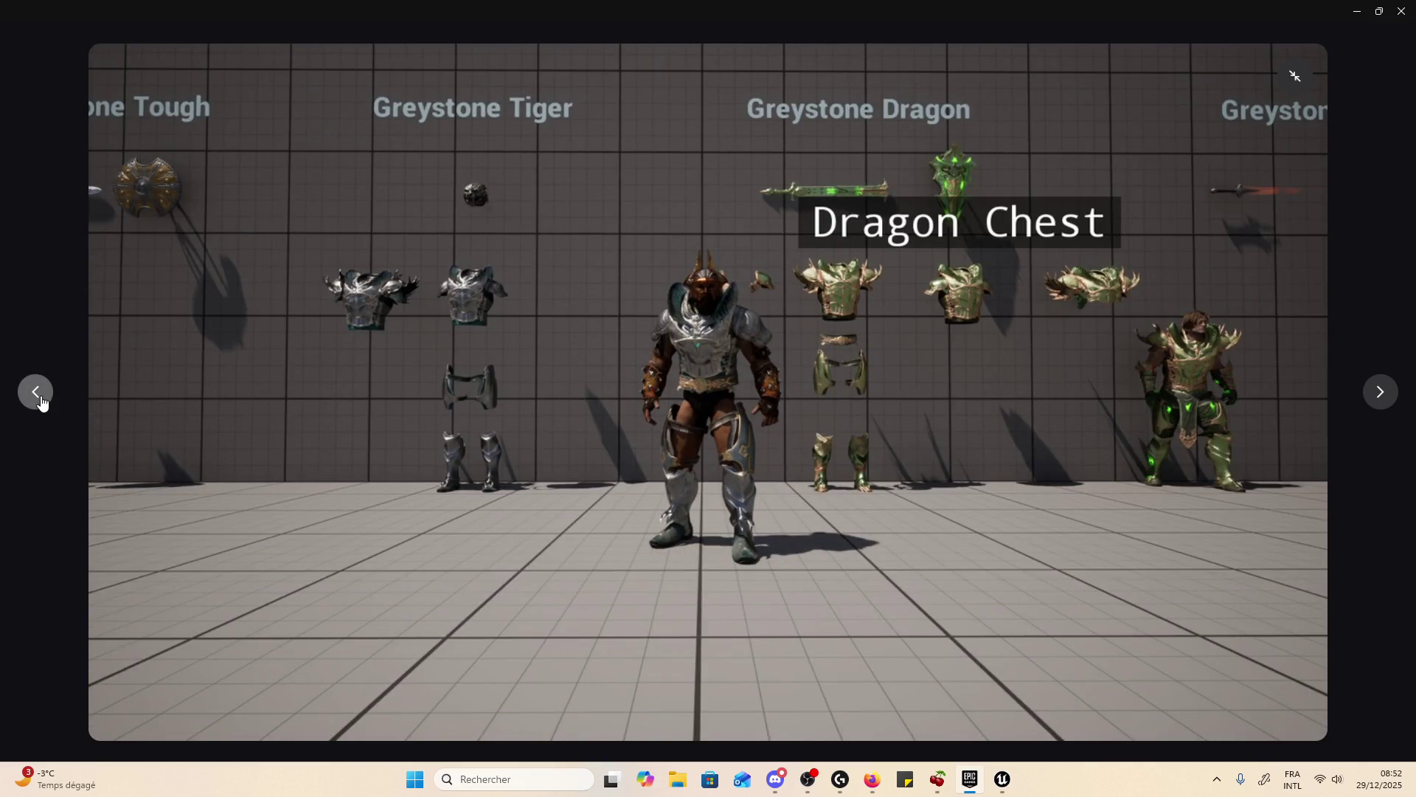
{"action": "left_click", "coordinate": [39, 412]}
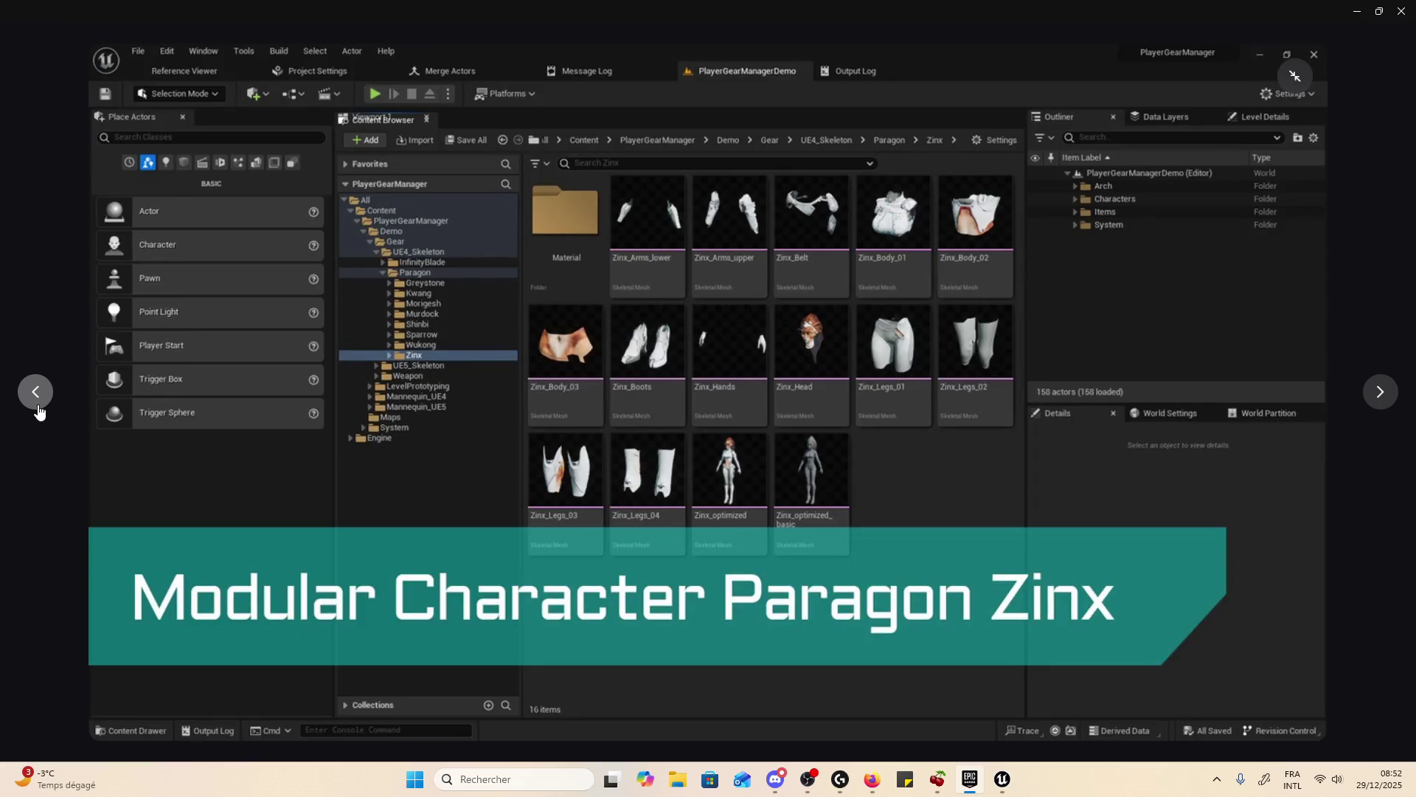
{"action": "left_click", "coordinate": [1391, 399]}
{"action": "left_click", "coordinate": [35, 391]}
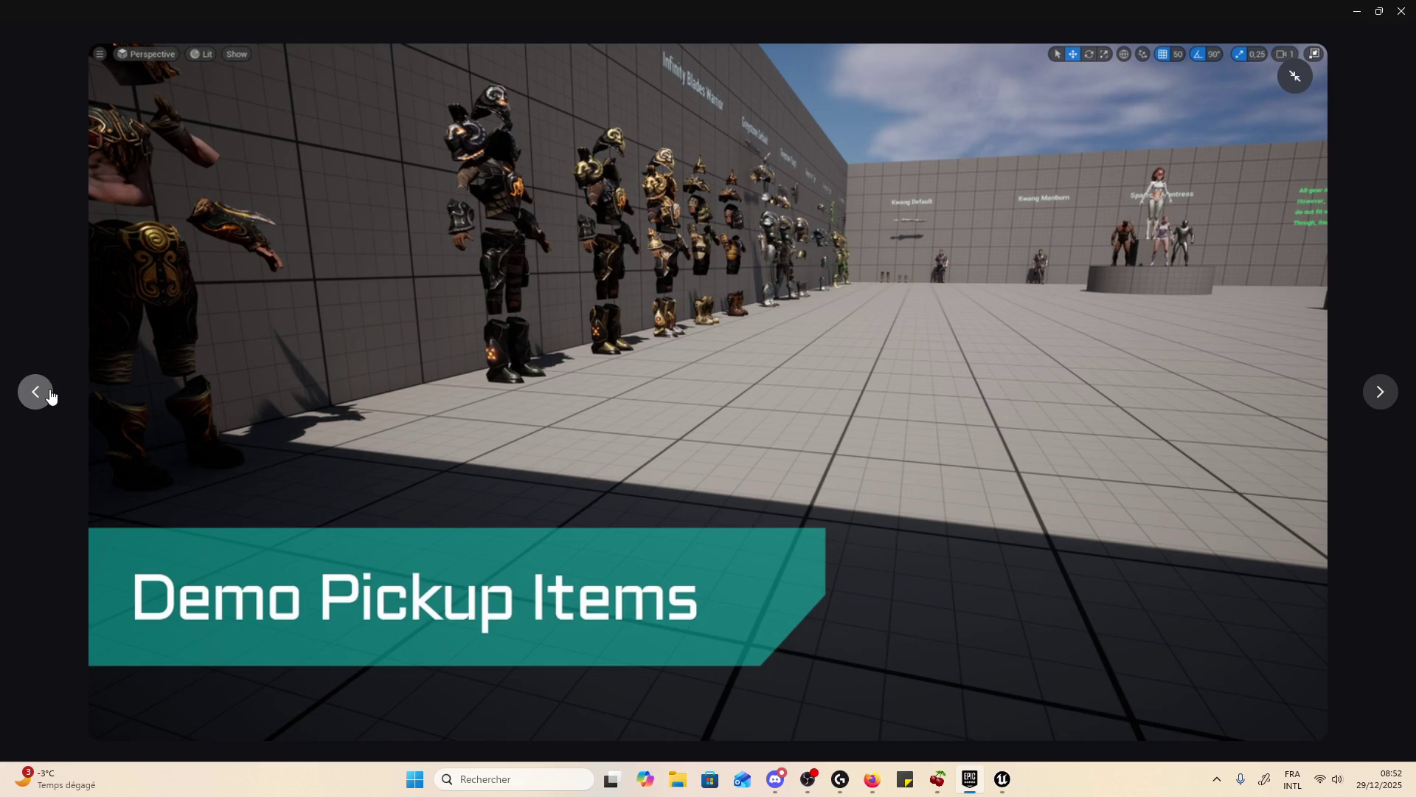
{"action": "left_click", "coordinate": [35, 392]}
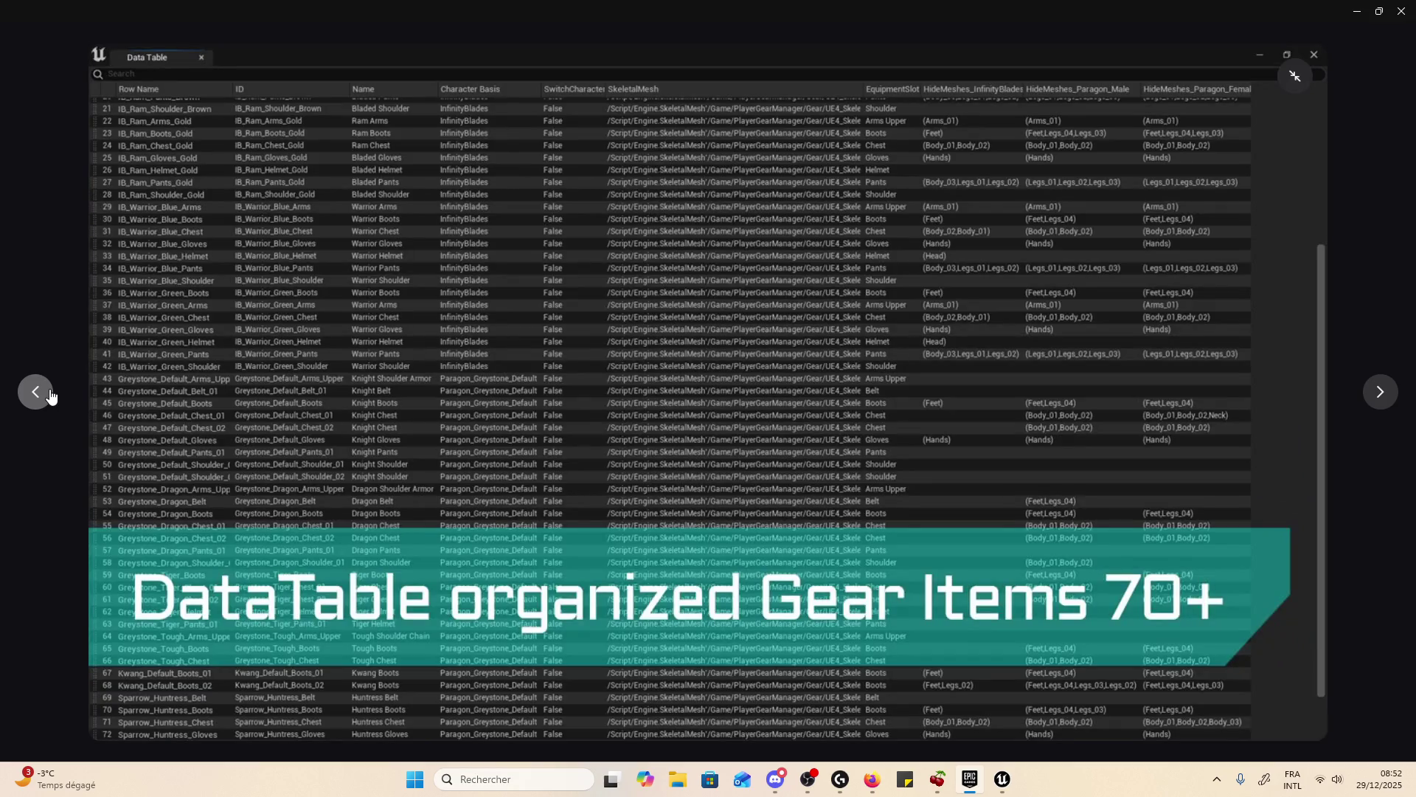
{"action": "left_click", "coordinate": [49, 394]}
{"action": "left_click", "coordinate": [50, 394]}
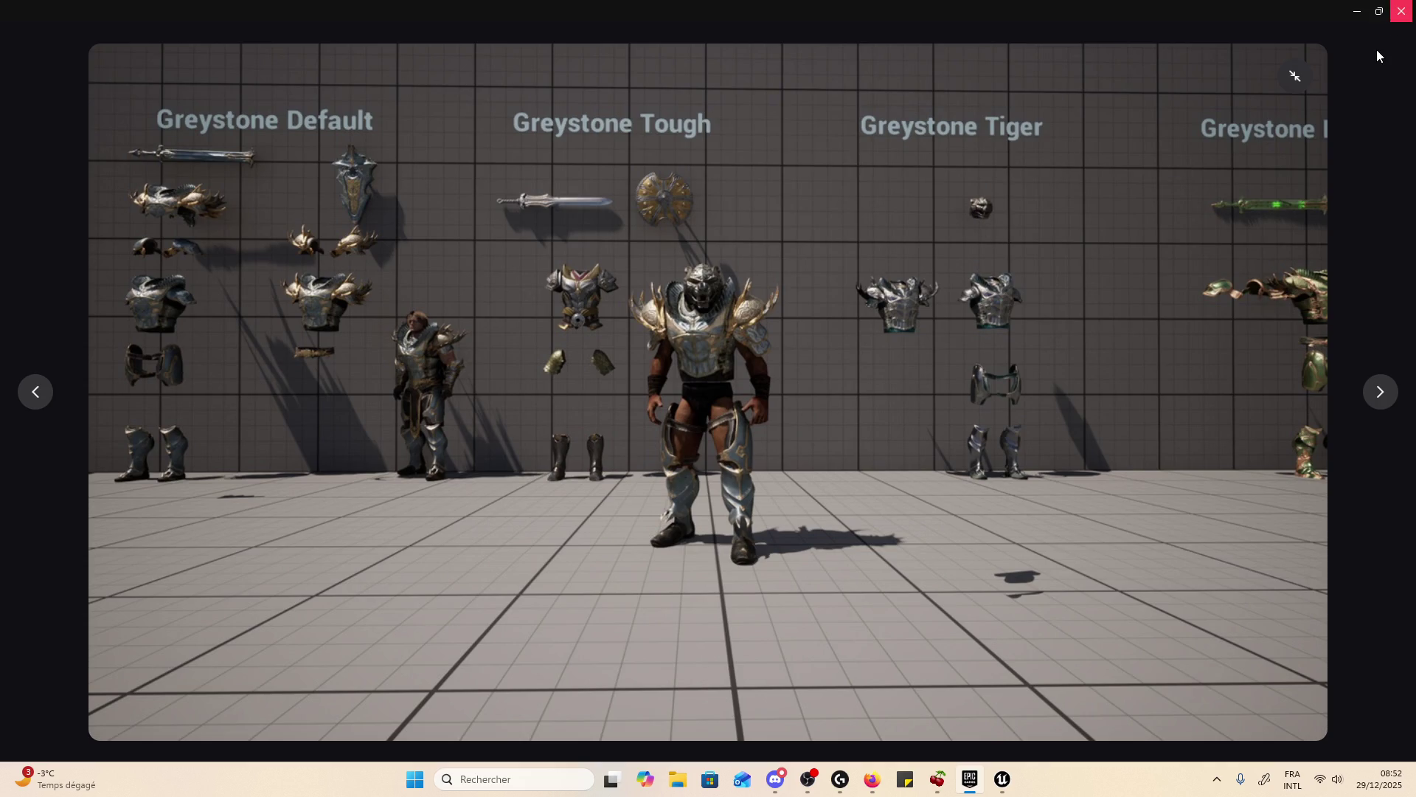
{"action": "left_click", "coordinate": [1414, 172]}
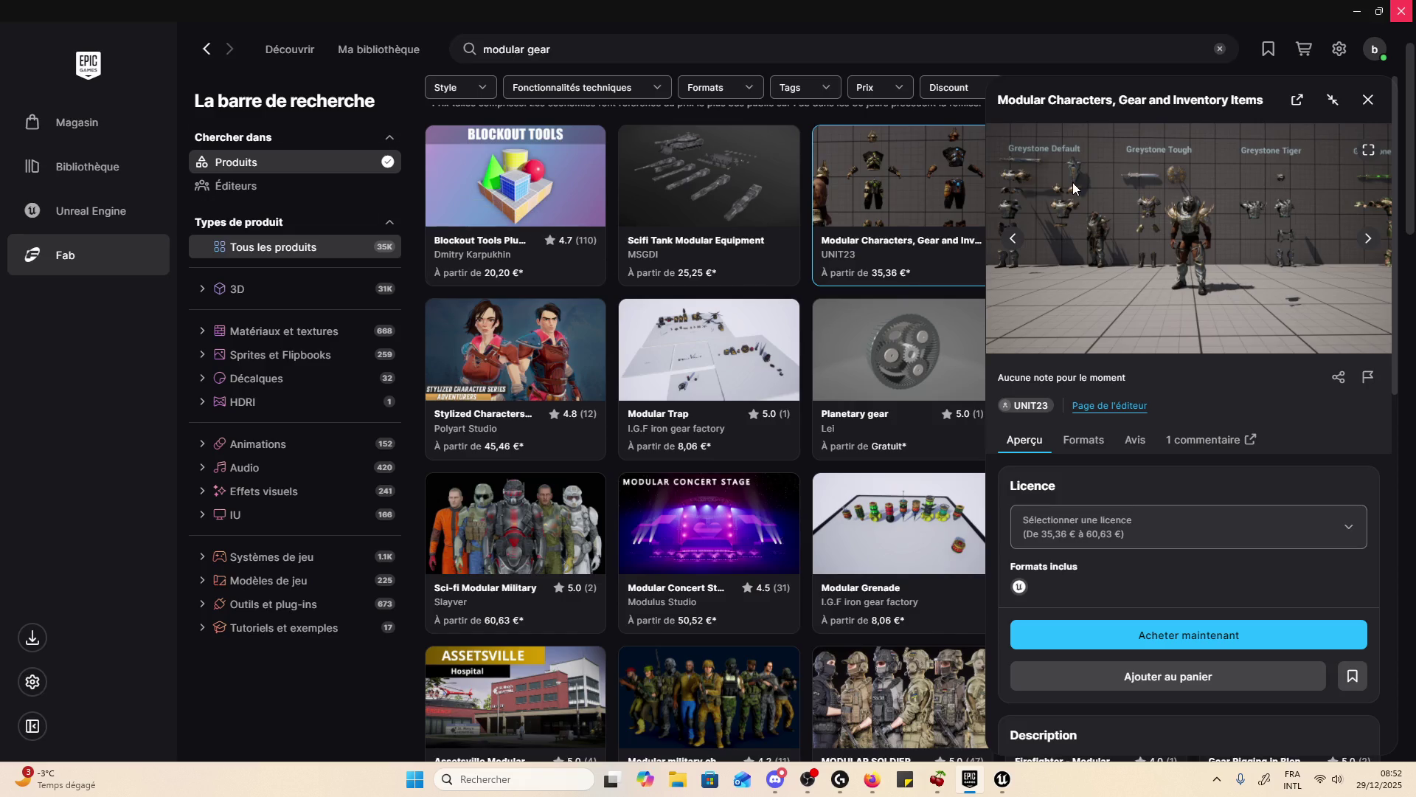
- Close the Modular Characters details and open Modular Soldier Character, Army, Tactical Spec-Ops 03 further down
{"action": "left_click", "coordinate": [1369, 99]}
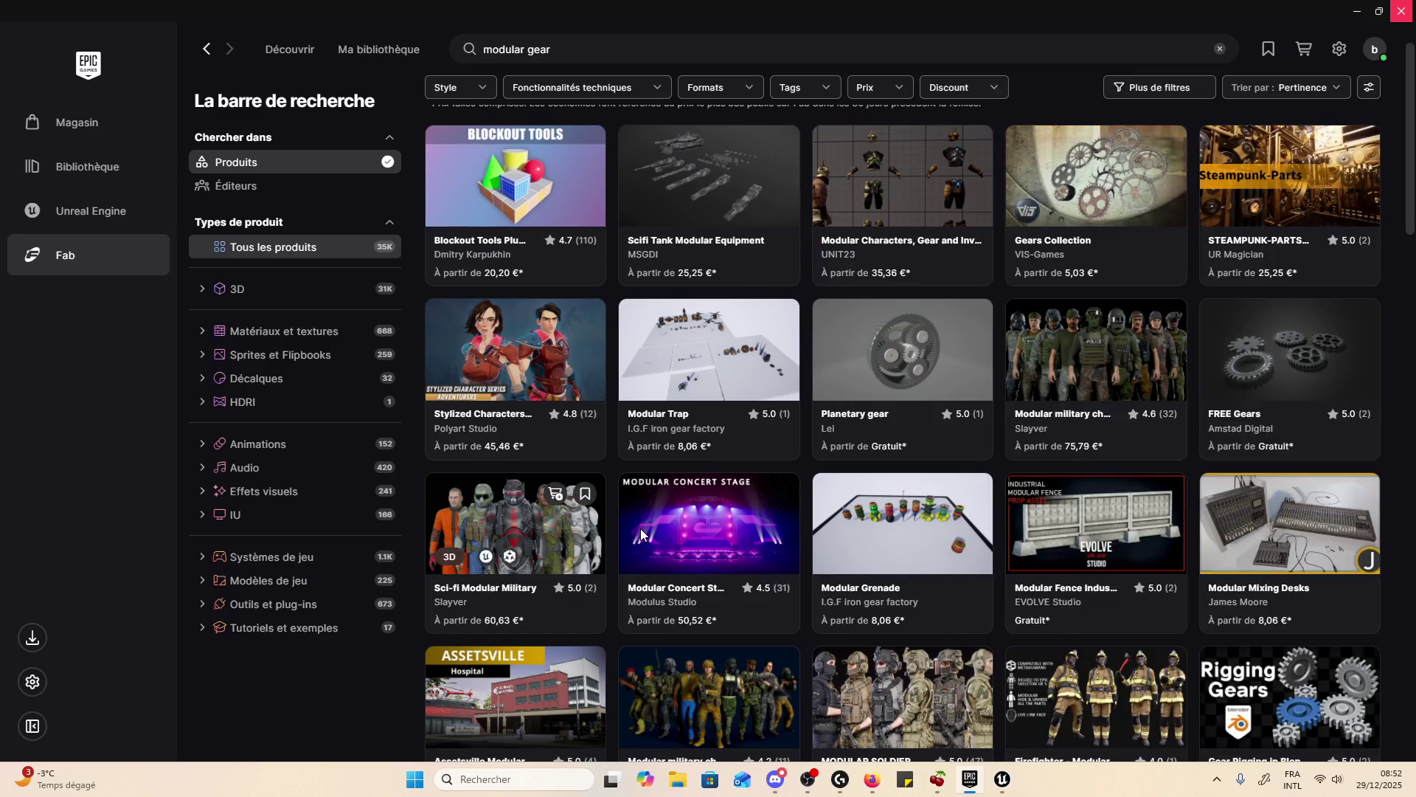
{"action": "scroll", "coordinate": [1029, 376], "scroll_direction": "down", "scroll_amount": 3}
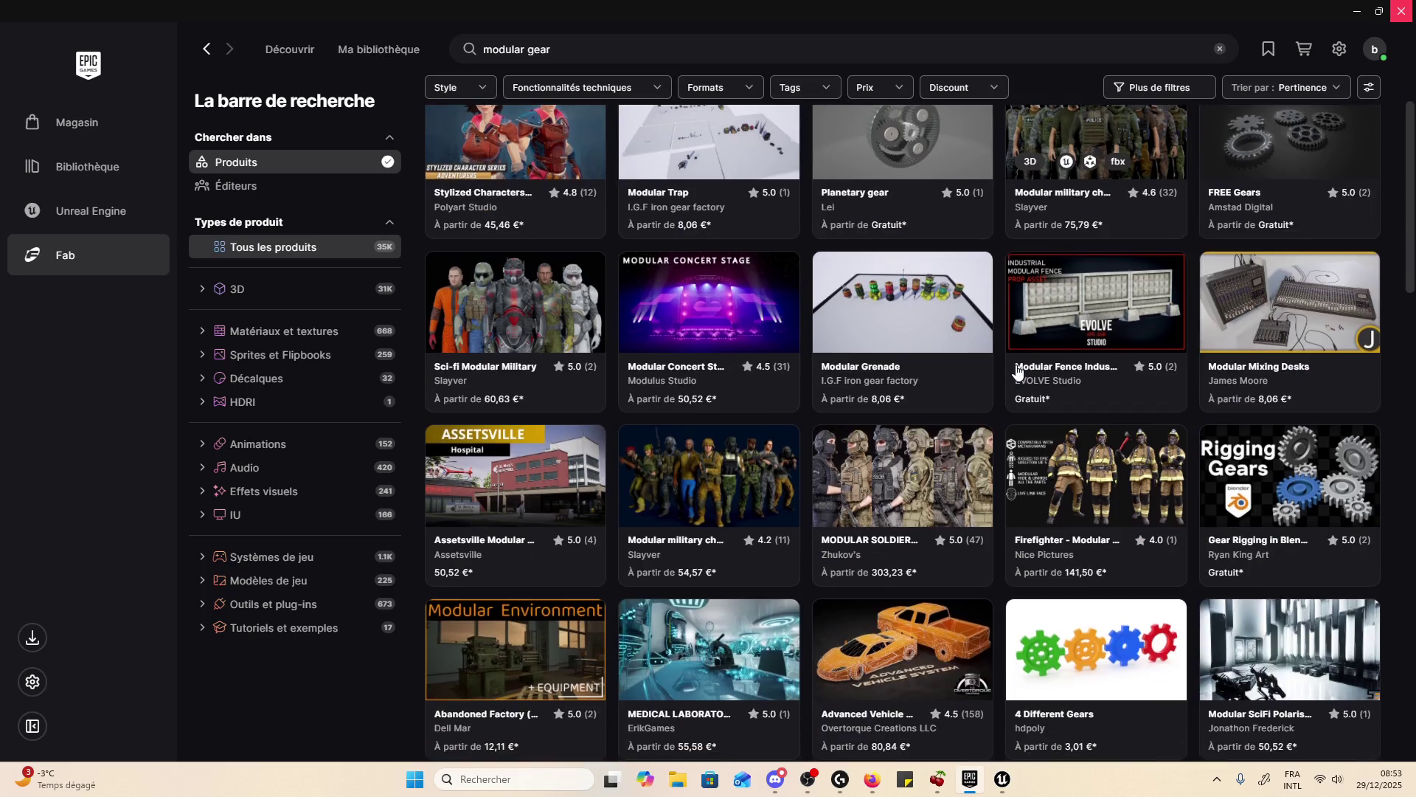
{"action": "scroll", "coordinate": [1037, 393], "scroll_direction": "up", "scroll_amount": 4}
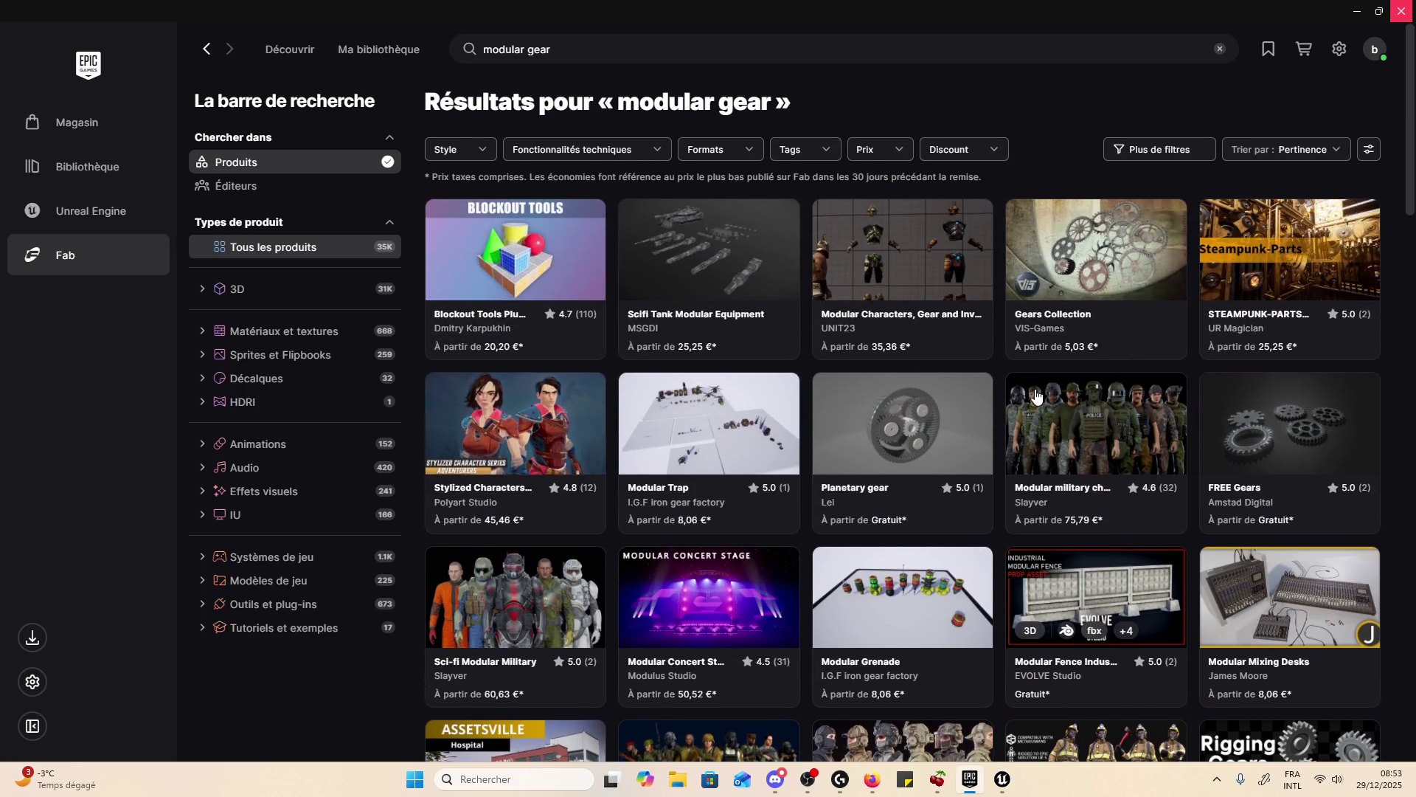
{"action": "scroll", "coordinate": [1095, 372], "scroll_direction": "down", "scroll_amount": 3}
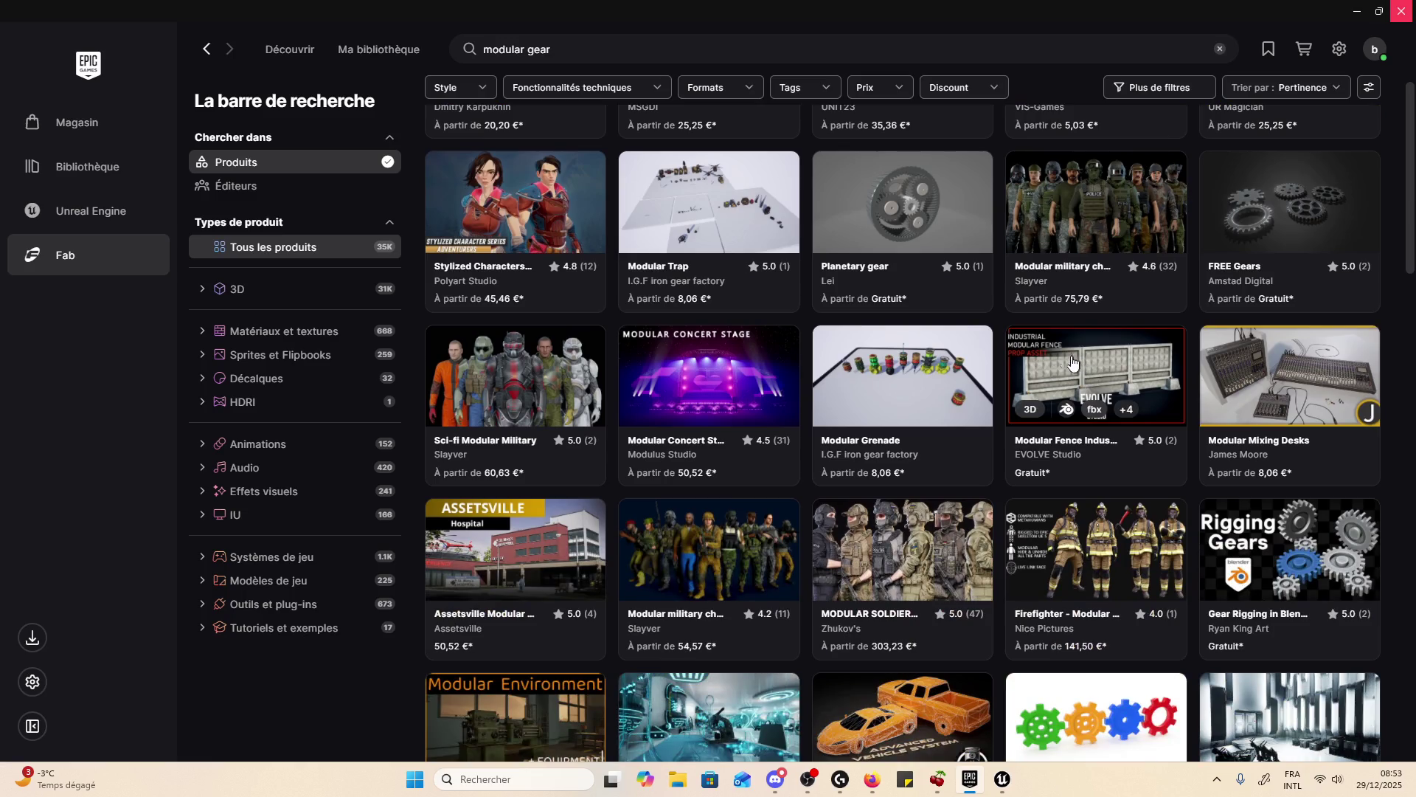
{"action": "scroll", "coordinate": [1092, 387], "scroll_direction": "down", "scroll_amount": 6}
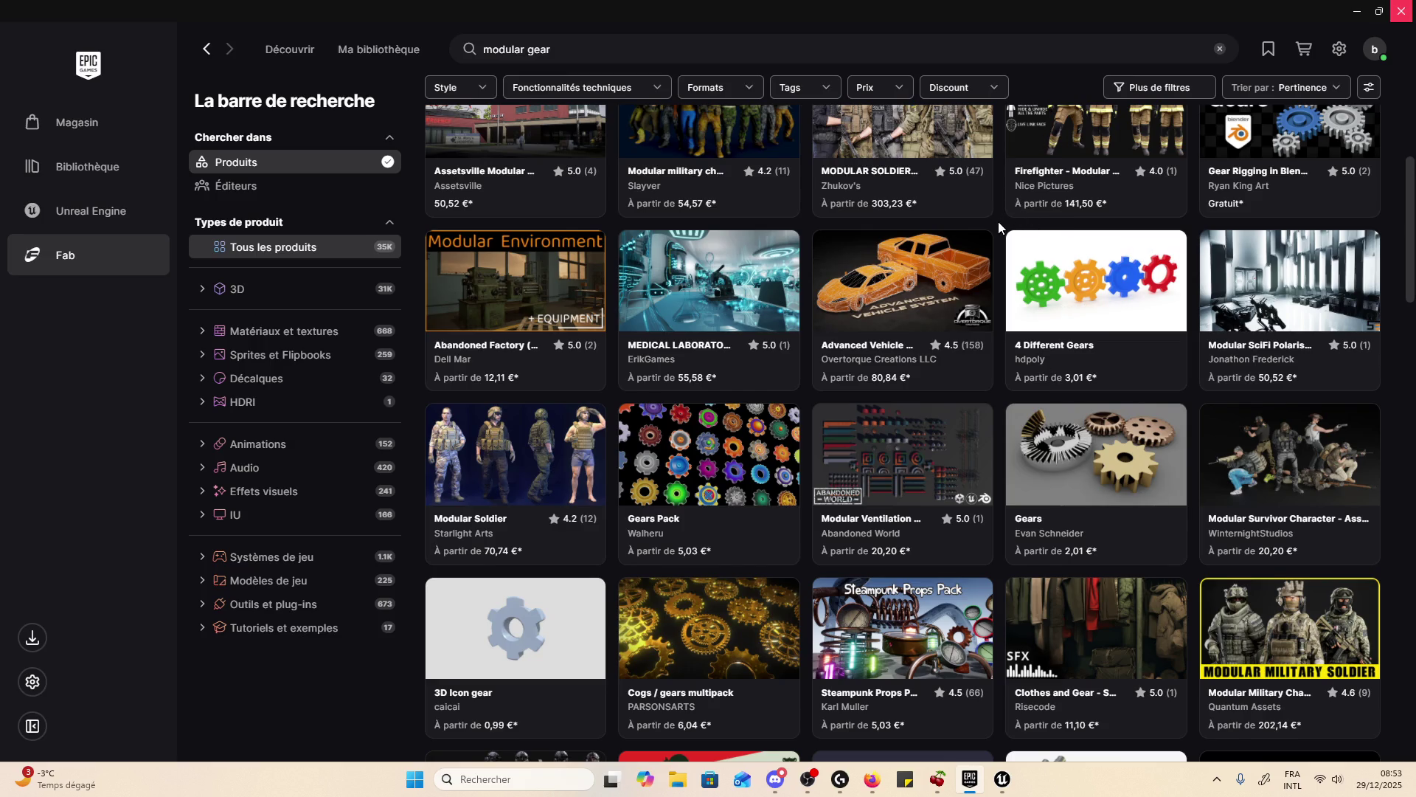
{"action": "scroll", "coordinate": [998, 226], "scroll_direction": "down", "scroll_amount": 3}
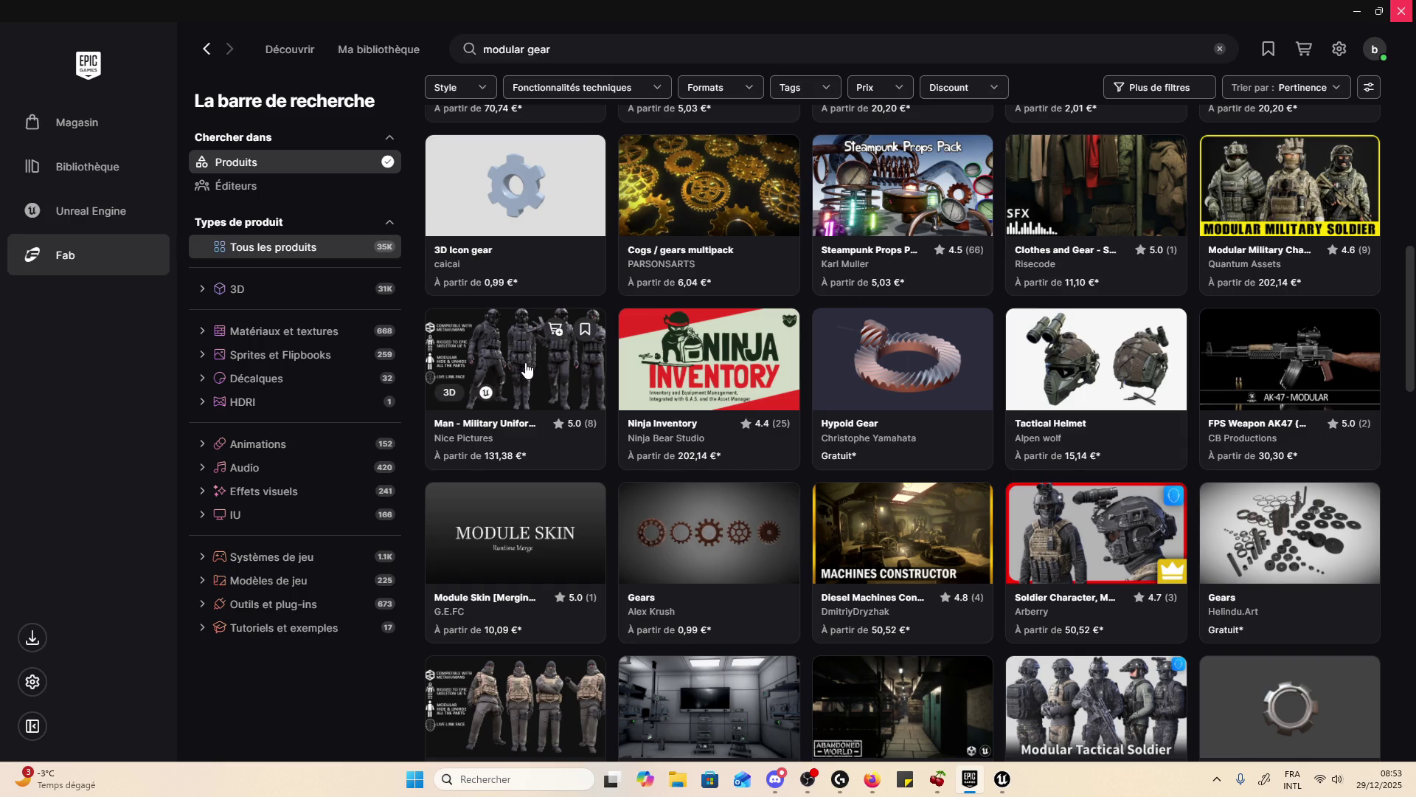
{"action": "scroll", "coordinate": [526, 368], "scroll_direction": "down", "scroll_amount": 4}
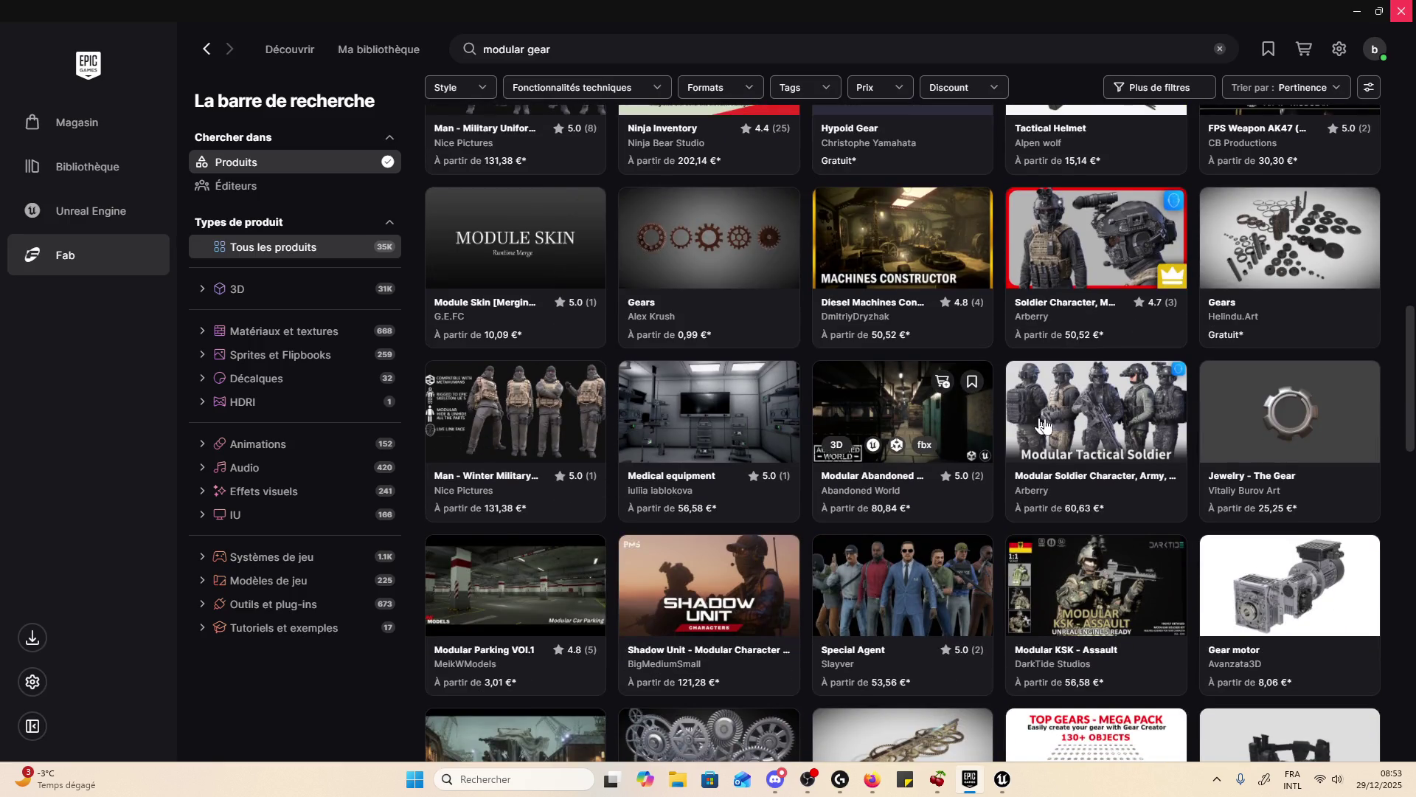
{"action": "left_click", "coordinate": [1117, 400]}
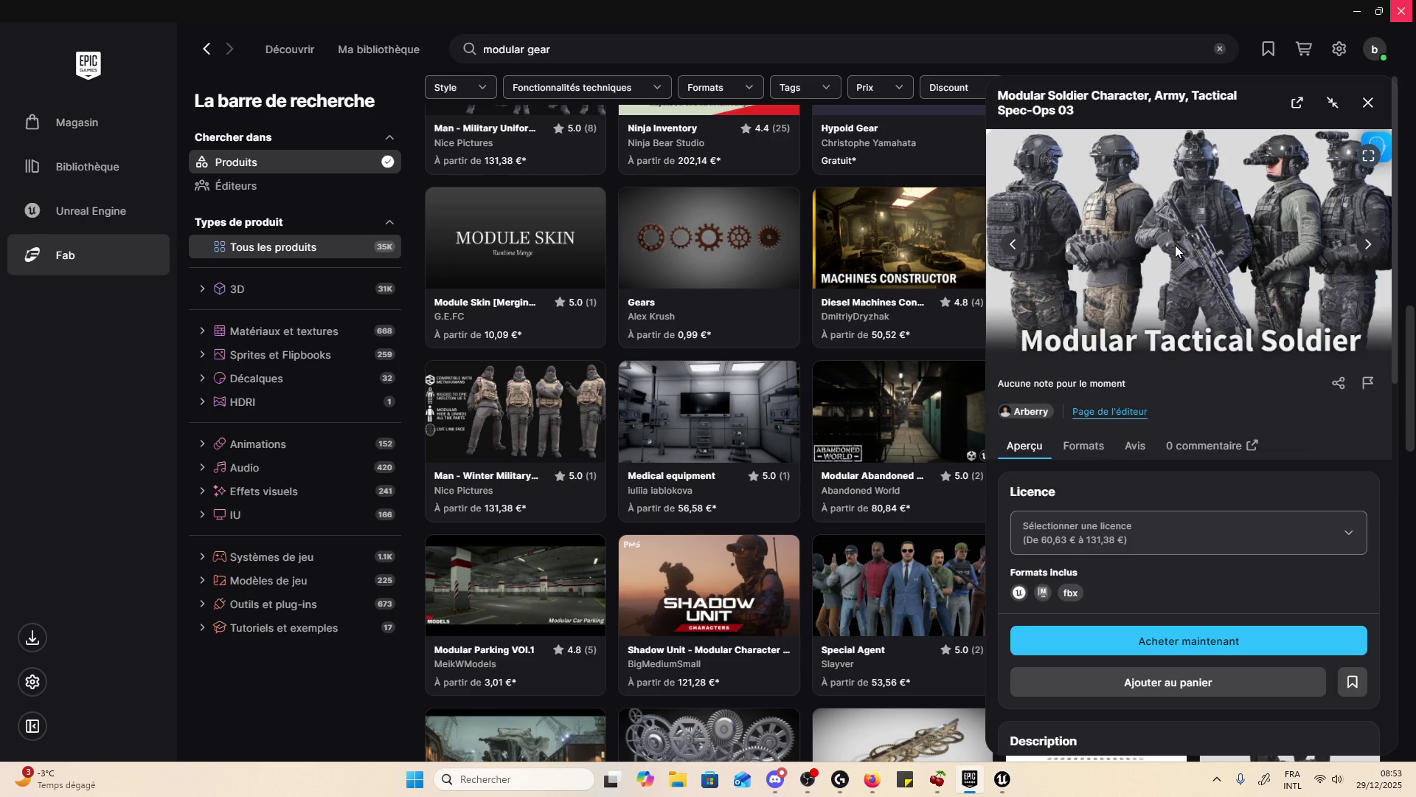
- View the soldier pack's preview images full-screen, advancing six images, then exit and close its details
{"action": "left_click", "coordinate": [1368, 156]}
{"action": "left_click", "coordinate": [1381, 391]}
{"action": "left_click", "coordinate": [1381, 391]}
{"action": "left_click", "coordinate": [1381, 391]}
{"action": "left_click", "coordinate": [1382, 392]}
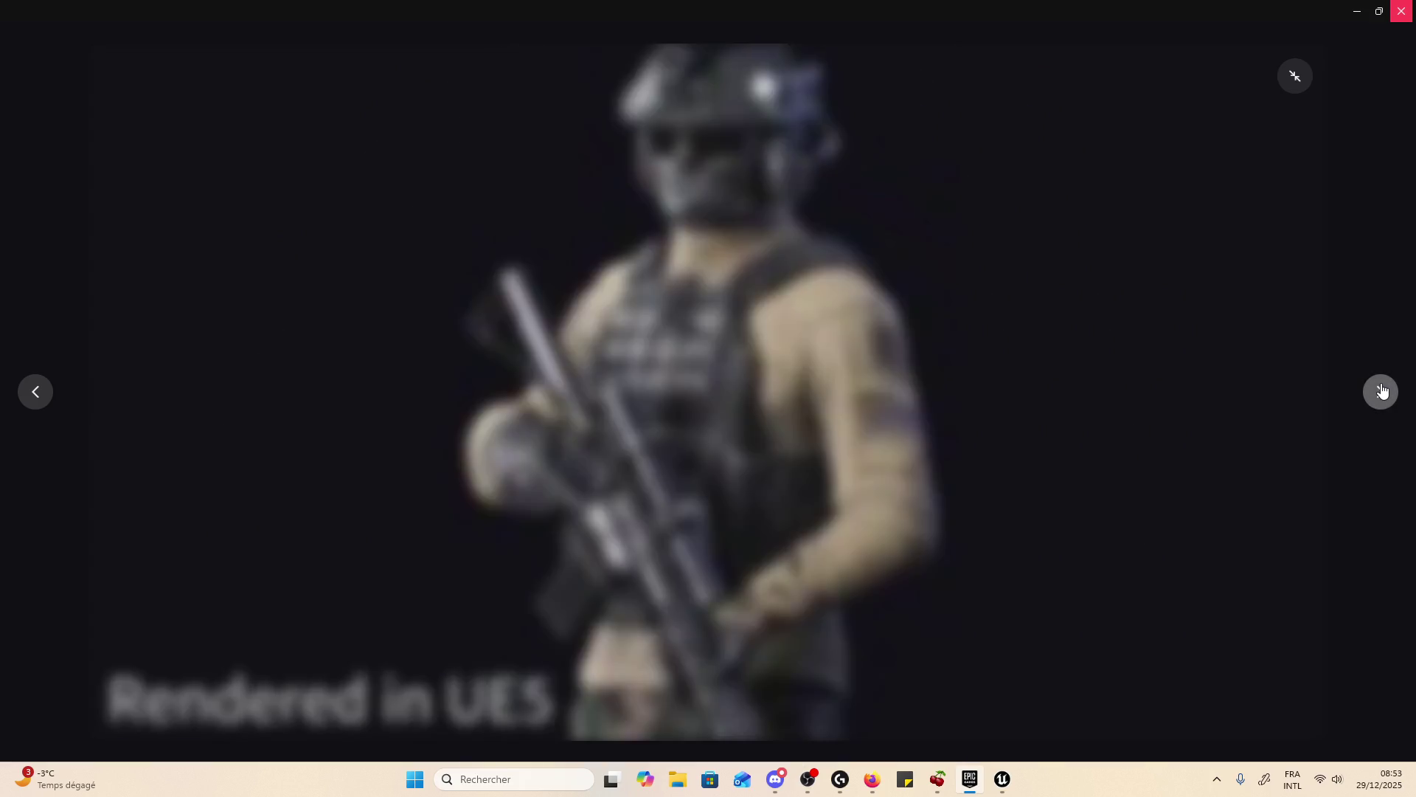
{"action": "left_click", "coordinate": [1384, 391]}
{"action": "left_click", "coordinate": [1385, 392]}
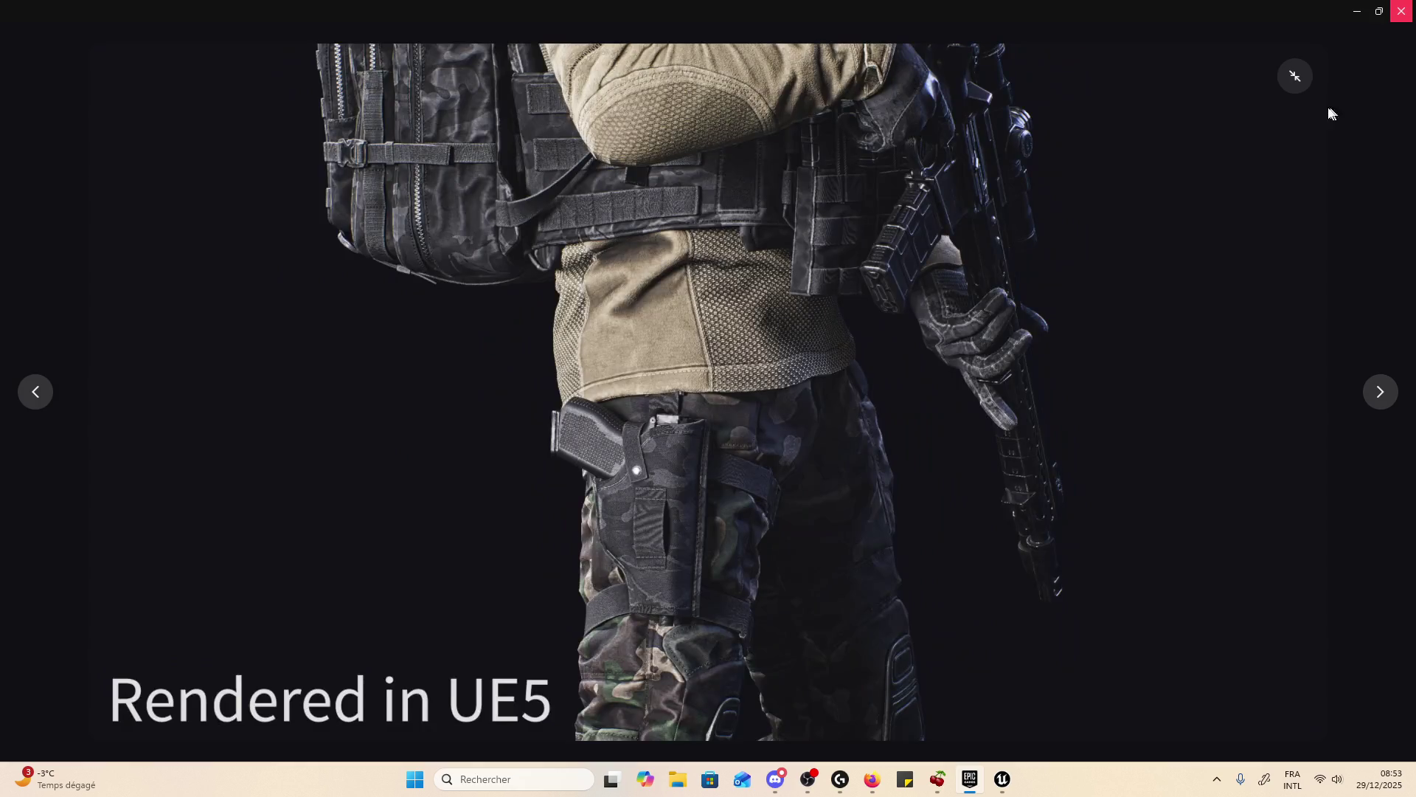
{"action": "left_click", "coordinate": [1295, 76]}
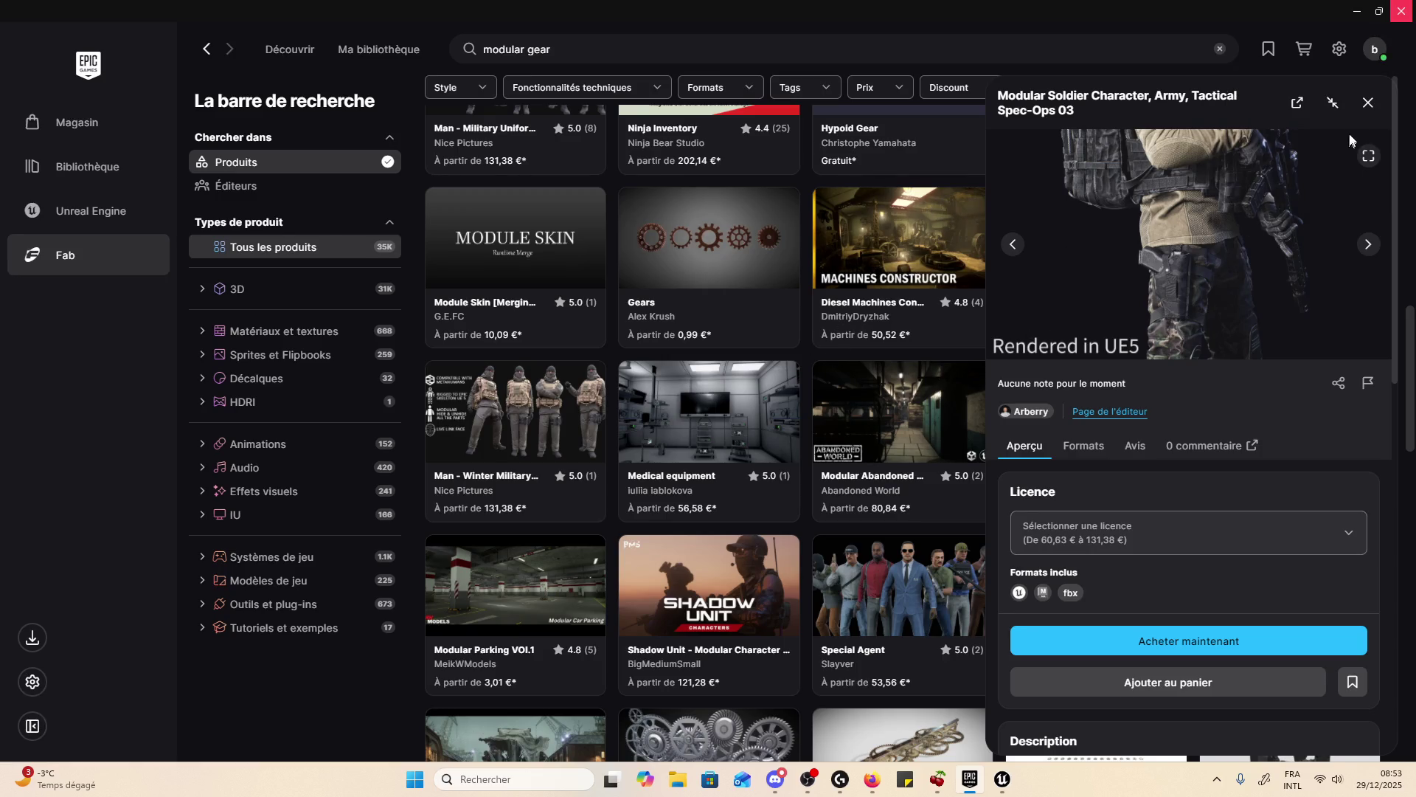
{"action": "left_click", "coordinate": [1370, 111]}
- Open Old Shipyard, look at its next preview image, and close its details
{"action": "scroll", "coordinate": [902, 434], "scroll_direction": "down", "scroll_amount": 2}
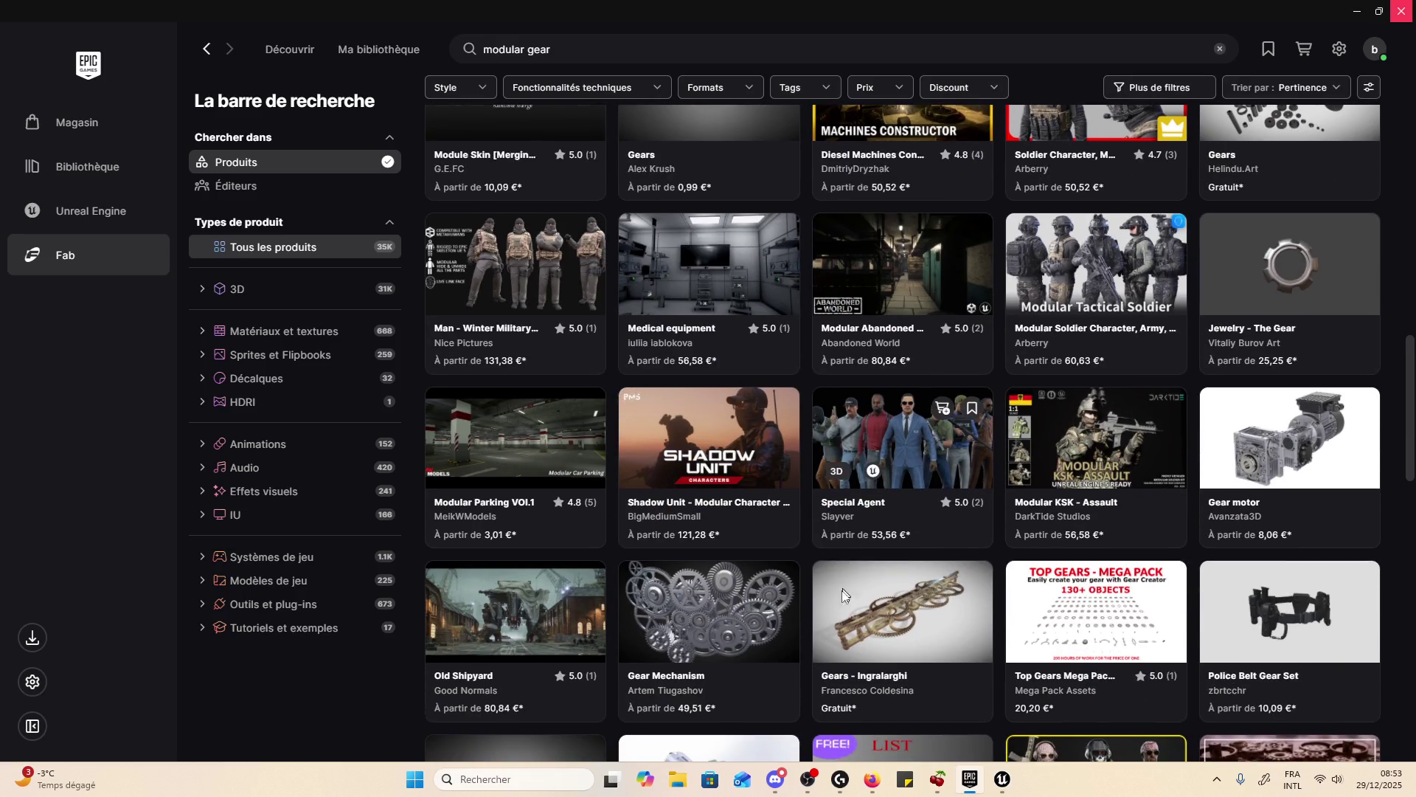
{"action": "scroll", "coordinate": [899, 396], "scroll_direction": "down", "scroll_amount": 5}
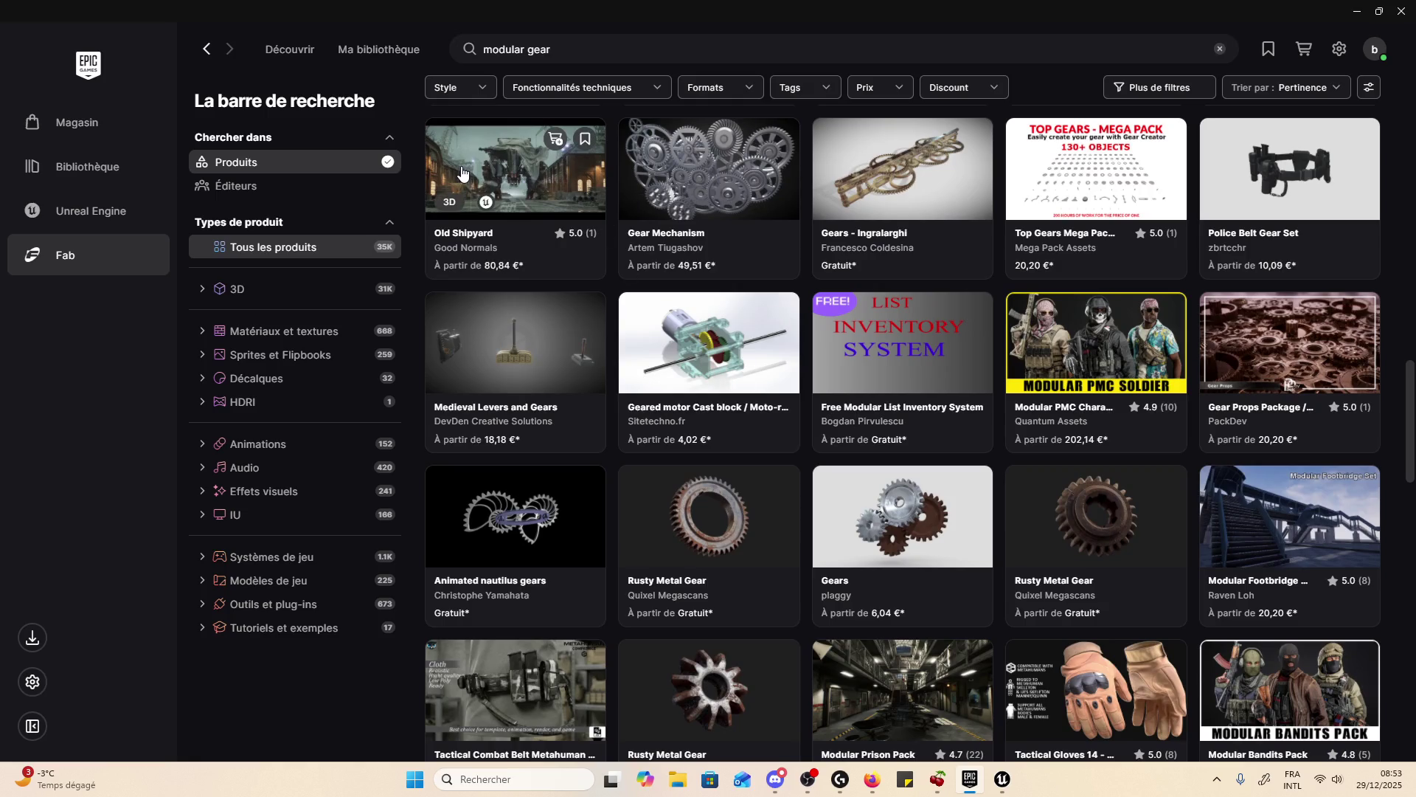
{"action": "left_click", "coordinate": [462, 172]}
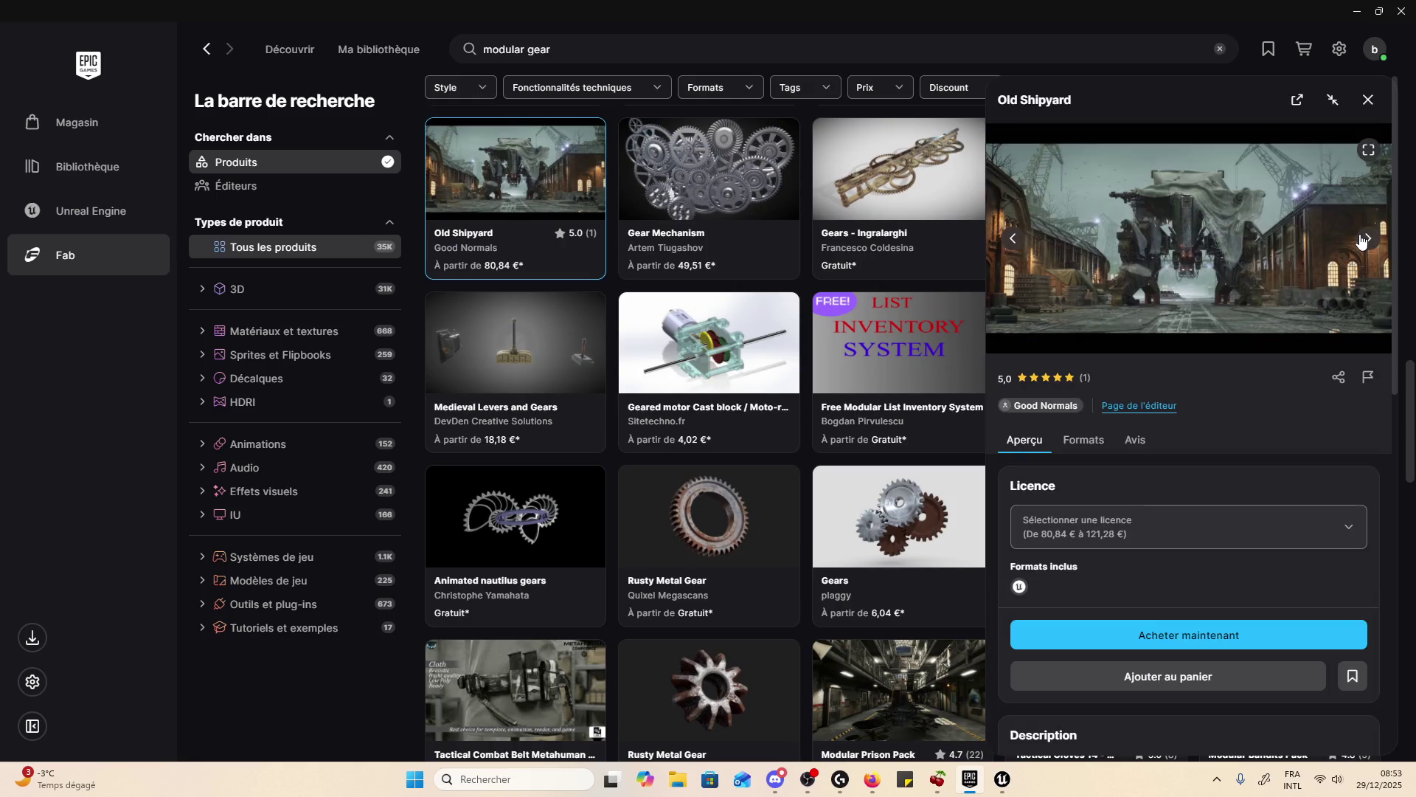
{"action": "left_click", "coordinate": [1364, 239]}
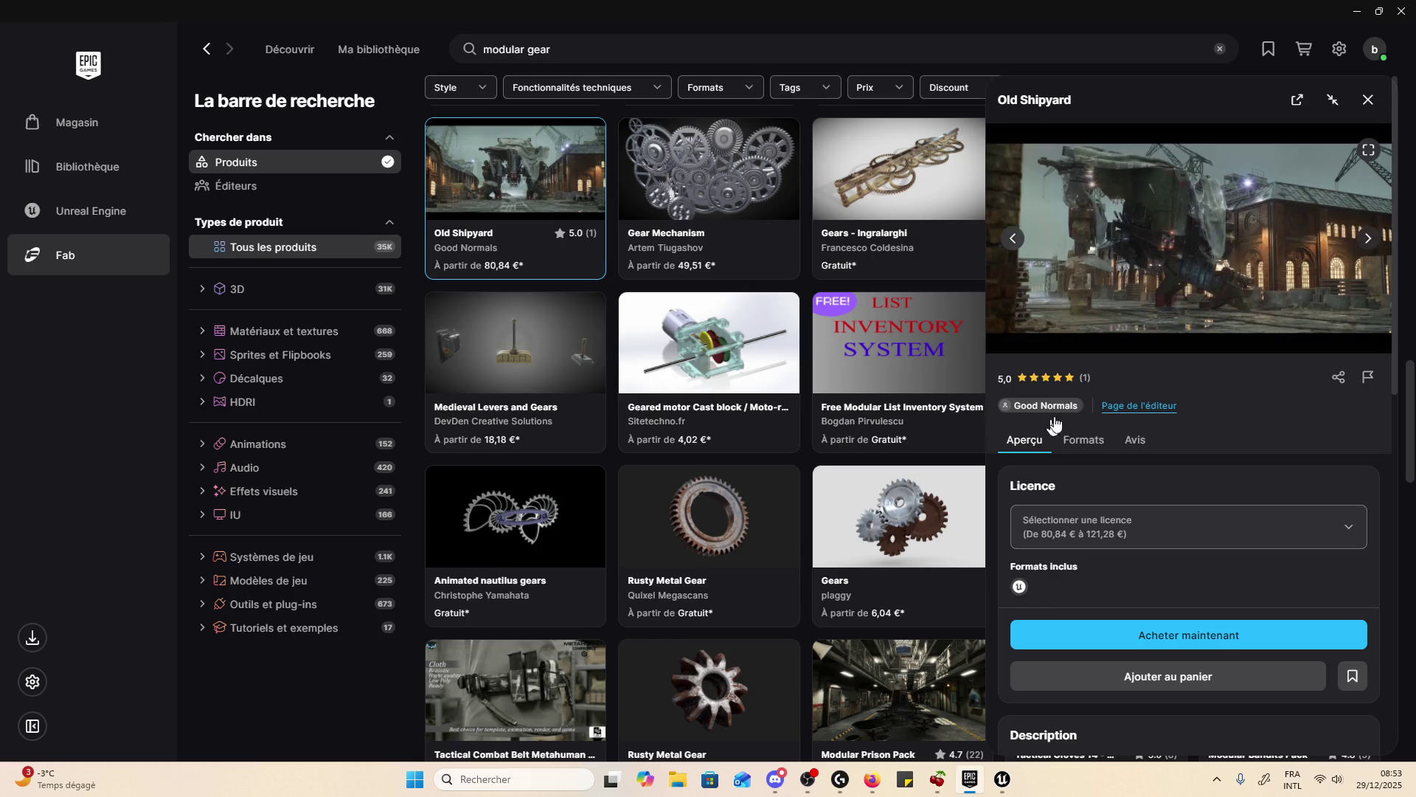
{"action": "left_click", "coordinate": [1376, 103]}
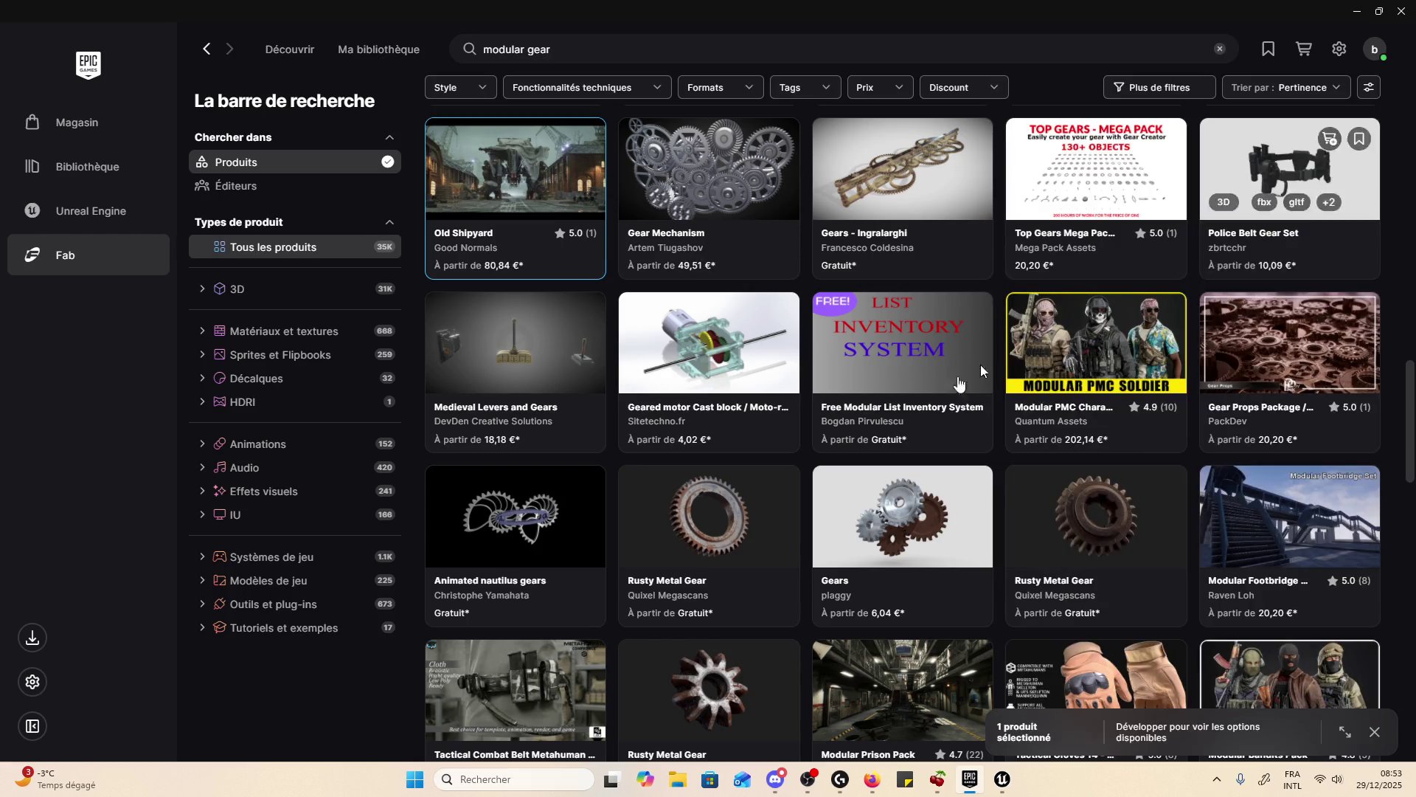
- Scroll far down the results to Gears FX Pack, Modular Japanese House and TV Set
{"action": "scroll", "coordinate": [782, 491], "scroll_direction": "down", "scroll_amount": 4}
{"action": "scroll", "coordinate": [782, 491], "scroll_direction": "down", "scroll_amount": 4}
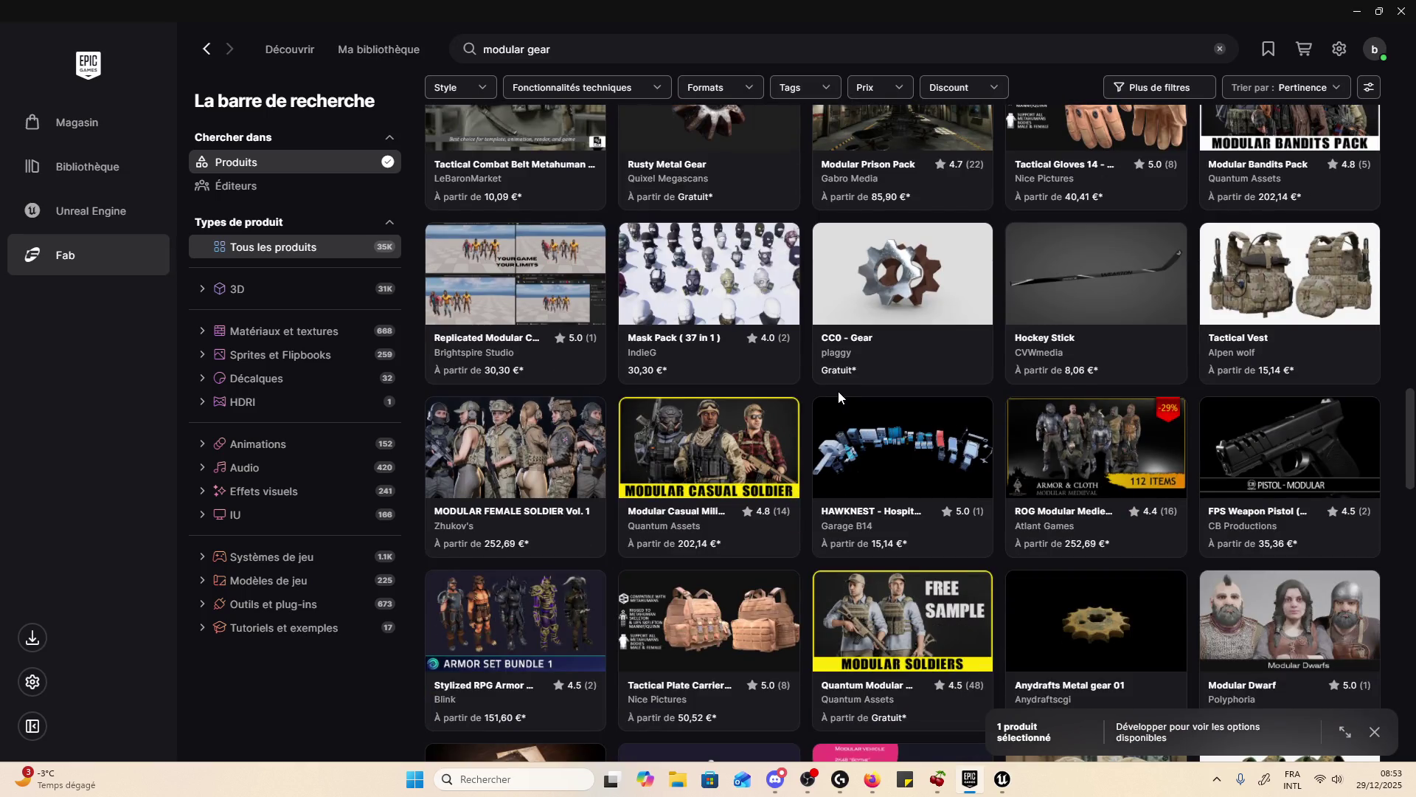
{"action": "scroll", "coordinate": [838, 402], "scroll_direction": "down", "scroll_amount": 5}
{"action": "scroll", "coordinate": [838, 405], "scroll_direction": "up", "scroll_amount": 3}
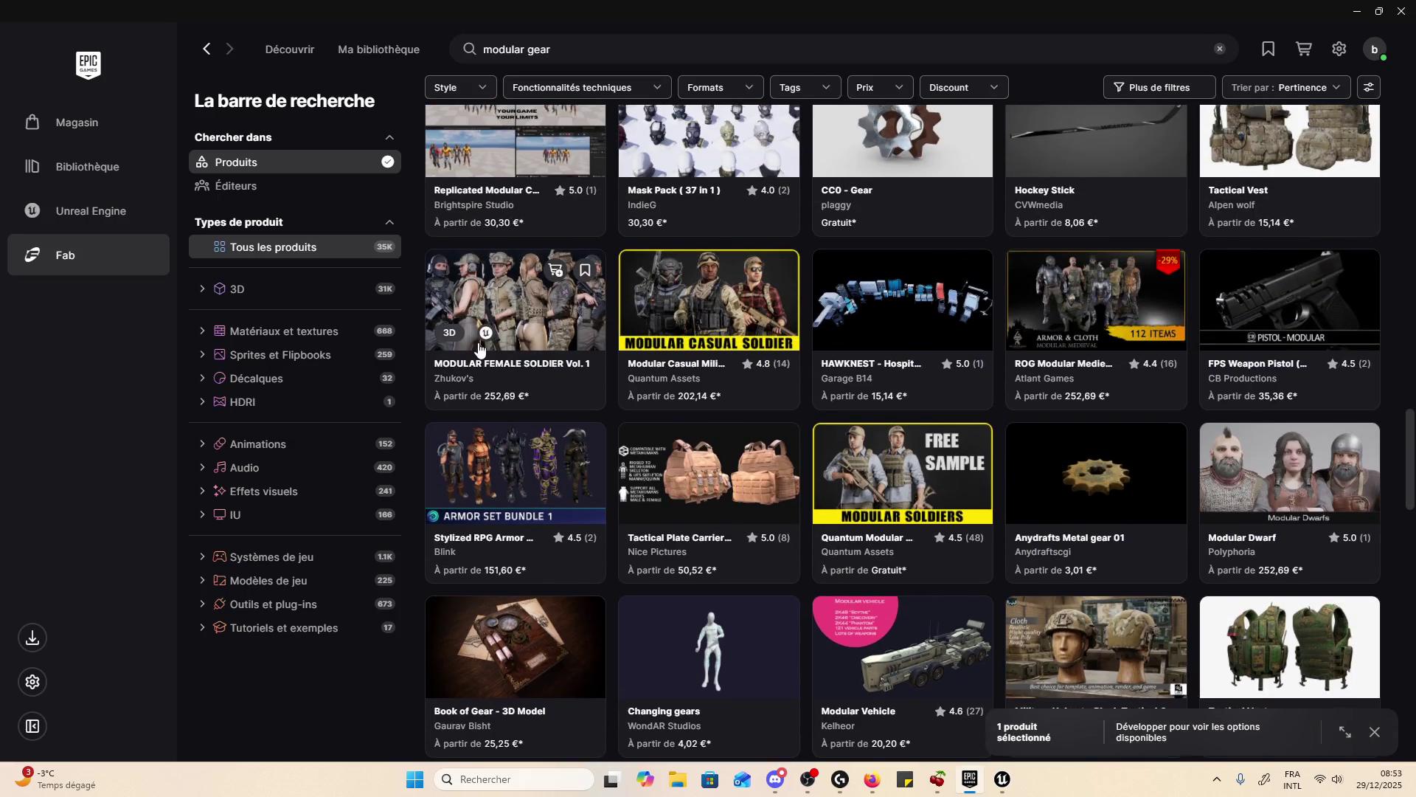
{"action": "scroll", "coordinate": [818, 441], "scroll_direction": "down", "scroll_amount": 2}
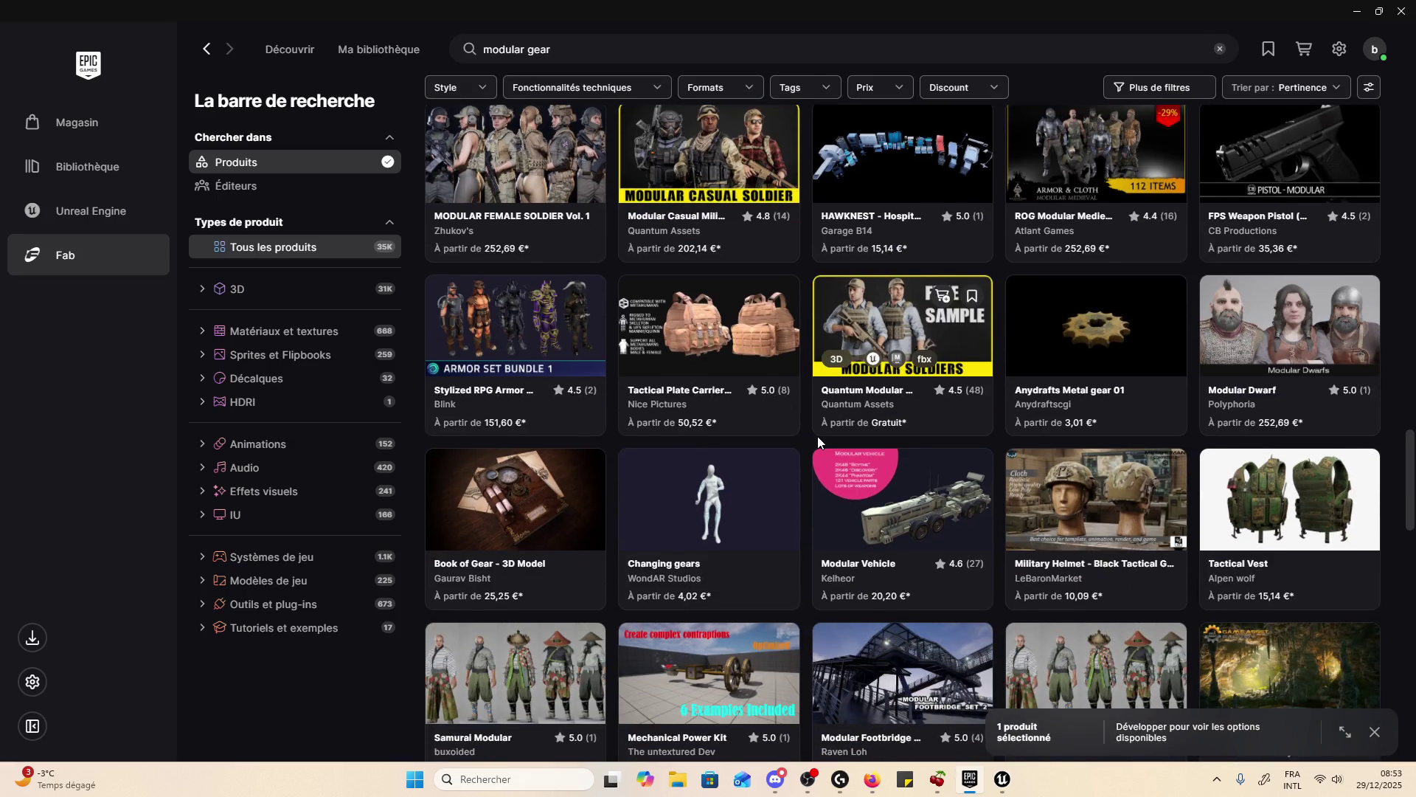
{"action": "scroll", "coordinate": [817, 441], "scroll_direction": "down", "scroll_amount": 1}
{"action": "scroll", "coordinate": [827, 443], "scroll_direction": "down", "scroll_amount": 2}
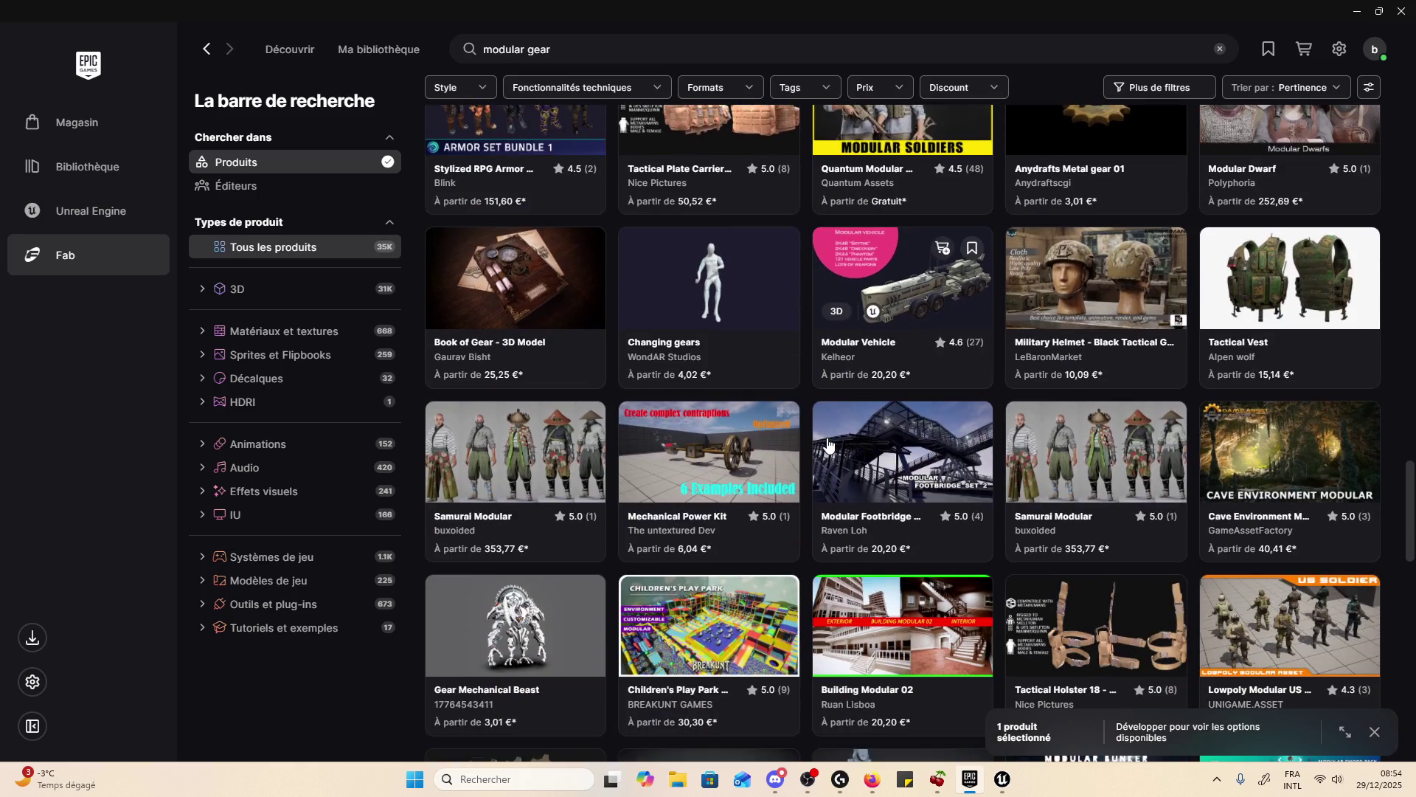
{"action": "scroll", "coordinate": [828, 442], "scroll_direction": "down", "scroll_amount": 3}
{"action": "scroll", "coordinate": [828, 443], "scroll_direction": "down", "scroll_amount": 3}
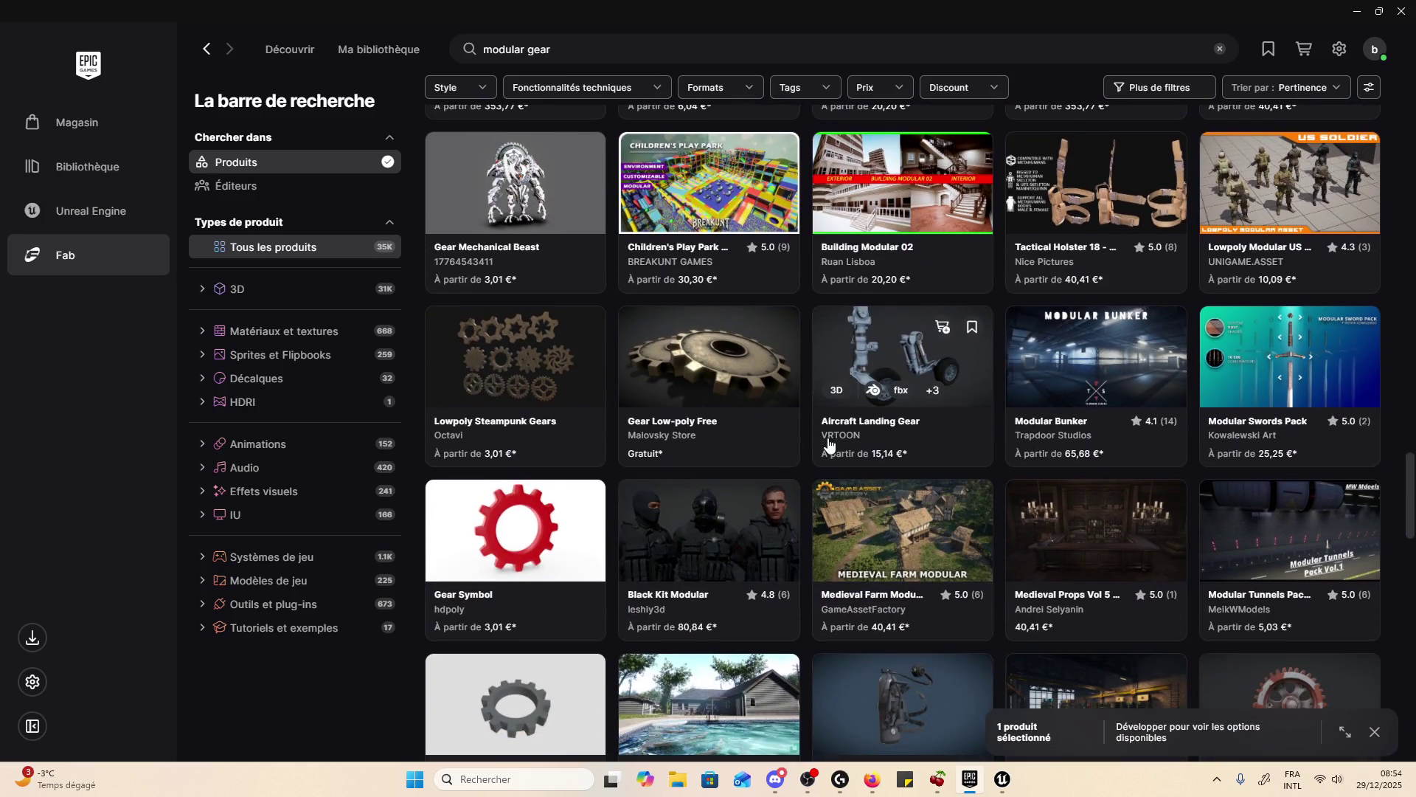
{"action": "scroll", "coordinate": [828, 441], "scroll_direction": "down", "scroll_amount": 7}
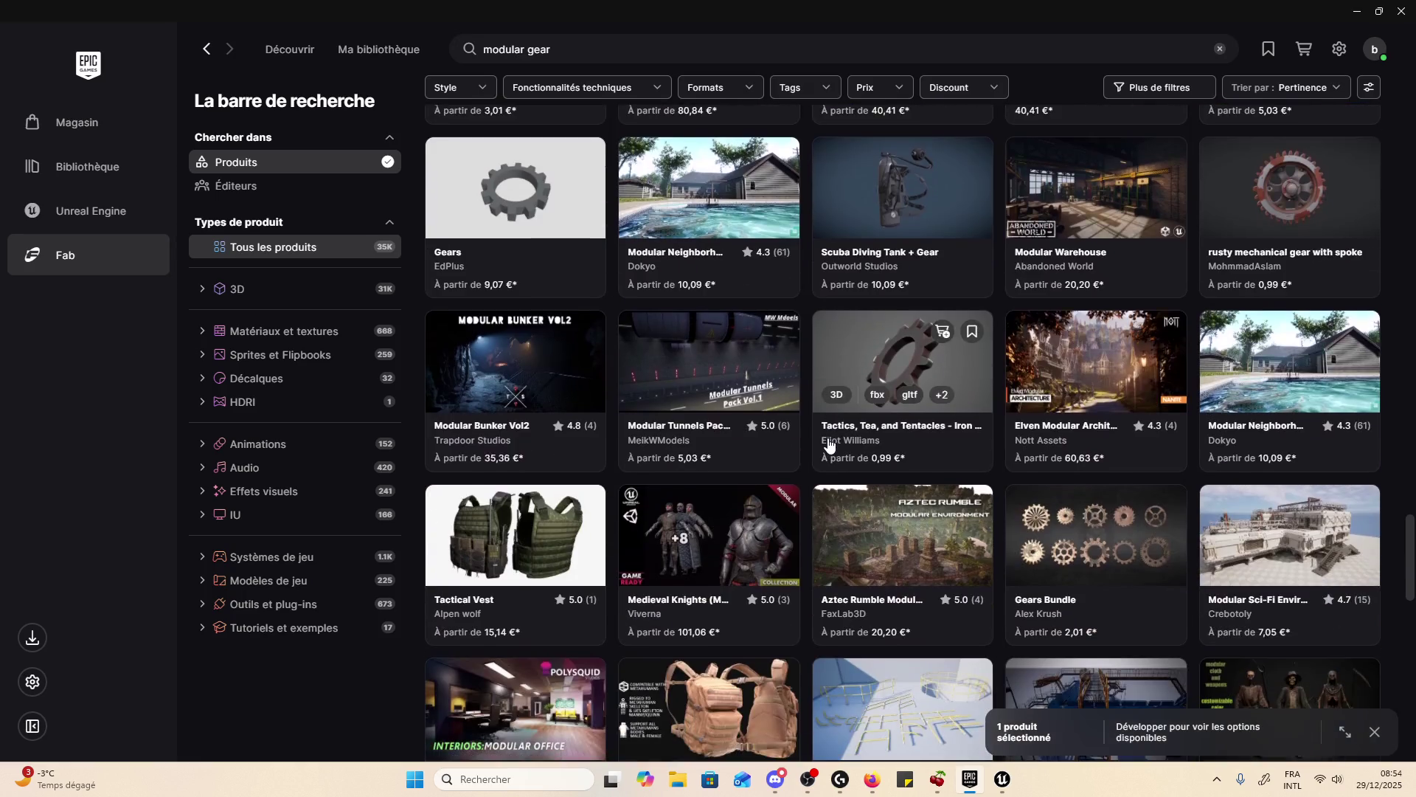
{"action": "scroll", "coordinate": [828, 443], "scroll_direction": "down", "scroll_amount": 5}
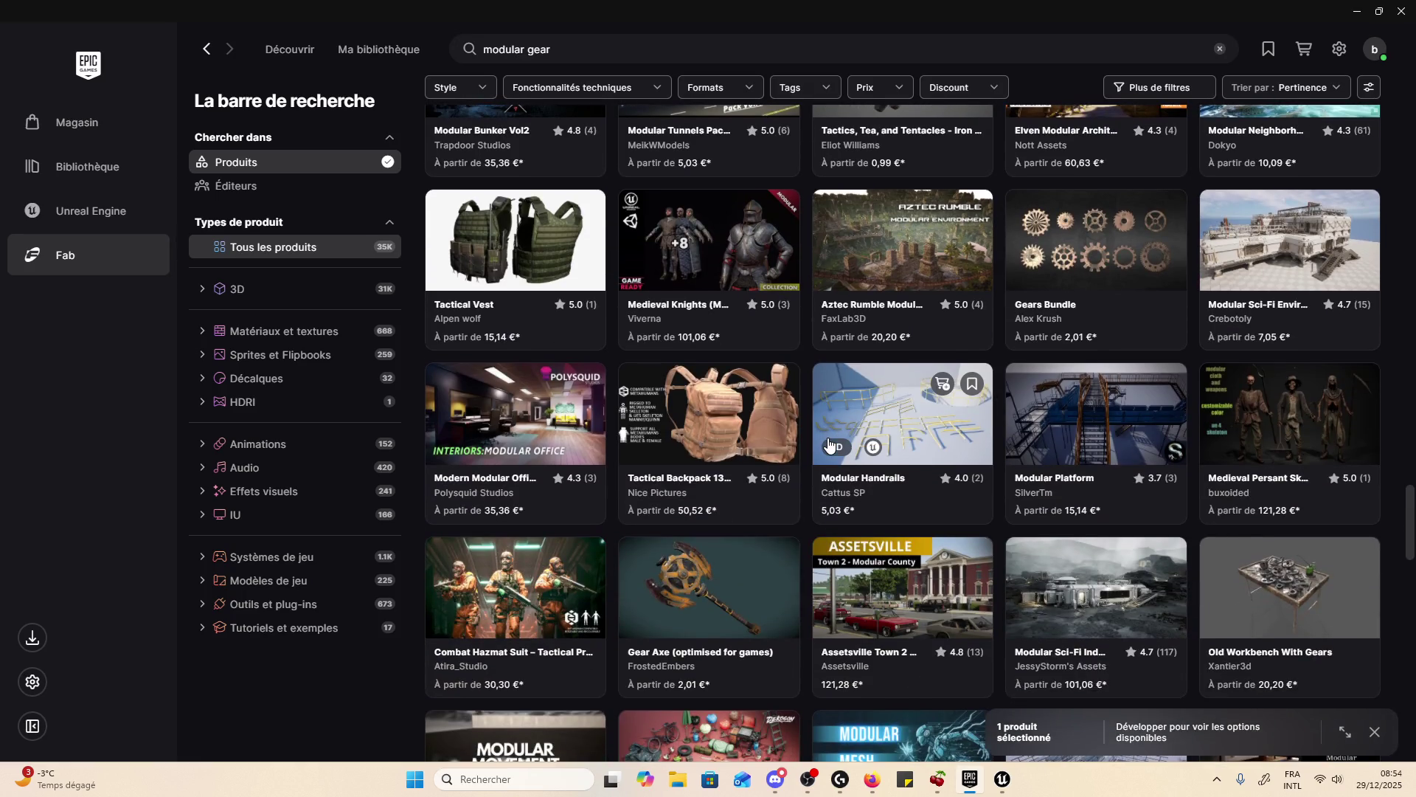
{"action": "scroll", "coordinate": [826, 451], "scroll_direction": "down", "scroll_amount": 4}
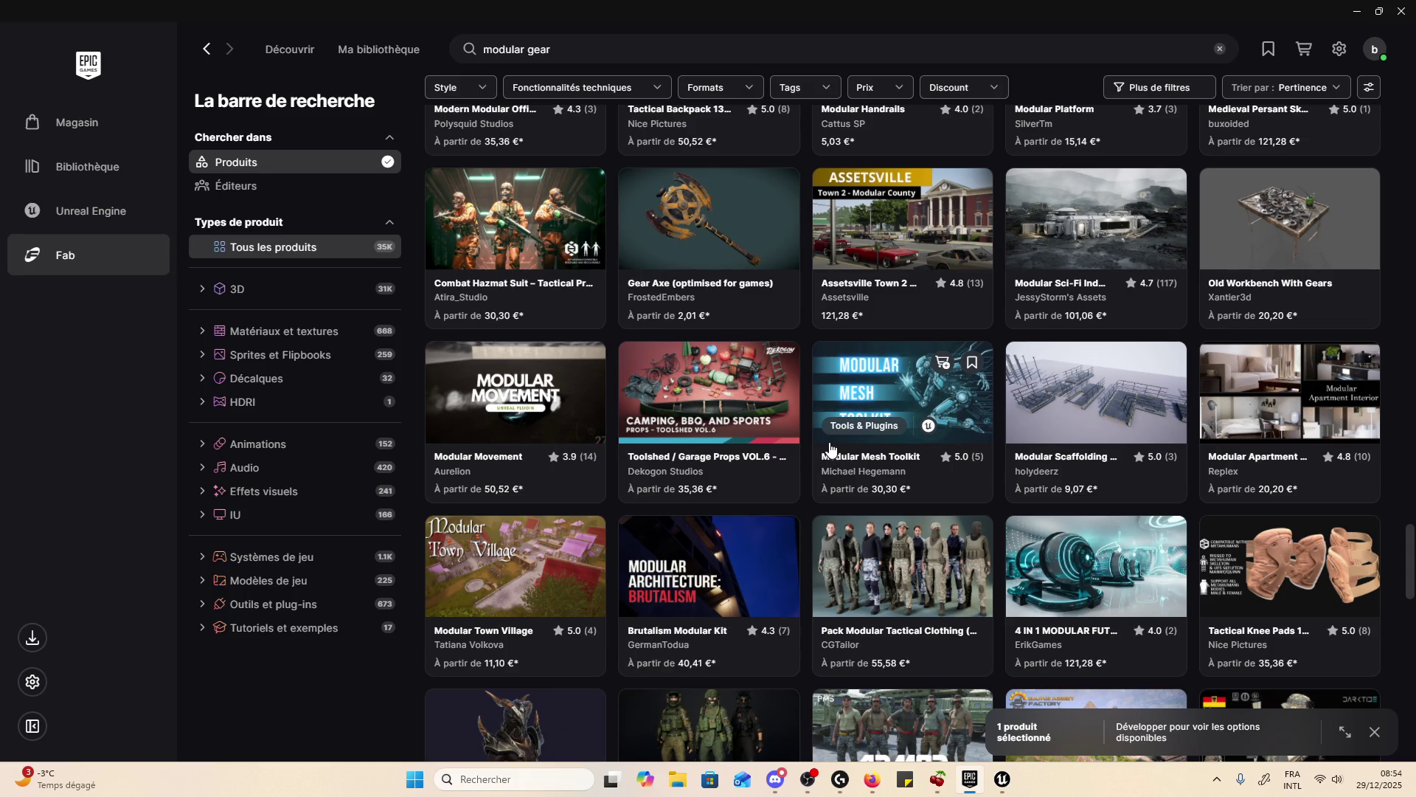
{"action": "scroll", "coordinate": [830, 447], "scroll_direction": "down", "scroll_amount": 4}
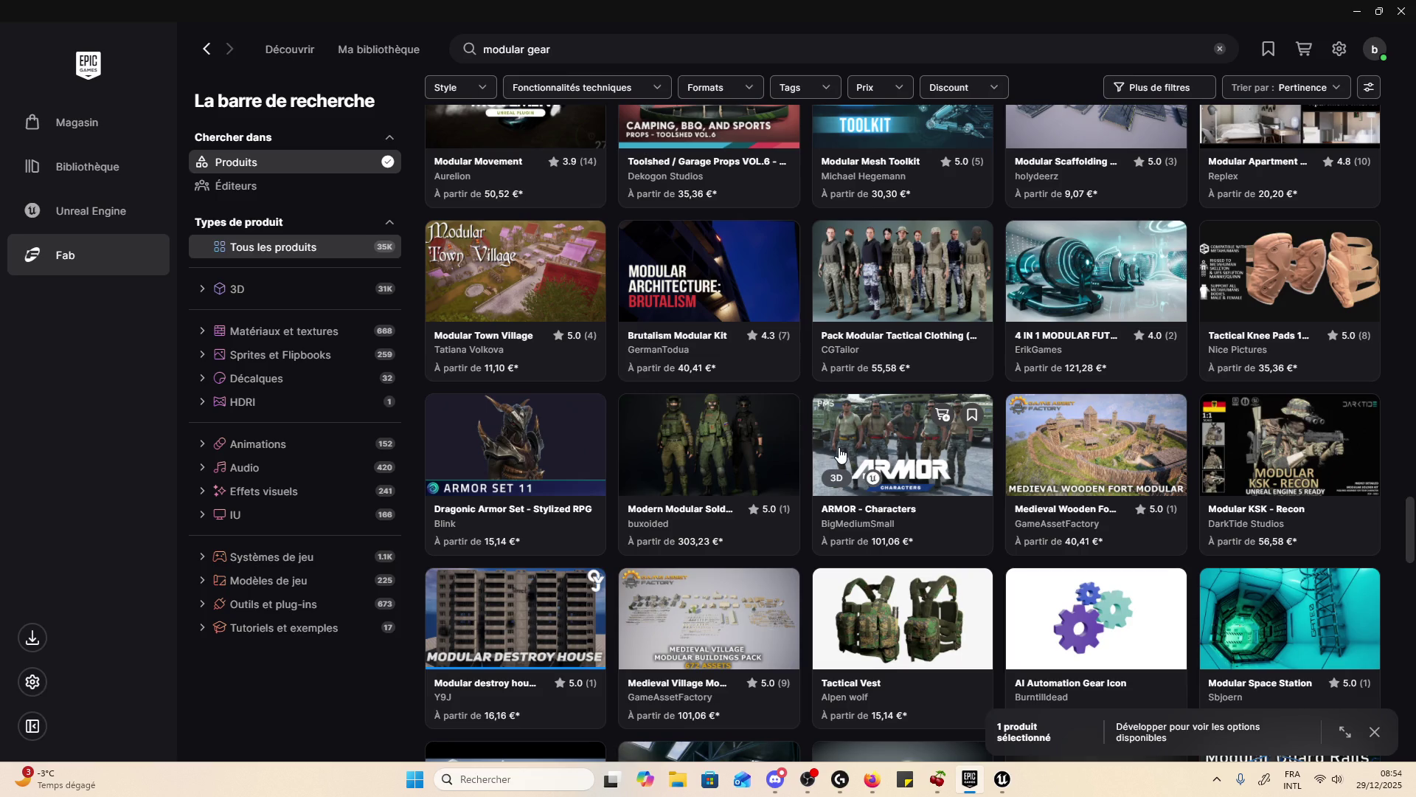
{"action": "scroll", "coordinate": [840, 452], "scroll_direction": "down", "scroll_amount": 3}
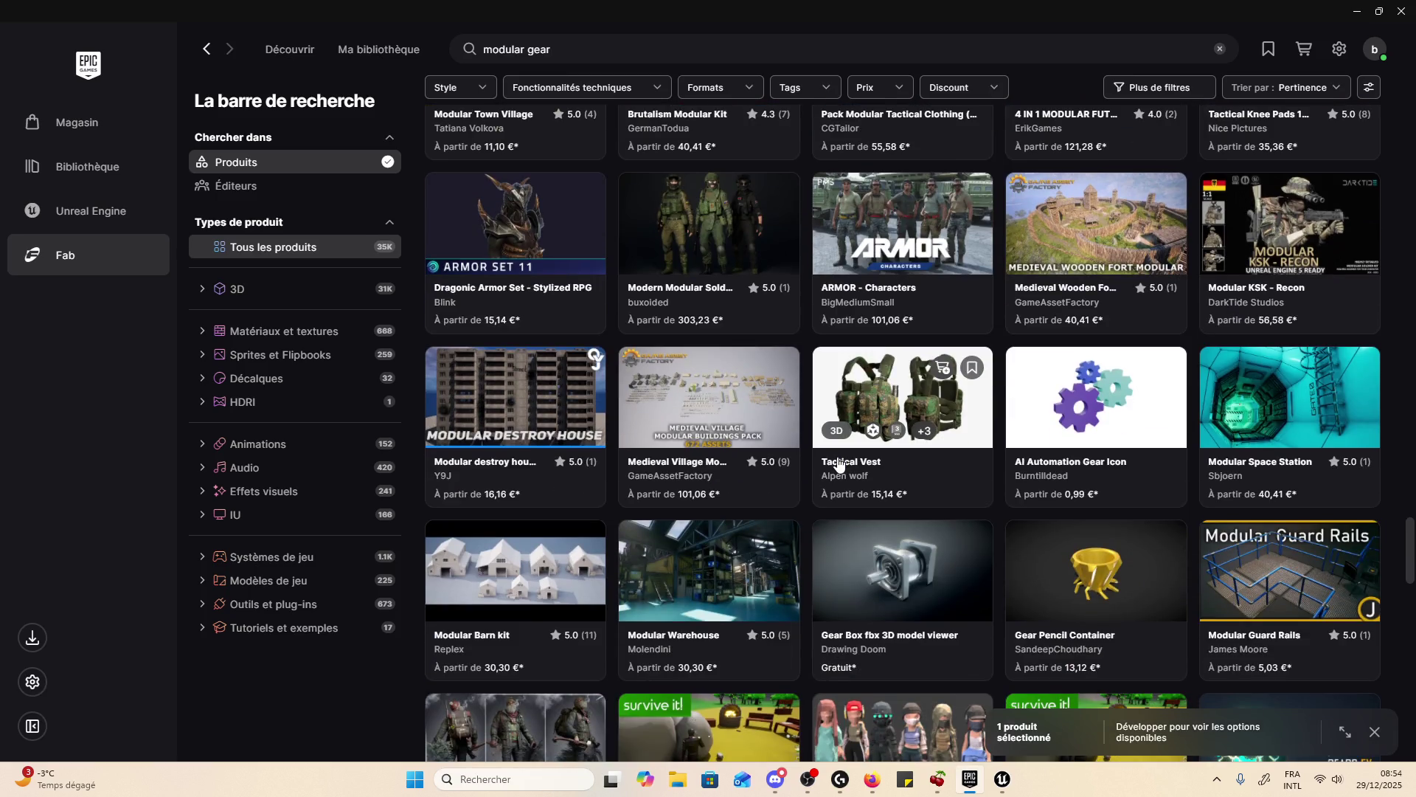
{"action": "scroll", "coordinate": [838, 463], "scroll_direction": "down", "scroll_amount": 1}
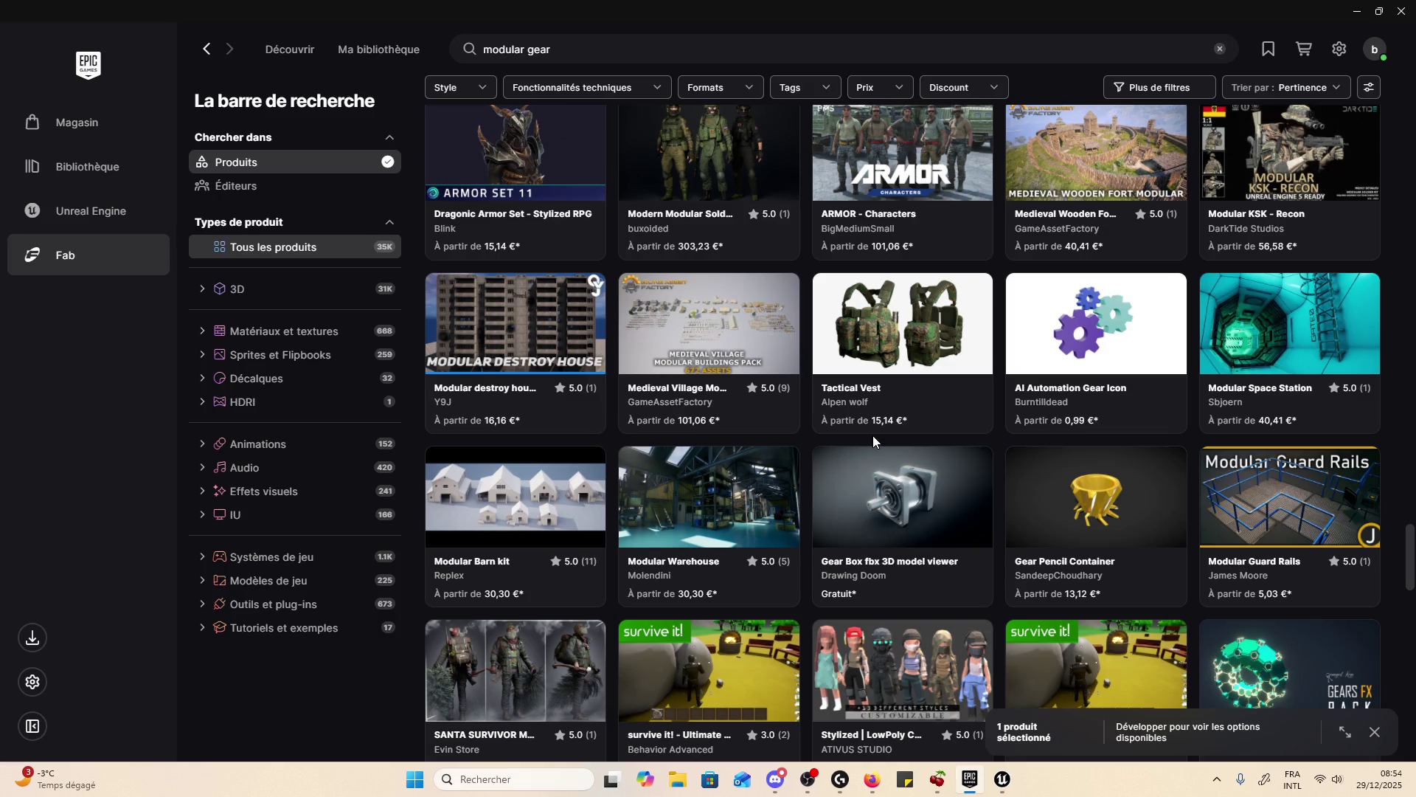
{"action": "scroll", "coordinate": [874, 435], "scroll_direction": "down", "scroll_amount": 4}
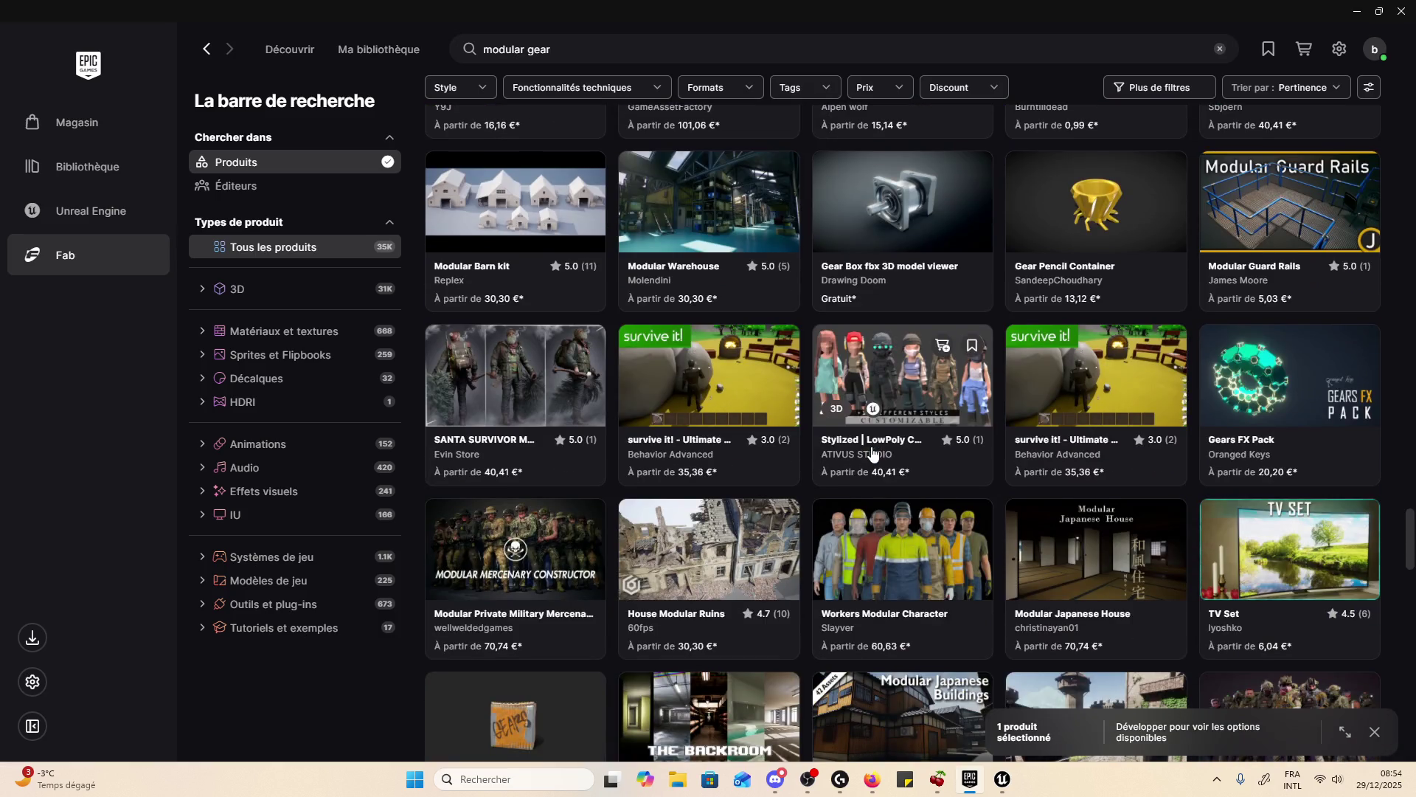
{"action": "scroll", "coordinate": [867, 453], "scroll_direction": "down", "scroll_amount": 4}
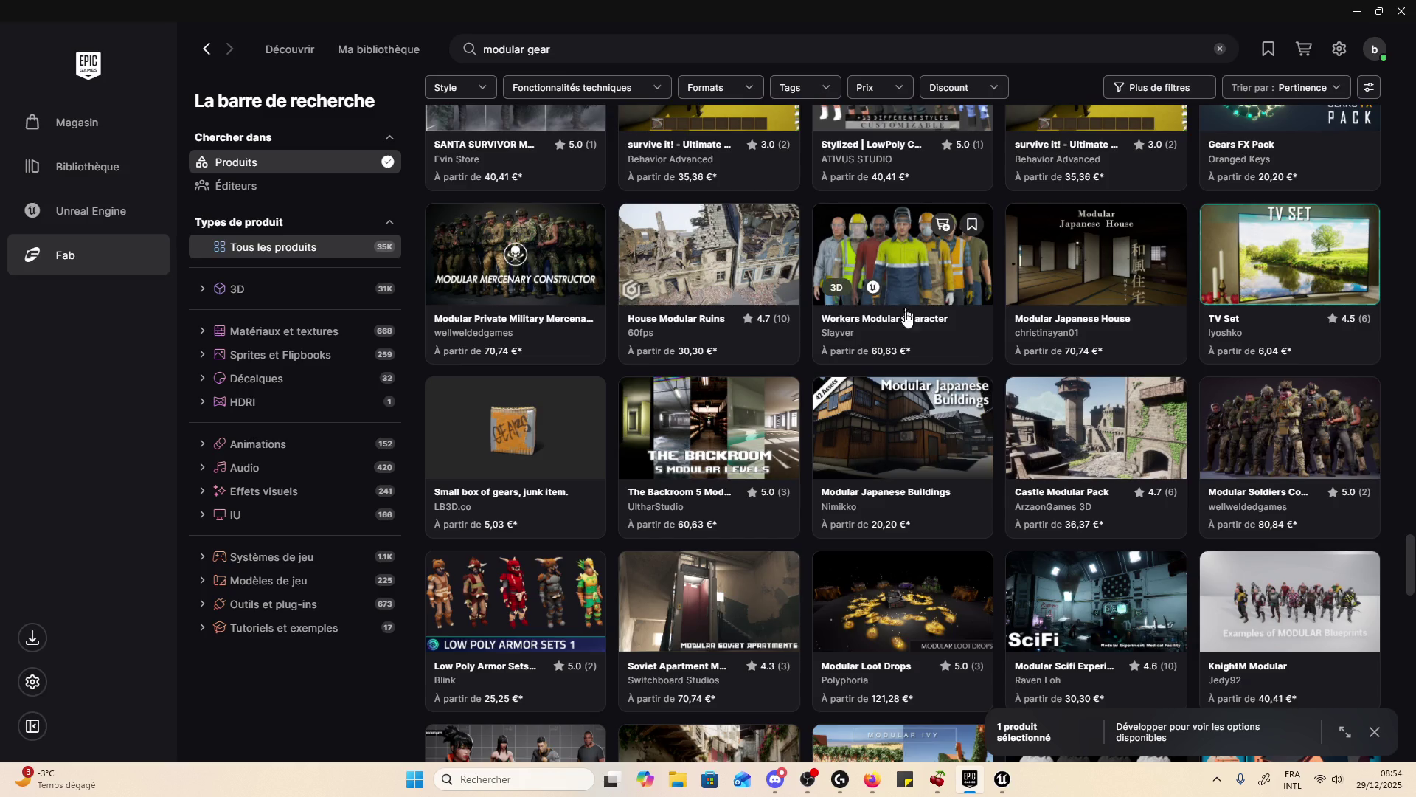
- Page through Low Poly Armor Sets 1's preview images, including colour variations, then close its details
{"action": "left_click", "coordinate": [1077, 440]}
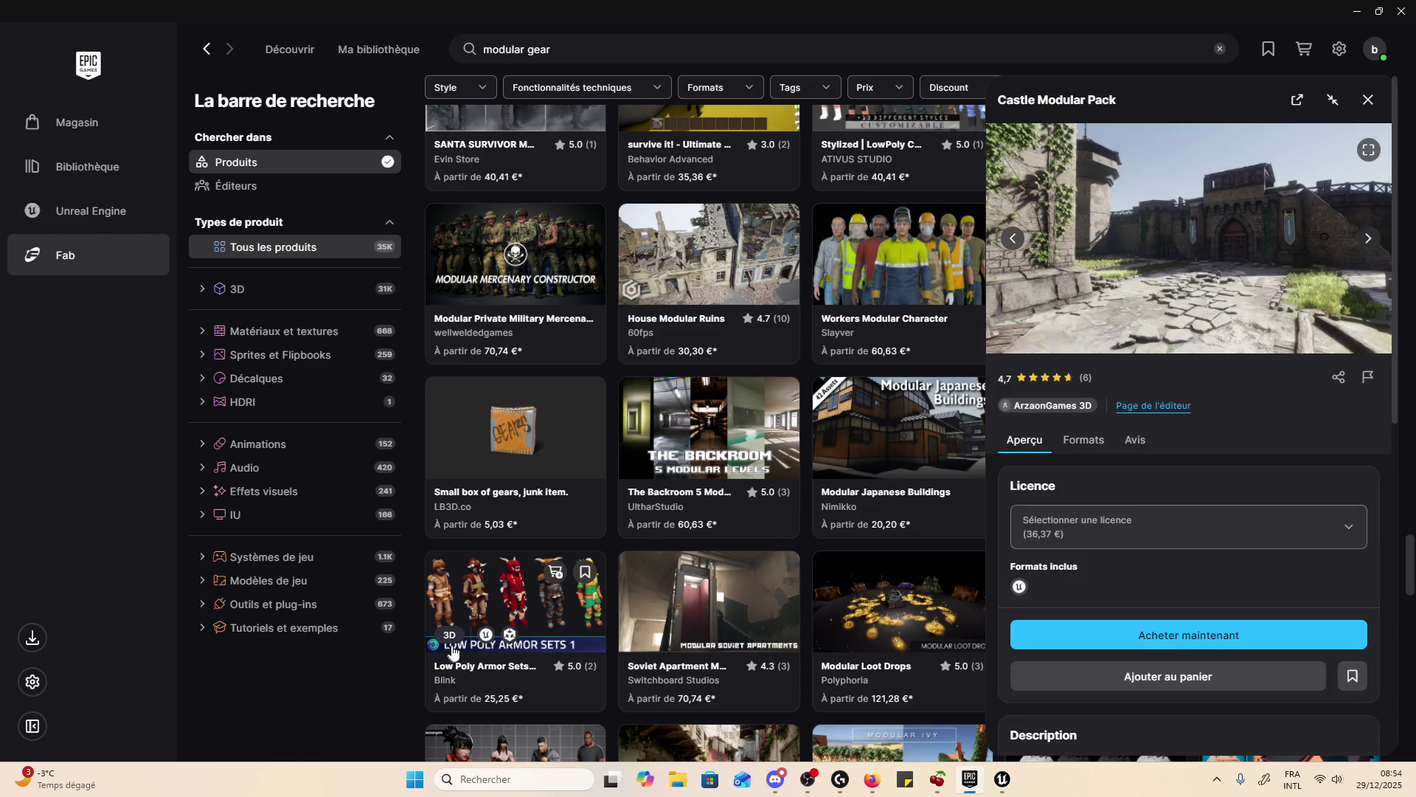
{"action": "left_click", "coordinate": [509, 590]}
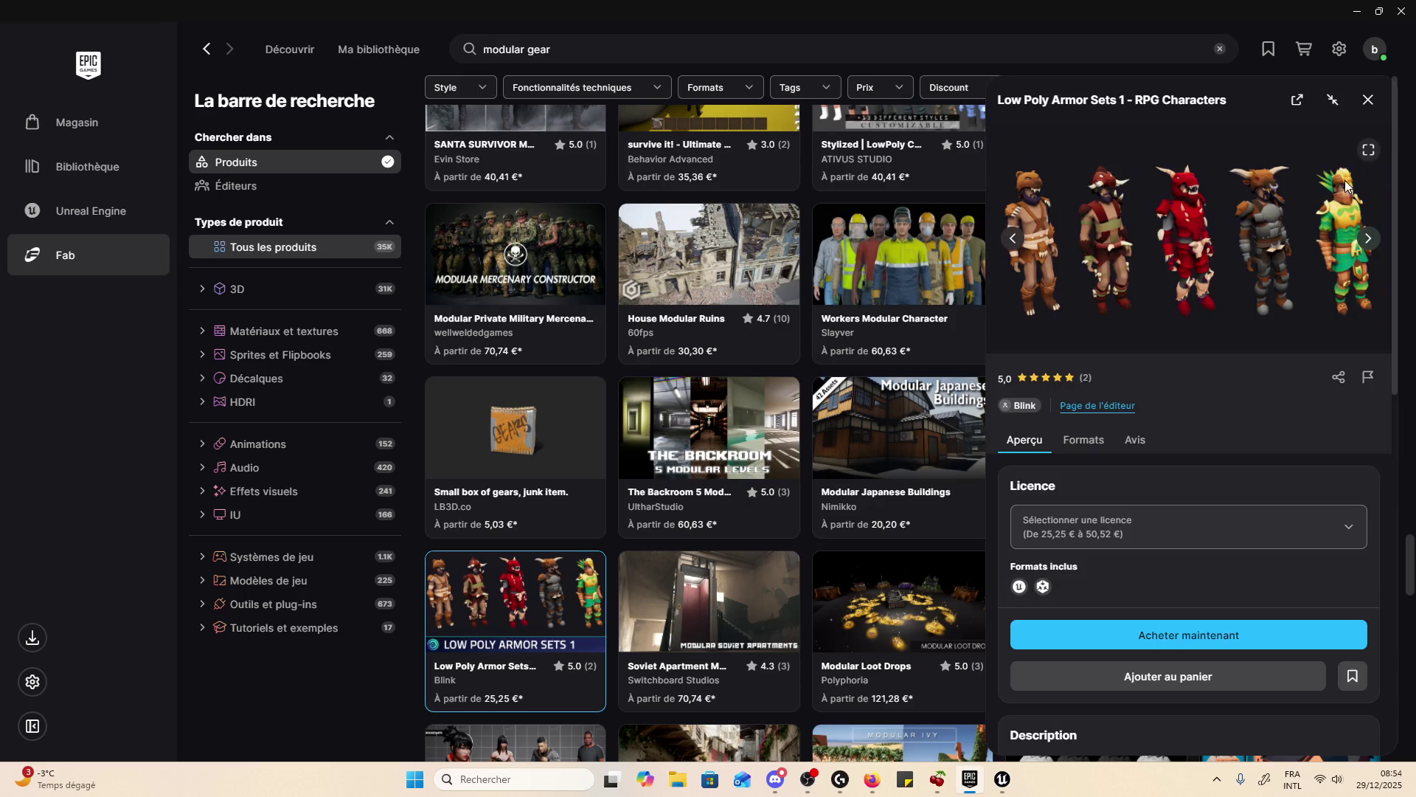
{"action": "left_click", "coordinate": [1366, 237]}
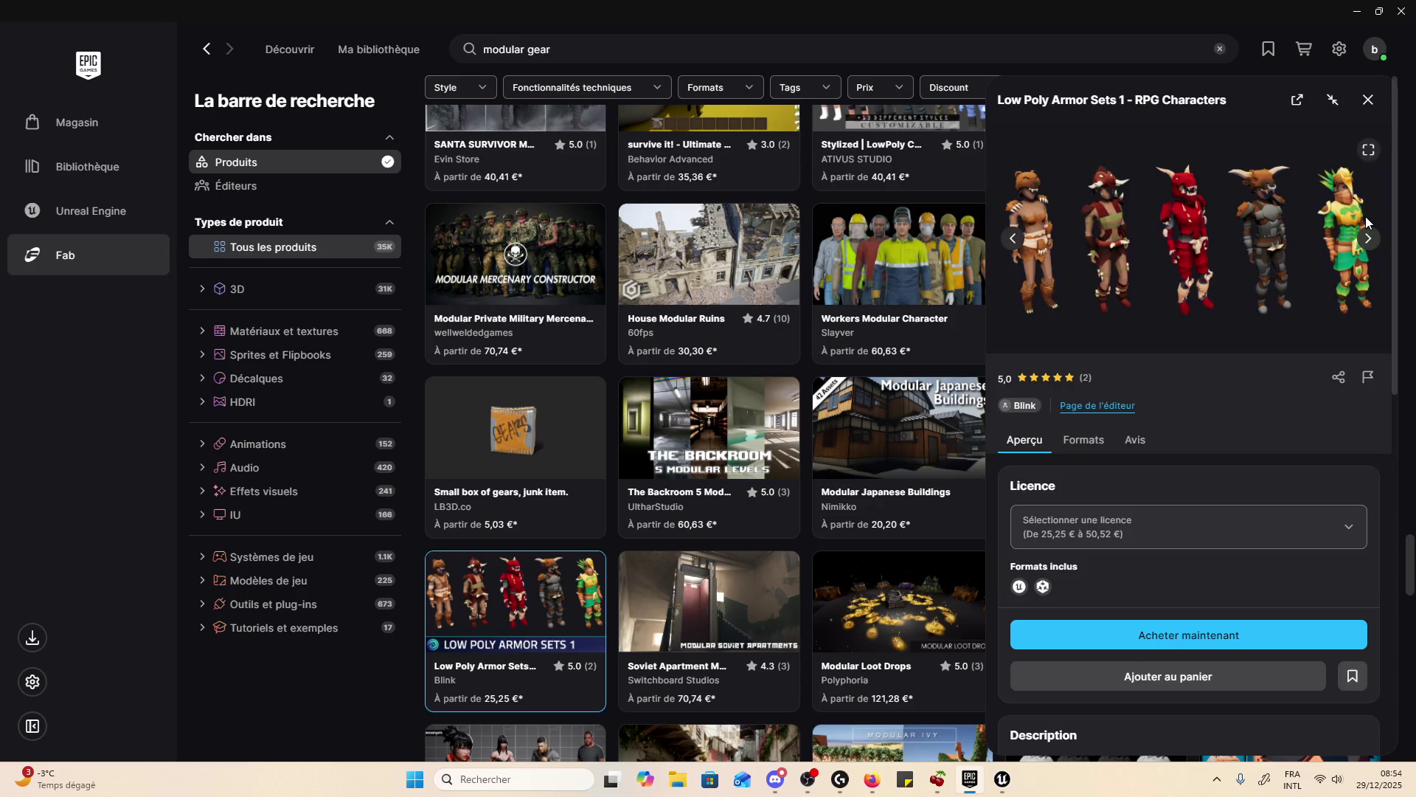
{"action": "left_click", "coordinate": [1368, 238]}
{"action": "left_click", "coordinate": [1368, 238]}
{"action": "left_click", "coordinate": [1368, 238]}
{"action": "left_click", "coordinate": [1368, 239]}
{"action": "left_click", "coordinate": [1369, 239]}
{"action": "left_click", "coordinate": [1369, 239]}
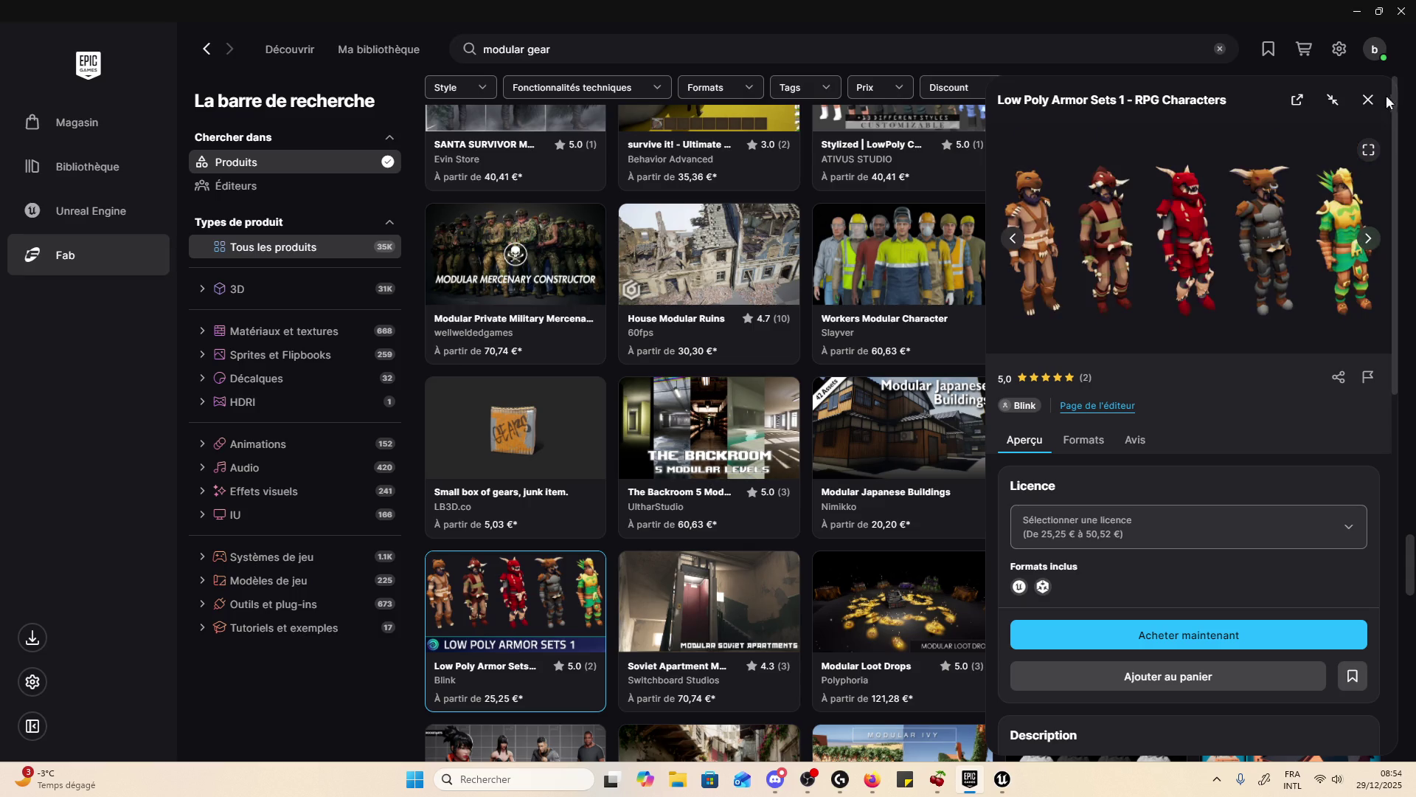
{"action": "left_click", "coordinate": [1368, 100]}
{"action": "scroll", "coordinate": [1035, 419], "scroll_direction": "down", "scroll_amount": 4}
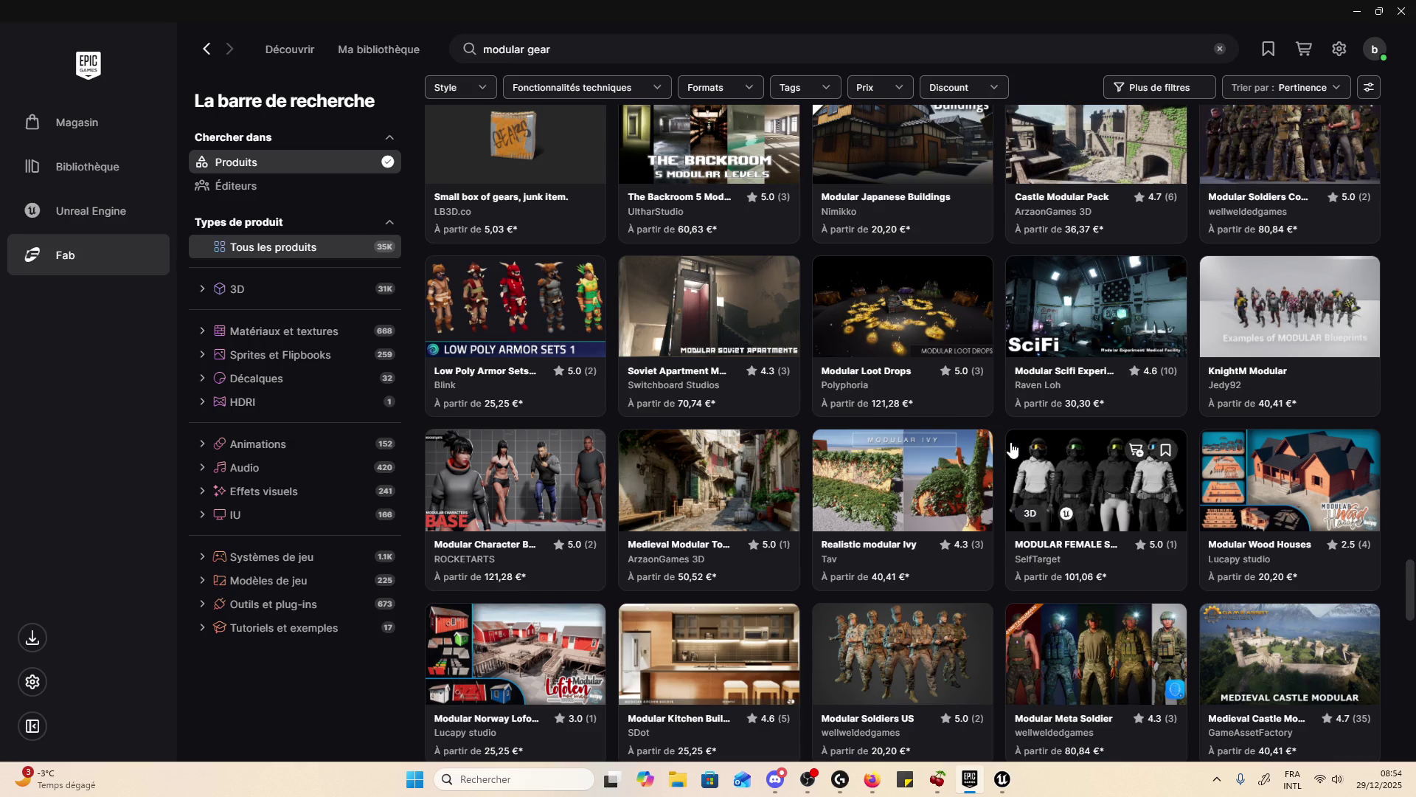
- Scroll further down the modular gear results grid
{"action": "scroll", "coordinate": [1026, 422], "scroll_direction": "down", "scroll_amount": 3}
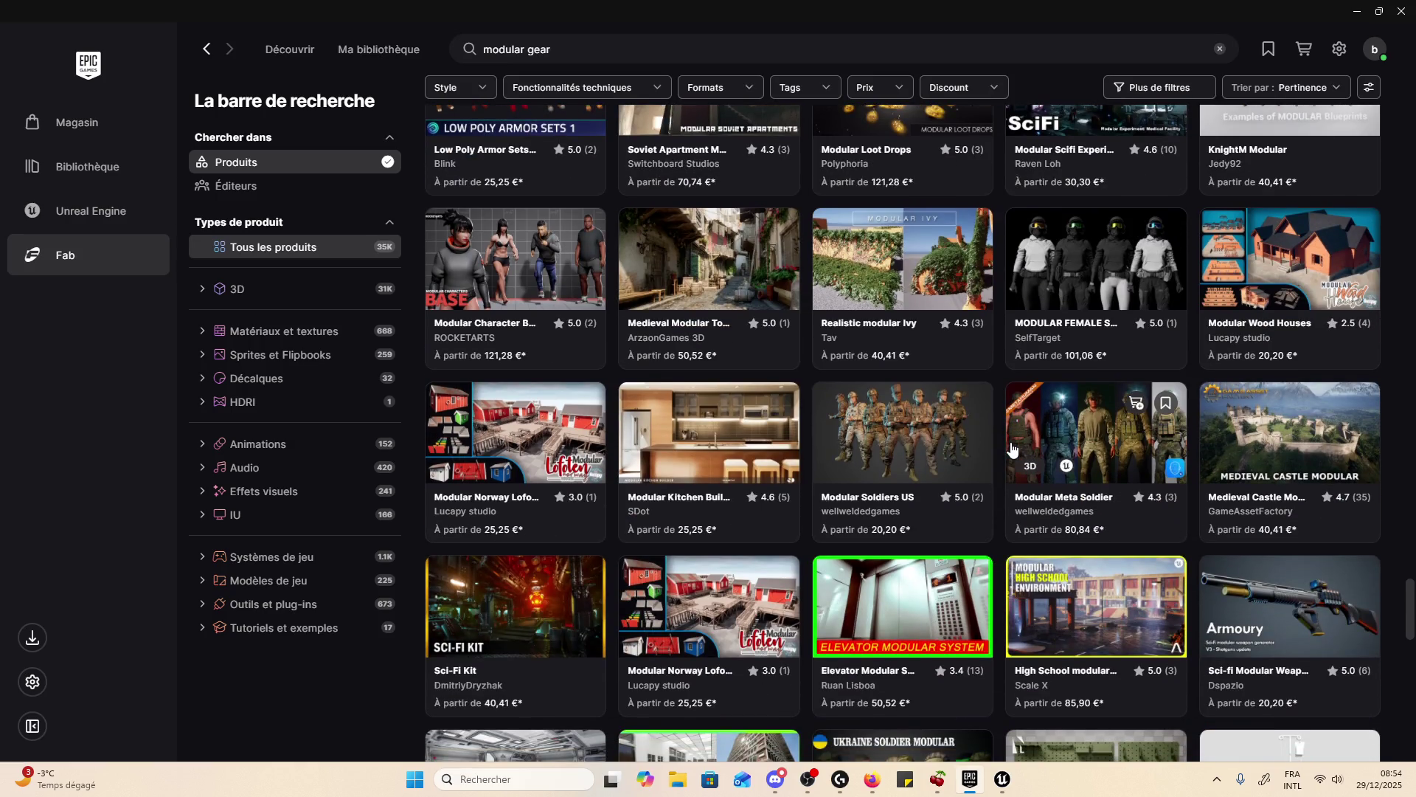
{"action": "scroll", "coordinate": [1012, 448], "scroll_direction": "down", "scroll_amount": 3}
{"action": "scroll", "coordinate": [1080, 417], "scroll_direction": "down", "scroll_amount": 3}
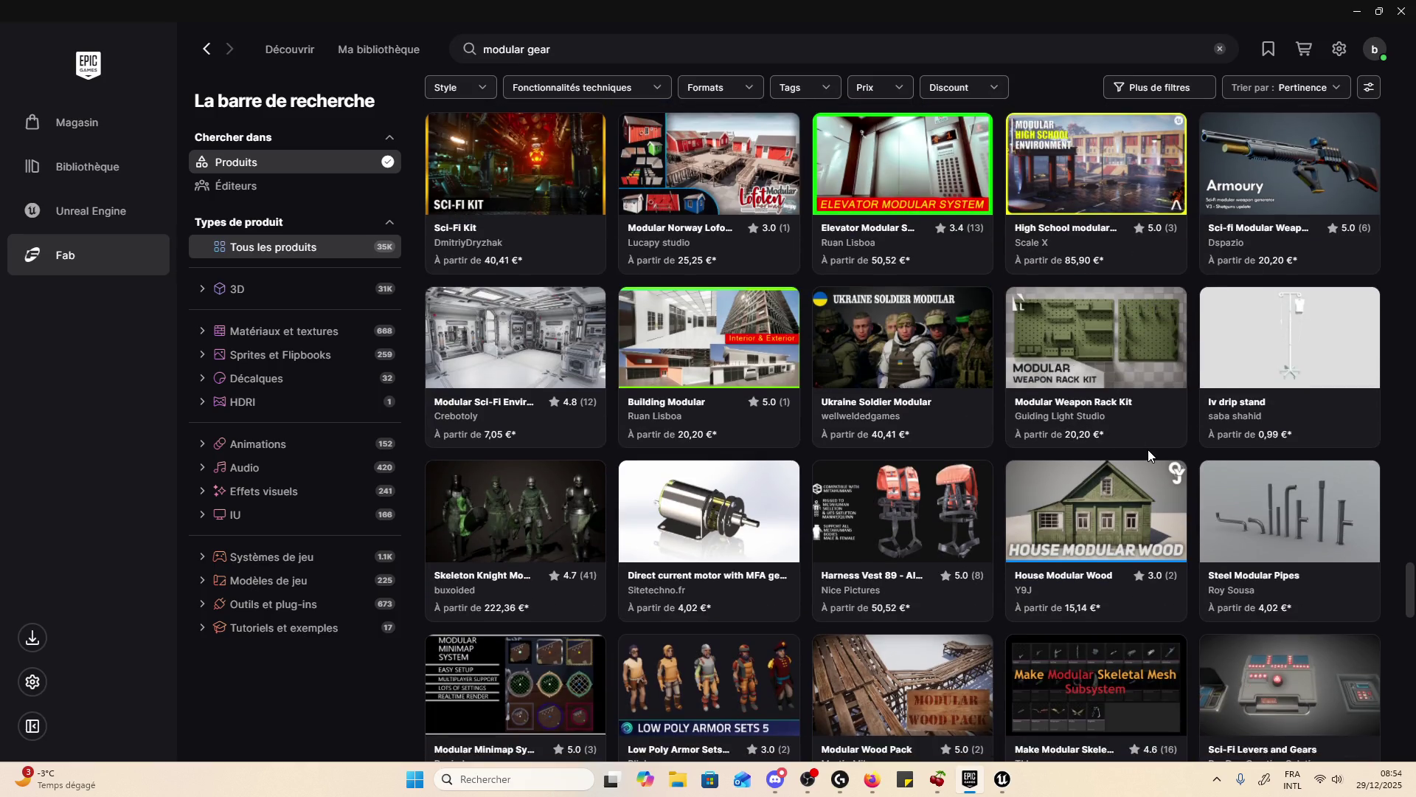
{"action": "scroll", "coordinate": [1136, 449], "scroll_direction": "down", "scroll_amount": 4}
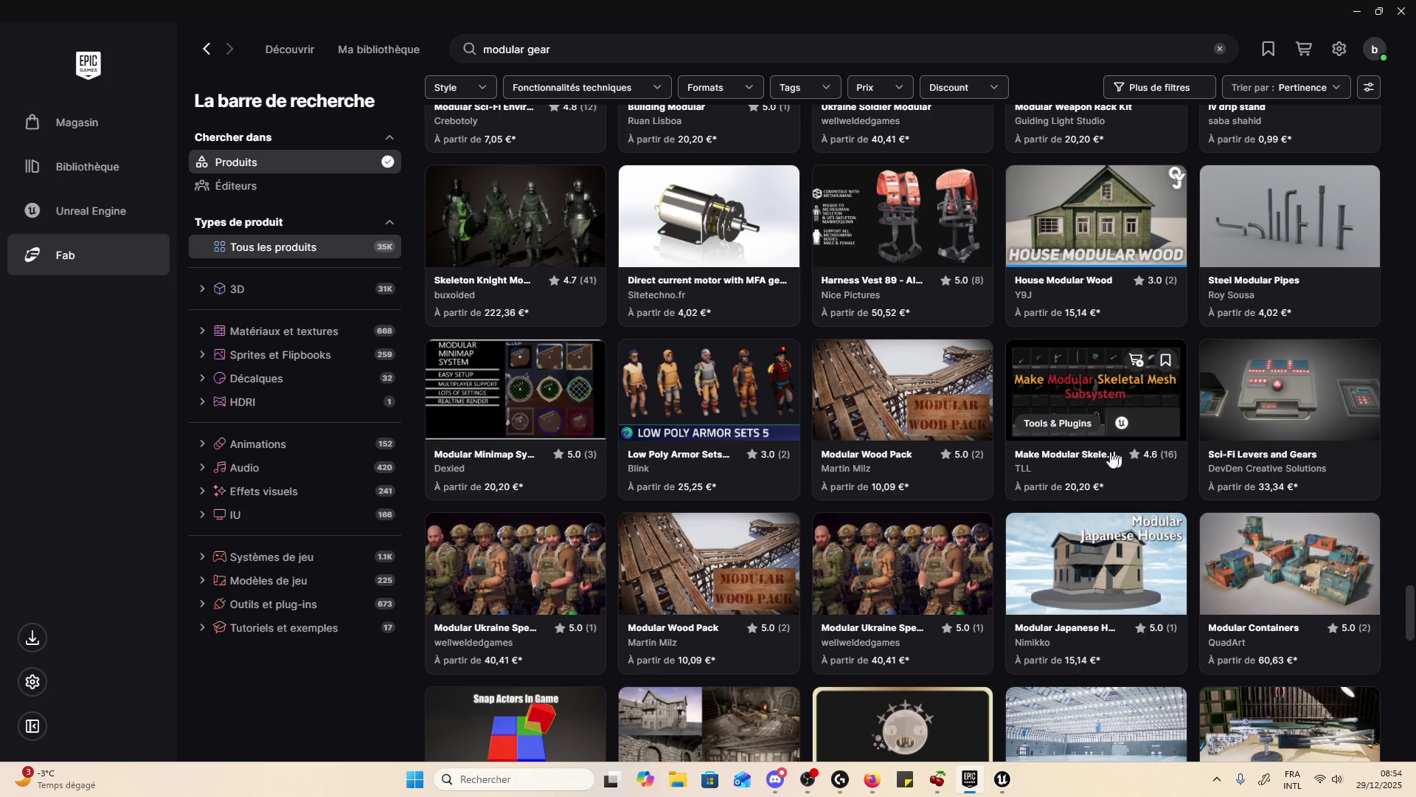
{"action": "scroll", "coordinate": [1082, 461], "scroll_direction": "down", "scroll_amount": 2}
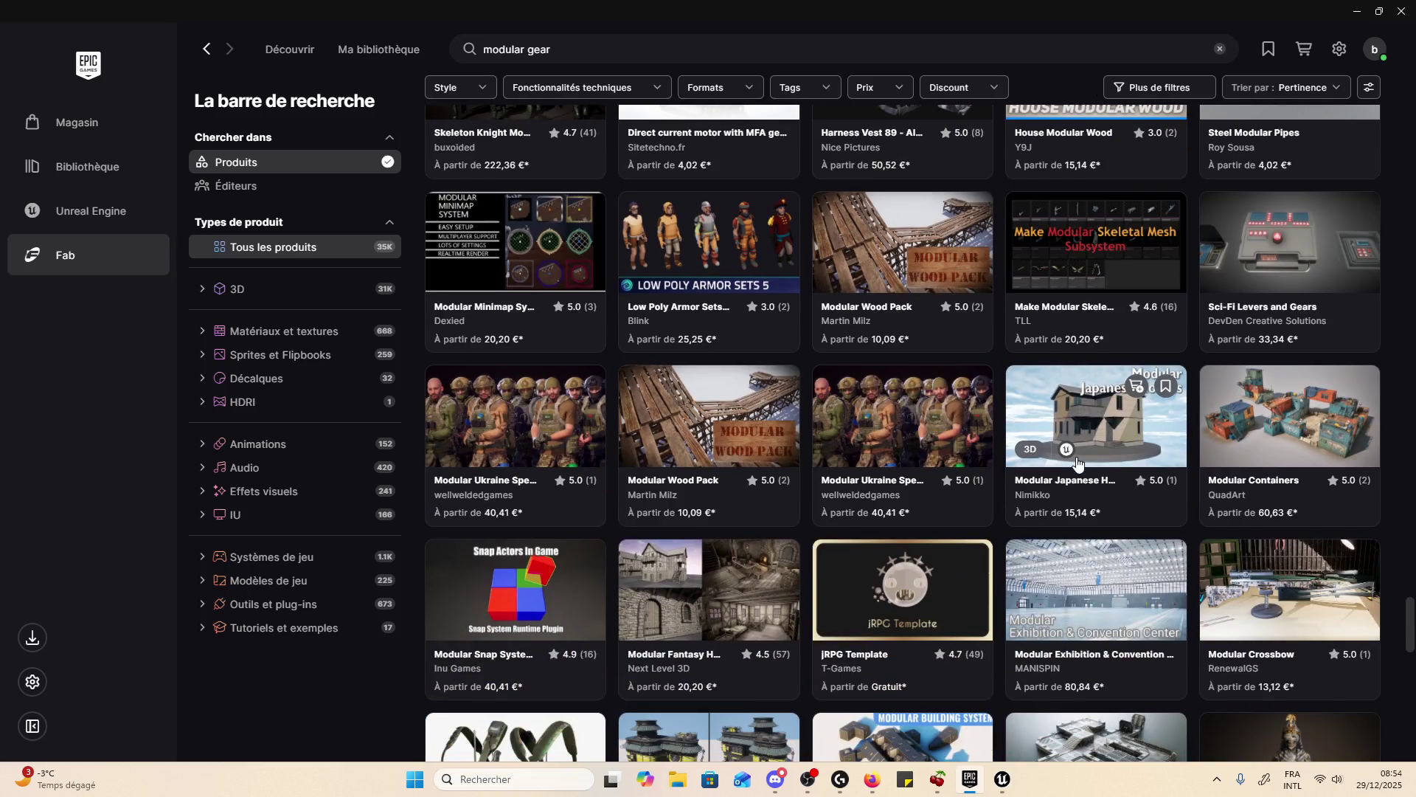
{"action": "scroll", "coordinate": [1077, 461], "scroll_direction": "down", "scroll_amount": 4}
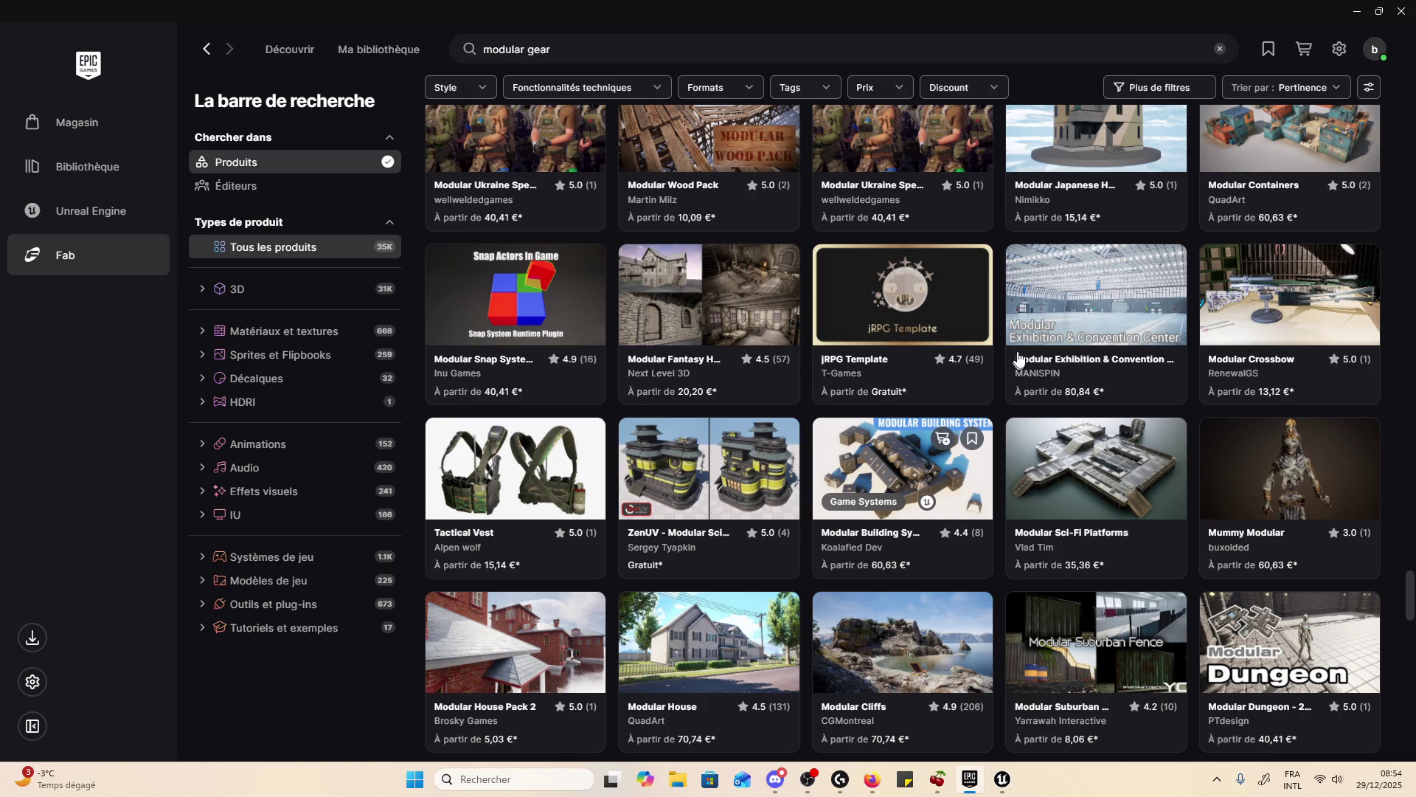
{"action": "scroll", "coordinate": [1003, 345], "scroll_direction": "down", "scroll_amount": 2}
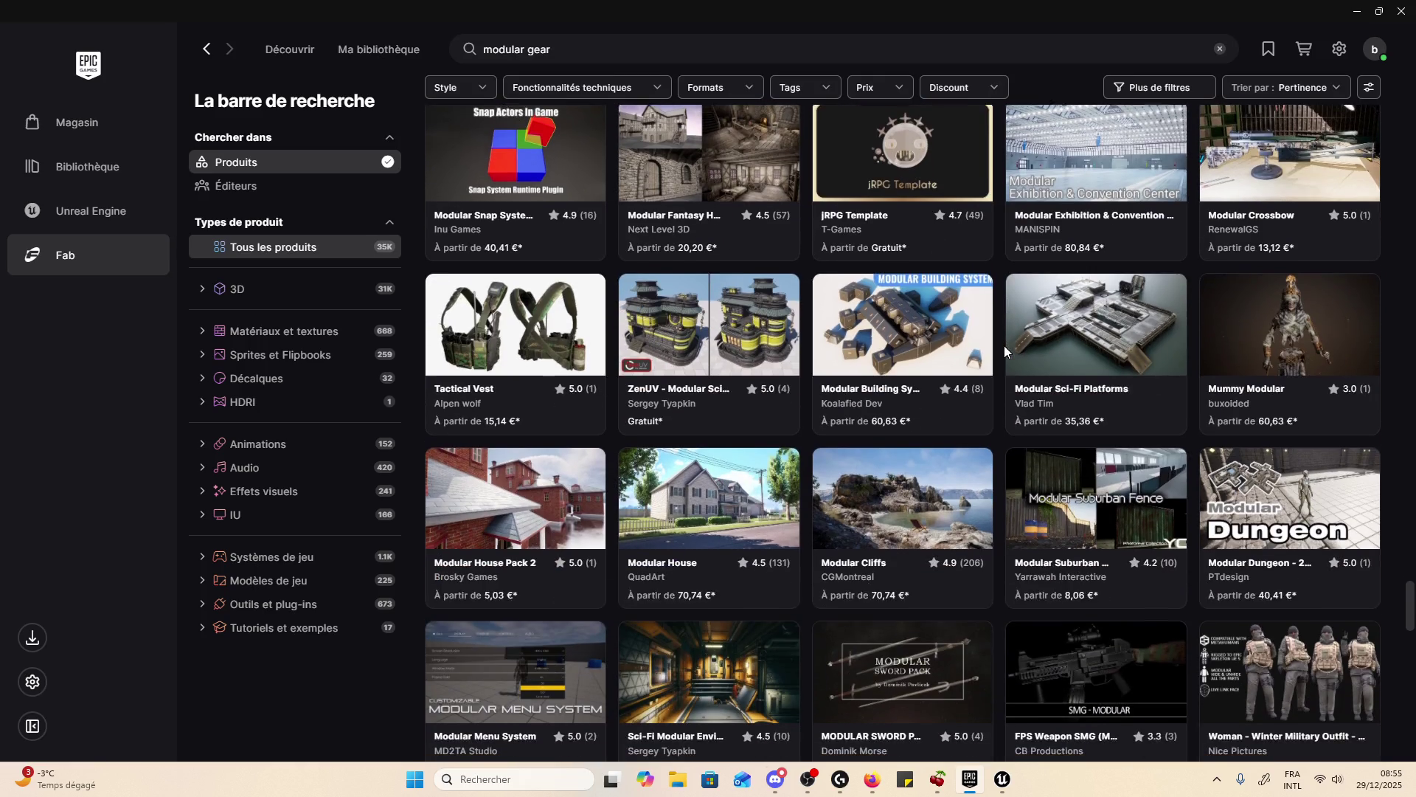
{"action": "scroll", "coordinate": [1003, 345], "scroll_direction": "down", "scroll_amount": 7}
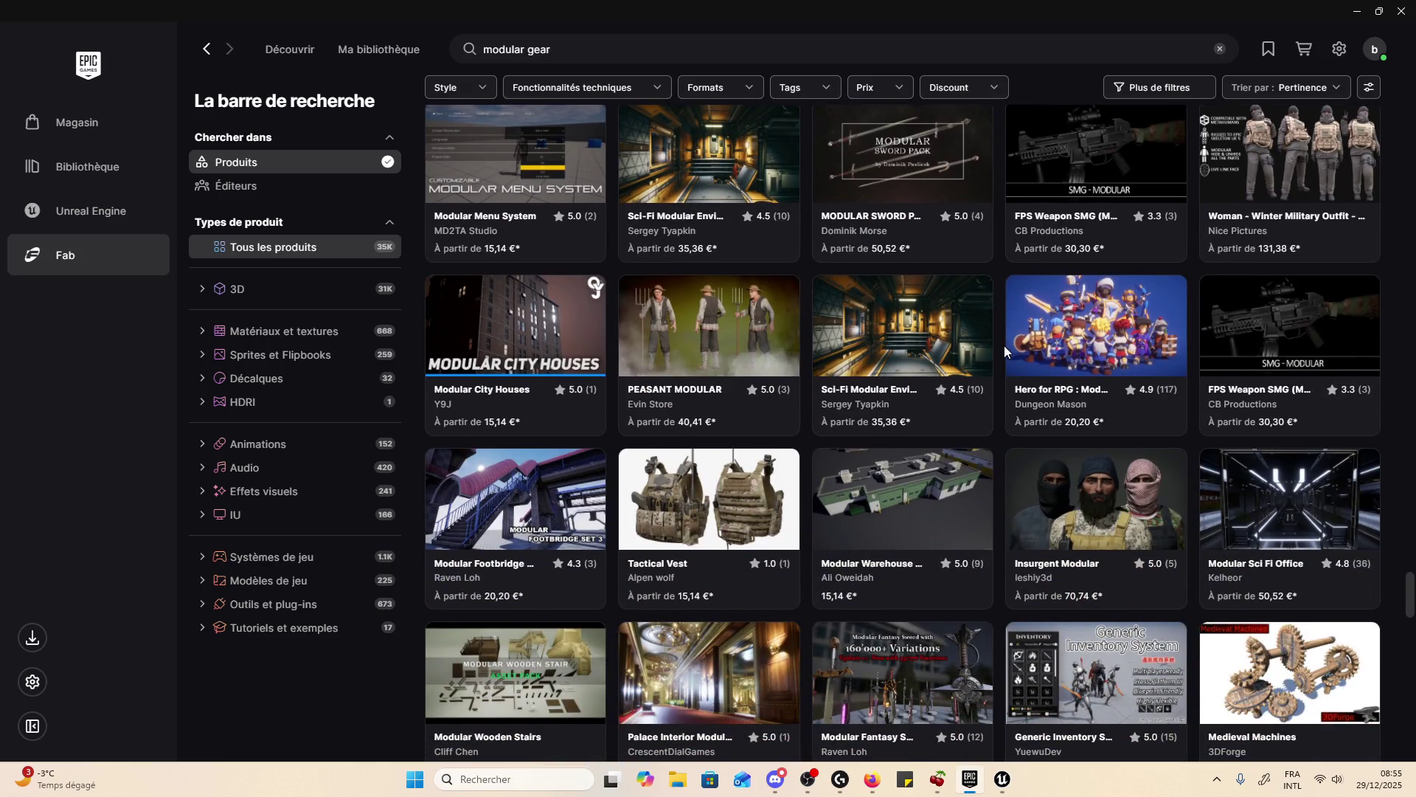
{"action": "mouse_move", "coordinate": [1016, 341]}
{"action": "scroll", "coordinate": [1017, 341], "scroll_direction": "down", "scroll_amount": 4}
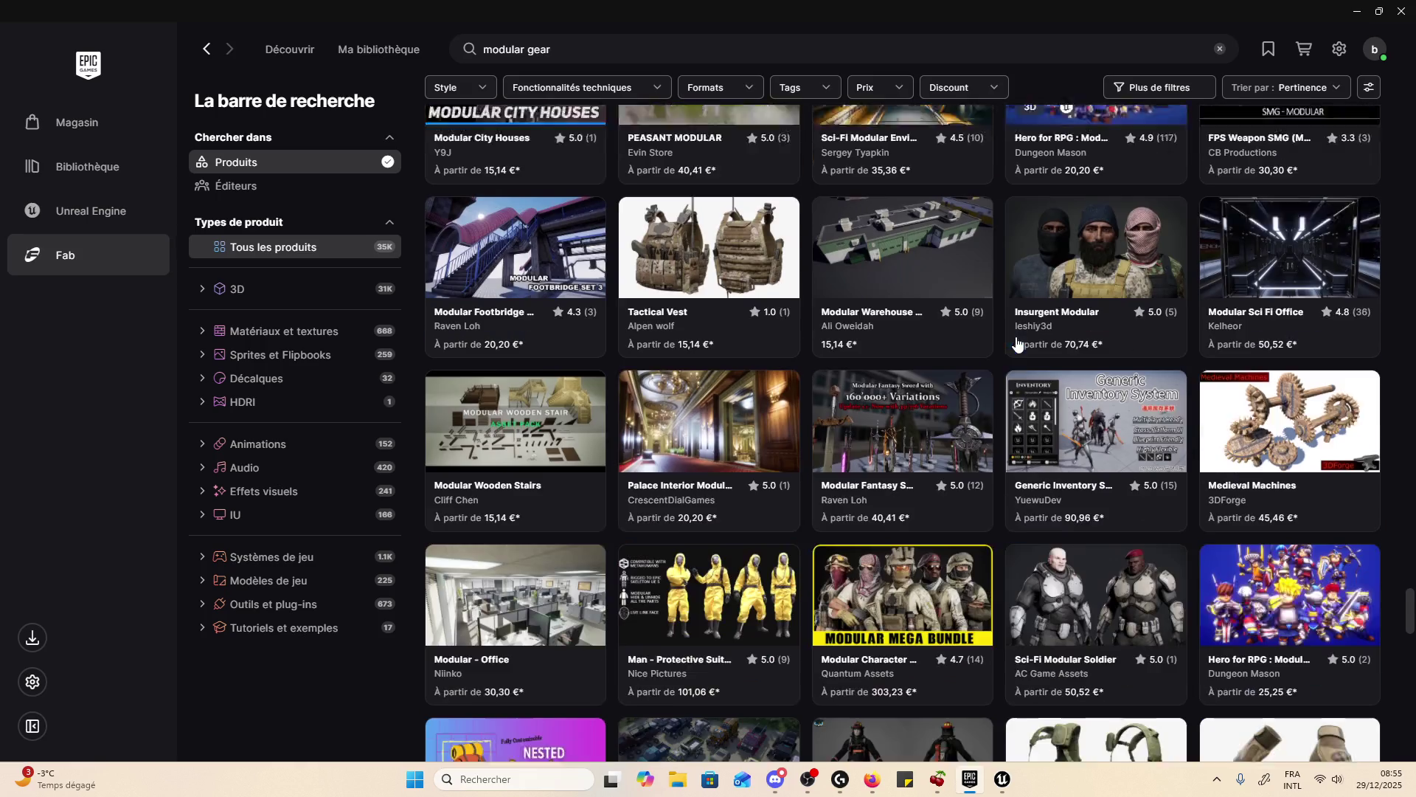
{"action": "scroll", "coordinate": [1016, 341], "scroll_direction": "down", "scroll_amount": 6}
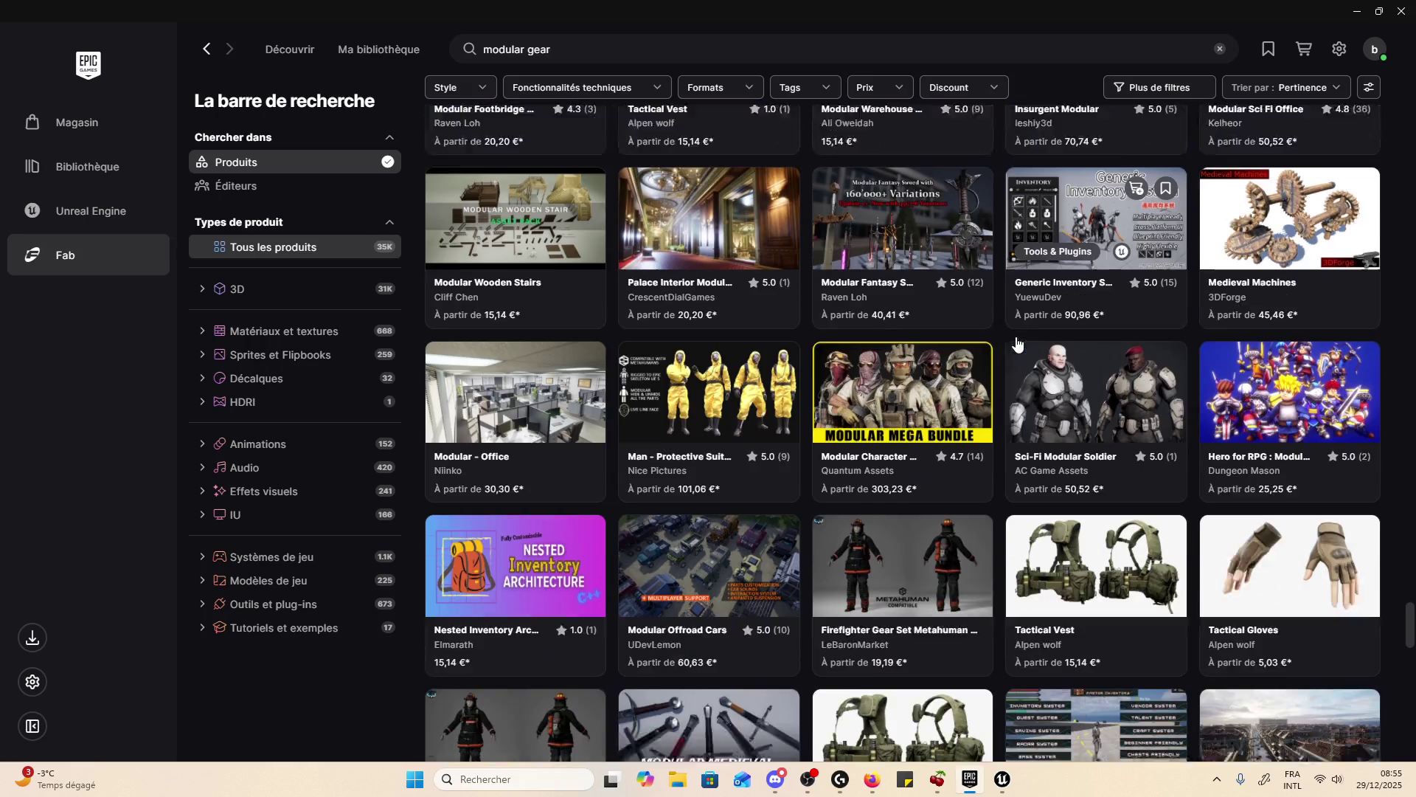
{"action": "scroll", "coordinate": [1013, 347], "scroll_direction": "down", "scroll_amount": 2}
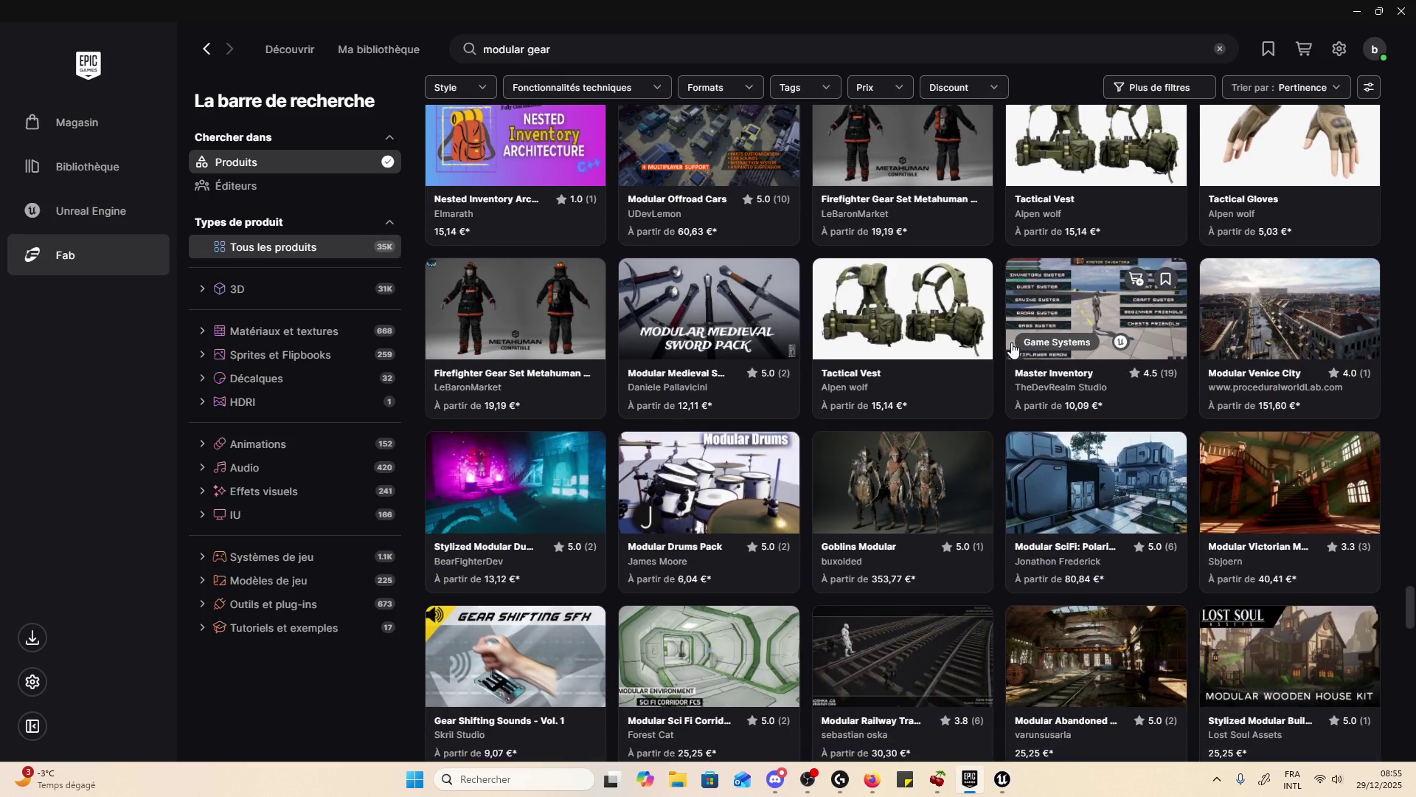
{"action": "scroll", "coordinate": [1012, 347], "scroll_direction": "down", "scroll_amount": 5}
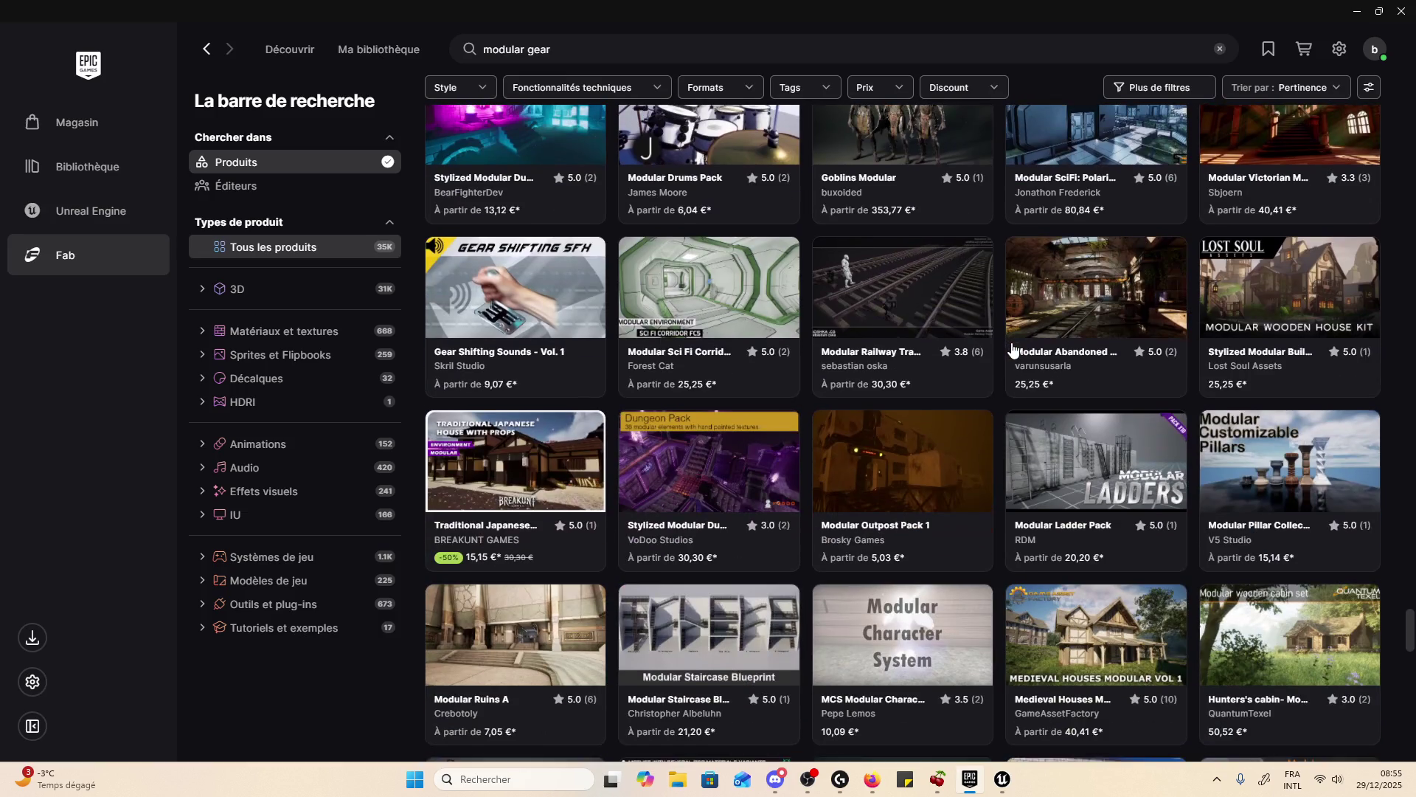
{"action": "scroll", "coordinate": [1012, 347], "scroll_direction": "down", "scroll_amount": 5}
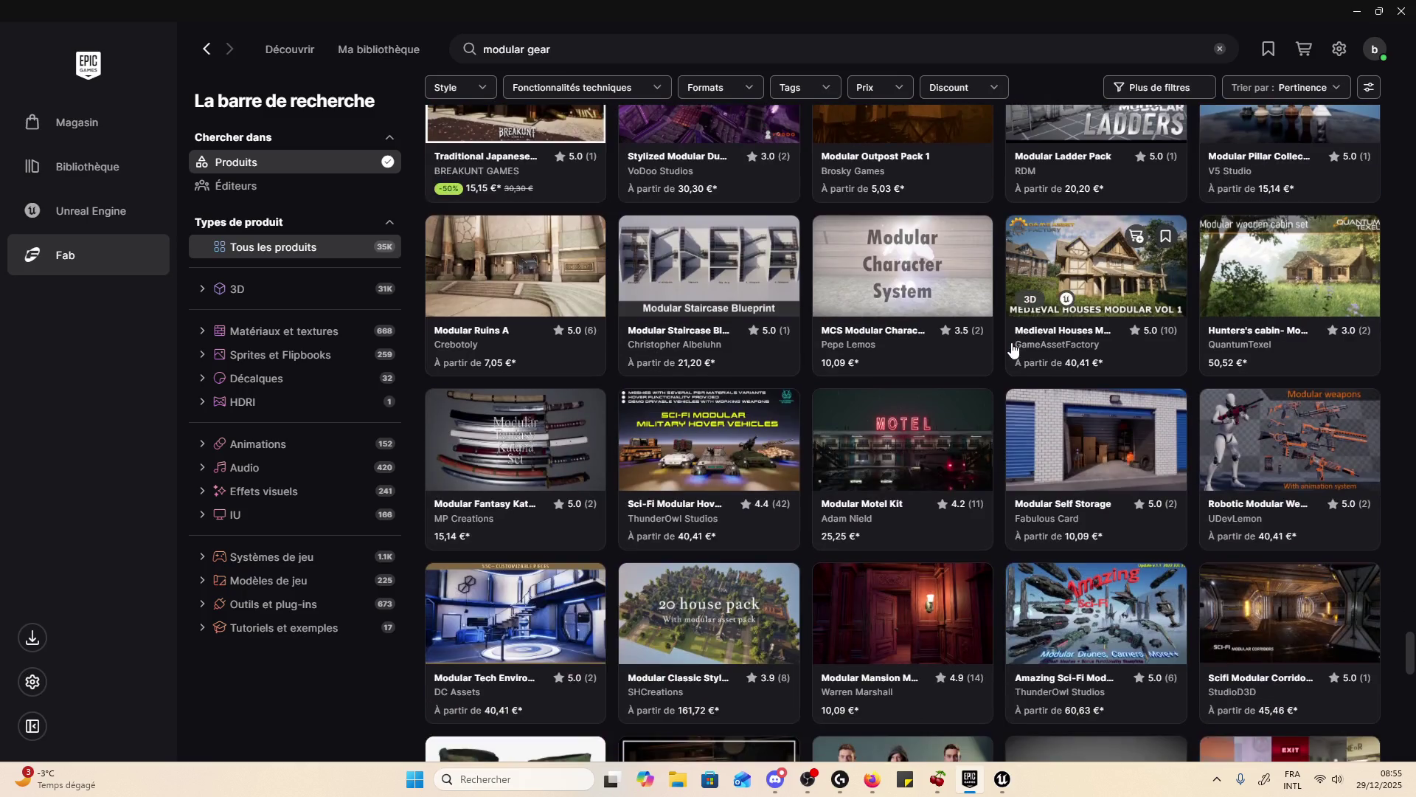
- Preview Robotic Modular Weapons' next image and close its details
{"action": "left_click", "coordinate": [1012, 351]}
{"action": "left_click", "coordinate": [1365, 241]}
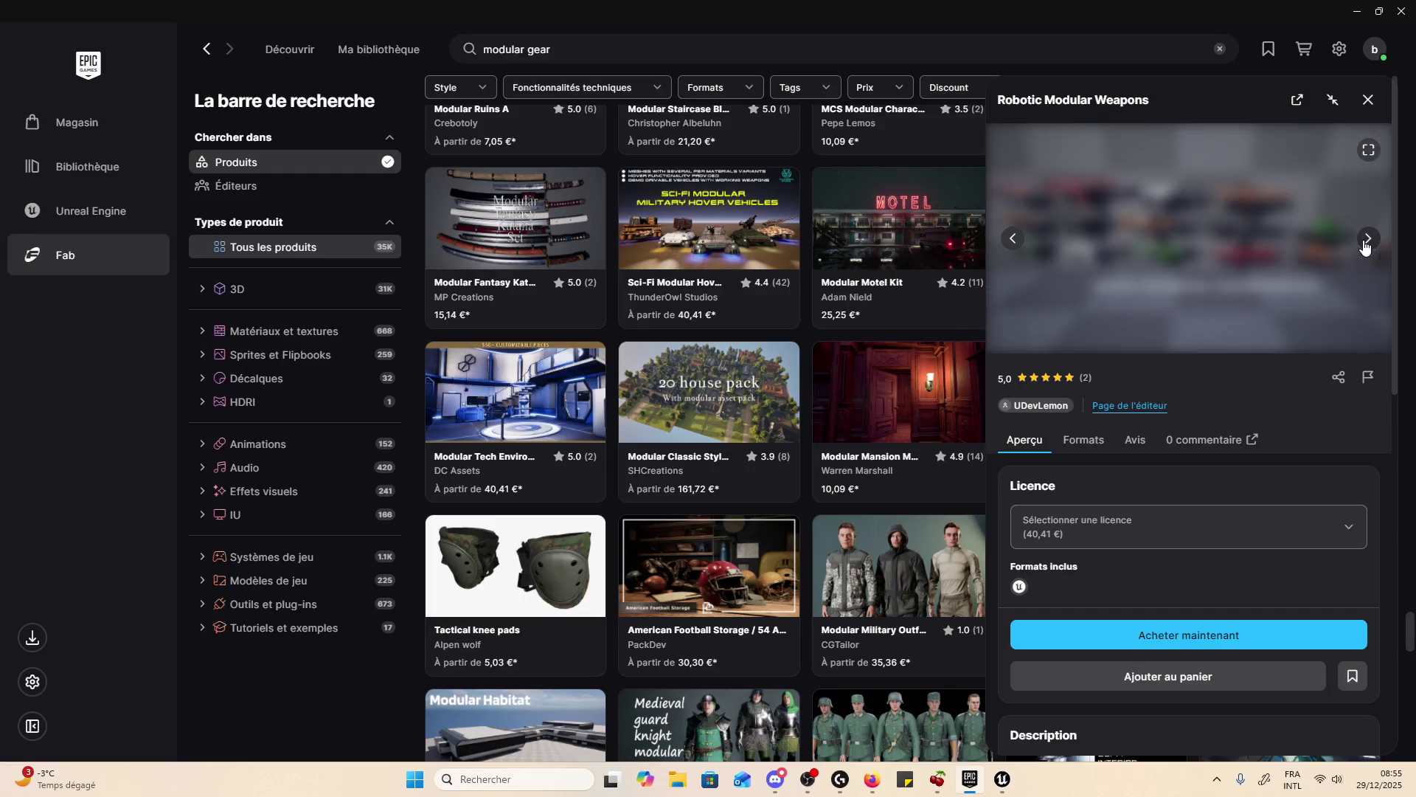
{"action": "left_click", "coordinate": [1368, 100]}
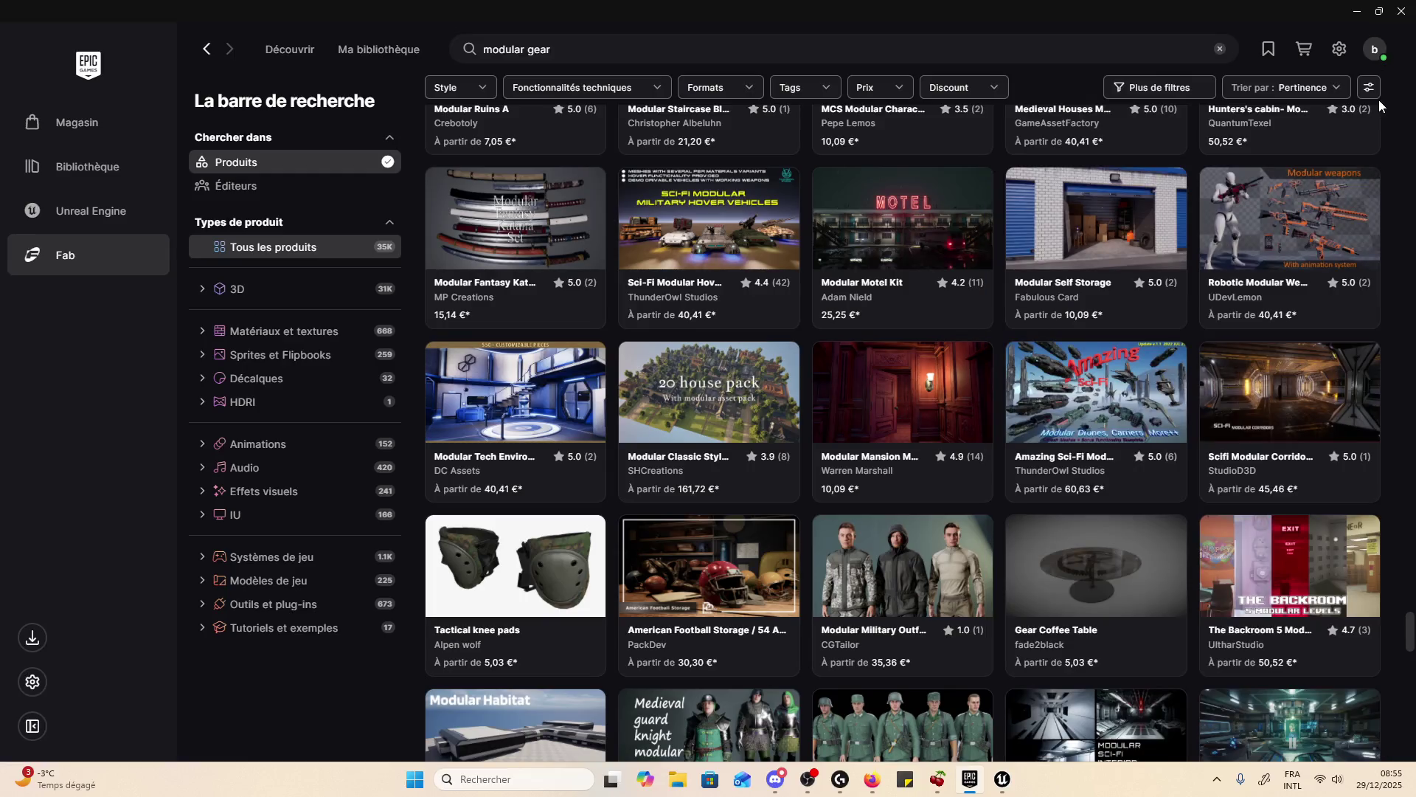
- Page through three Sci-Fi Modular Hover Vehicles preview images, then close its details
{"action": "left_click", "coordinate": [690, 228]}
{"action": "left_click", "coordinate": [1368, 238]}
{"action": "left_click", "coordinate": [1368, 238]}
{"action": "left_click", "coordinate": [1368, 238]}
{"action": "left_click", "coordinate": [1369, 110]}
- Cancel the 20 House pack licence choice, then page through its preview images and close it
{"action": "scroll", "coordinate": [837, 354], "scroll_direction": "down", "scroll_amount": 1}
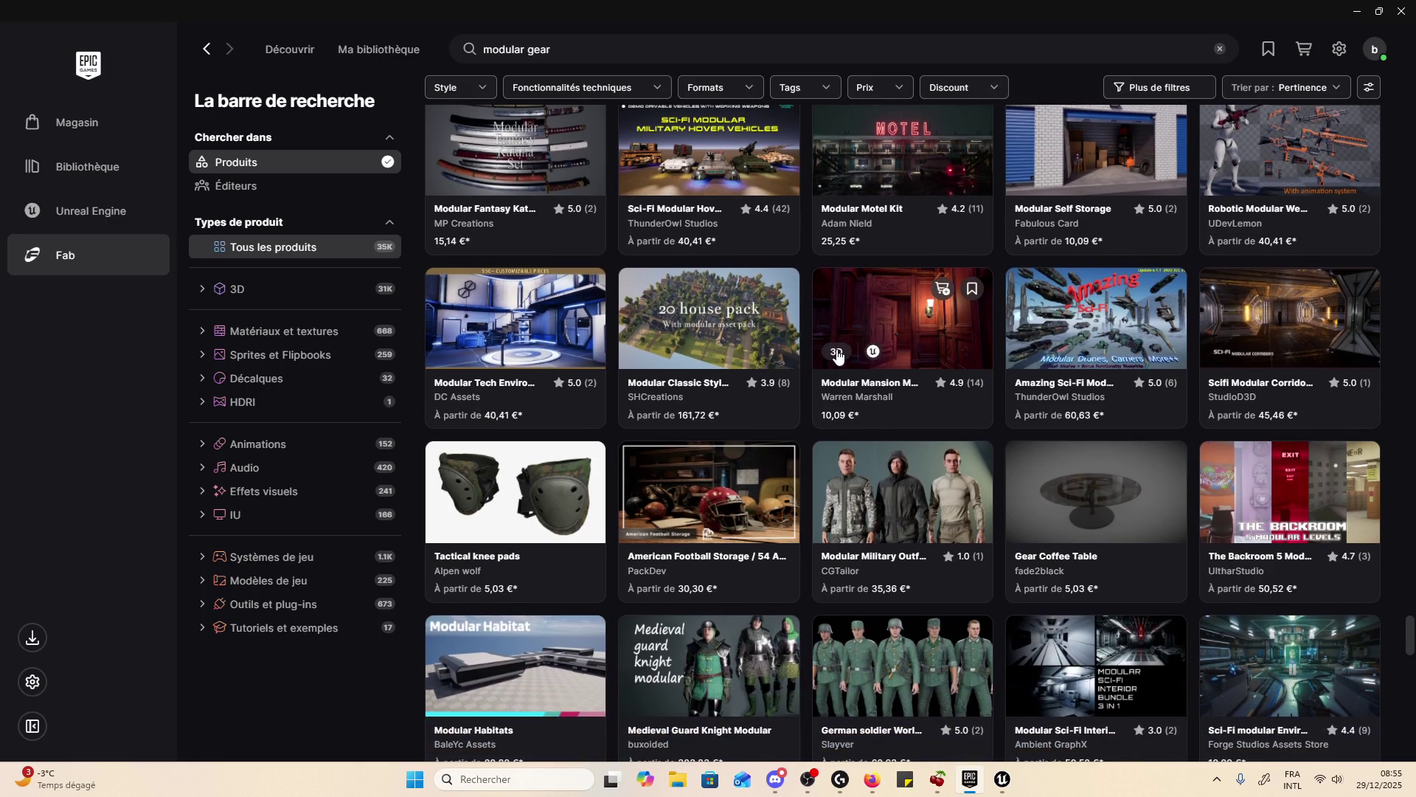
{"action": "left_click", "coordinate": [750, 288]}
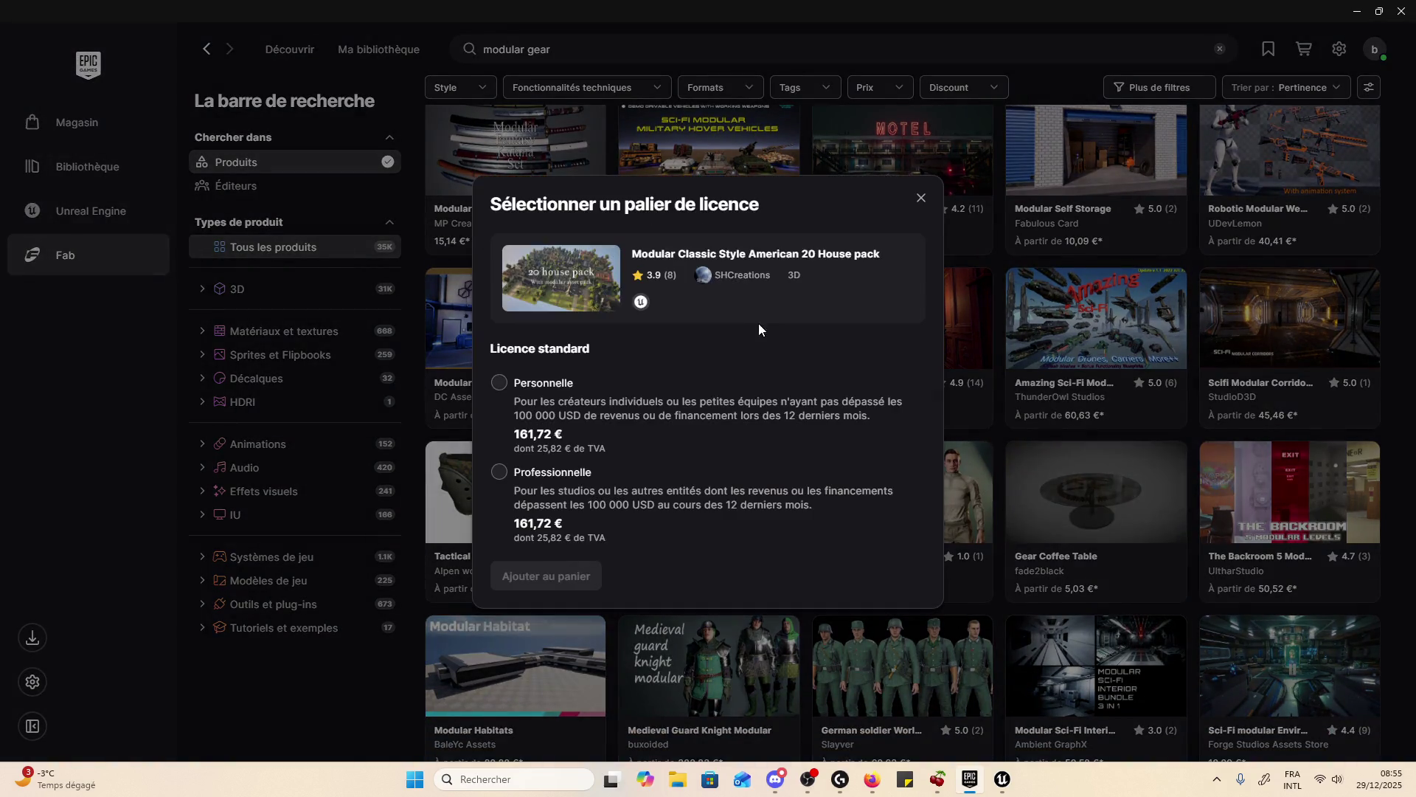
{"action": "left_click", "coordinate": [921, 198]}
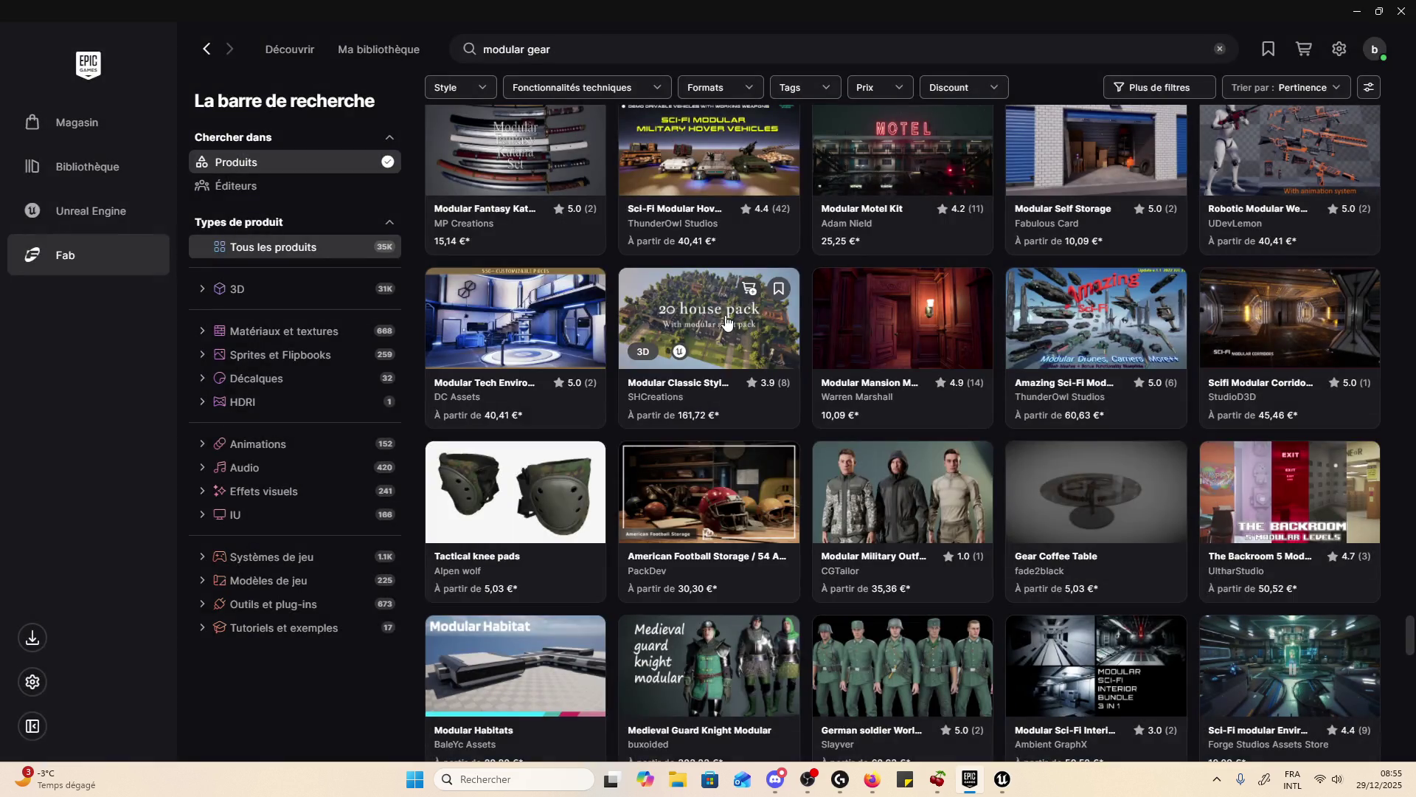
{"action": "left_click", "coordinate": [704, 337]}
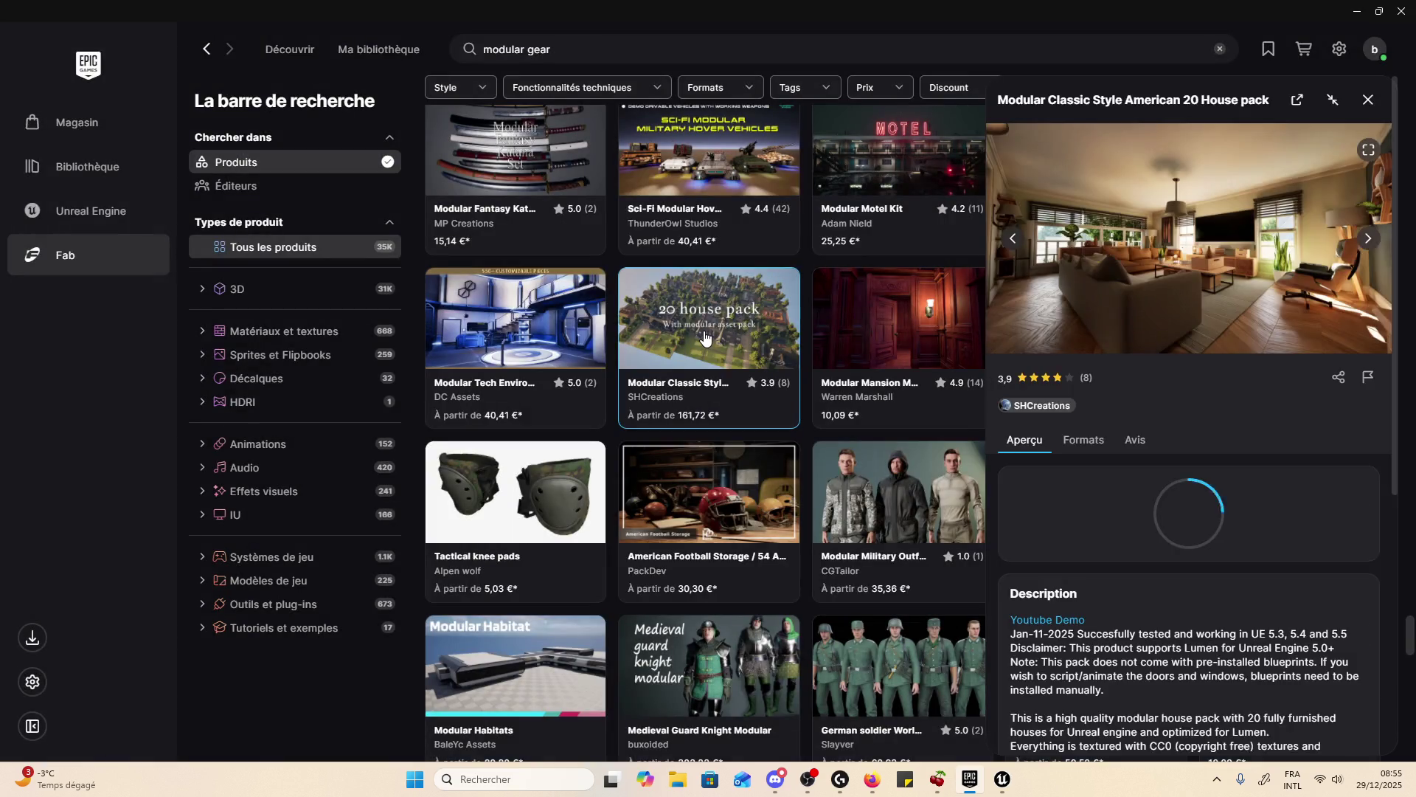
{"action": "left_click", "coordinate": [1366, 238]}
{"action": "left_click", "coordinate": [1365, 237]}
{"action": "left_click", "coordinate": [1368, 100]}
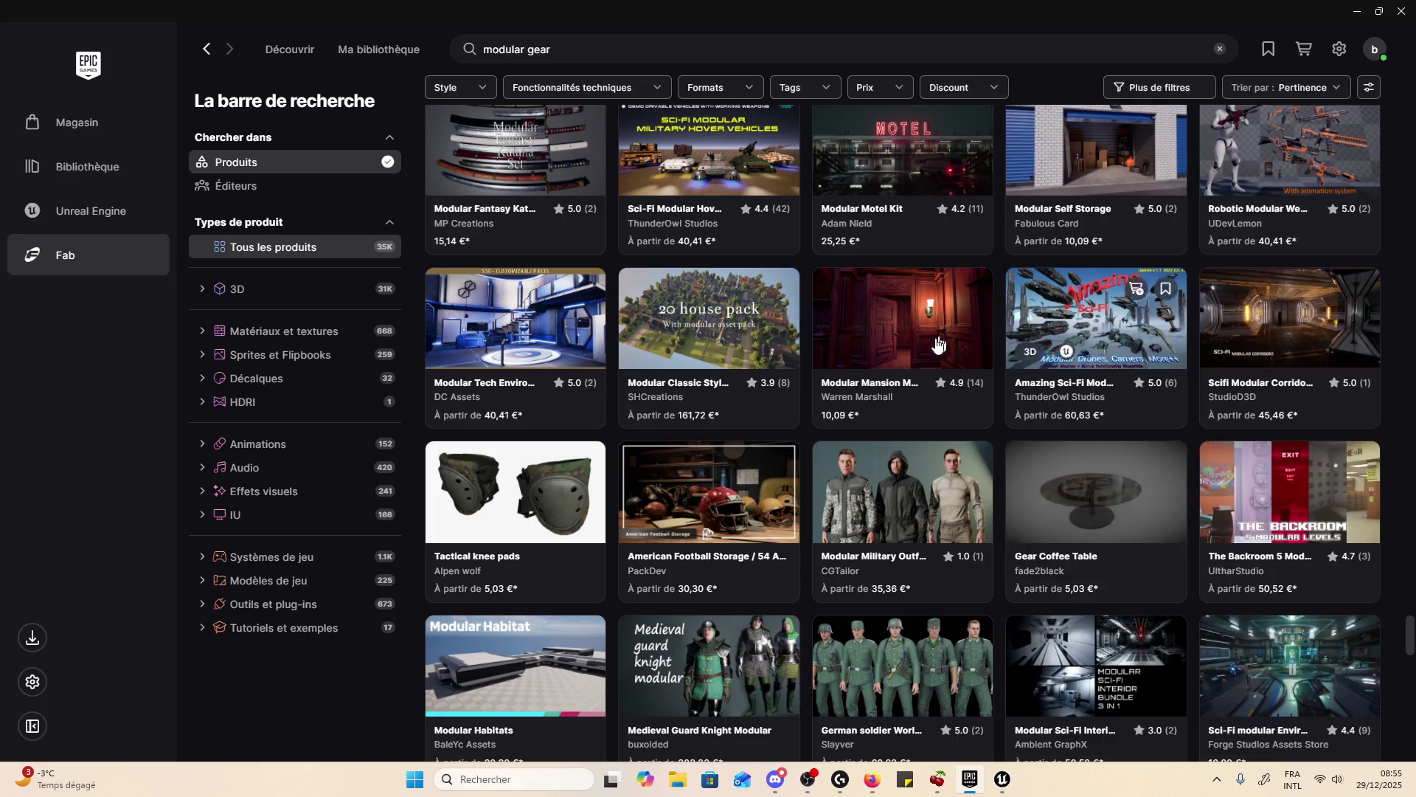
- Scroll down and view Modular Old Timber Houses' image full-screen, then close its details
{"action": "scroll", "coordinate": [888, 410], "scroll_direction": "down", "scroll_amount": 2}
{"action": "scroll", "coordinate": [889, 410], "scroll_direction": "down", "scroll_amount": 1}
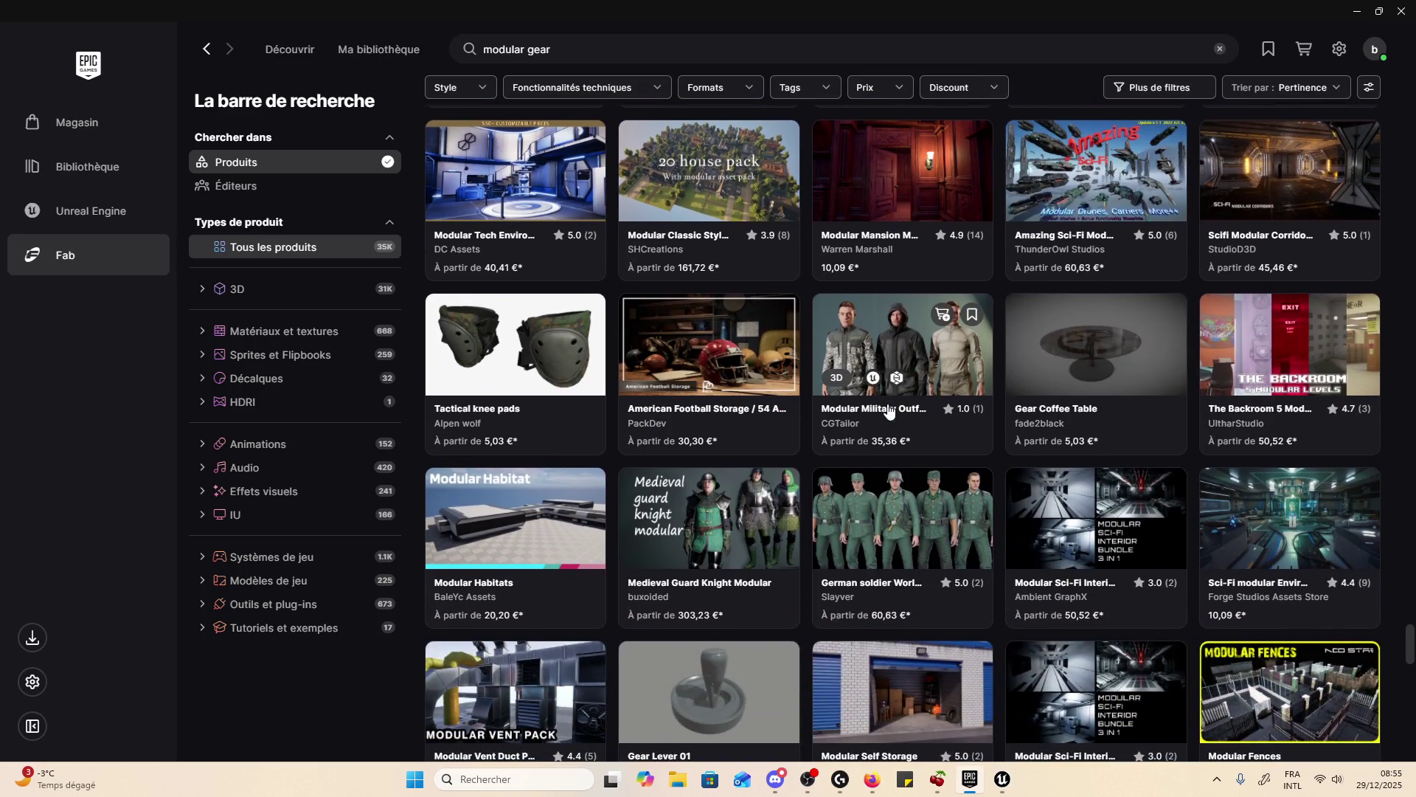
{"action": "scroll", "coordinate": [937, 472], "scroll_direction": "down", "scroll_amount": 4}
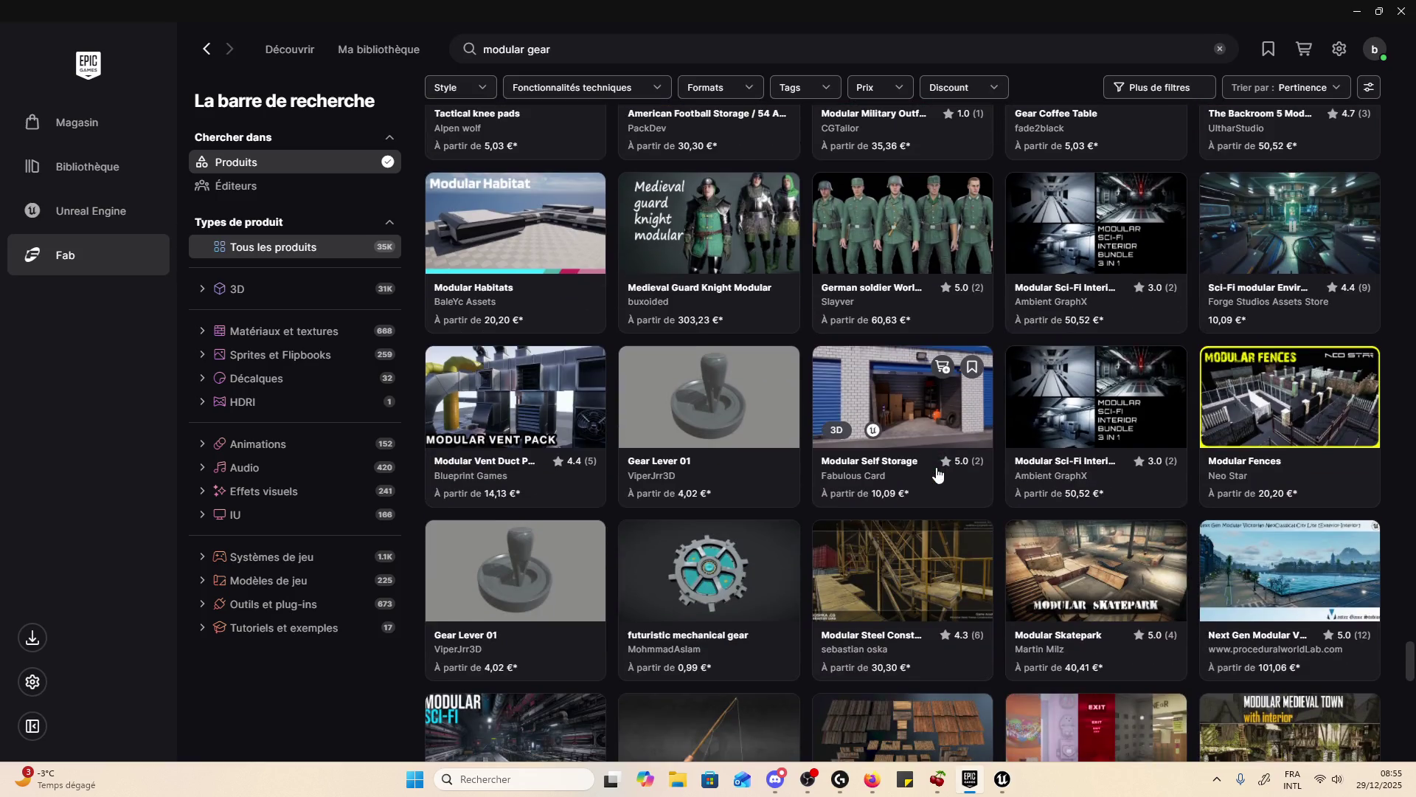
{"action": "scroll", "coordinate": [882, 502], "scroll_direction": "down", "scroll_amount": 1}
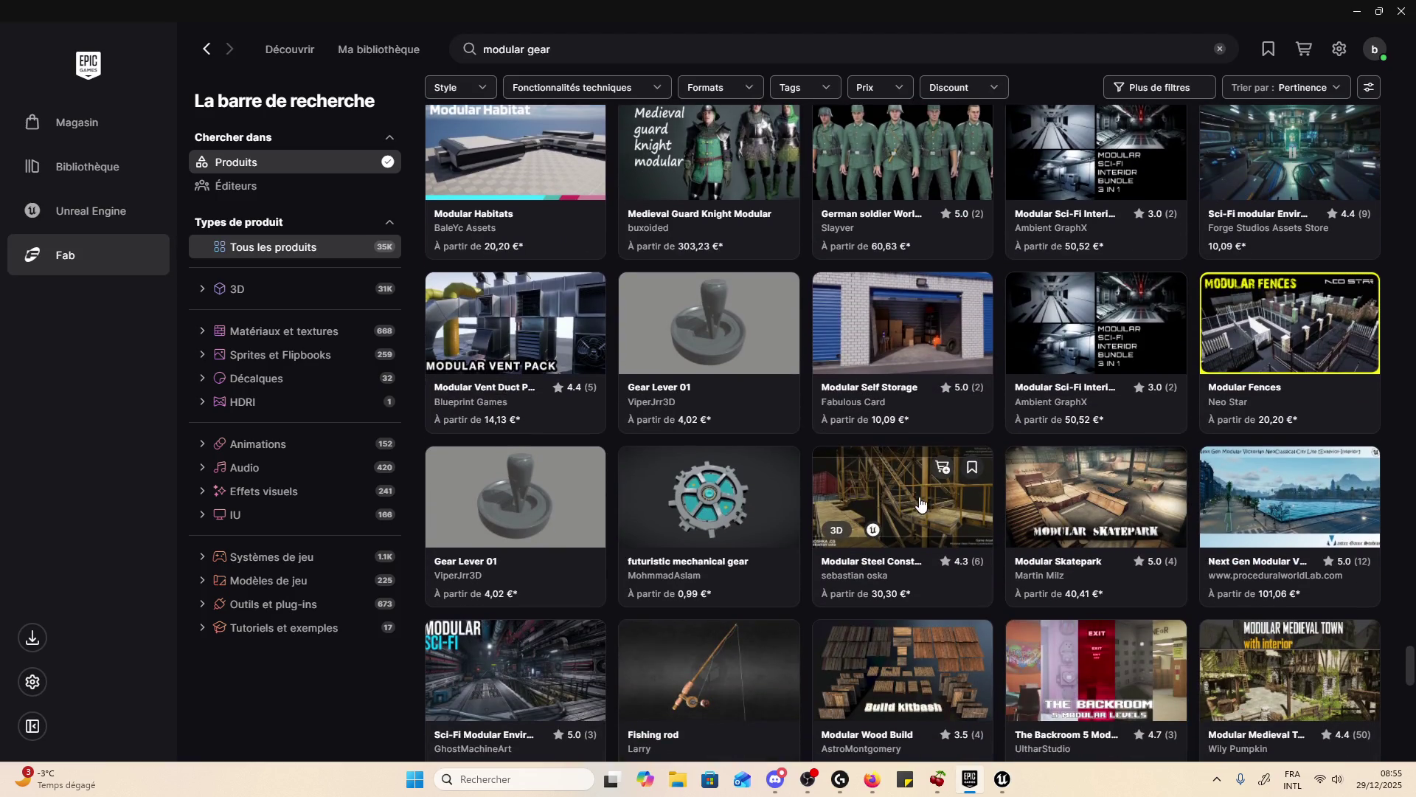
{"action": "scroll", "coordinate": [873, 505], "scroll_direction": "down", "scroll_amount": 5}
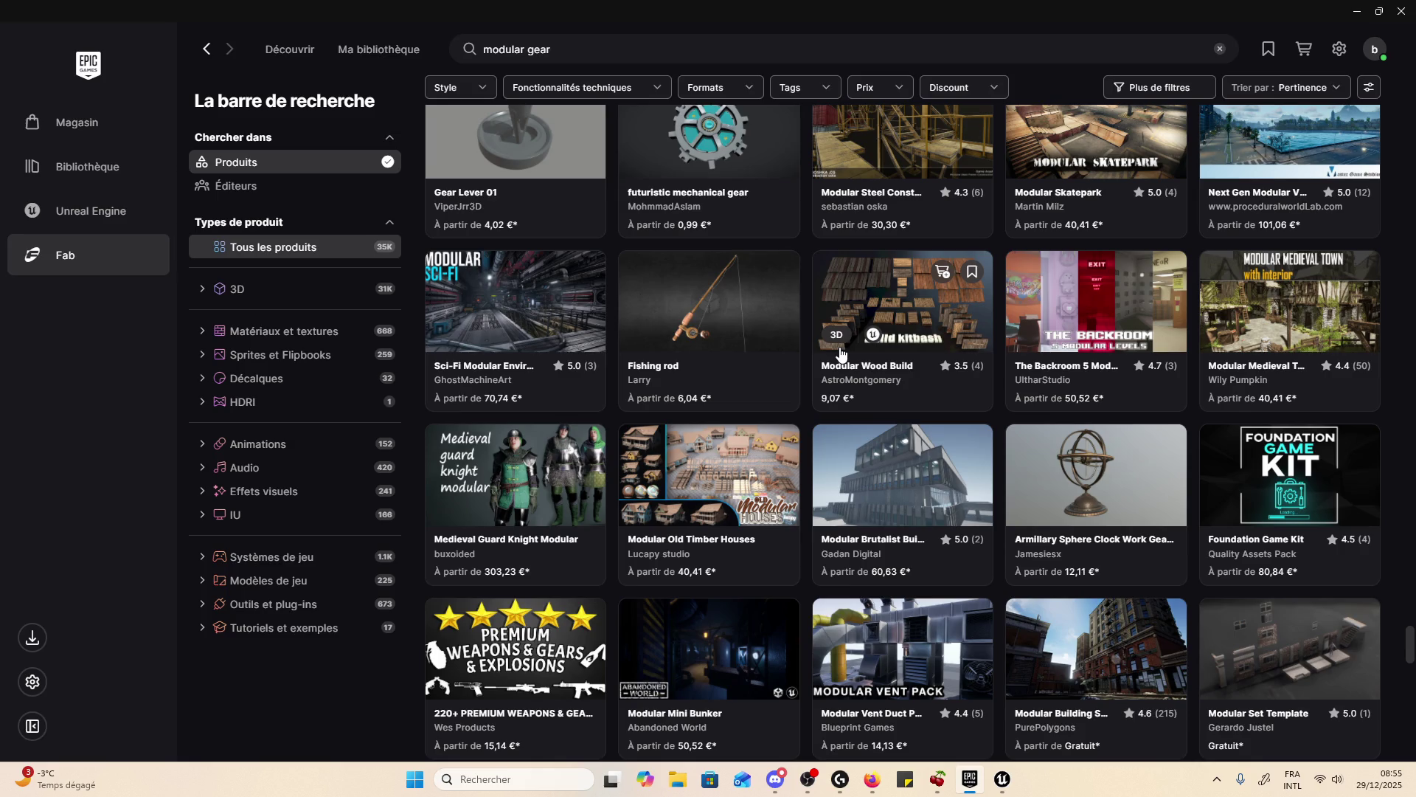
{"action": "scroll", "coordinate": [840, 352], "scroll_direction": "down", "scroll_amount": 2}
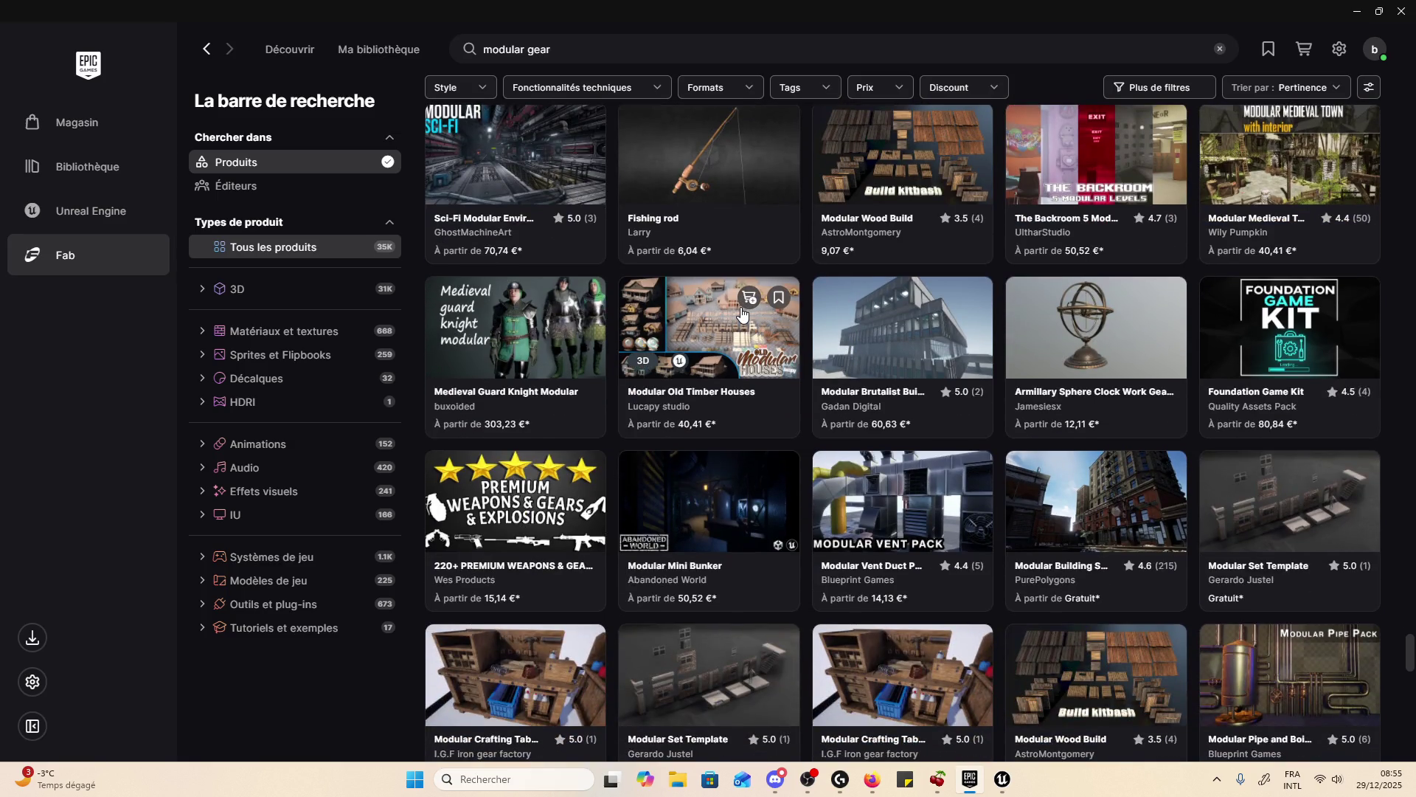
{"action": "left_click", "coordinate": [742, 314]}
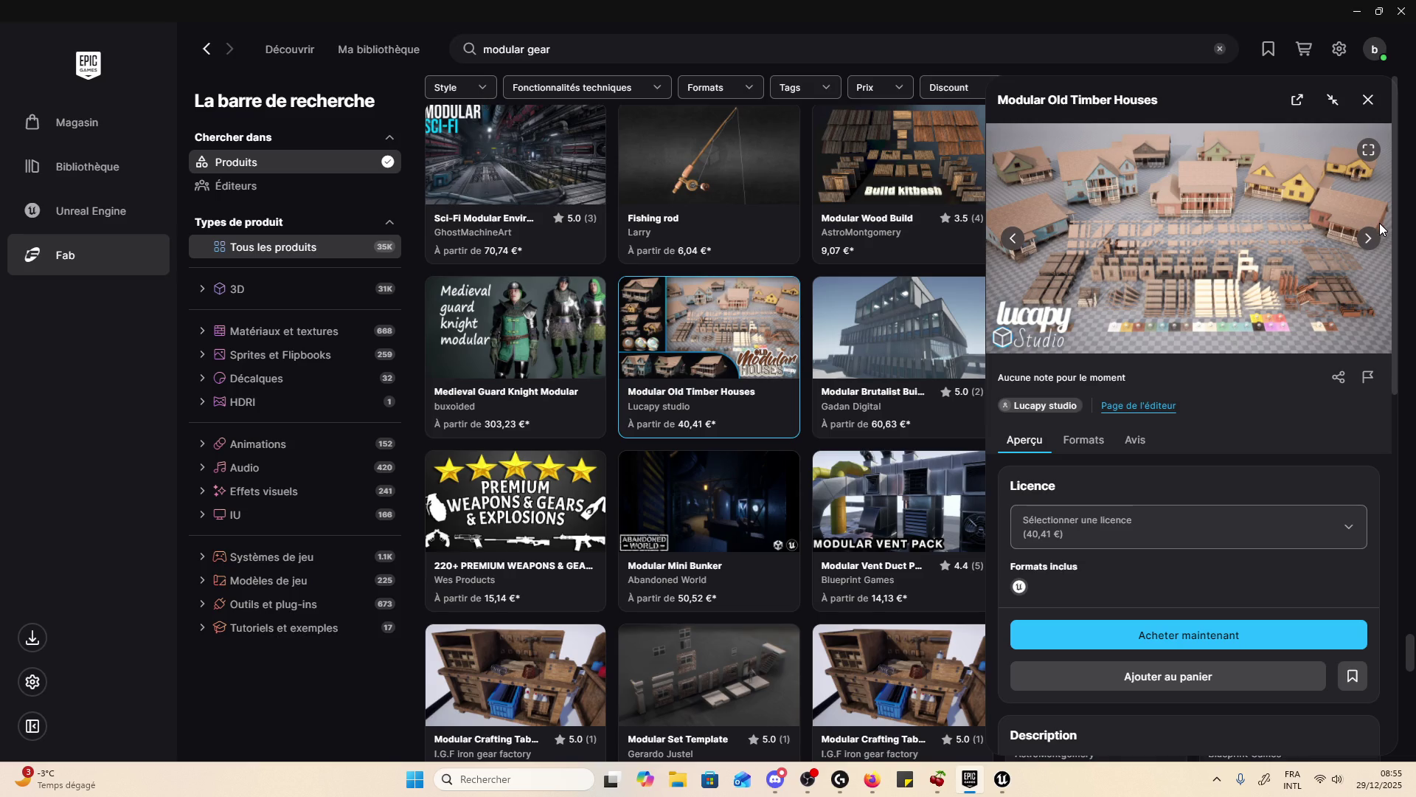
{"action": "left_click", "coordinate": [1368, 150]}
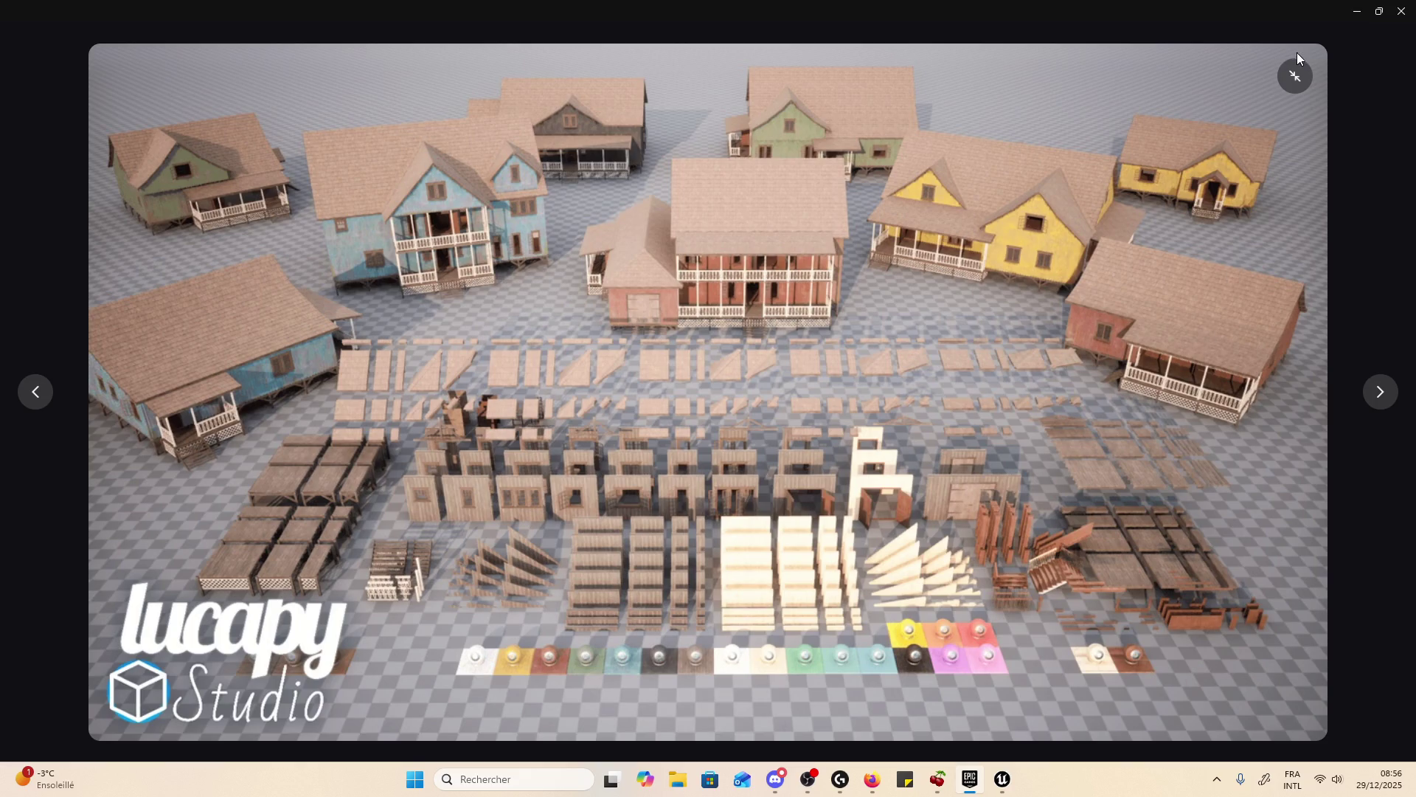
{"action": "left_click", "coordinate": [1296, 77]}
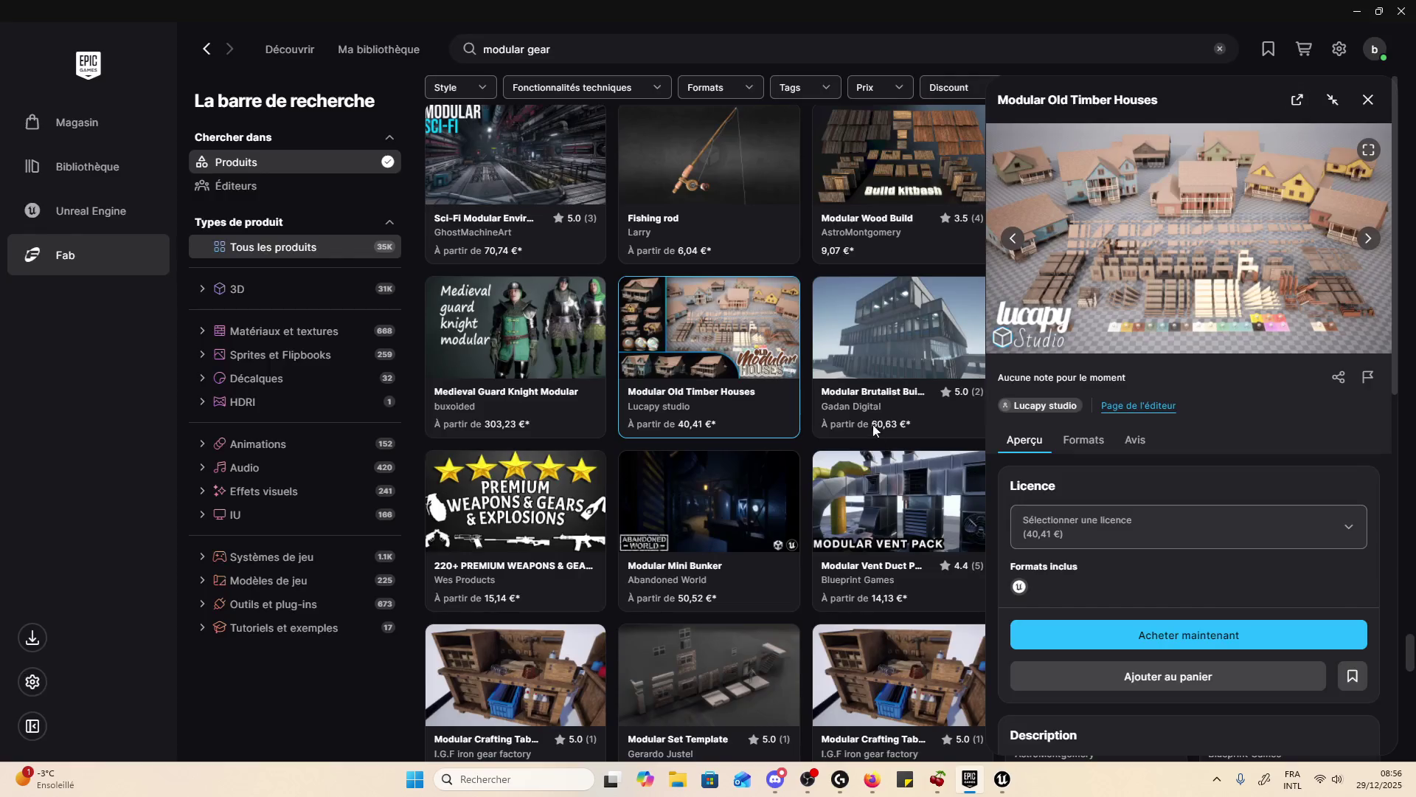
{"action": "left_click", "coordinate": [1367, 99]}
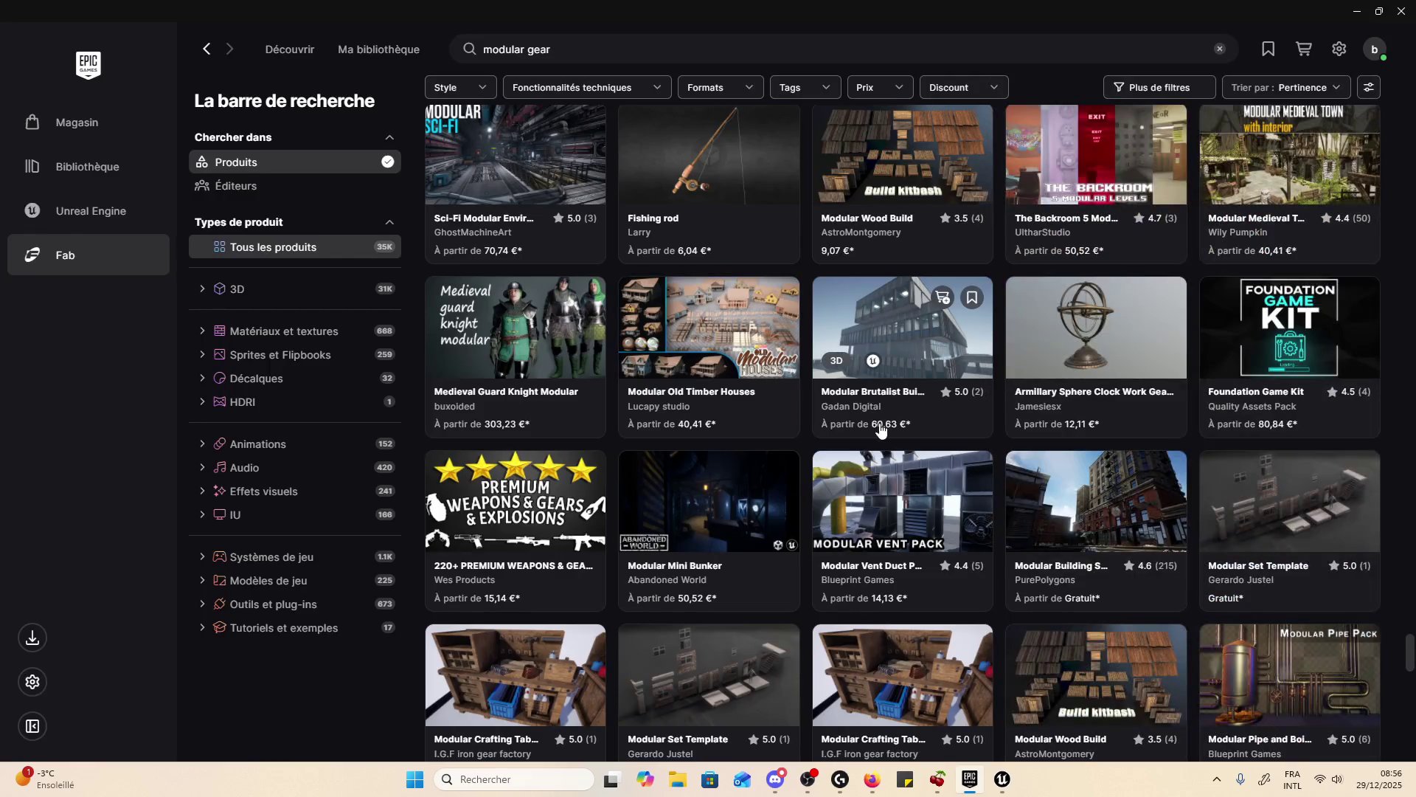
{"action": "scroll", "coordinate": [877, 423], "scroll_direction": "down", "scroll_amount": 3}
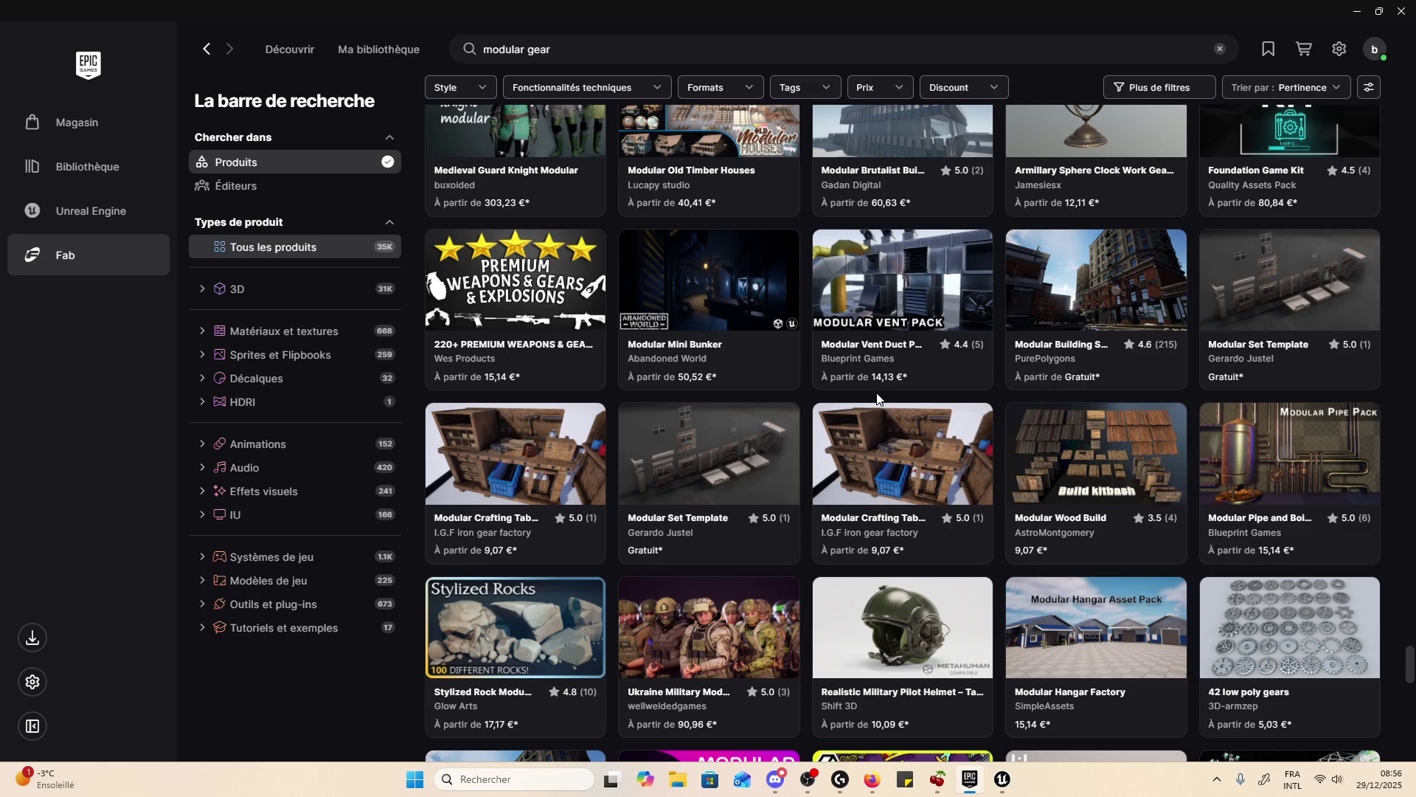
{"action": "scroll", "coordinate": [891, 510], "scroll_direction": "down", "scroll_amount": 4}
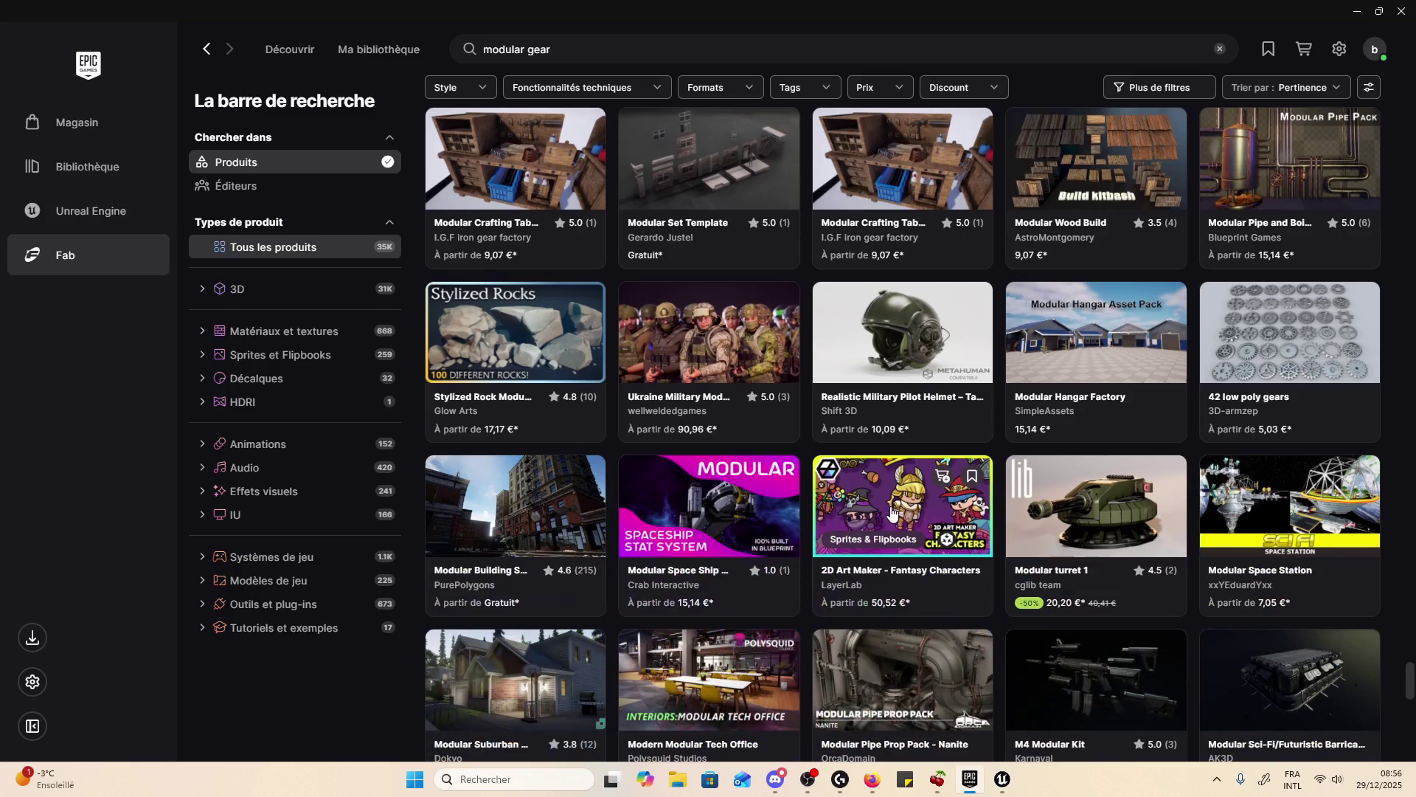
{"action": "scroll", "coordinate": [771, 481], "scroll_direction": "down", "scroll_amount": 2}
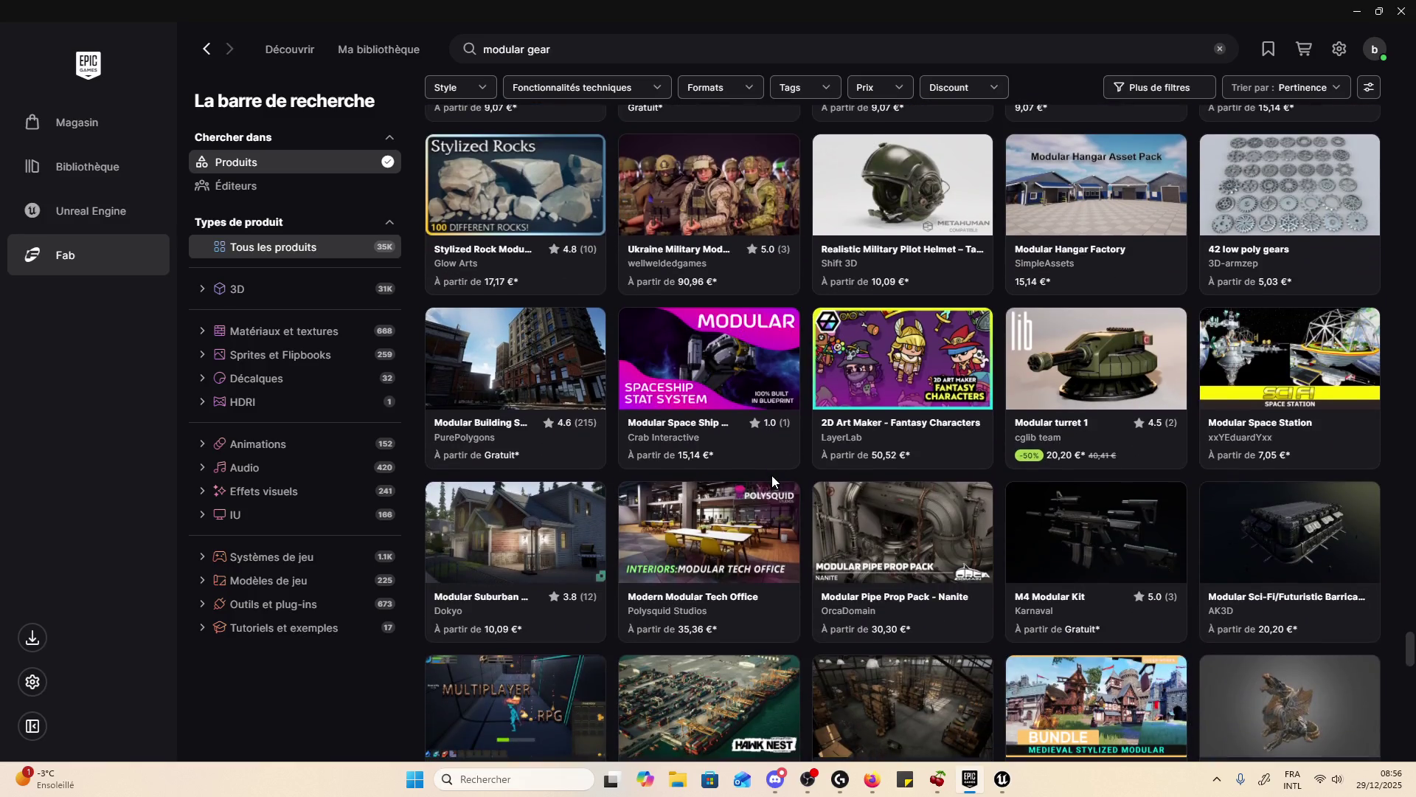
{"action": "scroll", "coordinate": [771, 480], "scroll_direction": "down", "scroll_amount": 4}
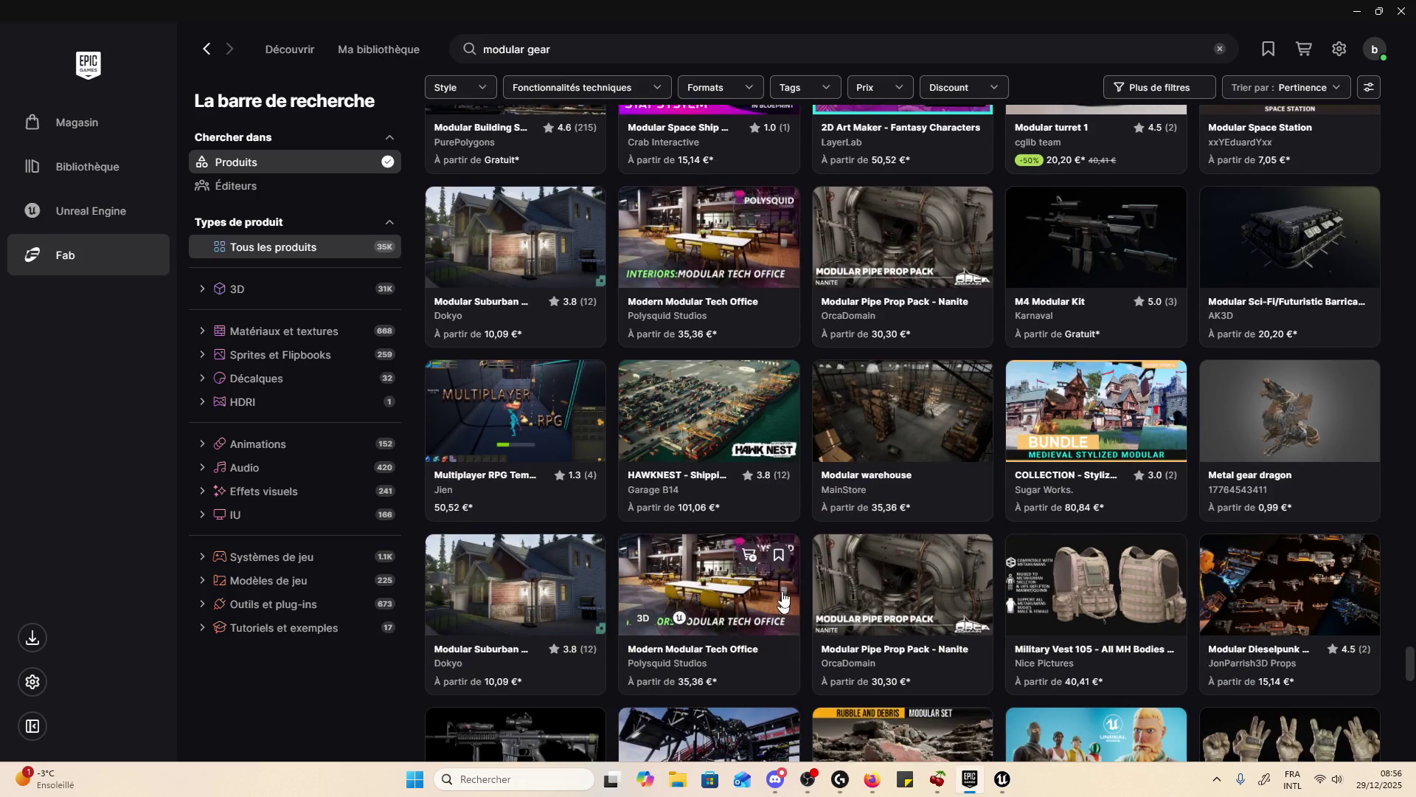
{"action": "left_click", "coordinate": [724, 430]}
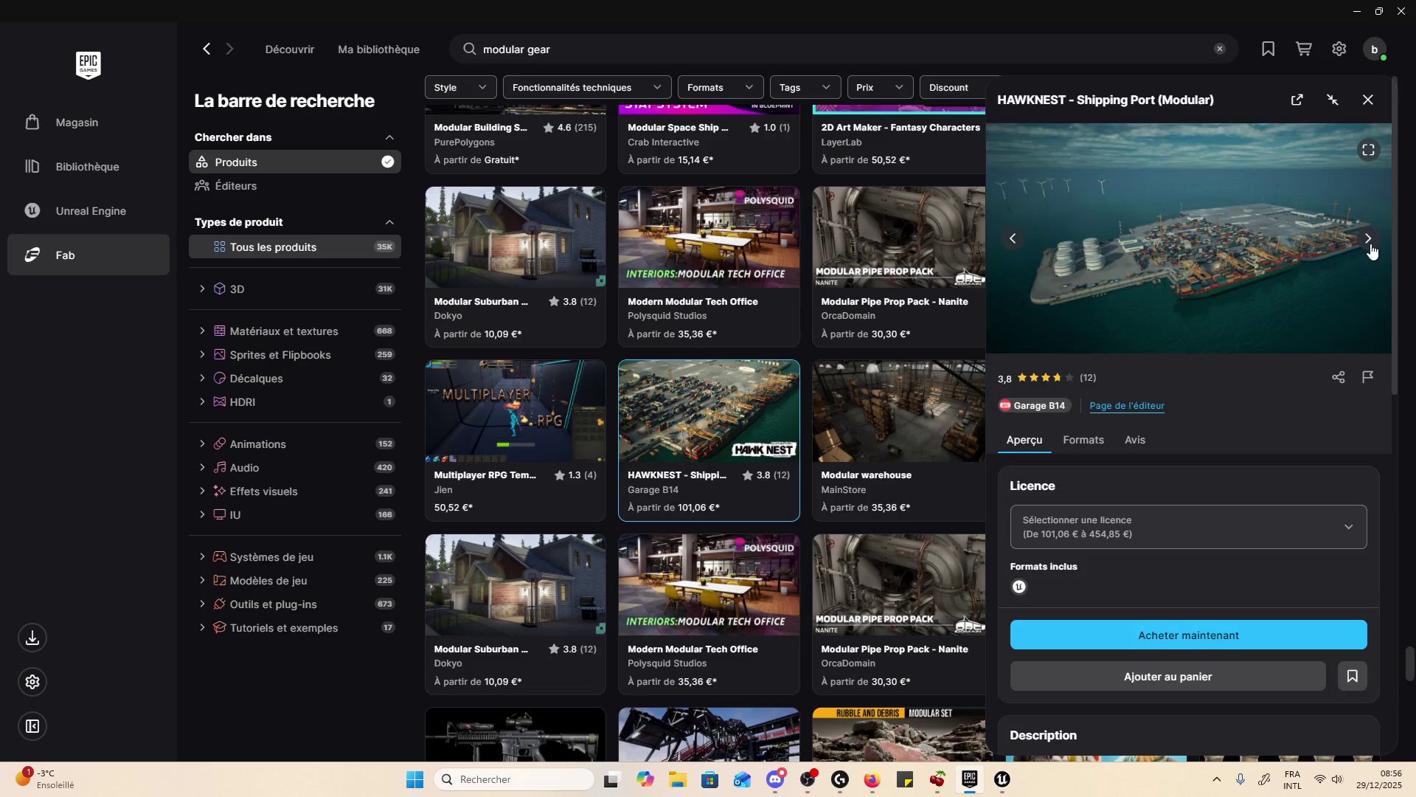
{"action": "left_click", "coordinate": [1372, 240]}
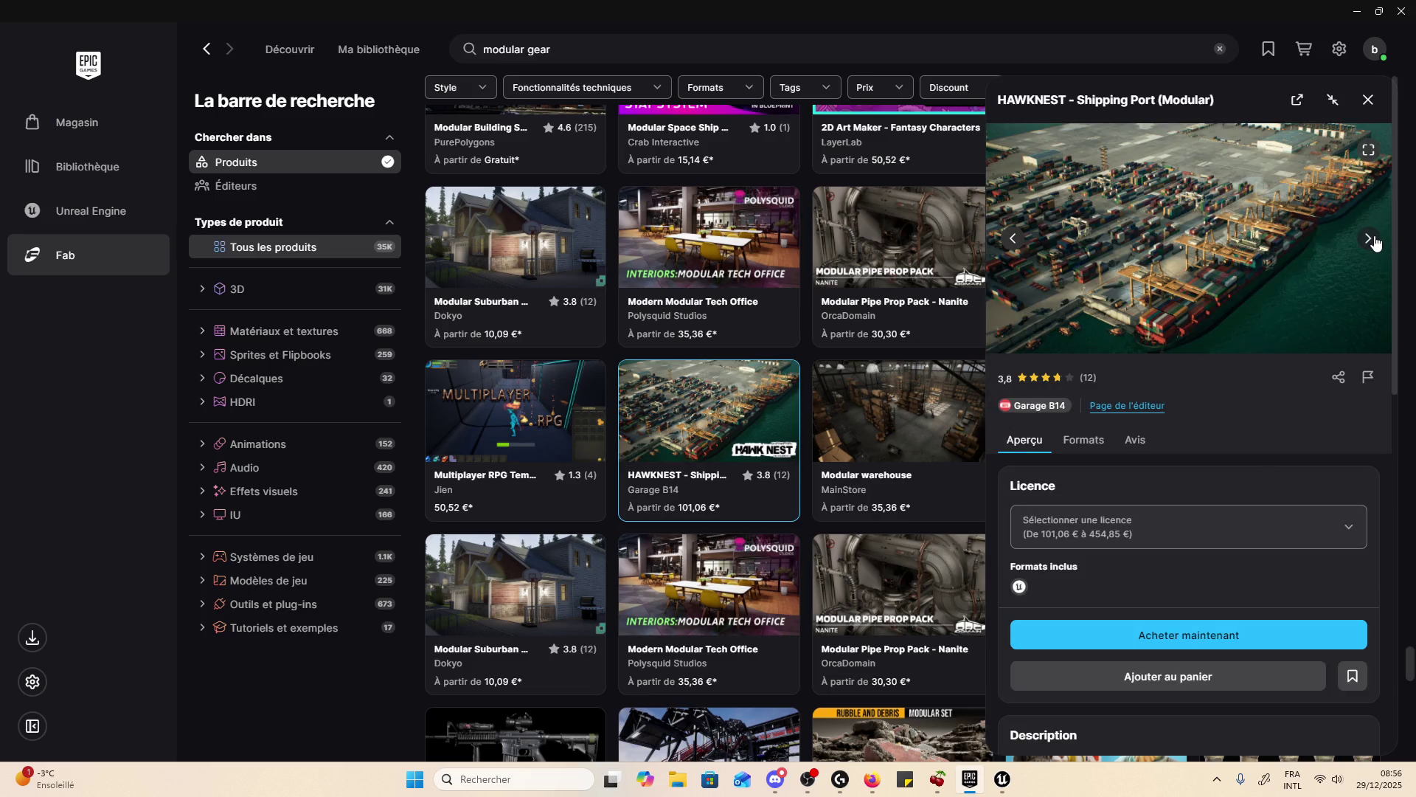
{"action": "left_click", "coordinate": [1370, 239]}
{"action": "left_click", "coordinate": [1371, 239]}
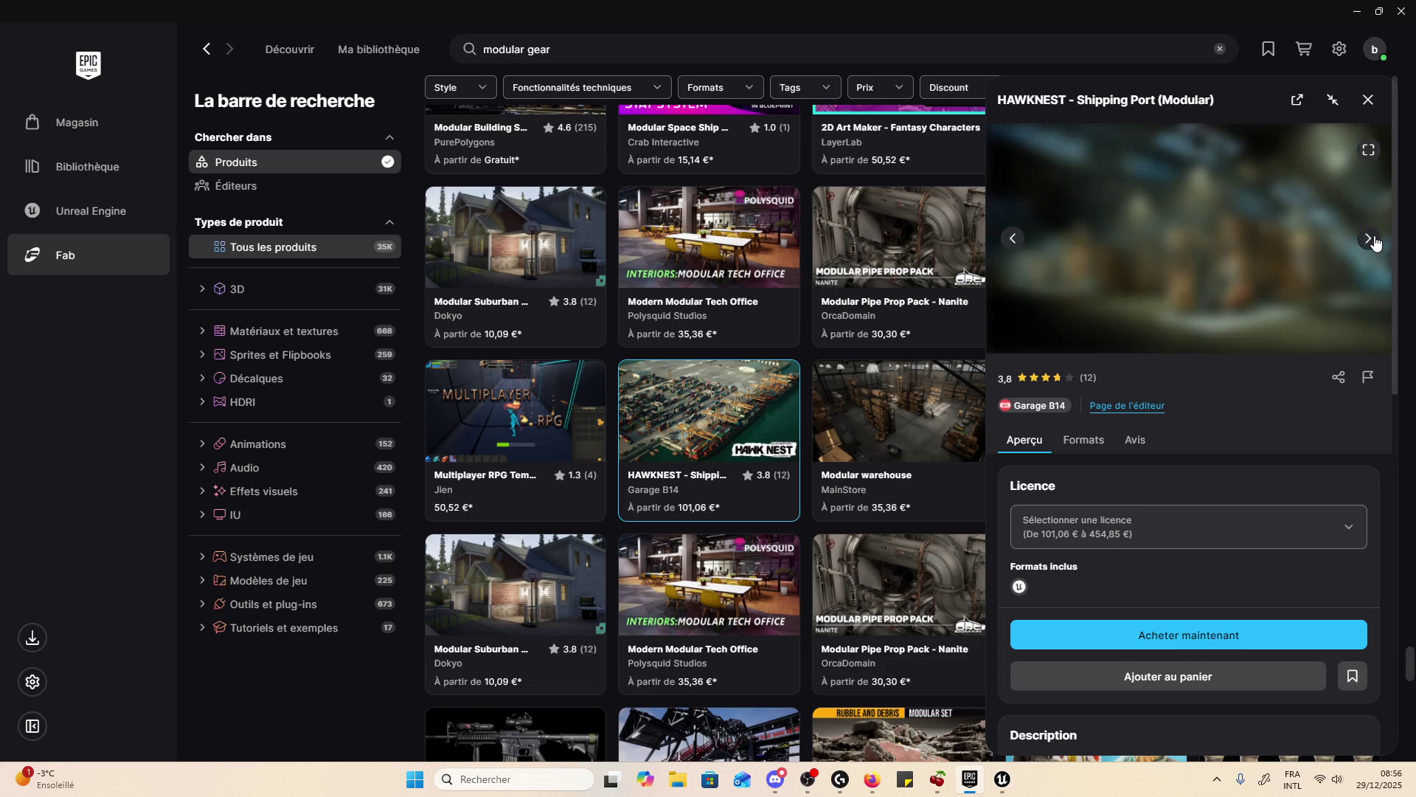
{"action": "left_click", "coordinate": [1371, 239]}
{"action": "left_click", "coordinate": [1371, 239]}
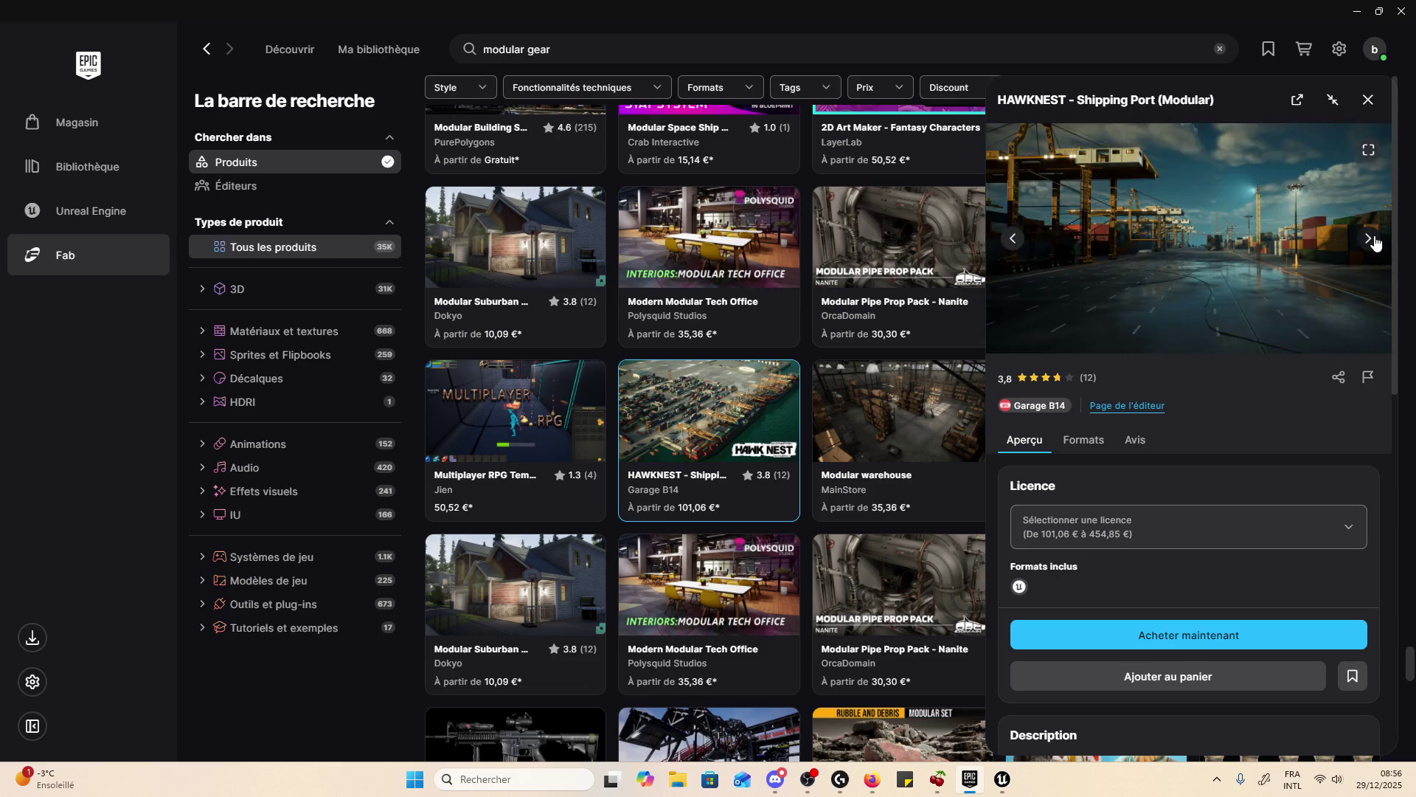
{"action": "left_click", "coordinate": [1370, 239]}
{"action": "left_click", "coordinate": [1370, 239]}
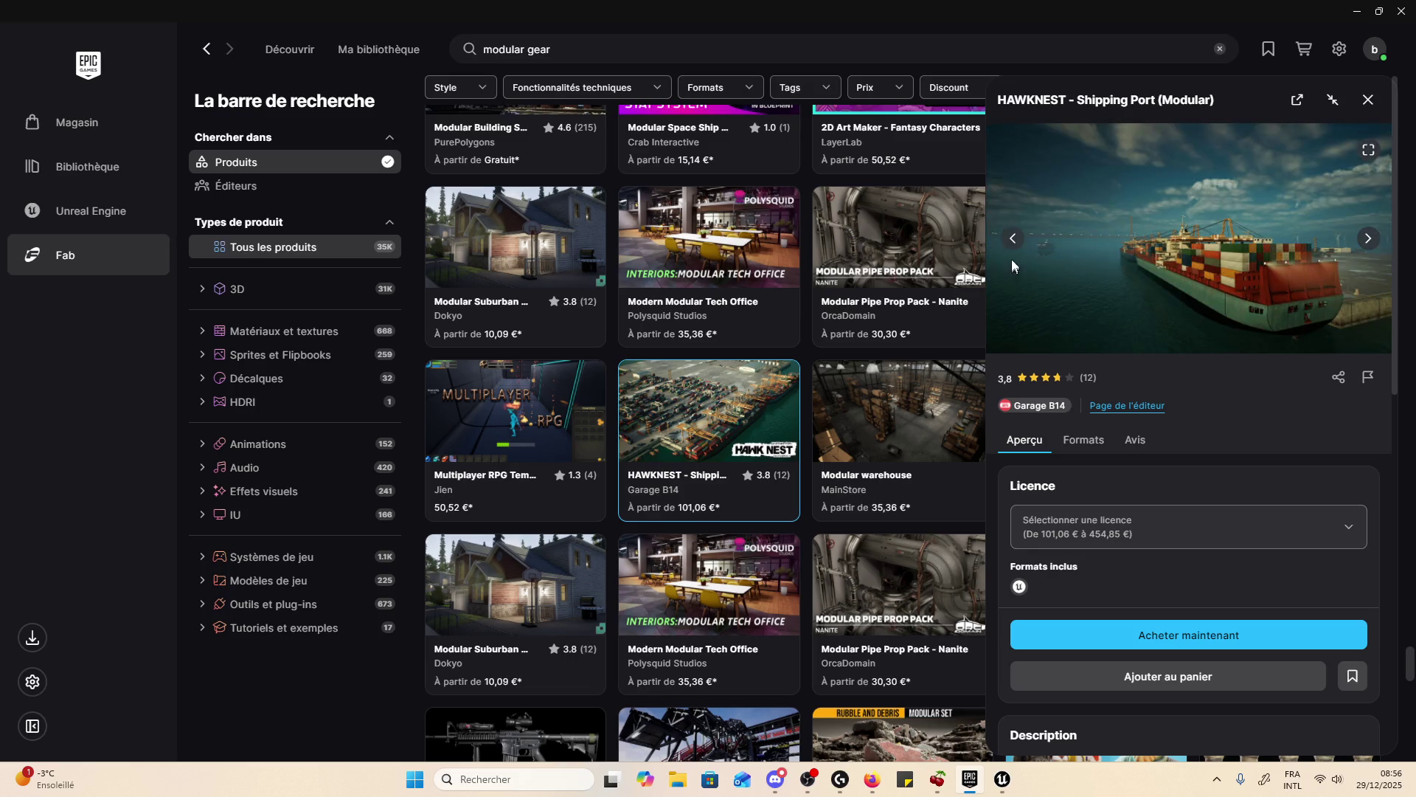
{"action": "left_click", "coordinate": [1012, 238]}
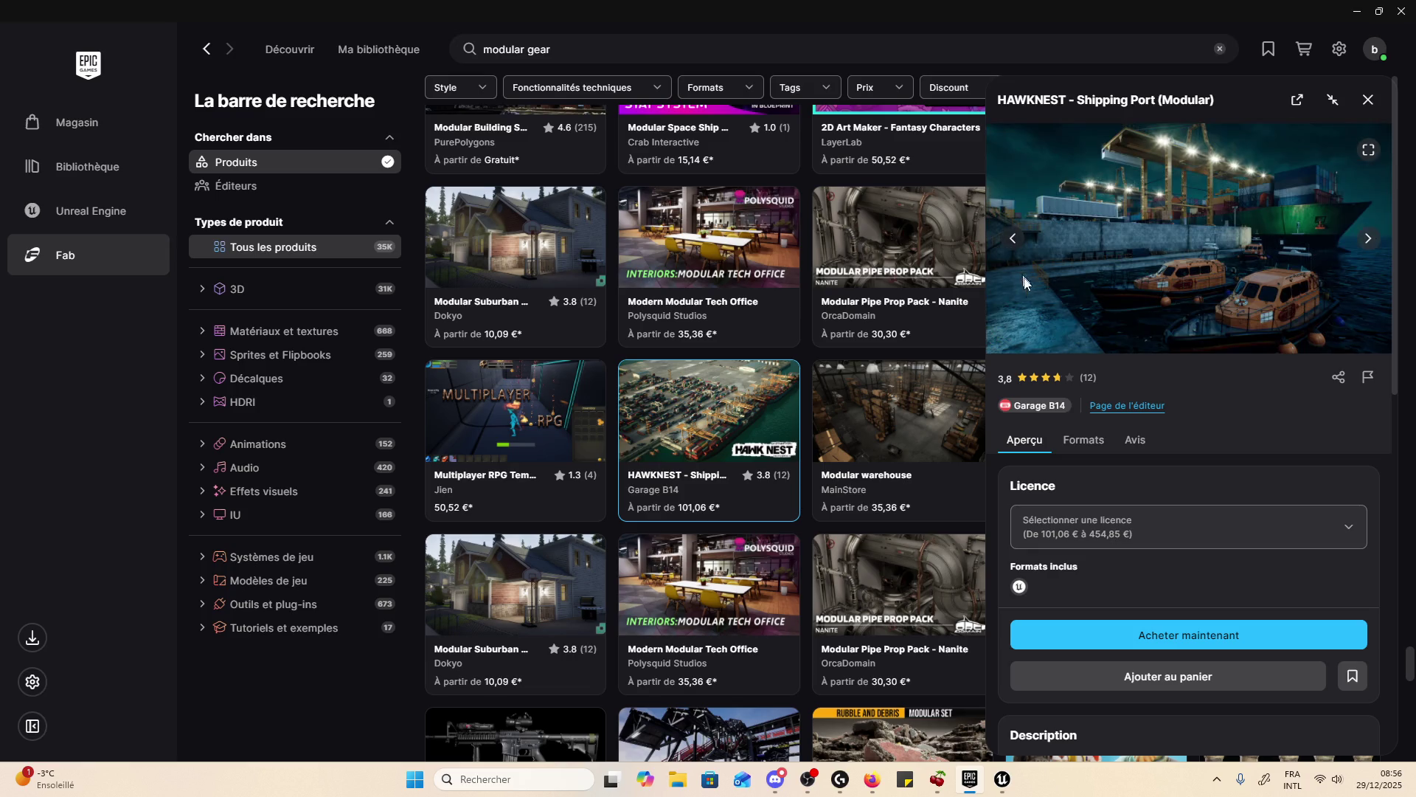
{"action": "left_click", "coordinate": [1034, 402]}
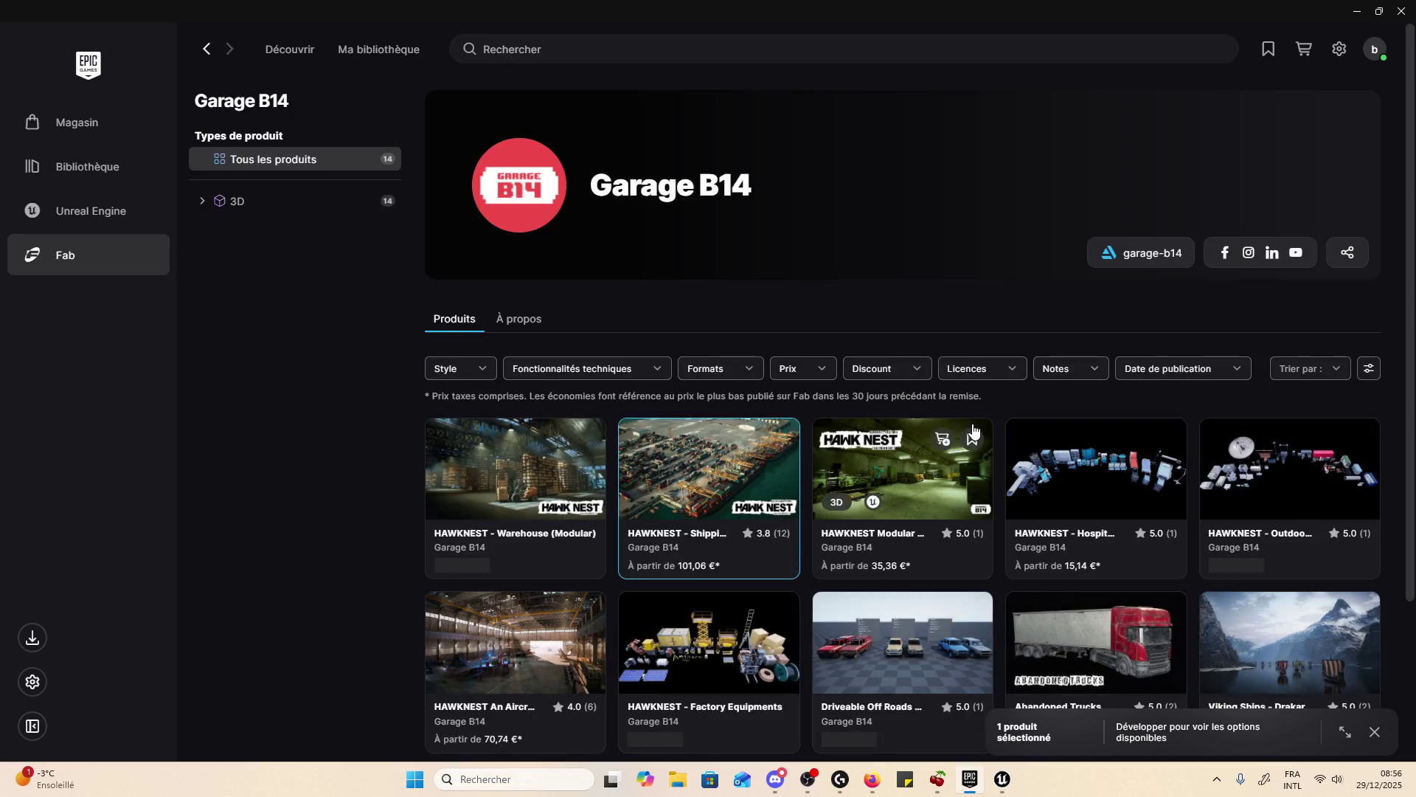
{"action": "scroll", "coordinate": [1355, 599], "scroll_direction": "down", "scroll_amount": 1}
{"action": "scroll", "coordinate": [1354, 598], "scroll_direction": "down", "scroll_amount": 2}
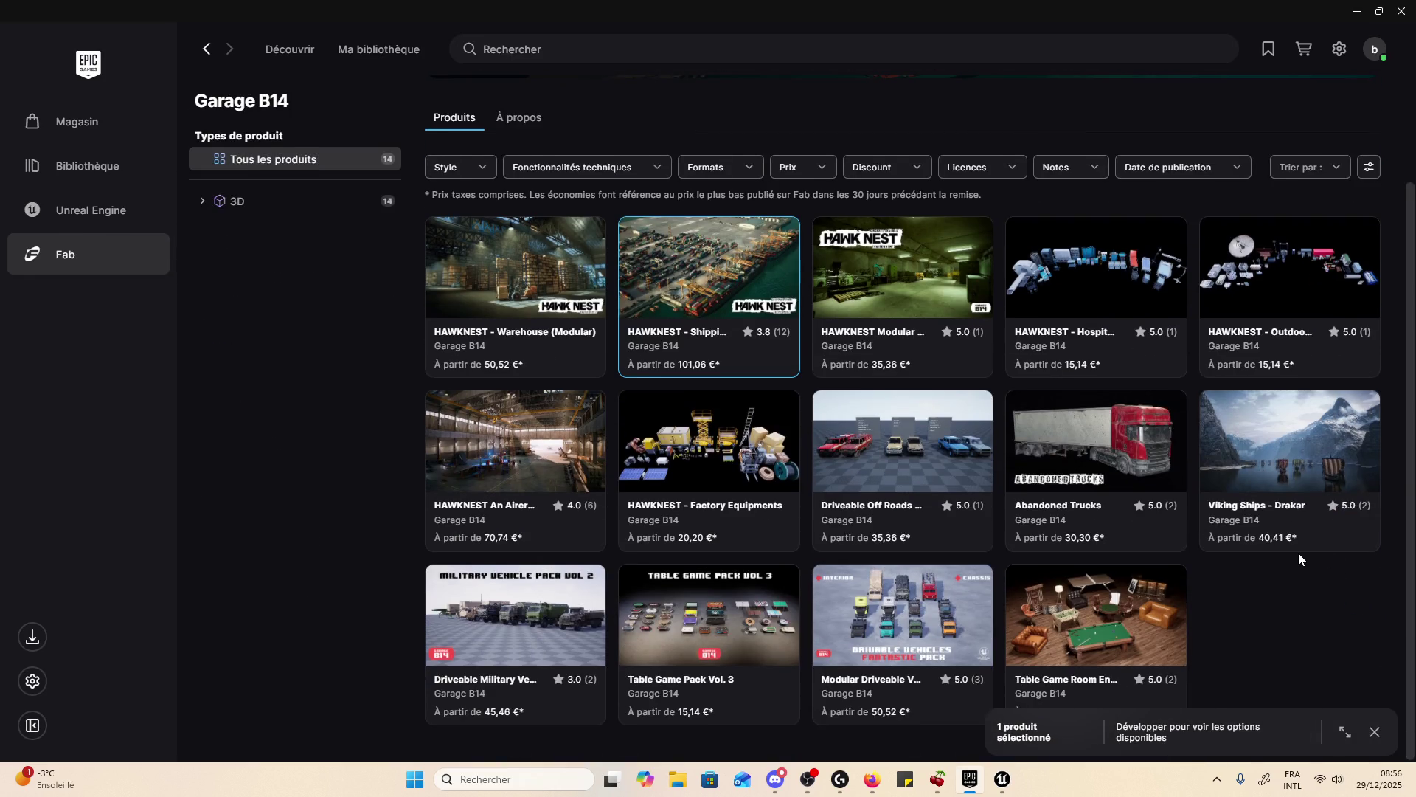
{"action": "key", "text": "alt+Left"}
{"action": "scroll", "coordinate": [1155, 467], "scroll_direction": "down", "scroll_amount": 10}
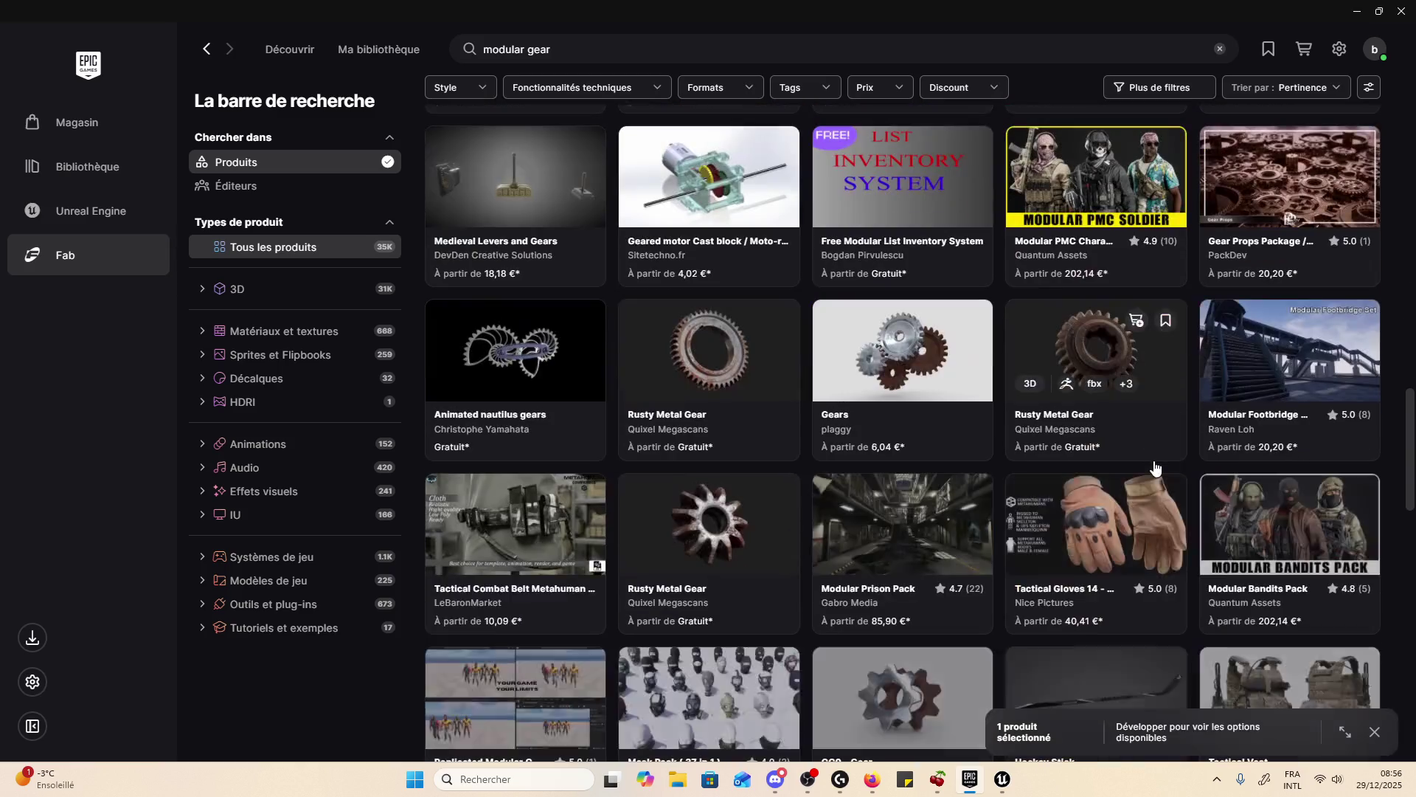
- Shorten the search query from 'modular gear' to 'modu'
{"action": "scroll", "coordinate": [1155, 466], "scroll_direction": "down", "scroll_amount": 5}
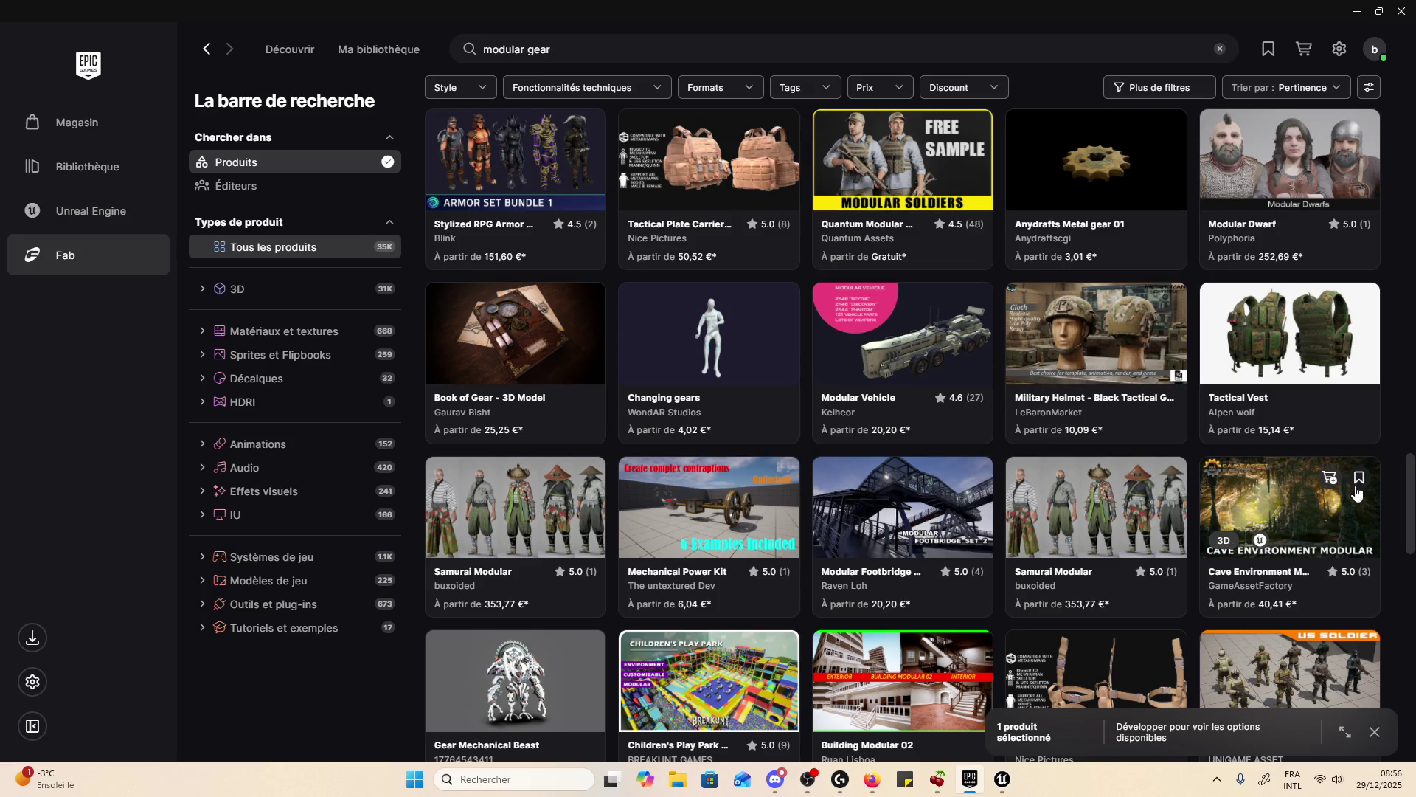
{"action": "scroll", "coordinate": [1355, 492], "scroll_direction": "down", "scroll_amount": 8}
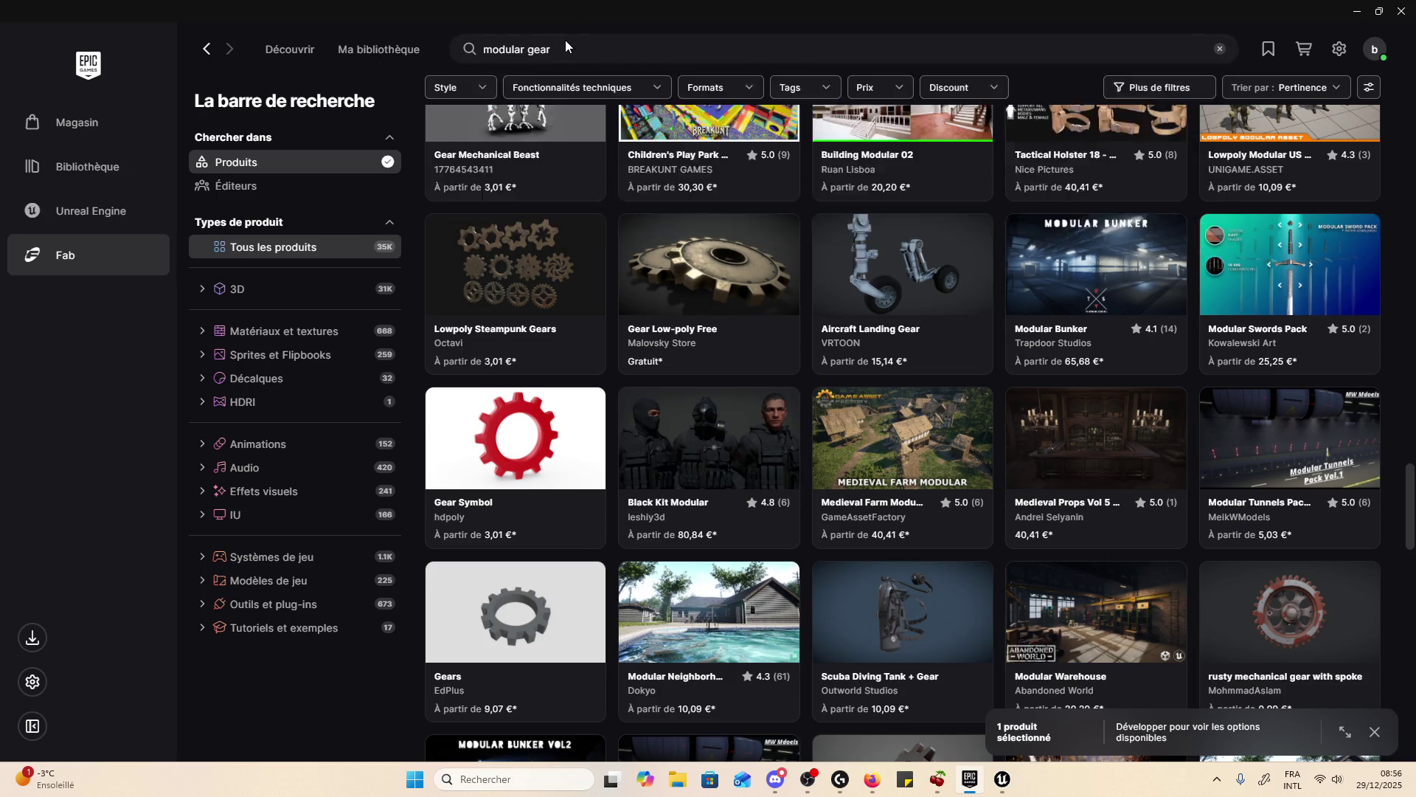
{"action": "left_click", "coordinate": [565, 47]}
{"action": "key", "text": "BackSpace"}
{"action": "key", "text": "BackSpace"}
{"action": "key", "text": "BackSpace"}
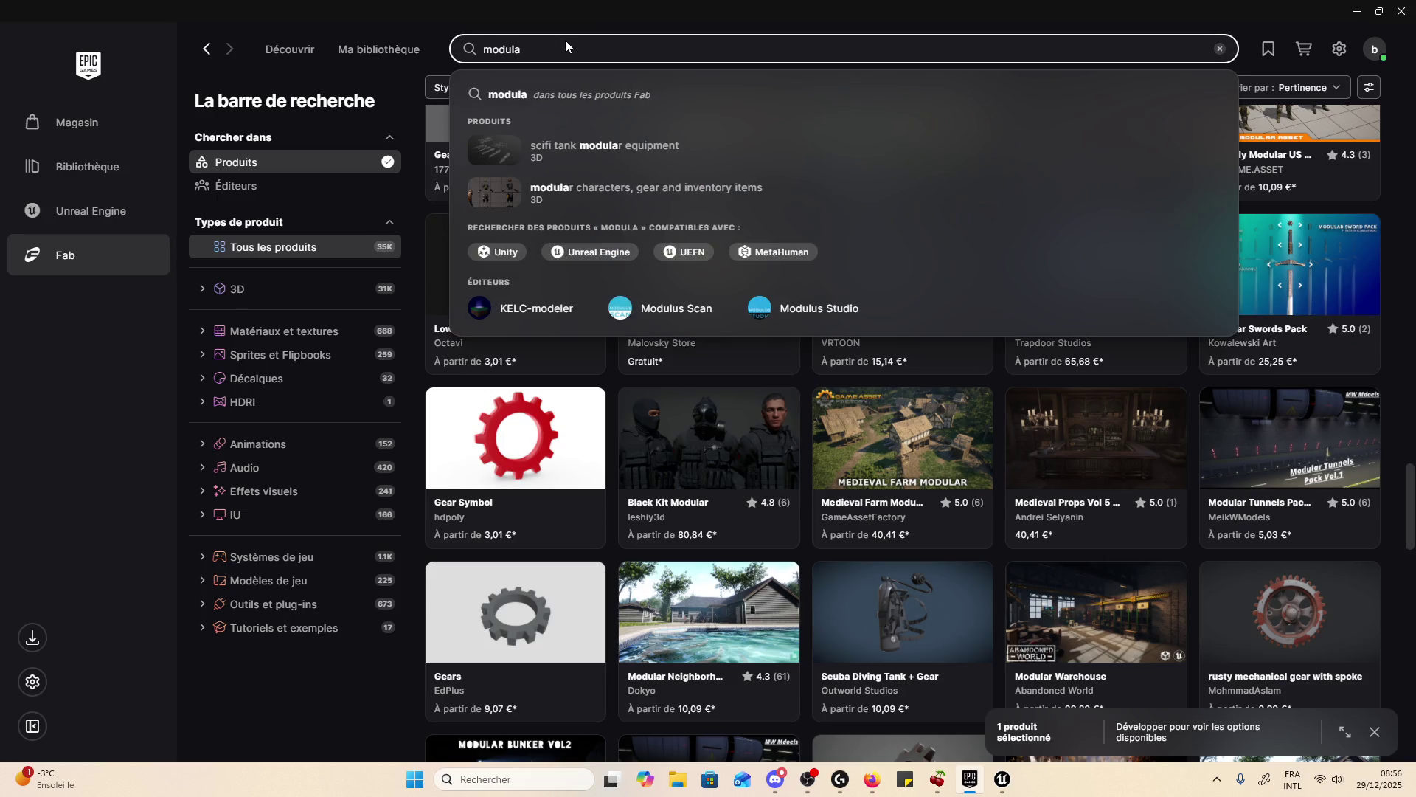
- Preview Modular Swords Pack's gallery up to the rust sliders sword, close it, and refocus search
{"action": "left_click", "coordinate": [1254, 221]}
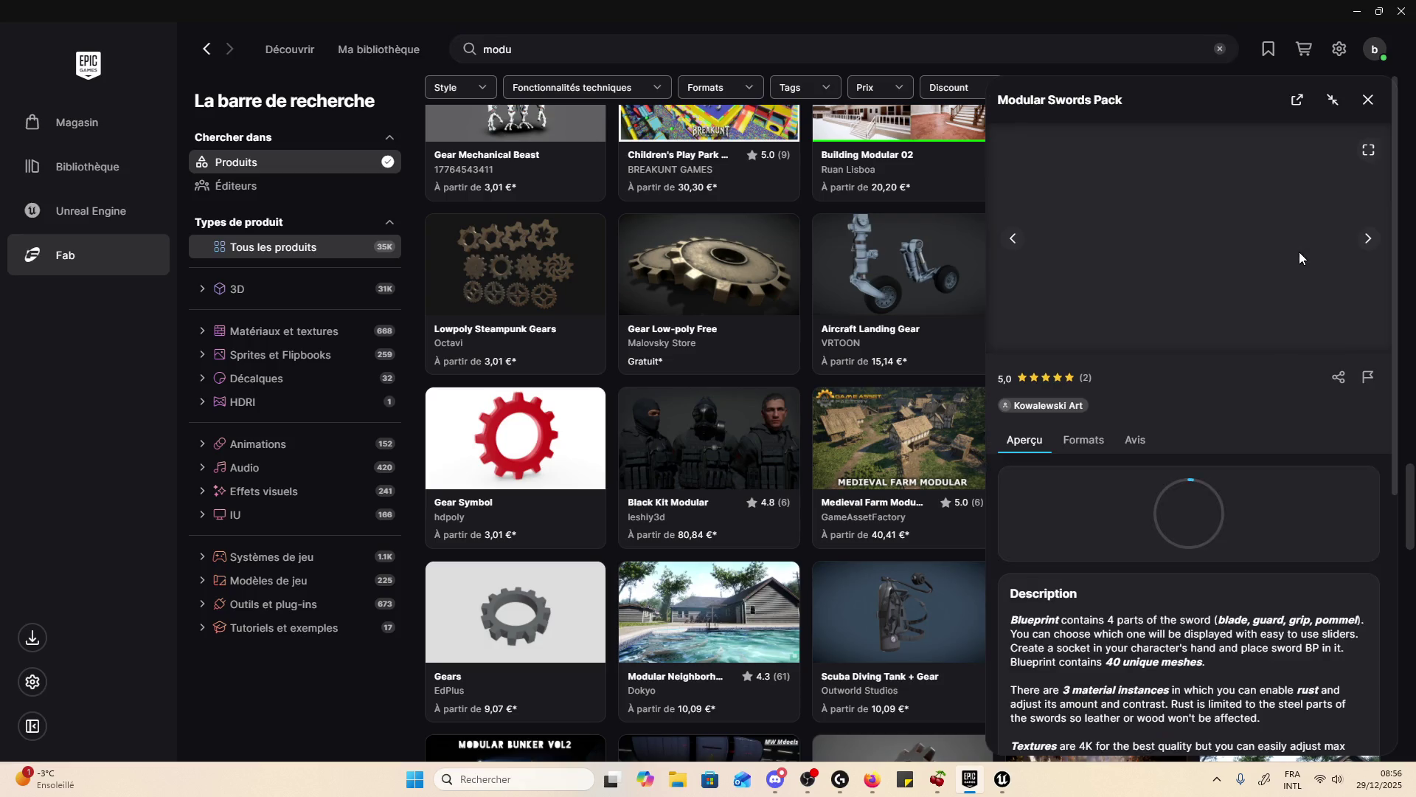
{"action": "left_click", "coordinate": [1370, 238]}
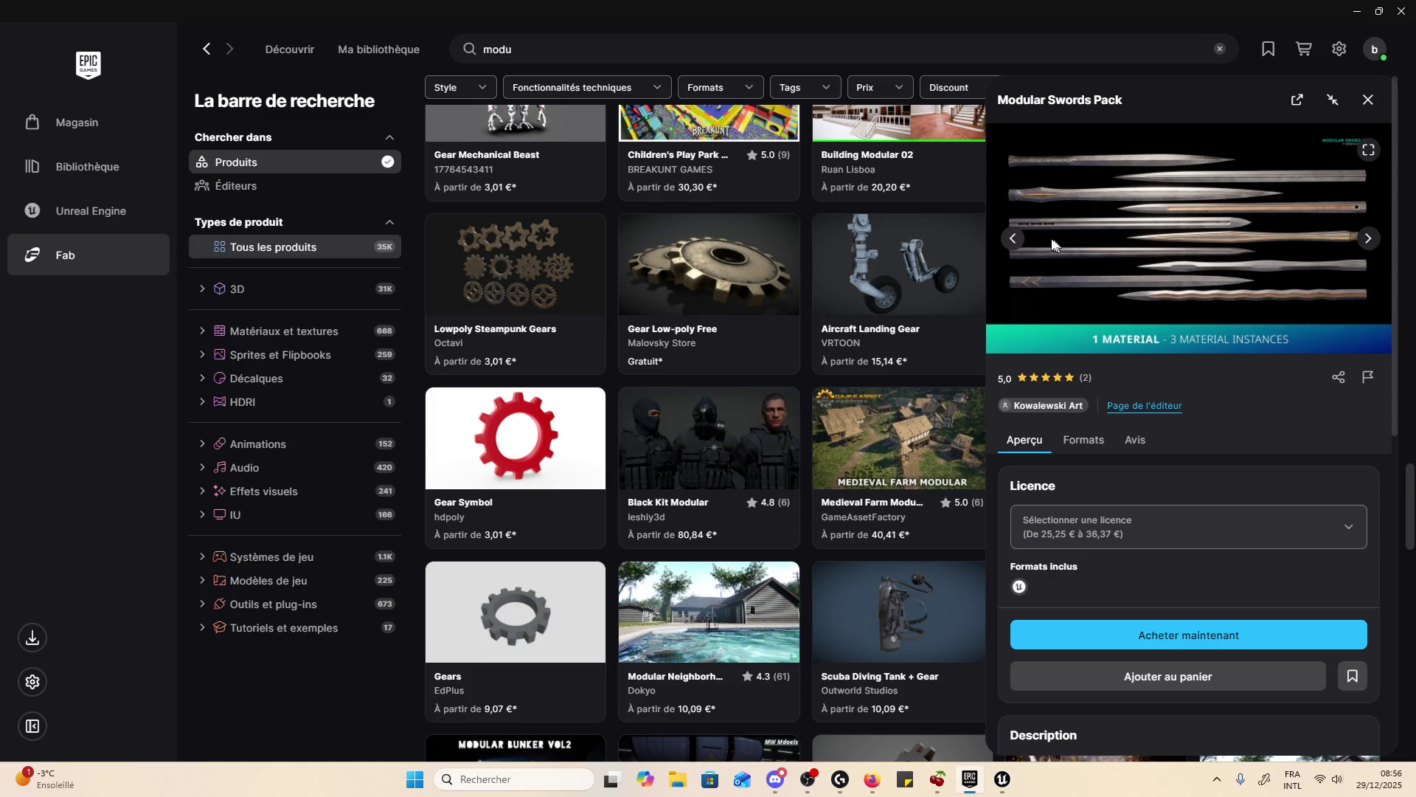
{"action": "left_click", "coordinate": [1015, 238]}
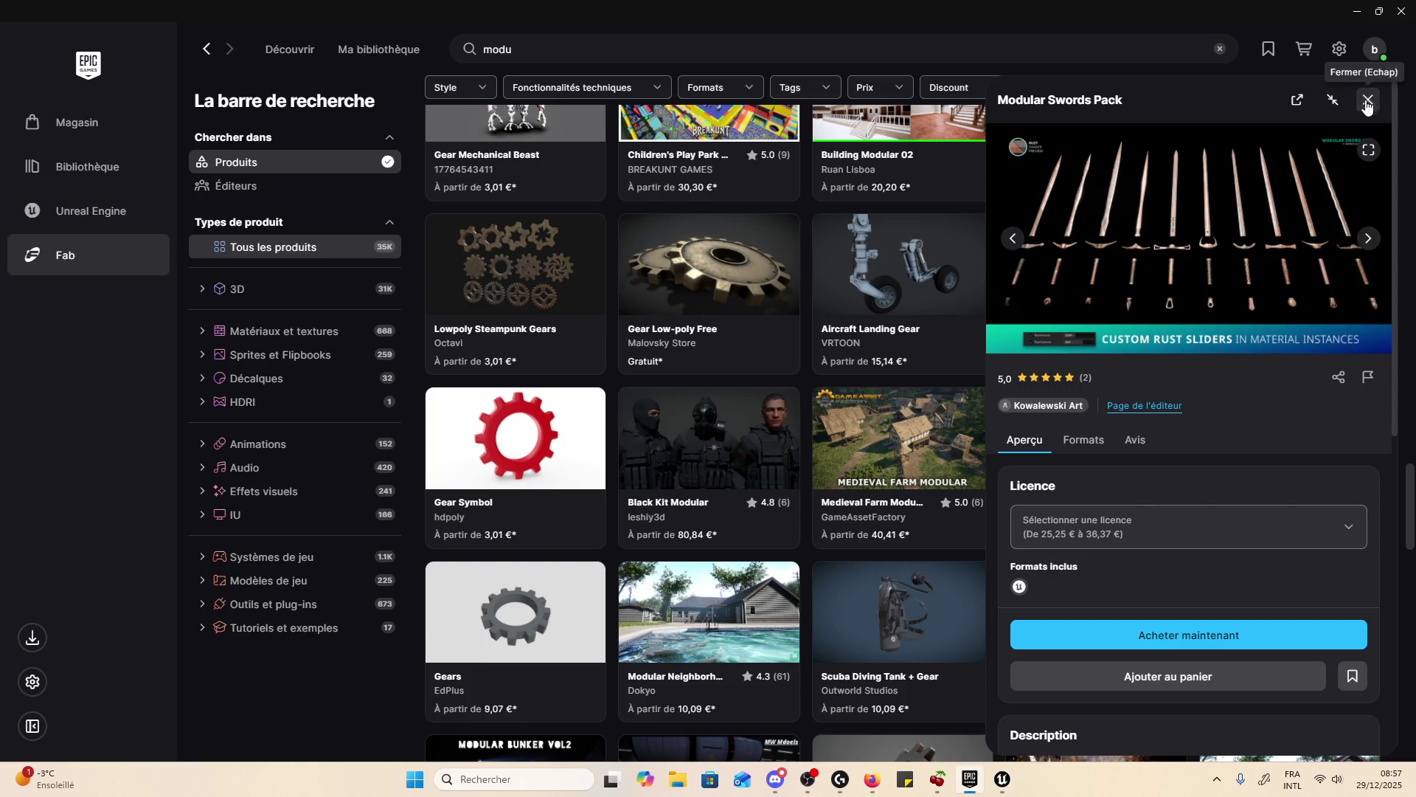
{"action": "left_click", "coordinate": [1368, 100]}
{"action": "scroll", "coordinate": [827, 334], "scroll_direction": "down", "scroll_amount": 5}
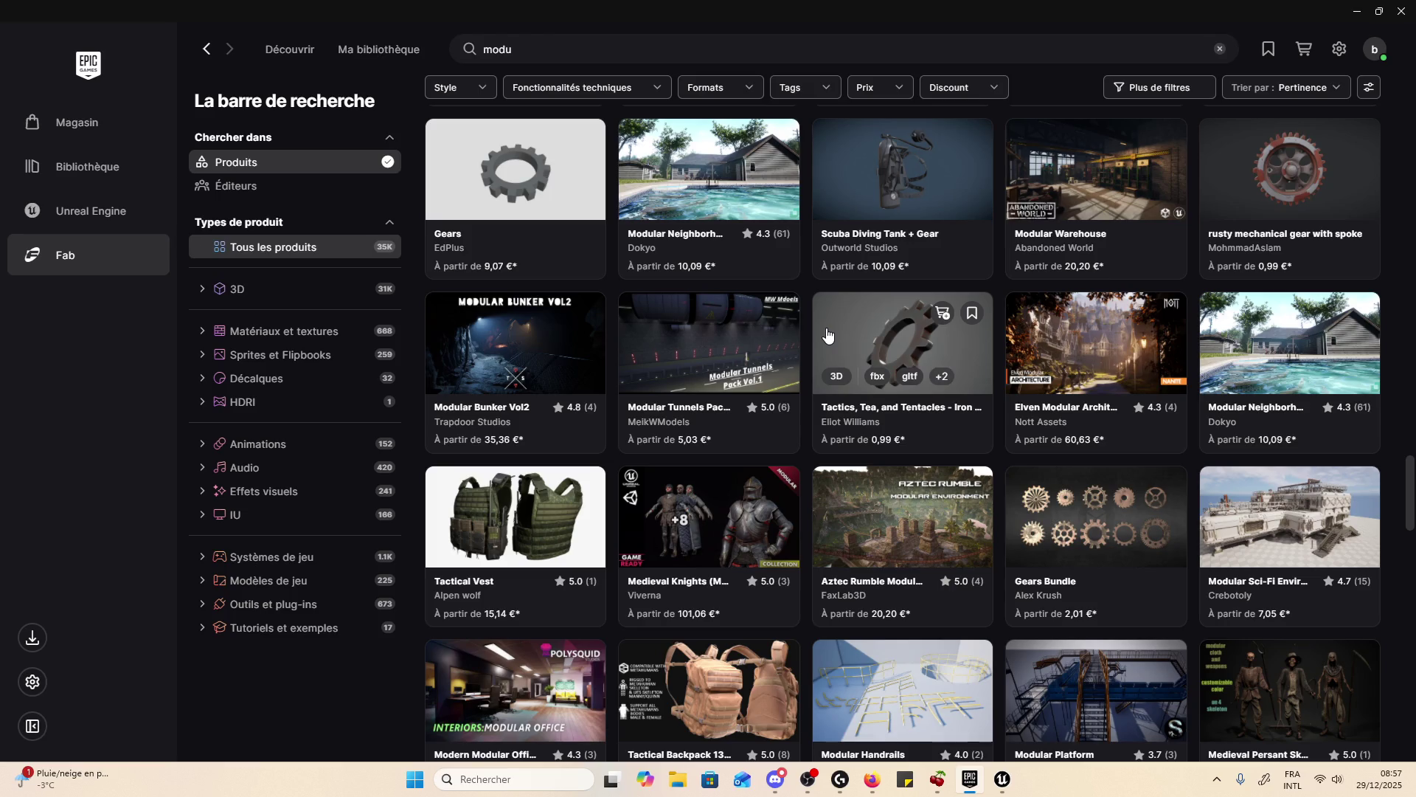
{"action": "scroll", "coordinate": [826, 334], "scroll_direction": "up", "scroll_amount": 4}
{"action": "left_click", "coordinate": [569, 49]}
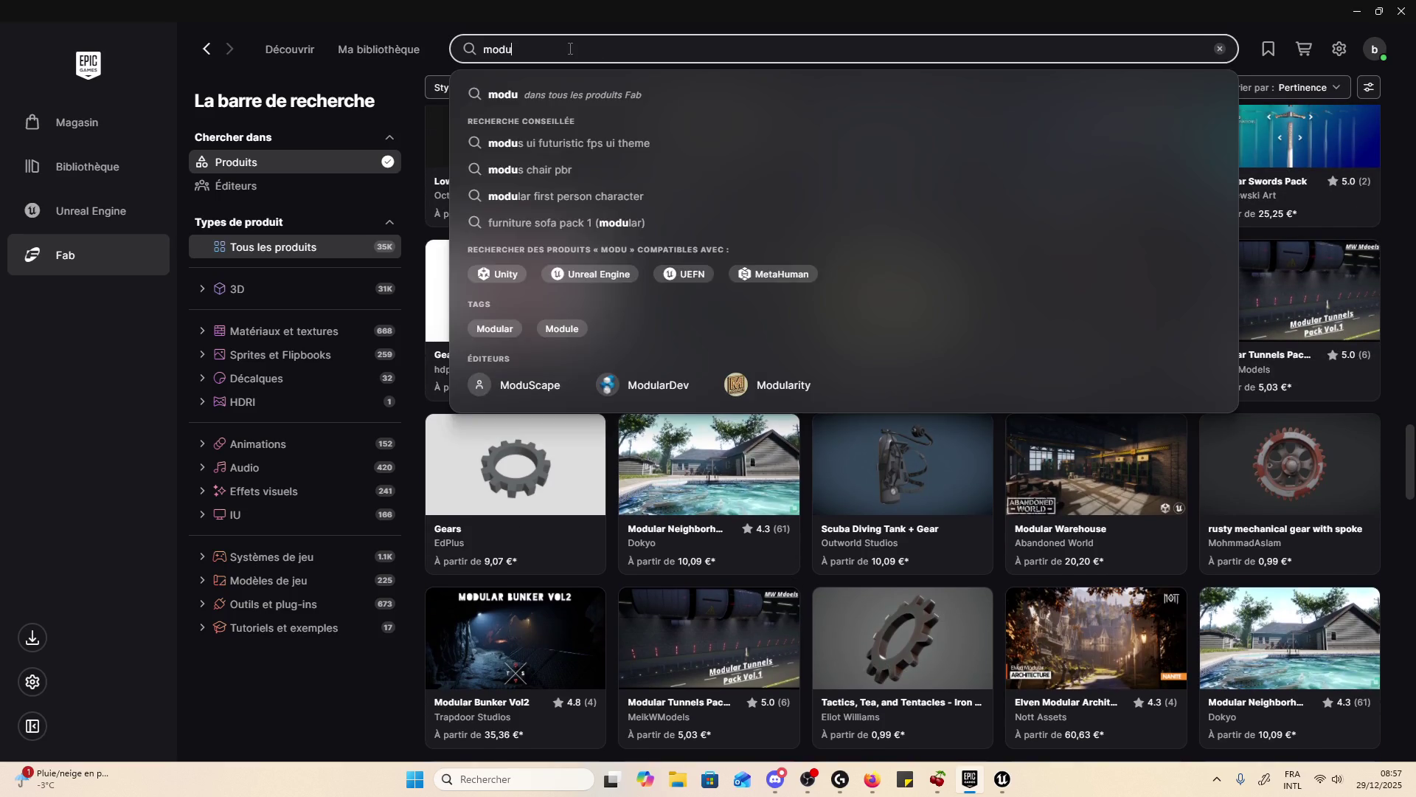
- Search for 'quick sell' and open the animo-mocap Selling animation pack's details
{"action": "type", "text": "scan "}
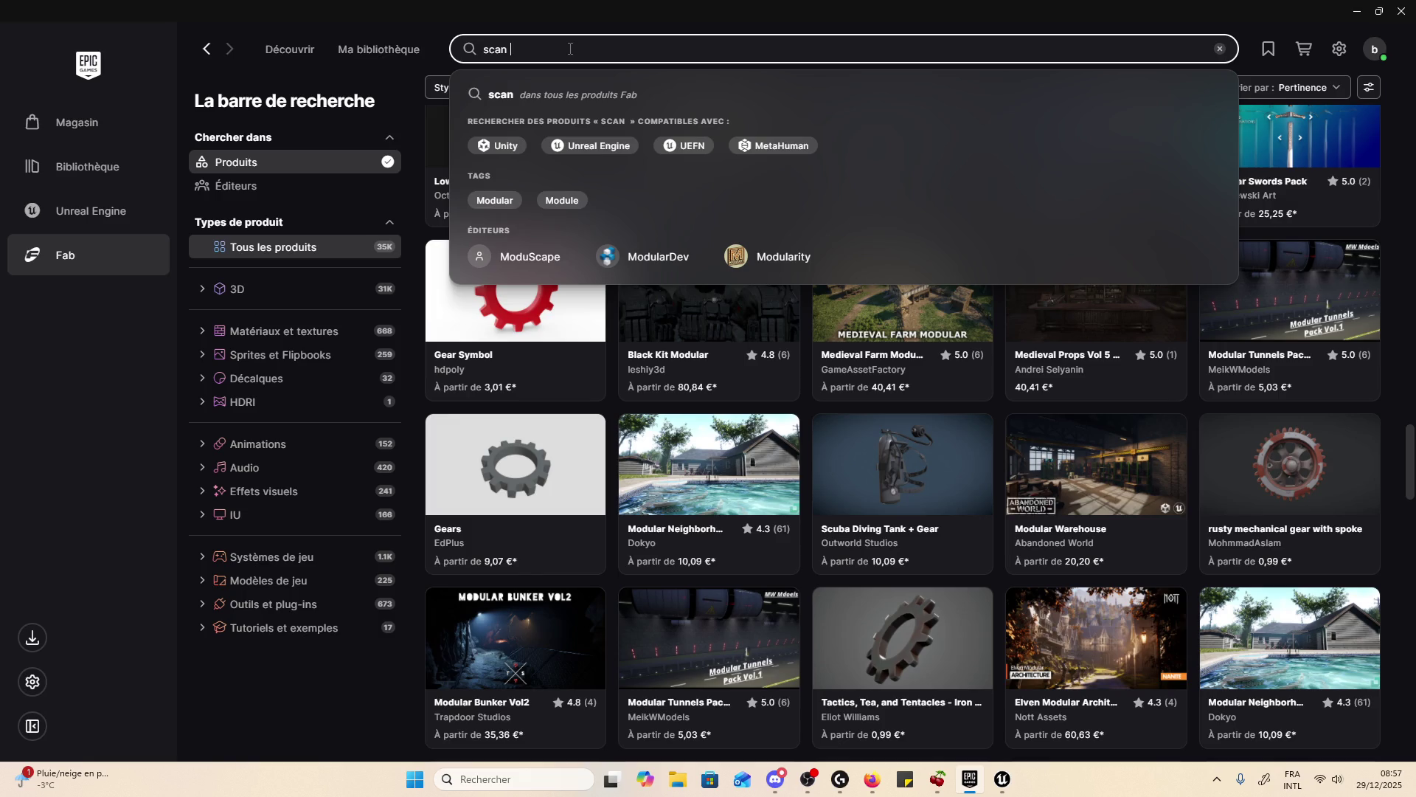
{"action": "type", "text": "qu"}
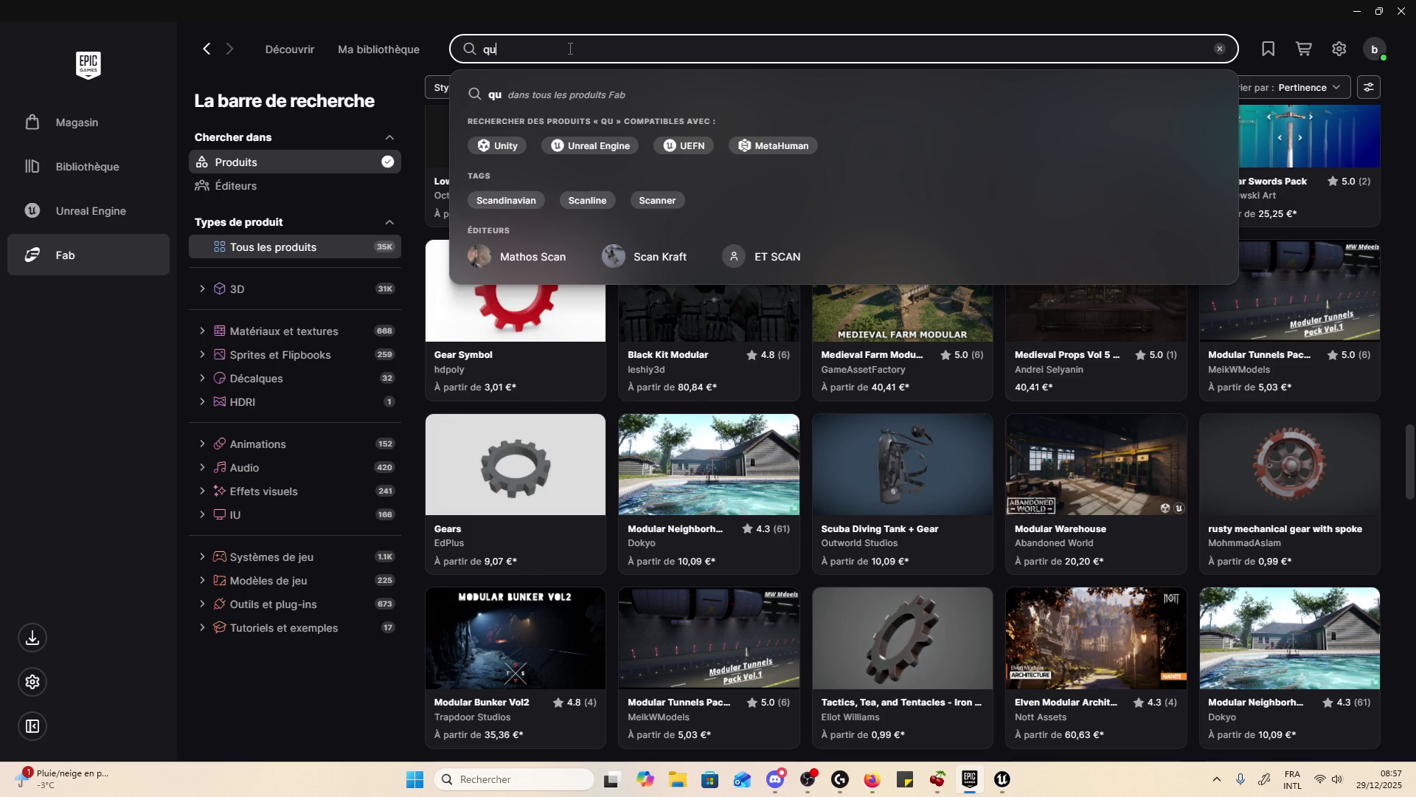
{"action": "type", "text": "icksell"}
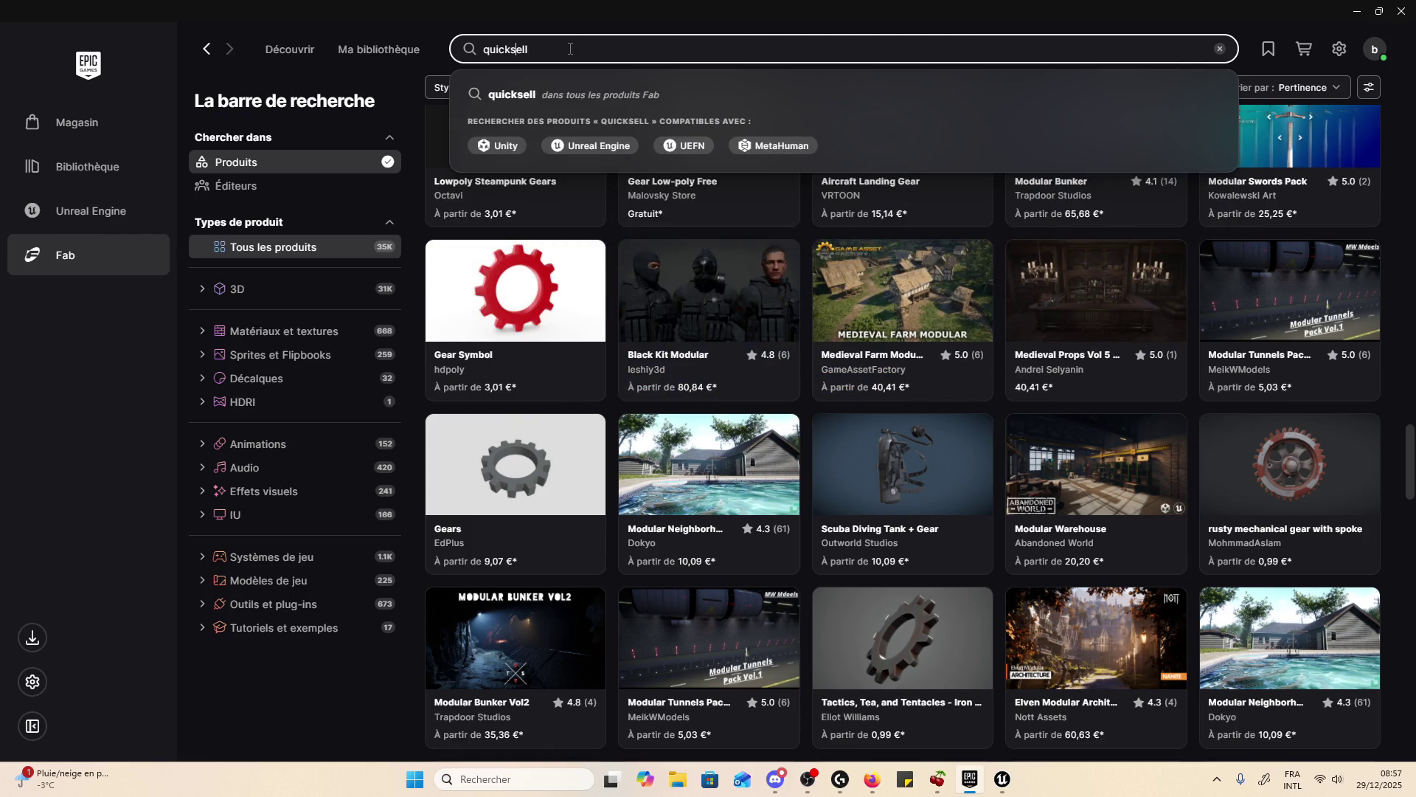
{"action": "key", "text": "Return"}
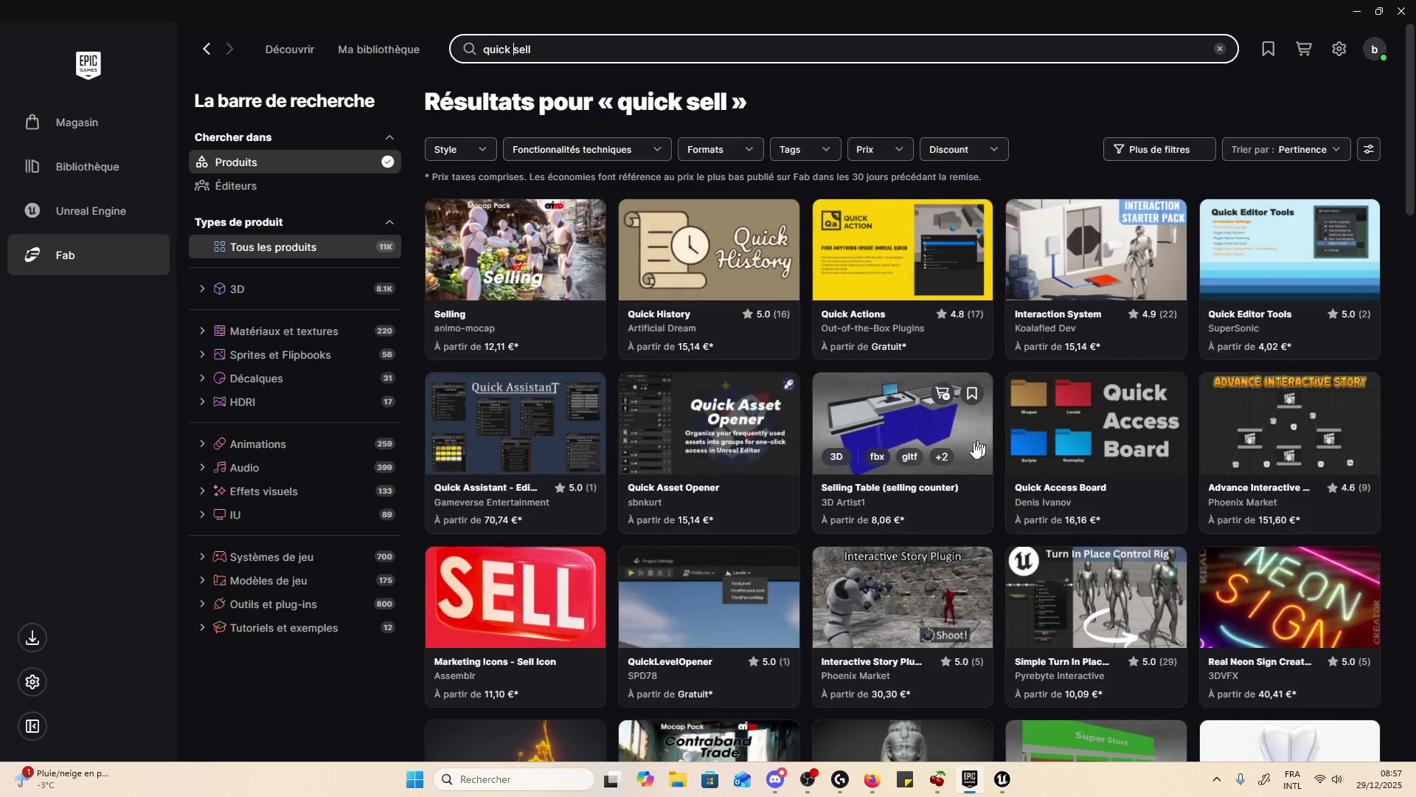
{"action": "left_click", "coordinate": [601, 356]}
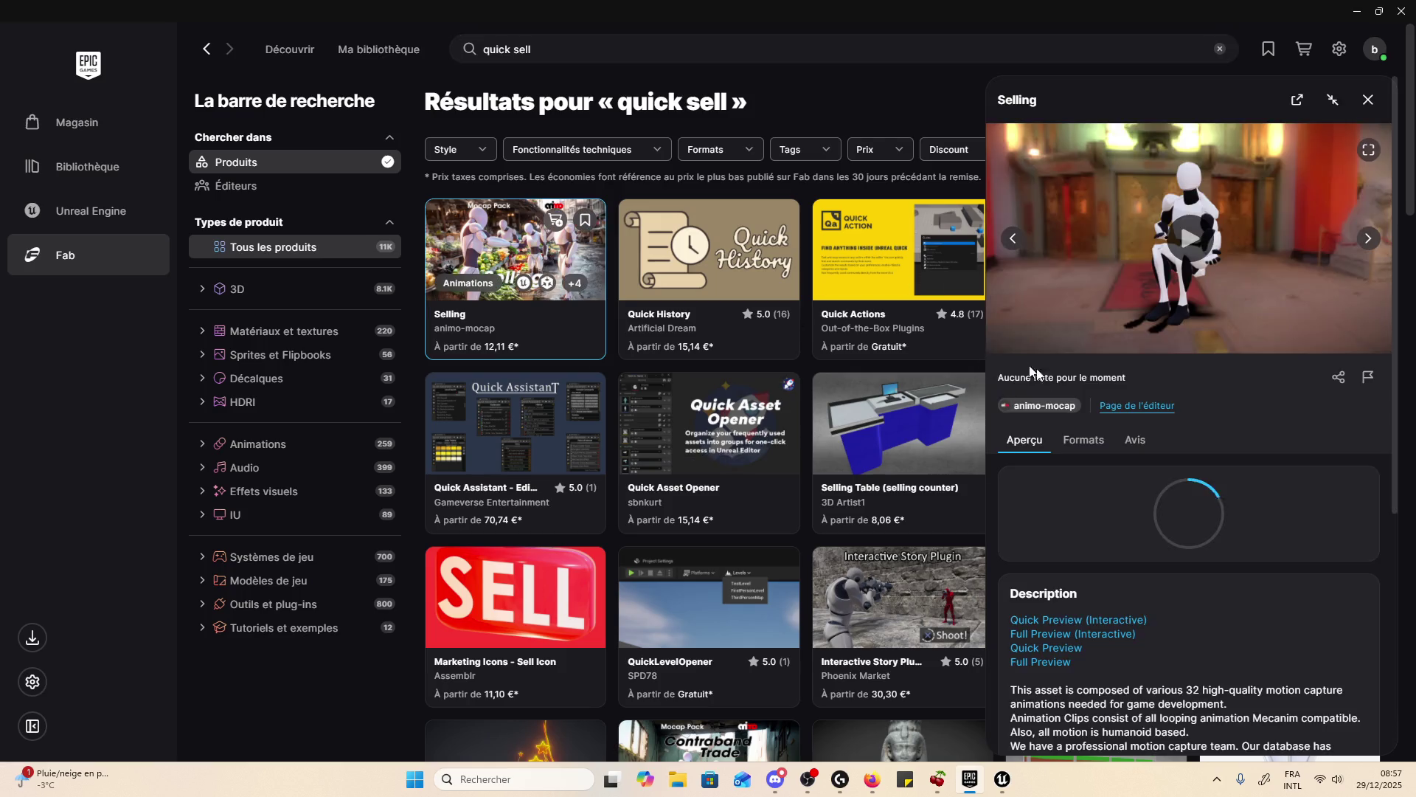
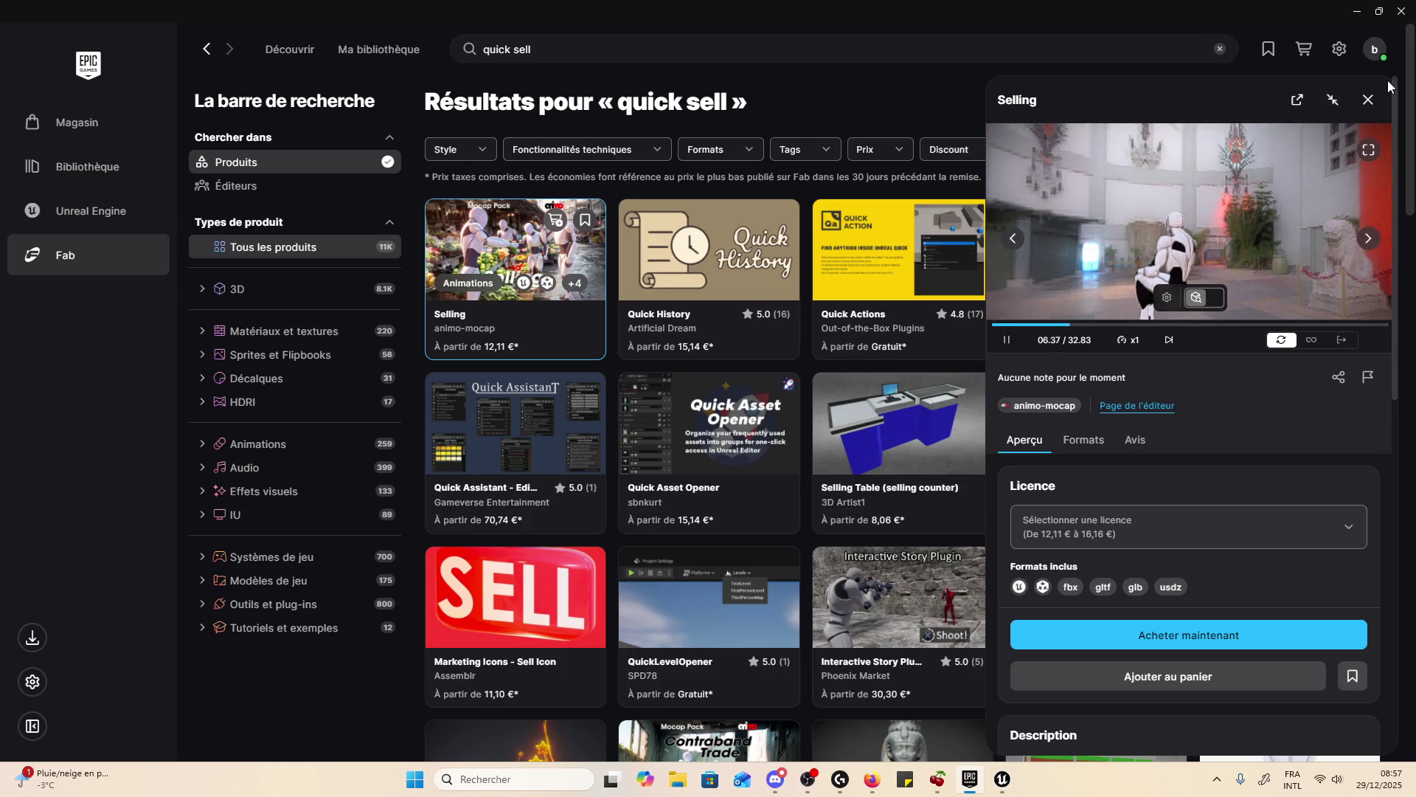
- Close the Selling product preview and search Fab for 'scan'
{"action": "left_click", "coordinate": [1368, 100]}
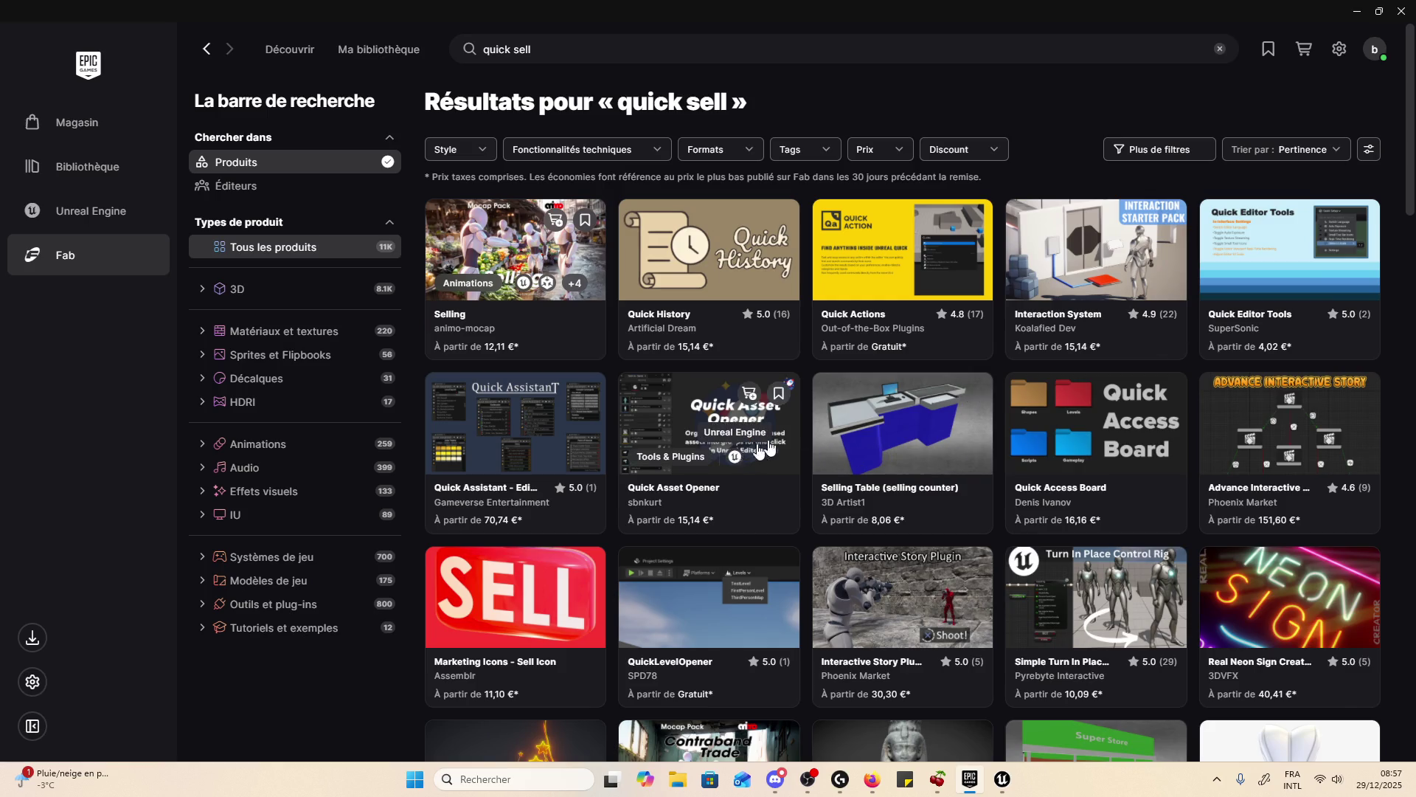
{"action": "scroll", "coordinate": [833, 361], "scroll_direction": "down", "scroll_amount": 5}
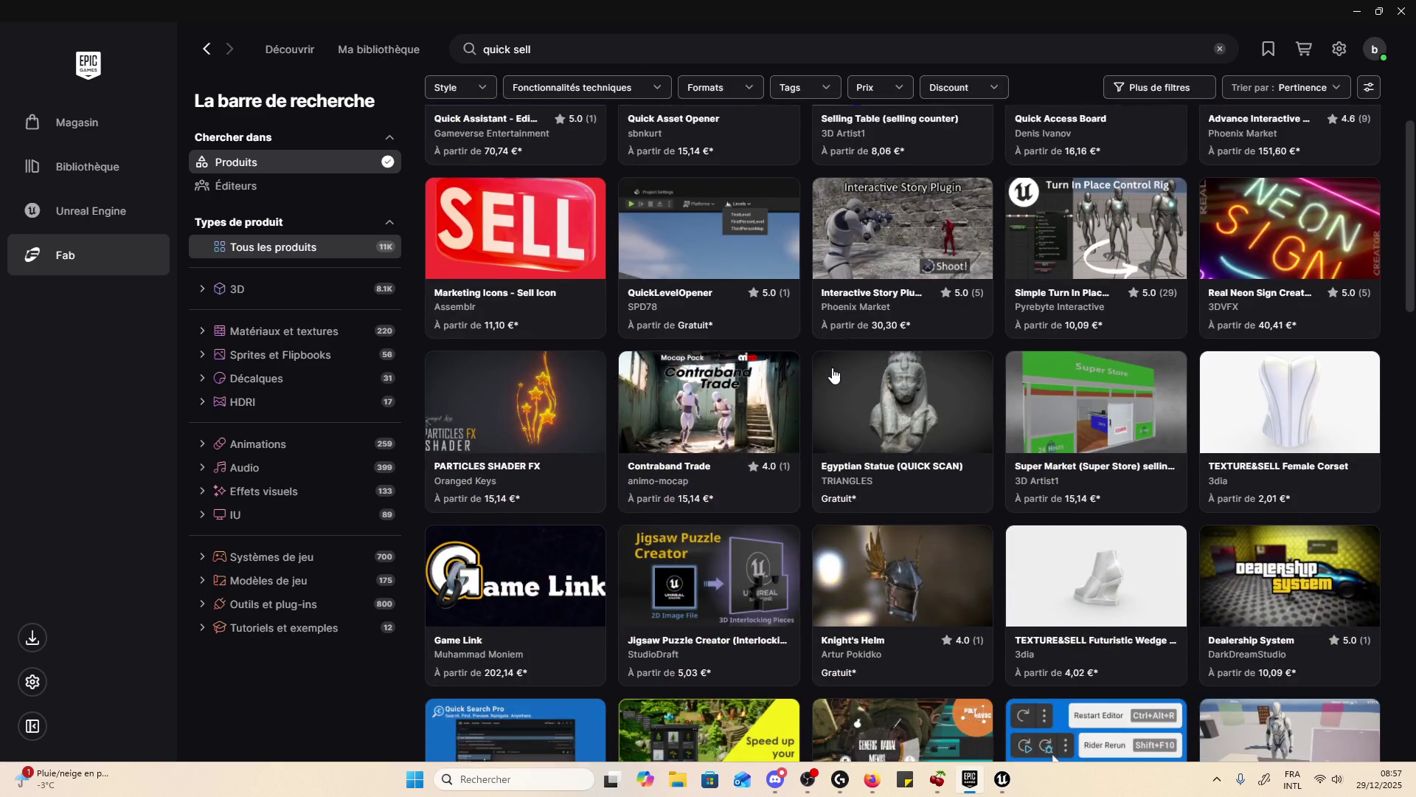
{"action": "scroll", "coordinate": [833, 375], "scroll_direction": "up", "scroll_amount": 4}
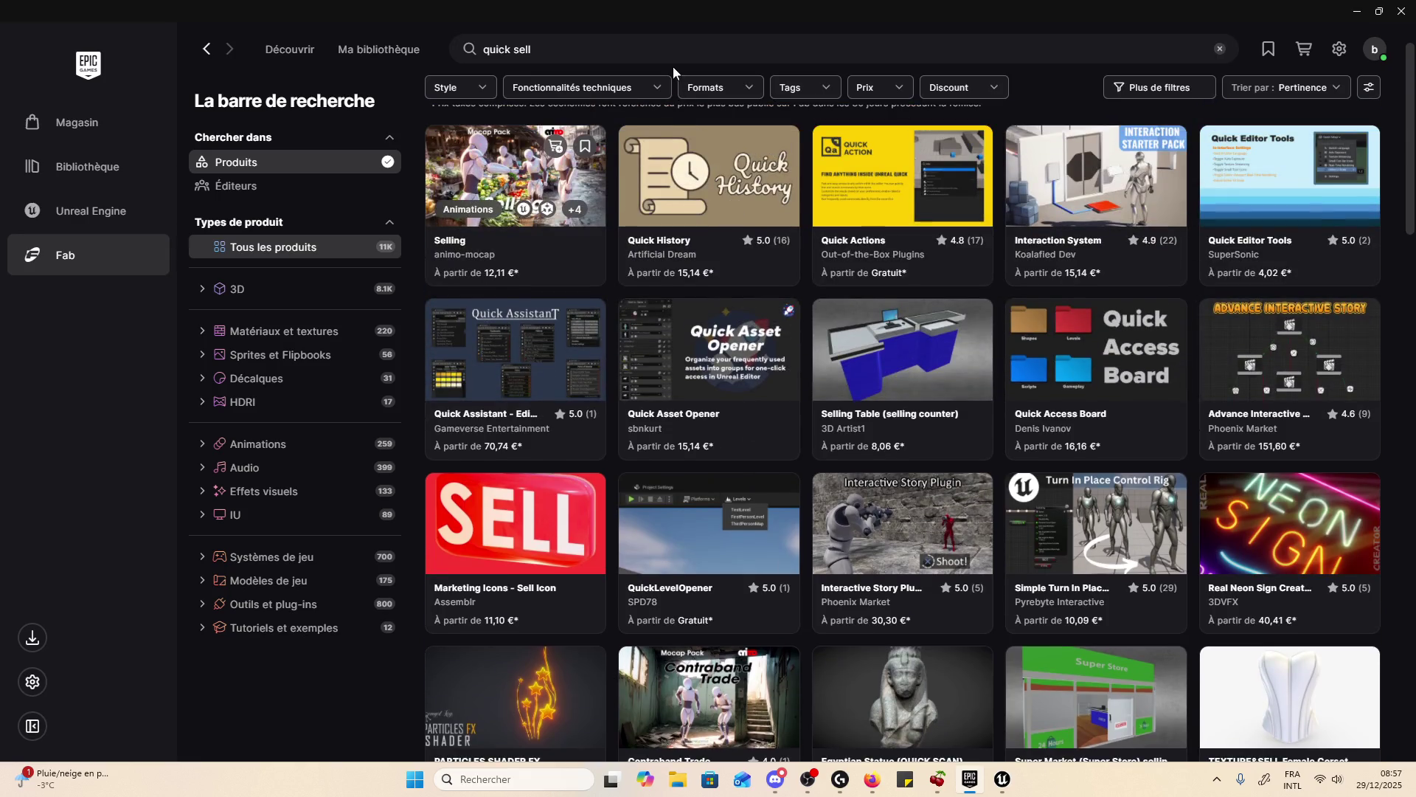
{"action": "left_click", "coordinate": [680, 53]}
{"action": "type", "text": "scan"}
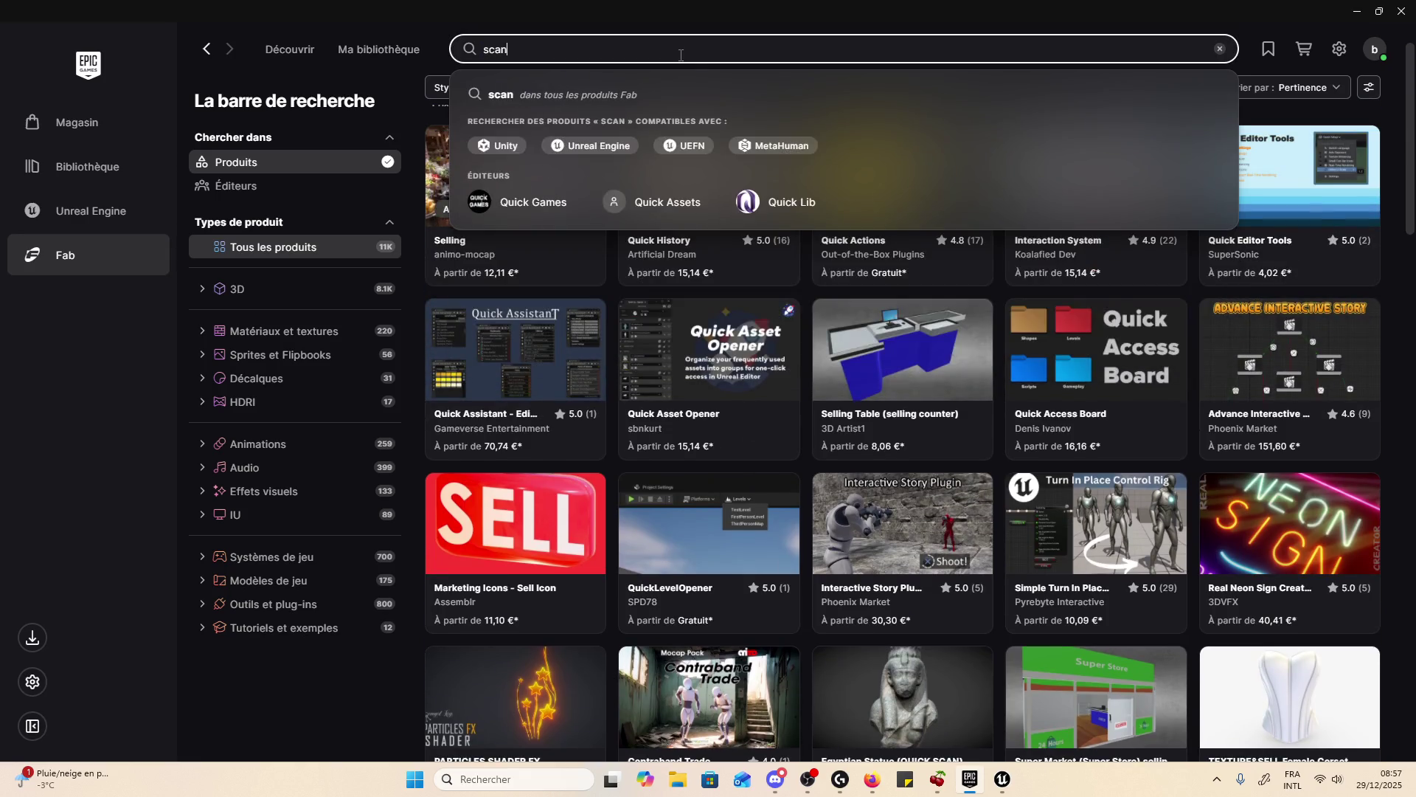
{"action": "key", "text": "Return"}
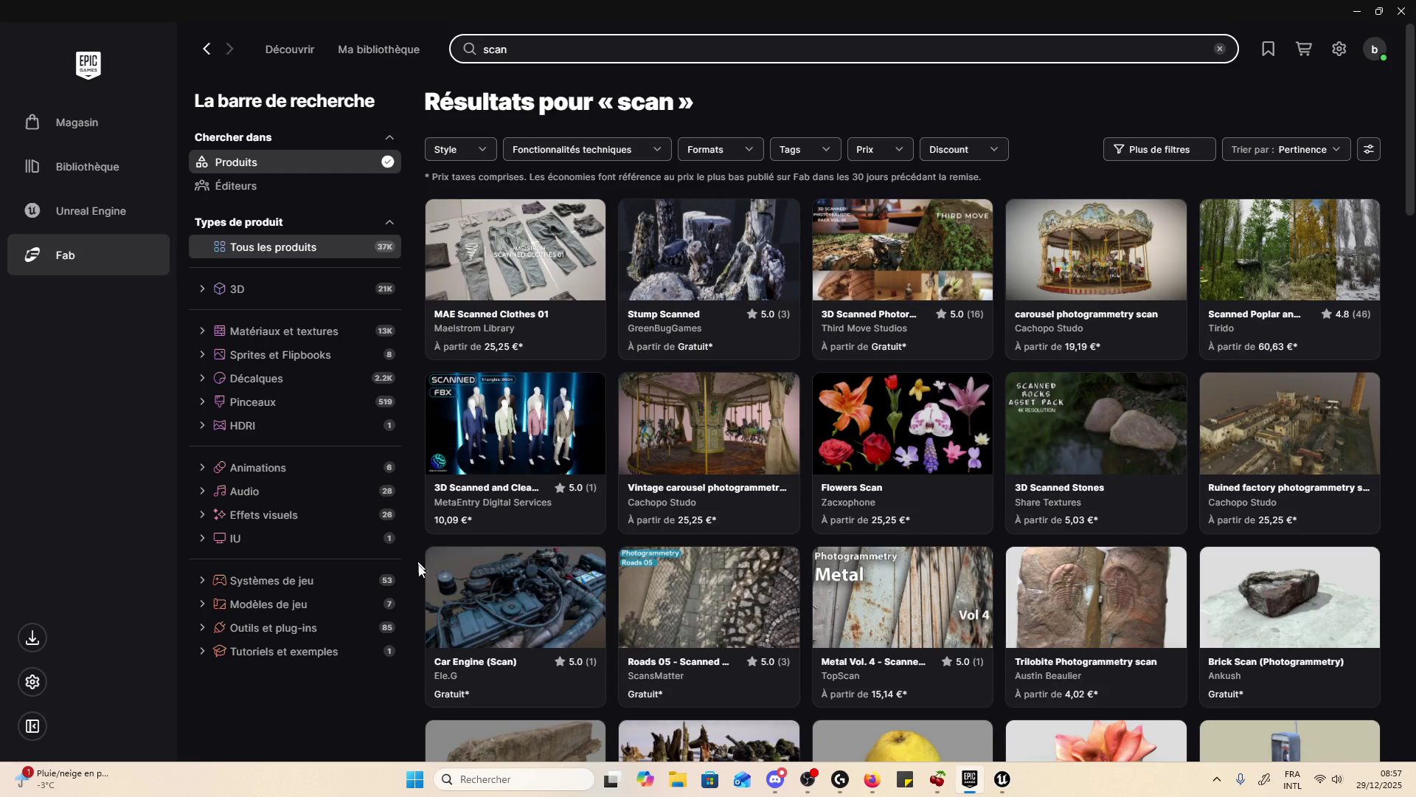
- Flip through MAE Scanned Clothes 01's preview images, scroll the results, then switch to the Unreal project
{"action": "left_click", "coordinate": [509, 258]}
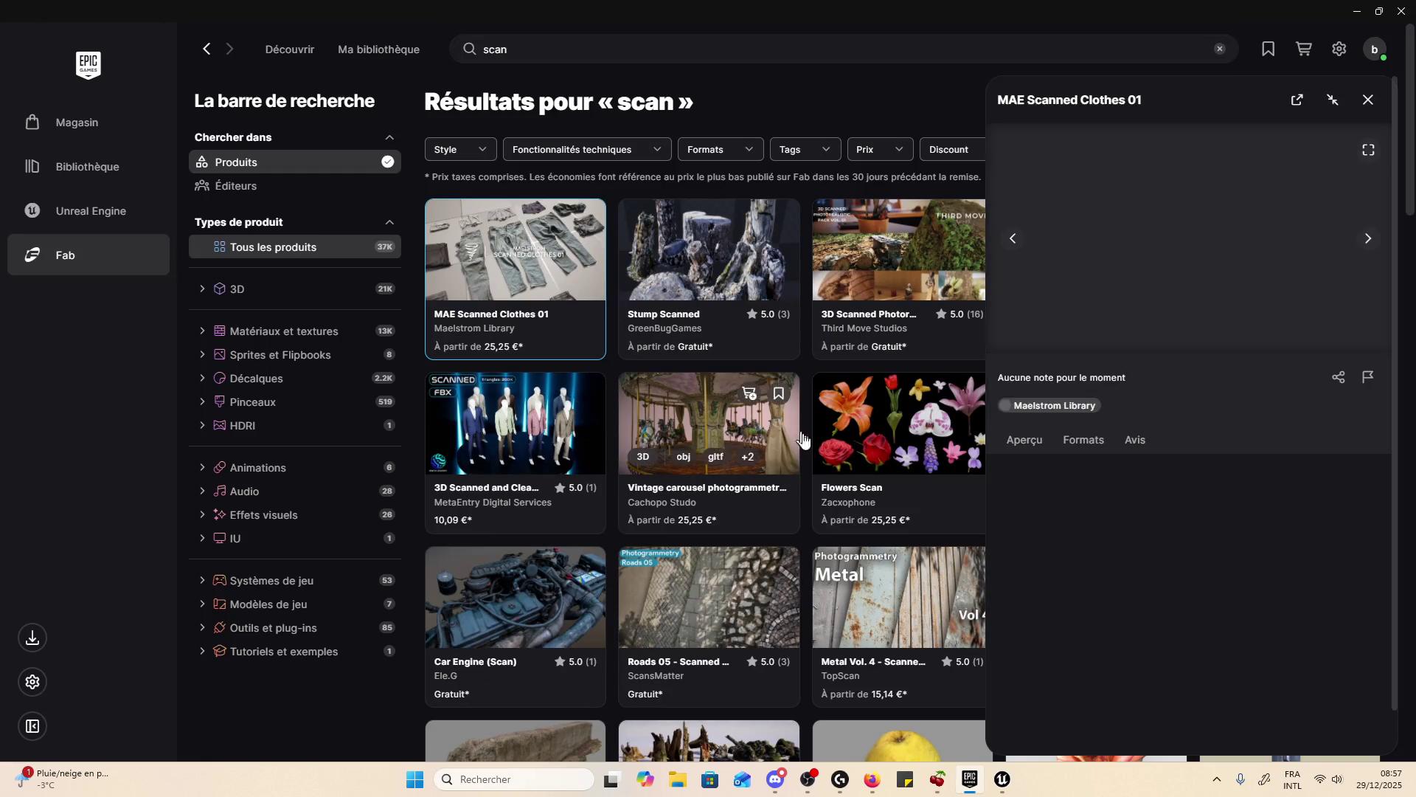
{"action": "left_click", "coordinate": [1369, 237]}
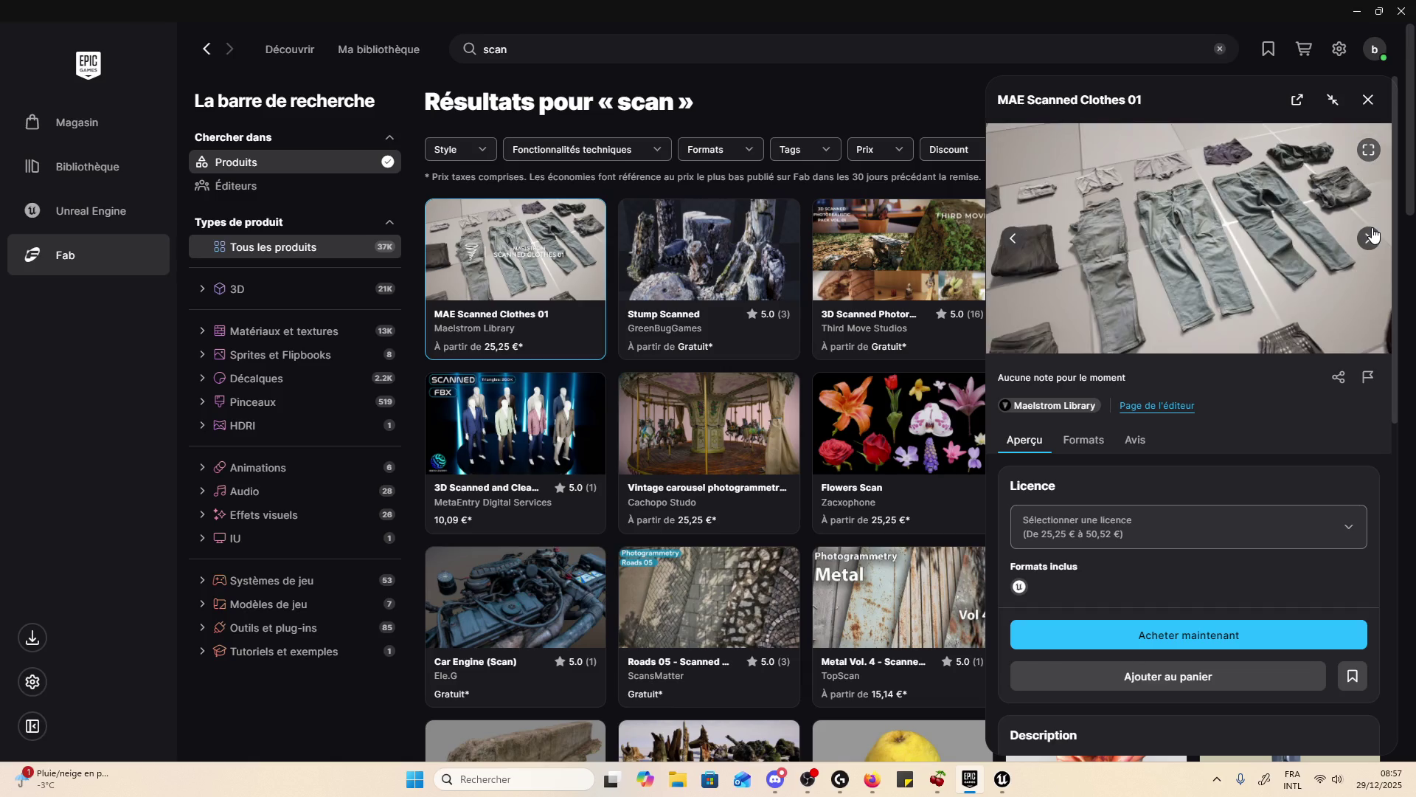
{"action": "left_click", "coordinate": [1370, 236]}
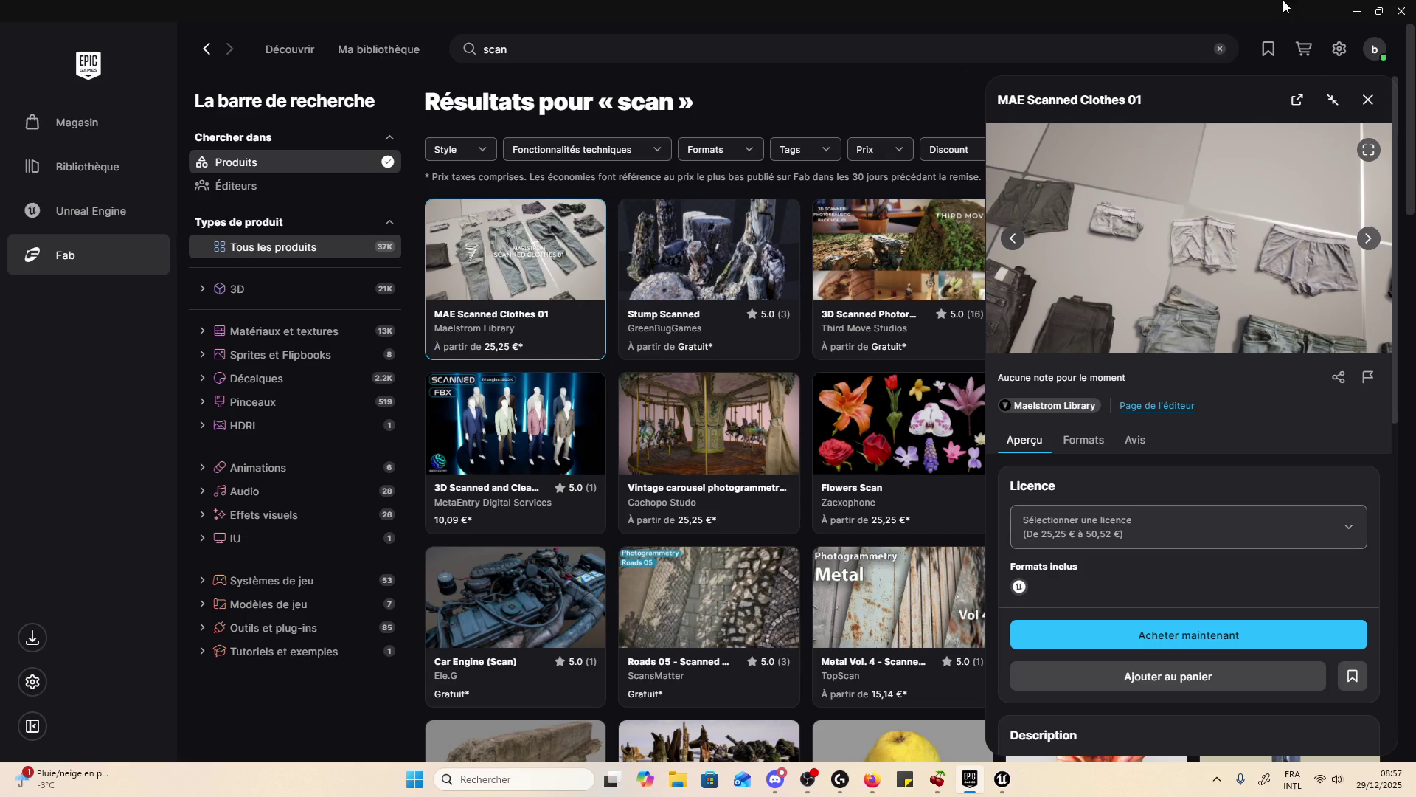
{"action": "left_click", "coordinate": [1377, 94]}
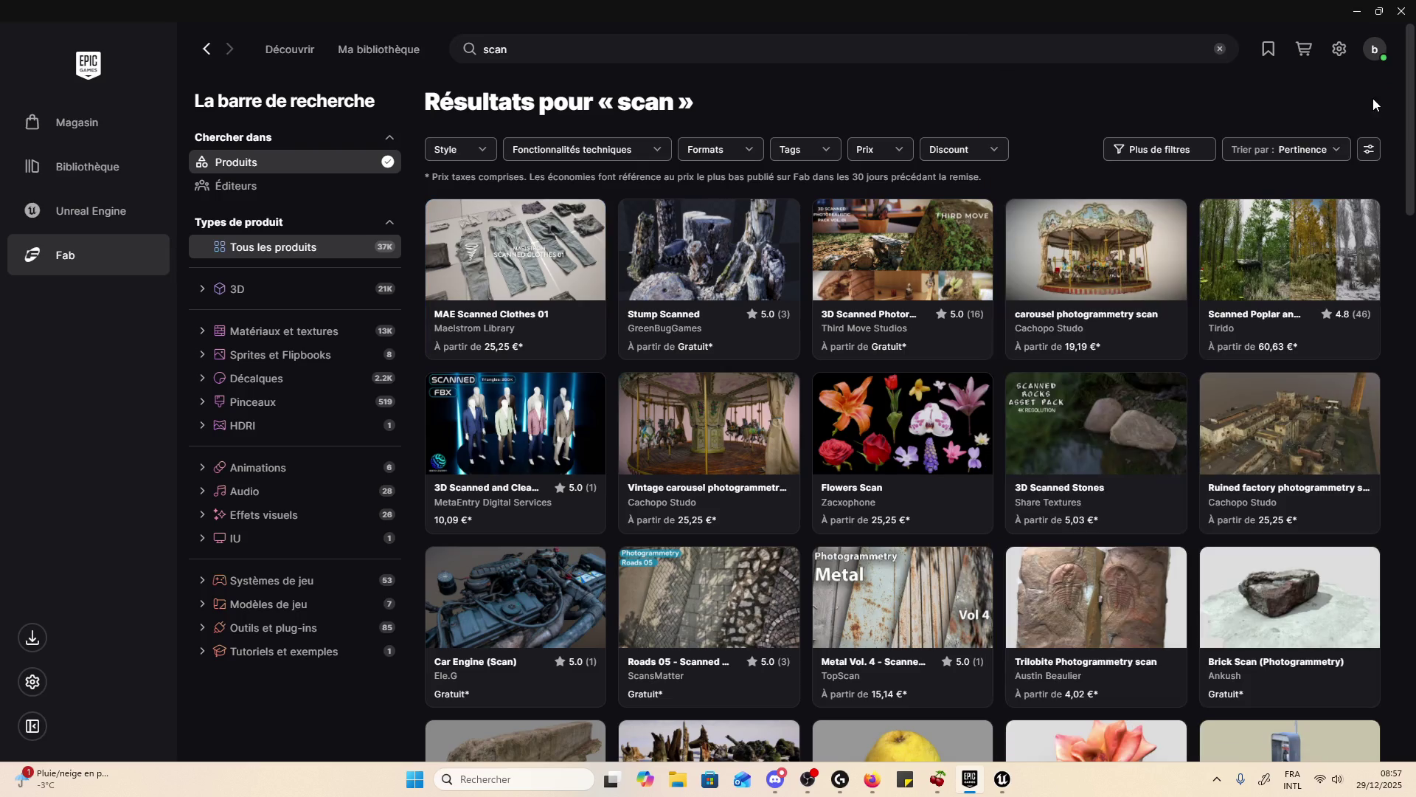
{"action": "scroll", "coordinate": [994, 458], "scroll_direction": "down", "scroll_amount": 3}
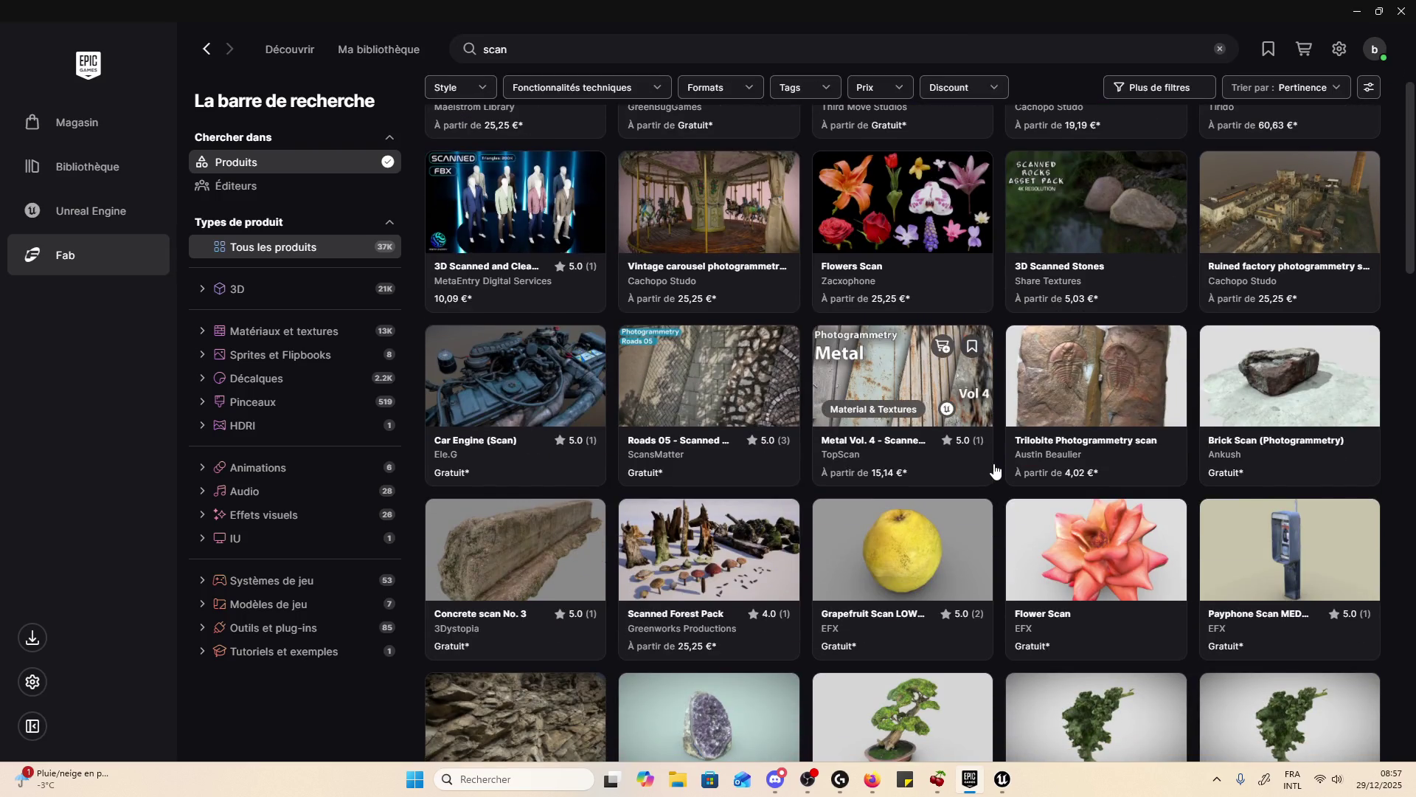
{"action": "scroll", "coordinate": [994, 469], "scroll_direction": "down", "scroll_amount": 3}
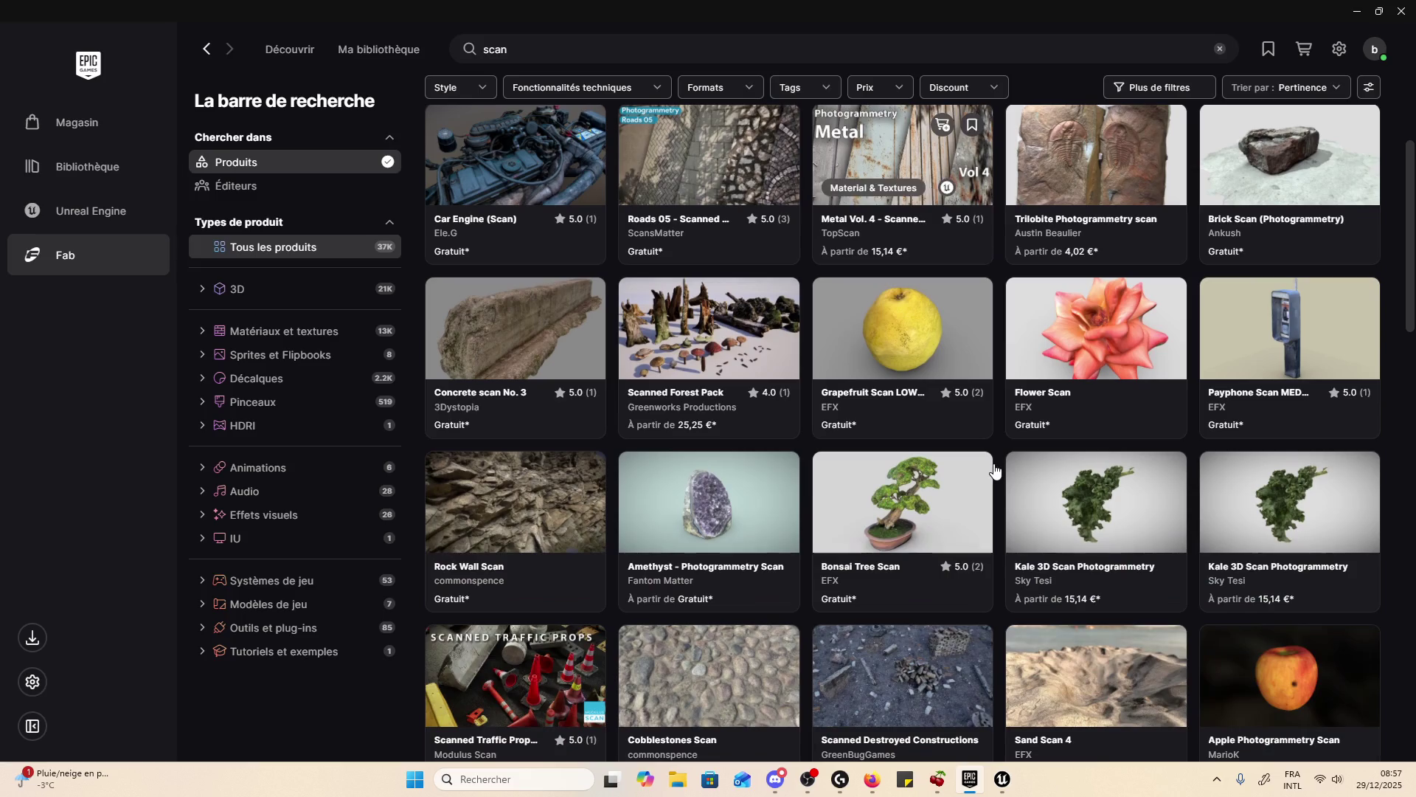
{"action": "scroll", "coordinate": [994, 470], "scroll_direction": "down", "scroll_amount": 3}
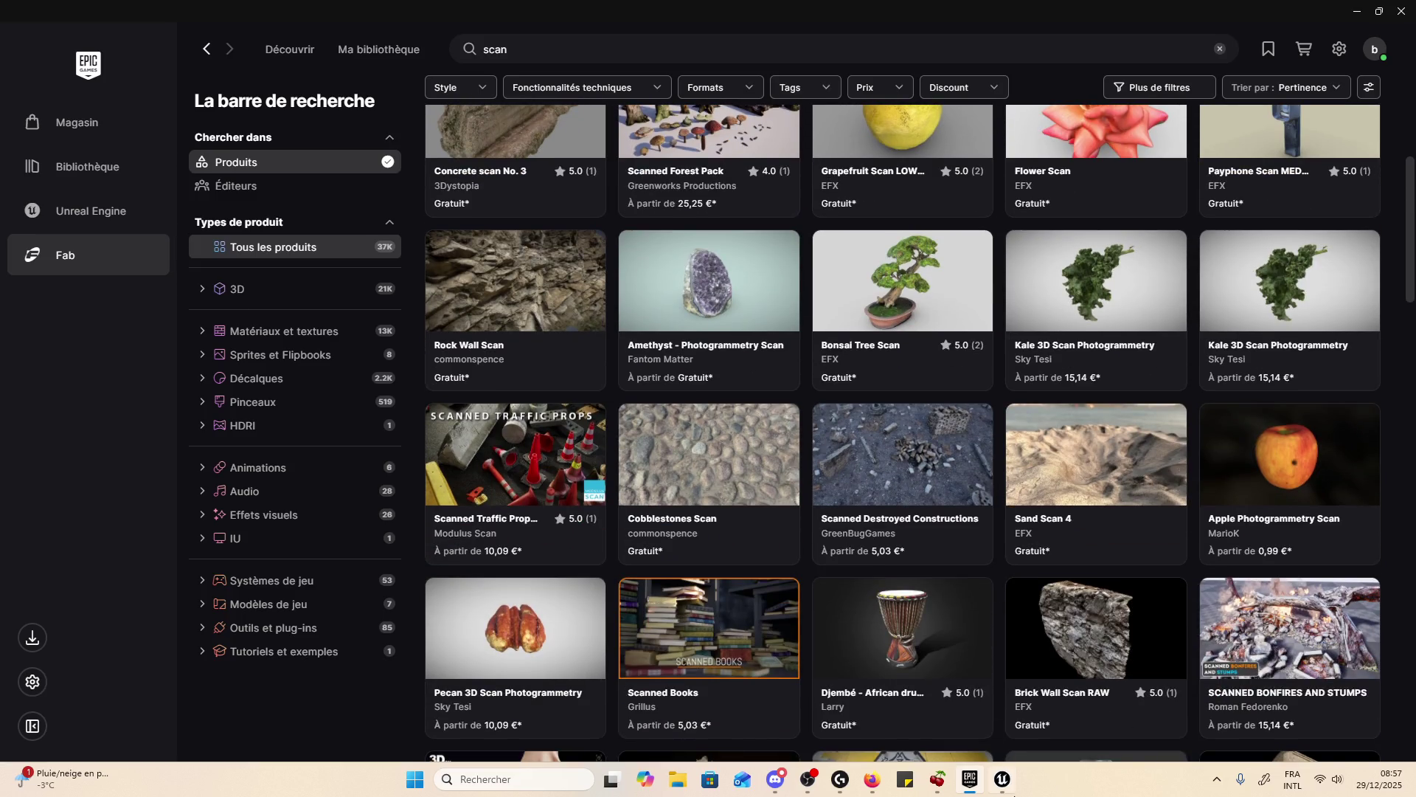
{"action": "left_click", "coordinate": [1002, 779]}
{"action": "left_click", "coordinate": [166, 8]}
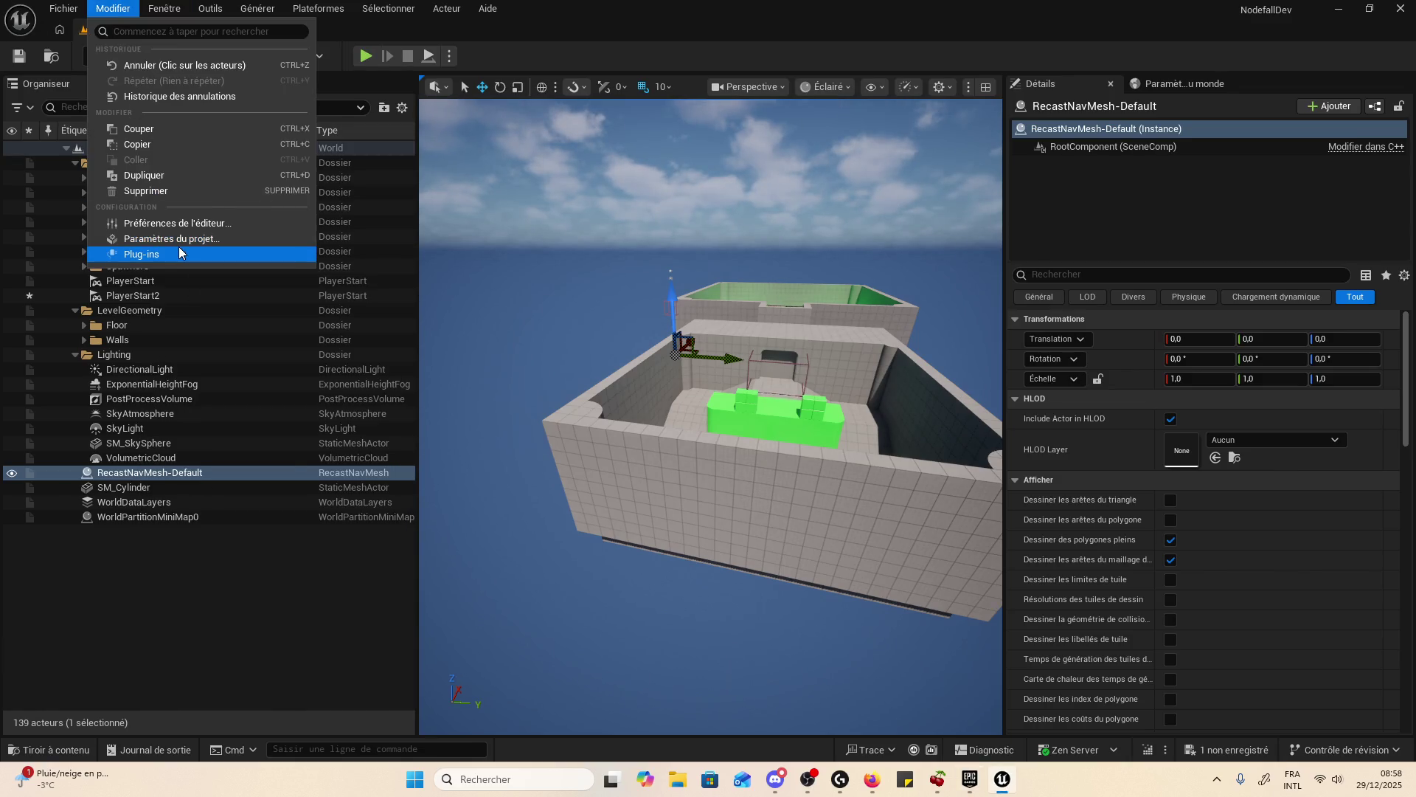
- Browse the AI and Gameplay plug-in categories, then minimize Plug-ins and return to the Fab results
{"action": "left_click", "coordinate": [178, 247]}
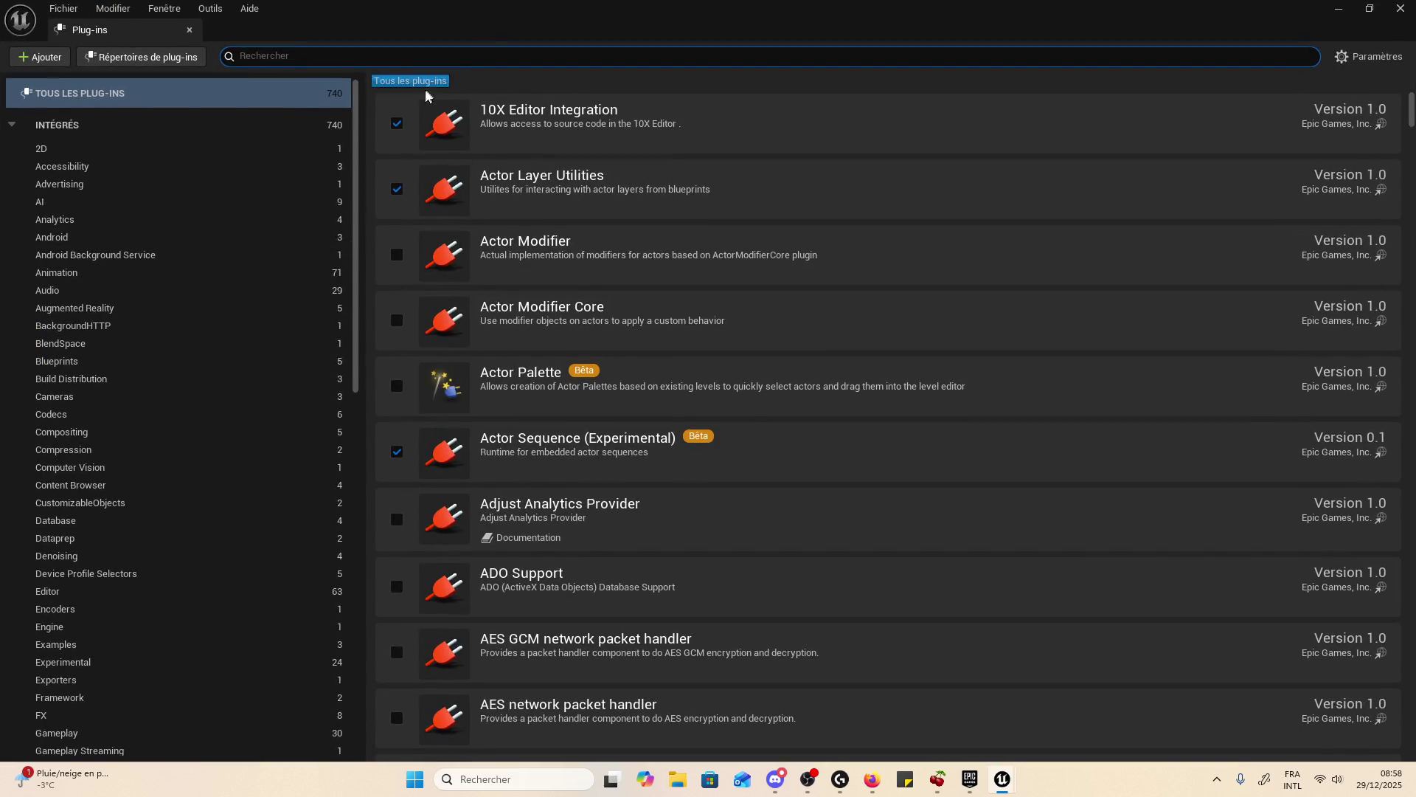
{"action": "left_click", "coordinate": [90, 201]}
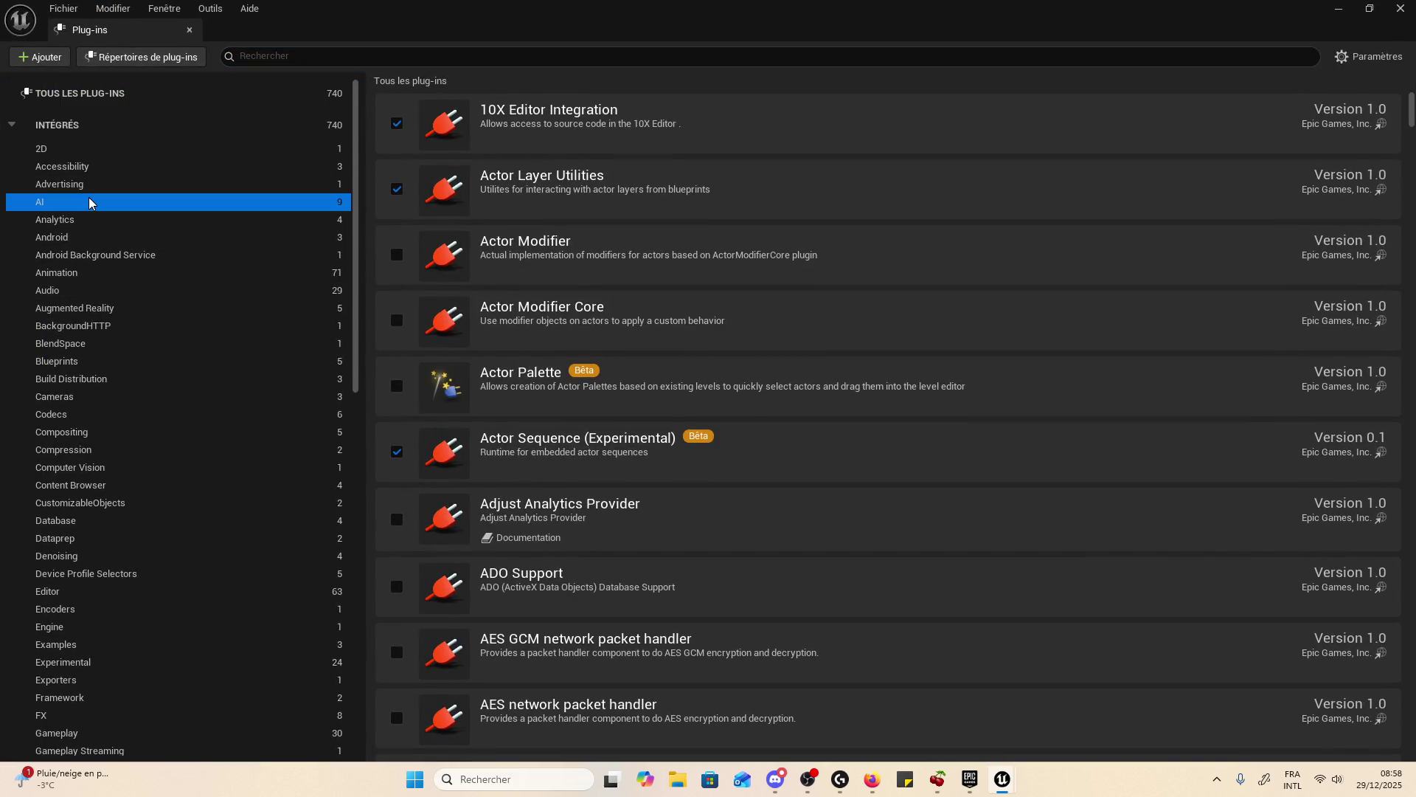
{"action": "scroll", "coordinate": [312, 243], "scroll_direction": "down", "scroll_amount": 5}
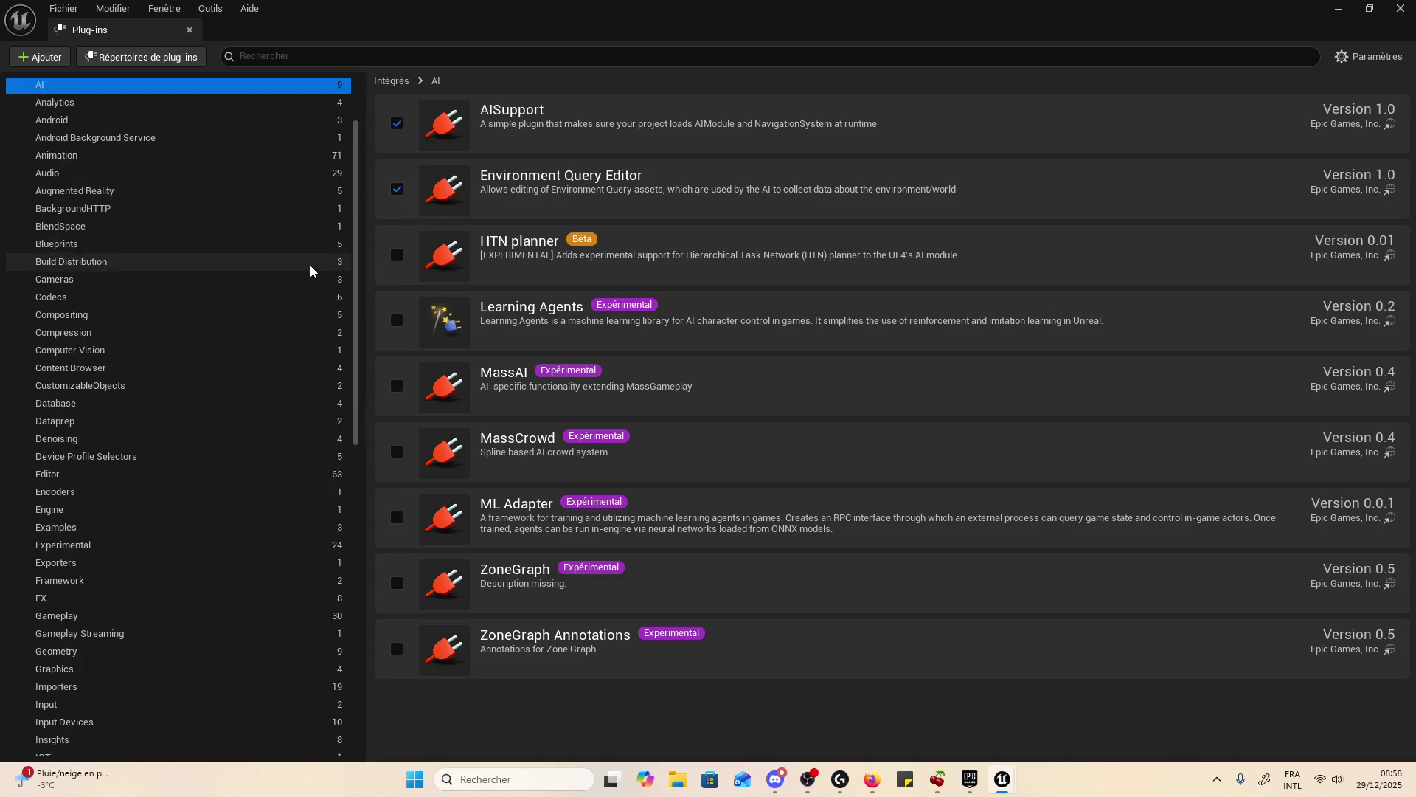
{"action": "scroll", "coordinate": [204, 260], "scroll_direction": "down", "scroll_amount": 3}
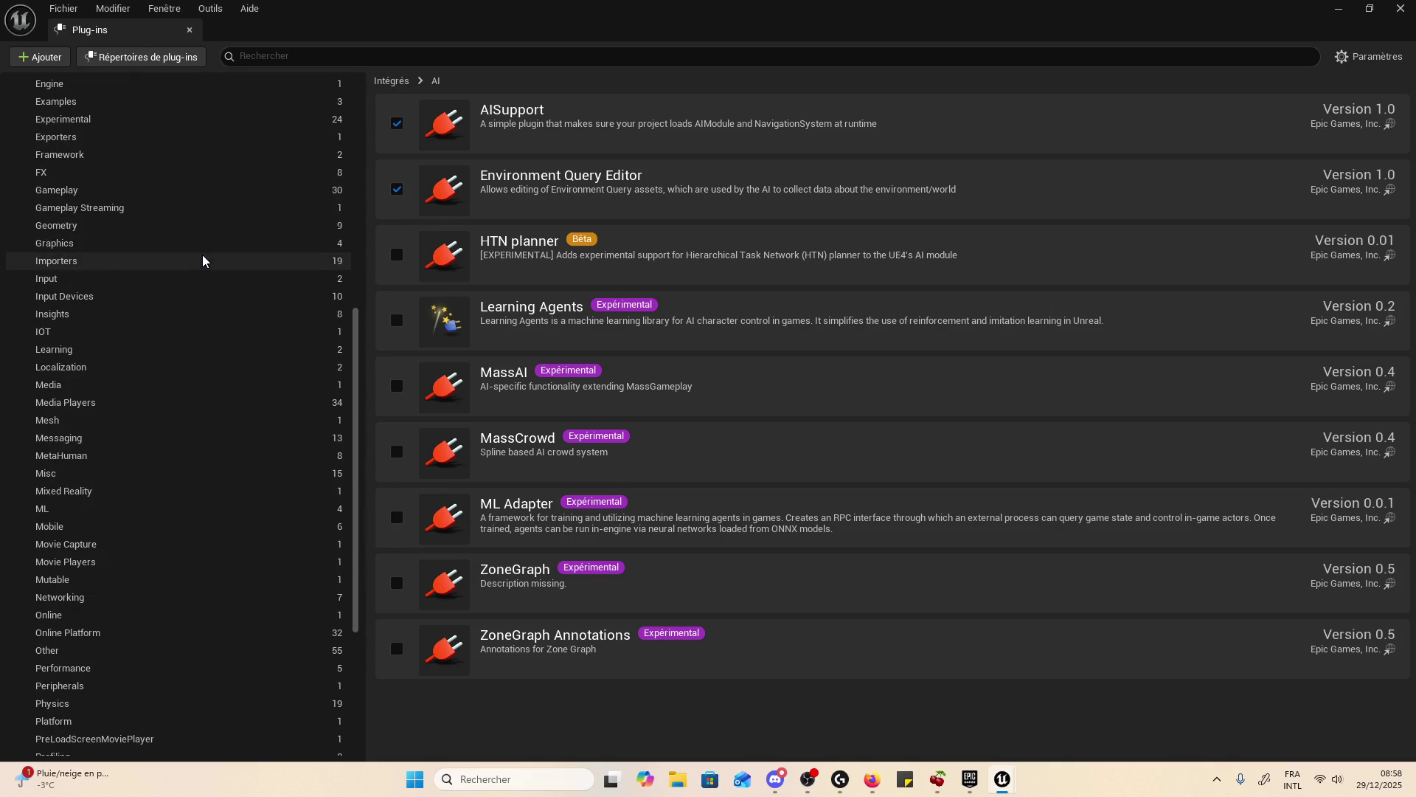
{"action": "left_click", "coordinate": [190, 145]}
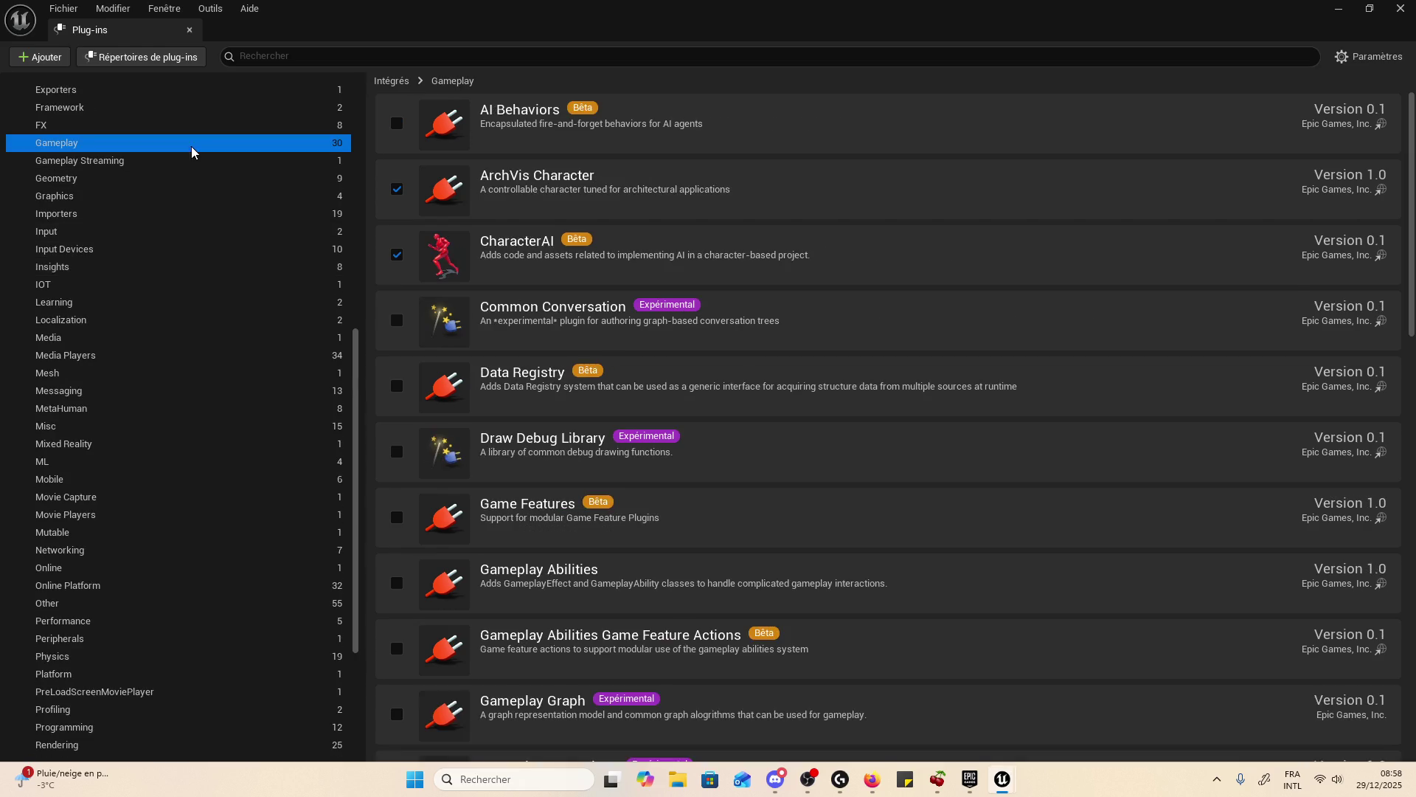
{"action": "scroll", "coordinate": [759, 202], "scroll_direction": "down", "scroll_amount": 3}
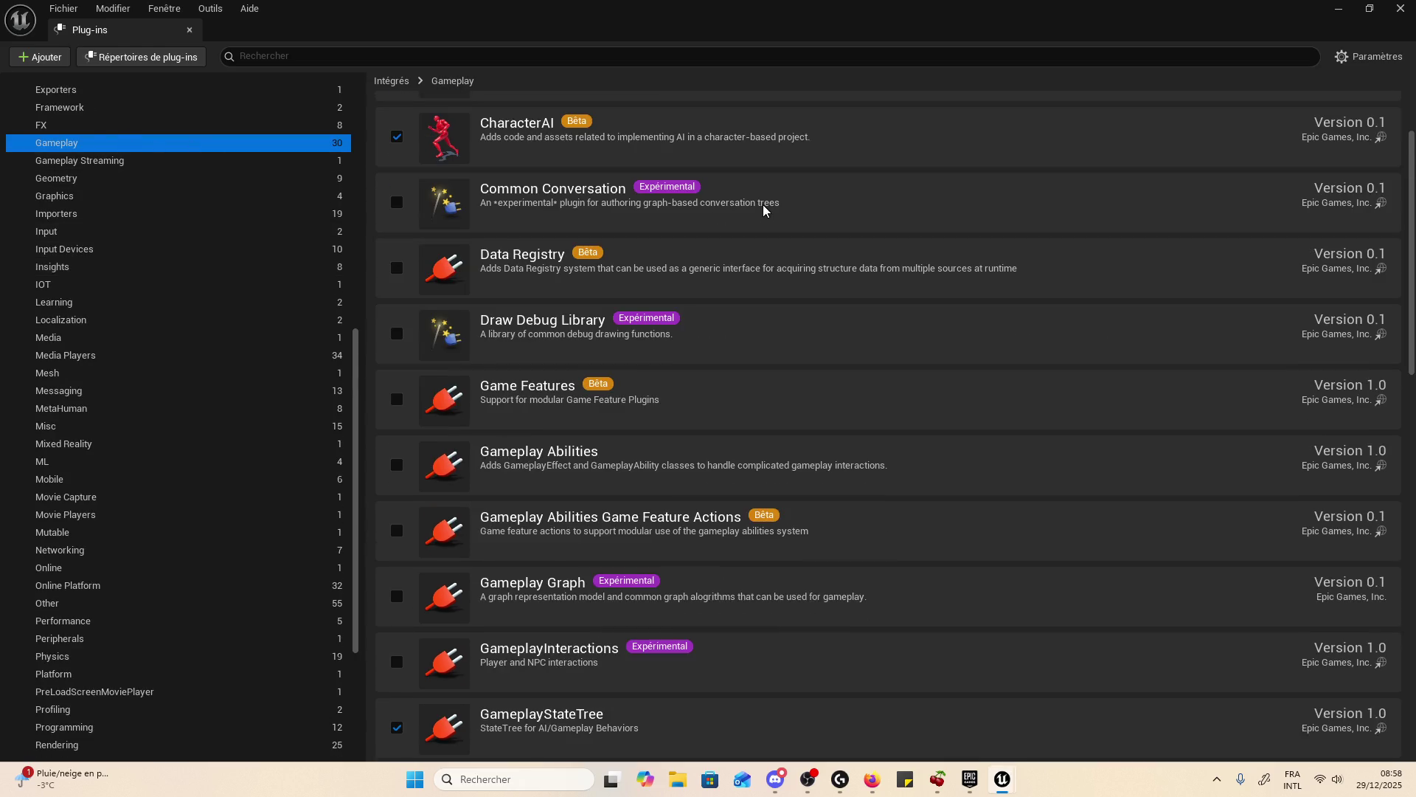
{"action": "scroll", "coordinate": [763, 210], "scroll_direction": "down", "scroll_amount": 15}
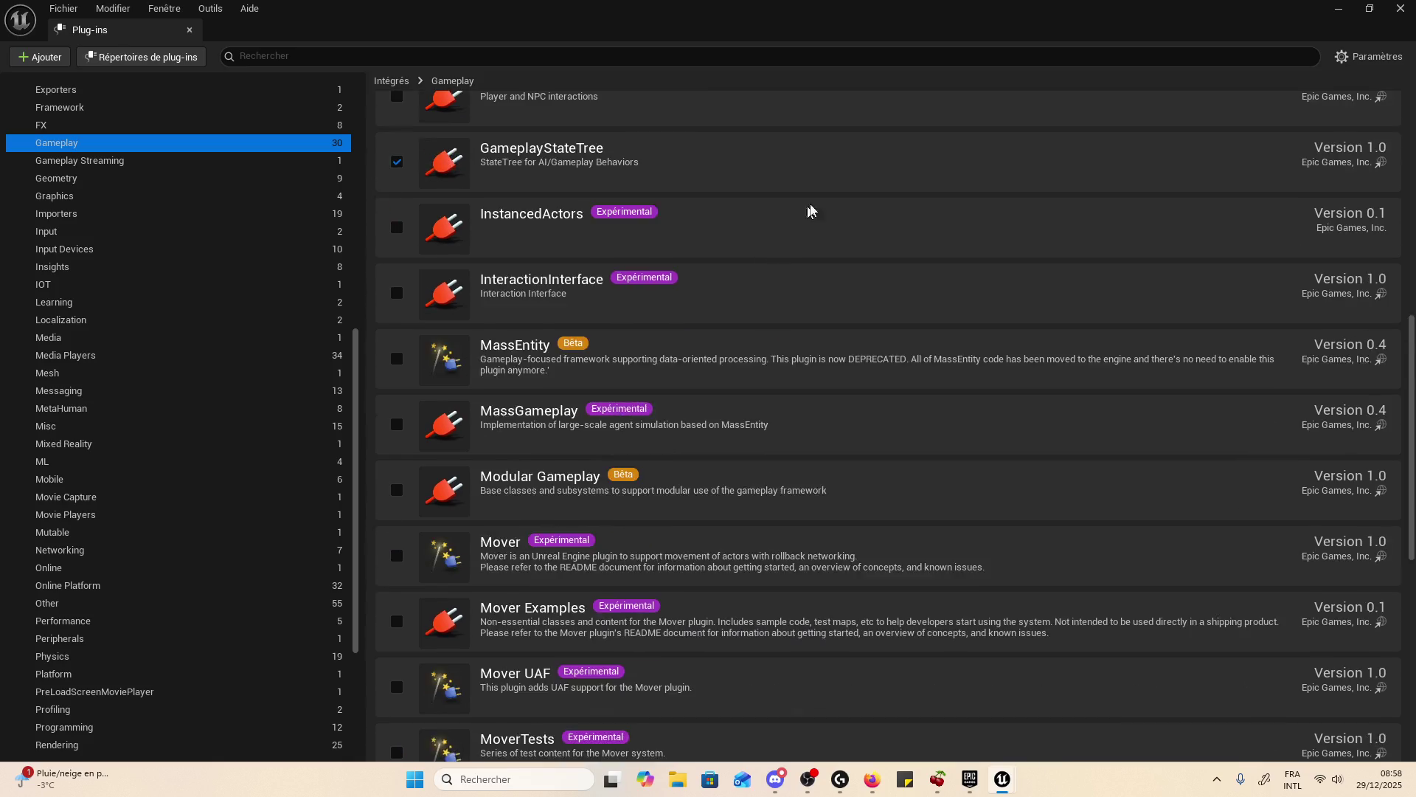
{"action": "left_click", "coordinate": [1339, 9]}
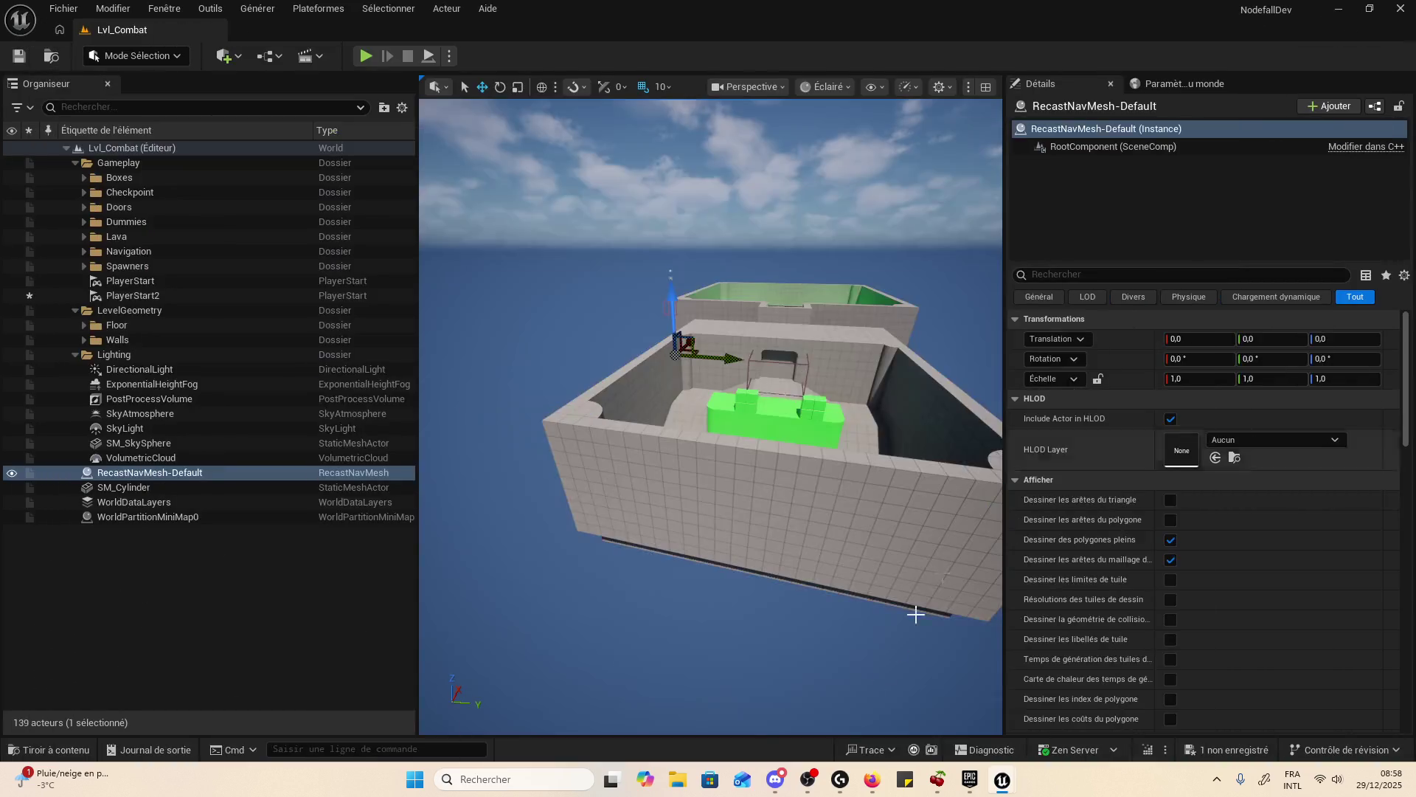
{"action": "left_click", "coordinate": [972, 781]}
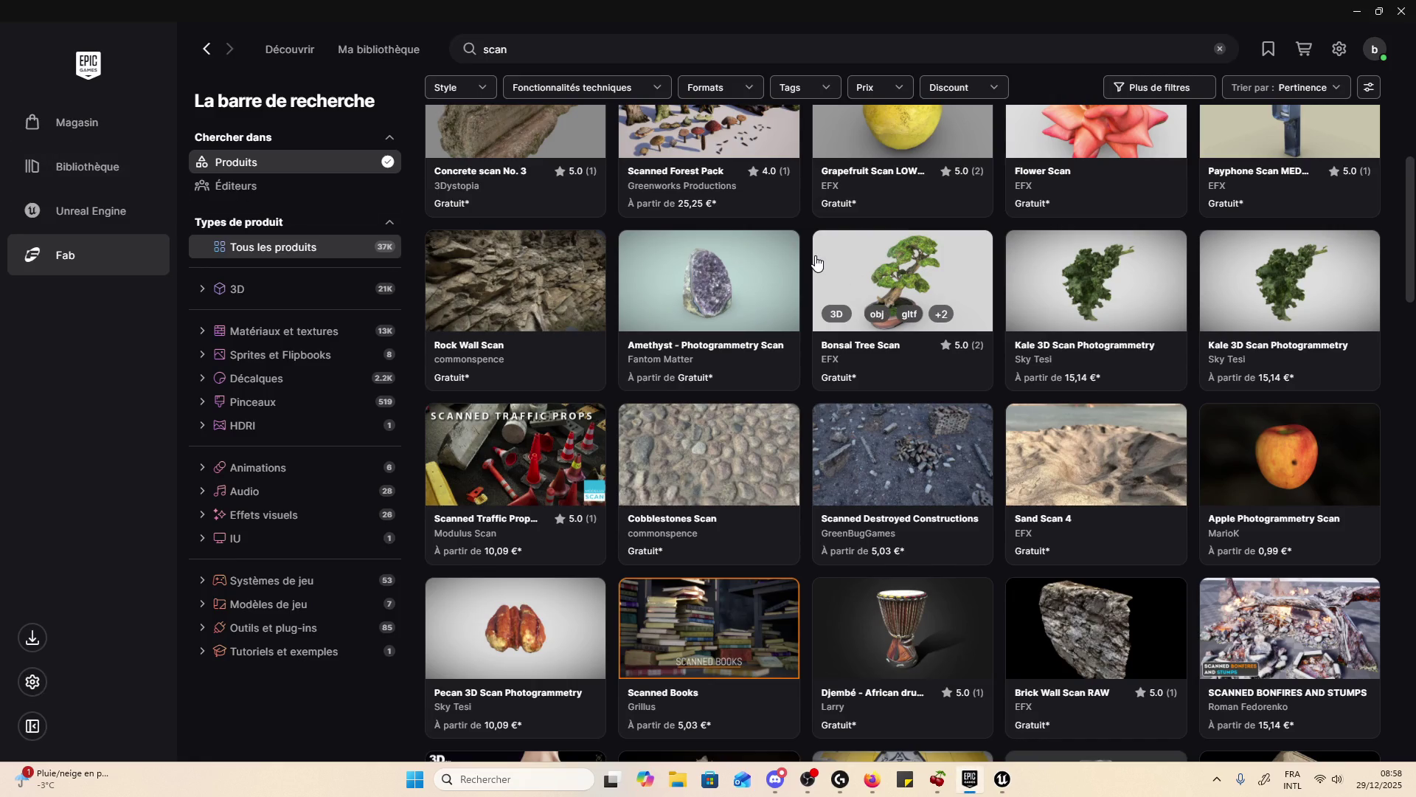
- Narrow the results to 3D Environments in the Military / Warzone category and clear the search text
{"action": "left_click", "coordinate": [302, 302]}
{"action": "left_click", "coordinate": [552, 49]}
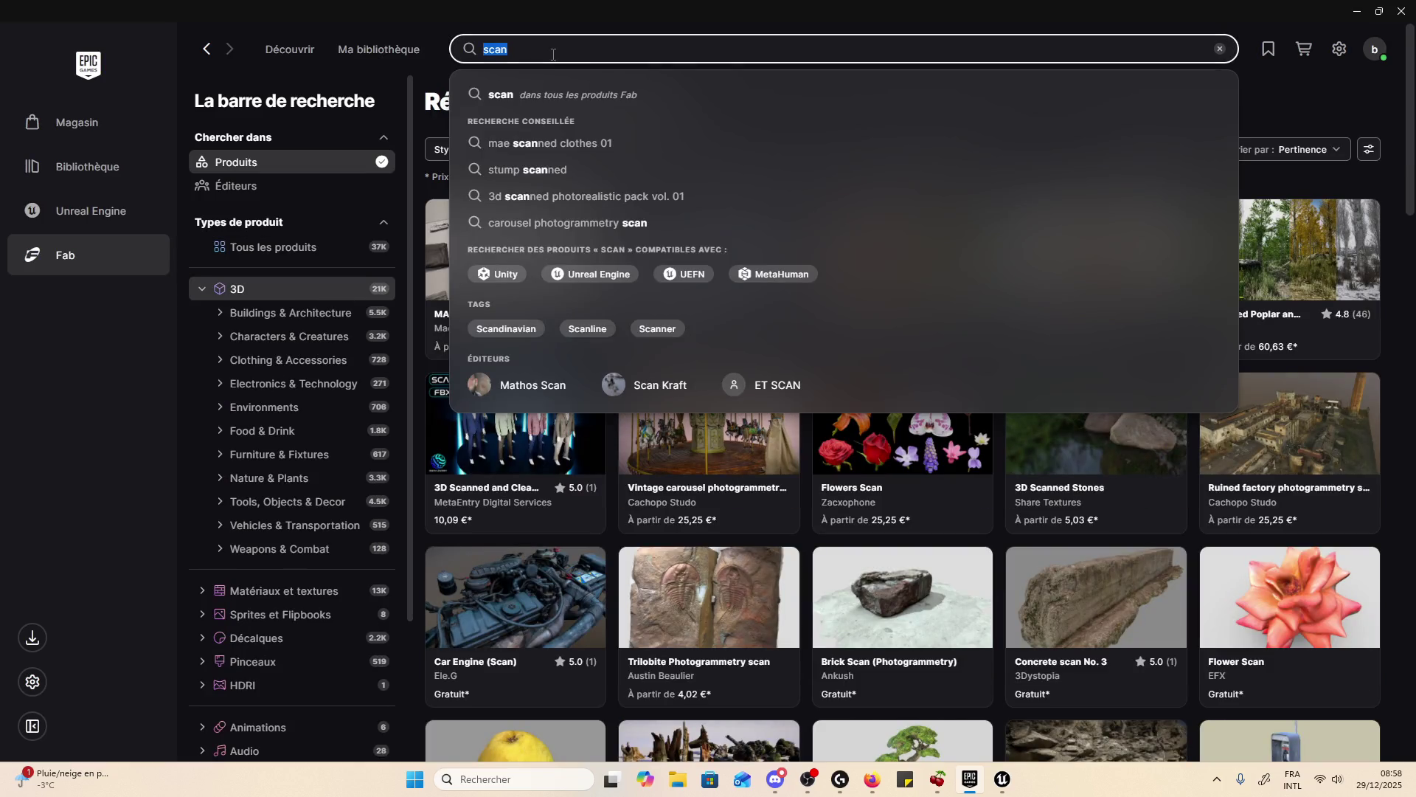
{"action": "key", "text": "Escape"}
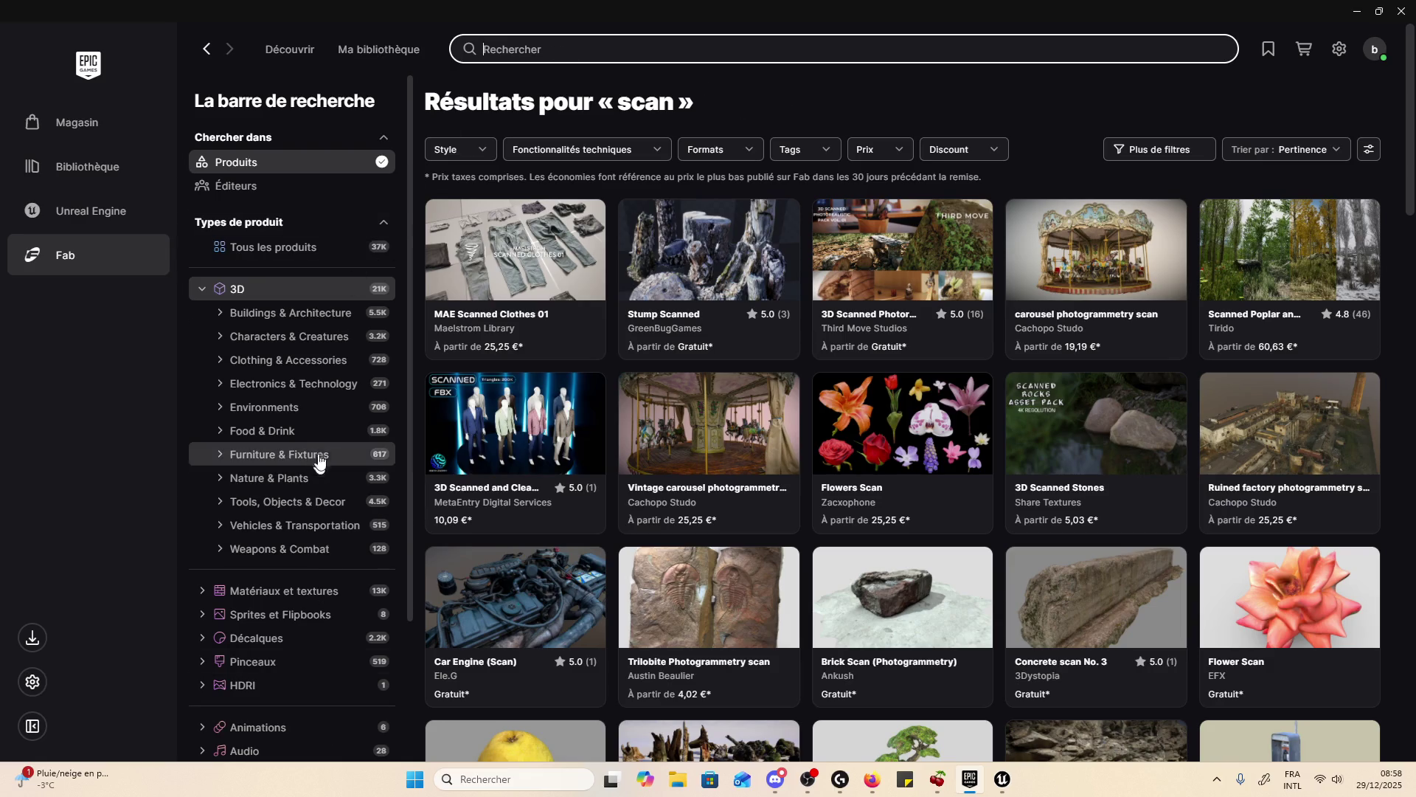
{"action": "left_click", "coordinate": [327, 412]}
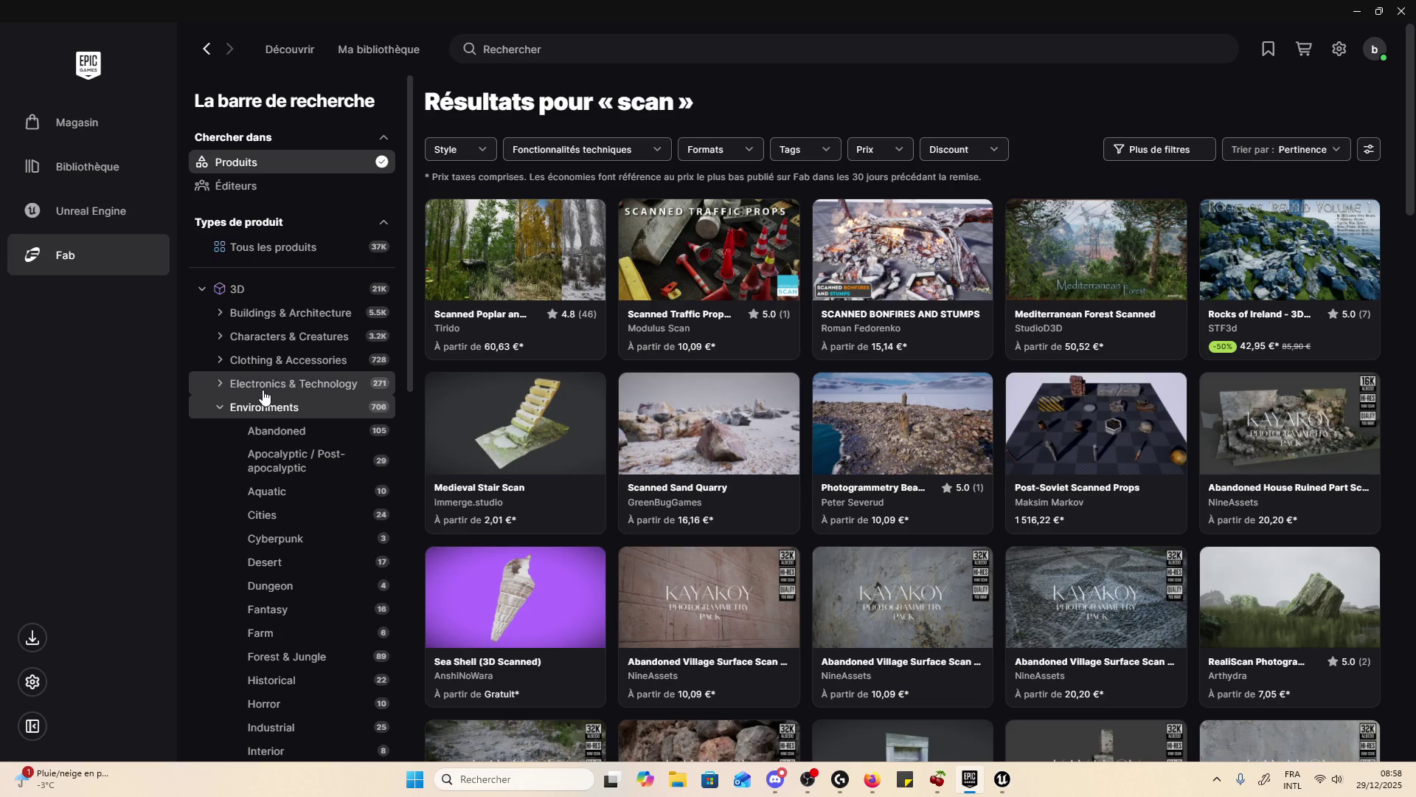
{"action": "scroll", "coordinate": [287, 413], "scroll_direction": "down", "scroll_amount": 7}
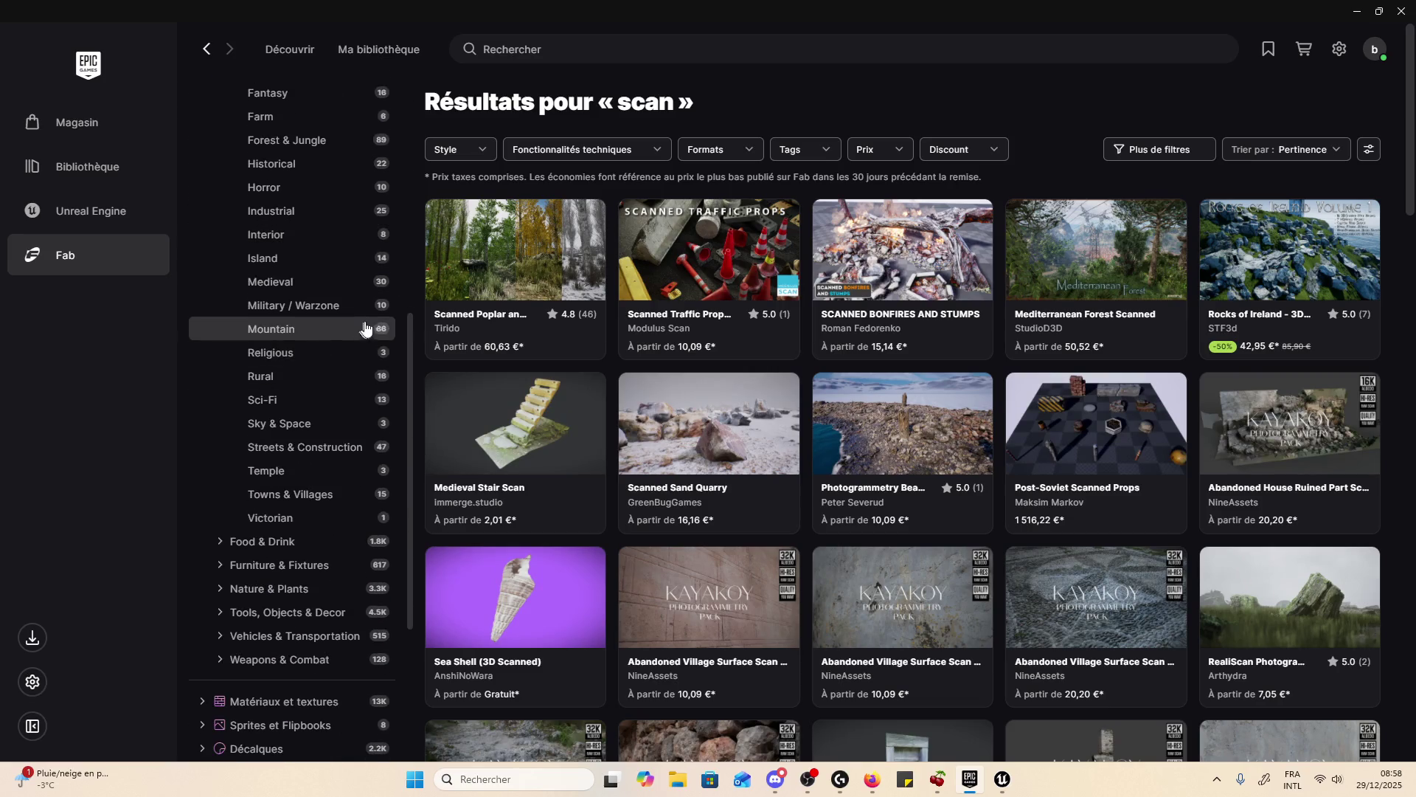
{"action": "left_click", "coordinate": [362, 307]}
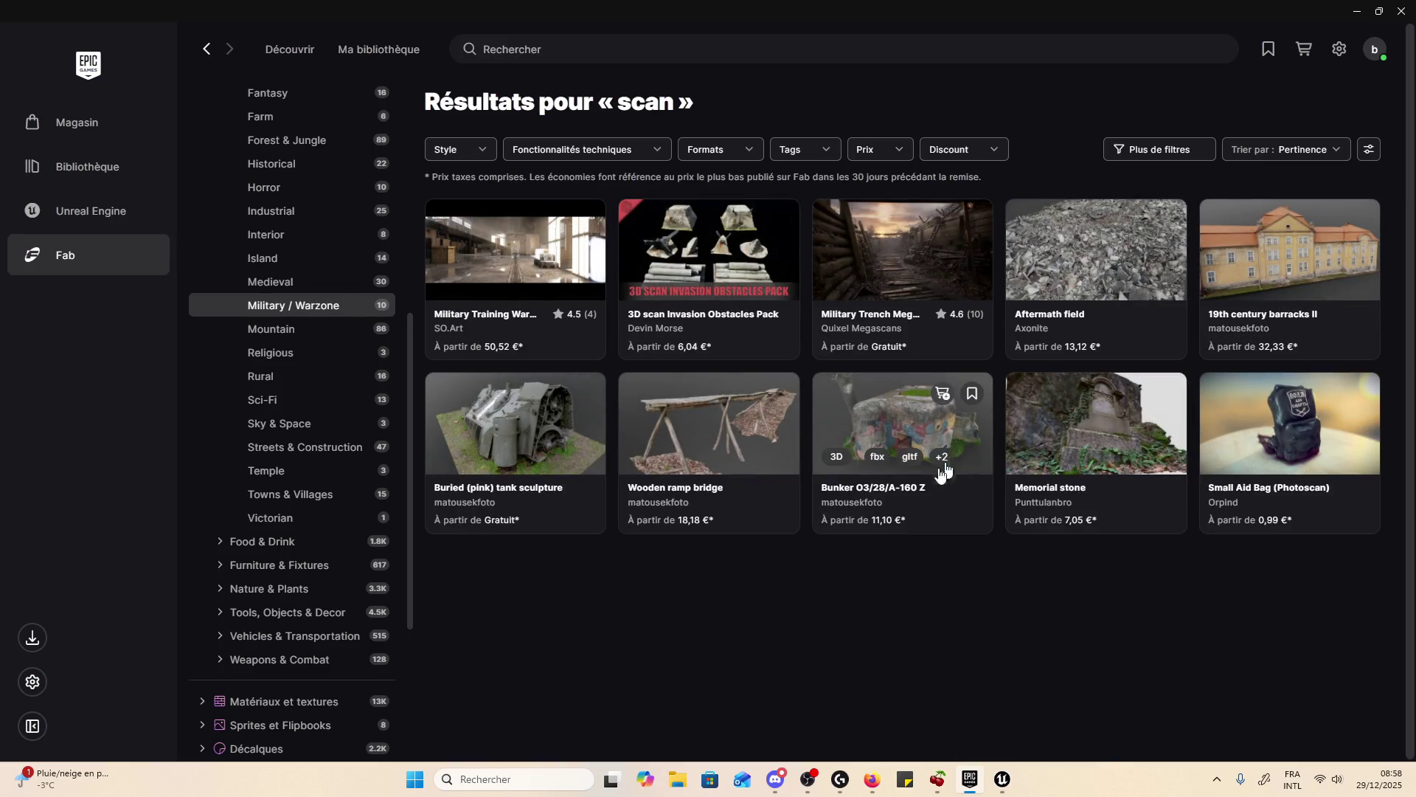
{"action": "scroll", "coordinate": [310, 458], "scroll_direction": "up", "scroll_amount": 3}
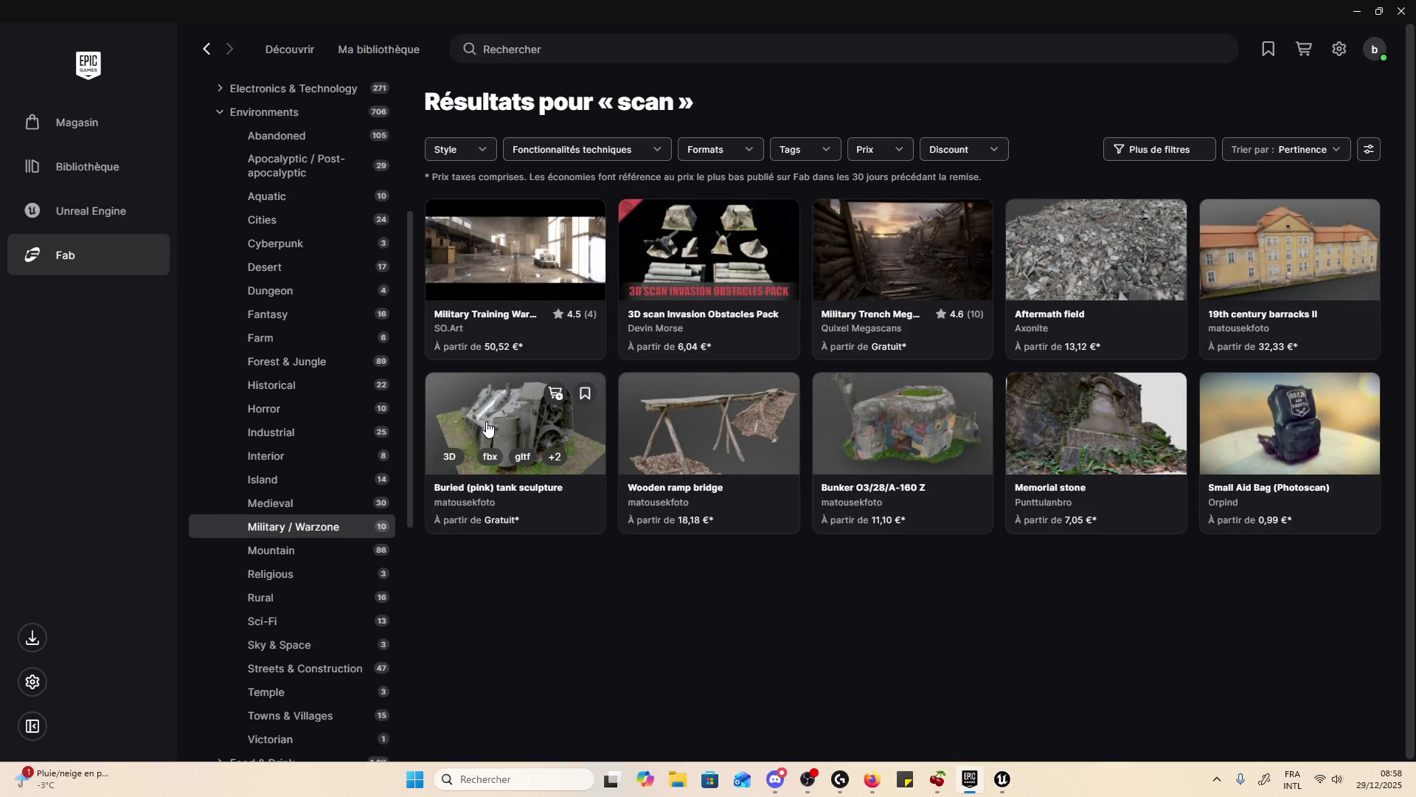
- Glance at the Buried (pink) tank sculpture, then open the Military Trench Megascans Sample details
{"action": "left_click", "coordinate": [487, 428]}
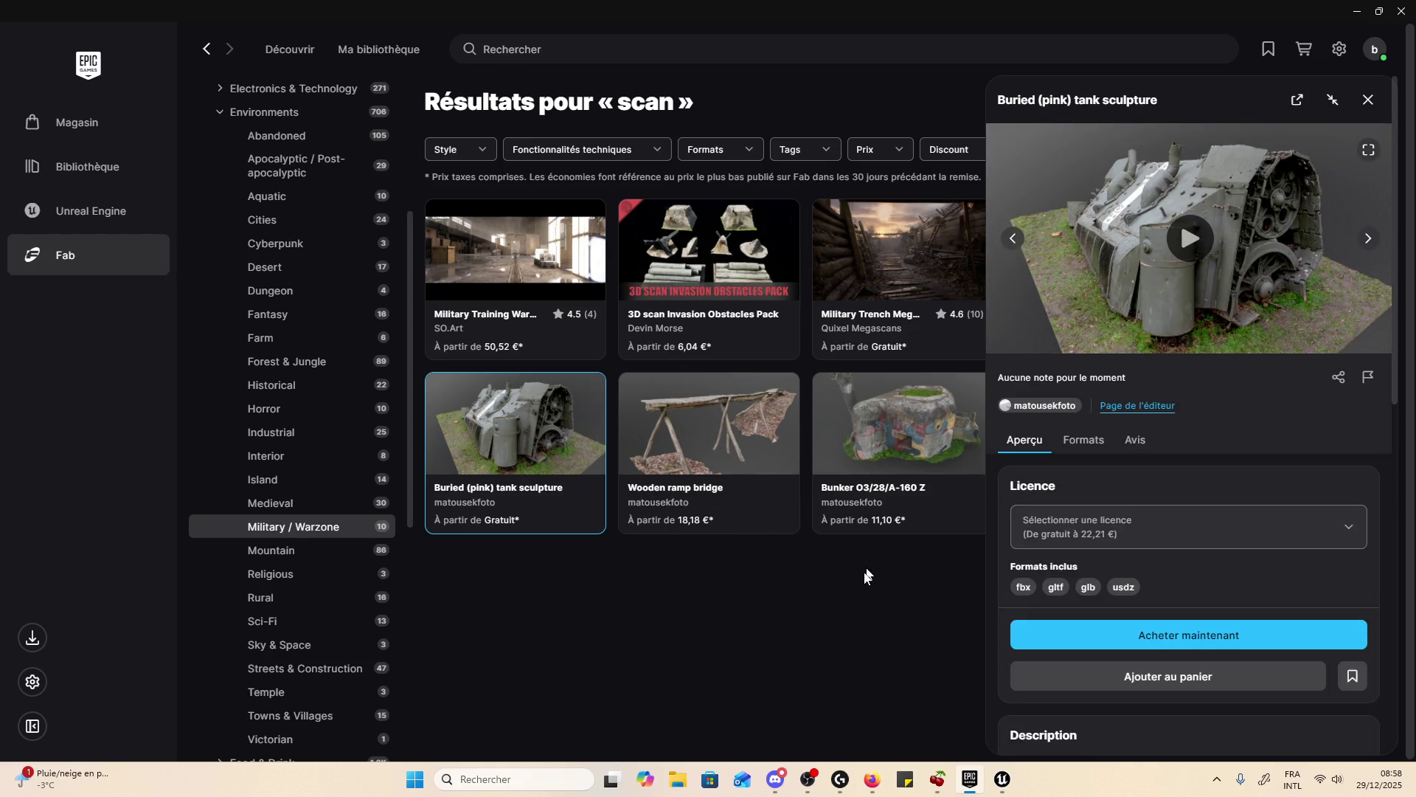
{"action": "left_click", "coordinate": [1365, 97]}
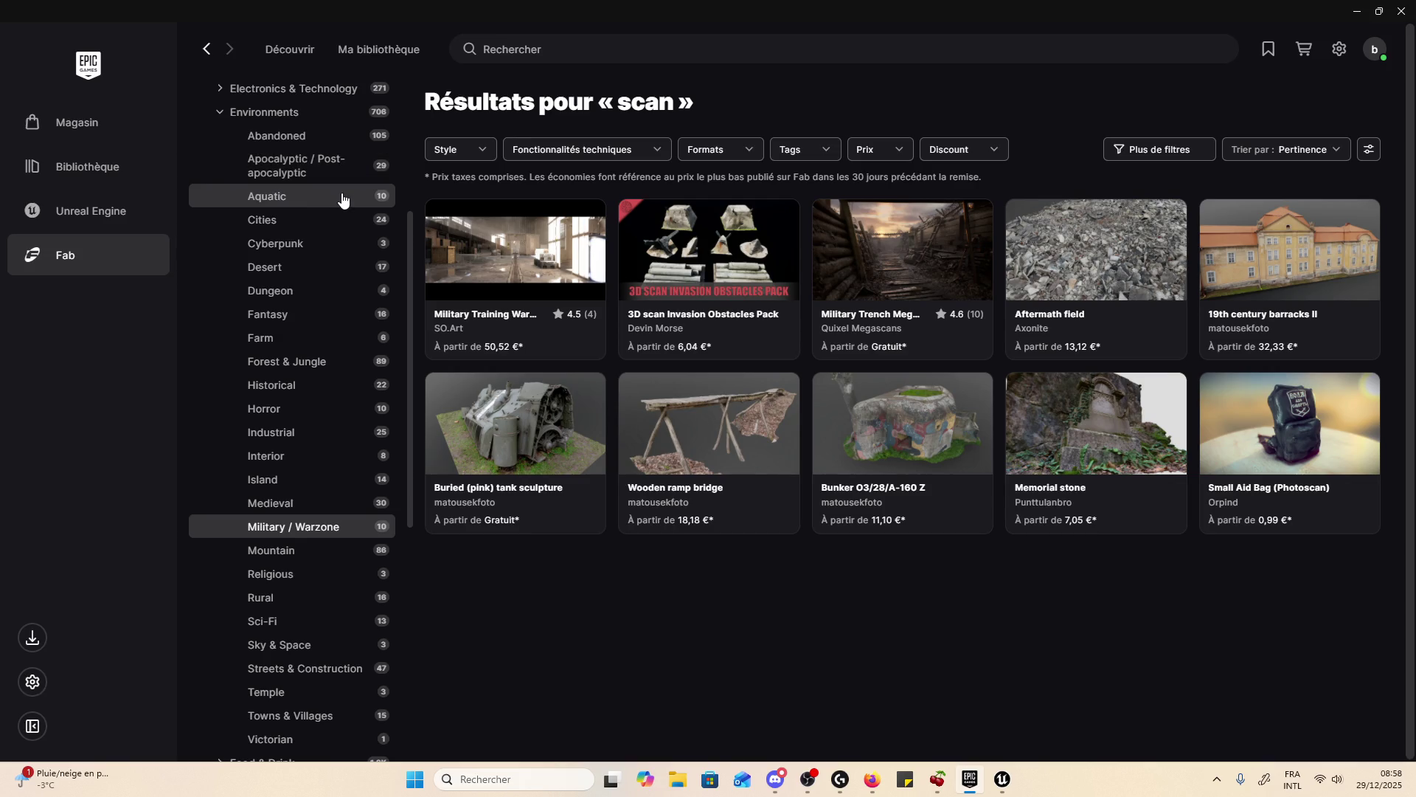
{"action": "left_click", "coordinate": [887, 239]}
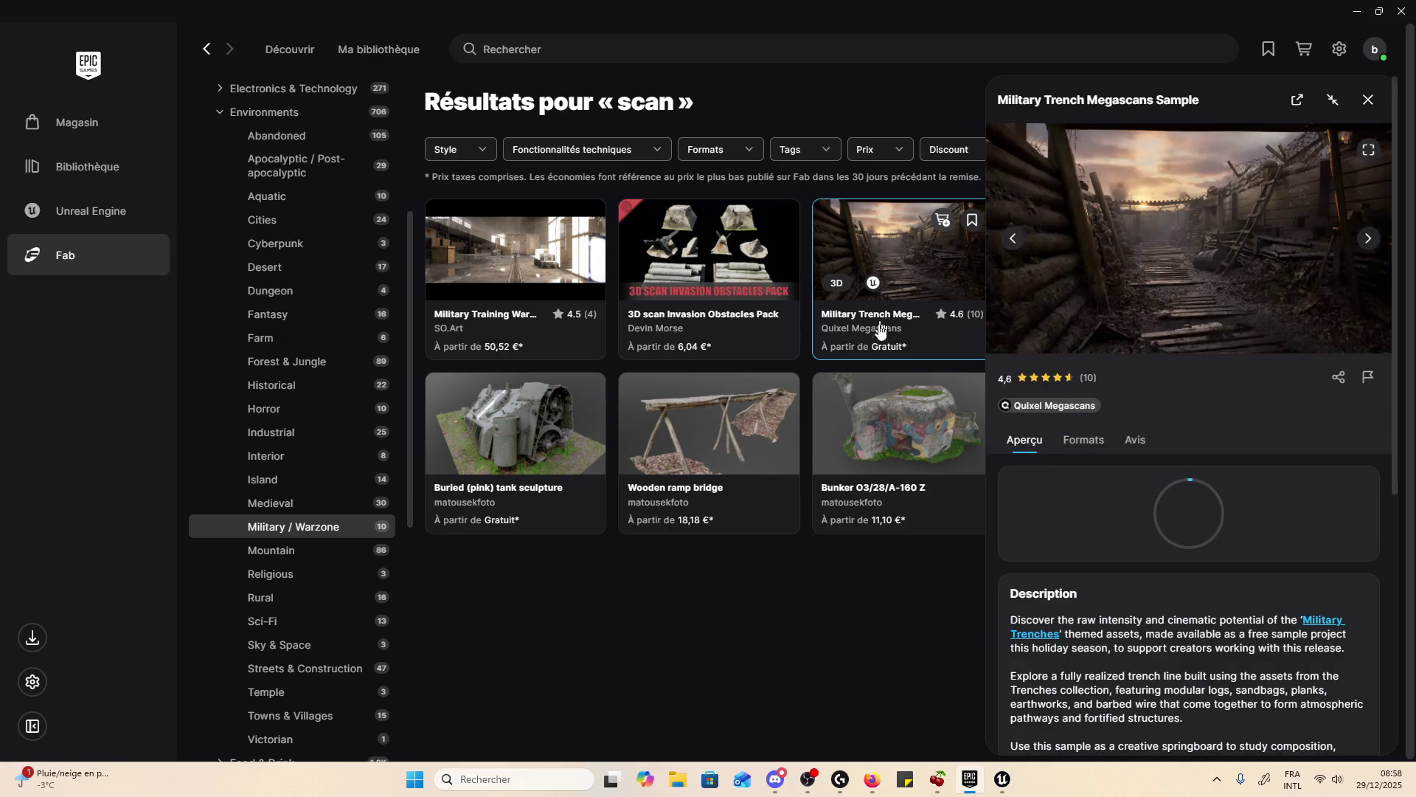
{"action": "left_click", "coordinate": [1369, 239]}
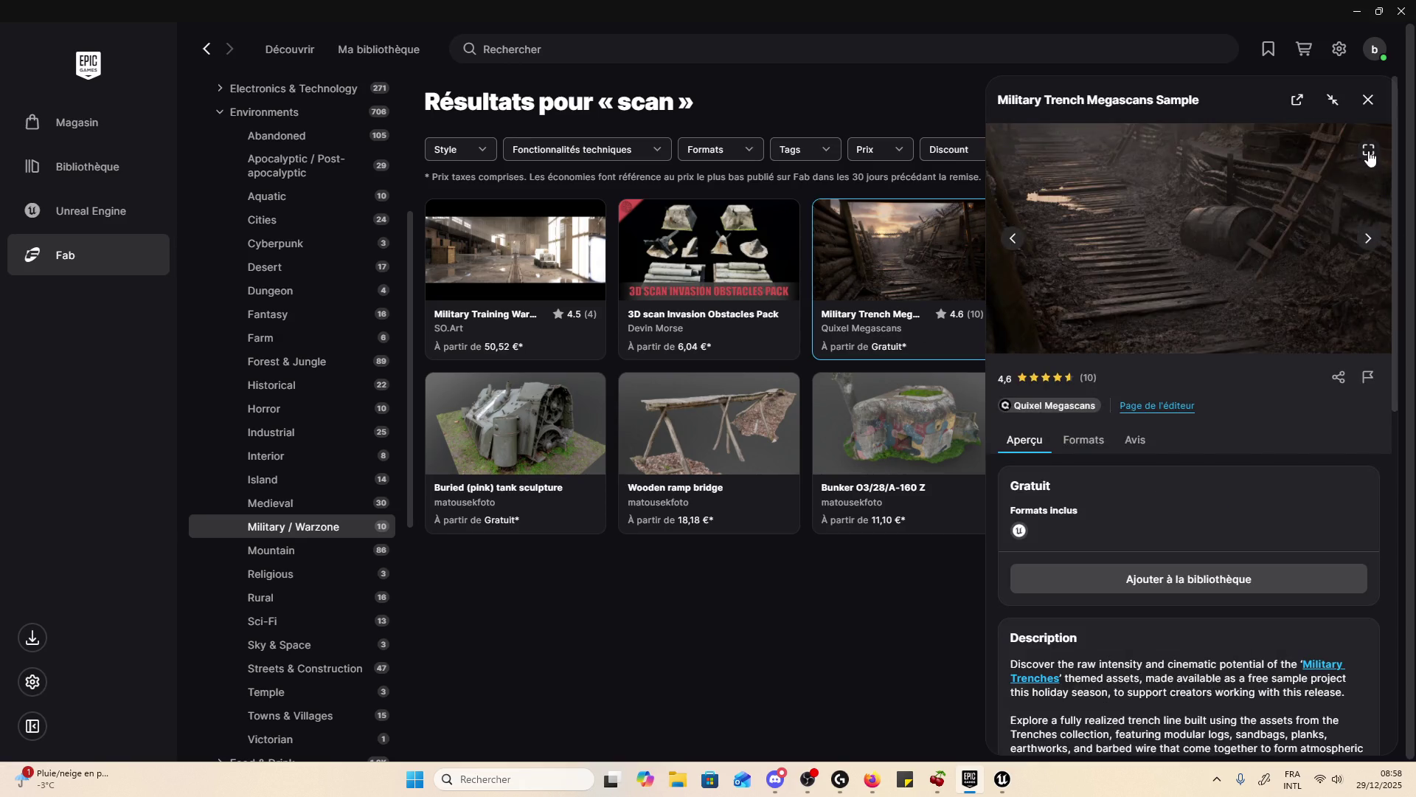
{"action": "left_click", "coordinate": [1369, 153]}
{"action": "left_click", "coordinate": [1390, 397]}
{"action": "left_click", "coordinate": [1389, 397]}
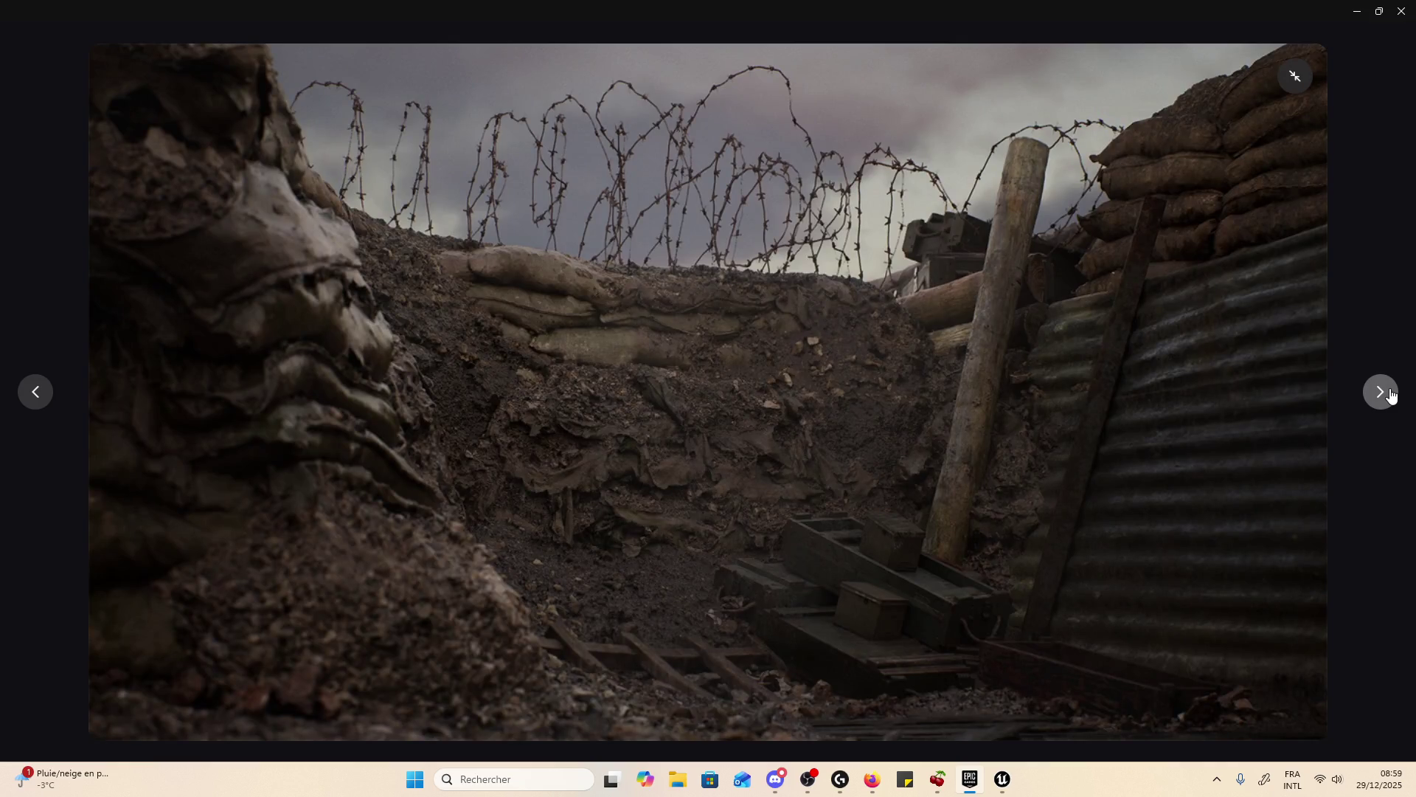
{"action": "left_click", "coordinate": [1391, 394]}
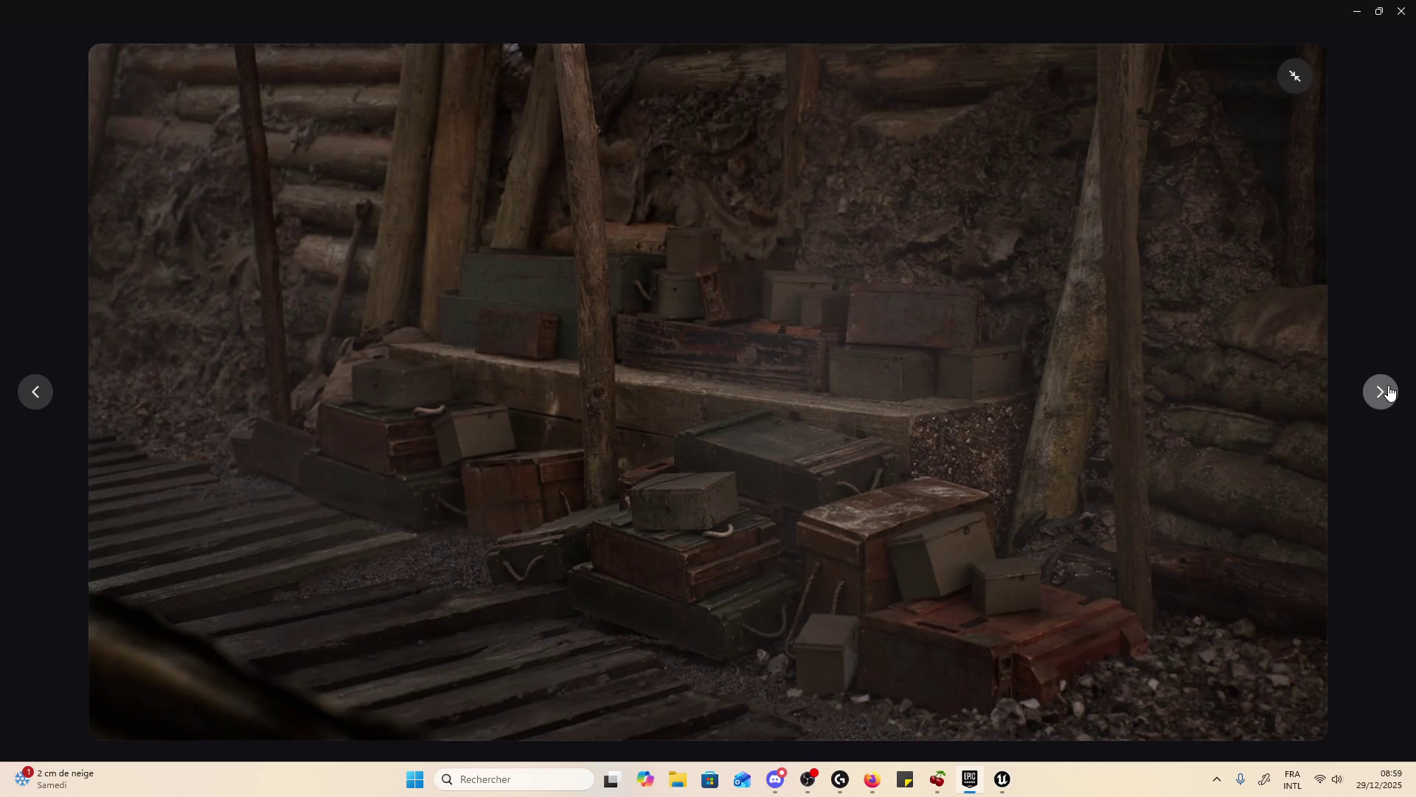
{"action": "left_click", "coordinate": [1391, 393]}
{"action": "left_click", "coordinate": [1389, 394]}
{"action": "left_click", "coordinate": [1389, 393]}
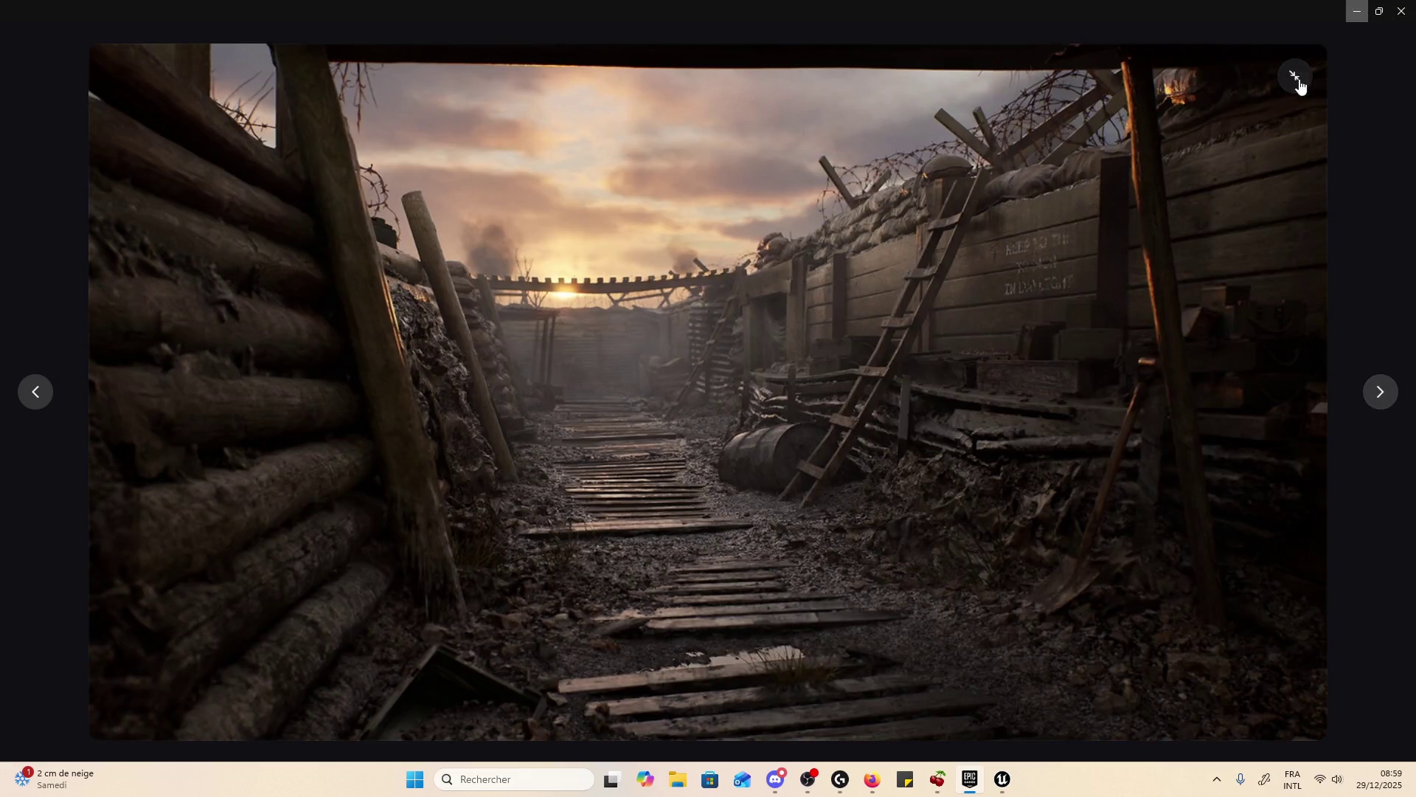
{"action": "left_click", "coordinate": [1296, 78]}
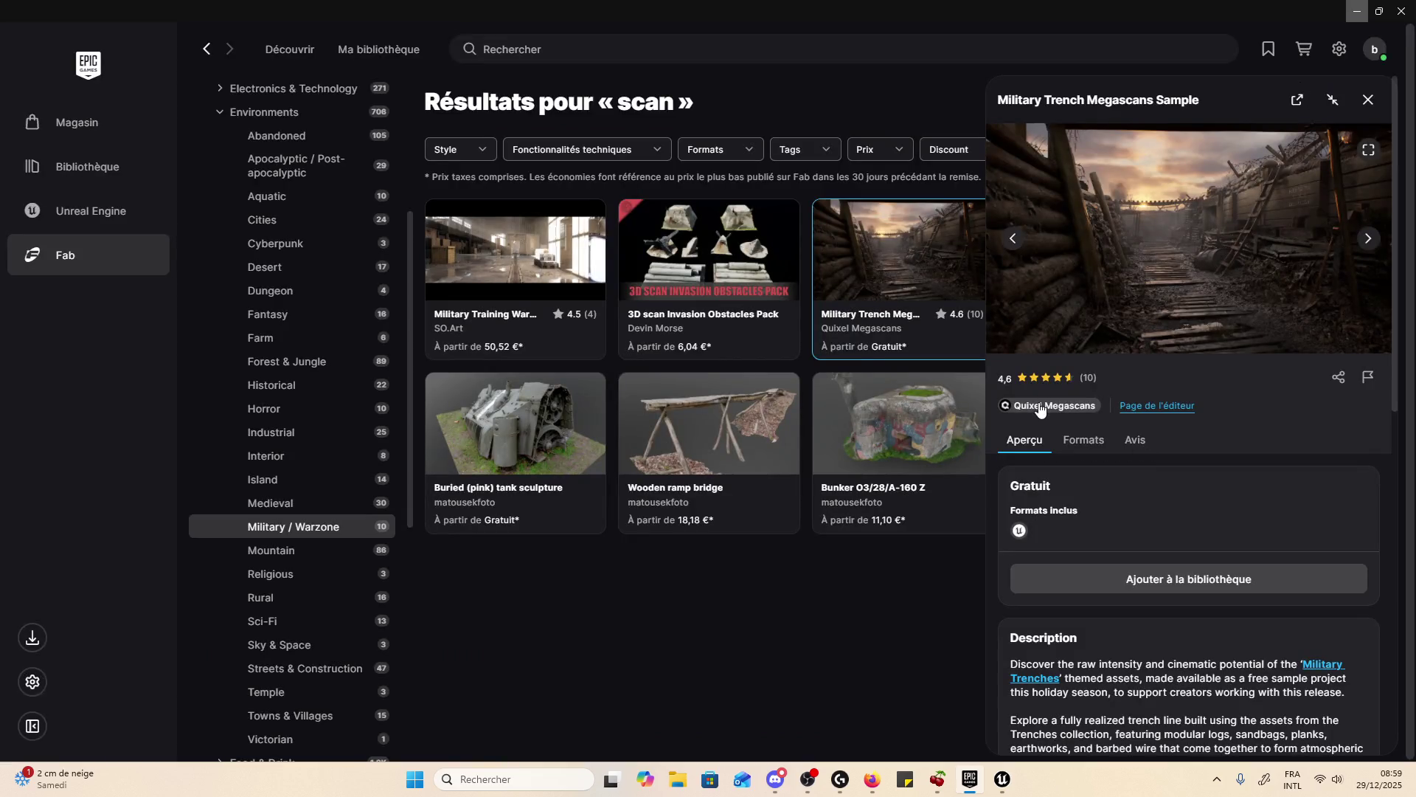
- Browse the Quixel Megascans publisher's product grid and open Residential South Asian Decoration Wood L
{"action": "left_click", "coordinate": [1040, 406]}
{"action": "scroll", "coordinate": [1185, 538], "scroll_direction": "down", "scroll_amount": 5}
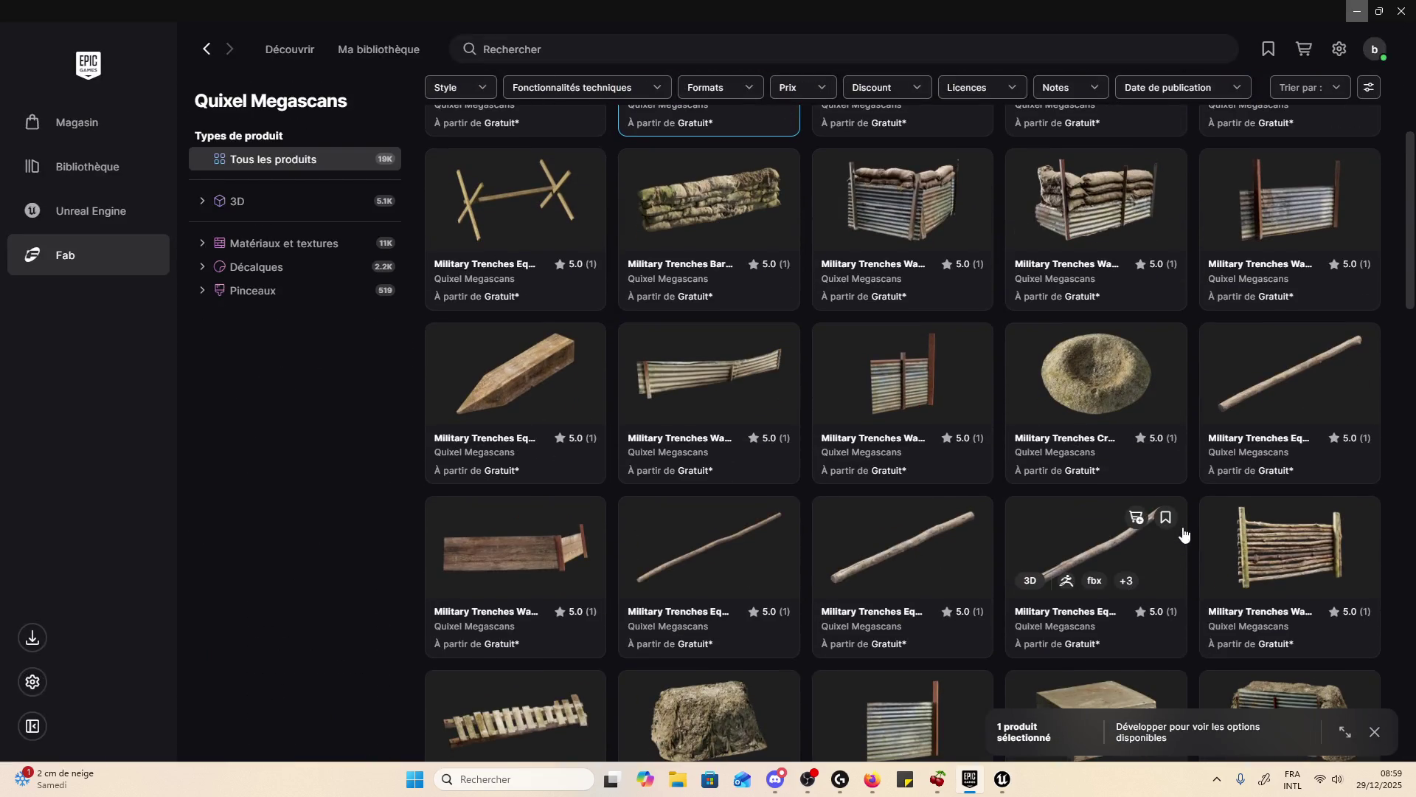
{"action": "scroll", "coordinate": [1183, 532], "scroll_direction": "up", "scroll_amount": 2}
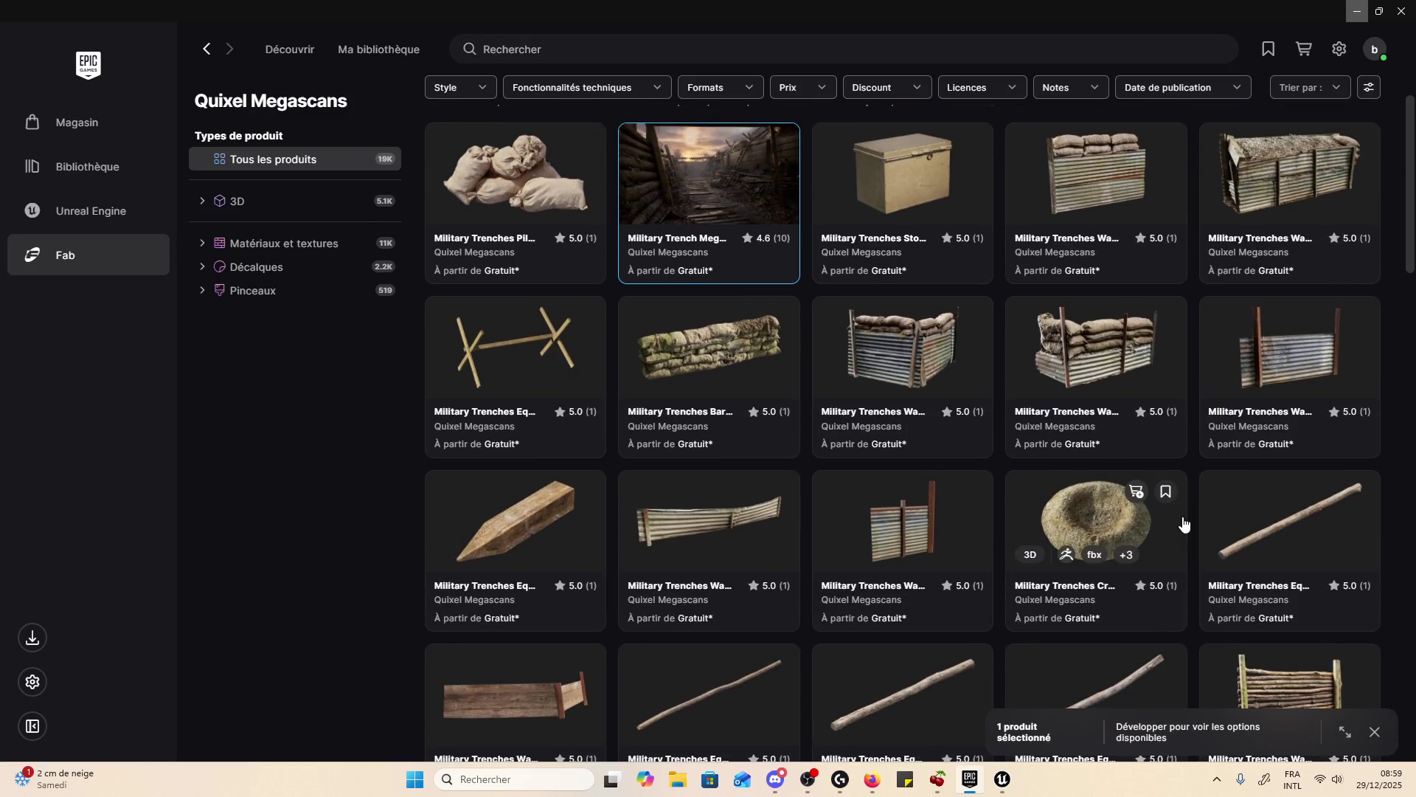
{"action": "scroll", "coordinate": [1177, 508], "scroll_direction": "down", "scroll_amount": 5}
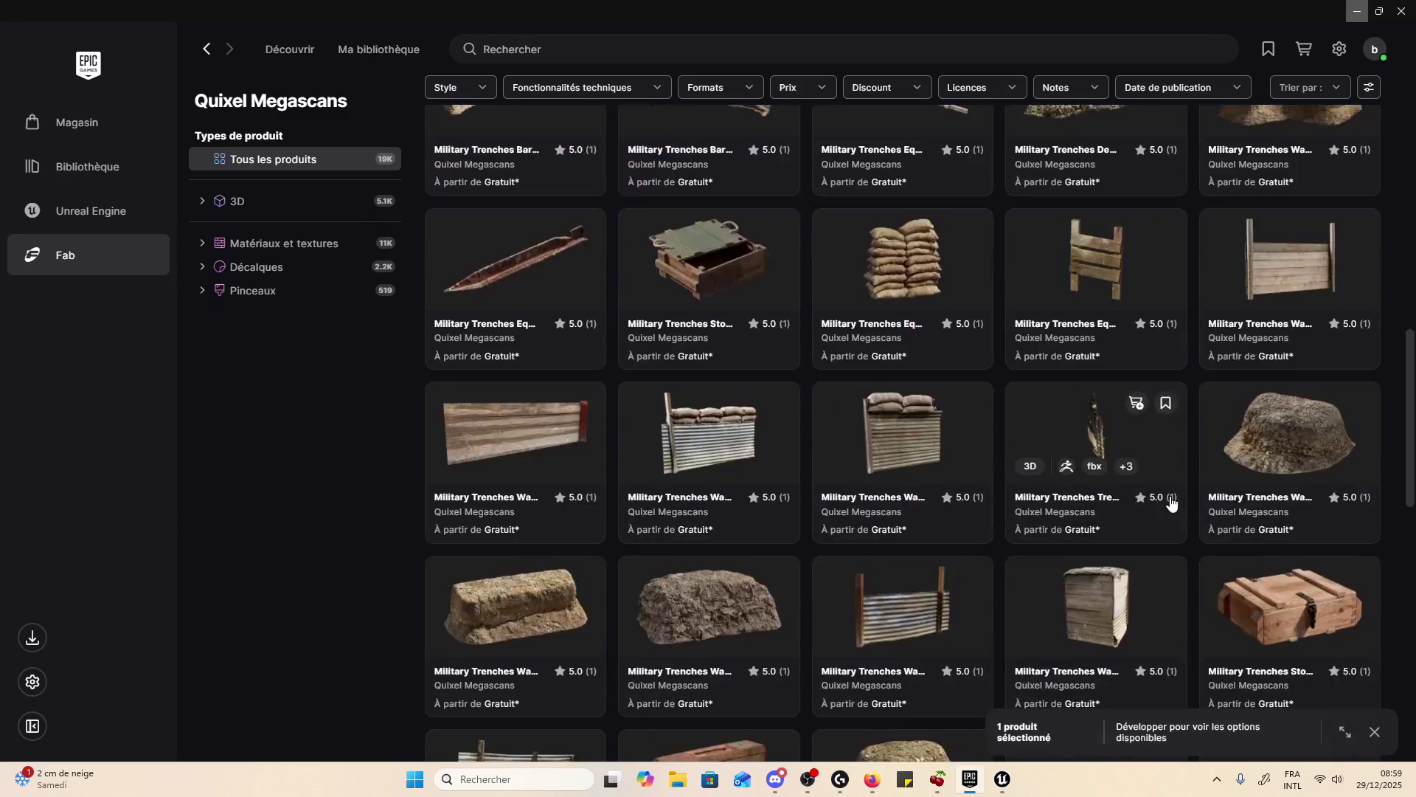
{"action": "scroll", "coordinate": [917, 405], "scroll_direction": "down", "scroll_amount": 5}
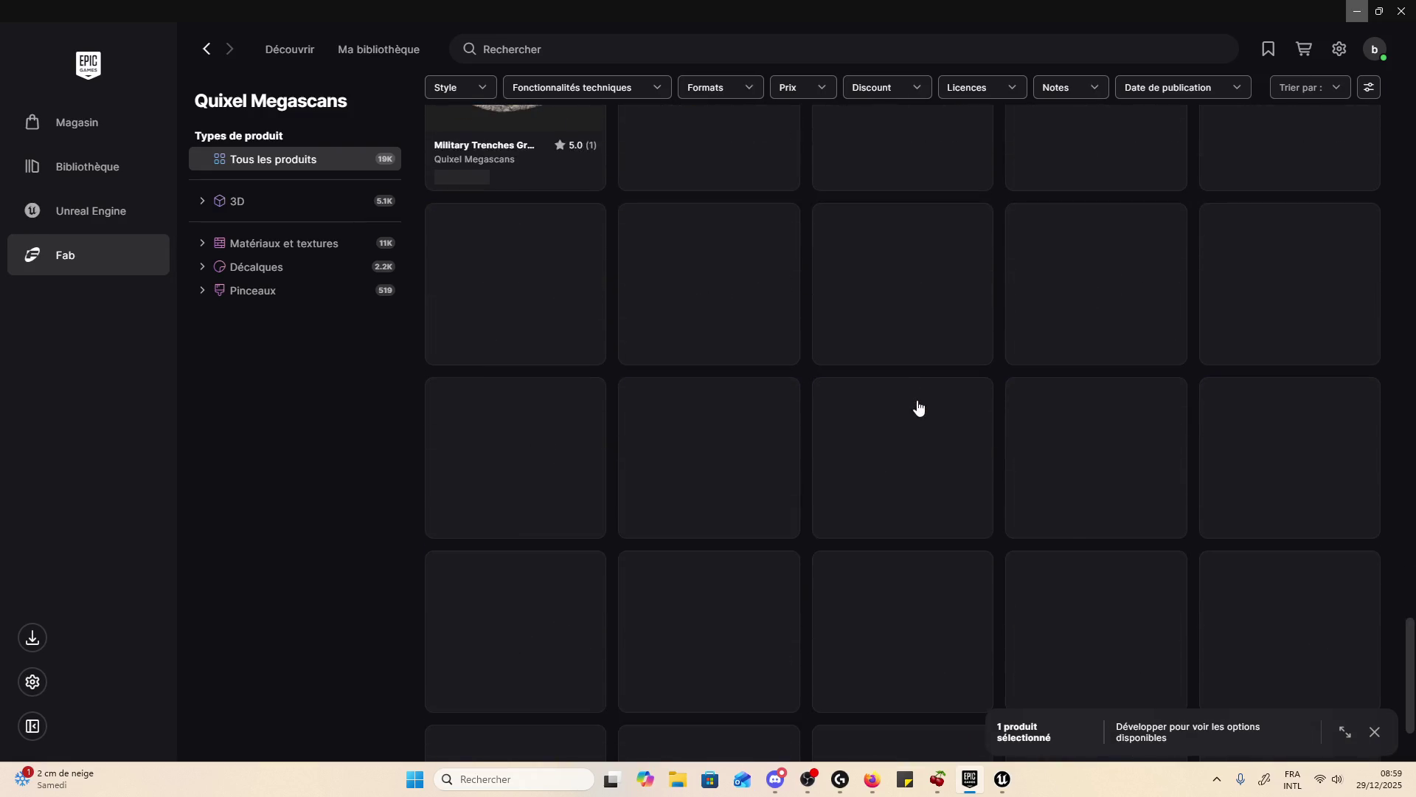
{"action": "scroll", "coordinate": [922, 413], "scroll_direction": "down", "scroll_amount": 10}
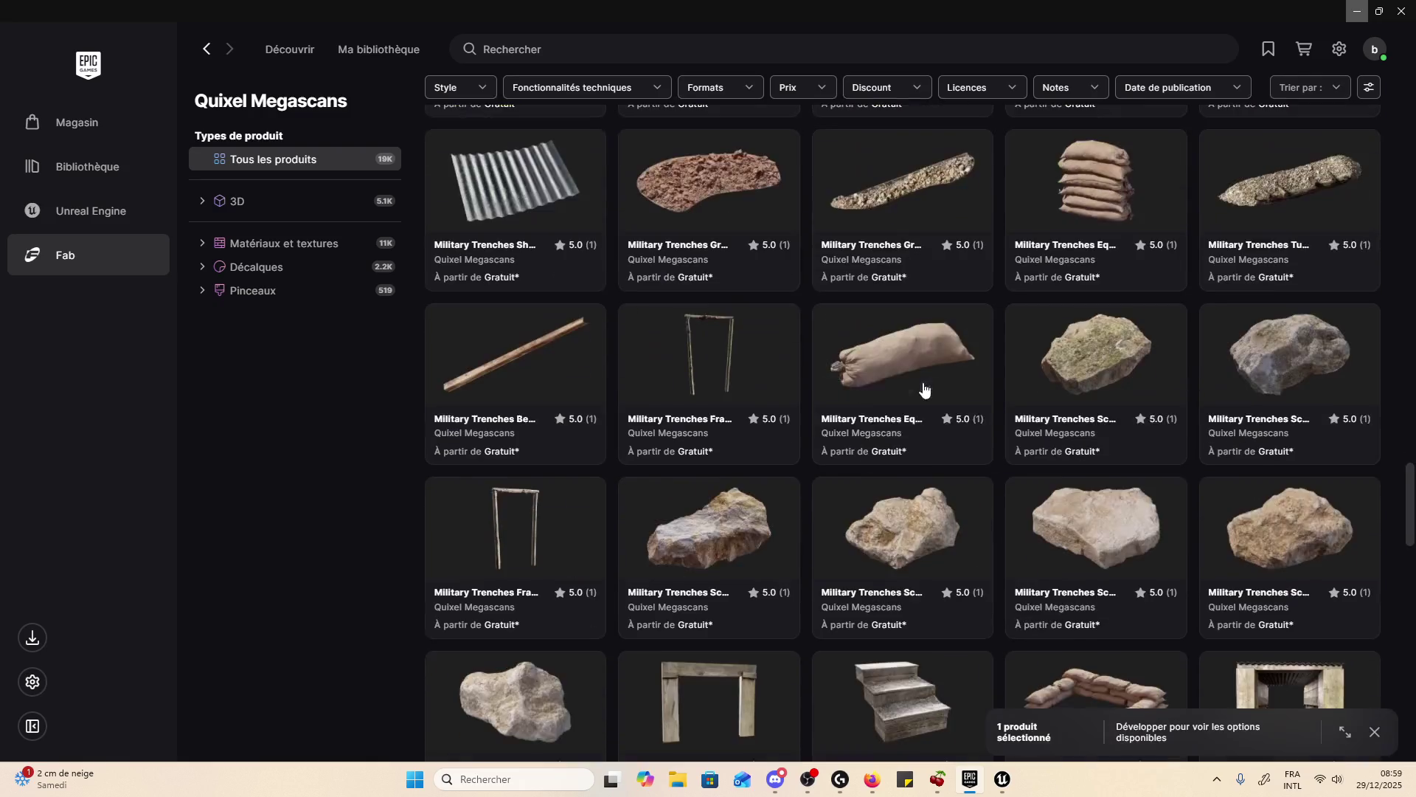
{"action": "scroll", "coordinate": [936, 424], "scroll_direction": "down", "scroll_amount": 5}
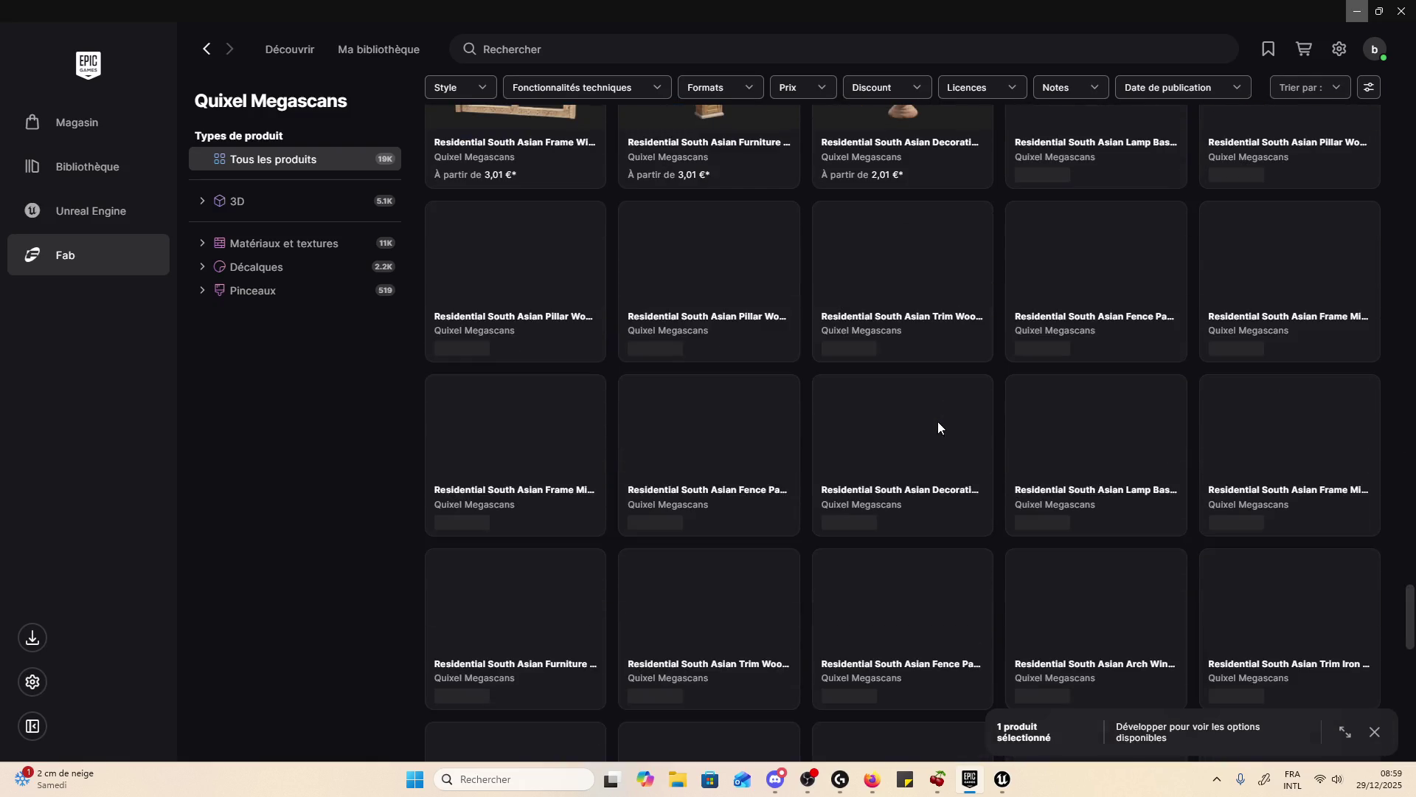
{"action": "scroll", "coordinate": [720, 449], "scroll_direction": "up", "scroll_amount": 15}
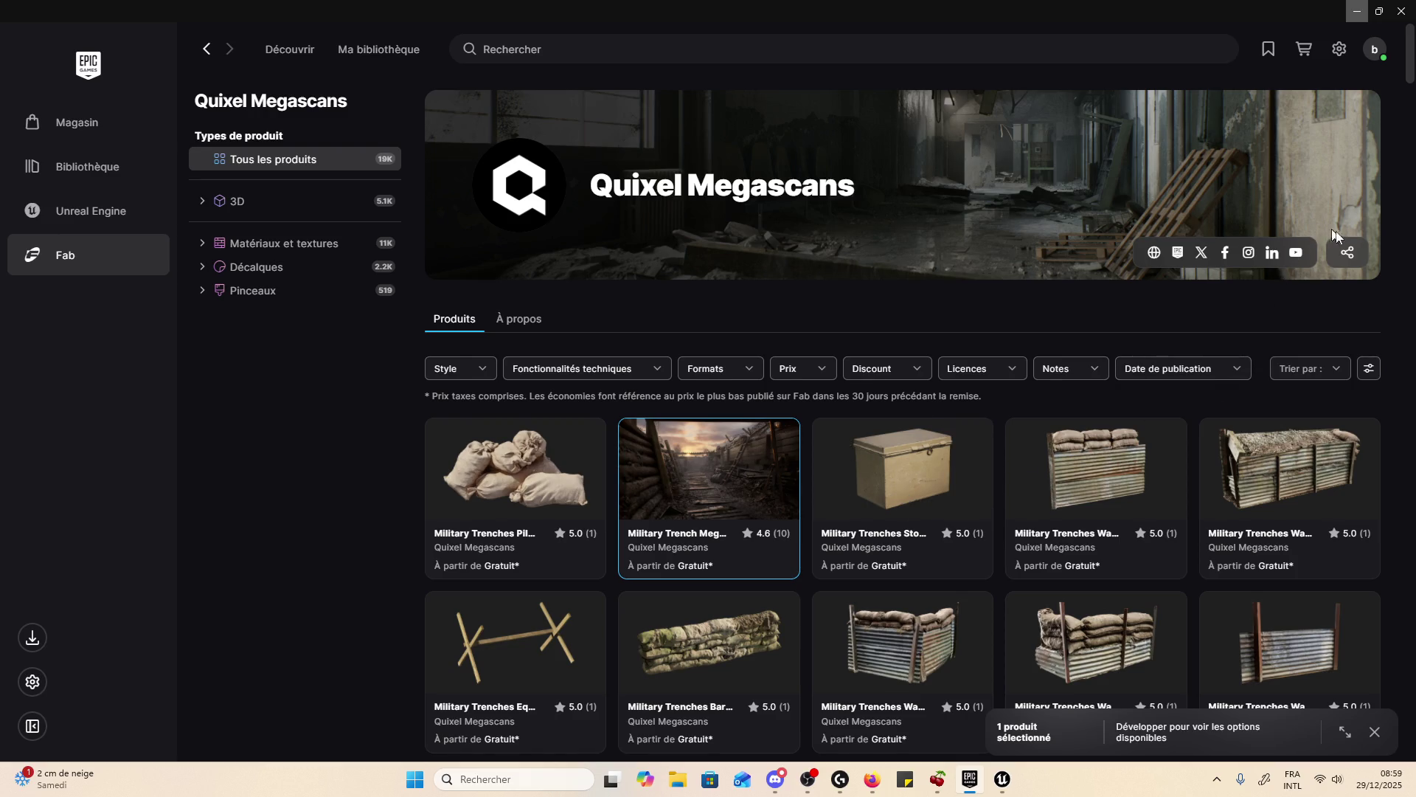
{"action": "scroll", "coordinate": [1169, 411], "scroll_direction": "down", "scroll_amount": 4}
{"action": "left_click_drag", "start_coordinate": [1414, 61], "coordinate": [1392, 619]}
{"action": "scroll", "coordinate": [1383, 649], "scroll_direction": "up", "scroll_amount": 3}
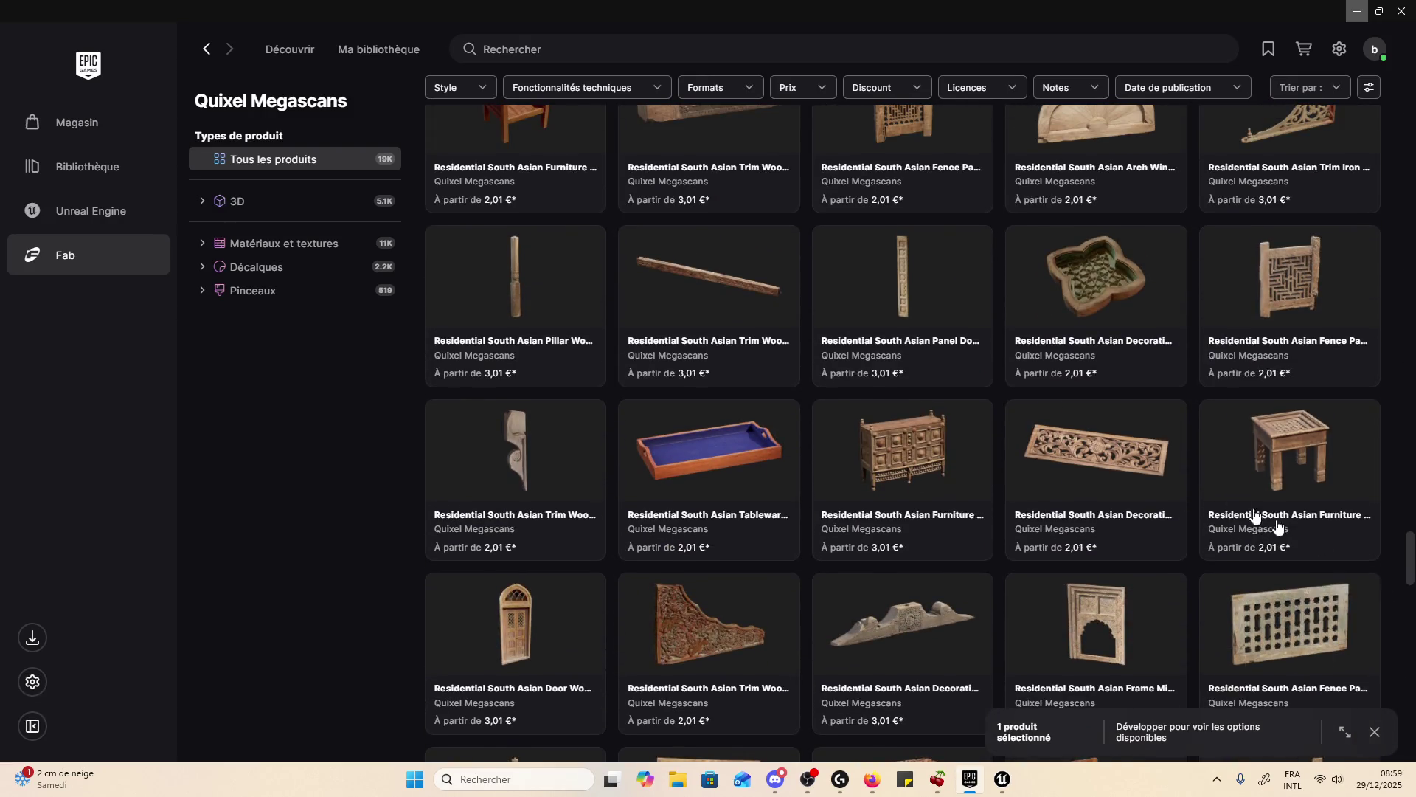
{"action": "left_click", "coordinate": [1158, 340]}
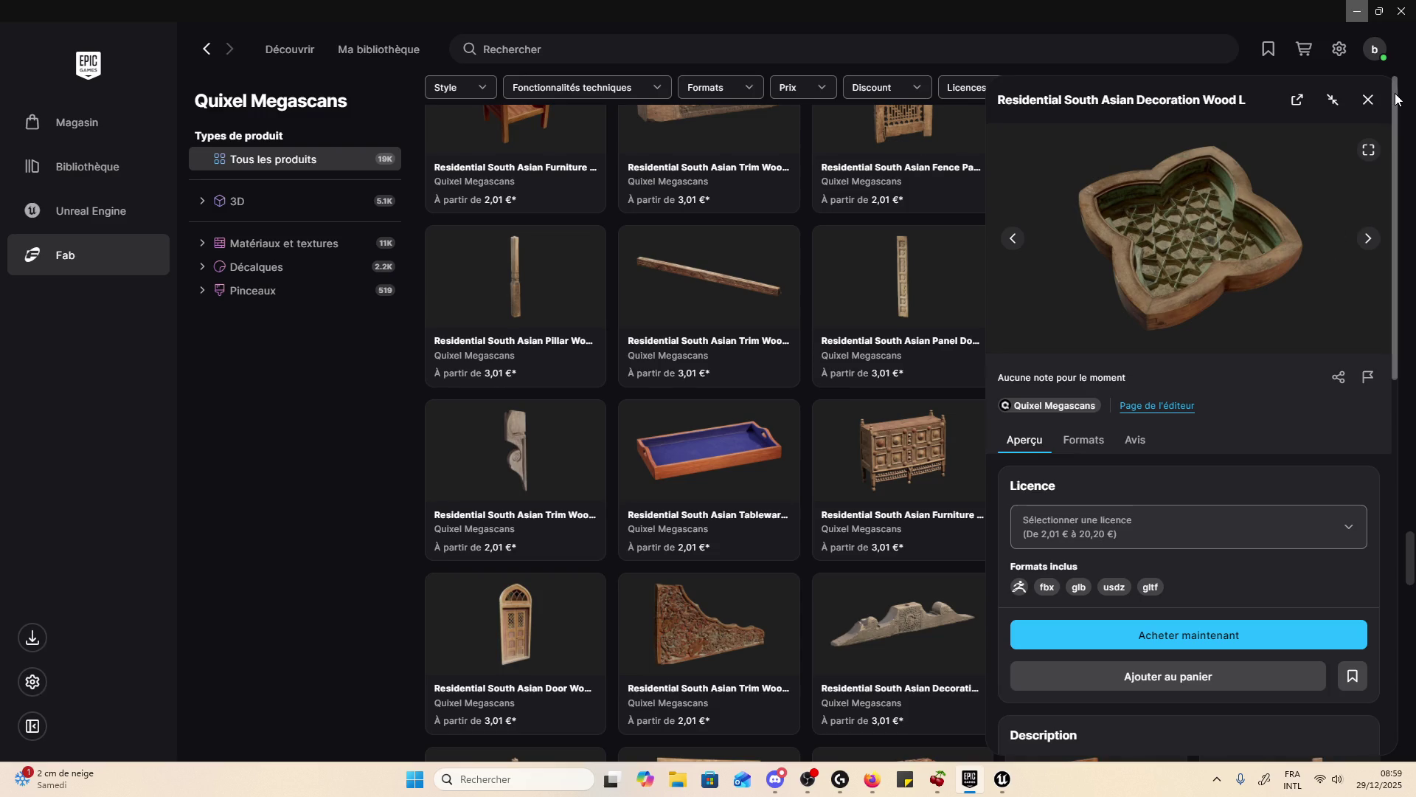
{"action": "left_click", "coordinate": [1368, 99]}
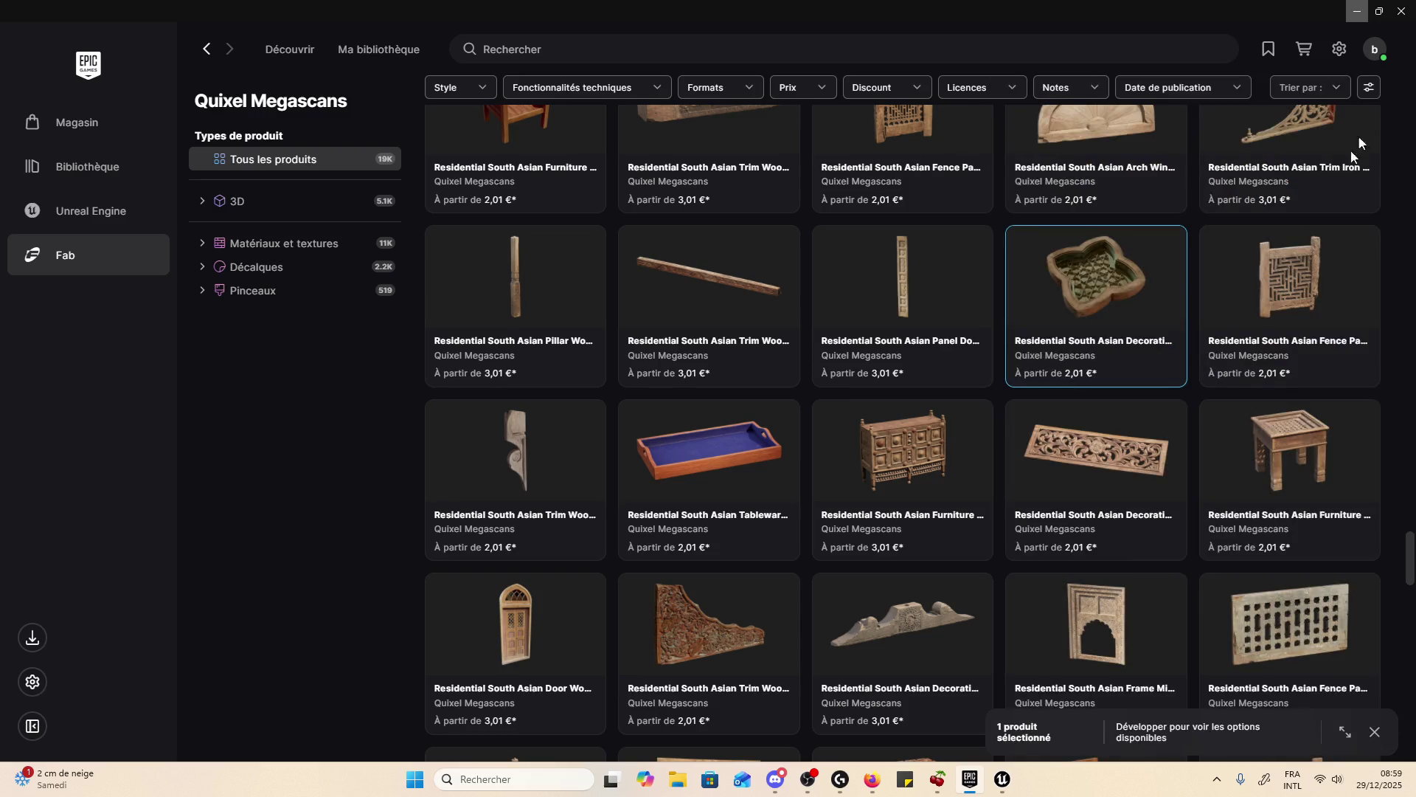
{"action": "scroll", "coordinate": [1144, 354], "scroll_direction": "down", "scroll_amount": 10}
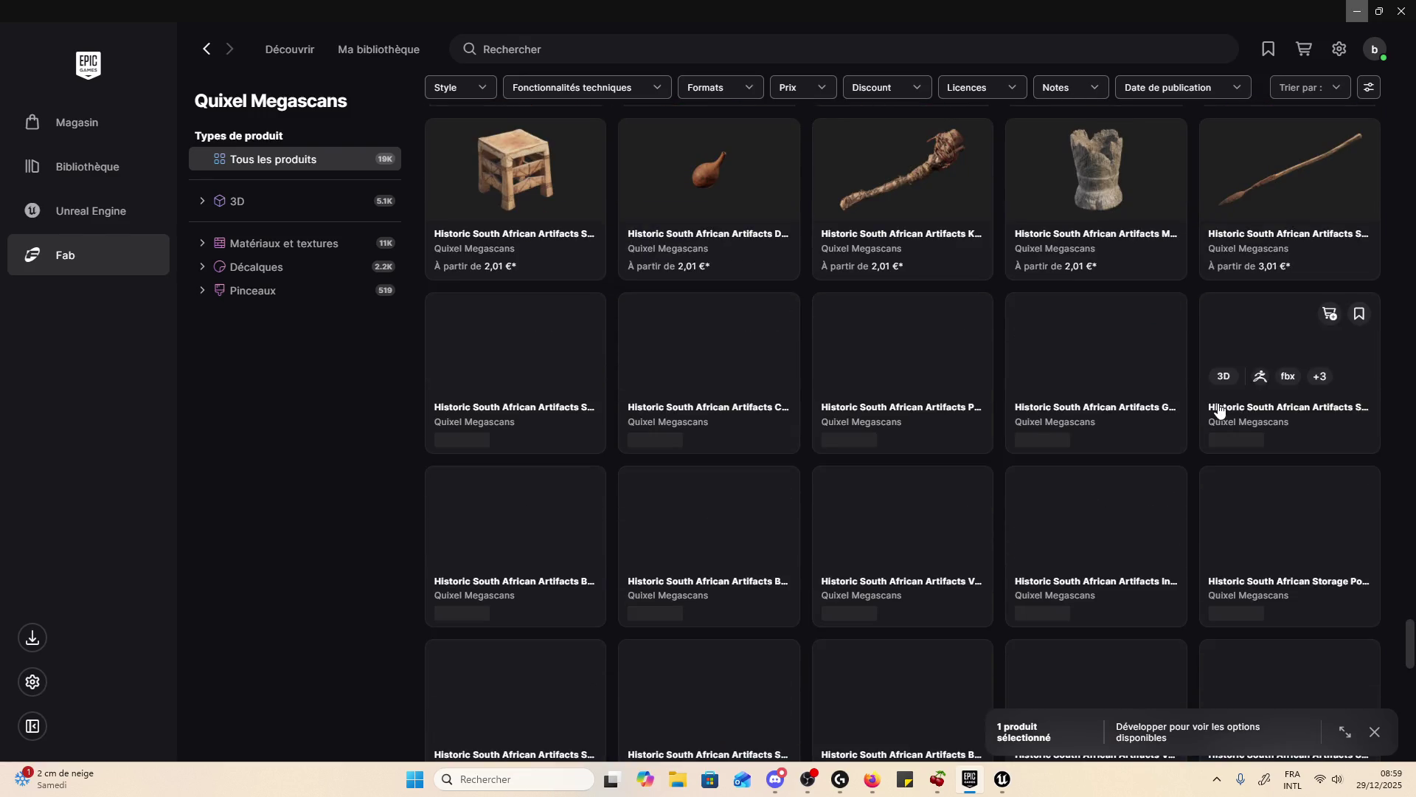
{"action": "scroll", "coordinate": [1232, 409], "scroll_direction": "down", "scroll_amount": 5}
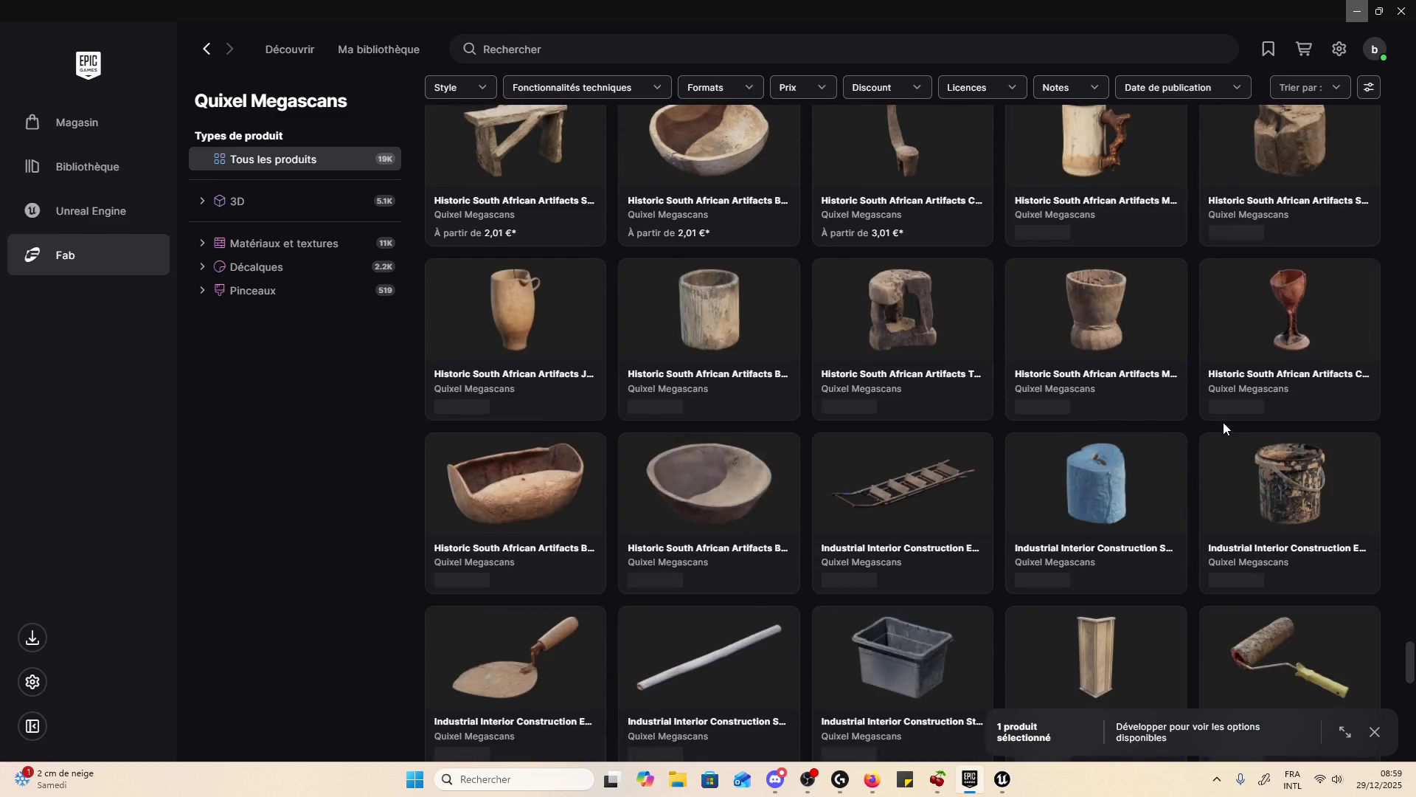
{"action": "scroll", "coordinate": [1223, 420], "scroll_direction": "down", "scroll_amount": 10}
{"action": "scroll", "coordinate": [1118, 457], "scroll_direction": "down", "scroll_amount": 10}
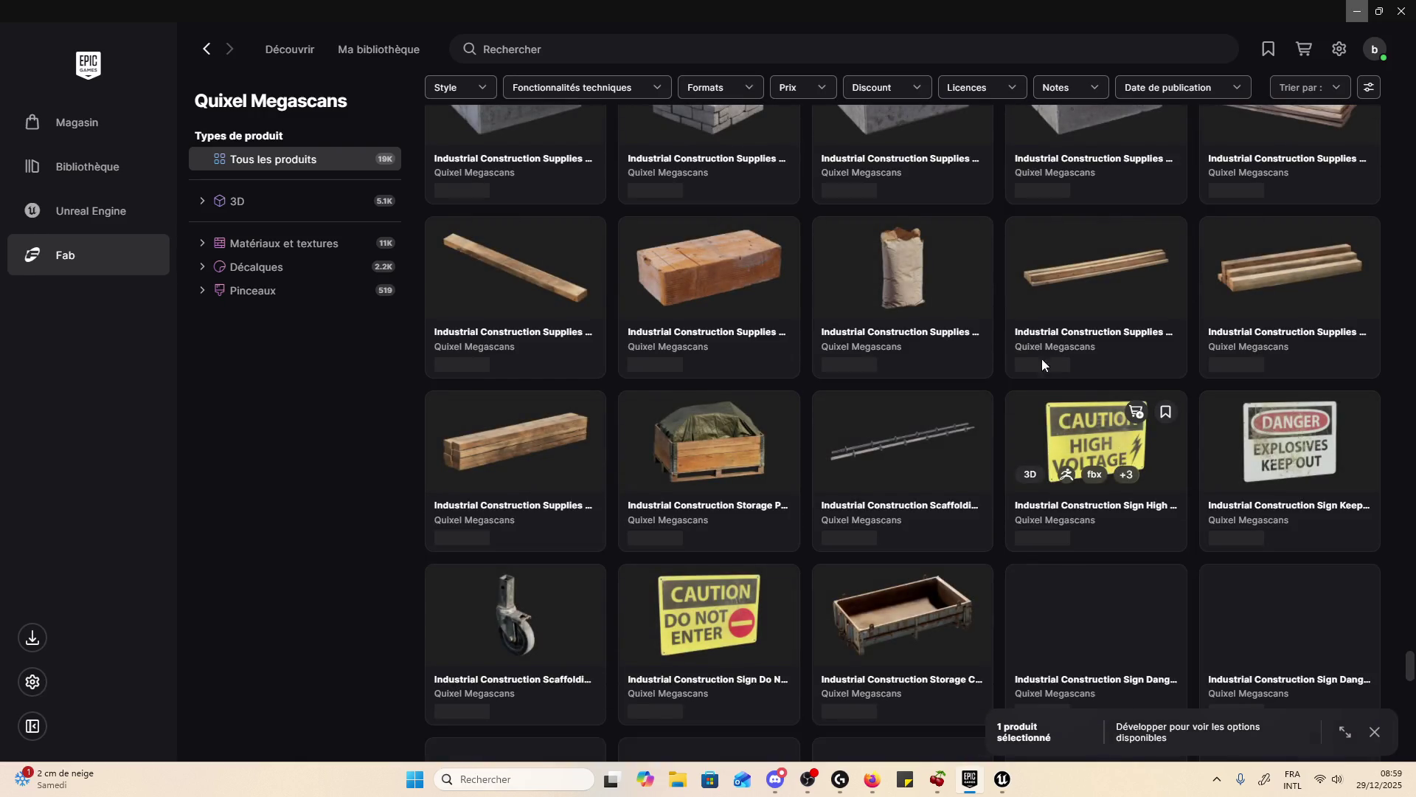
{"action": "scroll", "coordinate": [1041, 358], "scroll_direction": "down", "scroll_amount": 5}
{"action": "scroll", "coordinate": [1015, 310], "scroll_direction": "down", "scroll_amount": 5}
{"action": "scroll", "coordinate": [1018, 310], "scroll_direction": "up", "scroll_amount": 5}
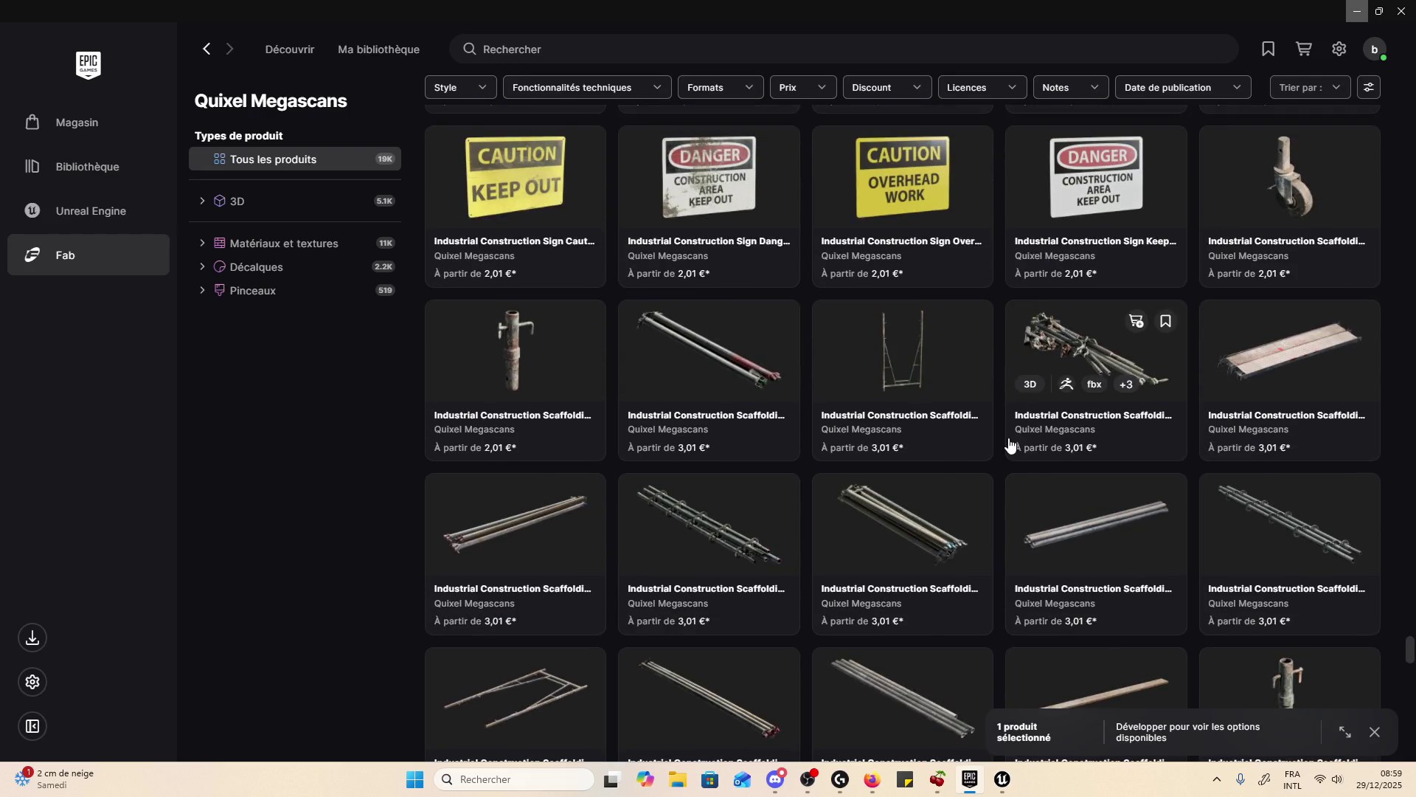
{"action": "scroll", "coordinate": [1005, 494], "scroll_direction": "up", "scroll_amount": 15}
{"action": "scroll", "coordinate": [1005, 455], "scroll_direction": "up", "scroll_amount": 15}
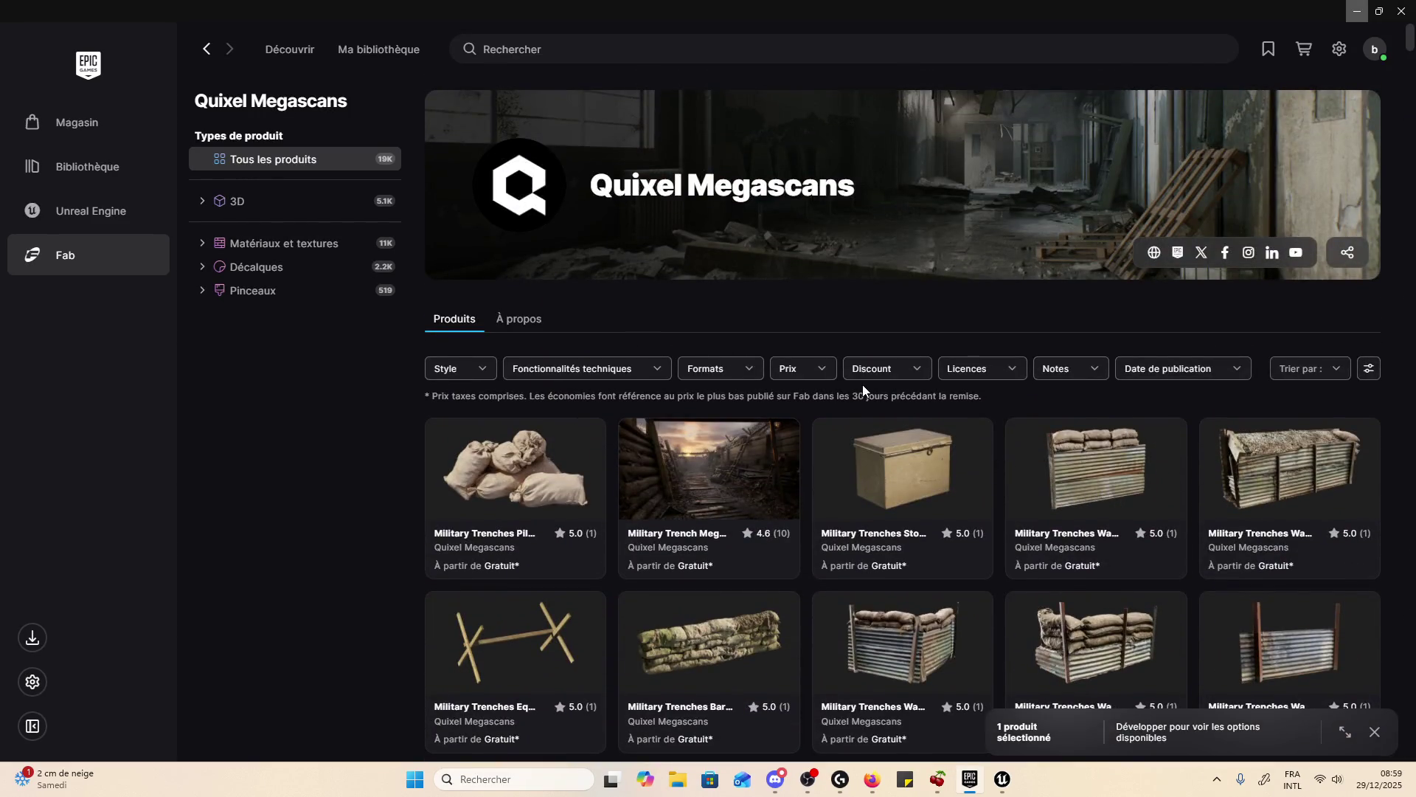
{"action": "left_click", "coordinate": [869, 461]}
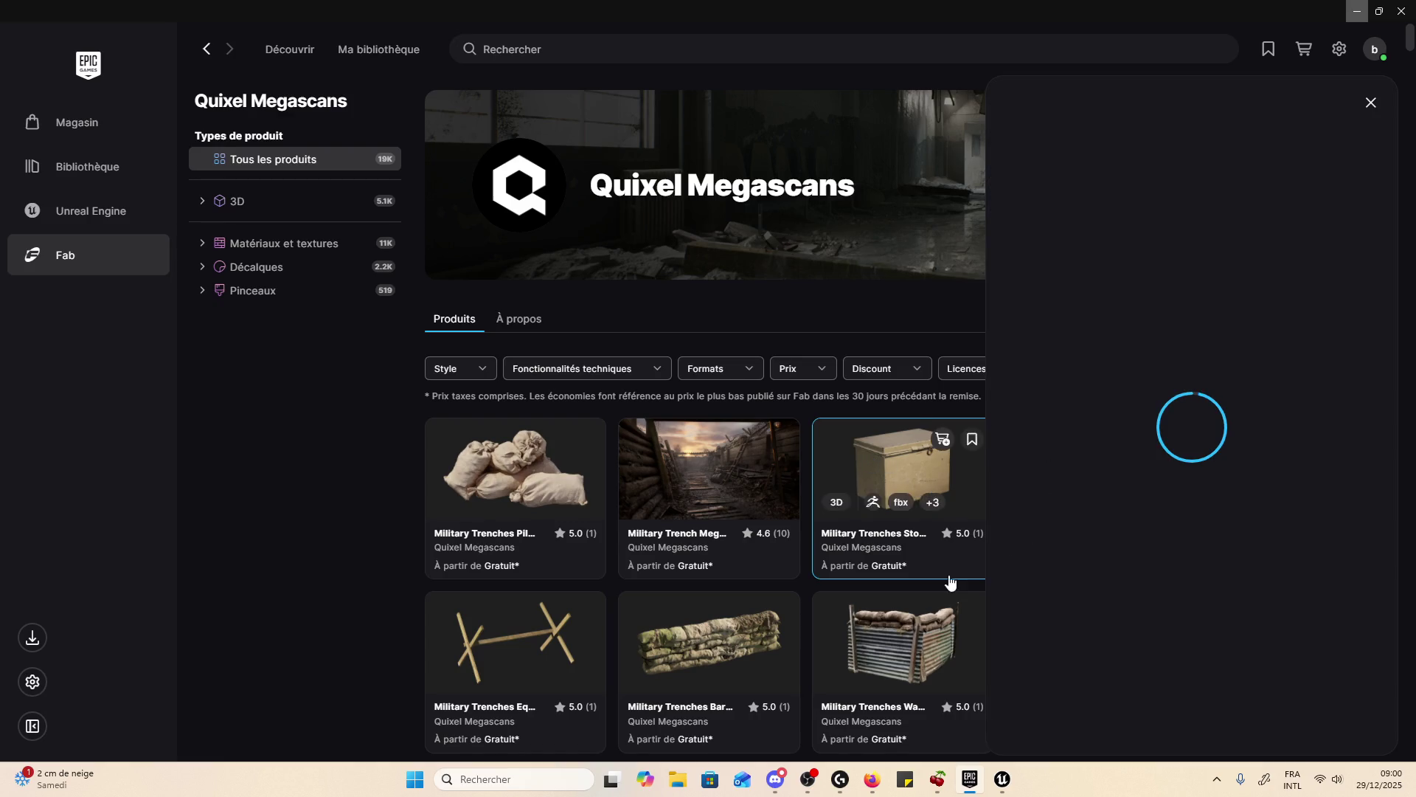
- Scroll the Military Trenches Storage Box Metal S panel, then close it to return to the grid
{"action": "scroll", "coordinate": [1228, 458], "scroll_direction": "down", "scroll_amount": 2}
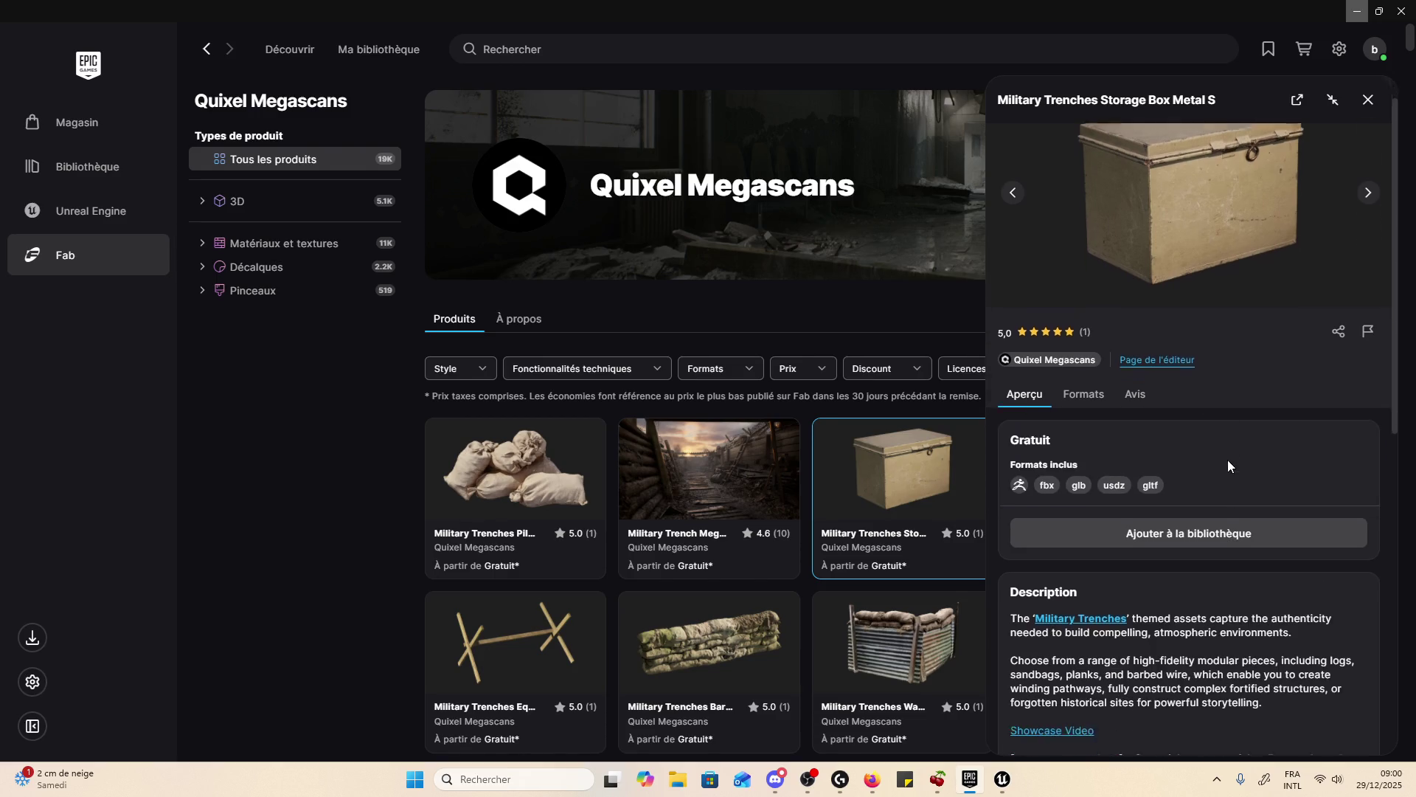
{"action": "scroll", "coordinate": [1227, 459], "scroll_direction": "down", "scroll_amount": 2}
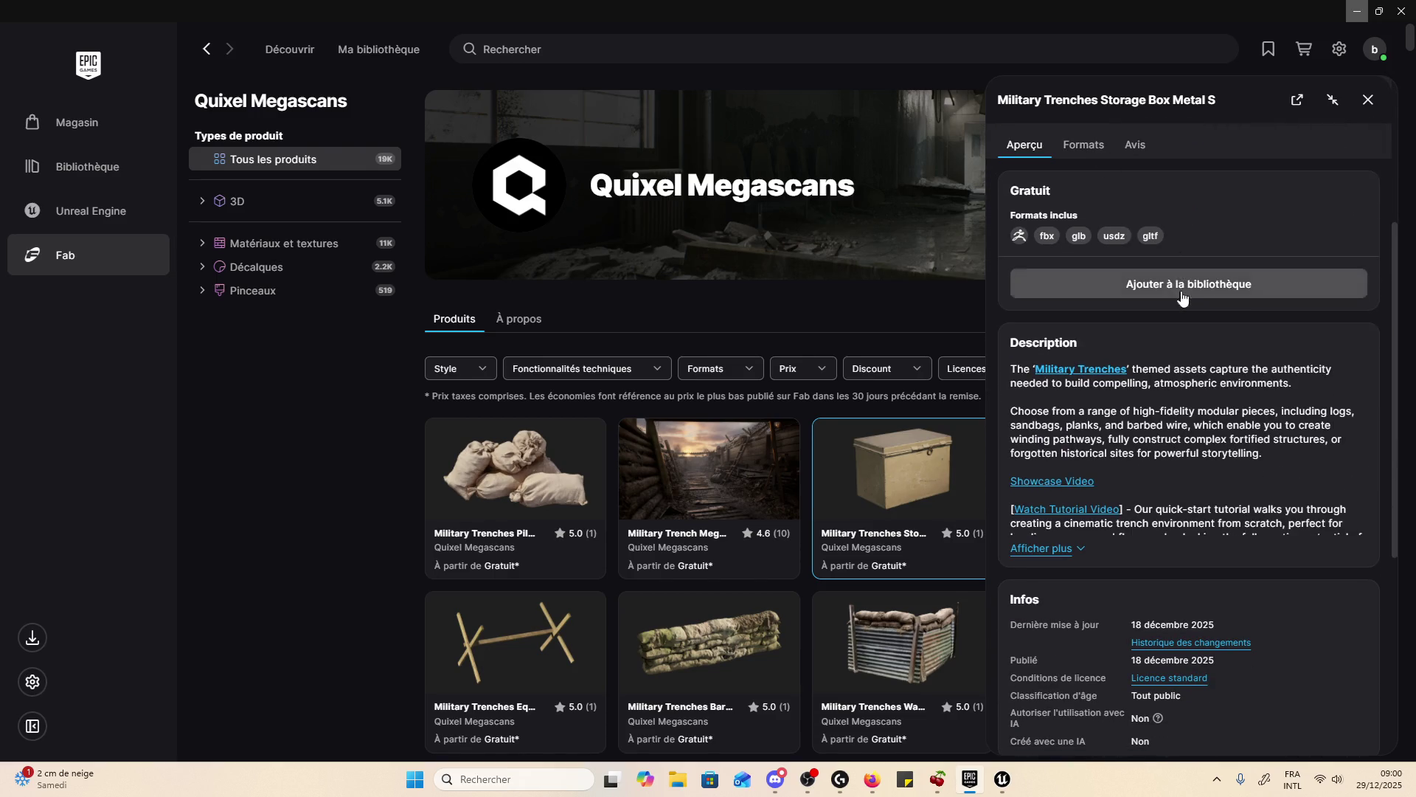
{"action": "scroll", "coordinate": [1223, 330], "scroll_direction": "up", "scroll_amount": 3}
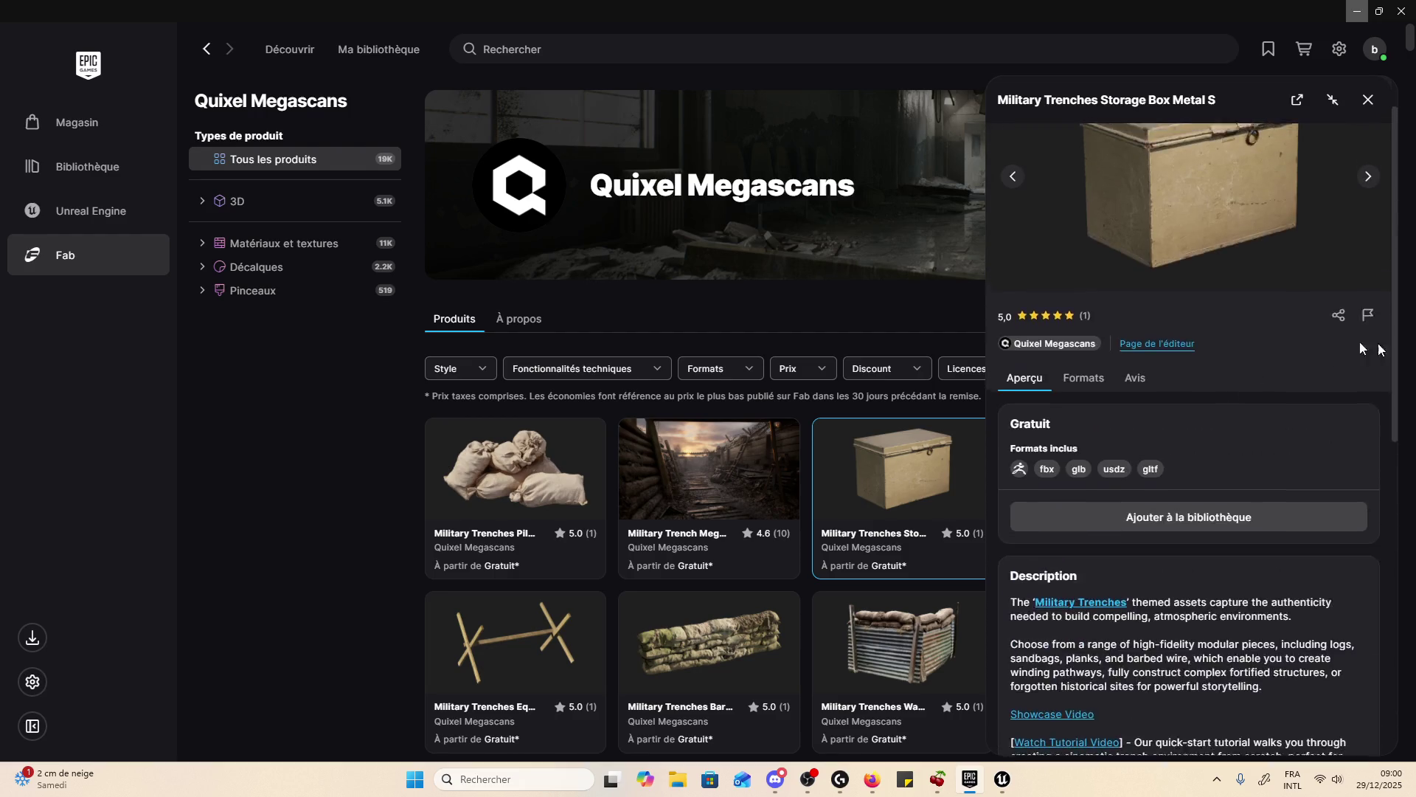
{"action": "left_click", "coordinate": [1368, 100]}
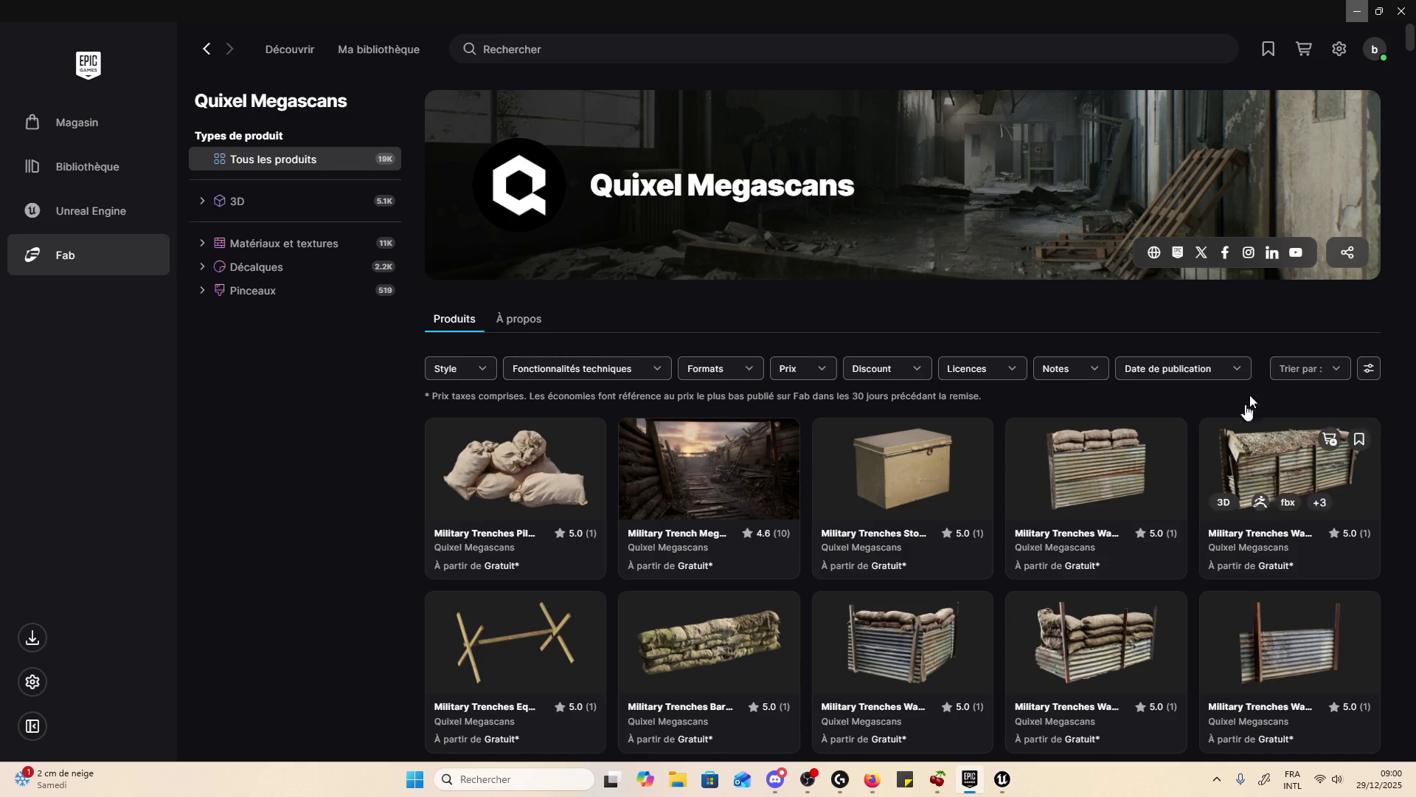
{"action": "scroll", "coordinate": [1242, 417], "scroll_direction": "down", "scroll_amount": 3}
{"action": "left_click_drag", "start_coordinate": [1409, 74], "coordinate": [1410, 231]}
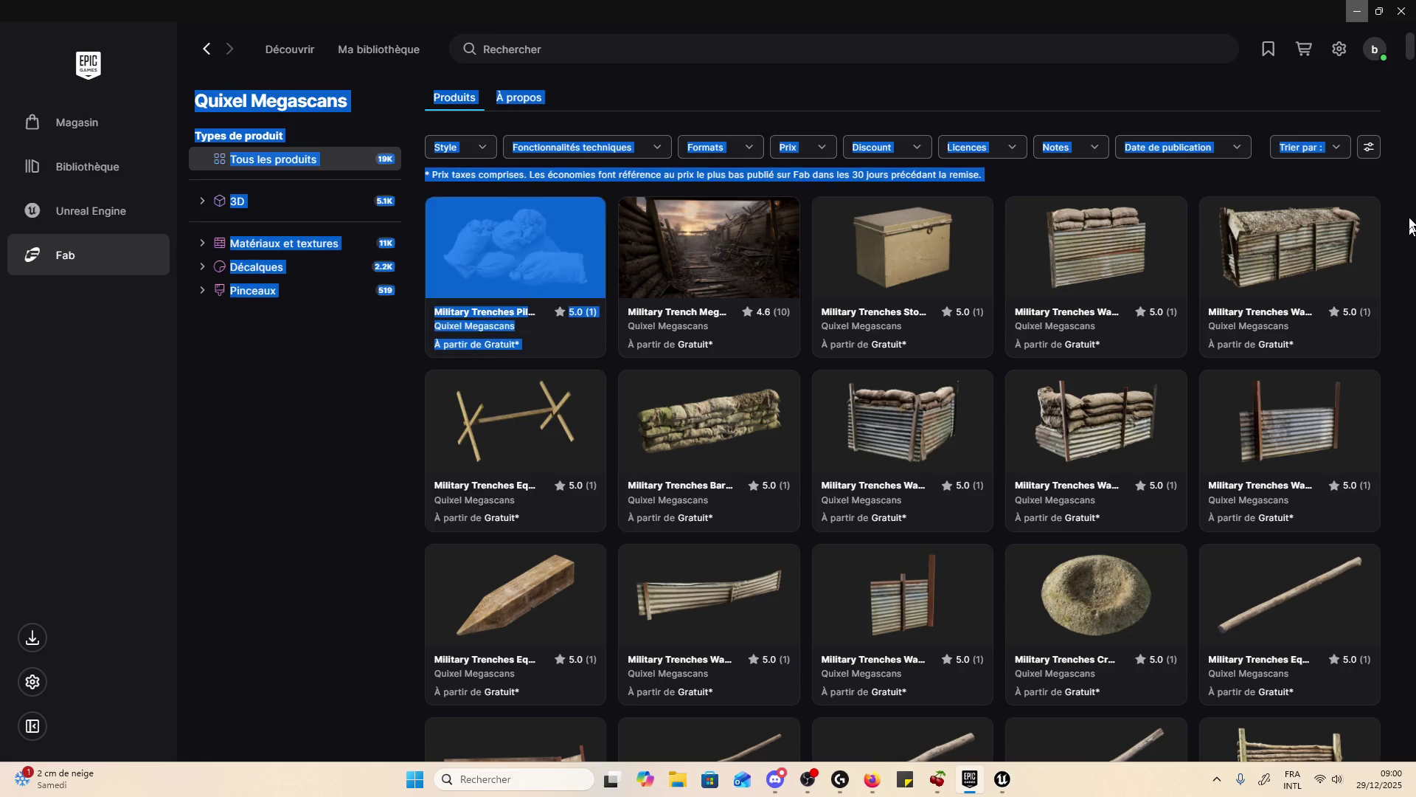
{"action": "left_click_drag", "start_coordinate": [1409, 46], "coordinate": [1411, 727]}
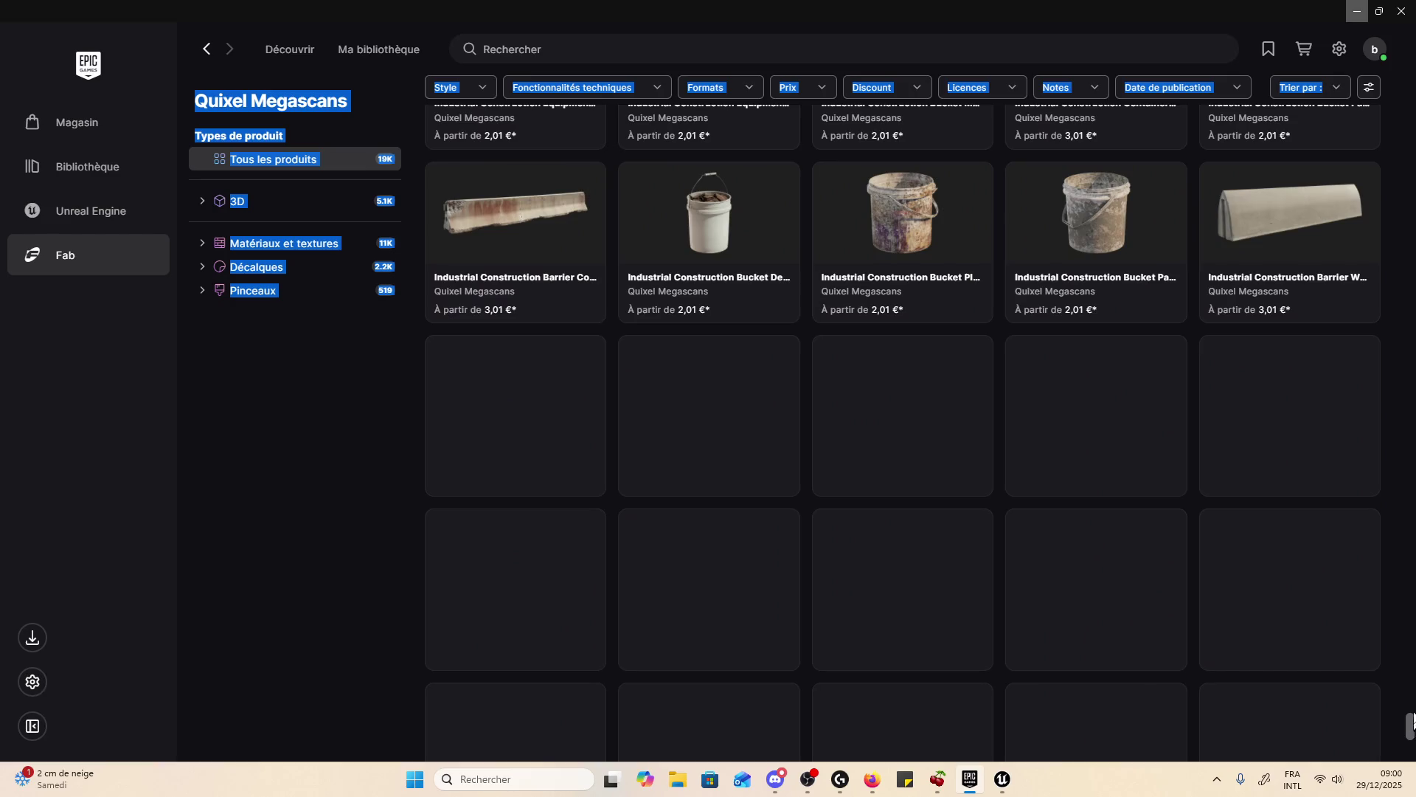
{"action": "scroll", "coordinate": [1403, 732], "scroll_direction": "down", "scroll_amount": 10}
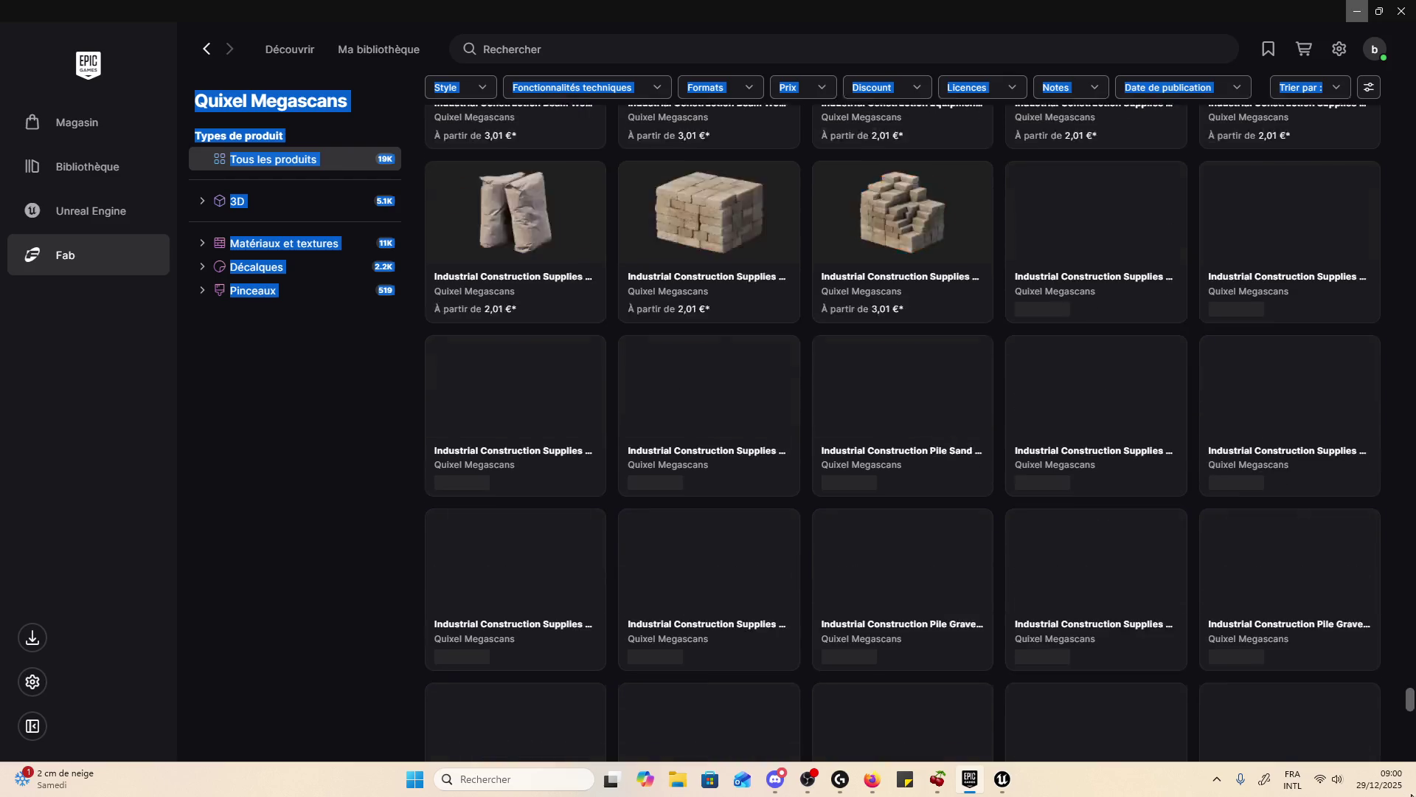
{"action": "scroll", "coordinate": [1138, 750], "scroll_direction": "down", "scroll_amount": 15}
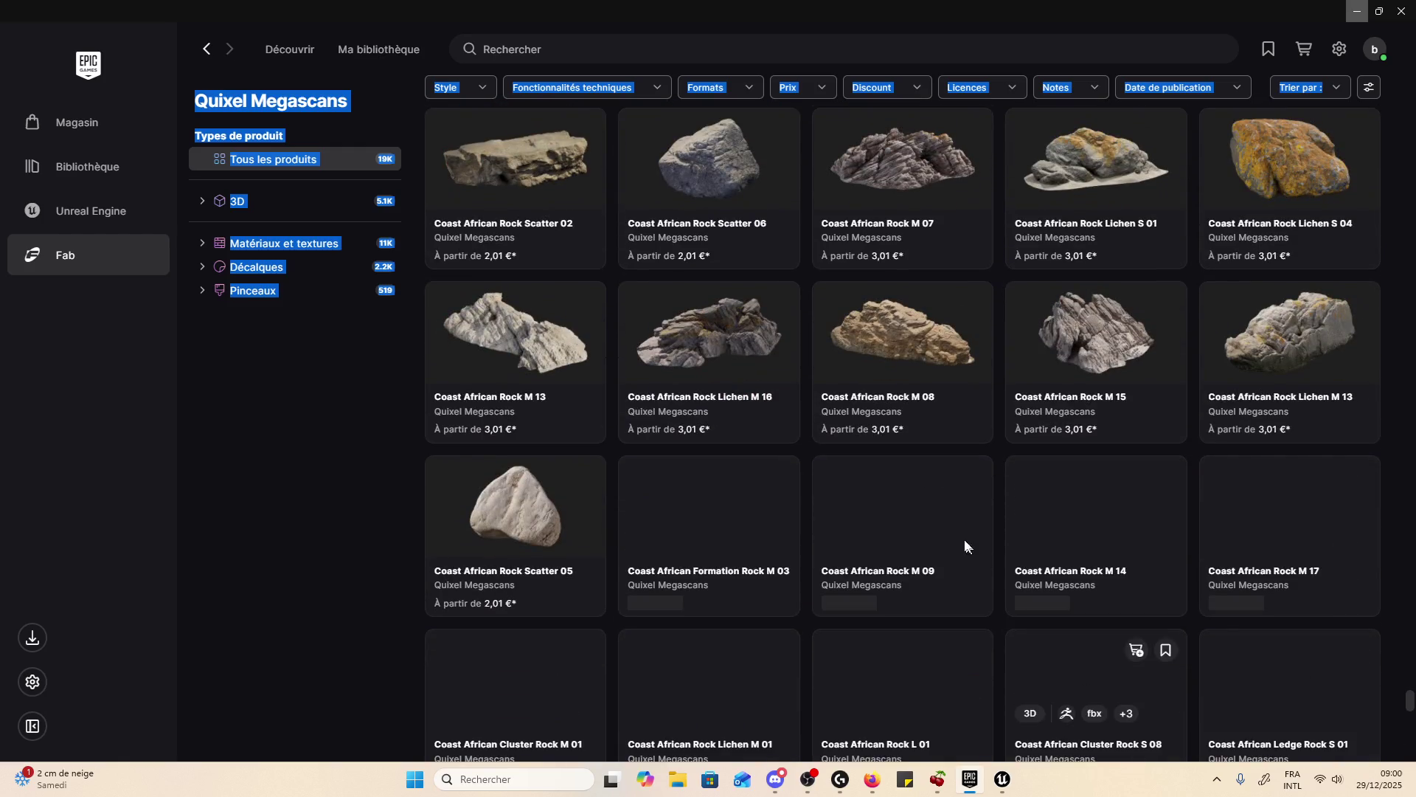
{"action": "scroll", "coordinate": [897, 562], "scroll_direction": "down", "scroll_amount": 5}
{"action": "scroll", "coordinate": [897, 557], "scroll_direction": "up", "scroll_amount": 5}
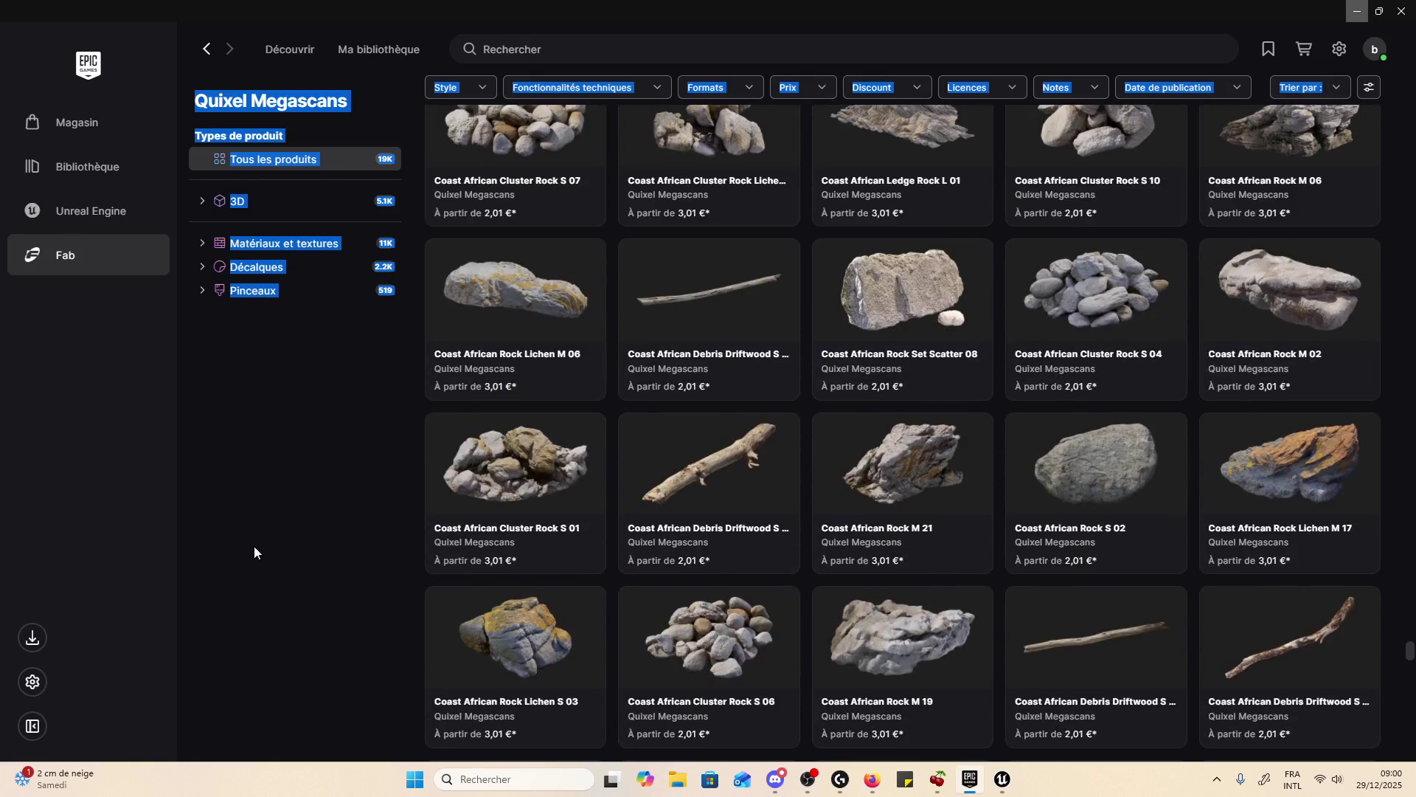
{"action": "left_click", "coordinate": [254, 549]}
{"action": "scroll", "coordinate": [568, 509], "scroll_direction": "up", "scroll_amount": 10}
{"action": "scroll", "coordinate": [740, 474], "scroll_direction": "down", "scroll_amount": 20}
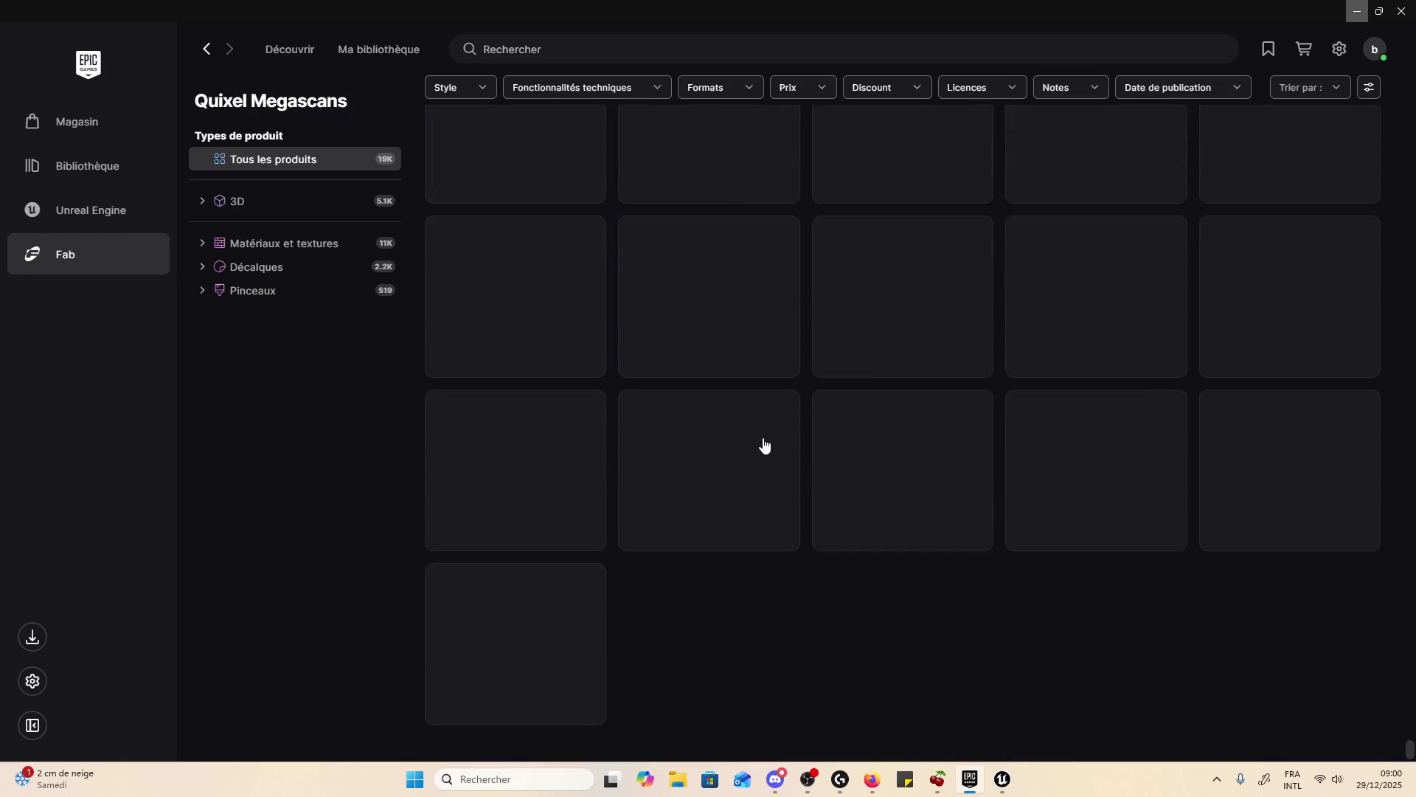
{"action": "scroll", "coordinate": [764, 443], "scroll_direction": "up", "scroll_amount": 3}
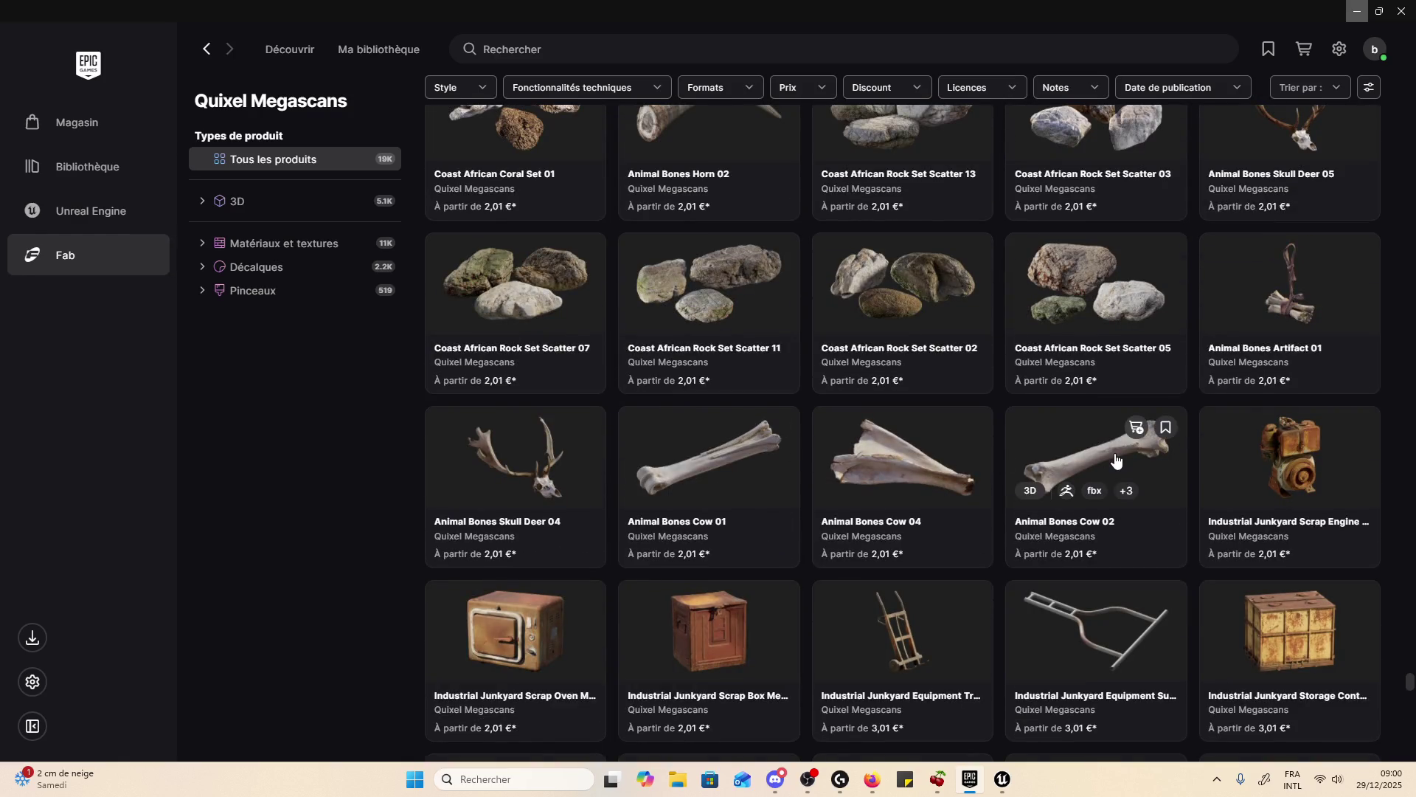
{"action": "scroll", "coordinate": [1115, 458], "scroll_direction": "down", "scroll_amount": 4}
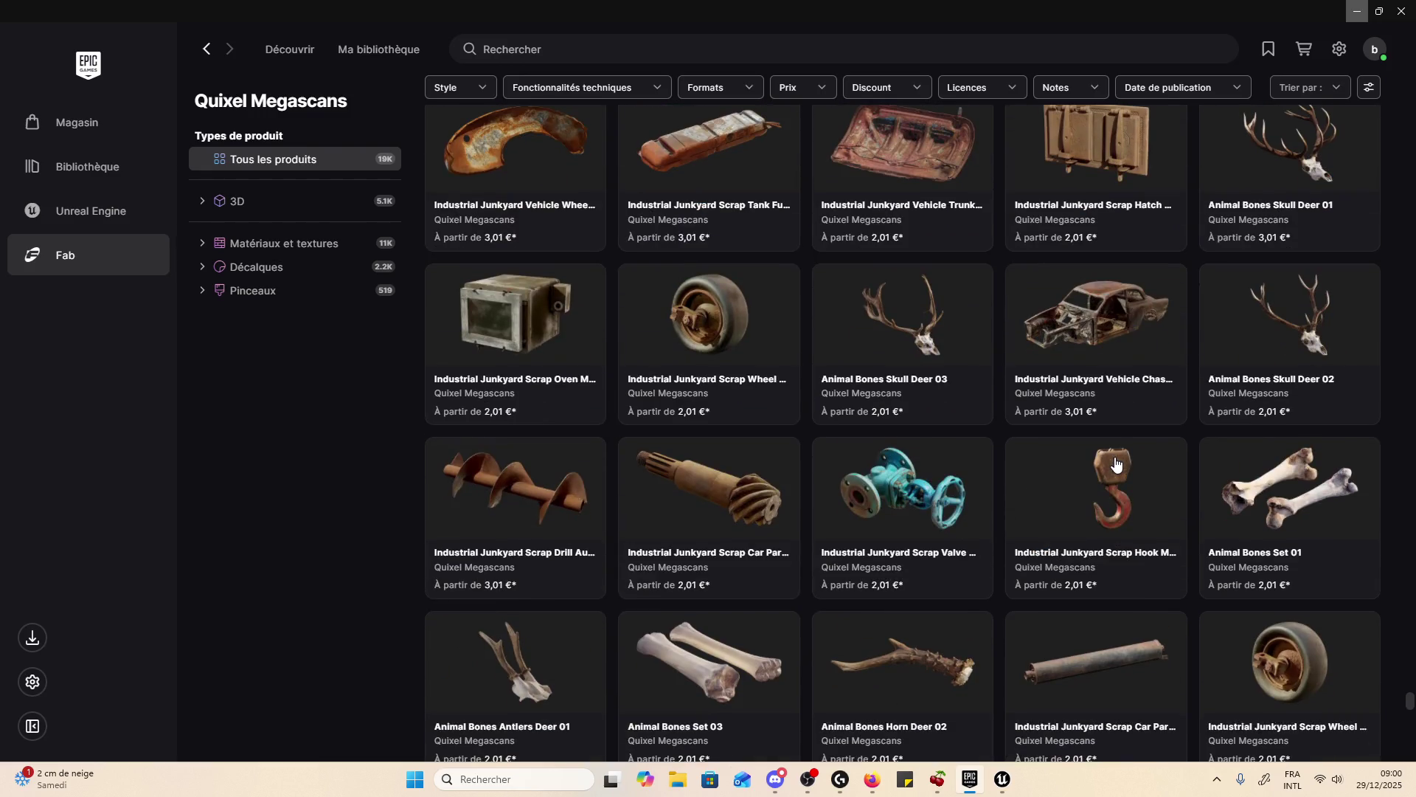
{"action": "scroll", "coordinate": [1115, 461], "scroll_direction": "down", "scroll_amount": 8}
{"action": "scroll", "coordinate": [1139, 468], "scroll_direction": "up", "scroll_amount": 5}
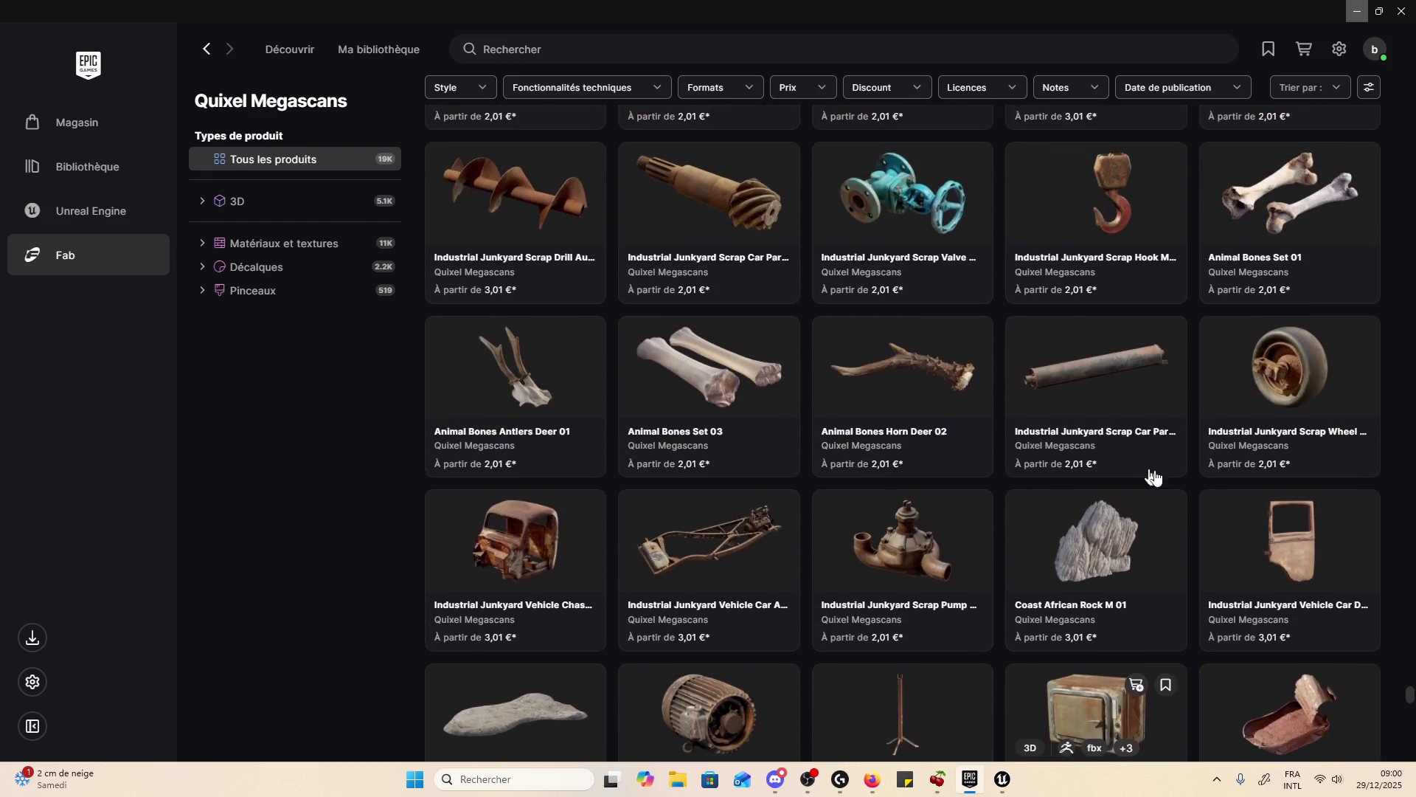
{"action": "scroll", "coordinate": [1151, 443], "scroll_direction": "down", "scroll_amount": 5}
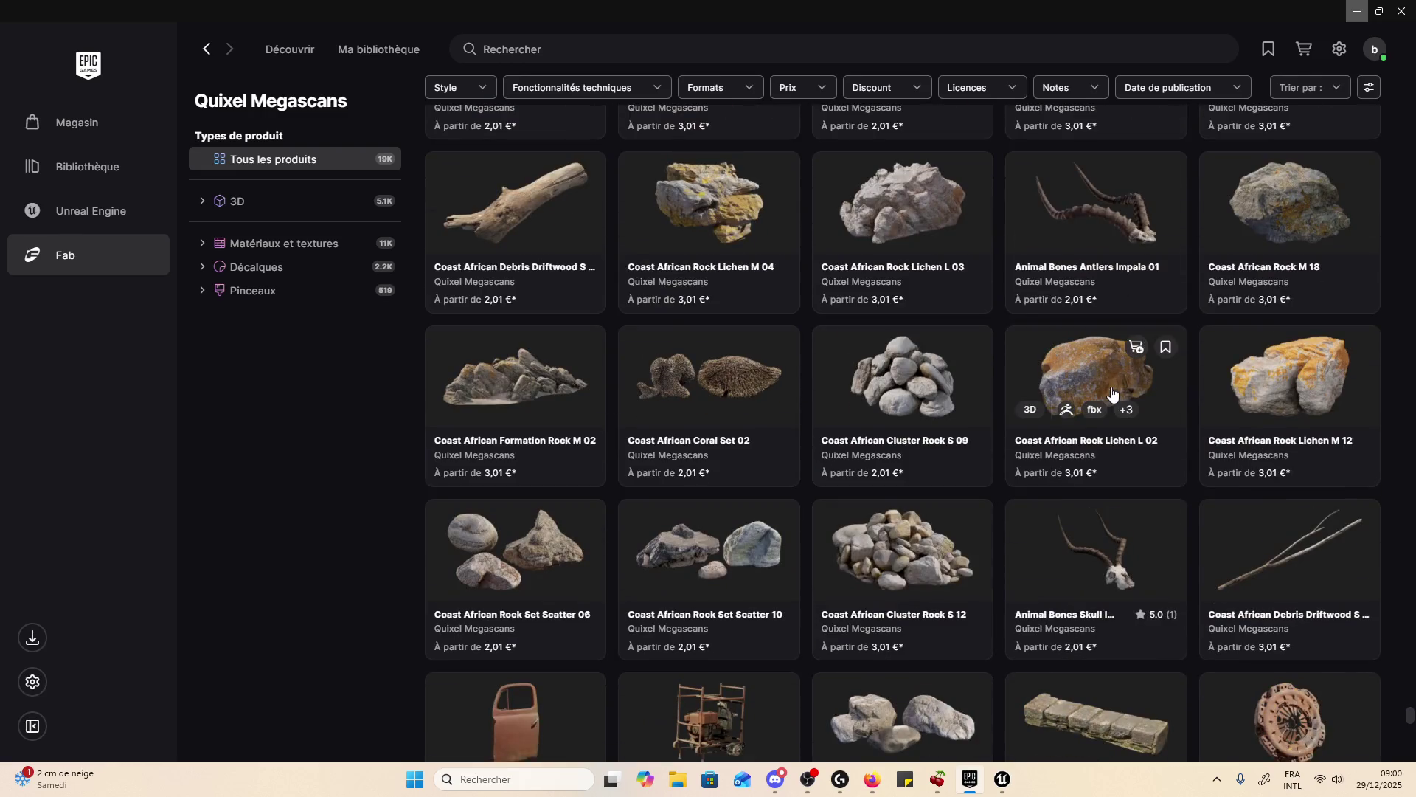
{"action": "scroll", "coordinate": [1106, 371], "scroll_direction": "down", "scroll_amount": 5}
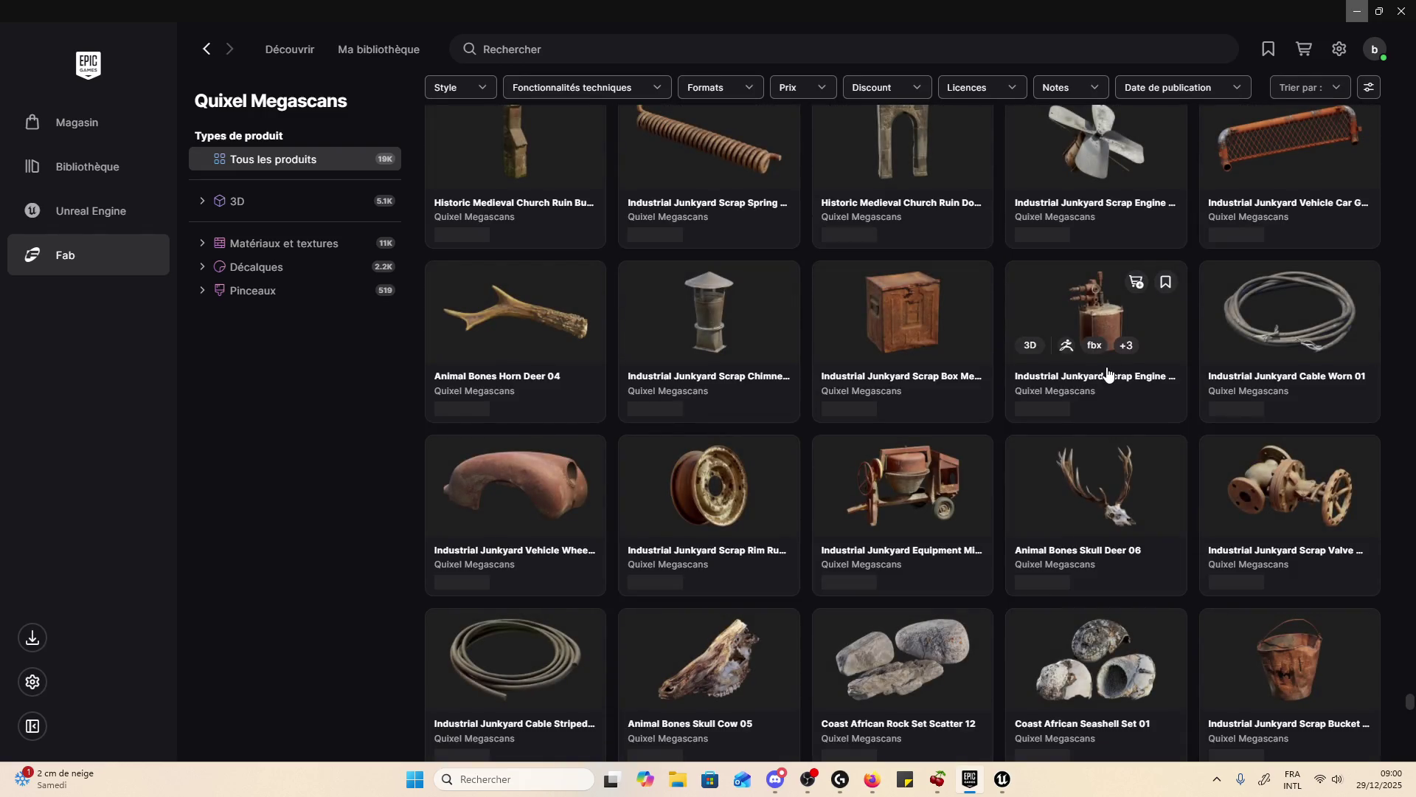
{"action": "scroll", "coordinate": [1107, 369], "scroll_direction": "down", "scroll_amount": 5}
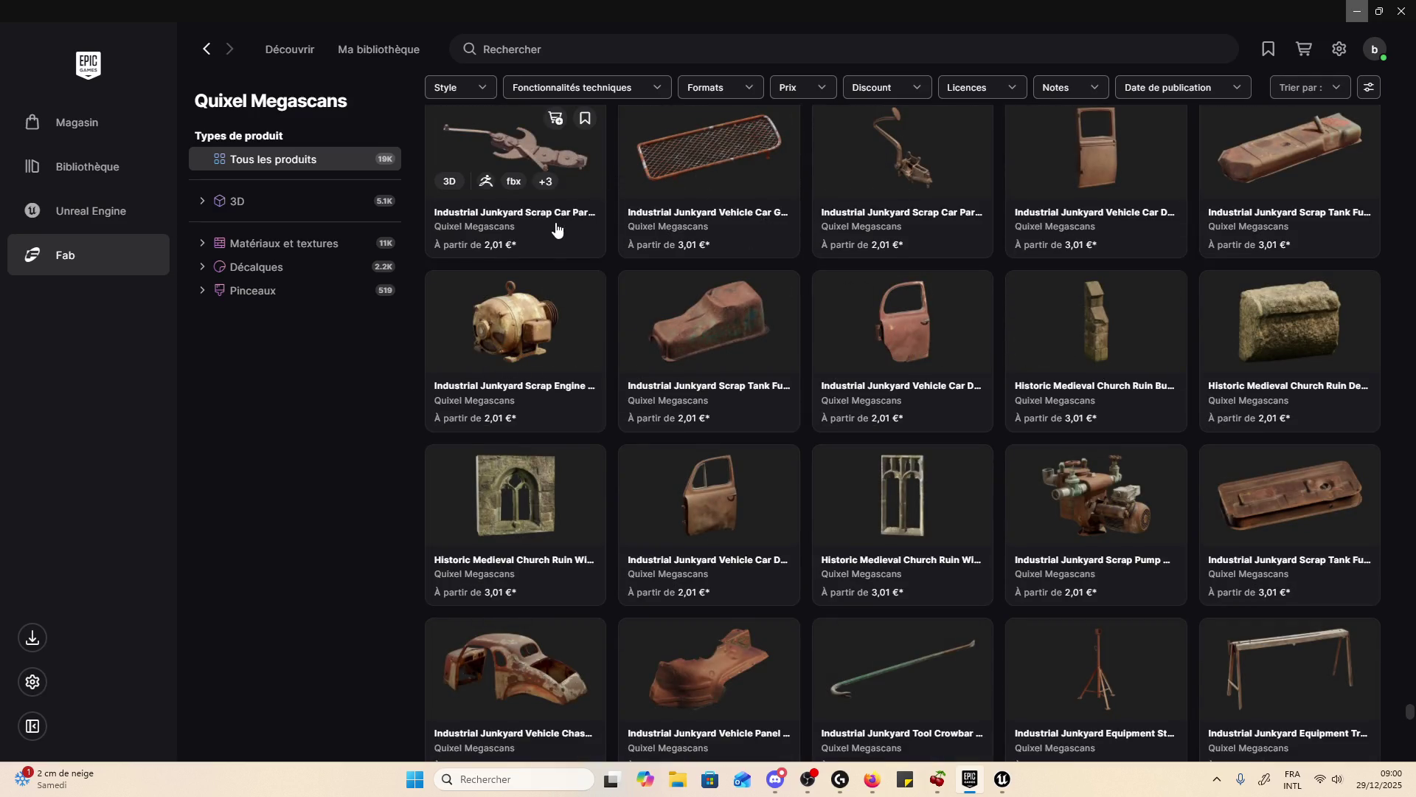
{"action": "left_click", "coordinate": [520, 54]}
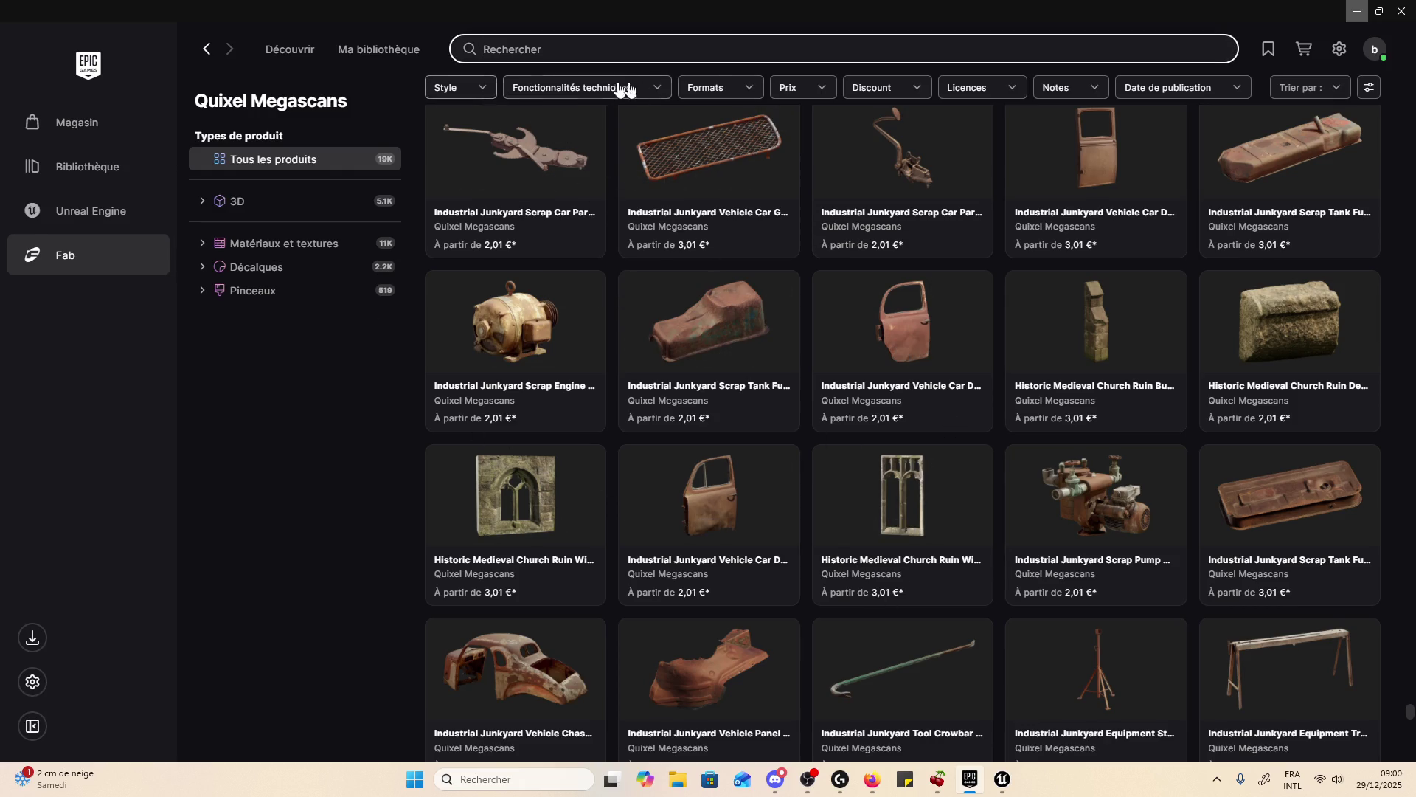
- Tick and then untick the Cinema 4D format filter, leaving formats unfiltered
{"action": "left_click", "coordinate": [718, 90]}
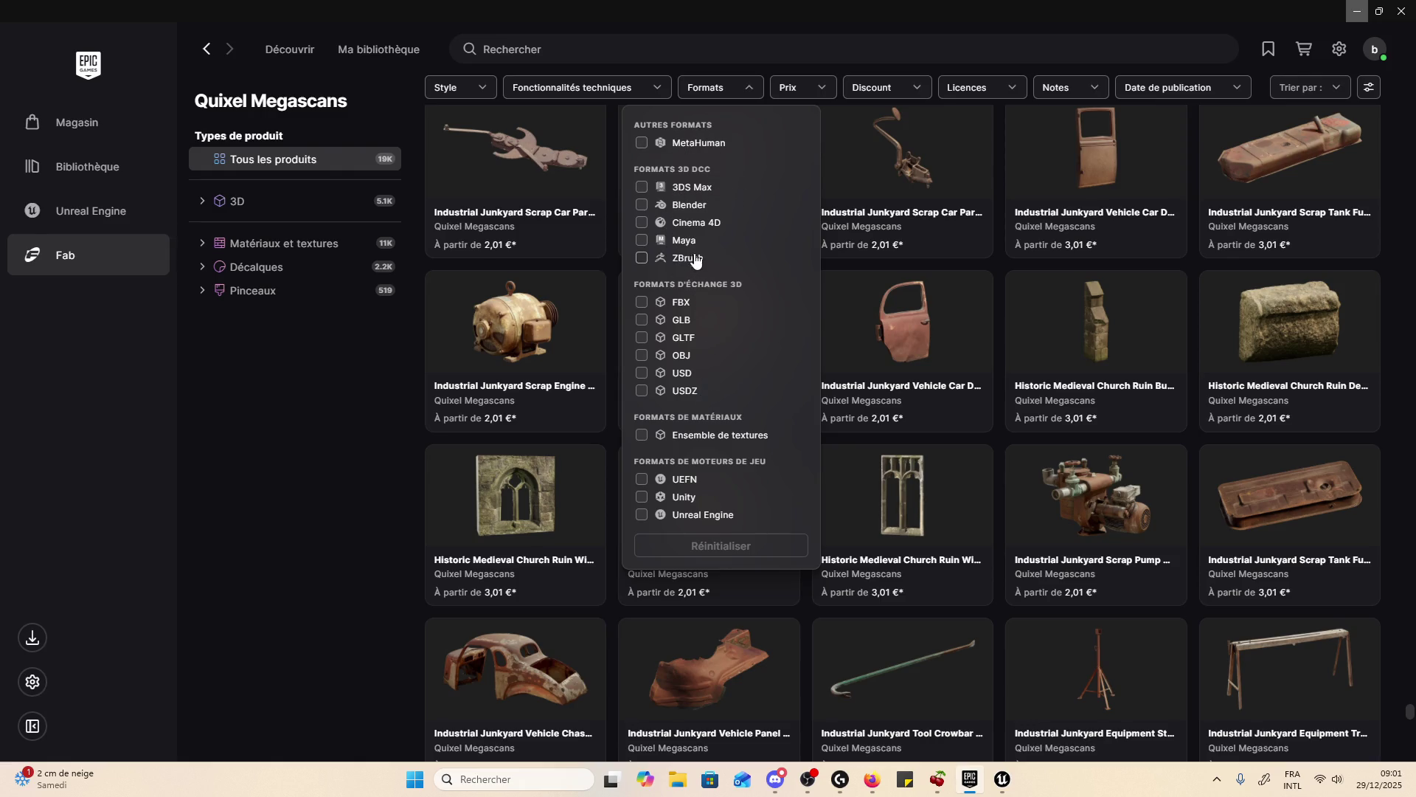
{"action": "left_click", "coordinate": [693, 221]}
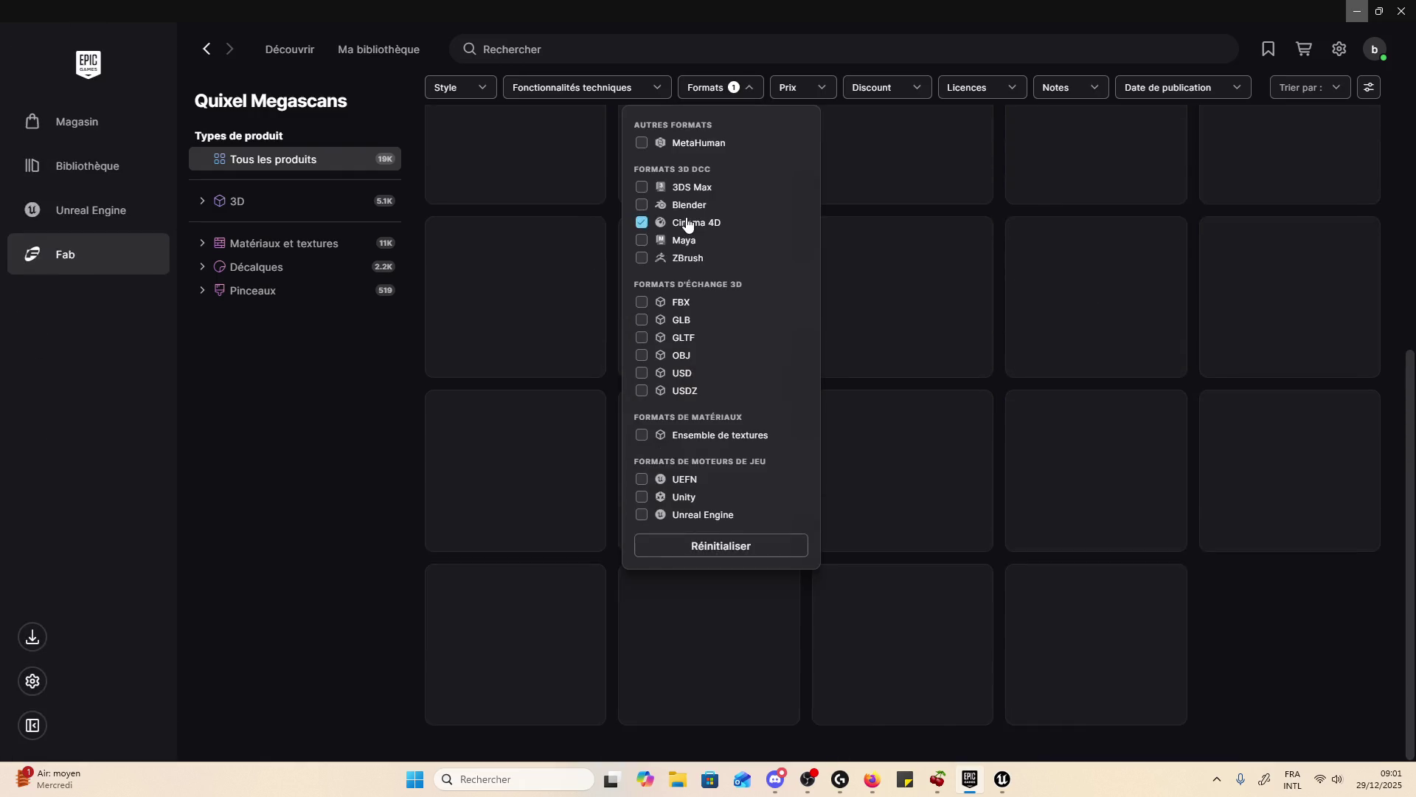
{"action": "left_click", "coordinate": [693, 369]}
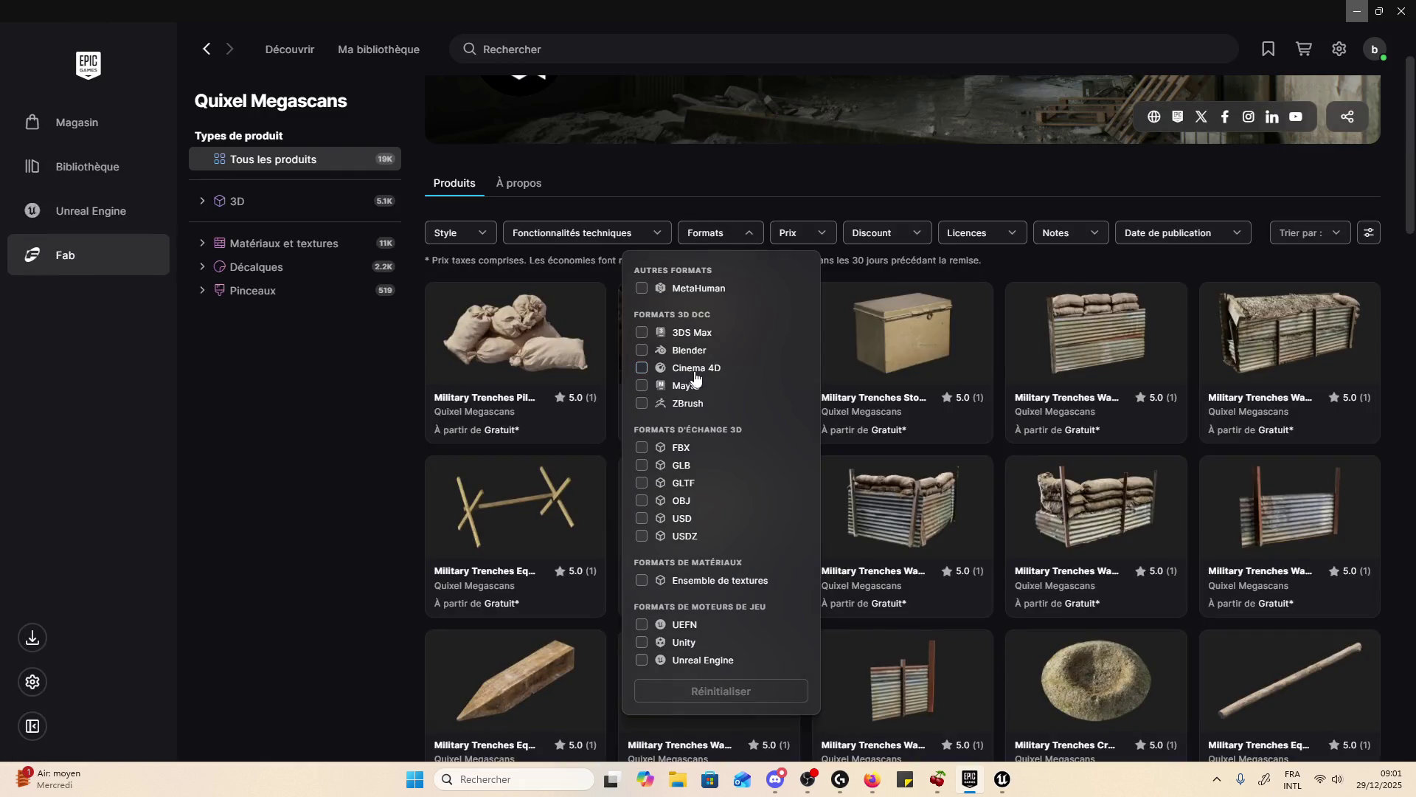
{"action": "left_click", "coordinate": [706, 235]}
- Look over the technical features, price, discount, licence, ratings and publication date filters without applying any
{"action": "left_click", "coordinate": [643, 235]}
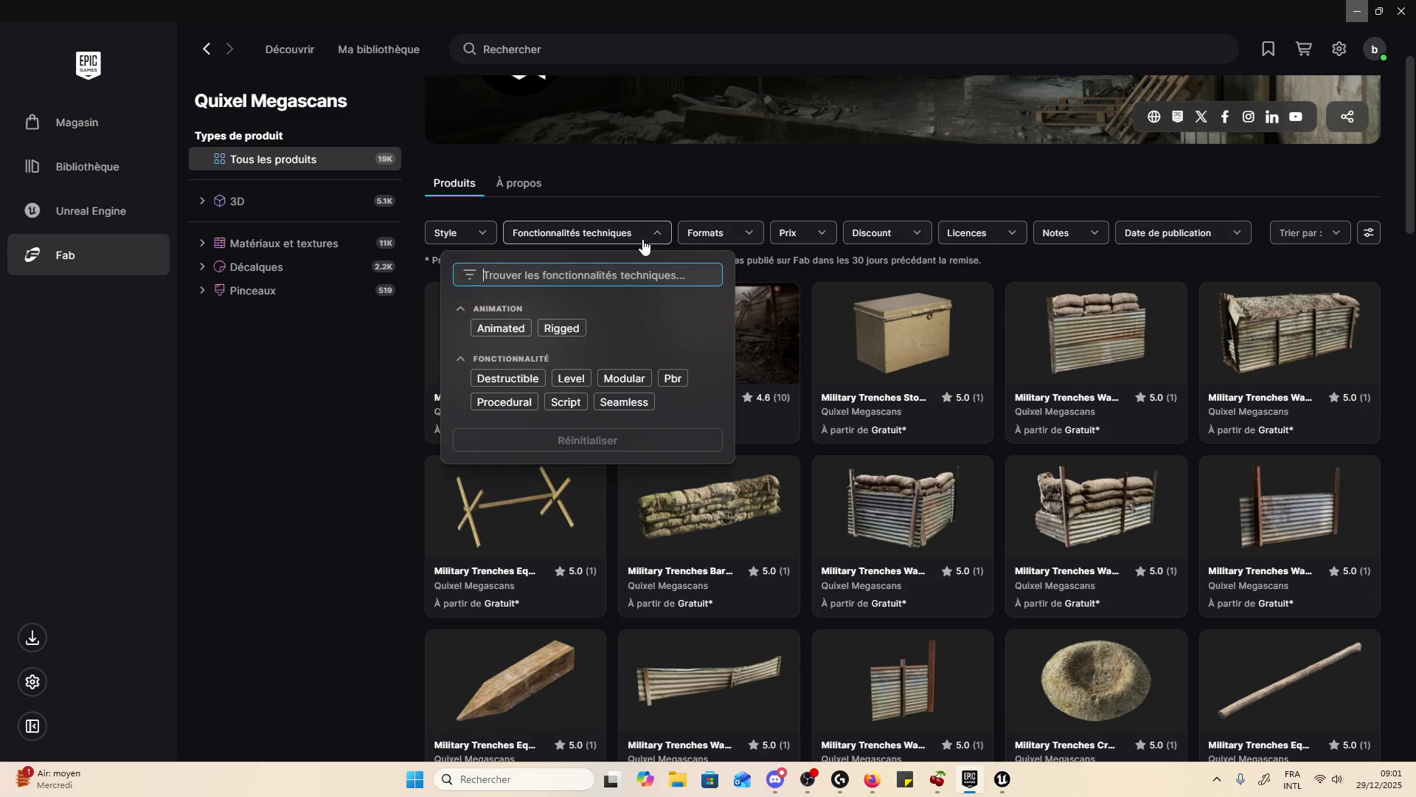
{"action": "scroll", "coordinate": [633, 377], "scroll_direction": "down", "scroll_amount": 2}
{"action": "scroll", "coordinate": [635, 346], "scroll_direction": "up", "scroll_amount": 2}
{"action": "left_click", "coordinate": [800, 232]}
{"action": "left_click", "coordinate": [800, 232]}
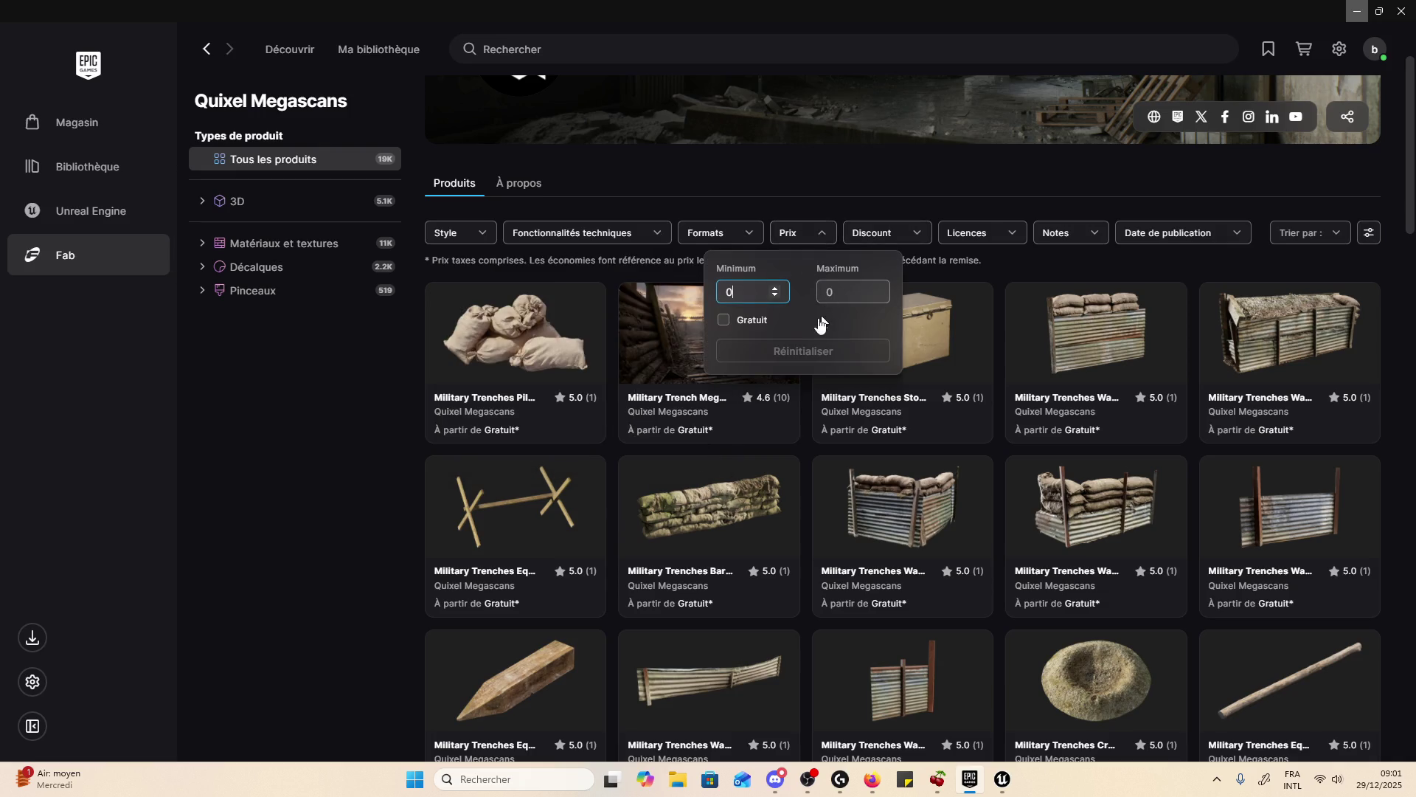
{"action": "left_click", "coordinate": [907, 245]}
{"action": "left_click", "coordinate": [907, 246]}
{"action": "left_click", "coordinate": [981, 233]}
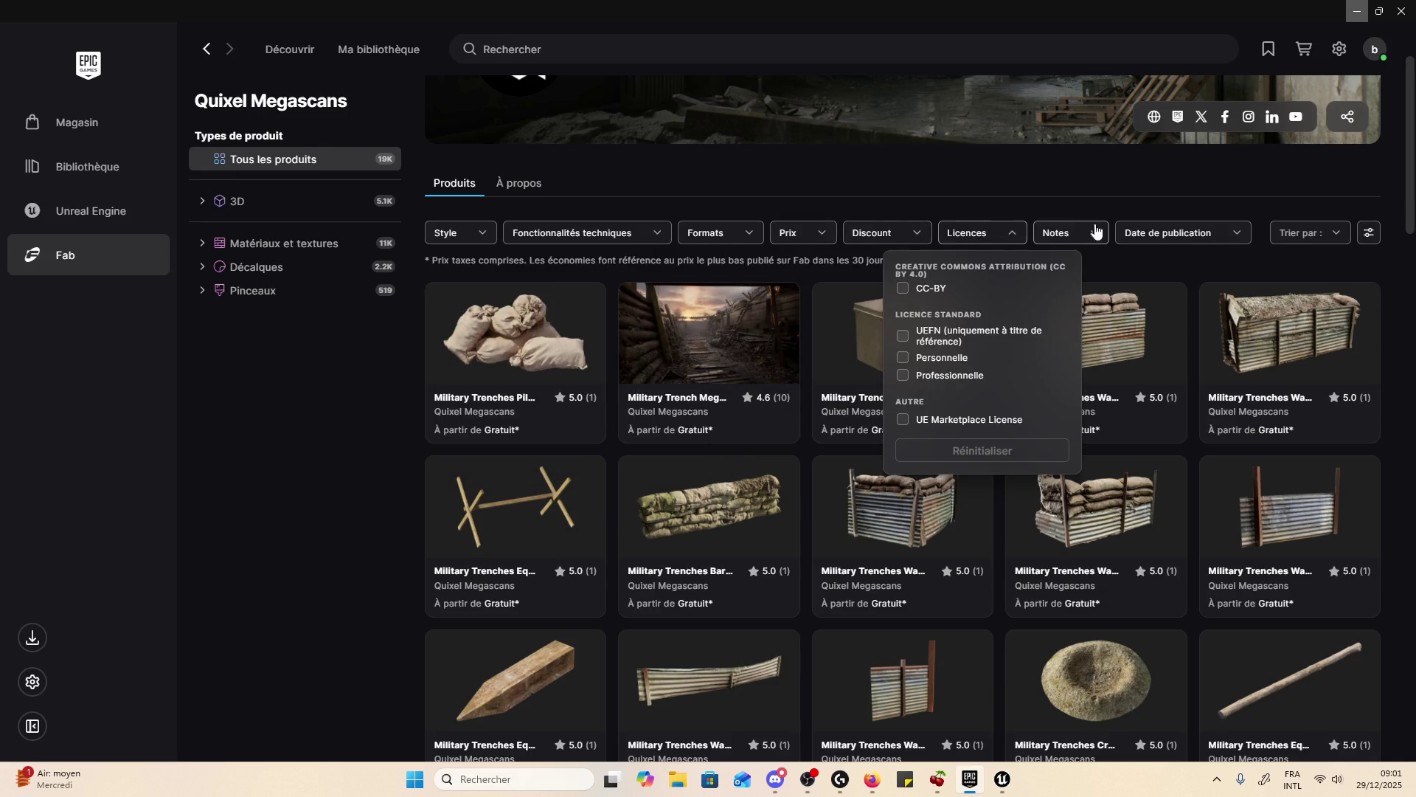
{"action": "left_click", "coordinate": [1084, 233]}
{"action": "left_click", "coordinate": [1188, 235]}
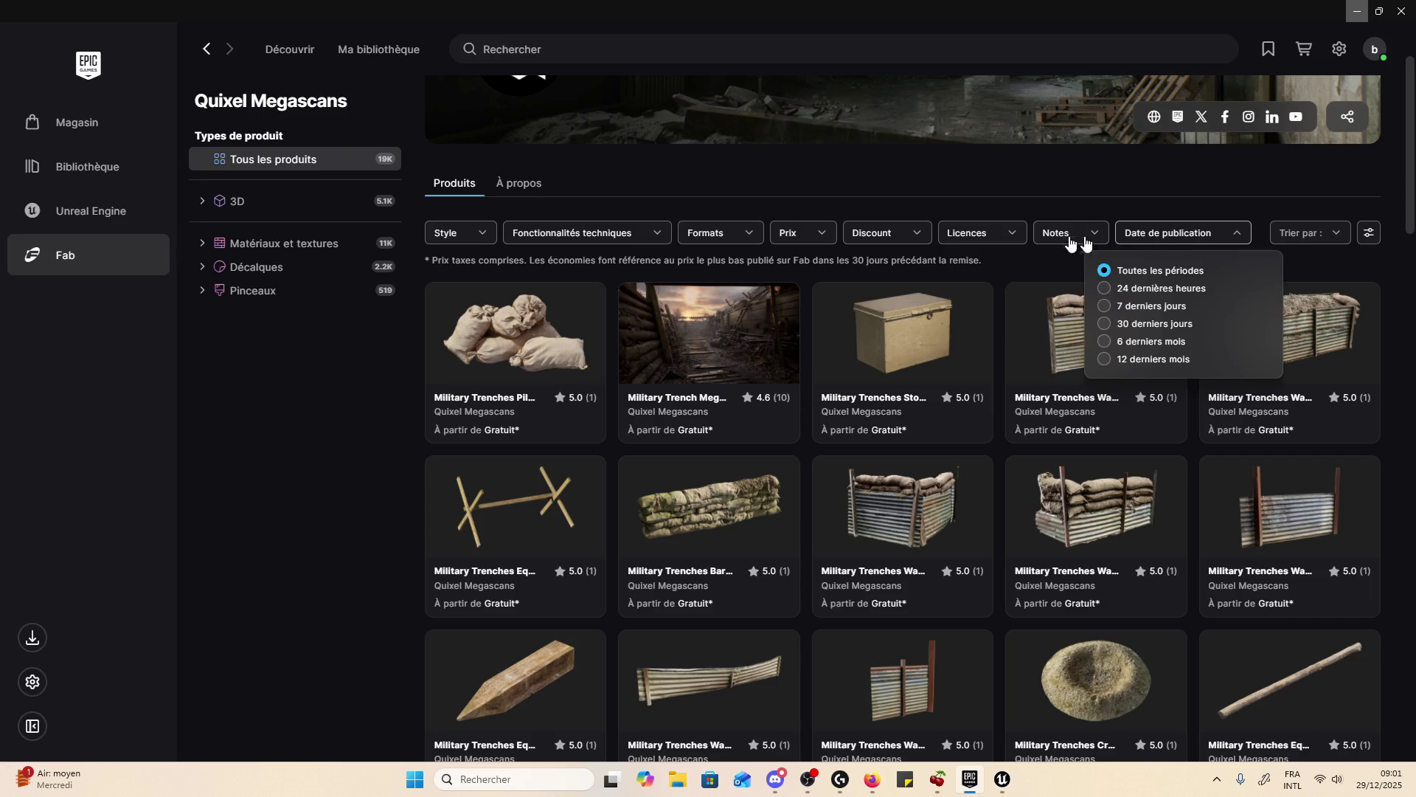
{"action": "left_click", "coordinate": [980, 235]}
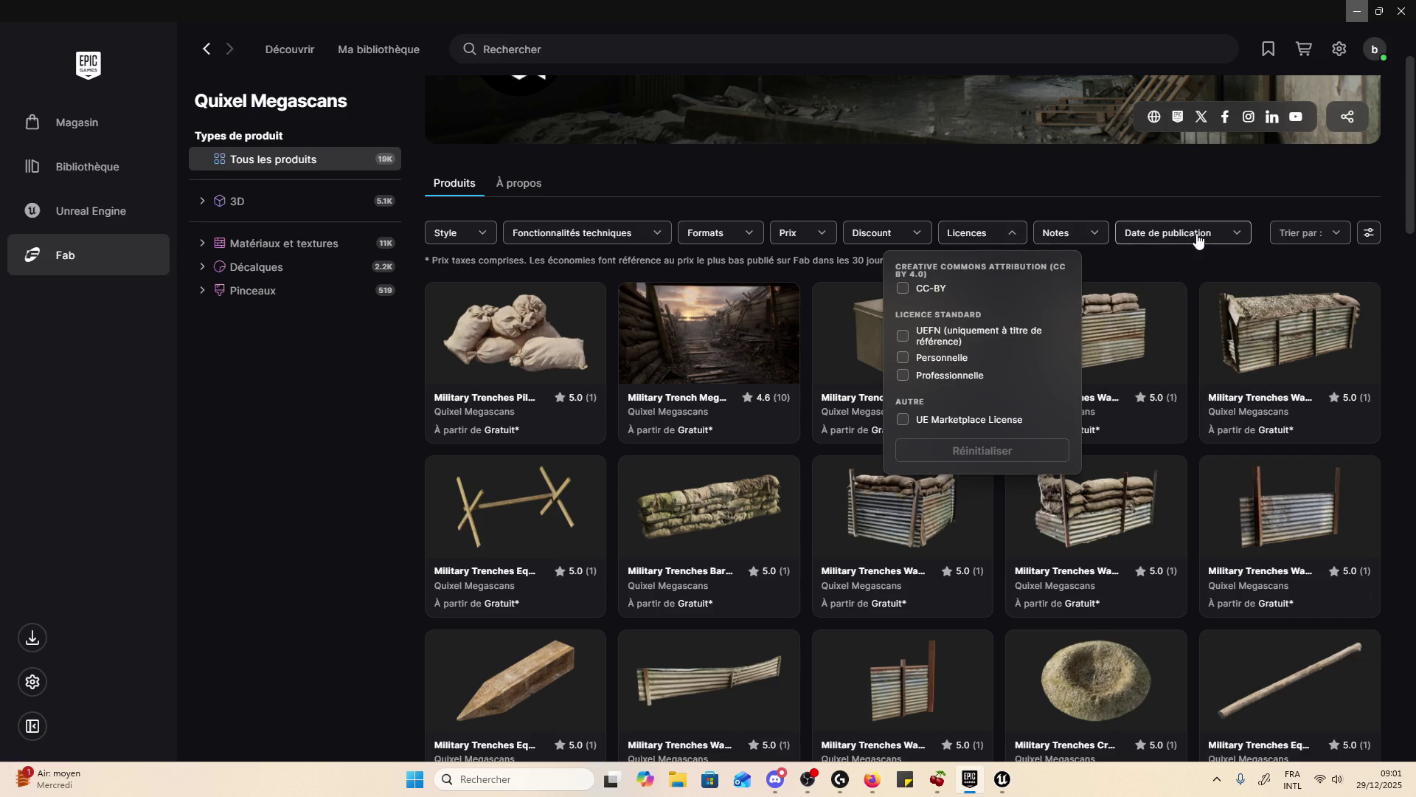
{"action": "left_click", "coordinate": [1245, 235]}
- Review the style and technical features filter options, then bring up the Trier par sort choices
{"action": "left_click", "coordinate": [451, 245]}
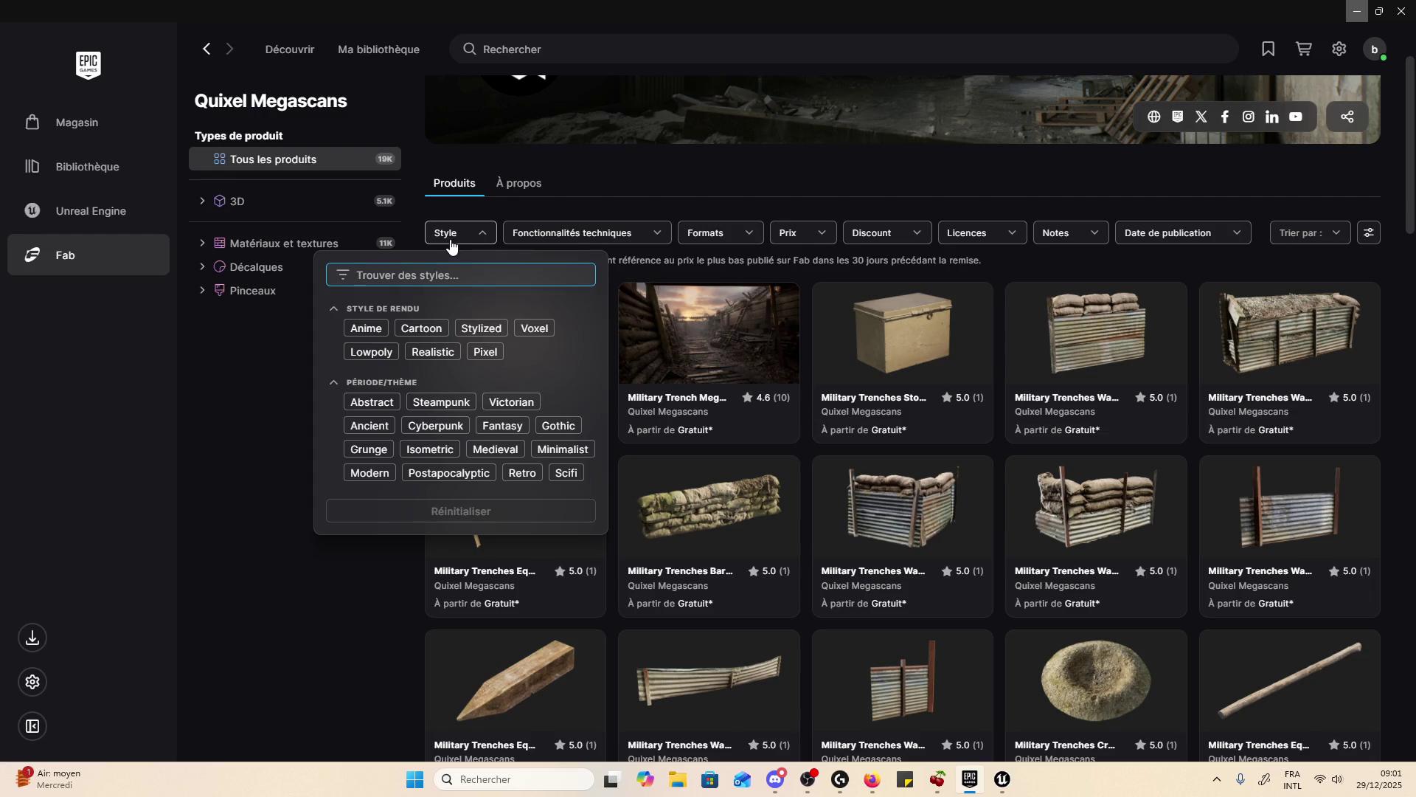
{"action": "scroll", "coordinate": [506, 413], "scroll_direction": "down", "scroll_amount": 2}
{"action": "scroll", "coordinate": [625, 317], "scroll_direction": "up", "scroll_amount": 2}
{"action": "left_click", "coordinate": [576, 232]}
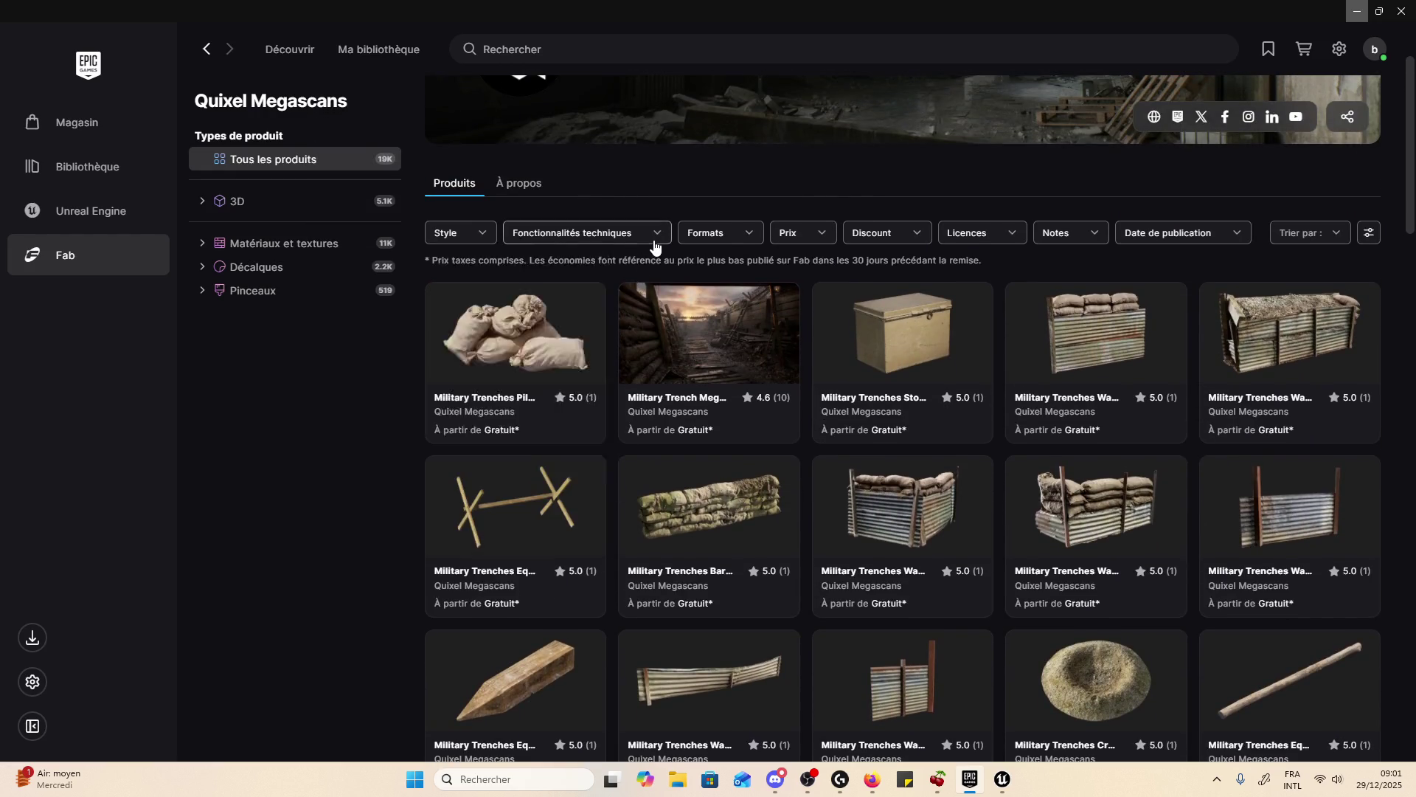
{"action": "left_click", "coordinate": [472, 242]}
{"action": "left_click", "coordinate": [475, 240]}
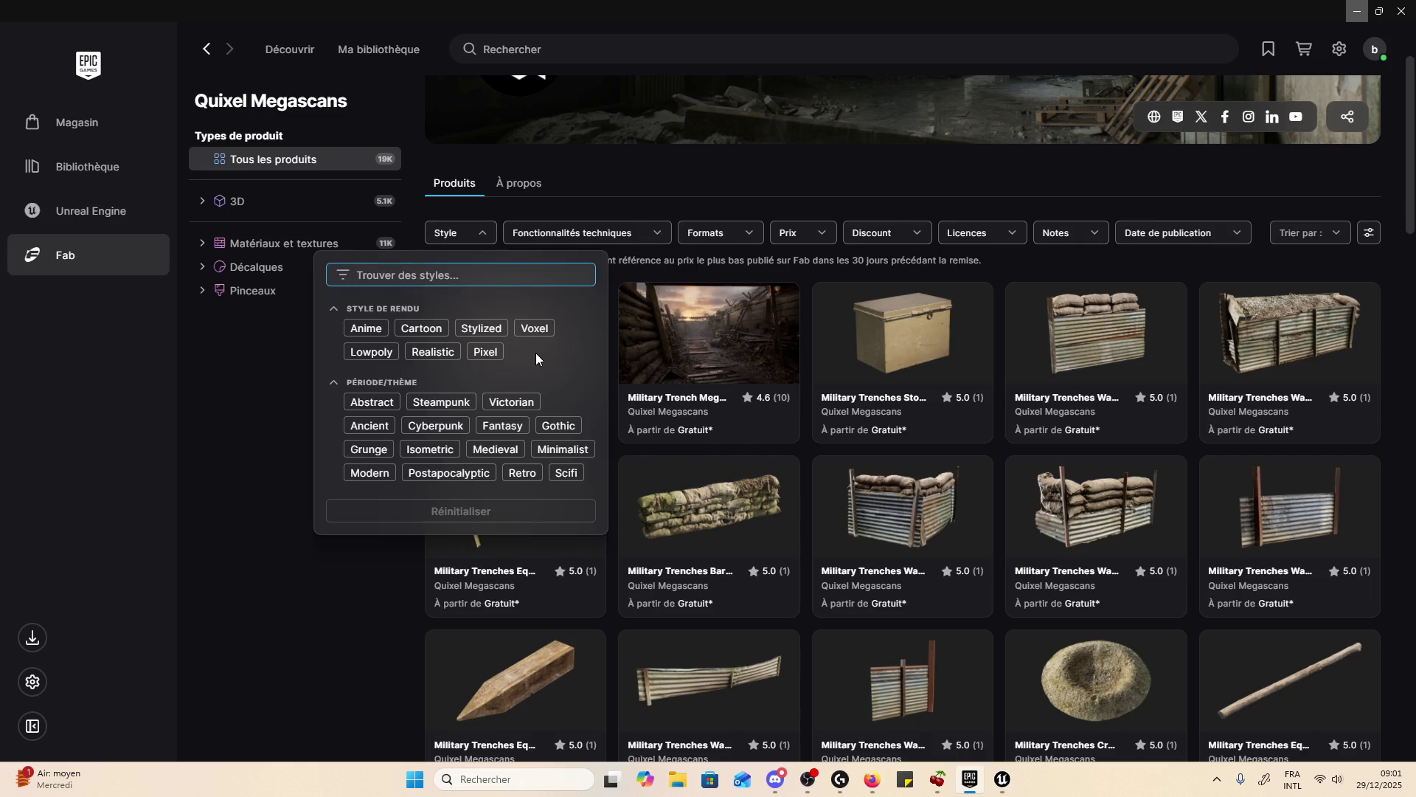
{"action": "scroll", "coordinate": [535, 353], "scroll_direction": "down", "scroll_amount": 1}
{"action": "left_click", "coordinate": [325, 585]}
{"action": "left_click", "coordinate": [1321, 158]}
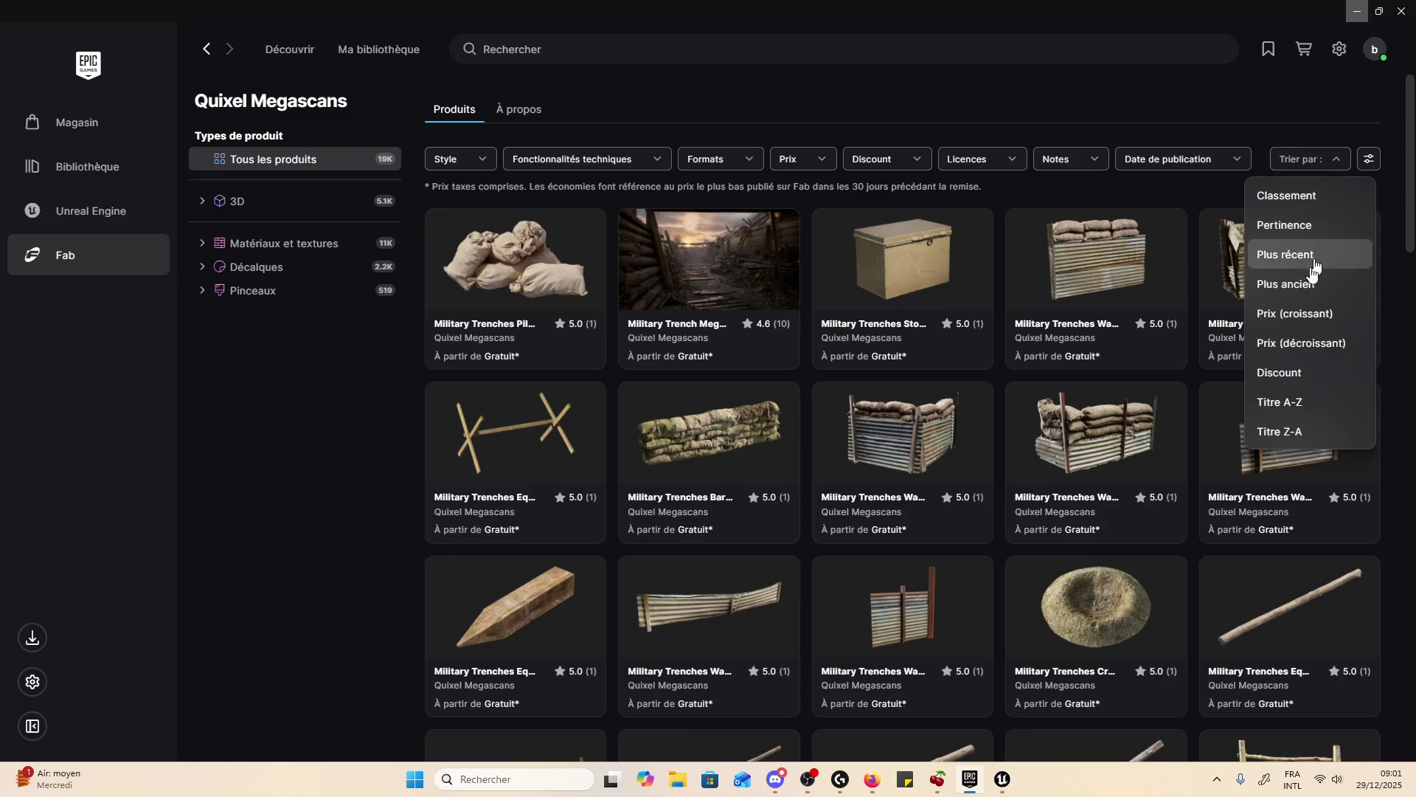
- Sort by 'Prix (décroissant)' and filter to the Level technical feature, leaving 14 products
{"action": "left_click", "coordinate": [1312, 342]}
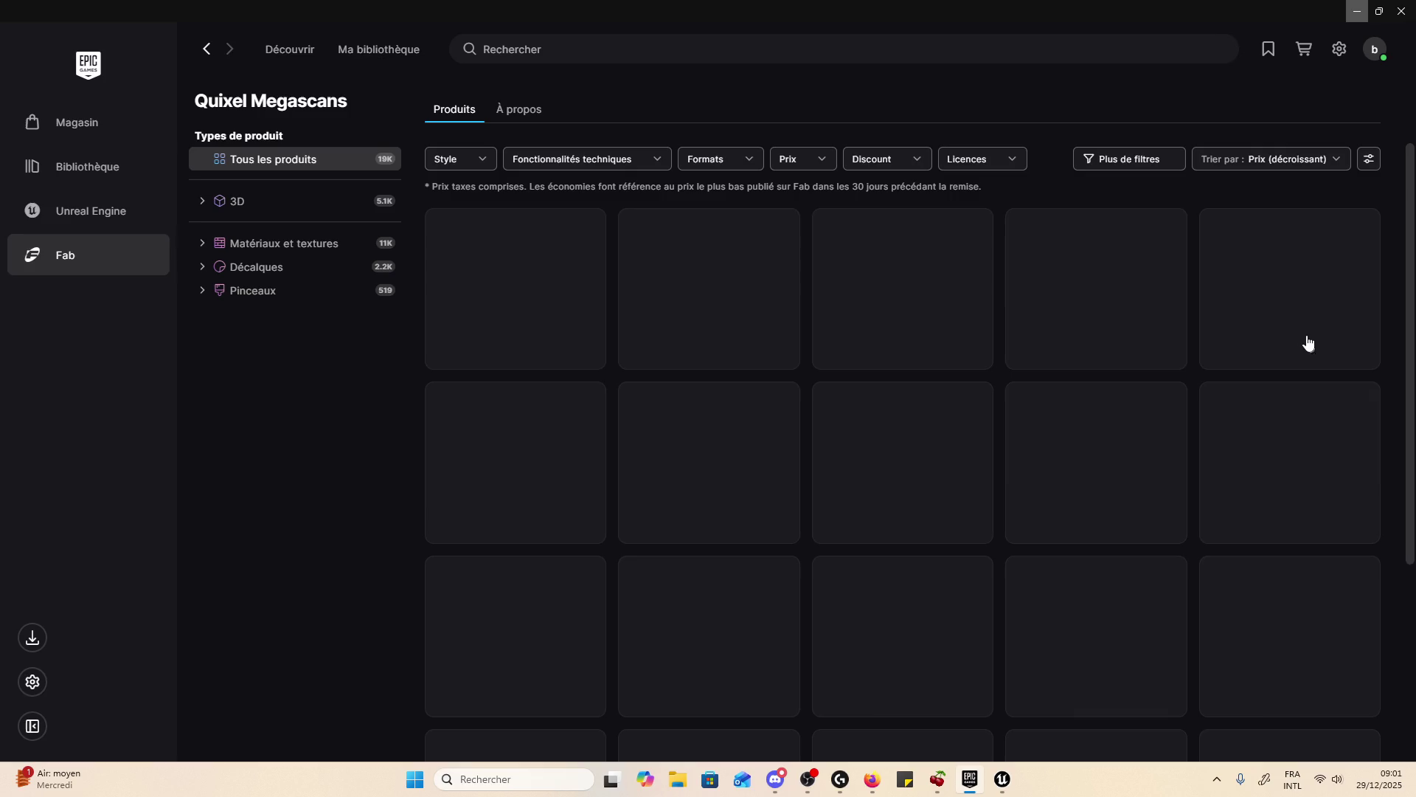
{"action": "left_click", "coordinate": [1287, 158]}
{"action": "left_click", "coordinate": [622, 166]}
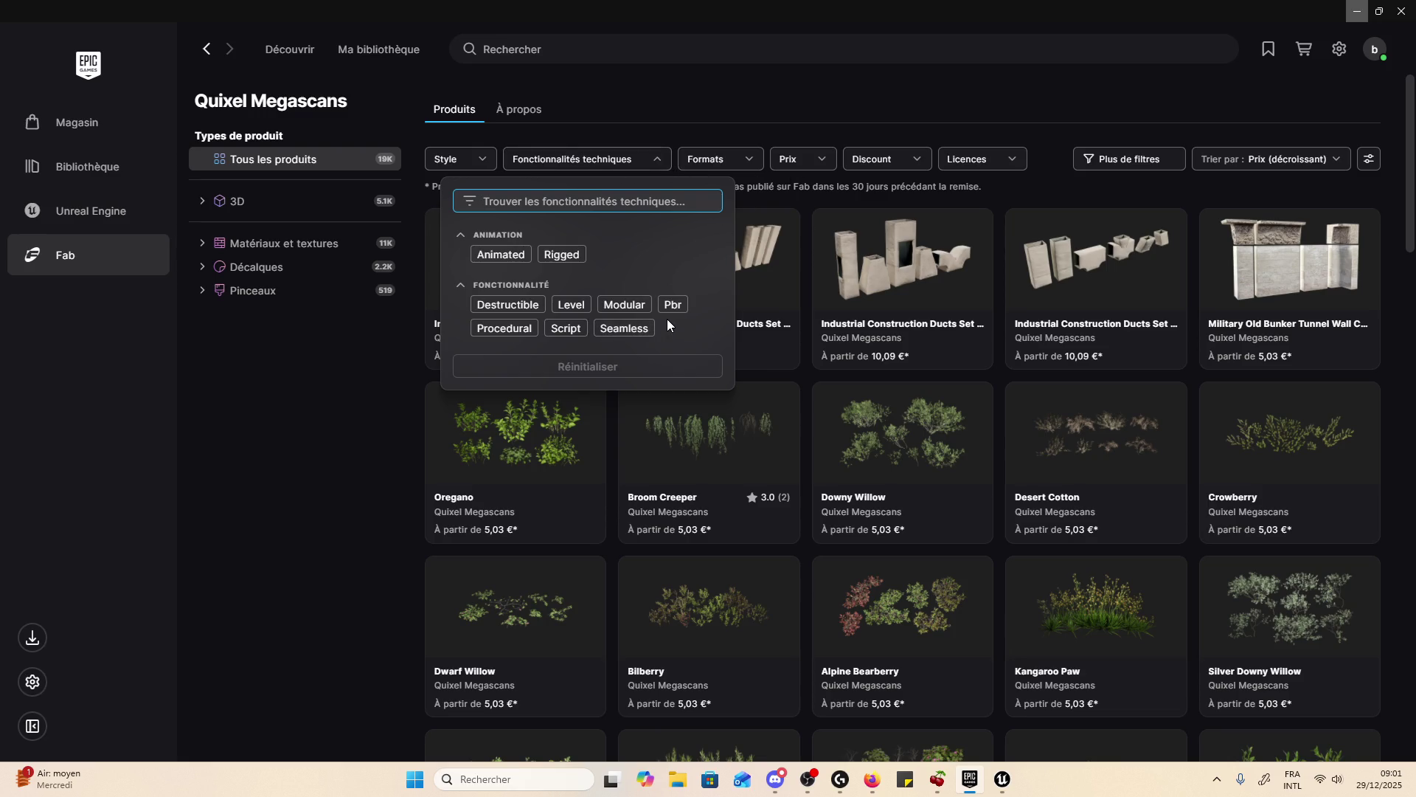
{"action": "left_click", "coordinate": [572, 308]}
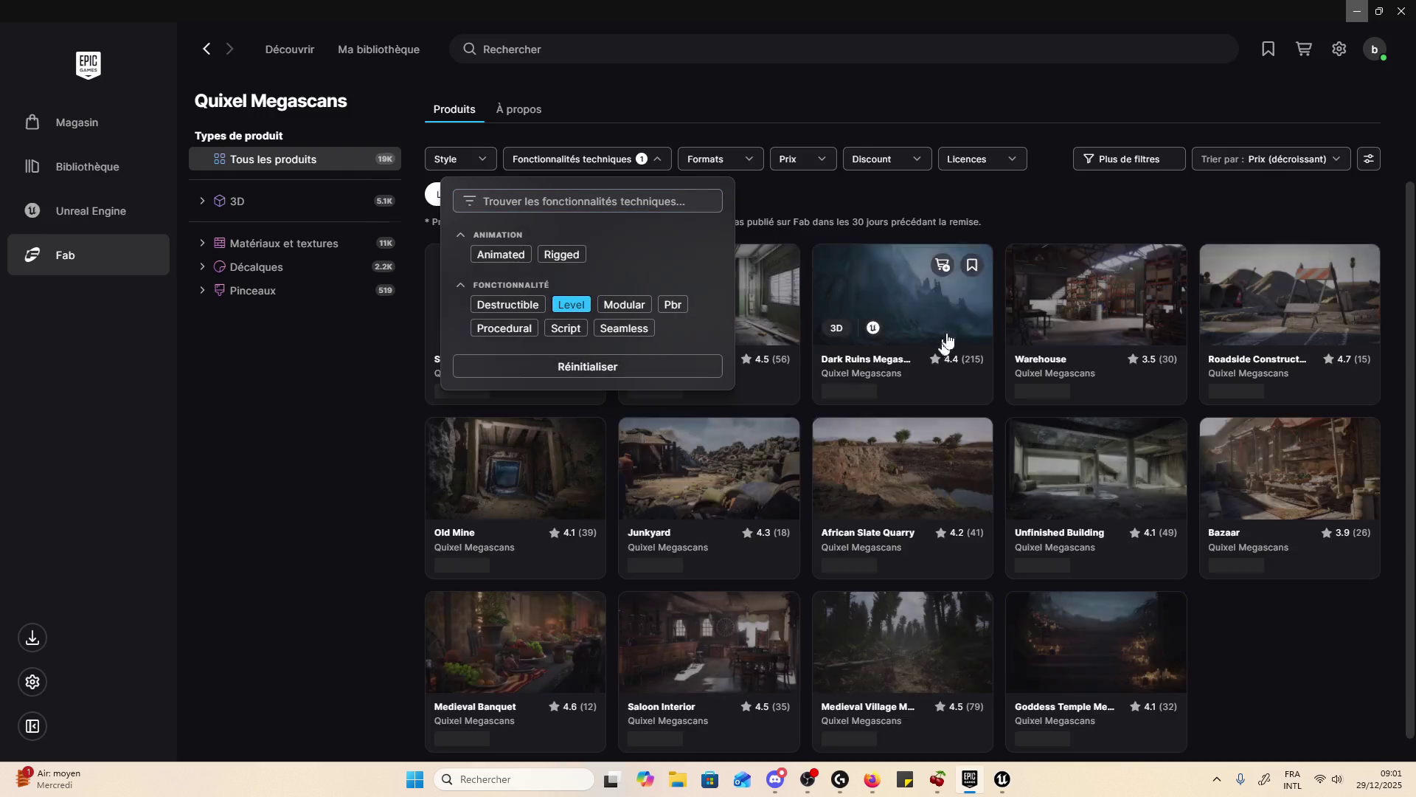
{"action": "left_click", "coordinate": [1071, 205]}
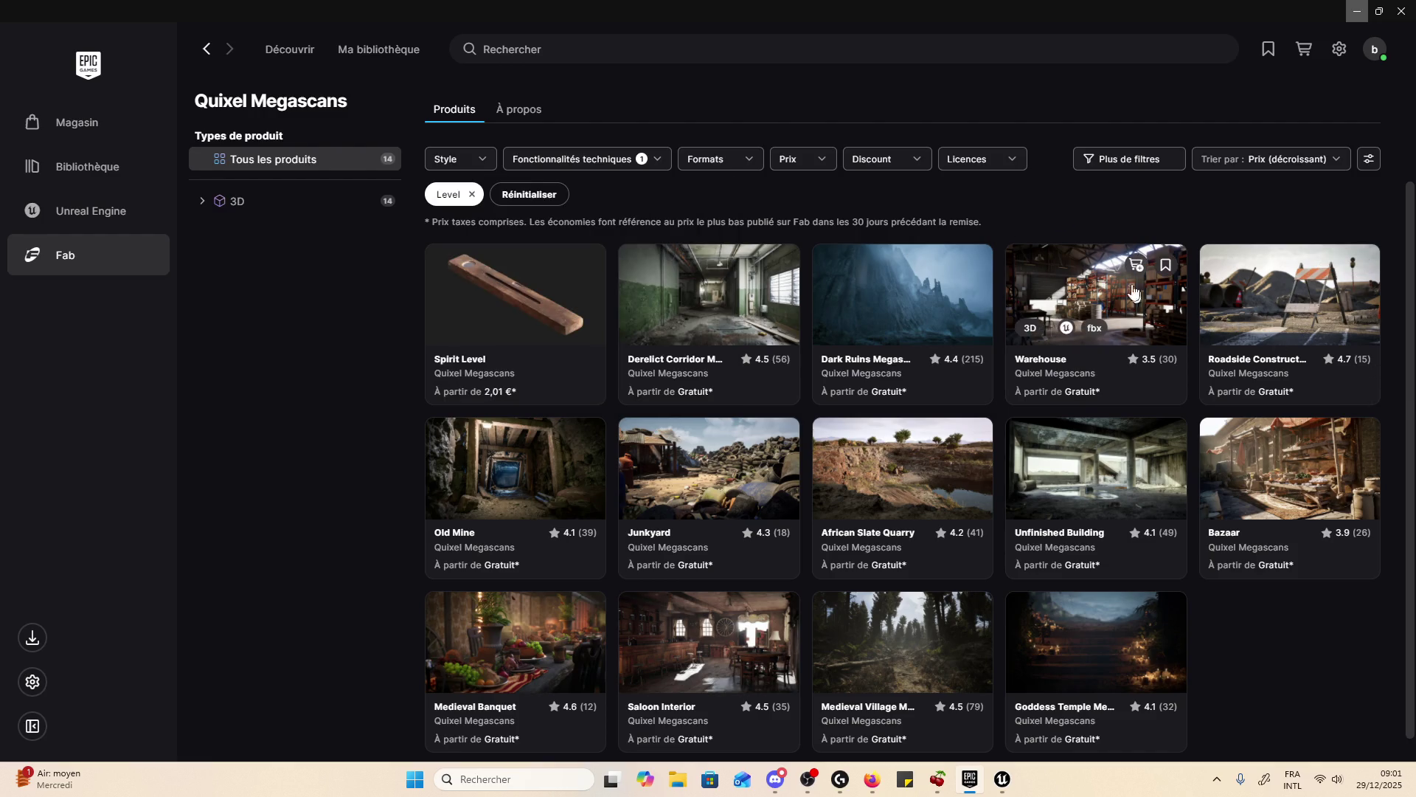
- Browse four more images of the Dark Ruins Megascans Sample preview, then close it
{"action": "left_click", "coordinate": [919, 298]}
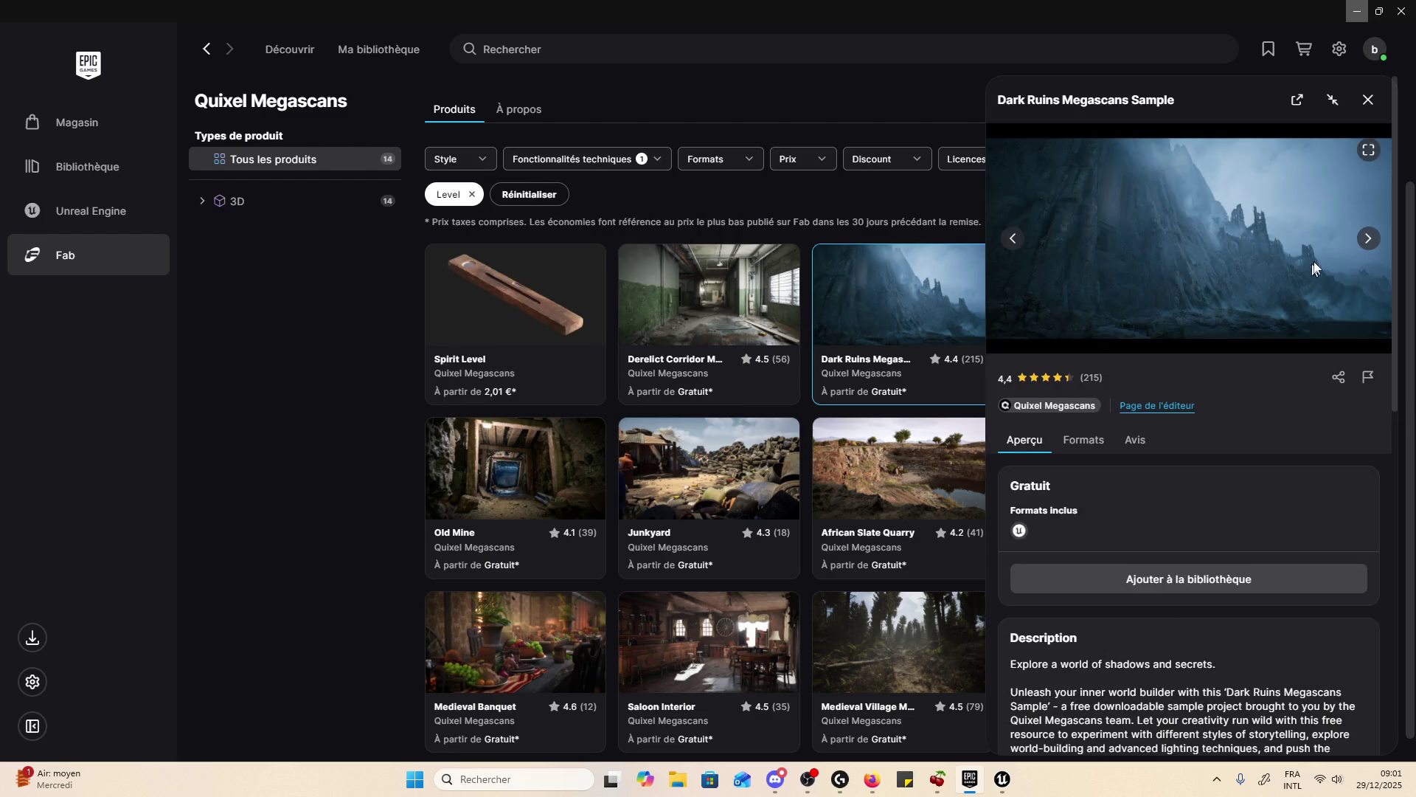
{"action": "left_click", "coordinate": [1367, 238]}
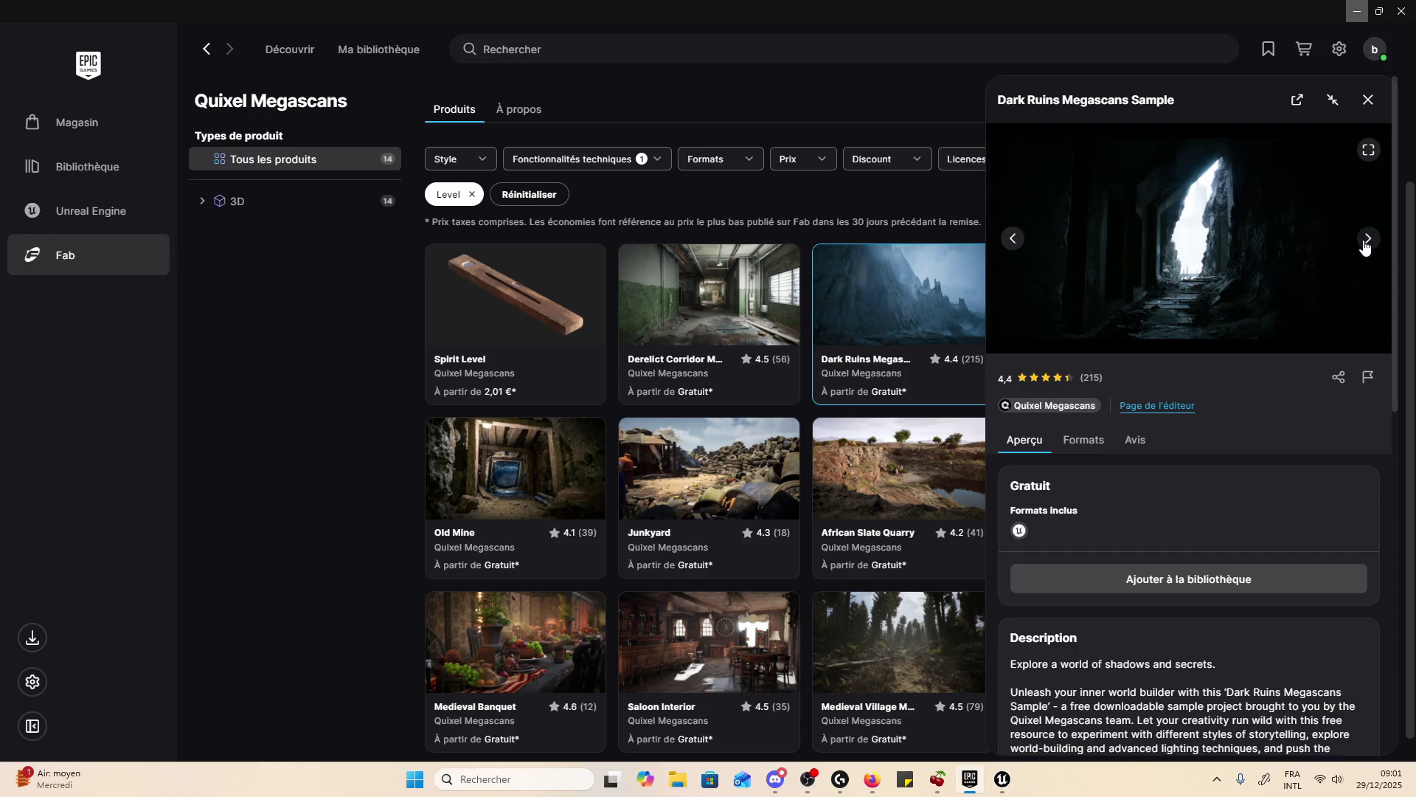
{"action": "left_click", "coordinate": [1365, 243]}
{"action": "left_click", "coordinate": [1365, 244]}
{"action": "left_click", "coordinate": [1366, 244]}
{"action": "left_click", "coordinate": [1368, 100]}
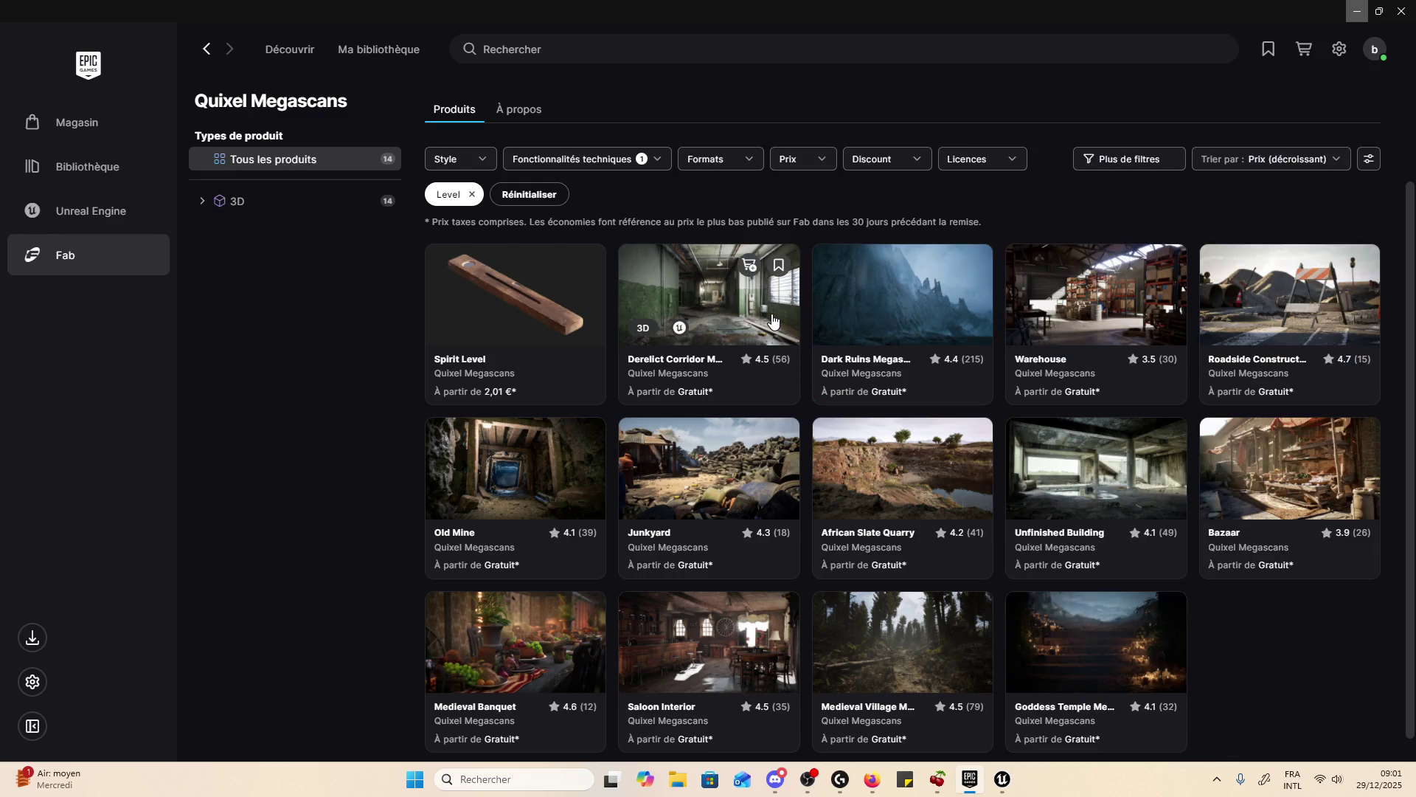
- View the Derelict Corridor Megascans Sample preview, then clear the Level technical feature filter
{"action": "left_click", "coordinate": [708, 302]}
{"action": "left_click", "coordinate": [1369, 239]}
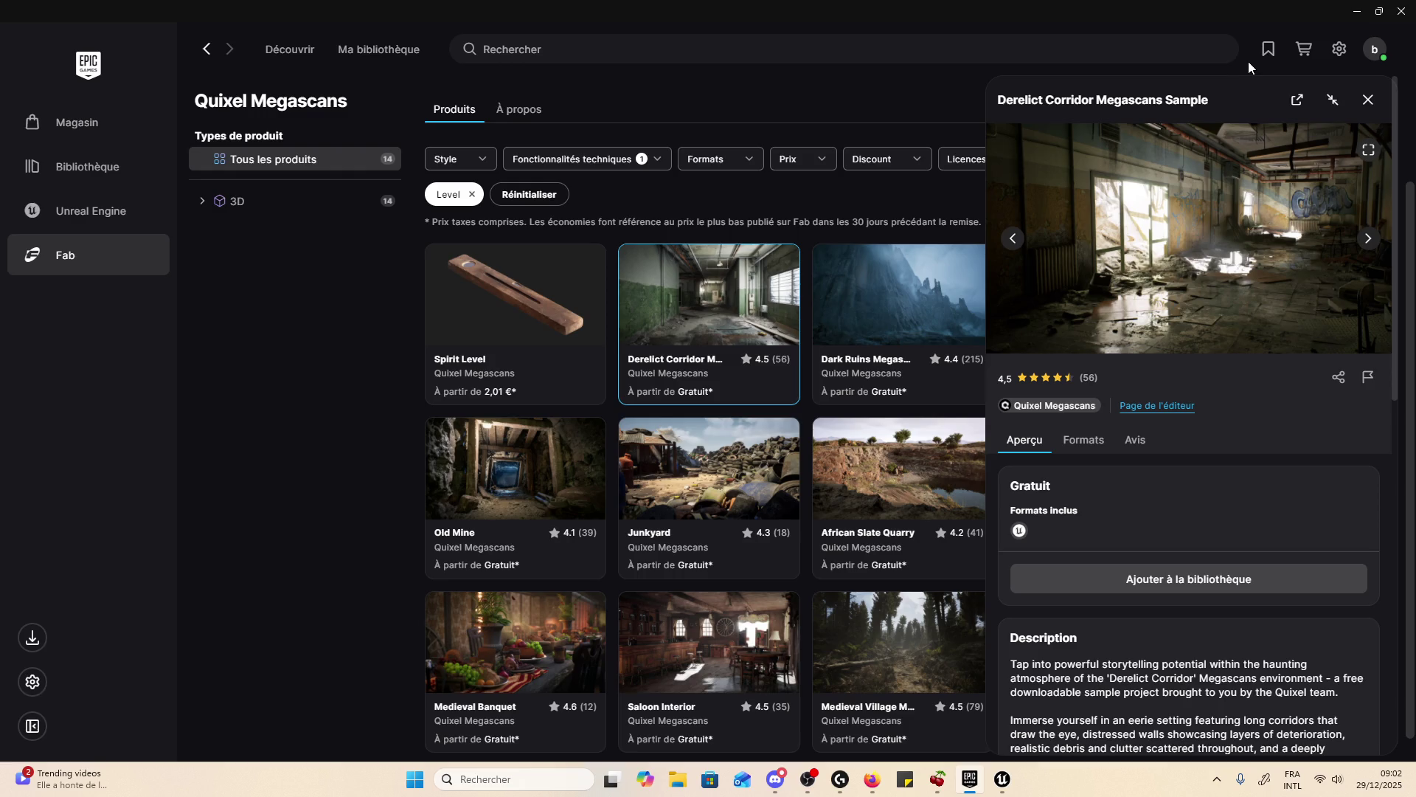
{"action": "left_click", "coordinate": [1368, 98]}
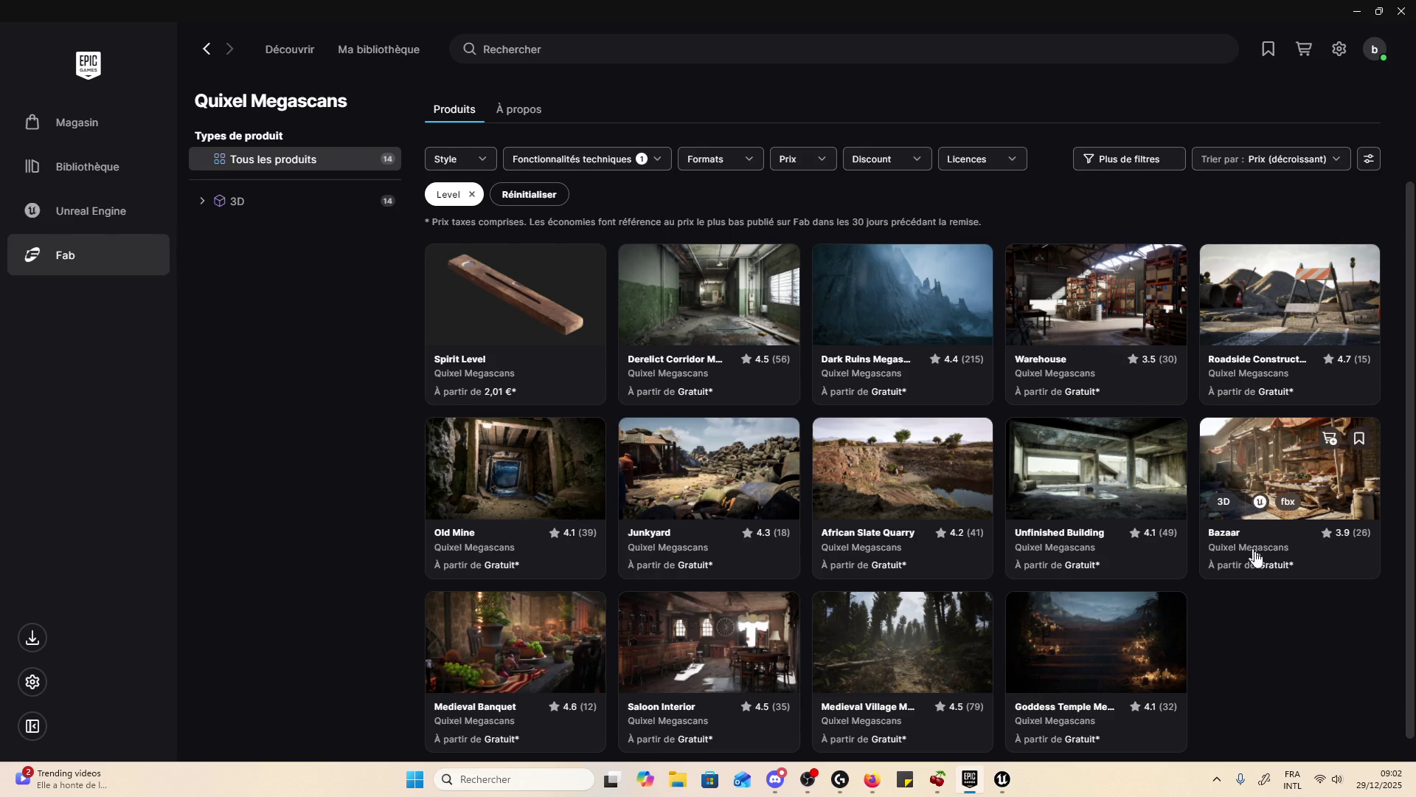
{"action": "scroll", "coordinate": [1254, 550], "scroll_direction": "down", "scroll_amount": 1}
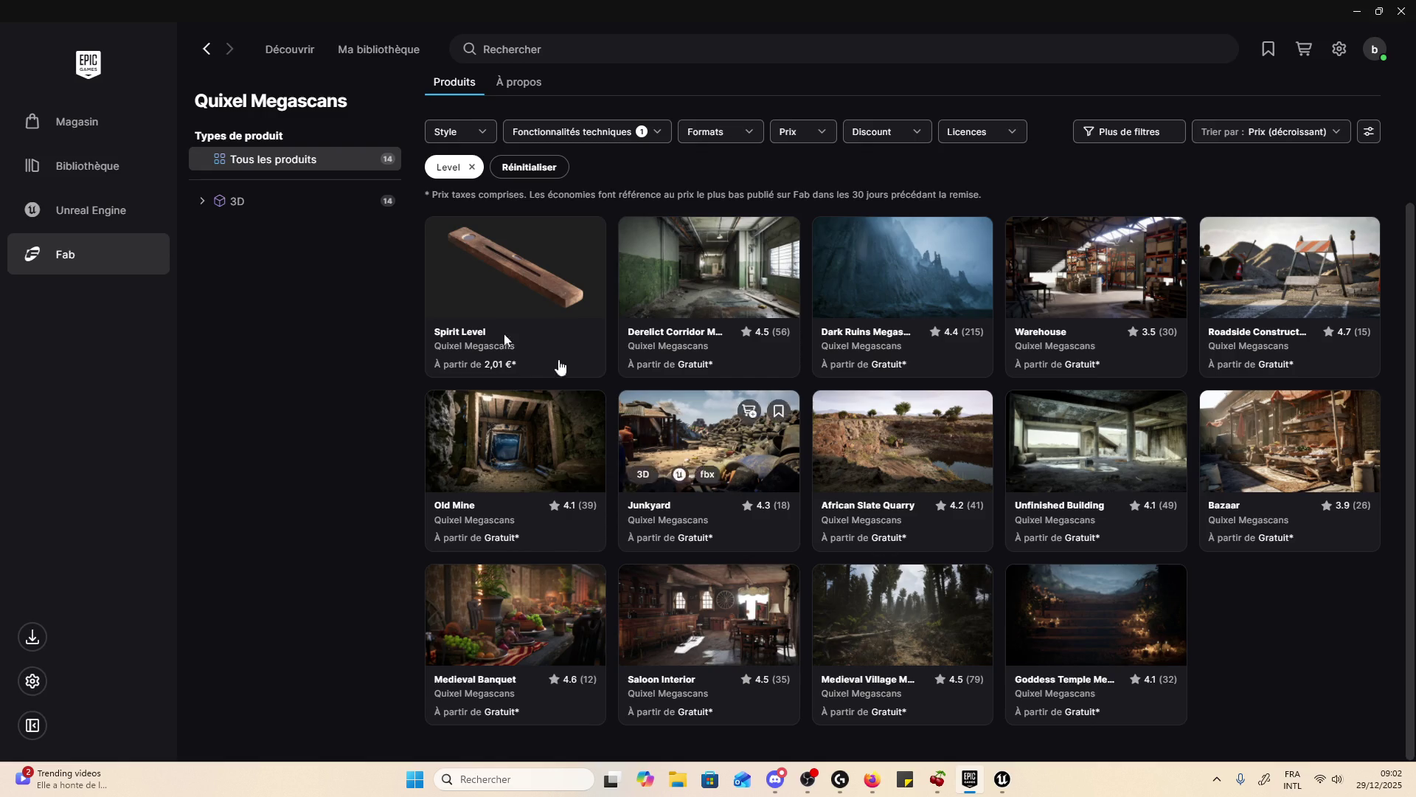
{"action": "left_click", "coordinate": [586, 133]}
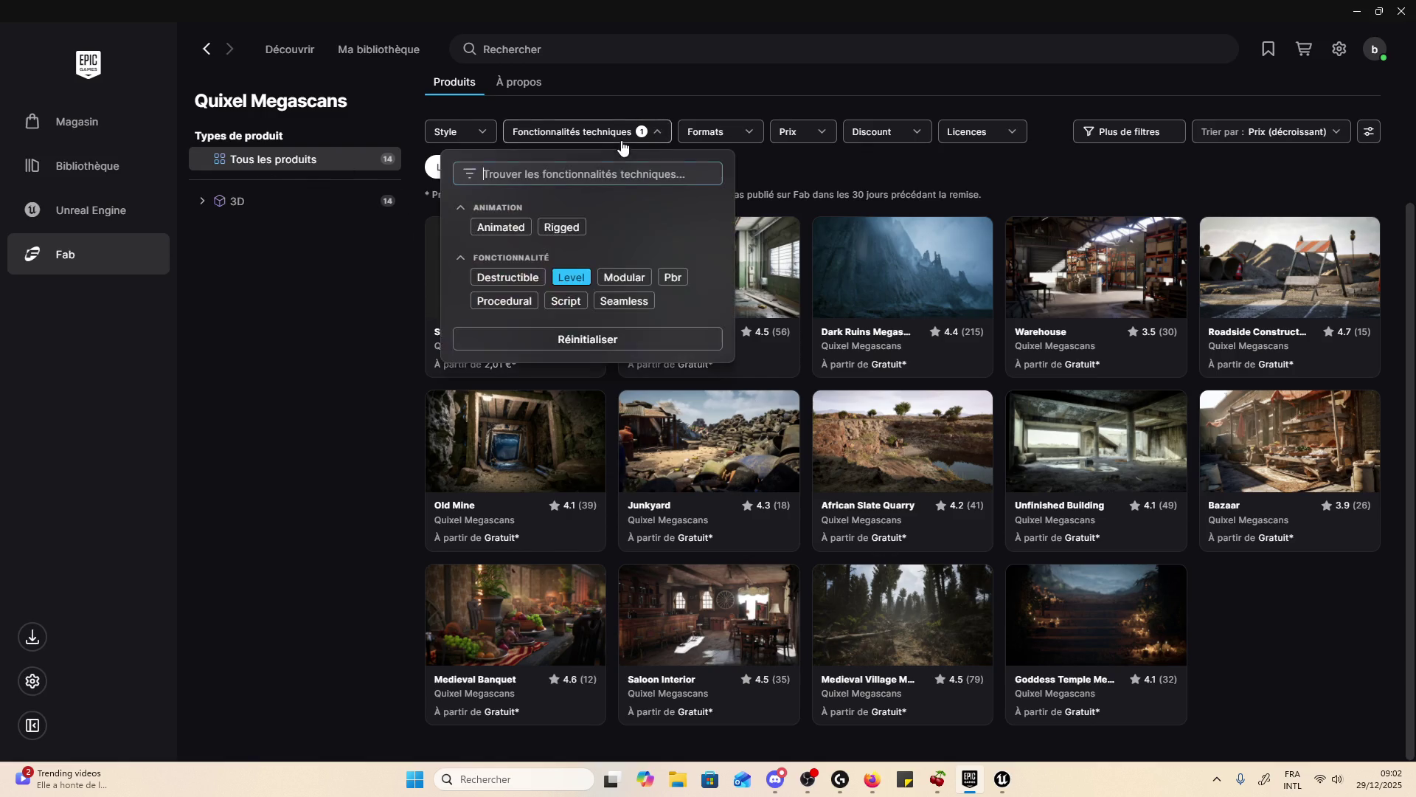
{"action": "left_click", "coordinate": [561, 279]}
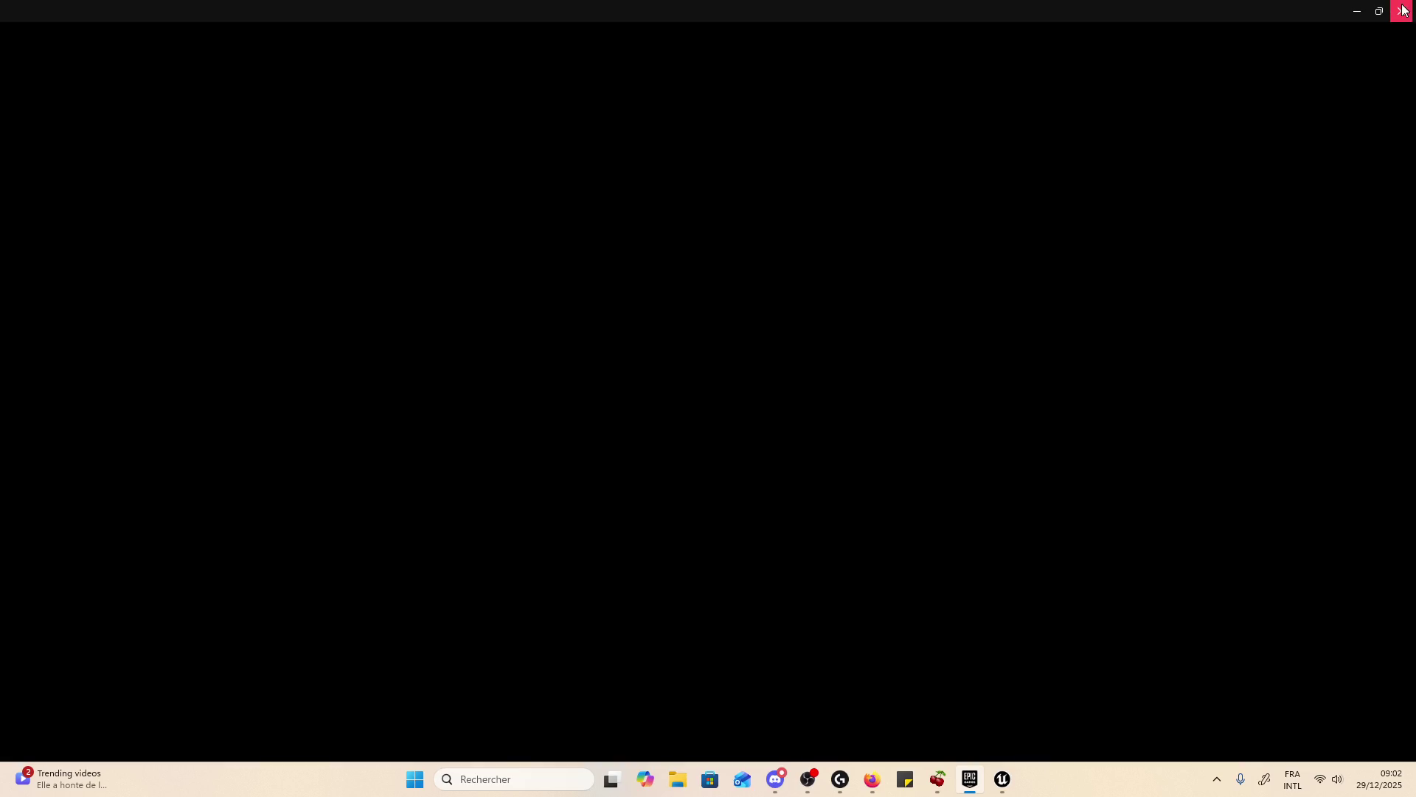
- Close the Epic Games Launcher and bring YouTube in Firefox to the front, ready to search
{"action": "left_click", "coordinate": [1400, 9]}
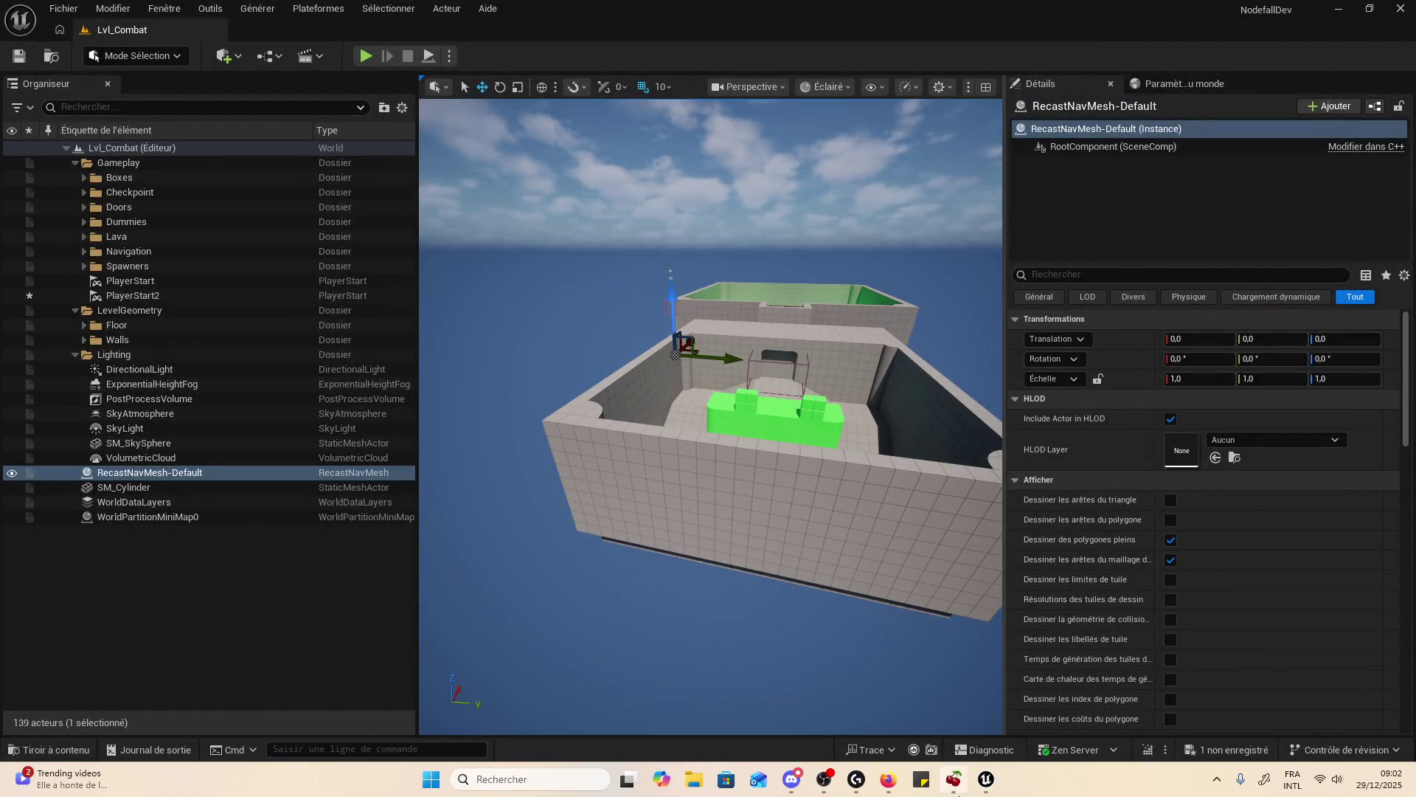
{"action": "left_click", "coordinate": [894, 791]}
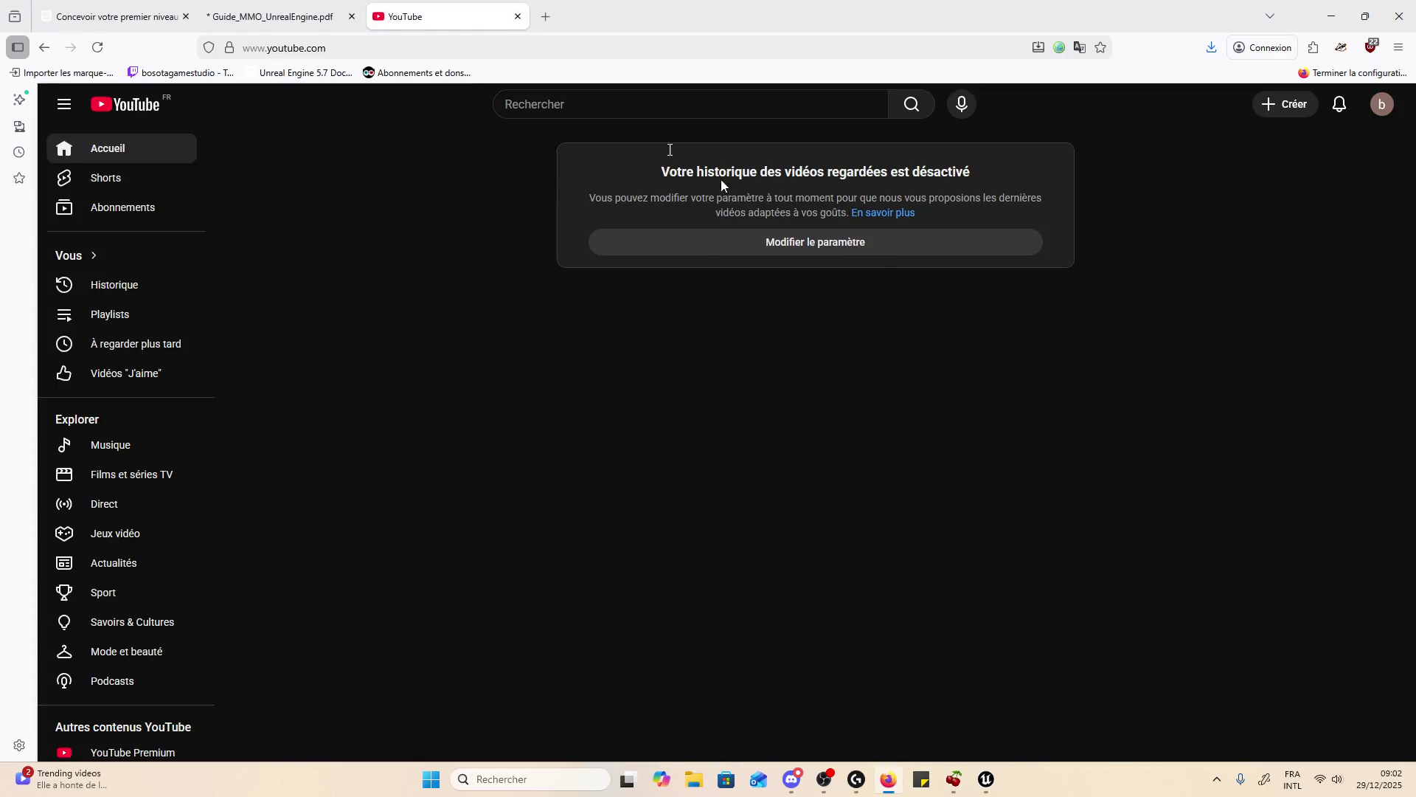
{"action": "left_click", "coordinate": [272, 16]}
{"action": "left_click", "coordinate": [413, 16]}
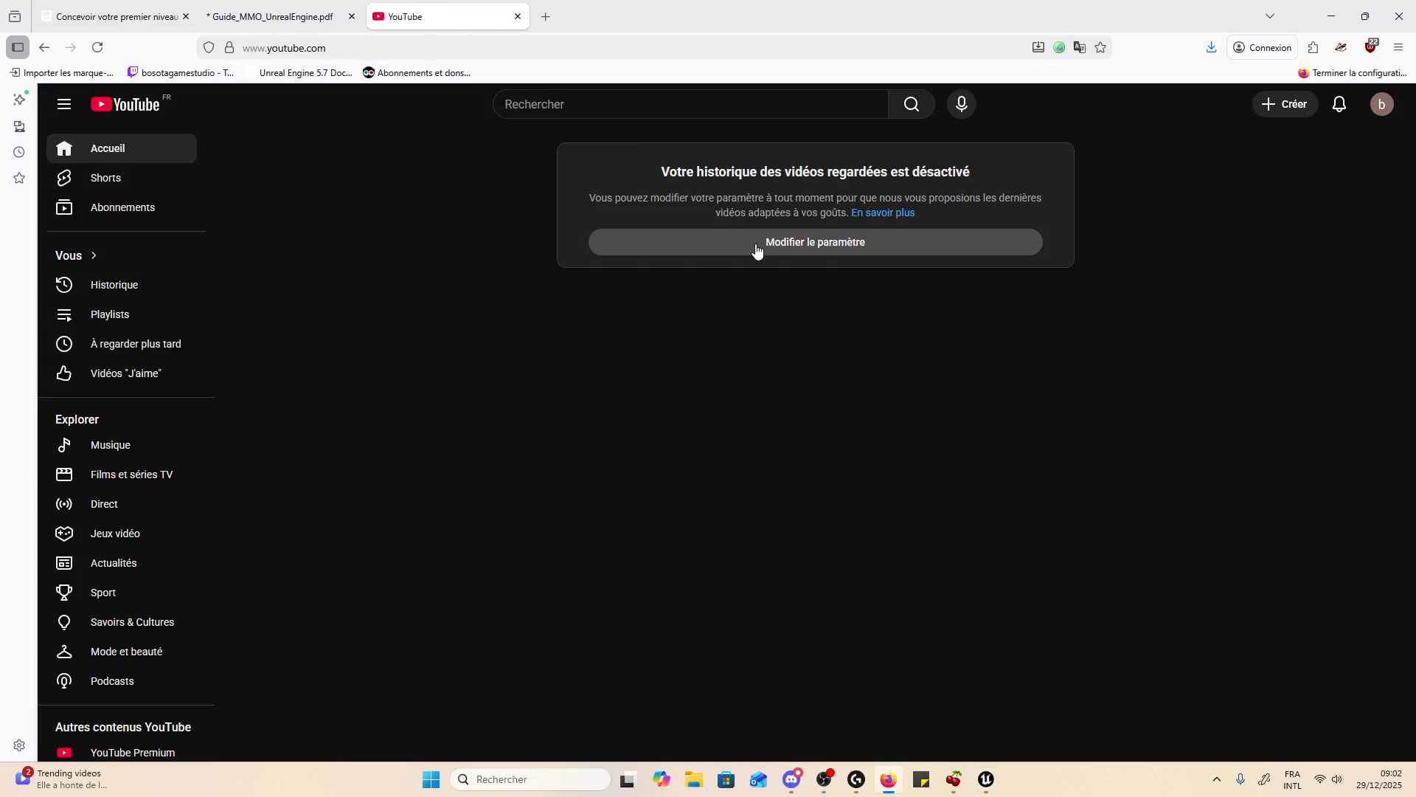
{"action": "left_click", "coordinate": [623, 115]}
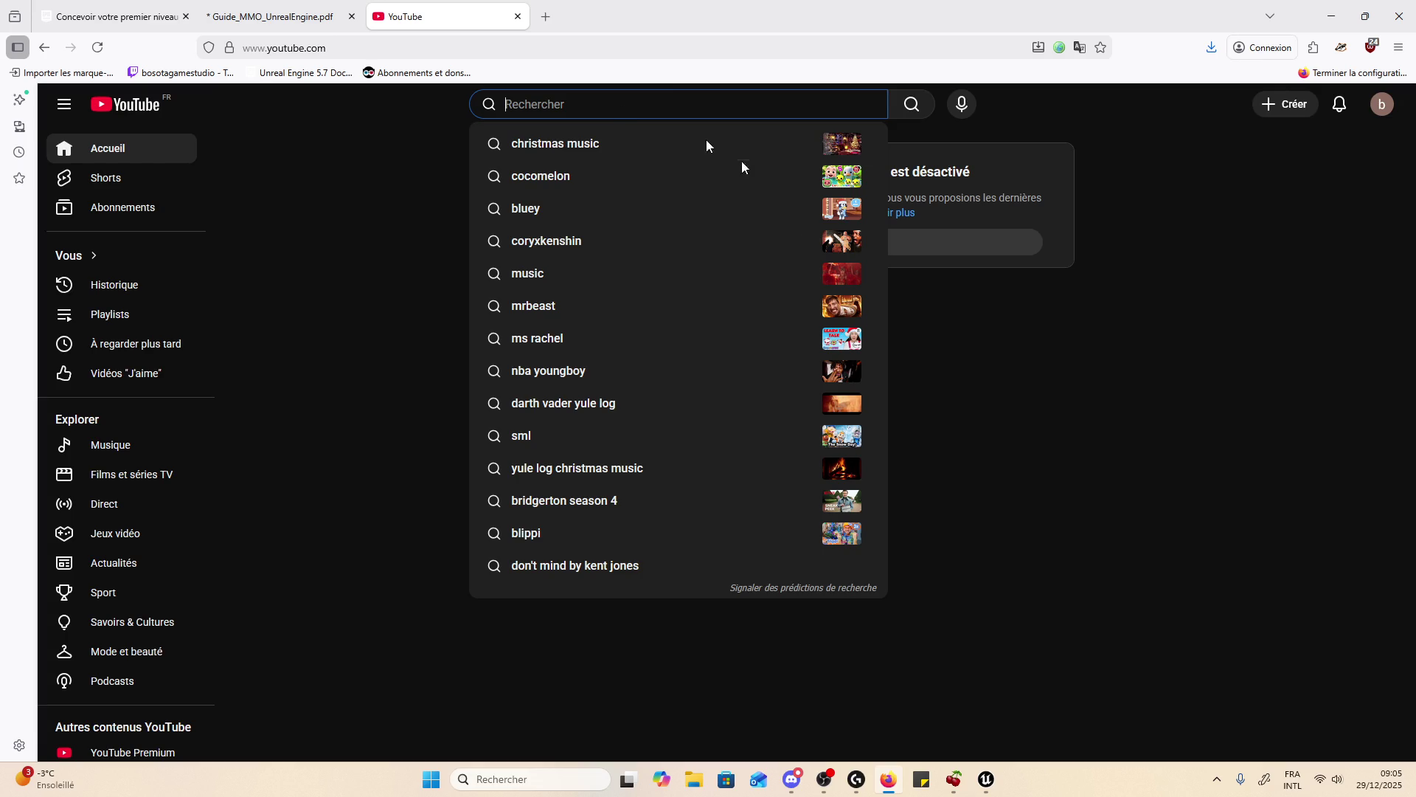
- Dismiss the YouTube search suggestions and glance at the Guide_MMO_UnrealEngine.pdf tab
{"action": "left_click", "coordinate": [1072, 412]}
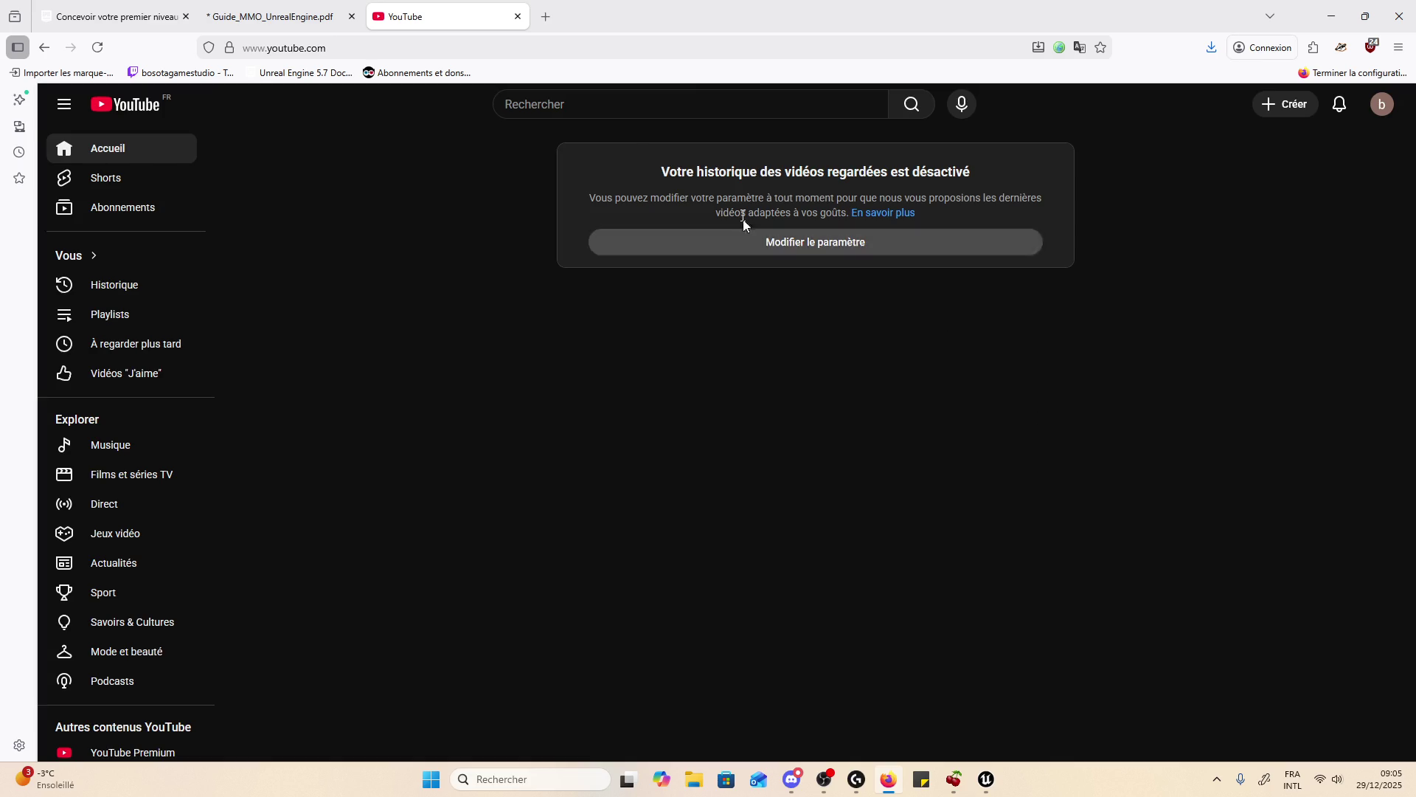
{"action": "left_click", "coordinate": [749, 112]}
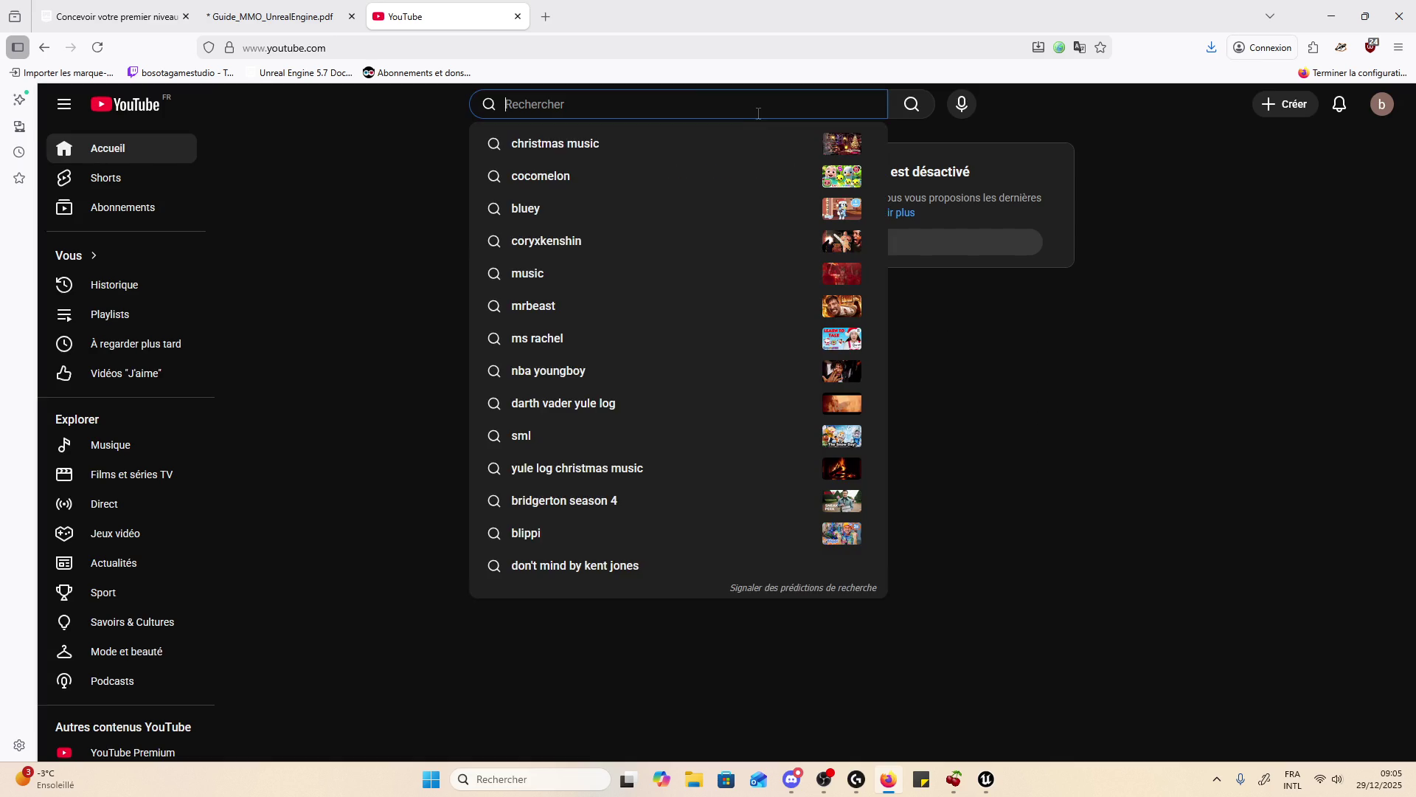
{"action": "left_click", "coordinate": [1277, 319]}
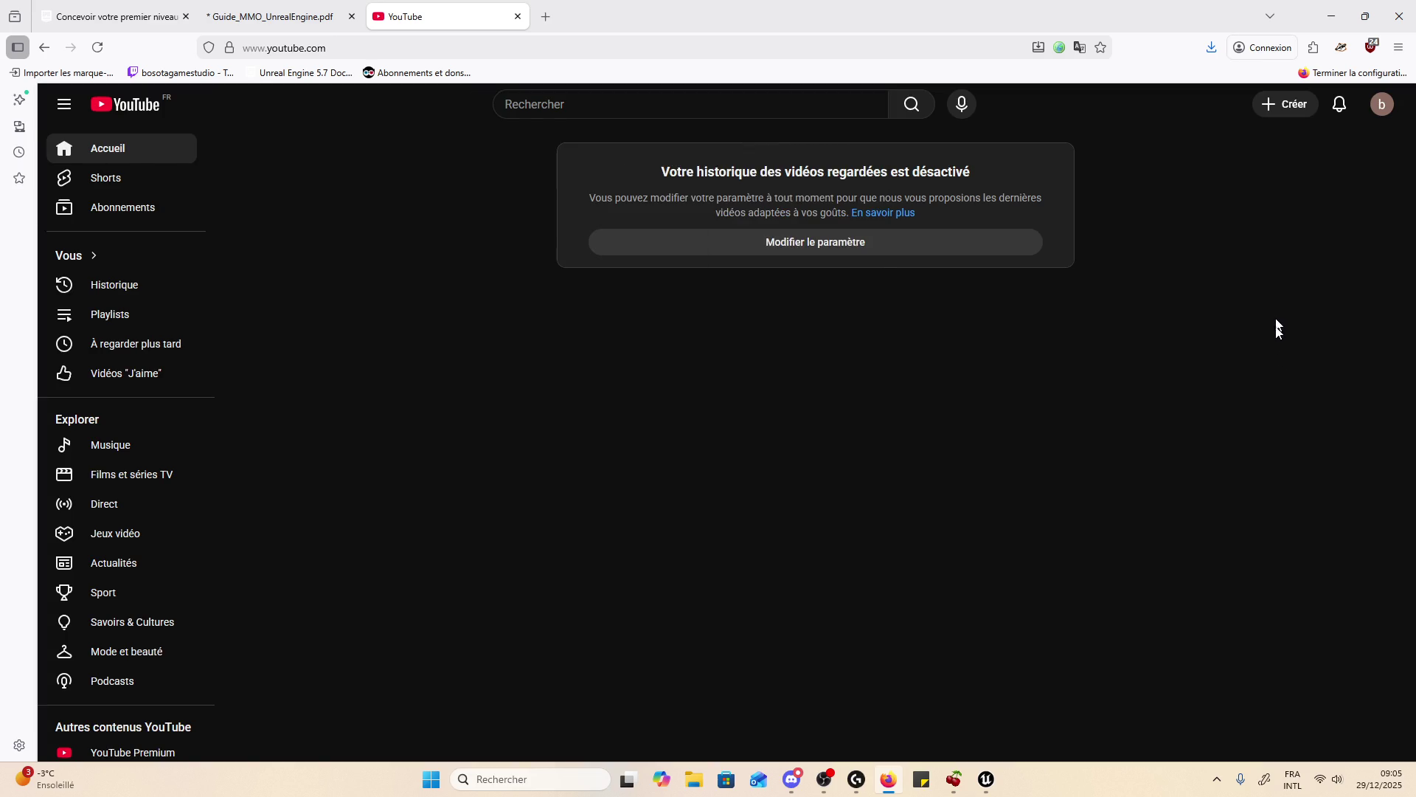
{"action": "left_click", "coordinate": [265, 15]}
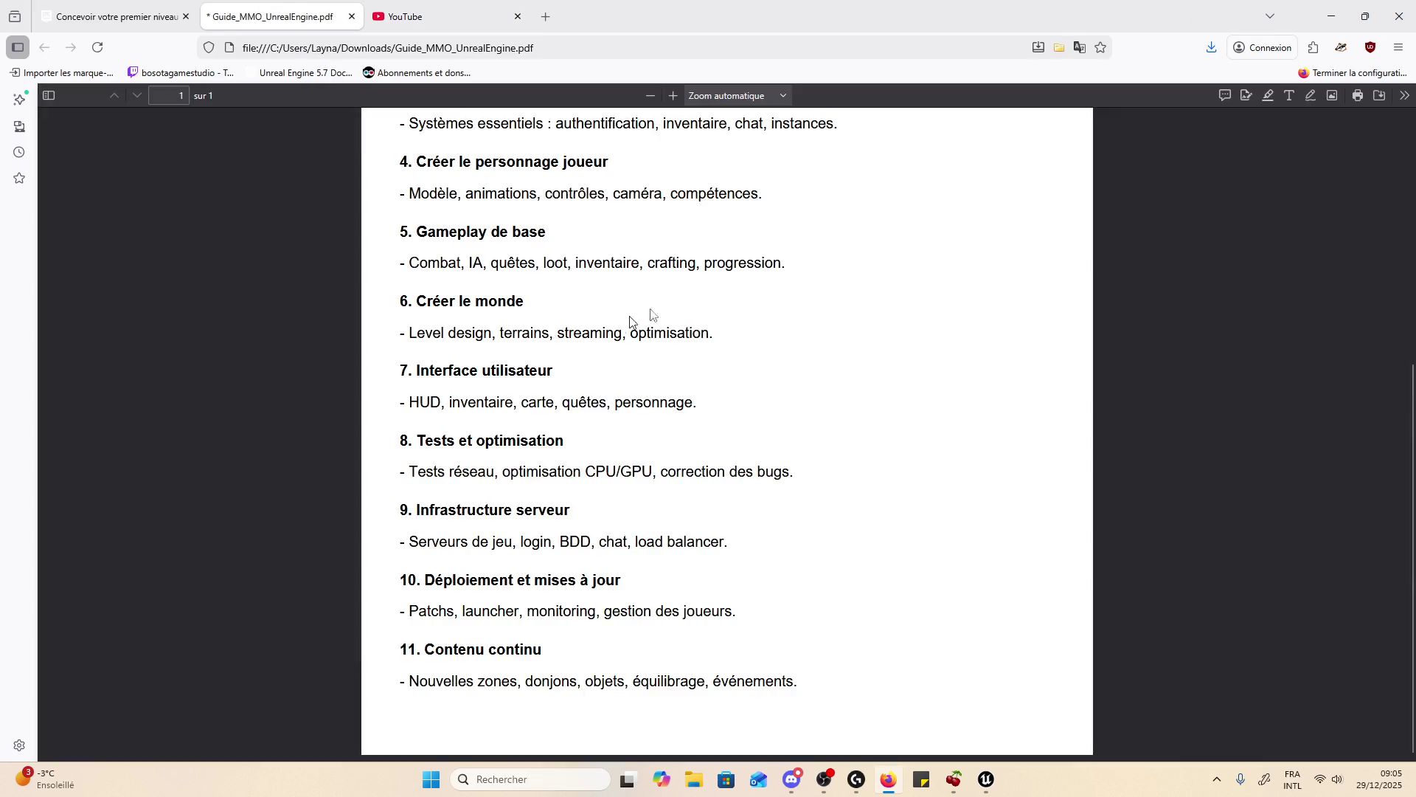
{"action": "scroll", "coordinate": [771, 291], "scroll_direction": "up", "scroll_amount": 5}
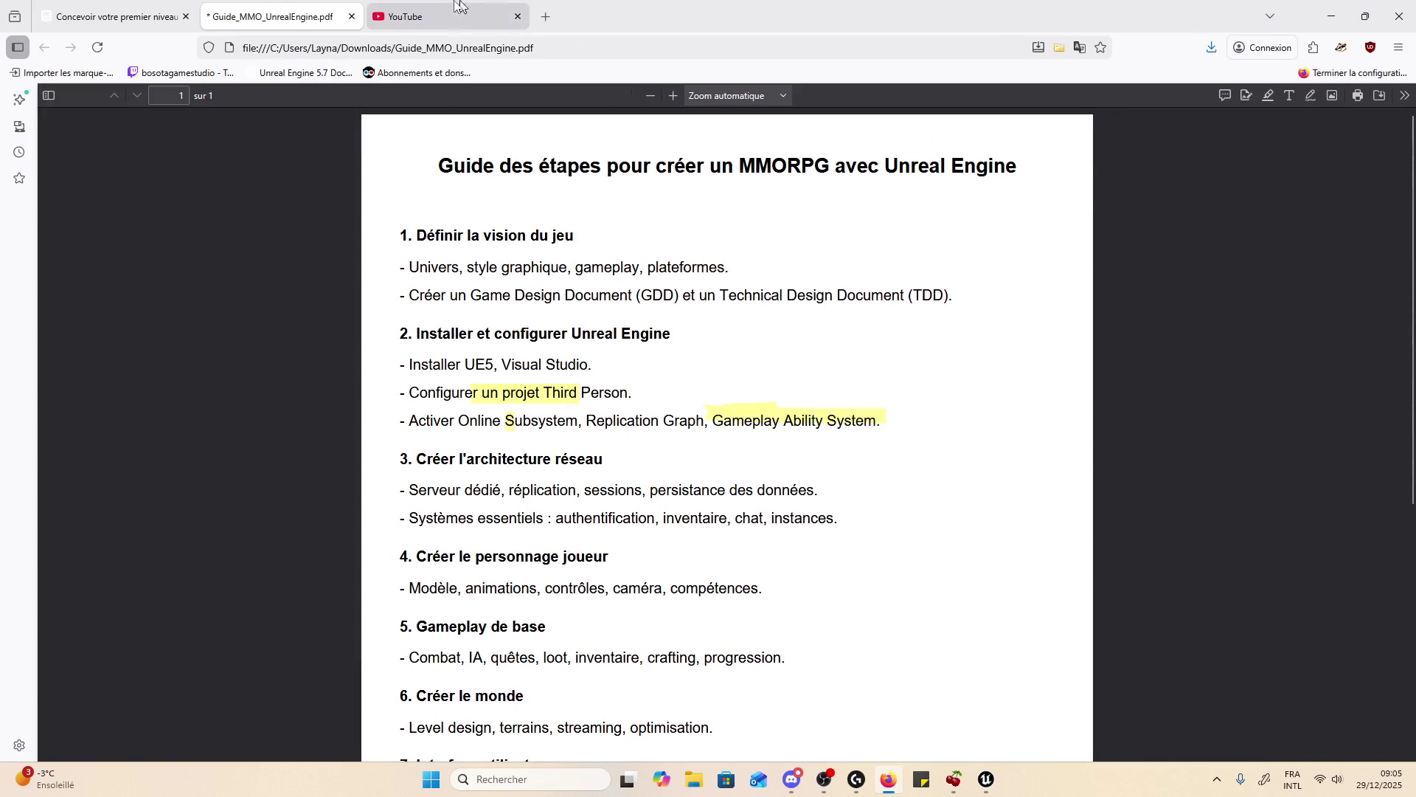
{"action": "left_click", "coordinate": [413, 16]}
- Switch to the 'Concevoir votre premier niveau' course tab and scroll through the page
{"action": "left_click", "coordinate": [83, 14]}
{"action": "scroll", "coordinate": [536, 279], "scroll_direction": "down", "scroll_amount": 5}
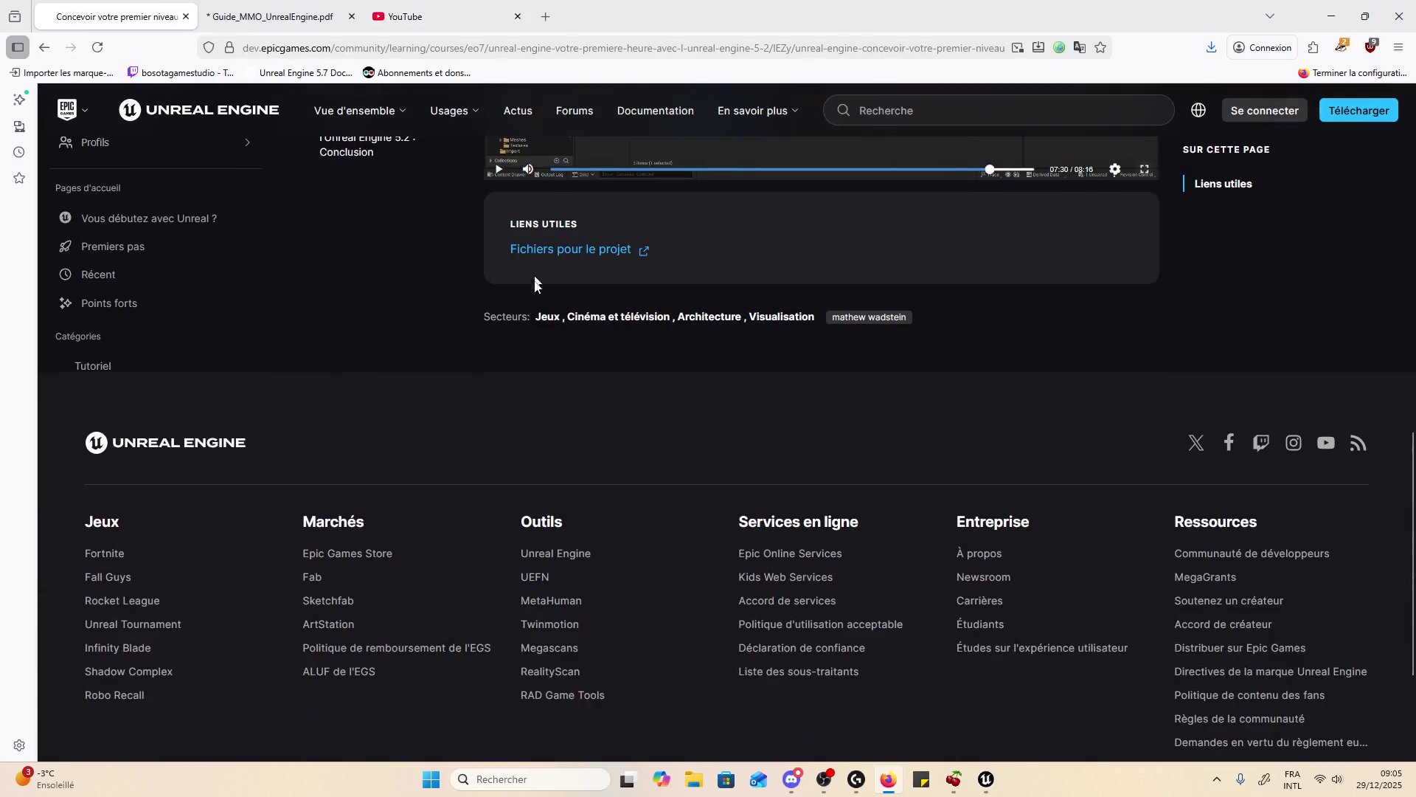
{"action": "scroll", "coordinate": [555, 295], "scroll_direction": "up", "scroll_amount": 5}
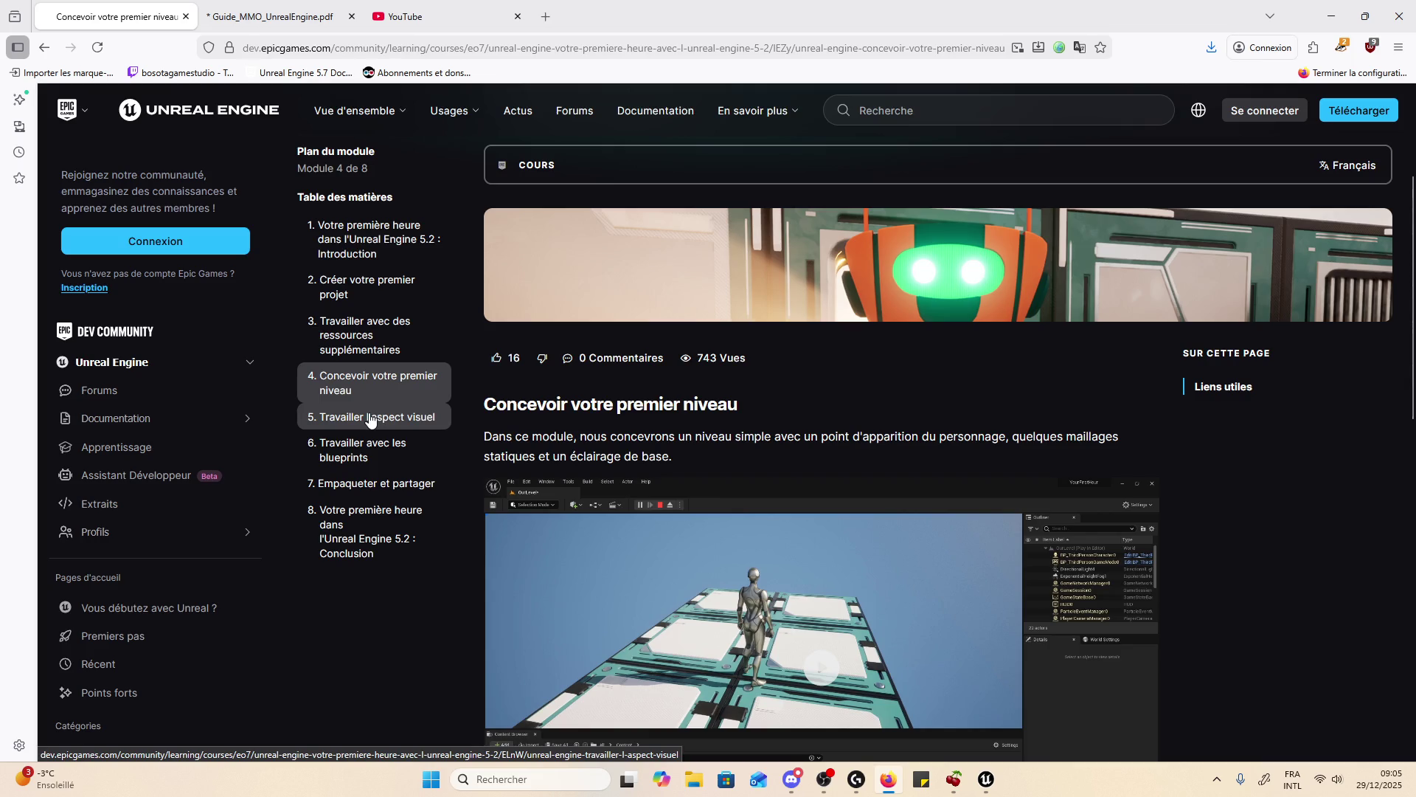
{"action": "scroll", "coordinate": [1367, 507], "scroll_direction": "down", "scroll_amount": 4}
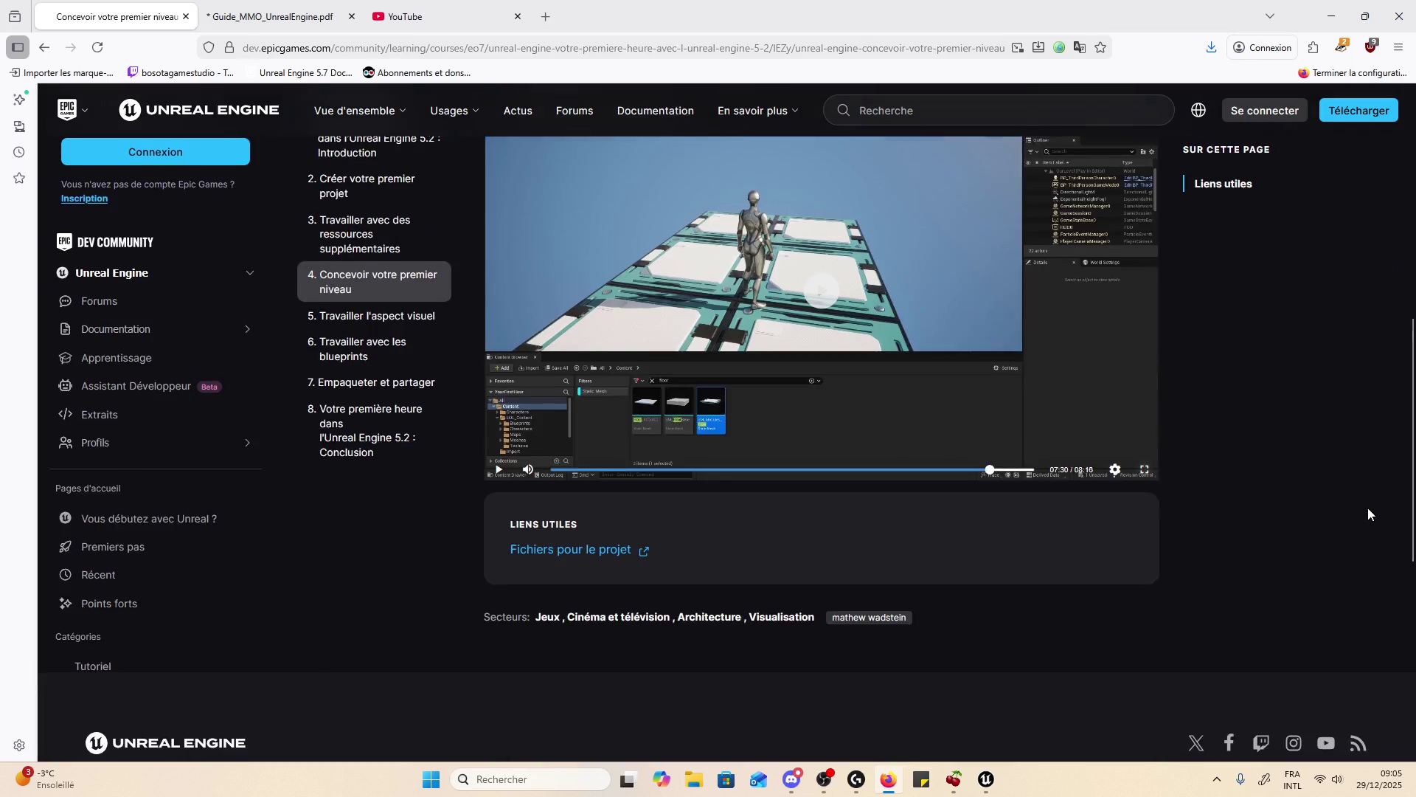